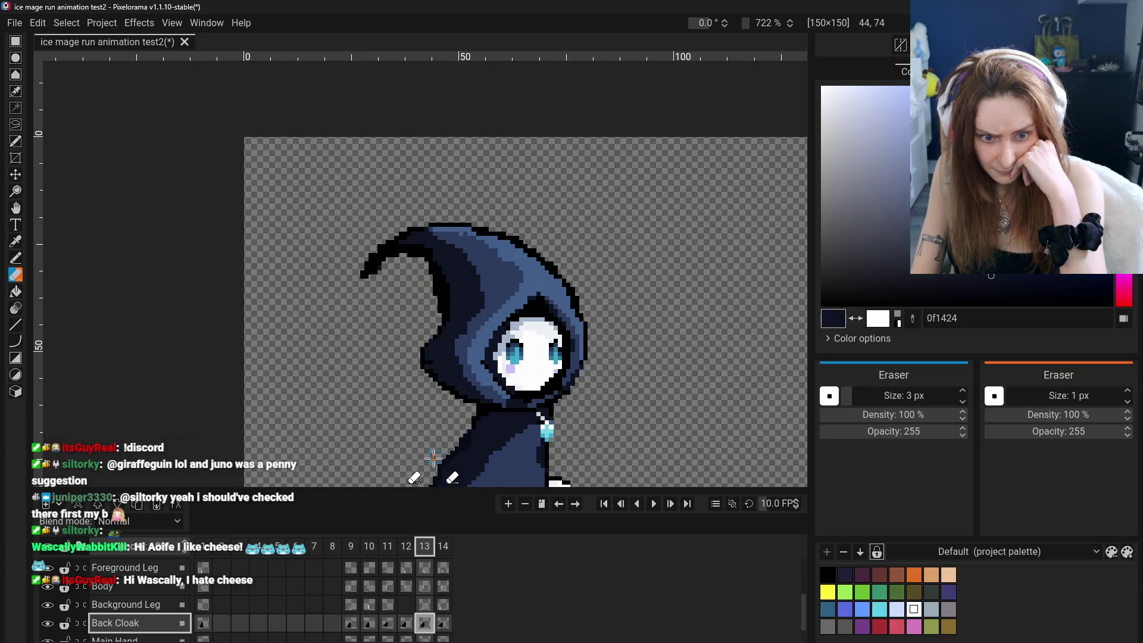
scroll(442, 576, down, 2)
Flip between back-cloak frames 13 and 14 with the view panned up to the legs.
click(442, 595)
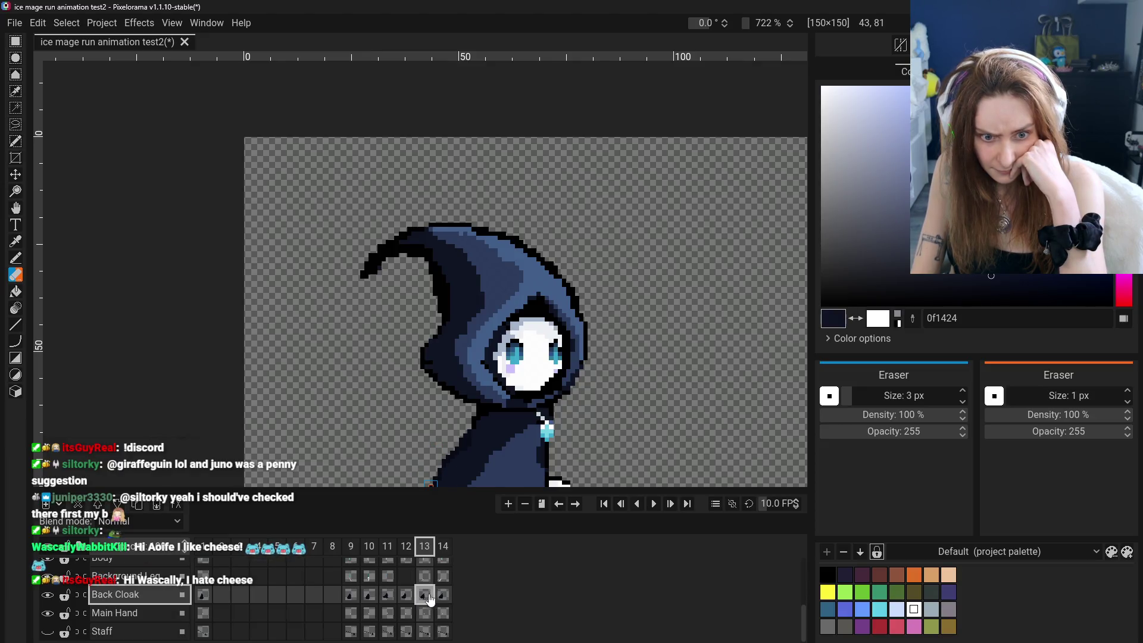
click(425, 597)
scroll(427, 446, down, 3)
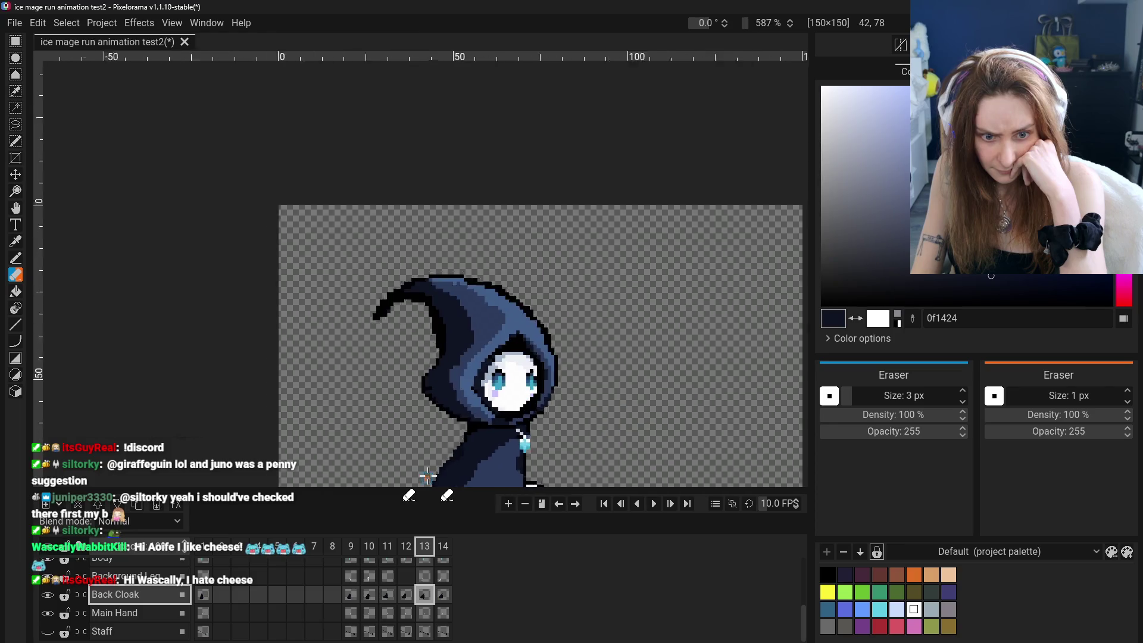
click(15, 207)
drag(500, 376, 514, 233)
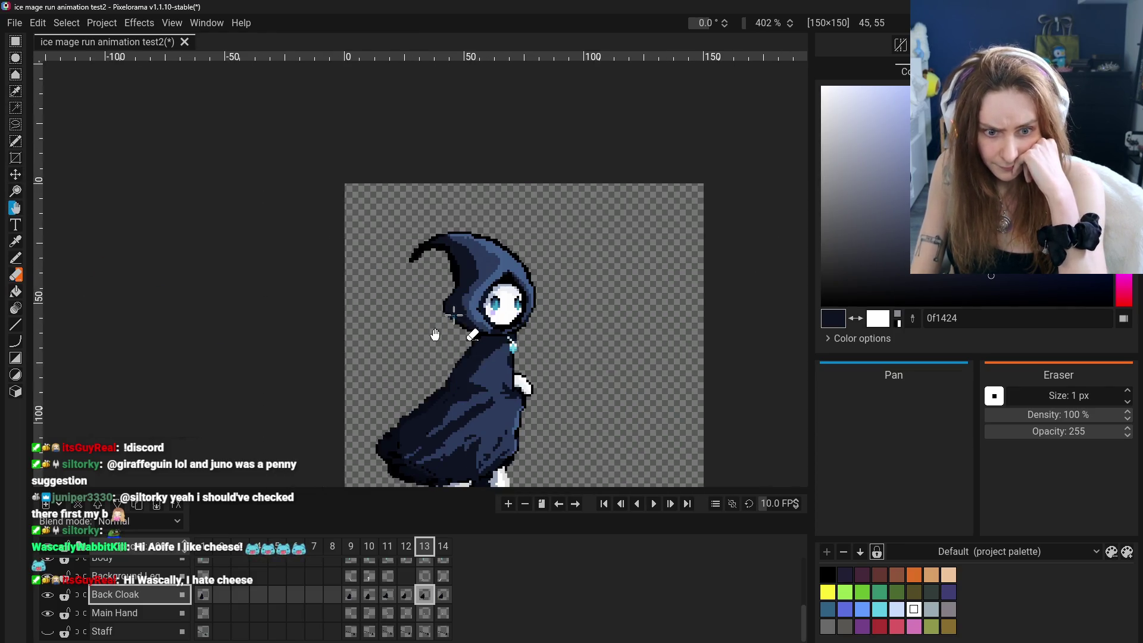
click(441, 595)
click(424, 596)
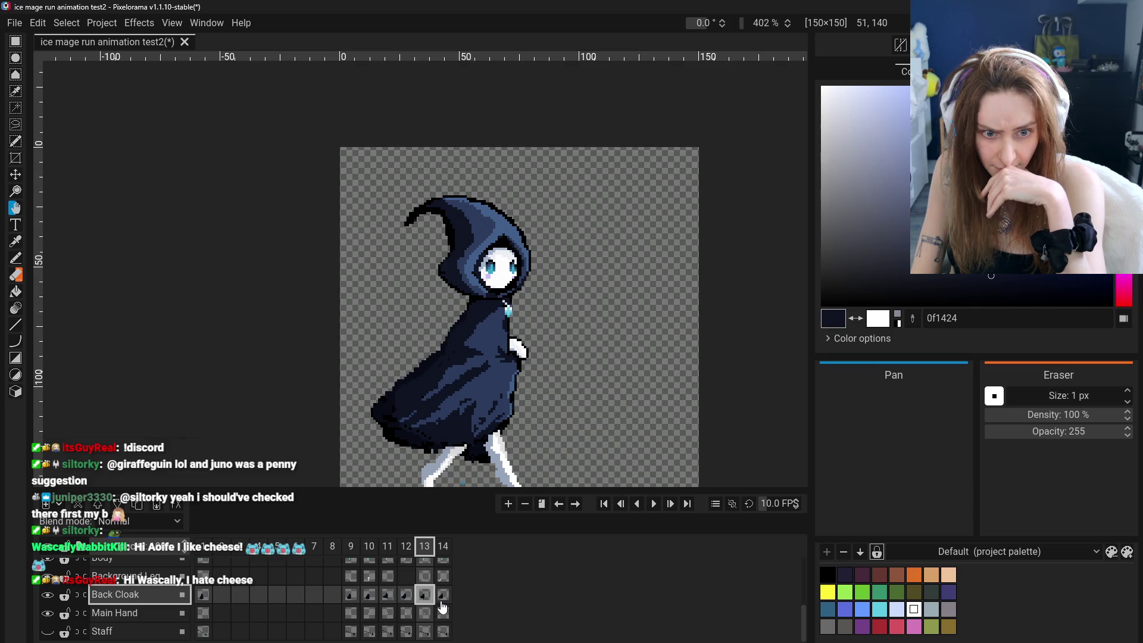
scroll(456, 357, up, 3)
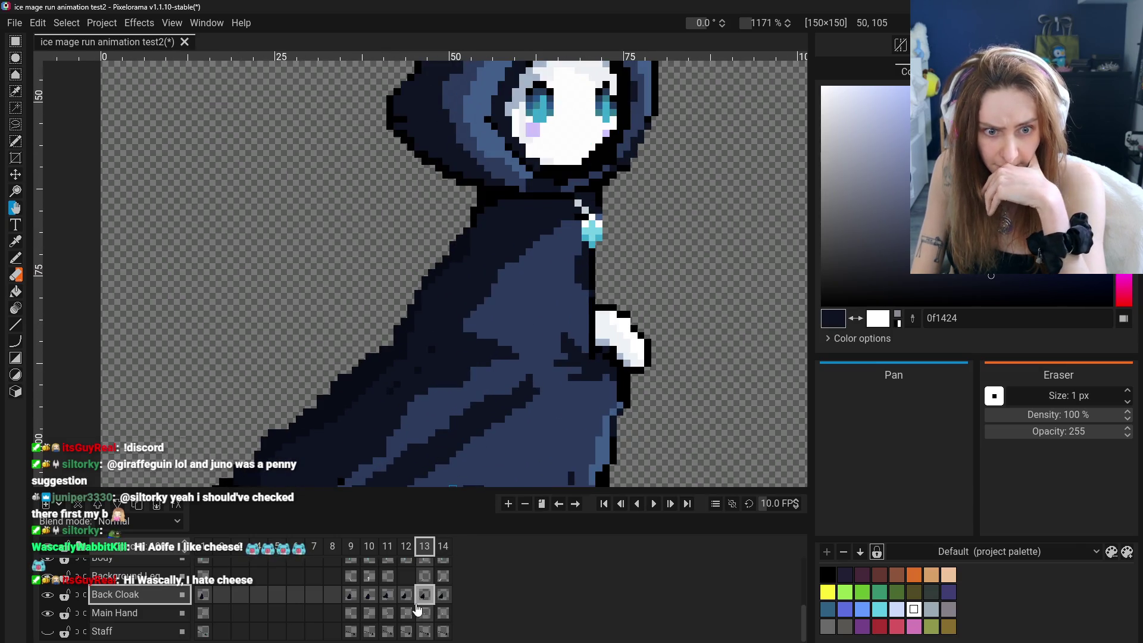
Sample the darkest cloak shade 090c17, step to frame 14 and zoom out to the whole character.
key(o)
click(424, 407)
key(Right)
key(b)
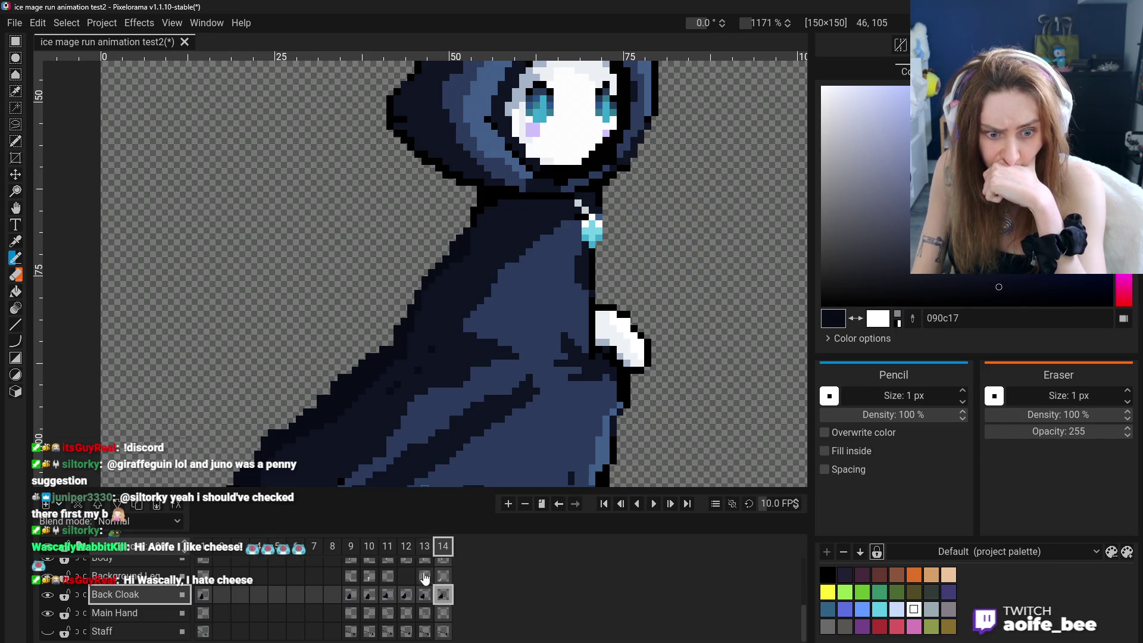
key(minus)
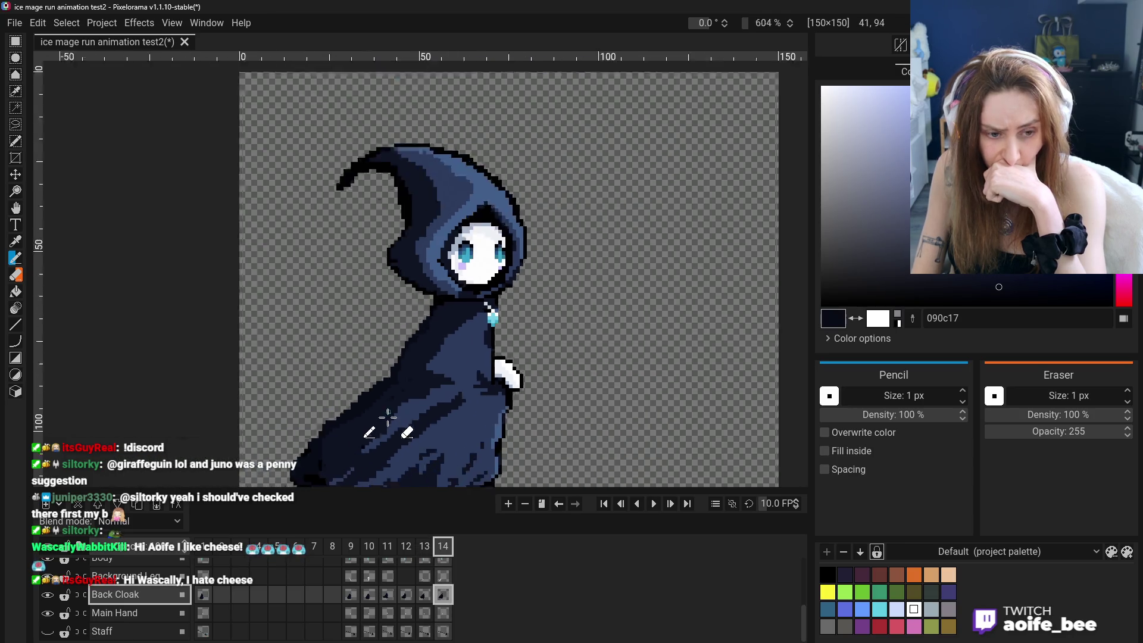
With the eraser active, compare the cloak hem between frames 13 and 14.
click(424, 595)
key(e)
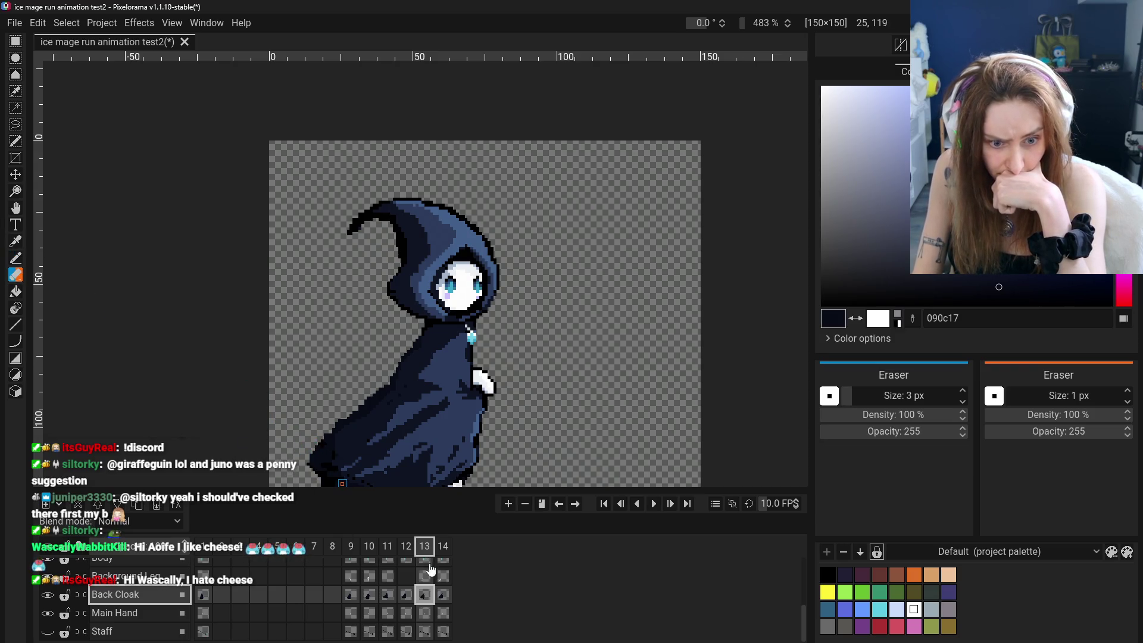
click(439, 595)
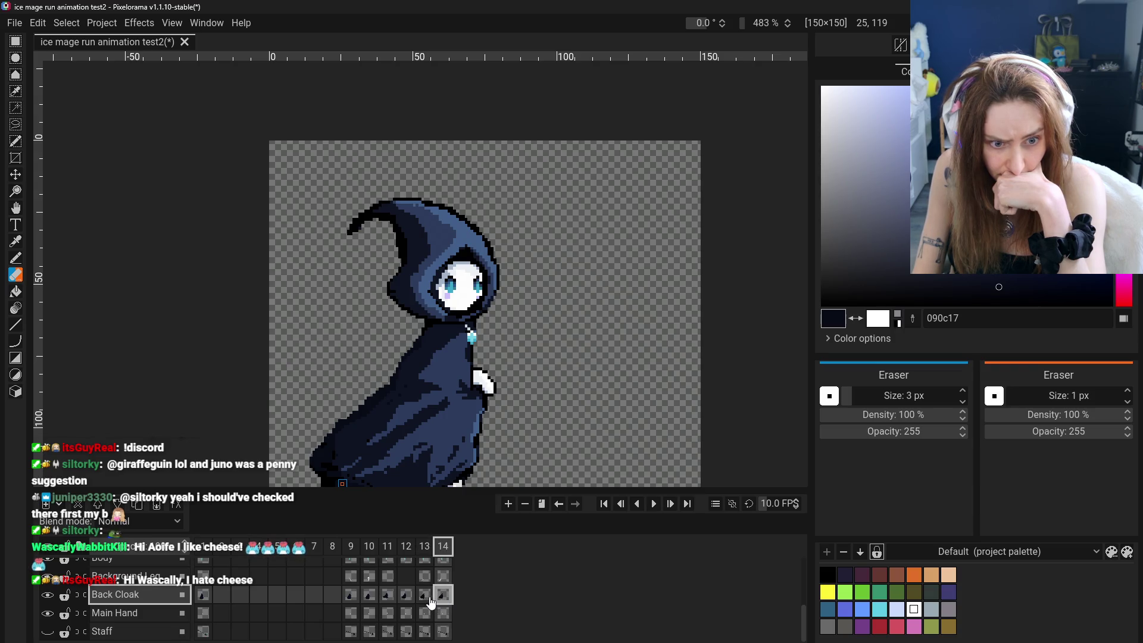
click(427, 596)
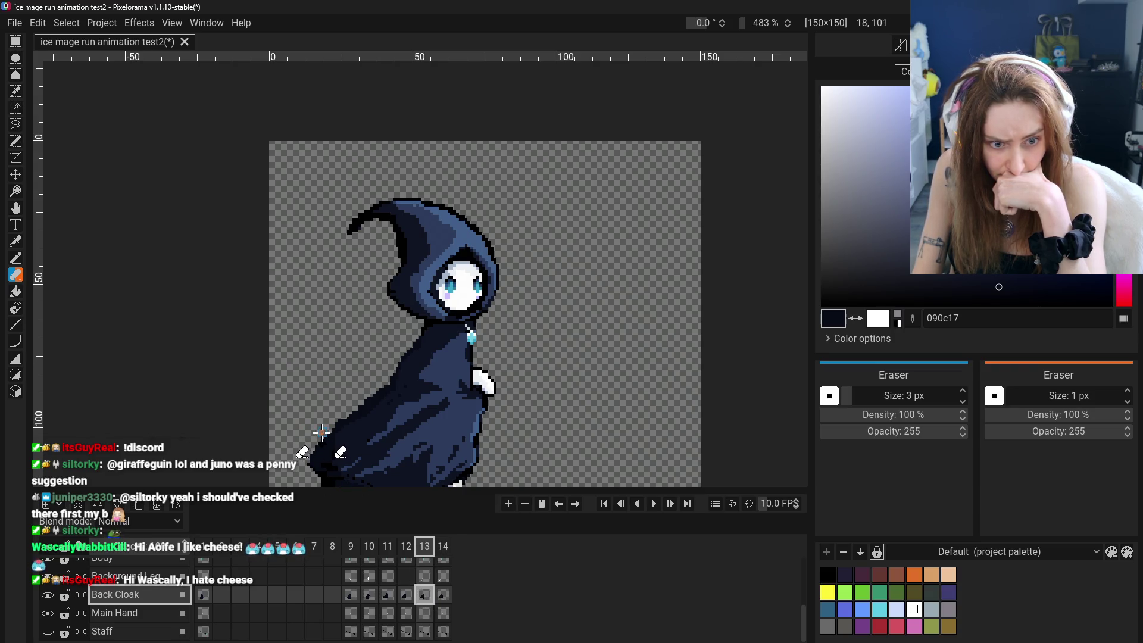
click(446, 602)
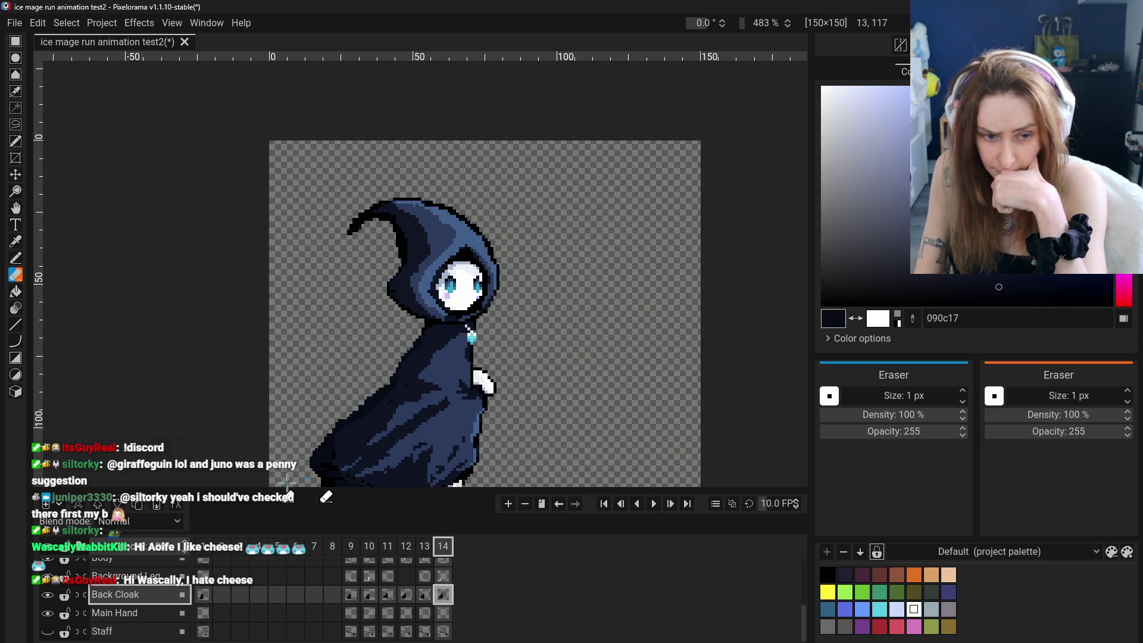
scroll(315, 487, up, 3)
scroll(315, 487, up, 2)
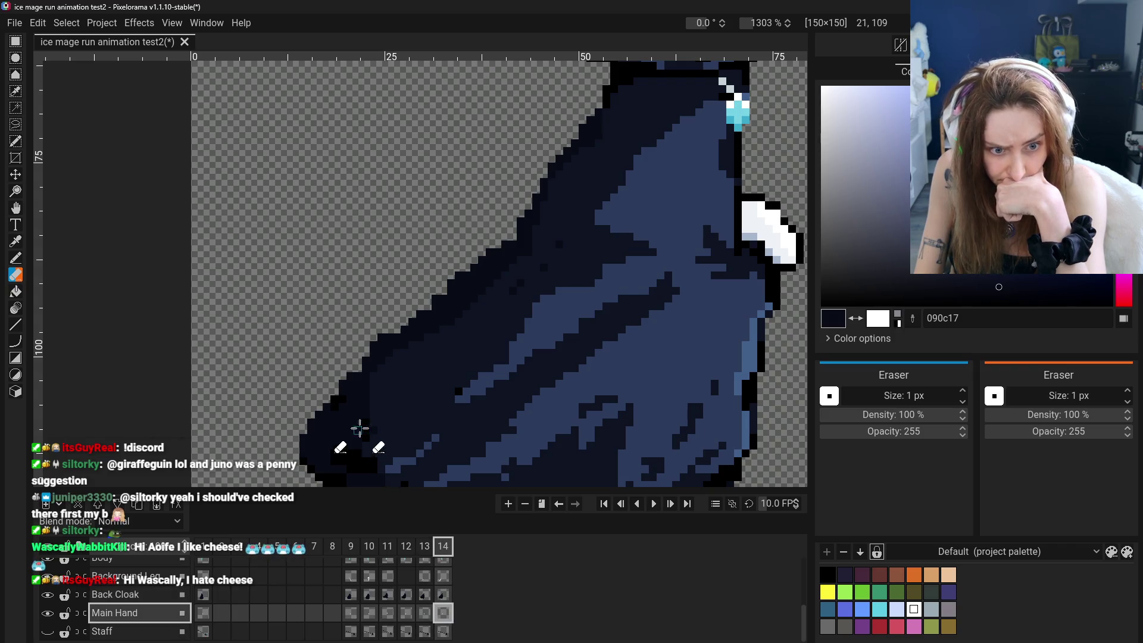
click(427, 597)
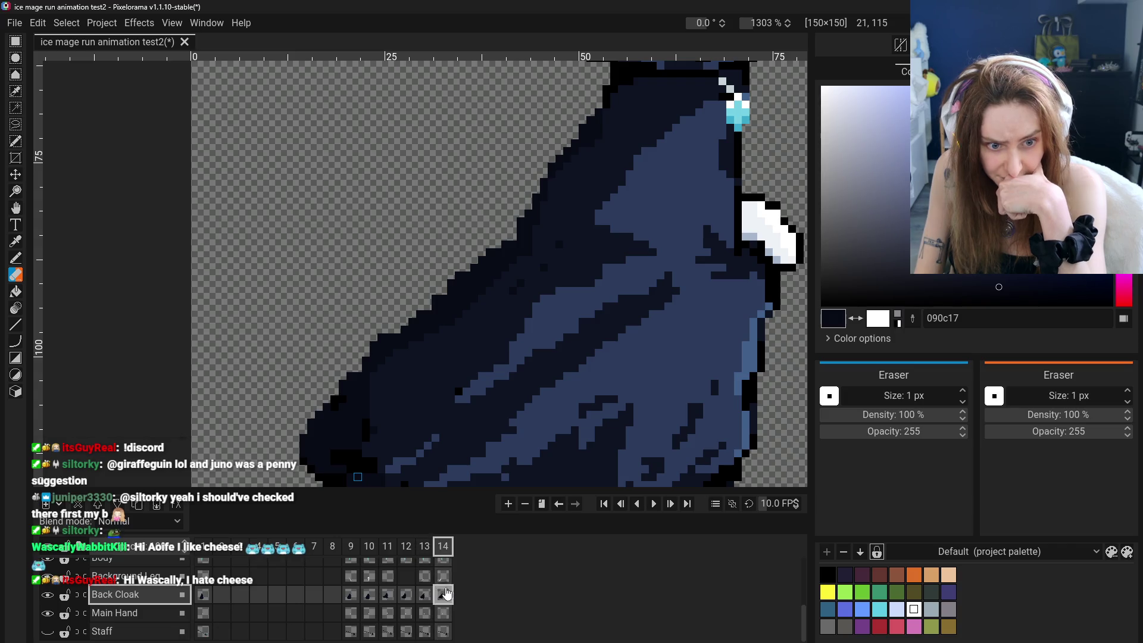
click(426, 577)
click(445, 580)
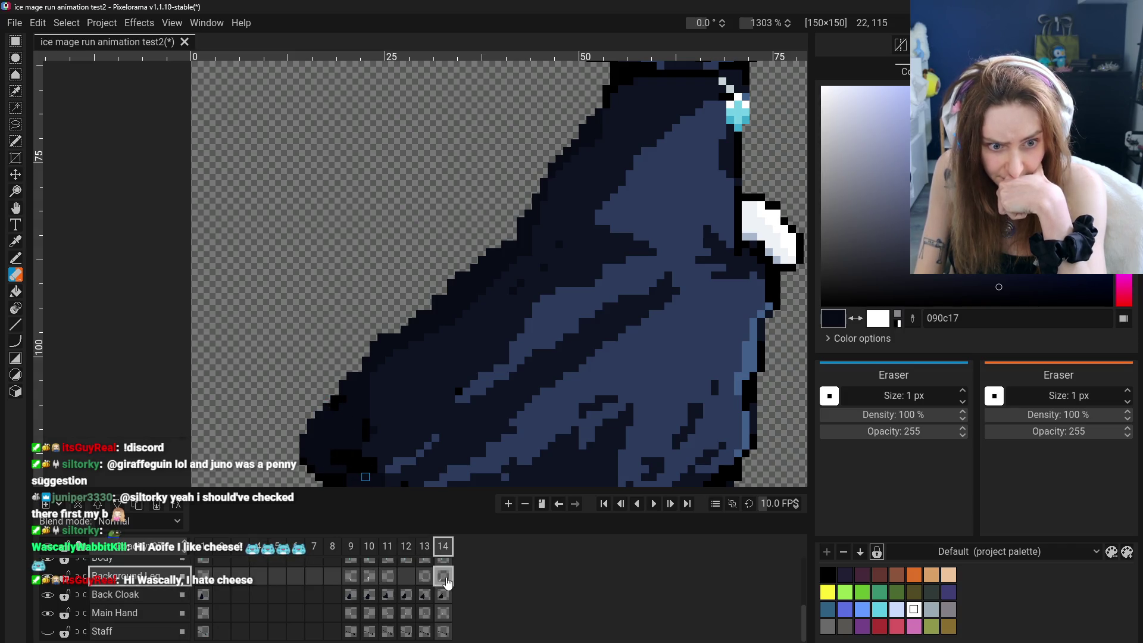
click(428, 581)
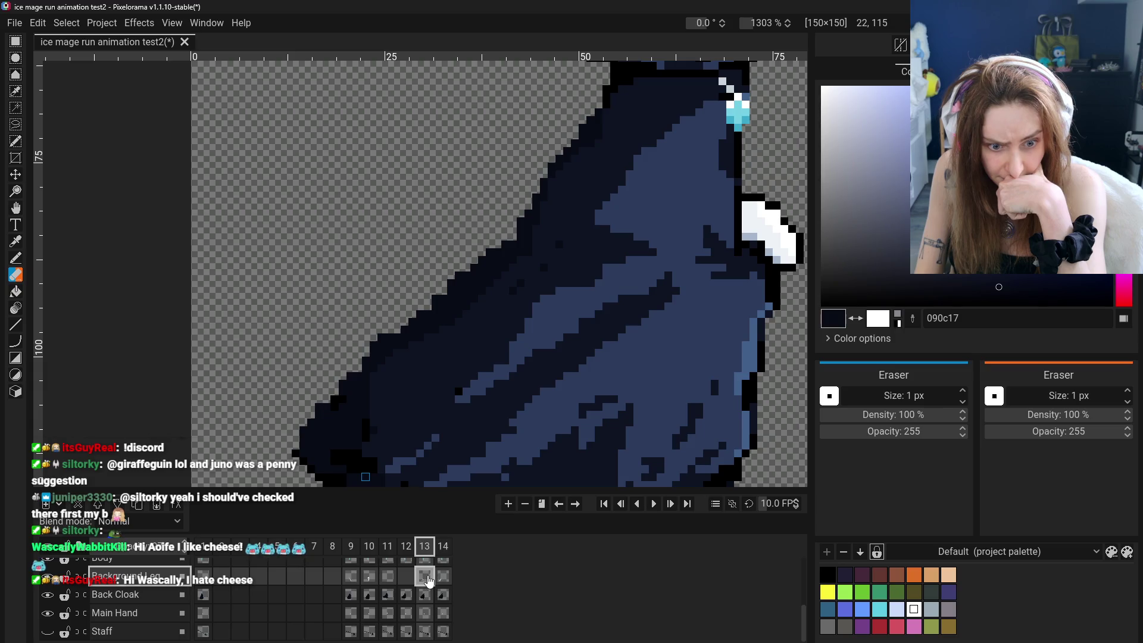
click(429, 599)
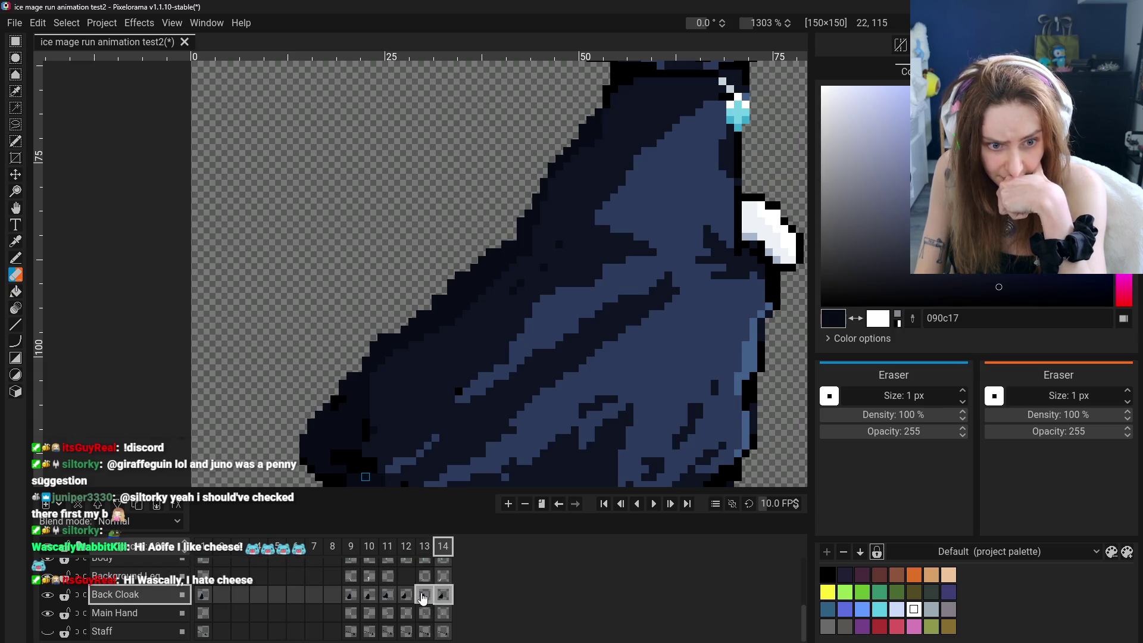
click(440, 597)
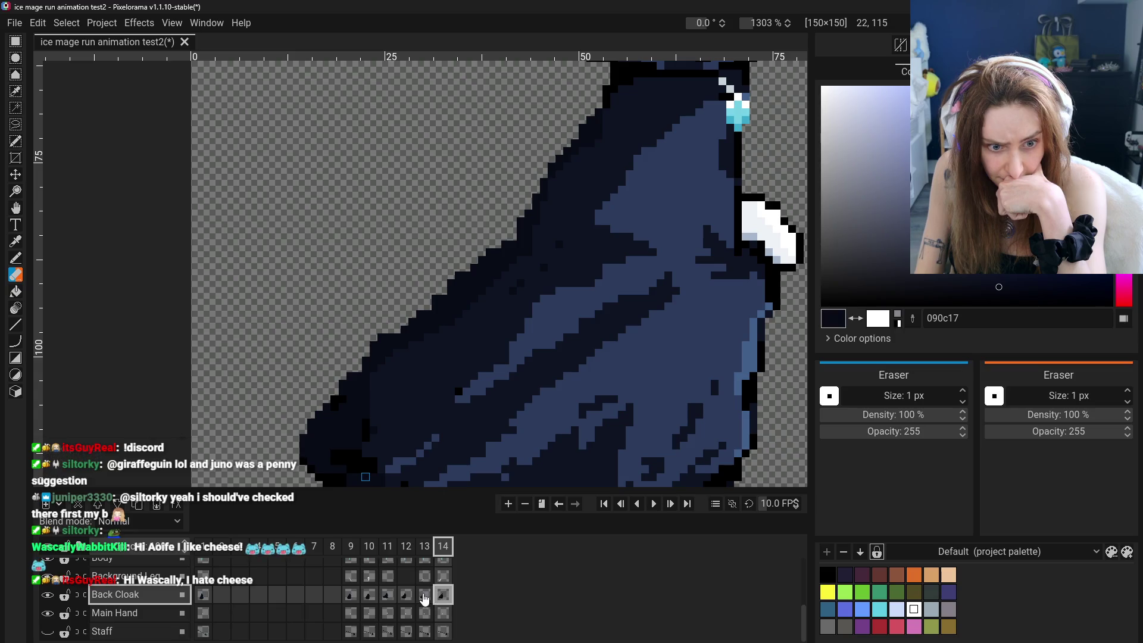
click(445, 599)
click(424, 597)
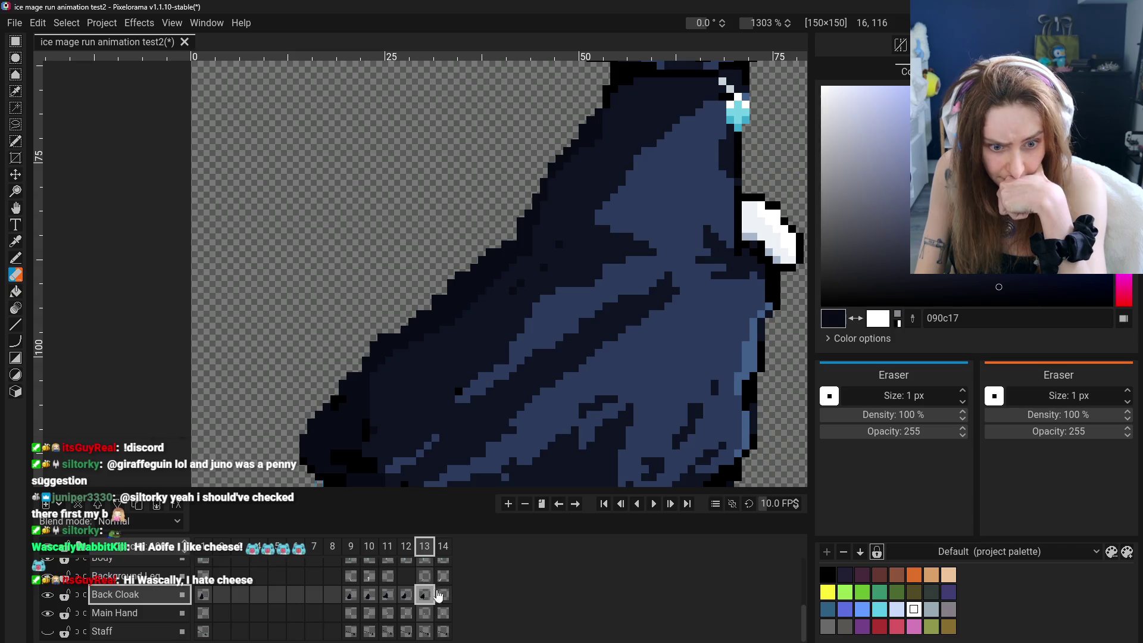
click(444, 595)
scroll(427, 386, down, 3)
scroll(427, 386, down, 3)
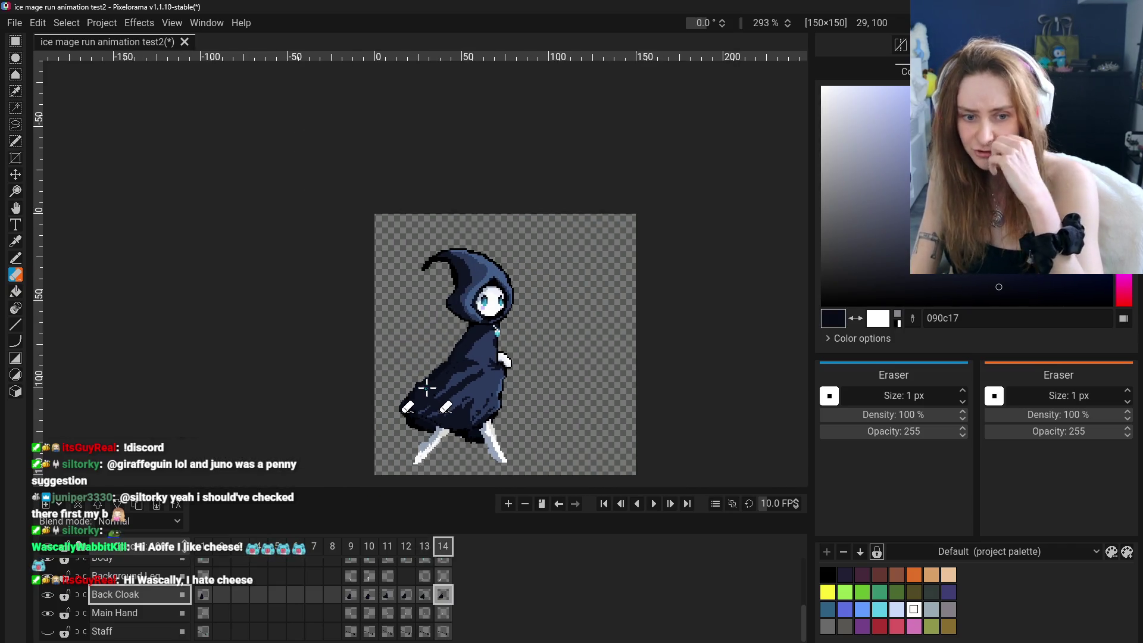
Review back-cloak frames 11–14 and sample cloak colour 0f1424 for the pencil.
click(370, 594)
click(408, 604)
click(426, 604)
click(443, 599)
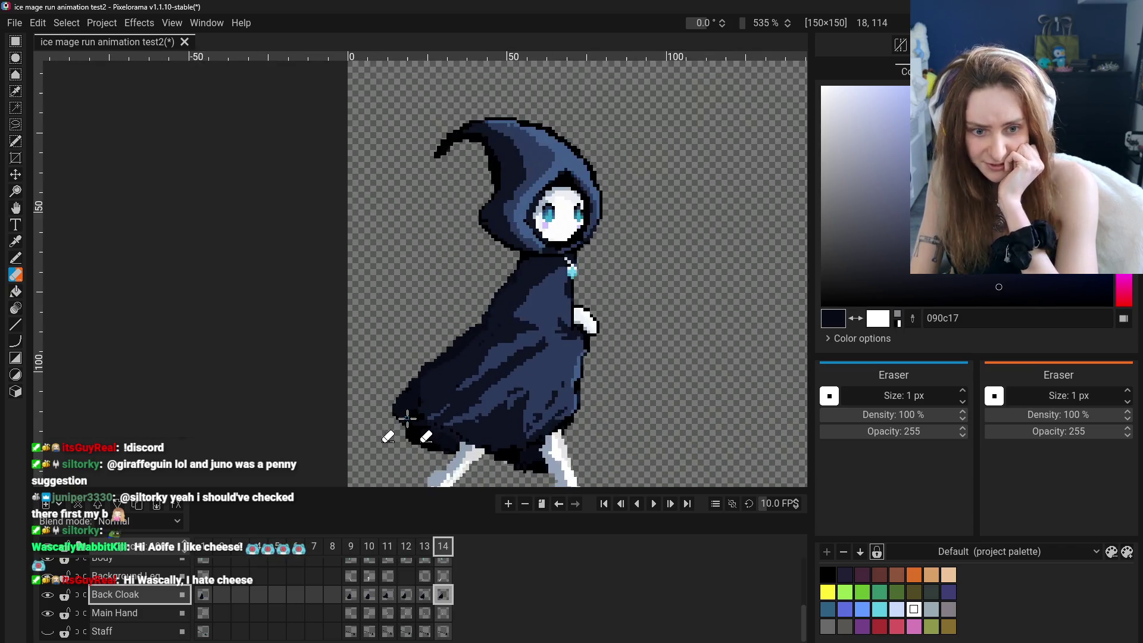
scroll(403, 409, up, 3)
scroll(332, 459, up, 2)
click(15, 243)
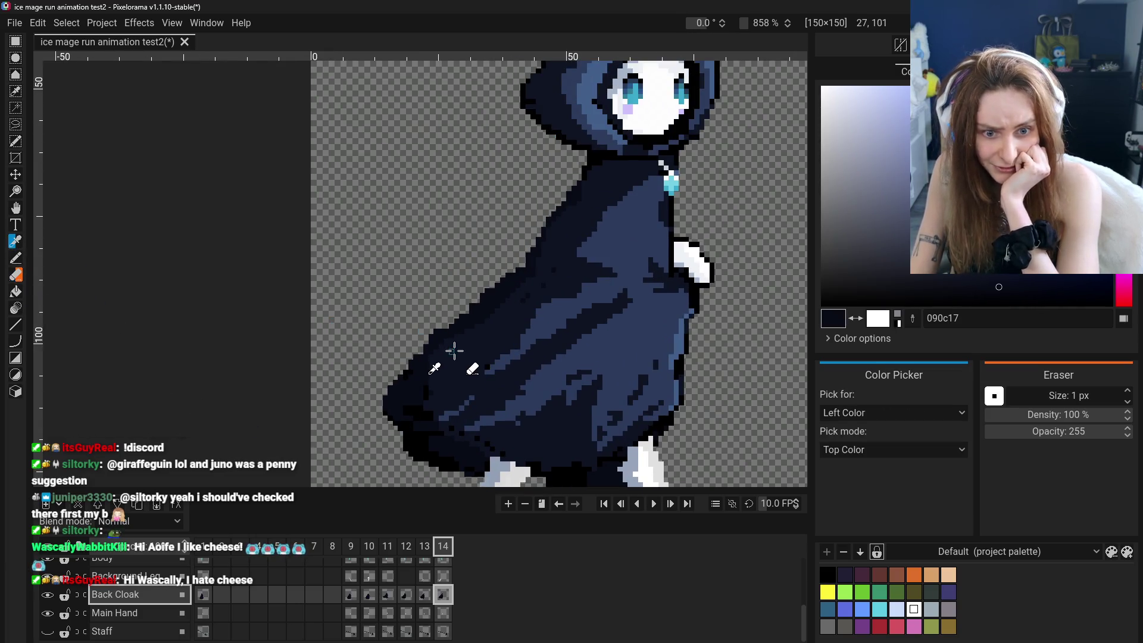
click(17, 260)
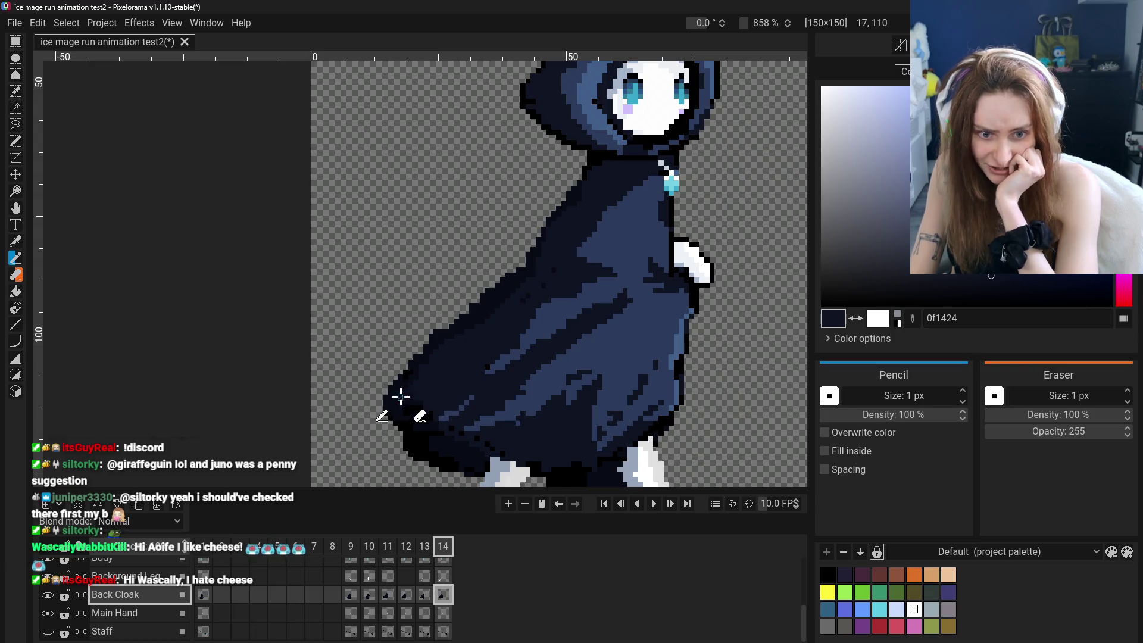
scroll(503, 408, down, 3)
scroll(482, 465, down, 2)
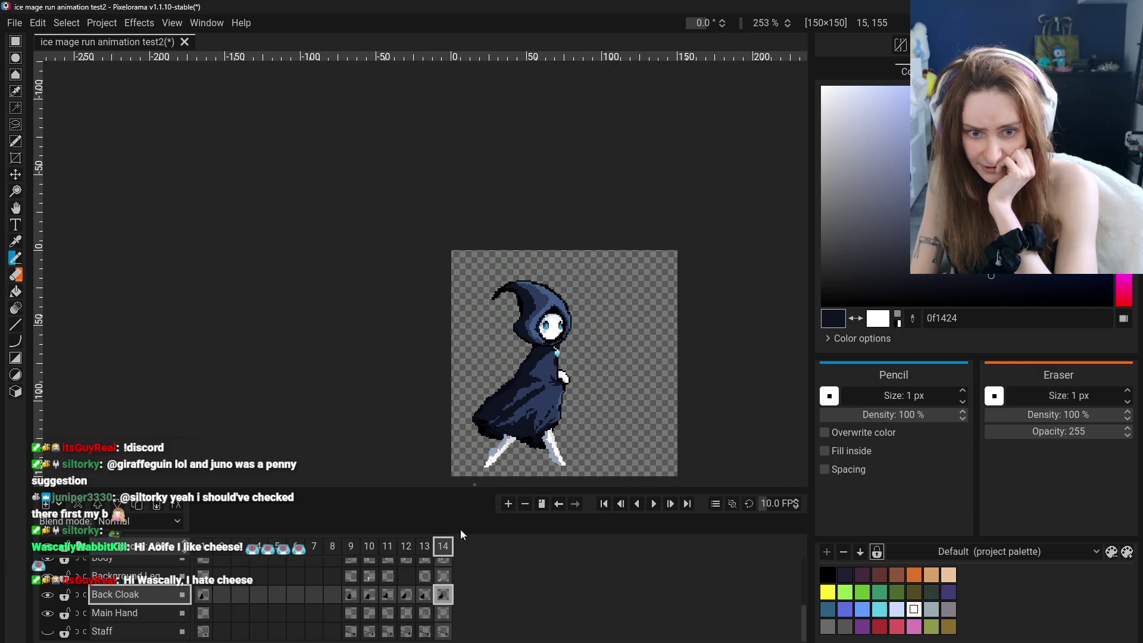
Step through frames 11, 12 and 13 to check the cloak motion, ending on frame 13.
click(350, 595)
click(387, 595)
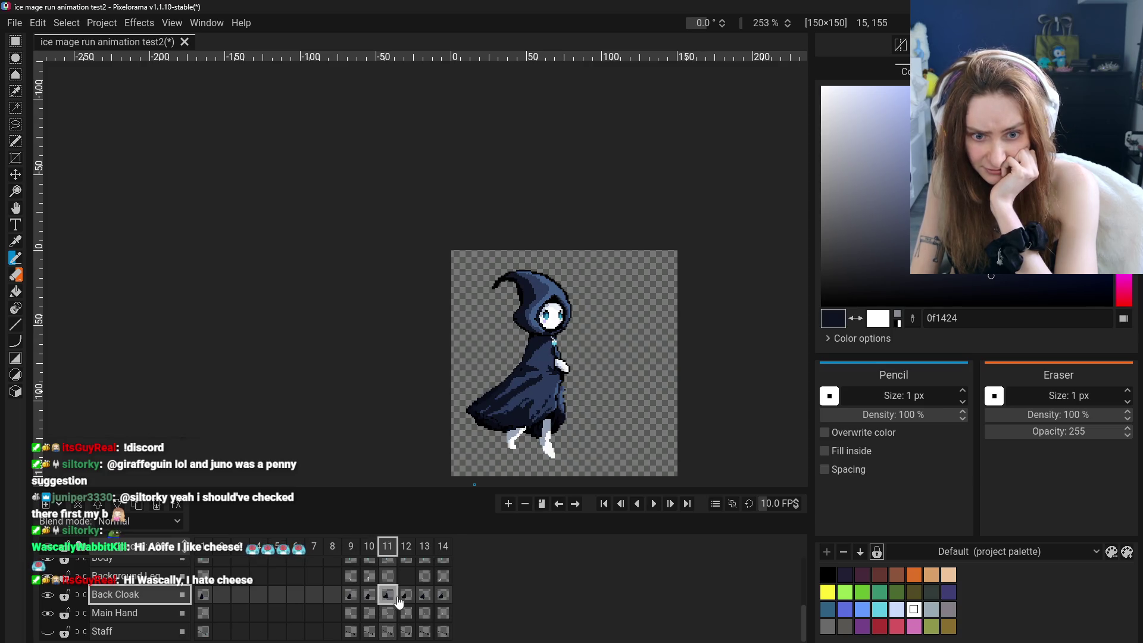
click(424, 598)
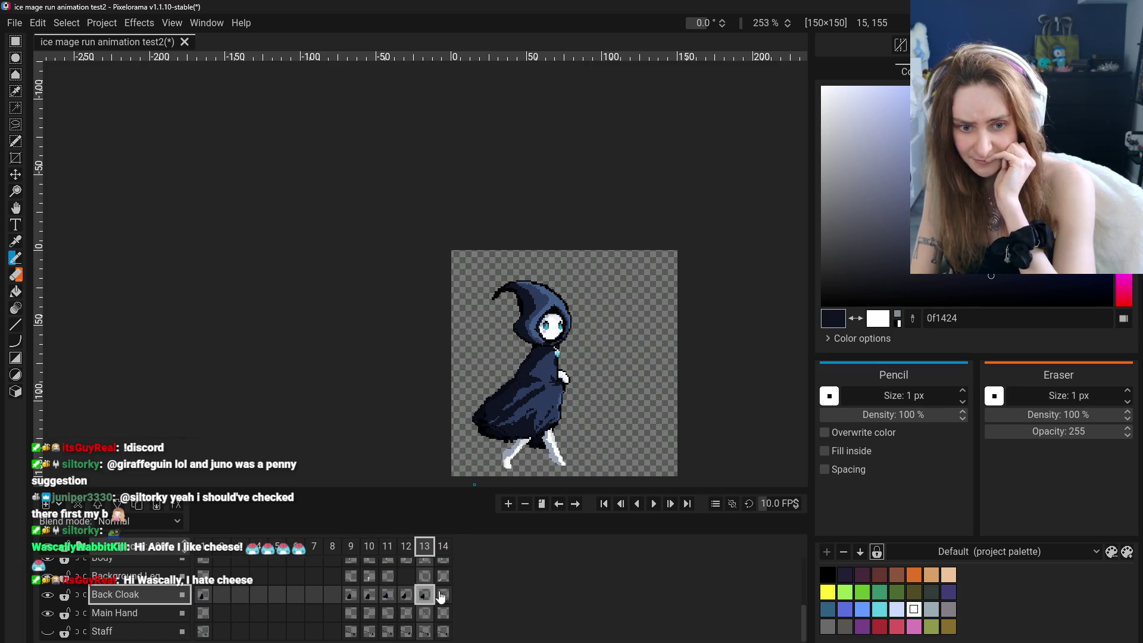
scroll(438, 375, up, 2)
scroll(439, 376, up, 3)
scroll(438, 376, up, 1)
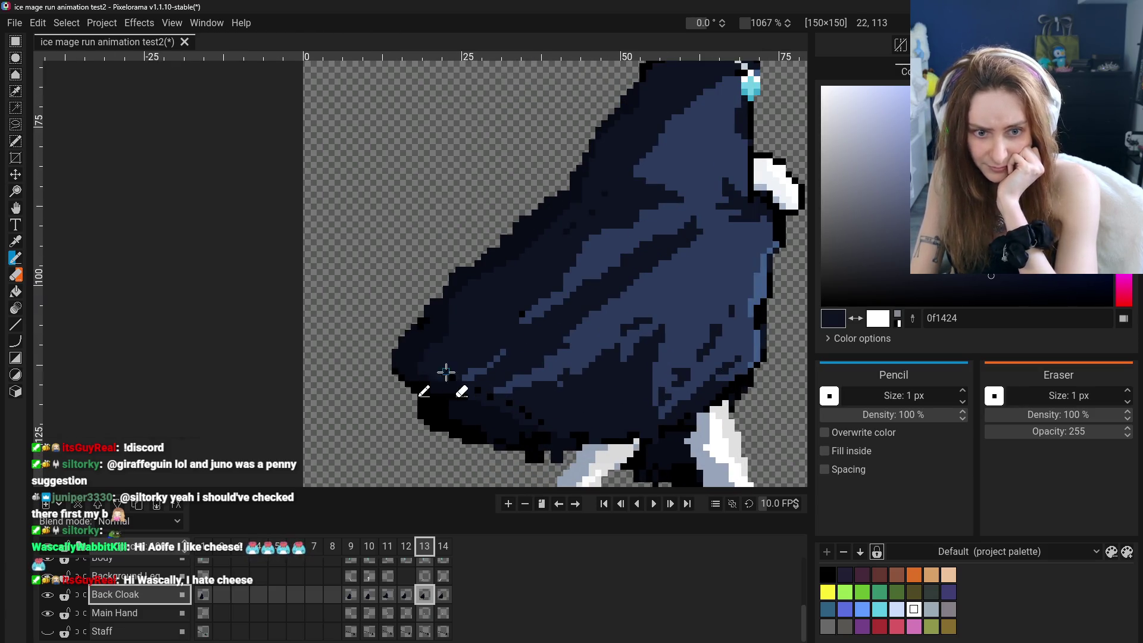
scroll(444, 334, down, 1)
scroll(557, 401, down, 1)
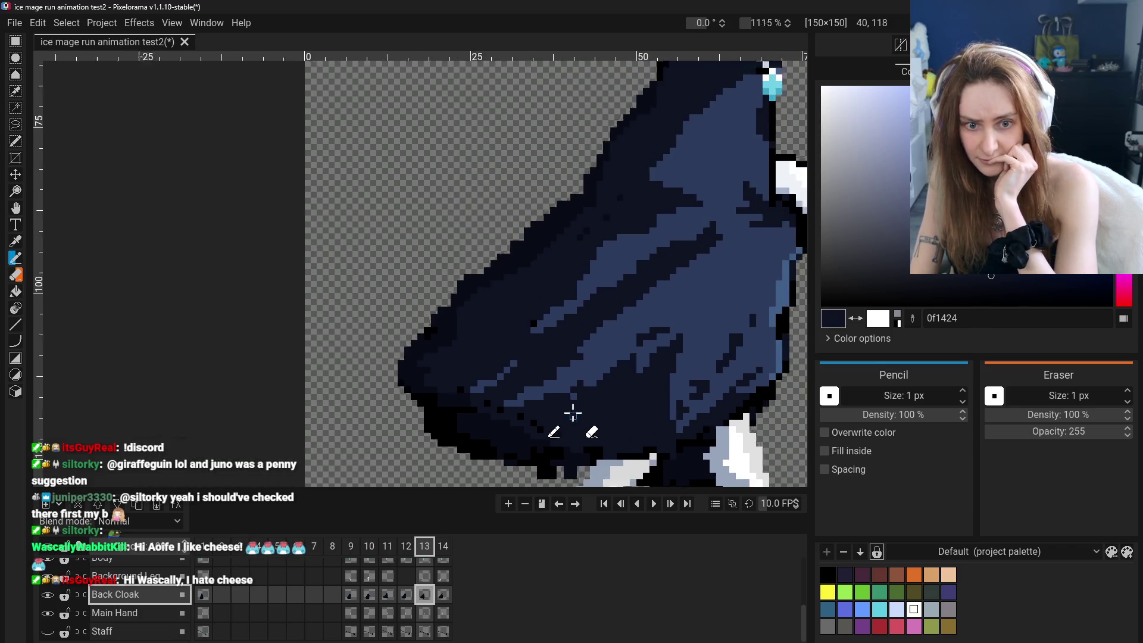
scroll(575, 409, down, 2)
click(390, 597)
click(425, 596)
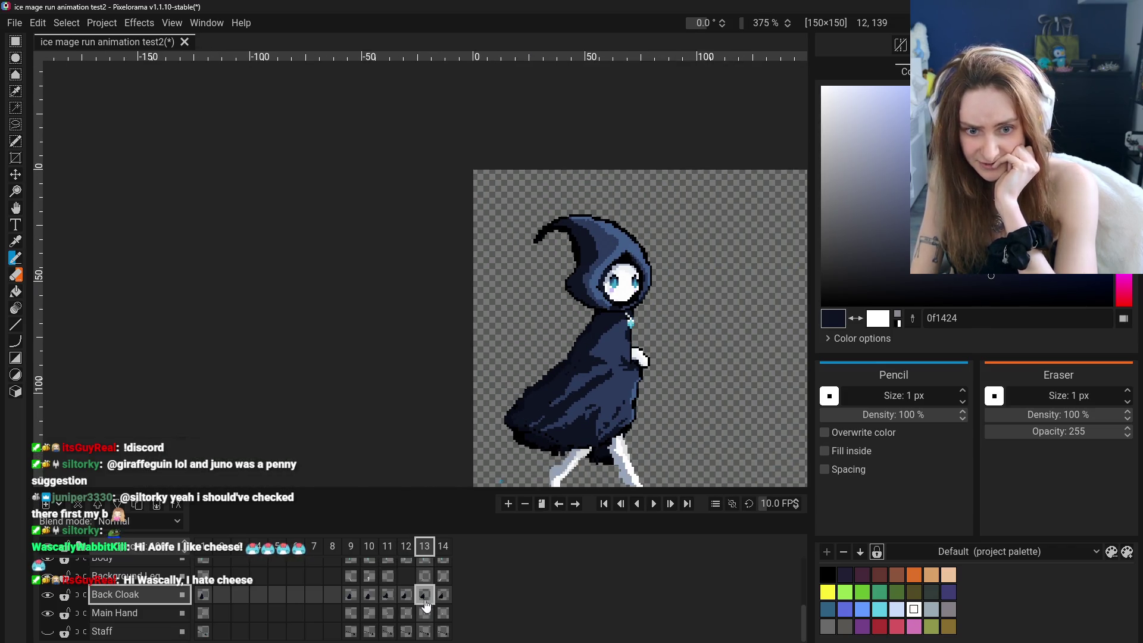
click(425, 597)
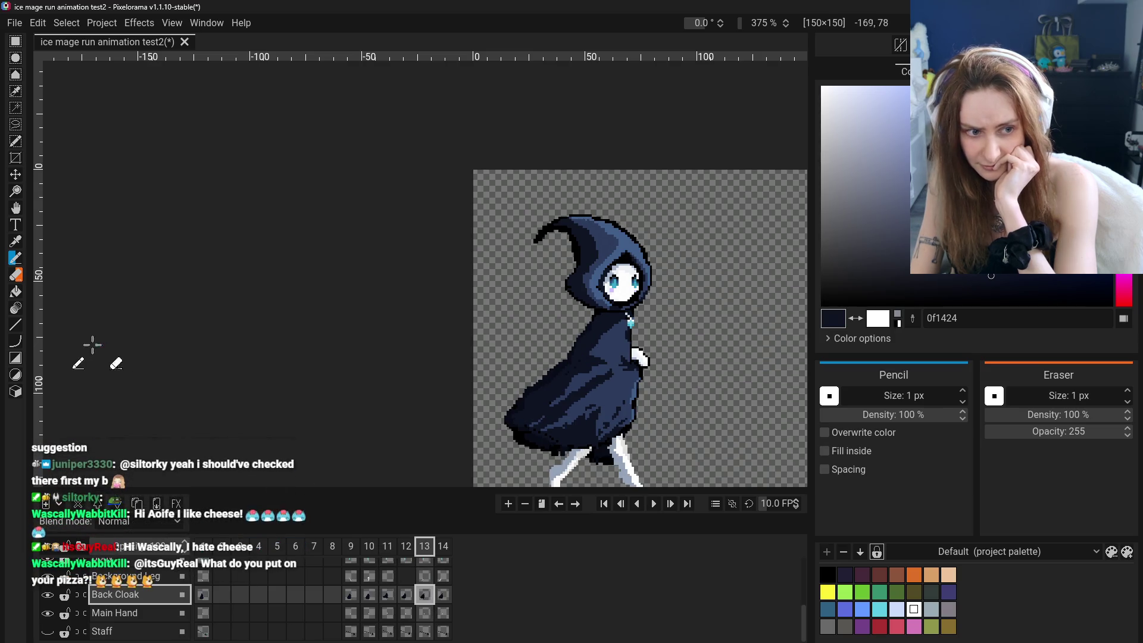
click(442, 596)
scroll(466, 569, down, 1)
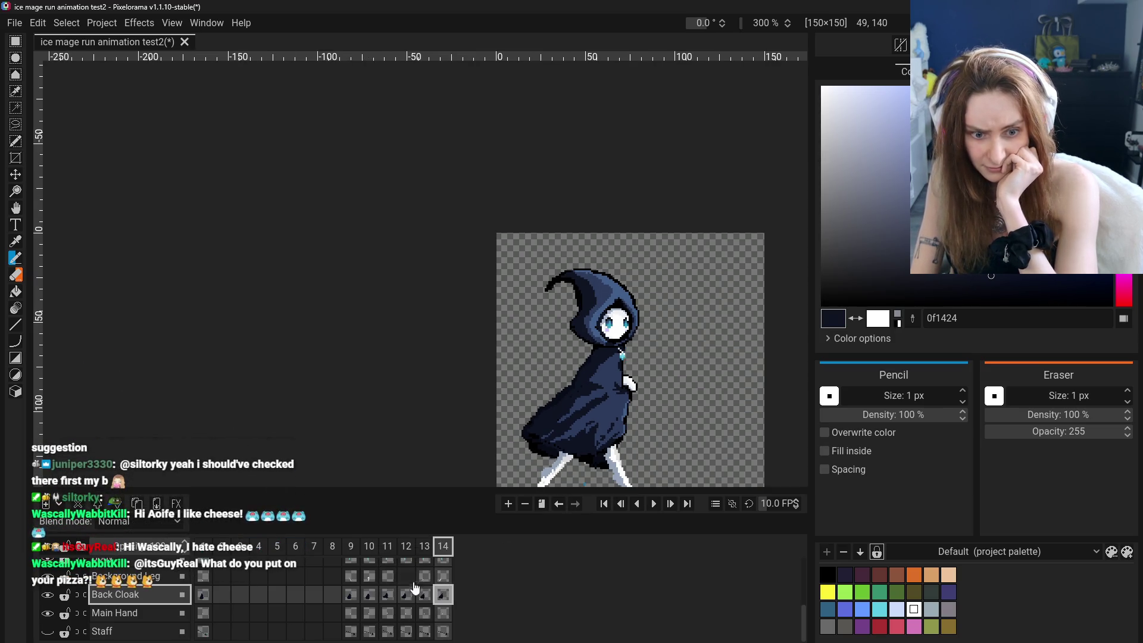
click(353, 599)
click(387, 597)
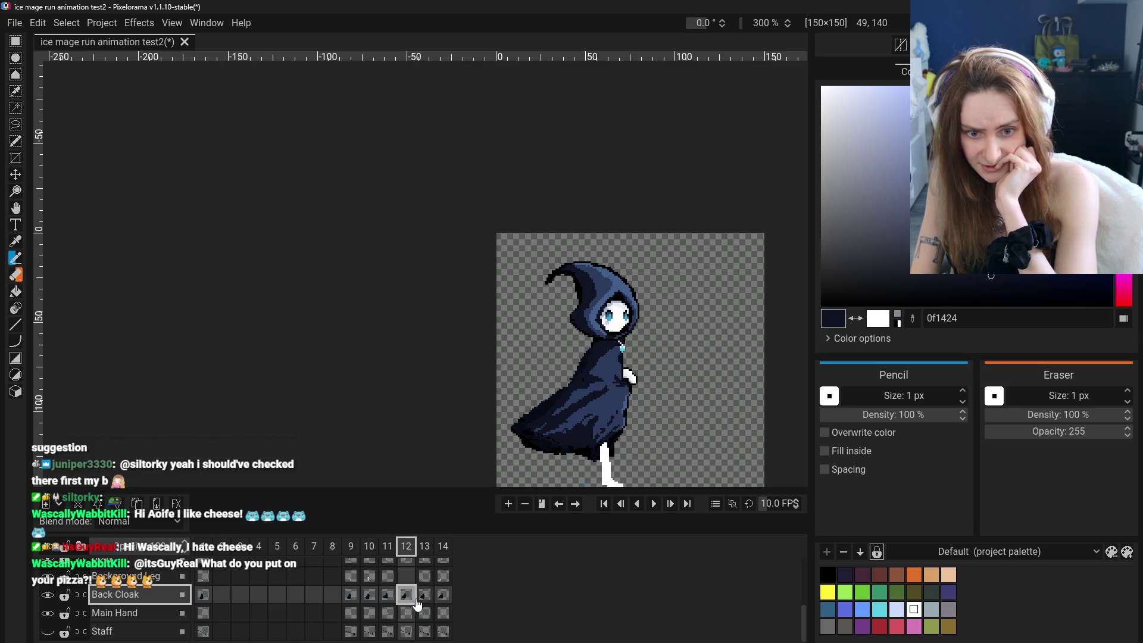
click(424, 596)
click(444, 596)
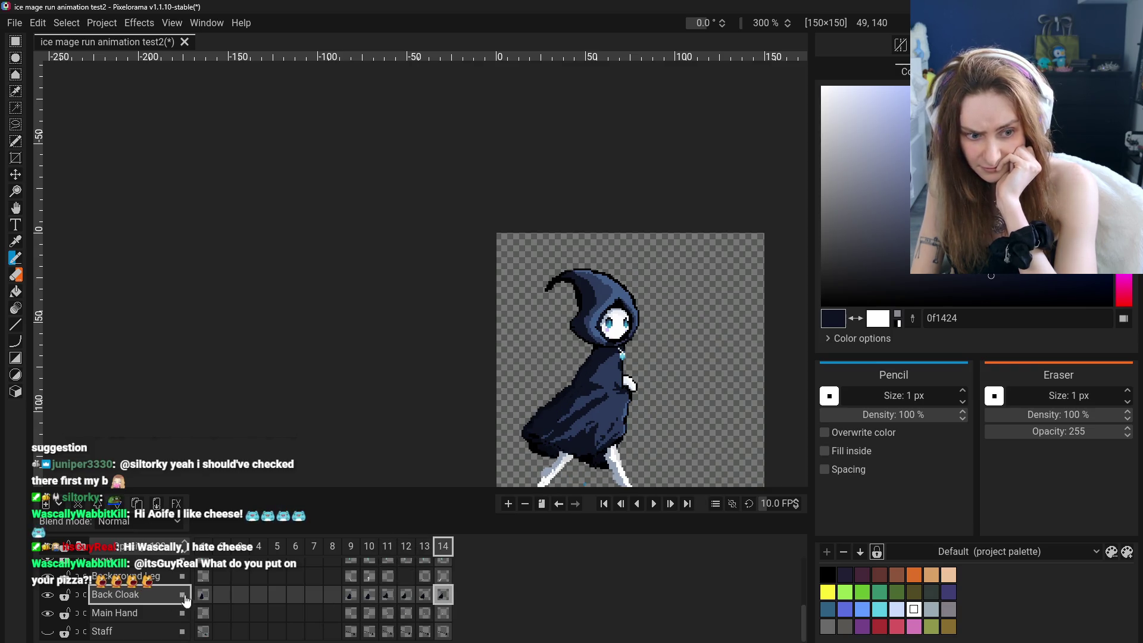
click(204, 597)
click(369, 597)
click(389, 596)
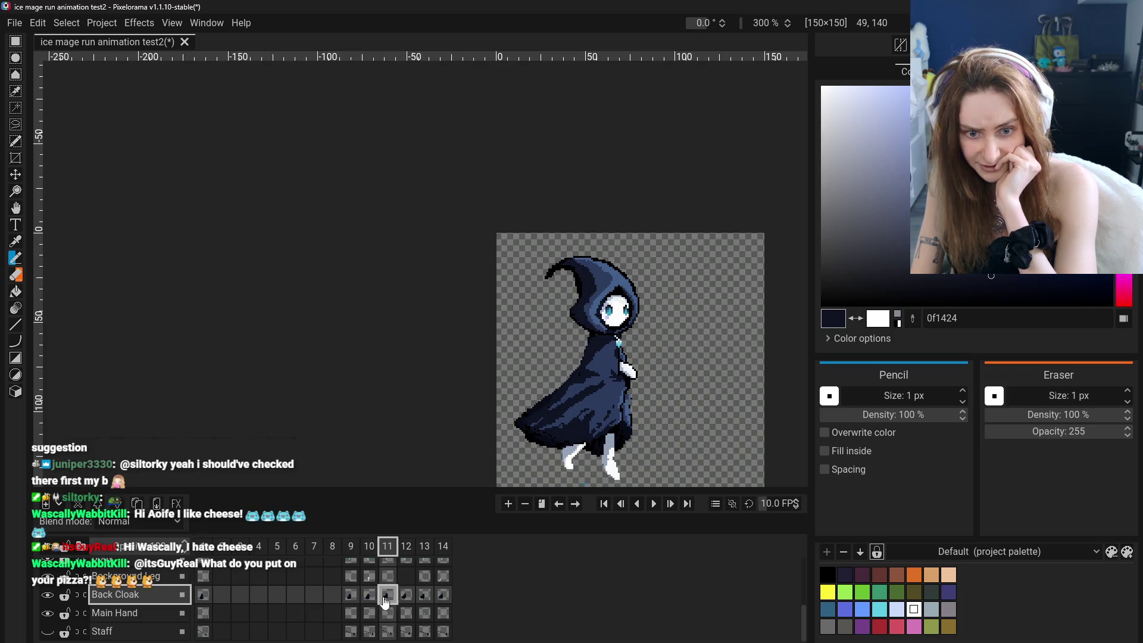
click(407, 597)
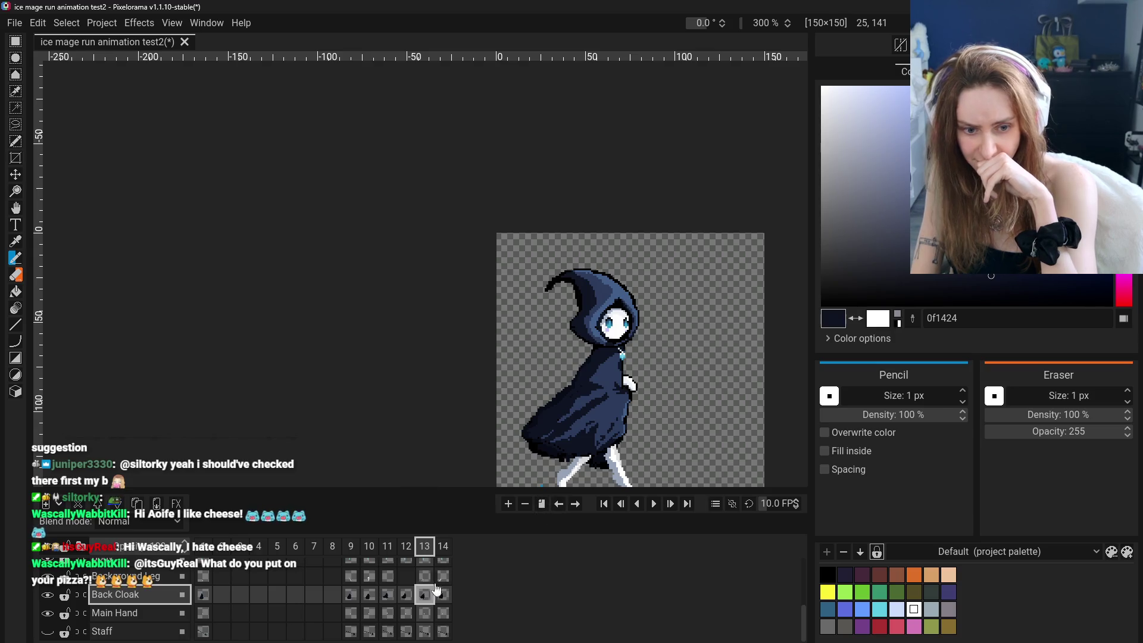
click(406, 596)
click(444, 598)
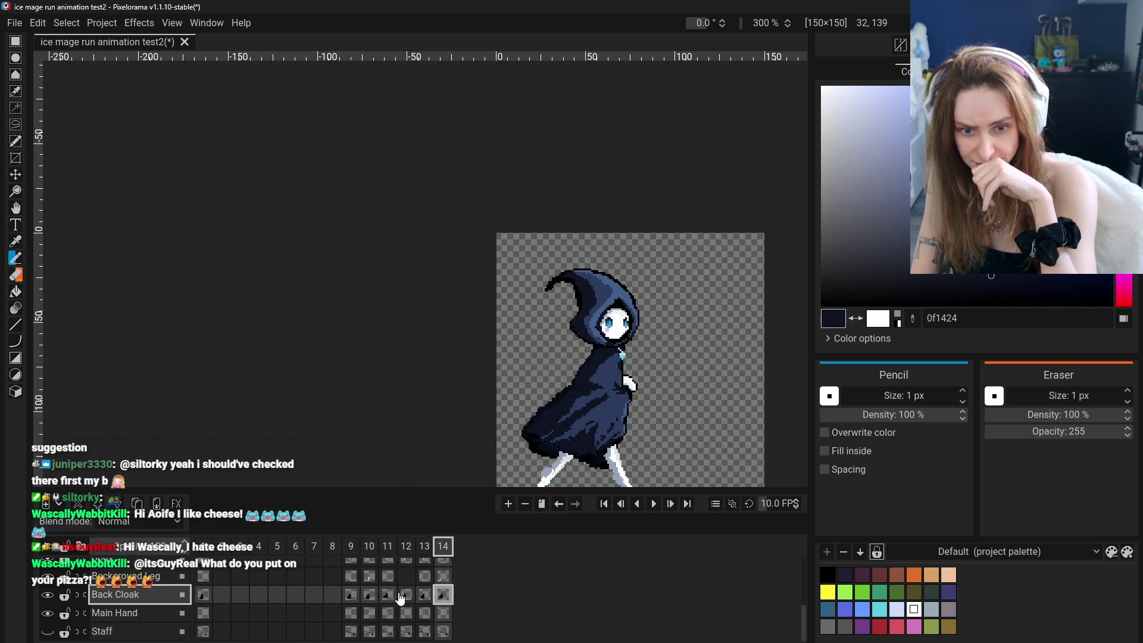
click(387, 597)
click(424, 597)
click(444, 597)
click(406, 597)
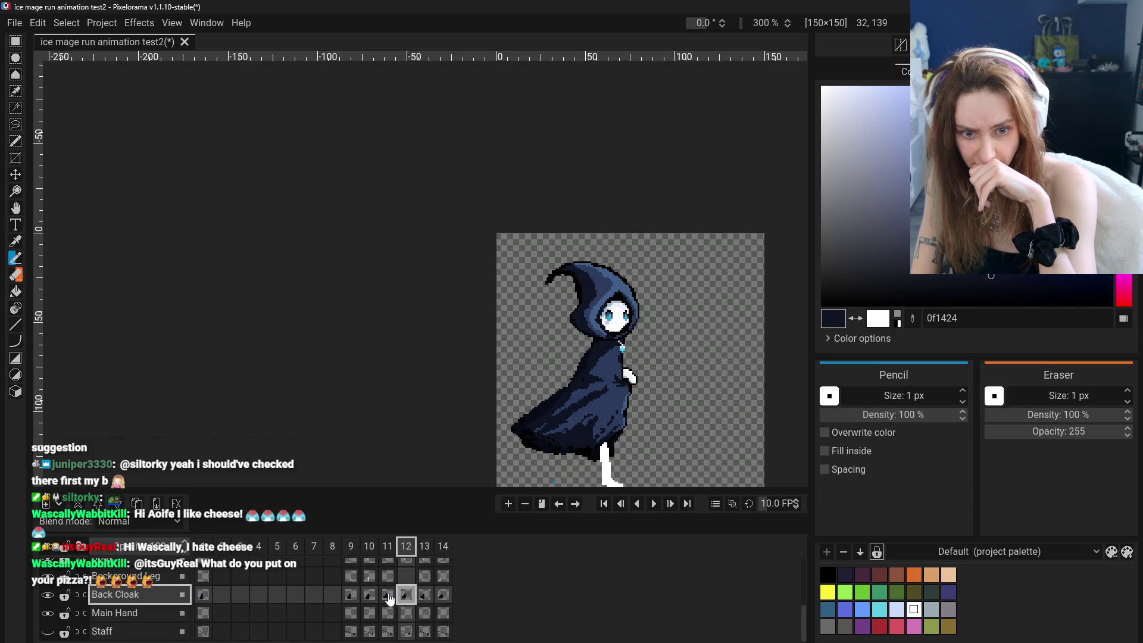
click(443, 597)
scroll(110, 615, up, 1)
scroll(112, 614, down, 1)
scroll(121, 612, up, 2)
scroll(127, 605, up, 1)
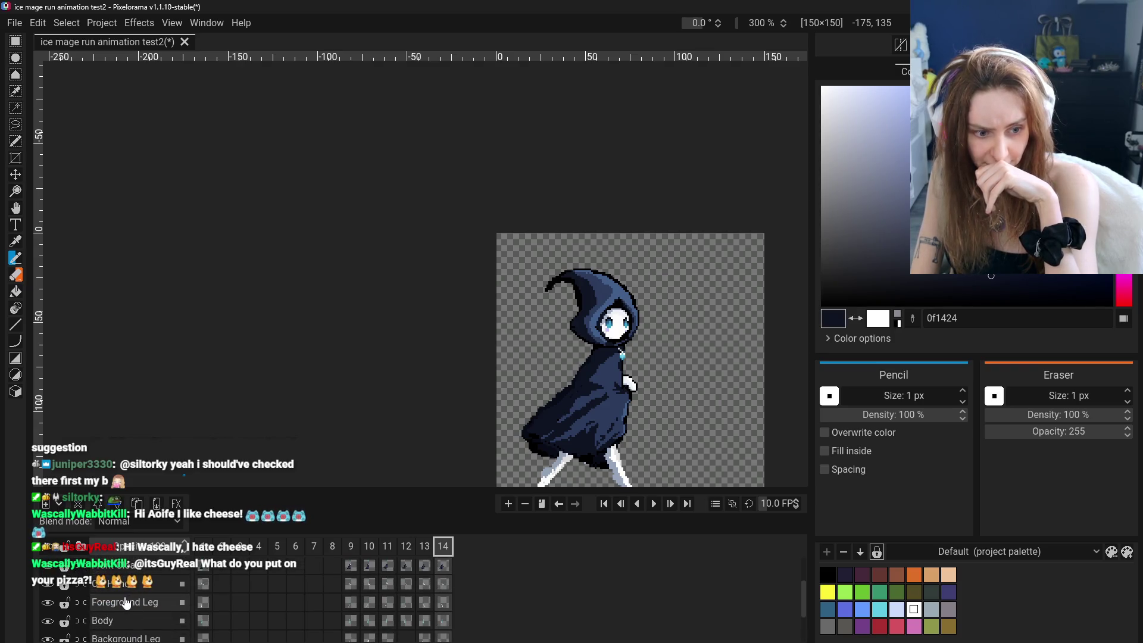
scroll(125, 594, up, 1)
Nudge the Front Cloak layer slightly sideways on frame 14.
click(179, 586)
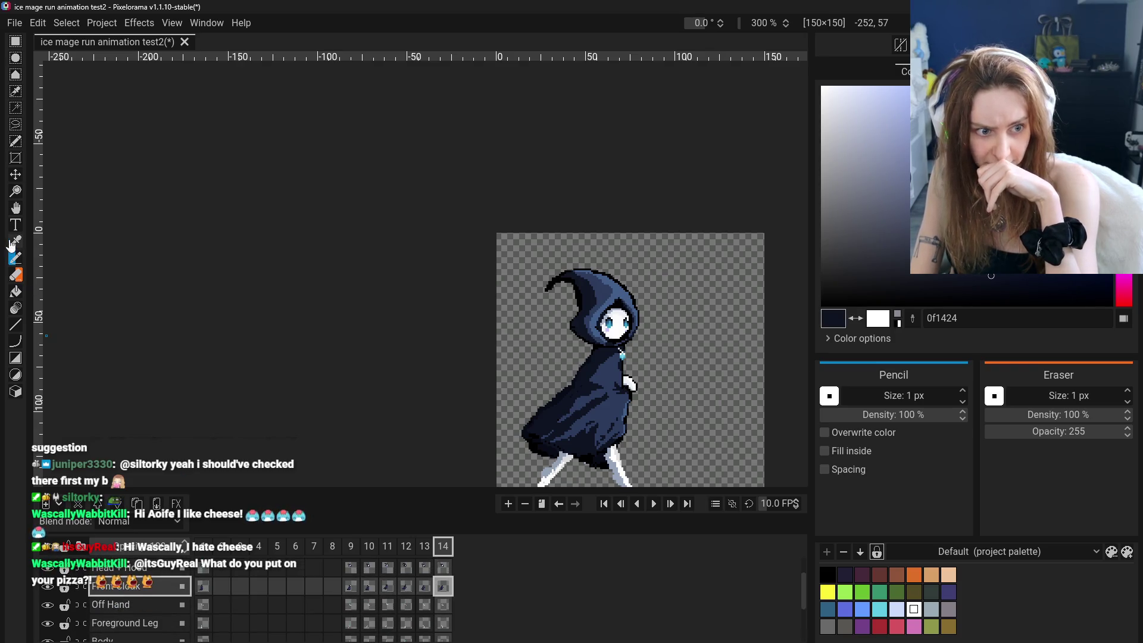
click(16, 207)
drag(468, 439, 472, 438)
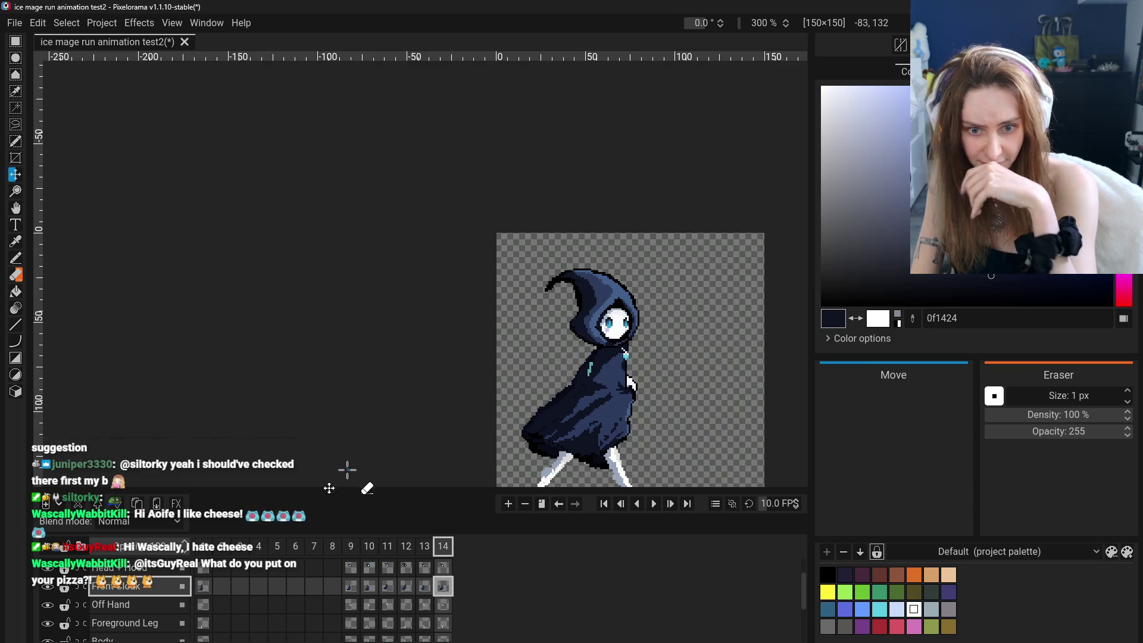
scroll(137, 619, up, 1)
scroll(137, 619, down, 3)
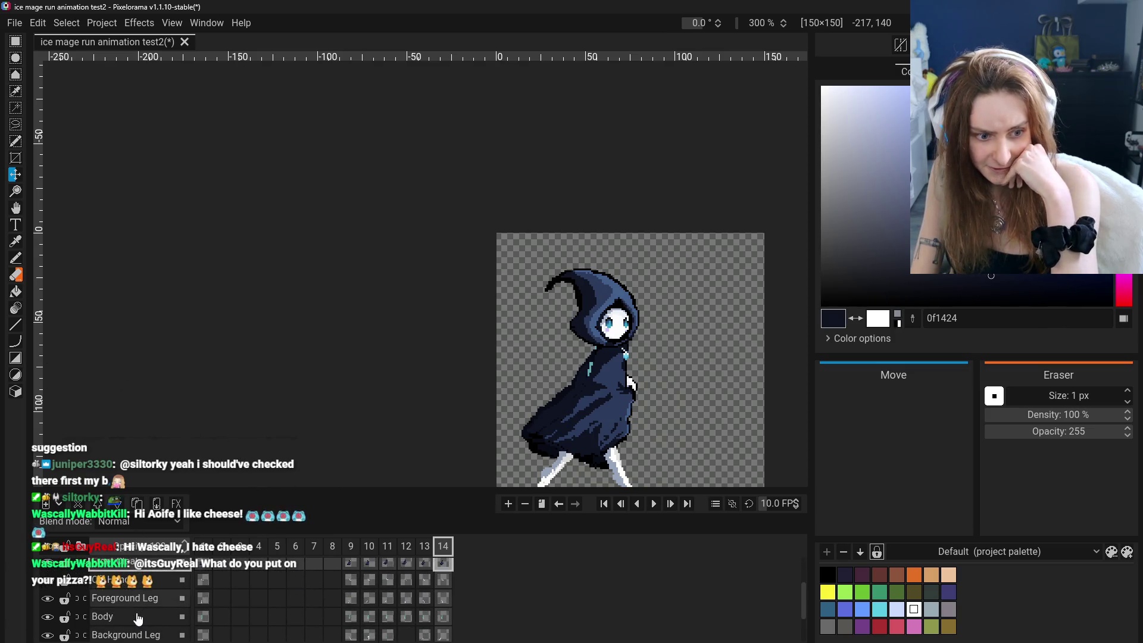
scroll(137, 619, up, 3)
scroll(137, 616, down, 2)
scroll(136, 617, down, 2)
scroll(137, 617, down, 2)
scroll(136, 616, down, 1)
scroll(137, 617, up, 2)
scroll(137, 615, up, 2)
Shift the Off Hand about 4 px right, then undo so it stays in place.
click(134, 594)
drag(248, 456, 255, 456)
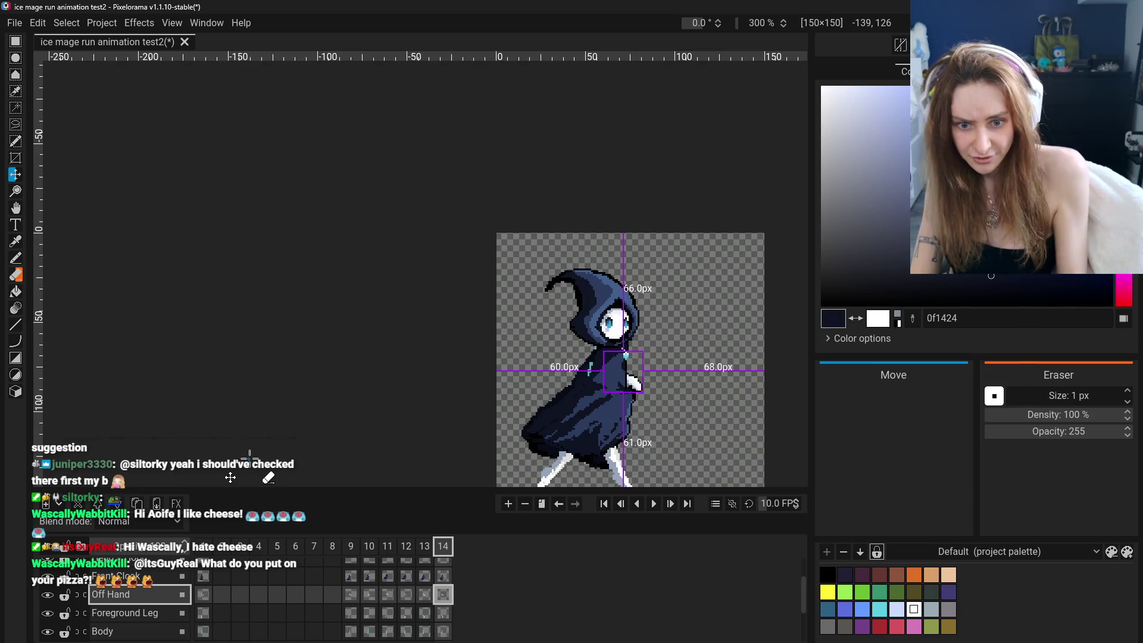
key(ctrl+z)
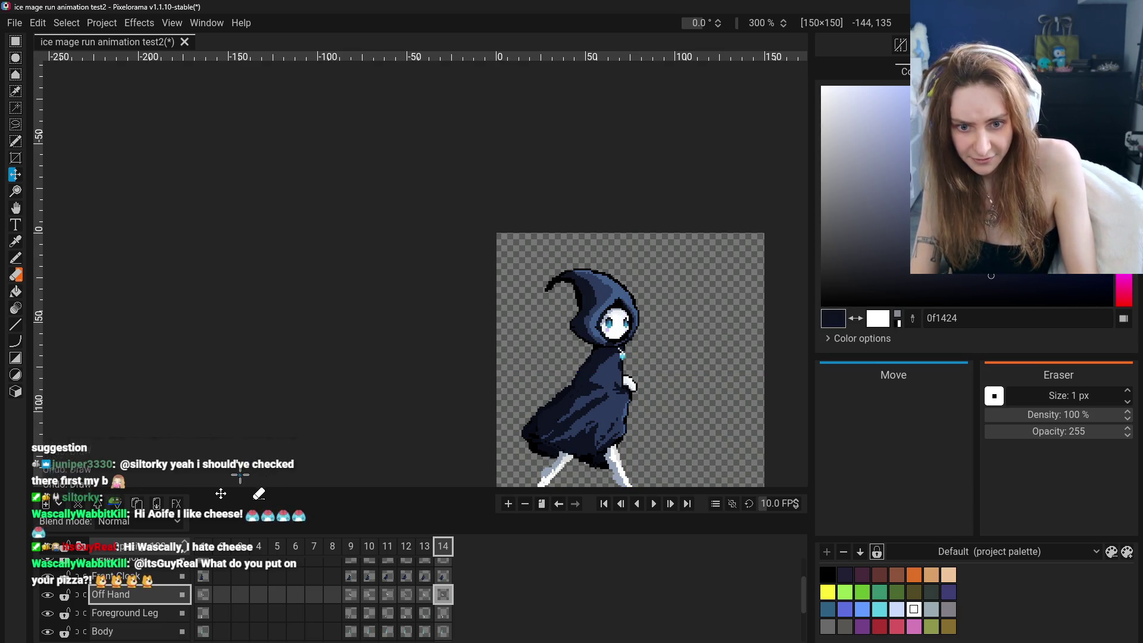
Flip through frames 9–14 of the run cycle to compare poses, ending on the Off Hand at frame 14.
click(424, 595)
click(389, 595)
click(388, 594)
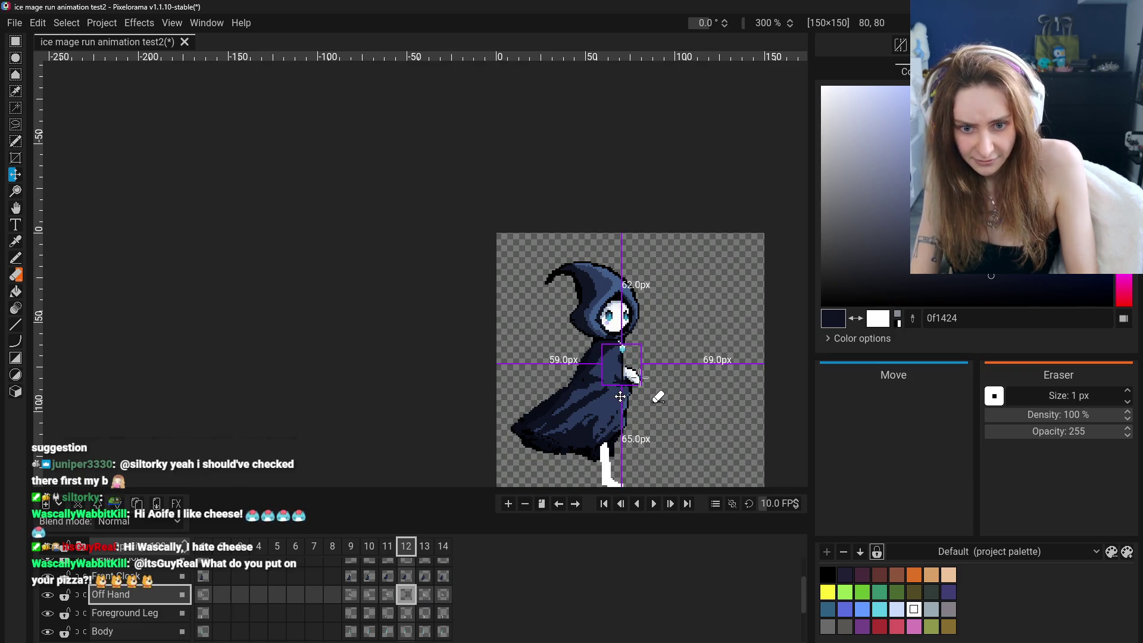
click(351, 595)
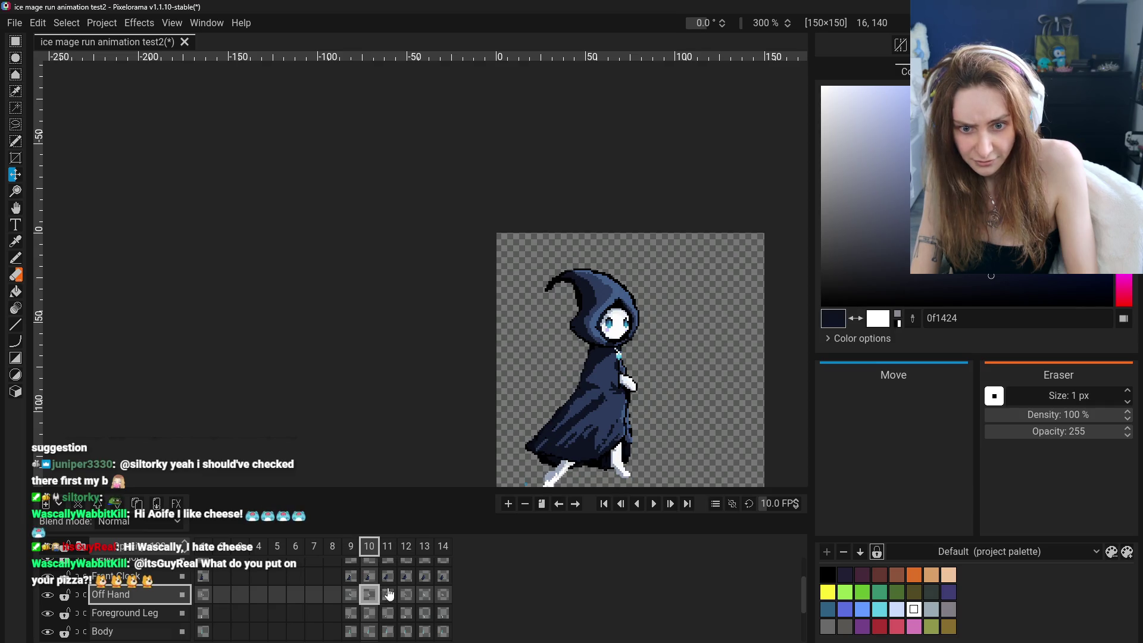
click(388, 594)
click(425, 594)
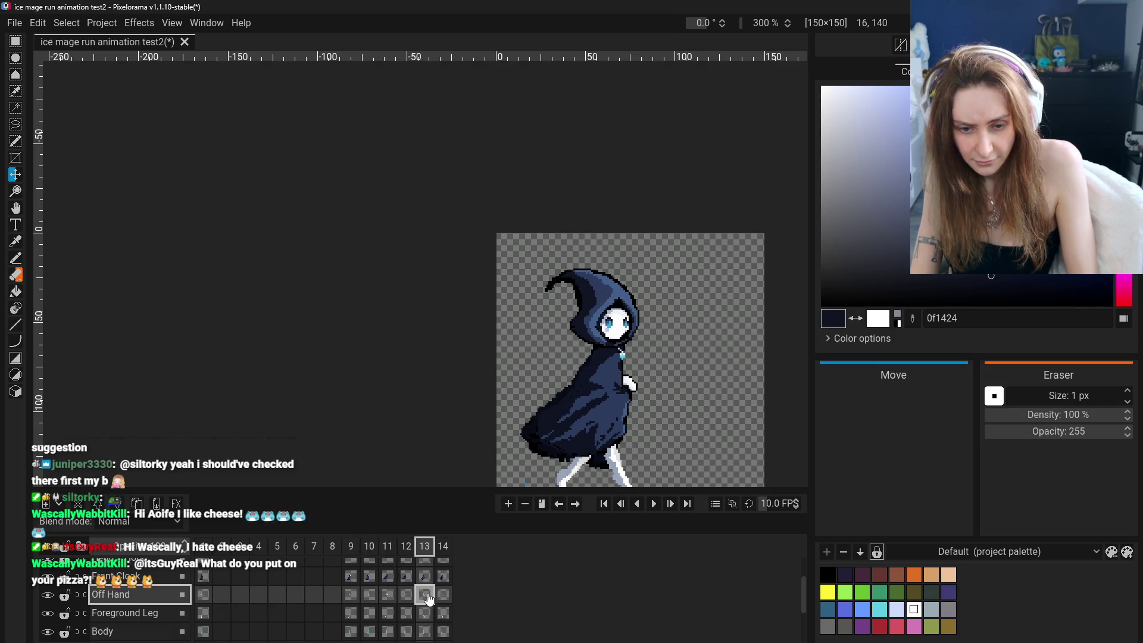
click(443, 596)
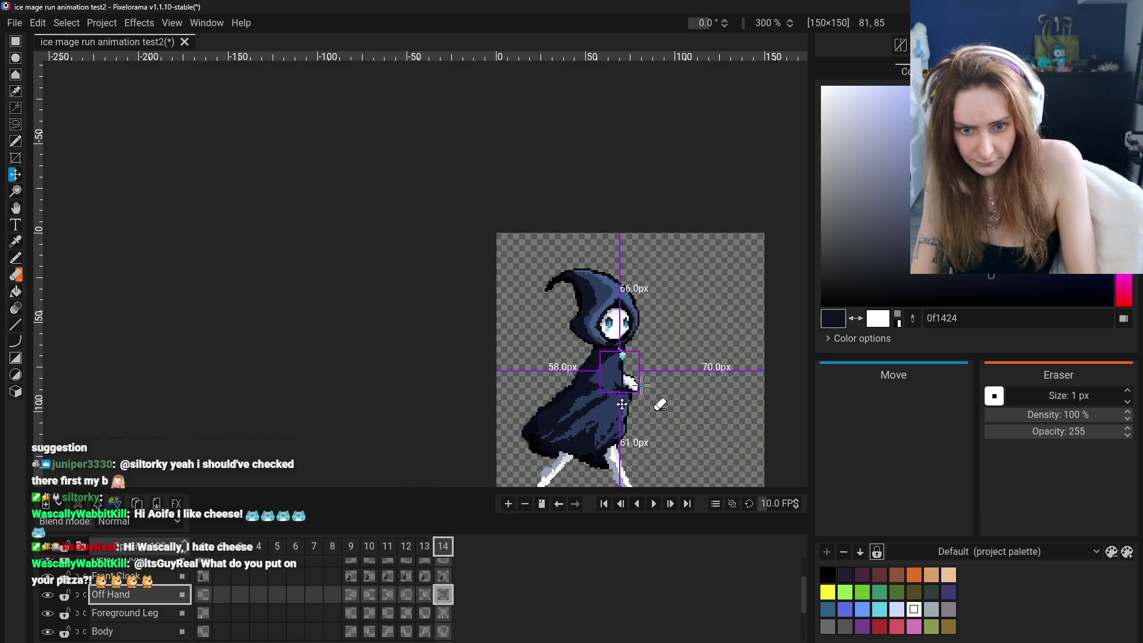
click(424, 593)
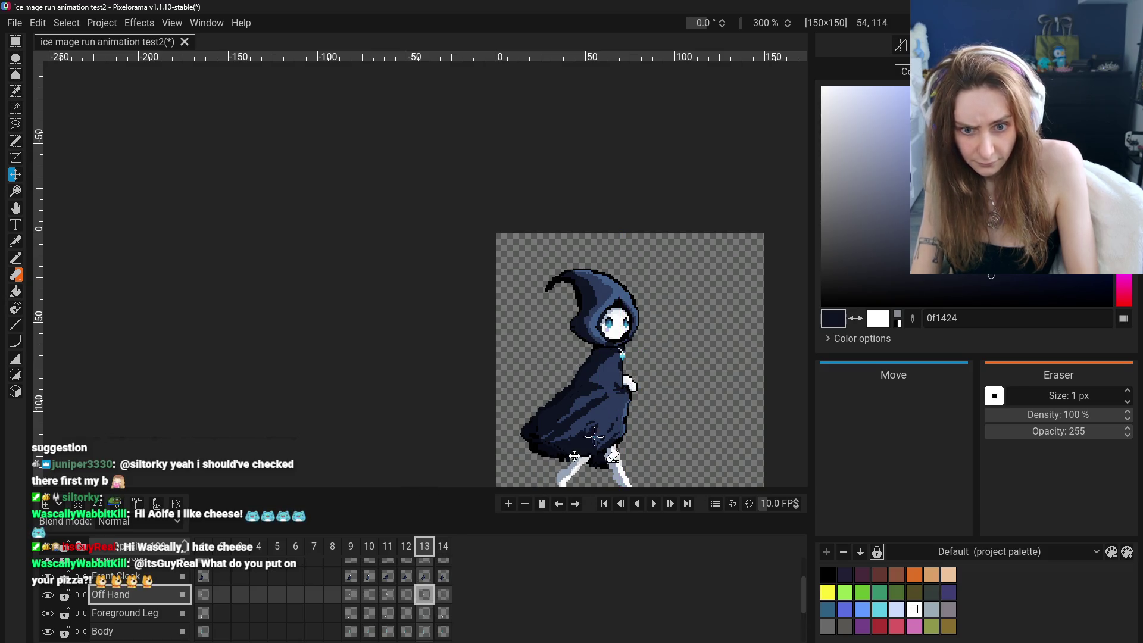
click(427, 579)
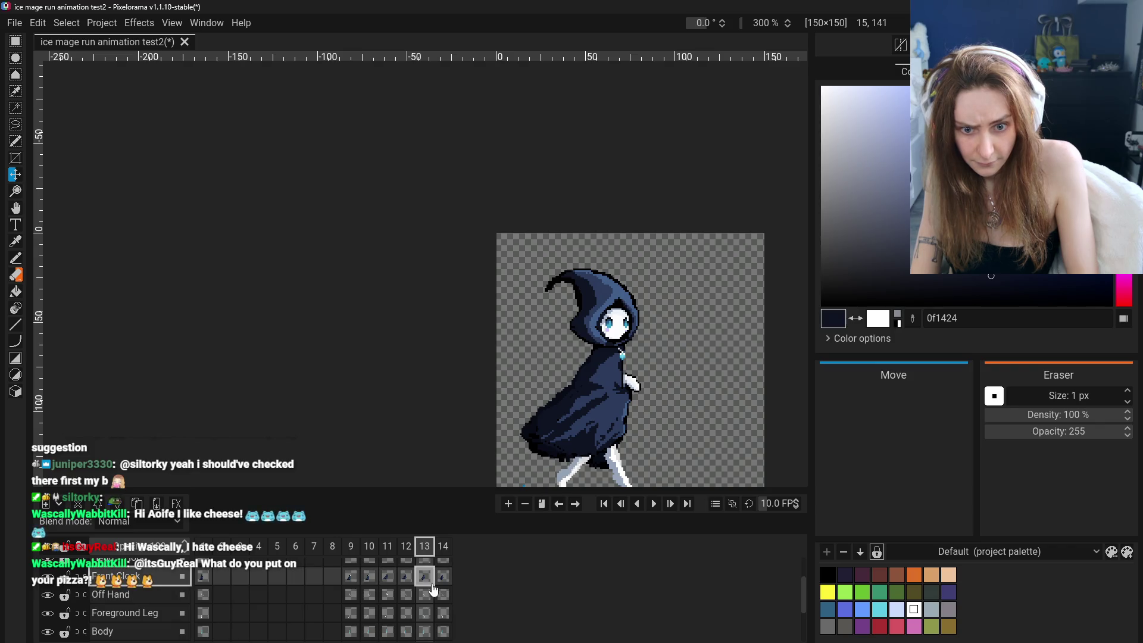
click(443, 594)
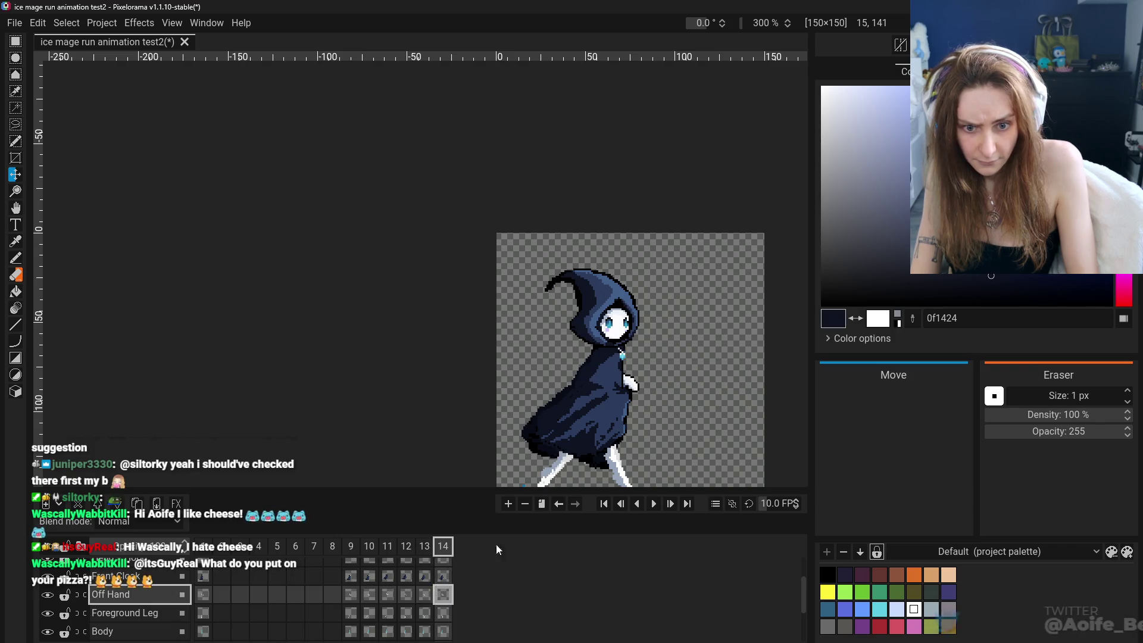
click(368, 596)
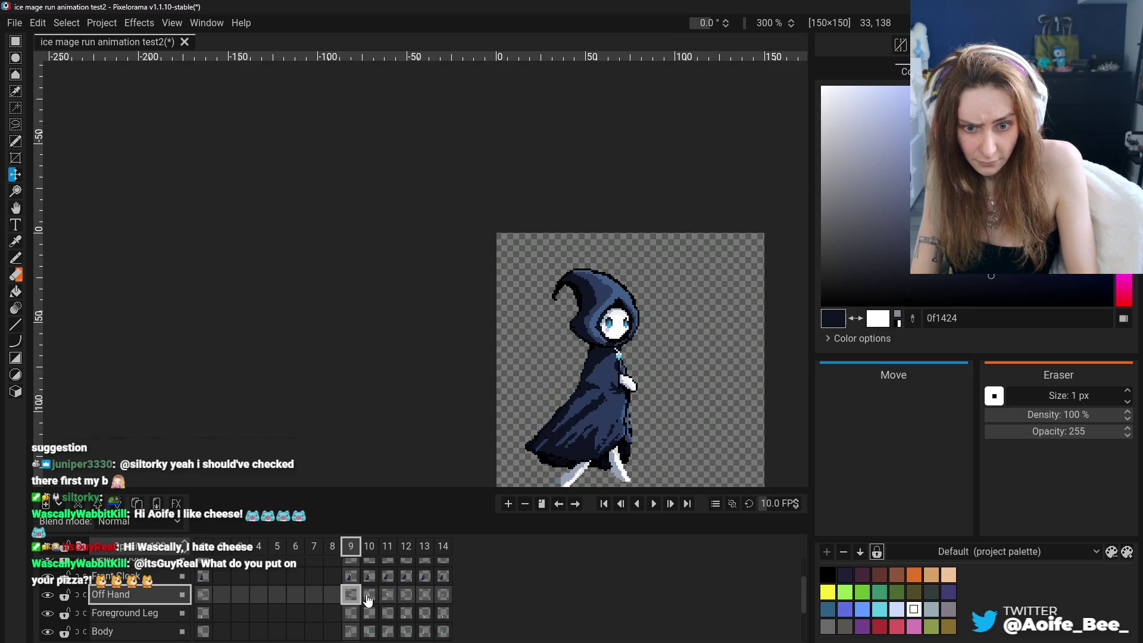
click(404, 599)
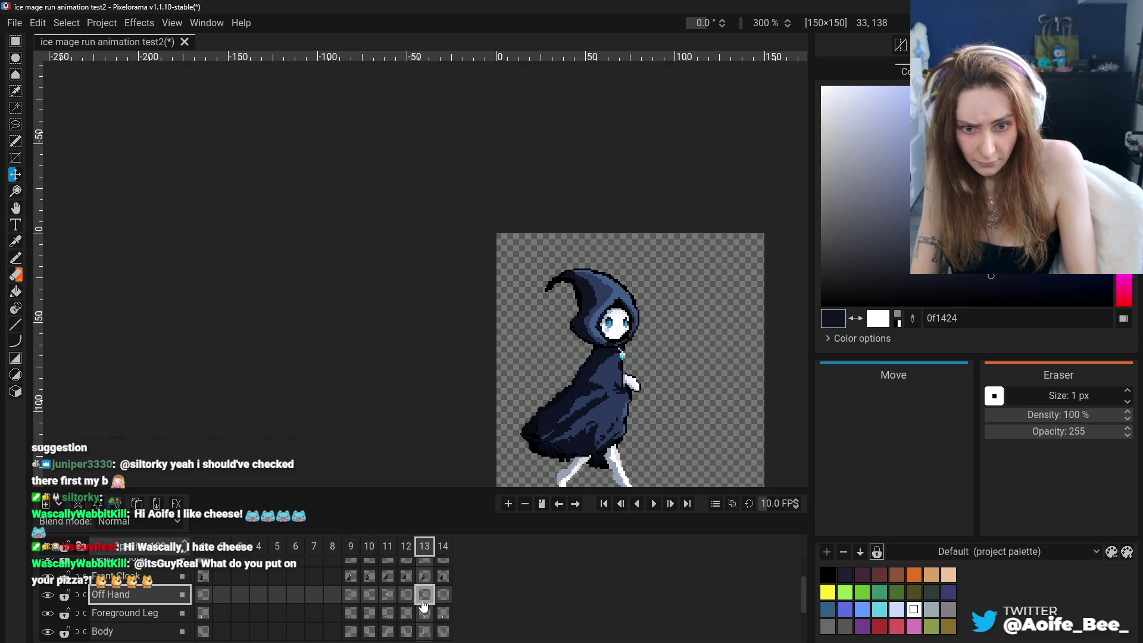
click(442, 604)
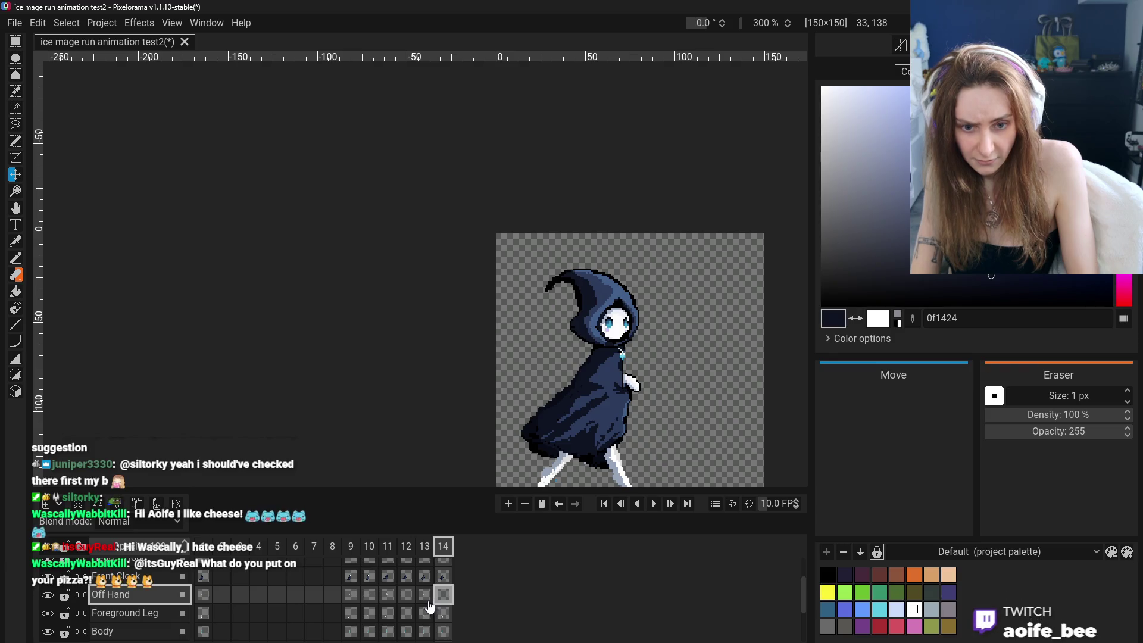
scroll(684, 411, down, 2)
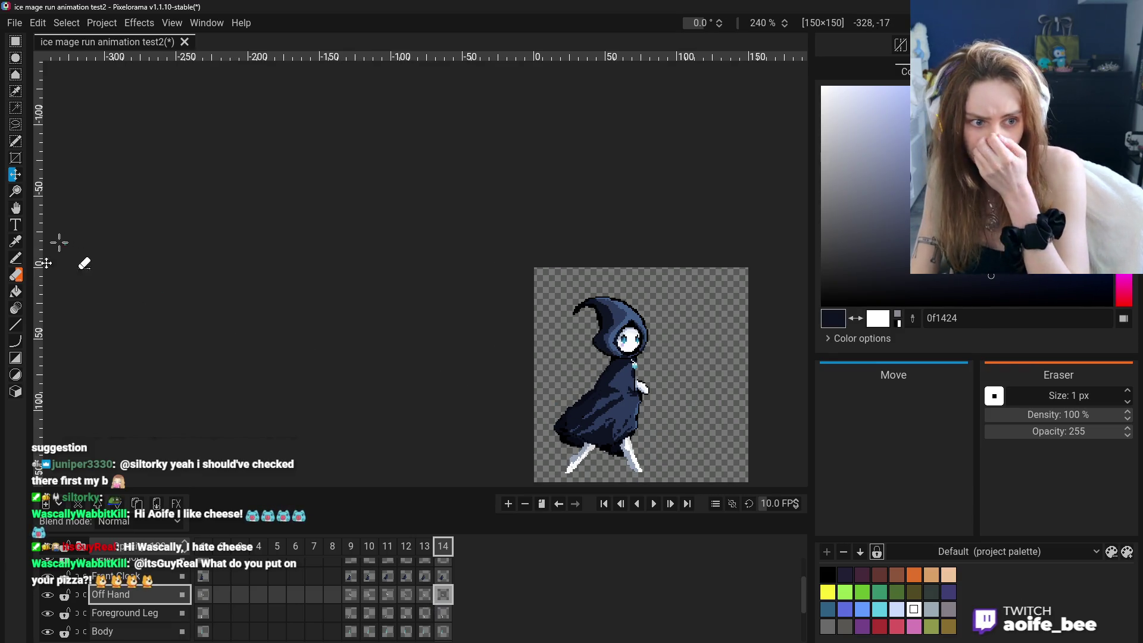
drag(393, 374, 367, 331)
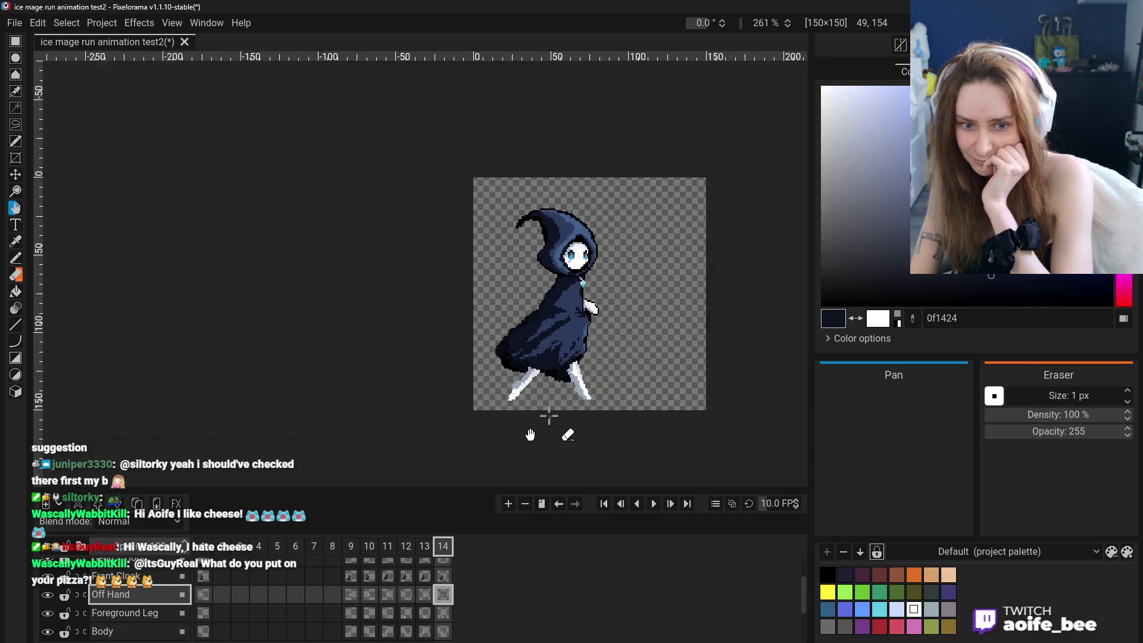
scroll(531, 434, up, 2)
scroll(527, 461, up, 1)
scroll(572, 493, up, 2)
scroll(545, 494, up, 1)
click(387, 594)
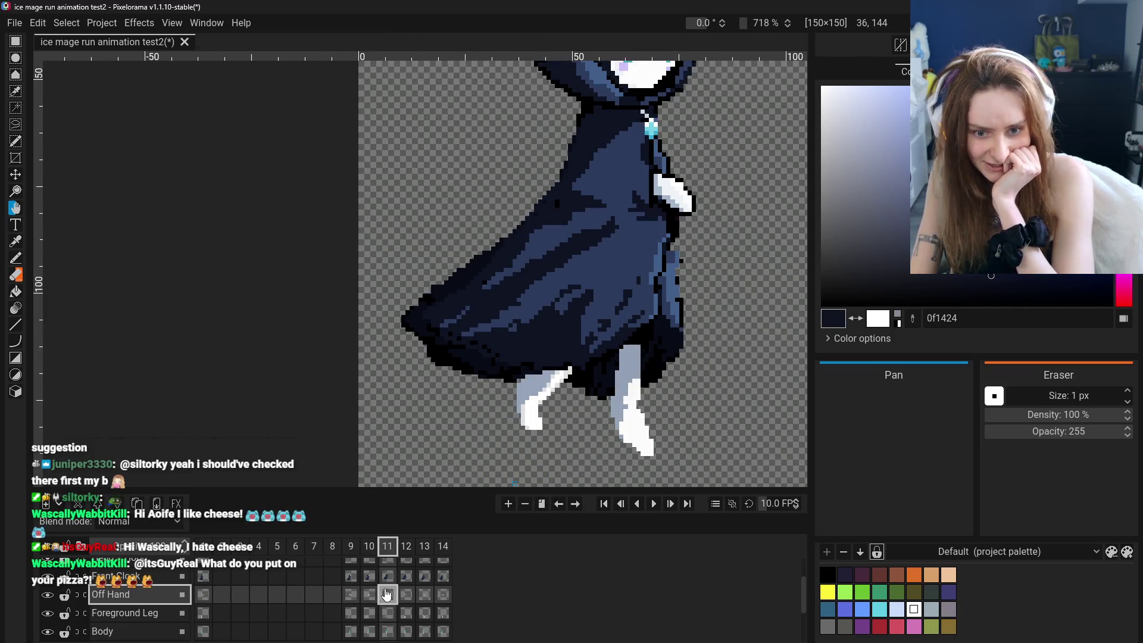
click(443, 594)
scroll(536, 459, down, 3)
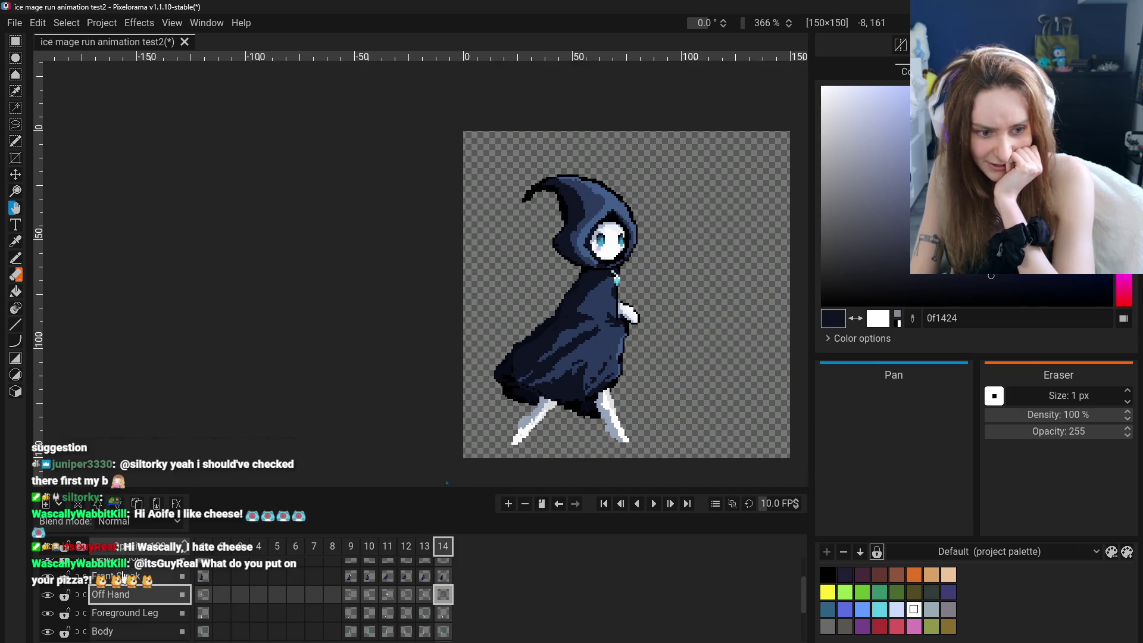
click(47, 596)
click(48, 595)
click(48, 614)
click(47, 615)
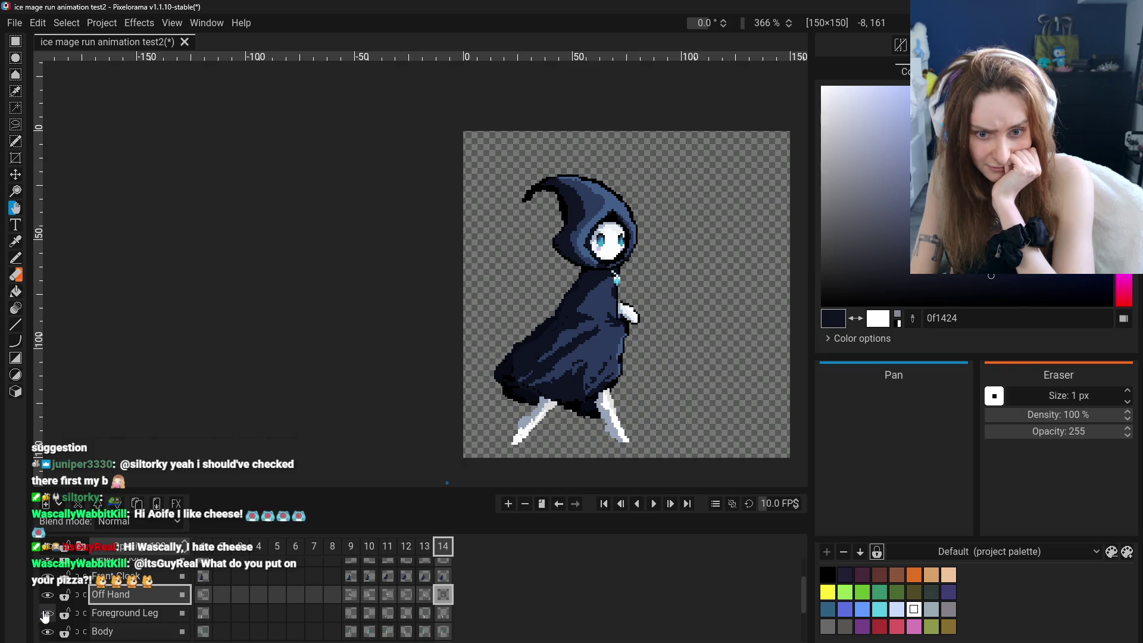
scroll(580, 415, up, 5)
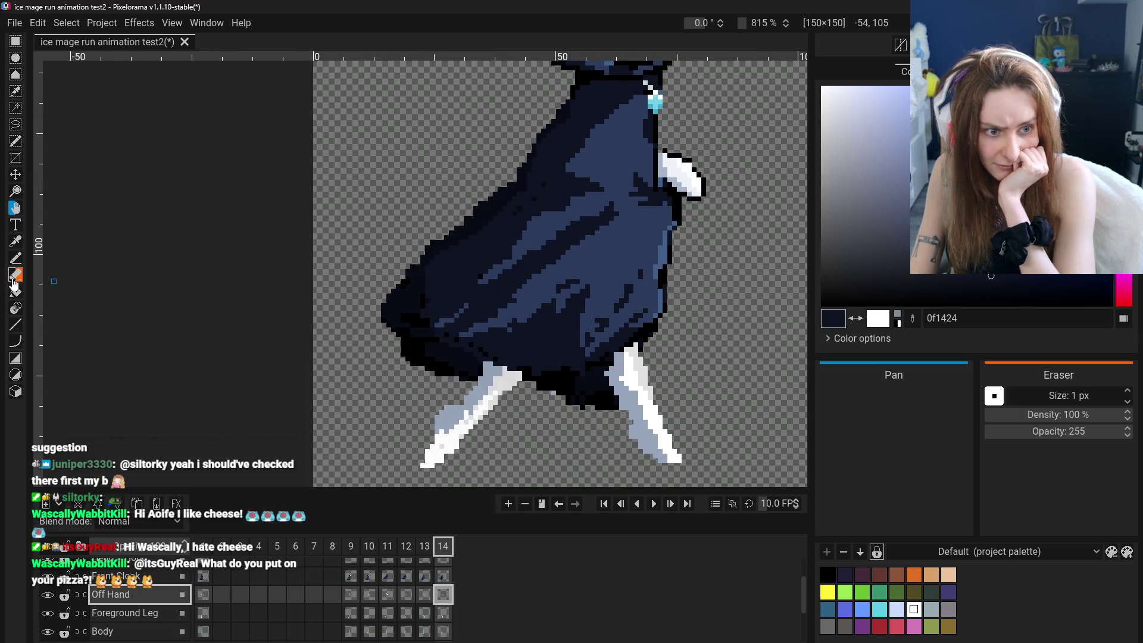
Hide and re-show the Foreground Leg to inspect the other leg, then select that layer.
key(e)
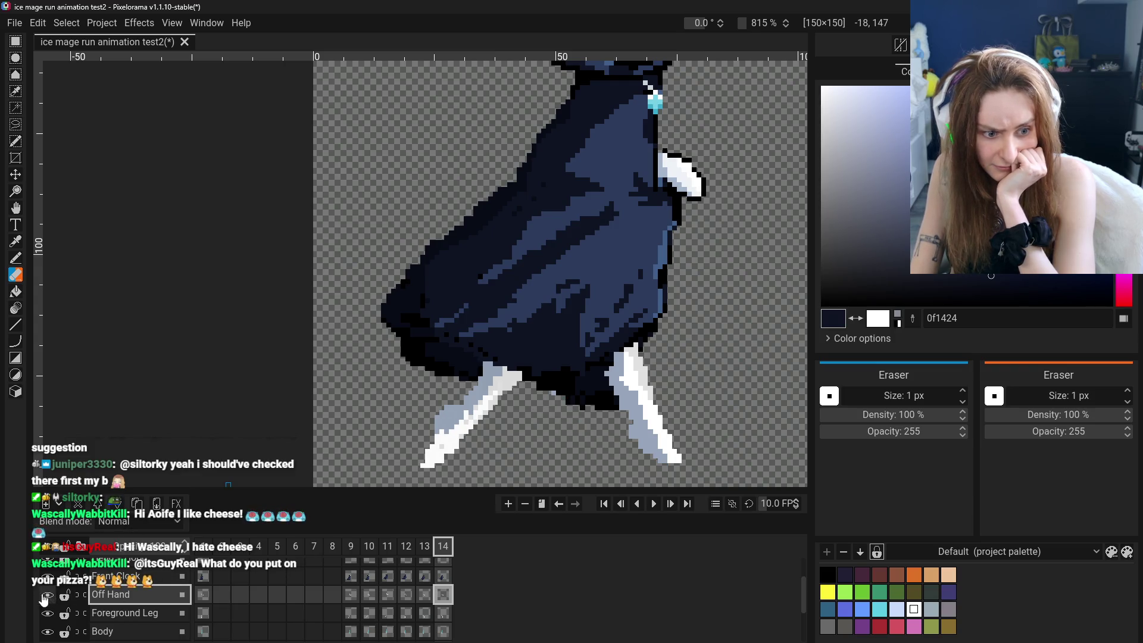
click(47, 614)
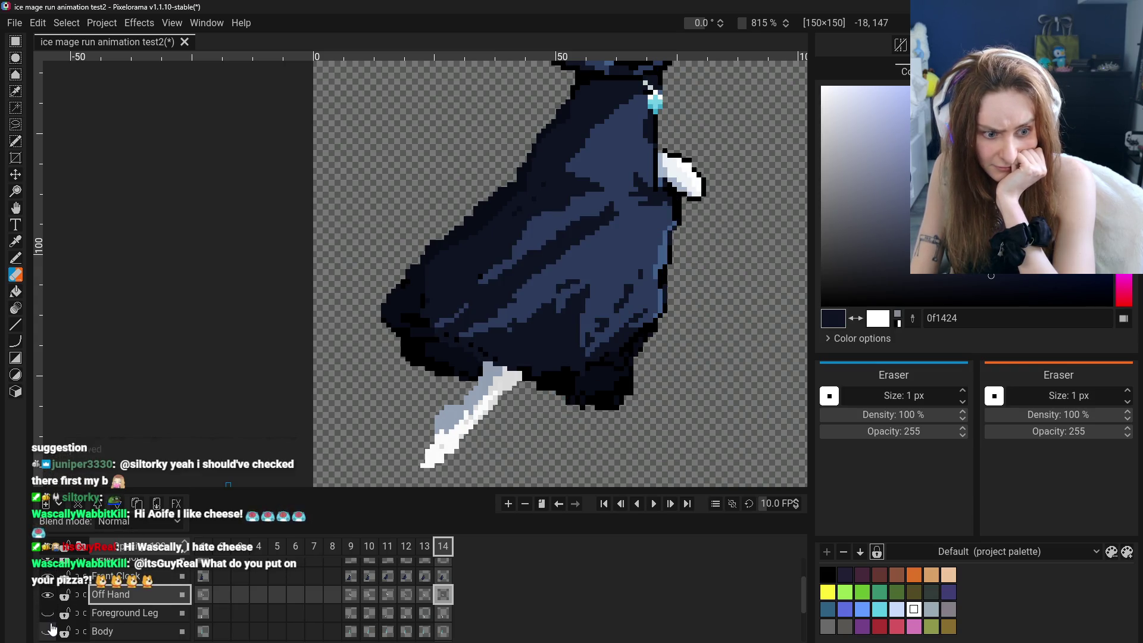
click(47, 614)
click(125, 613)
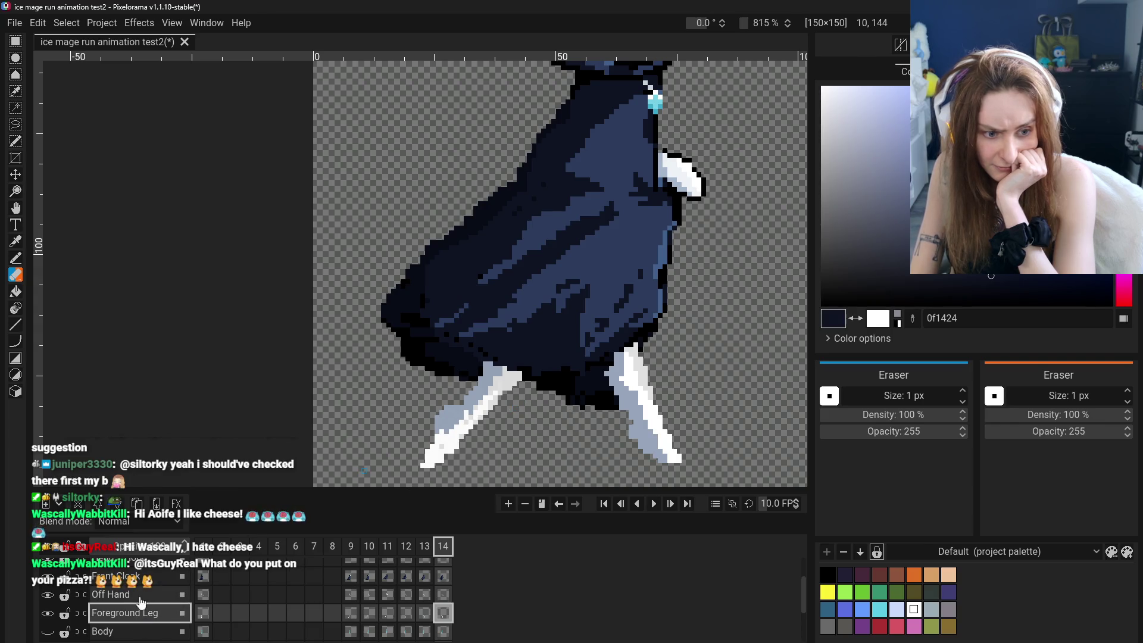
scroll(45, 625, down, 1)
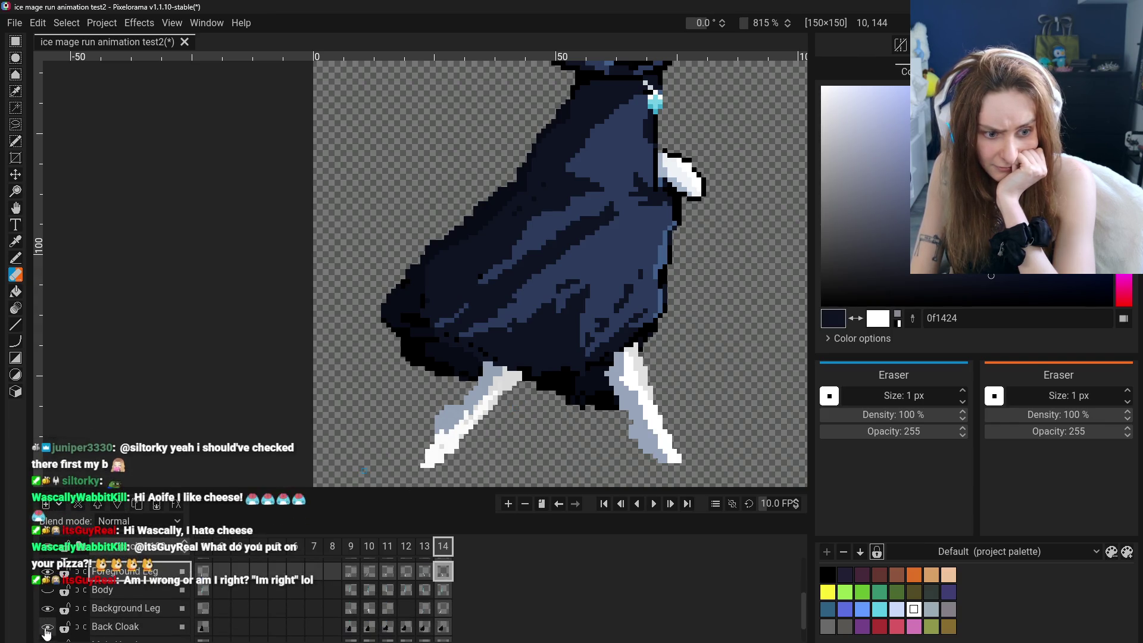
Toggle Back Cloak visibility, select it, and make the Staff layer visible again.
click(49, 629)
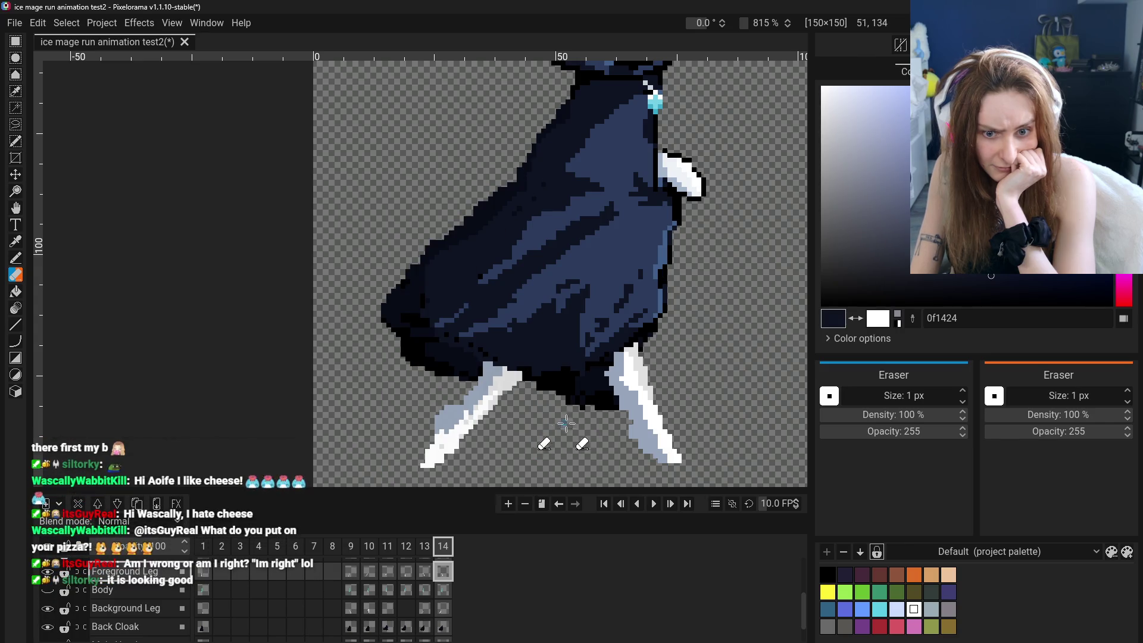
click(137, 628)
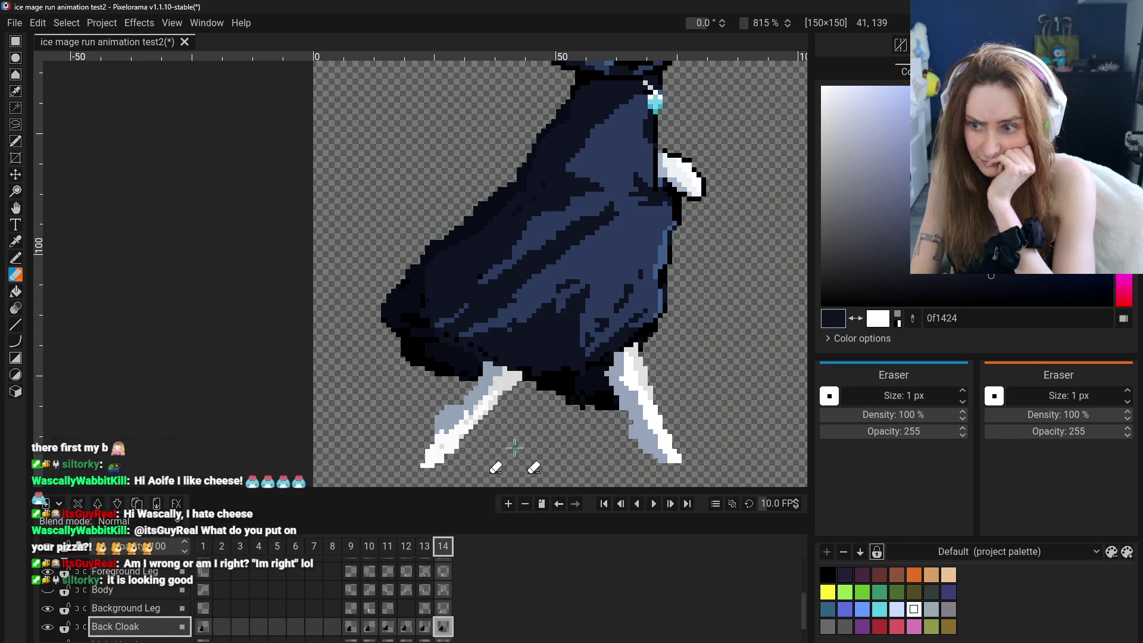
scroll(572, 429, down, 3)
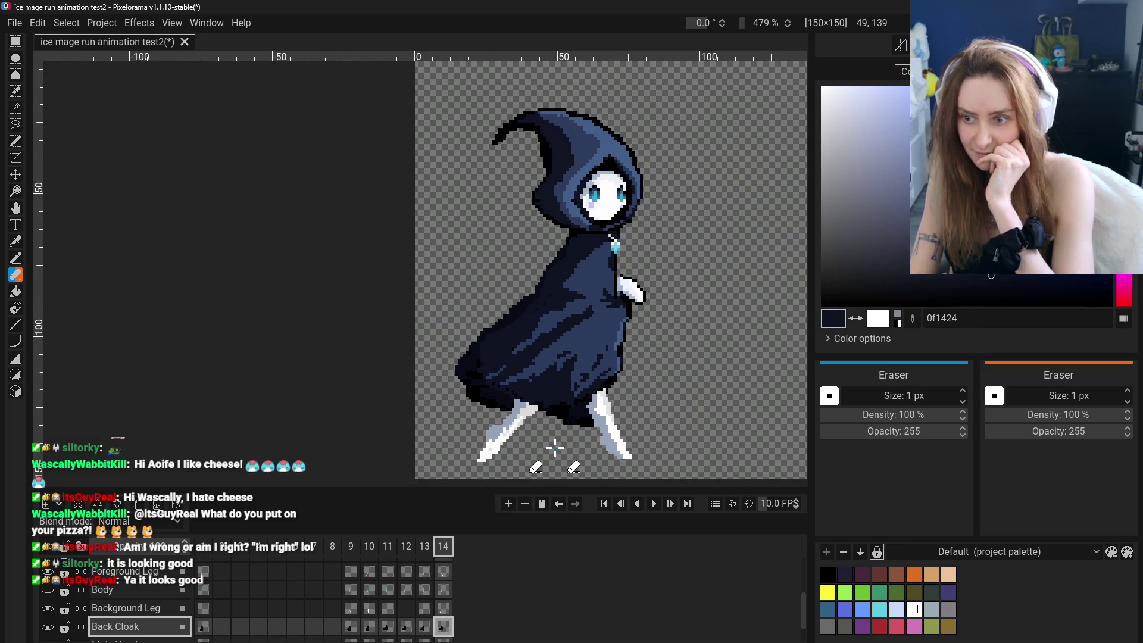
scroll(554, 446, down, 2)
scroll(146, 607, down, 1)
click(47, 632)
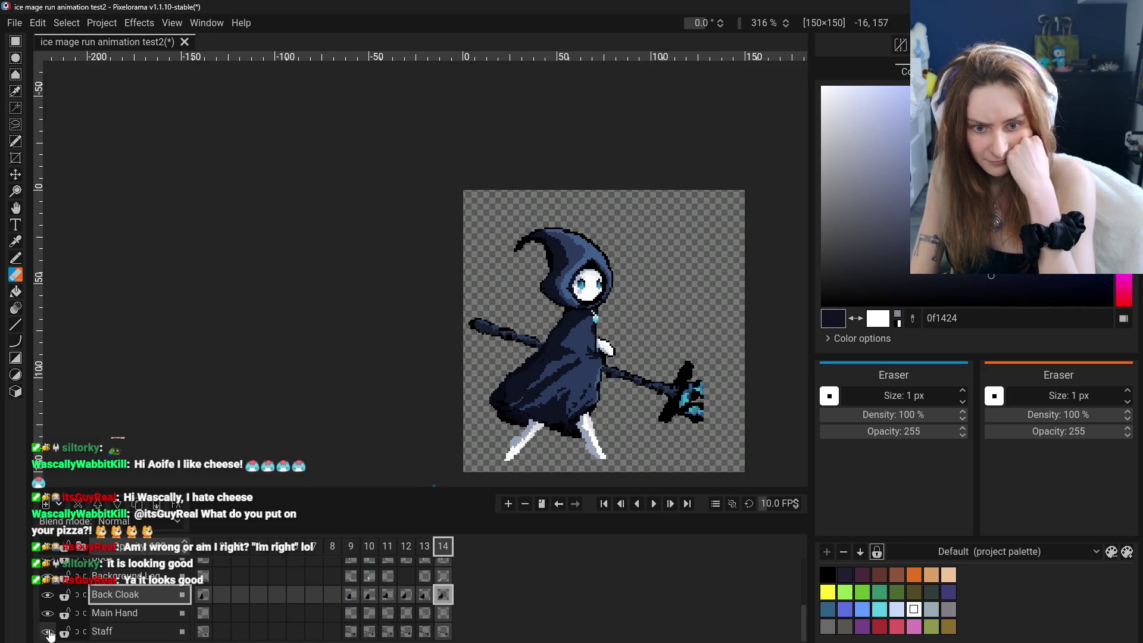
scroll(49, 626, up, 2)
scroll(53, 616, down, 1)
scroll(52, 617, down, 1)
Flip back and forth through frames 9–14 to compare the run-cycle poses.
click(369, 545)
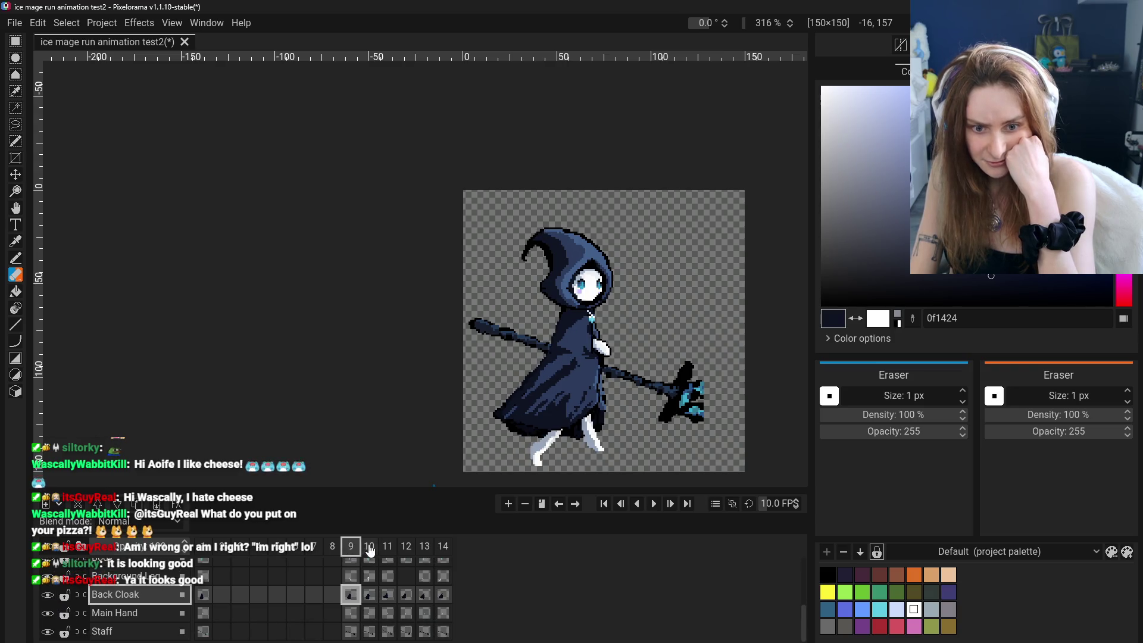
click(350, 548)
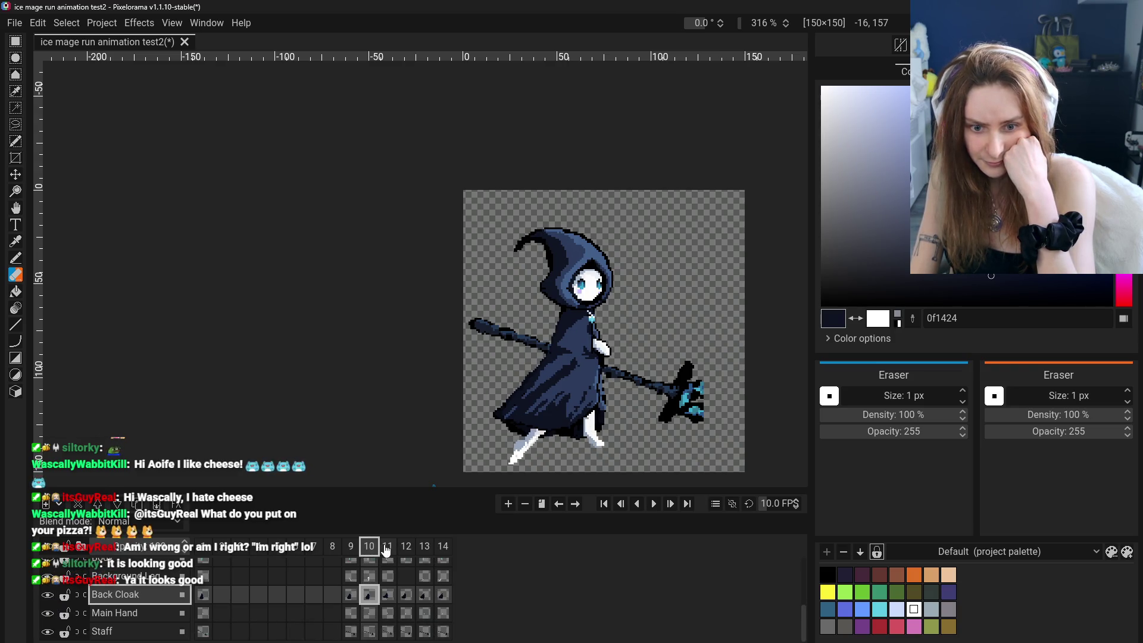
click(353, 547)
mouse_move(370, 548)
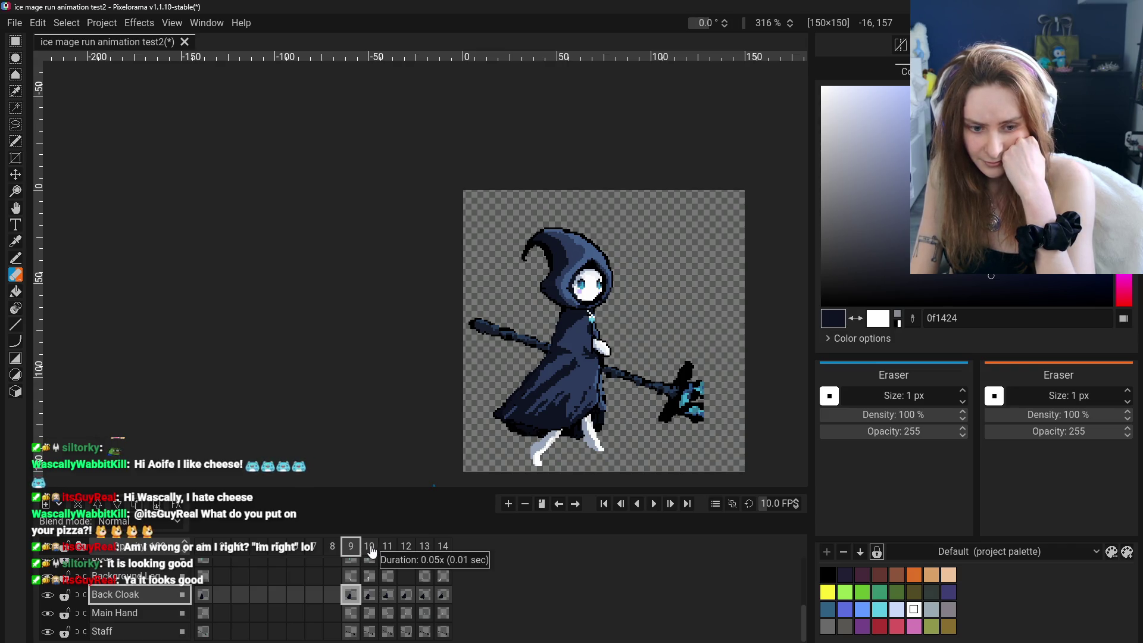
click(370, 548)
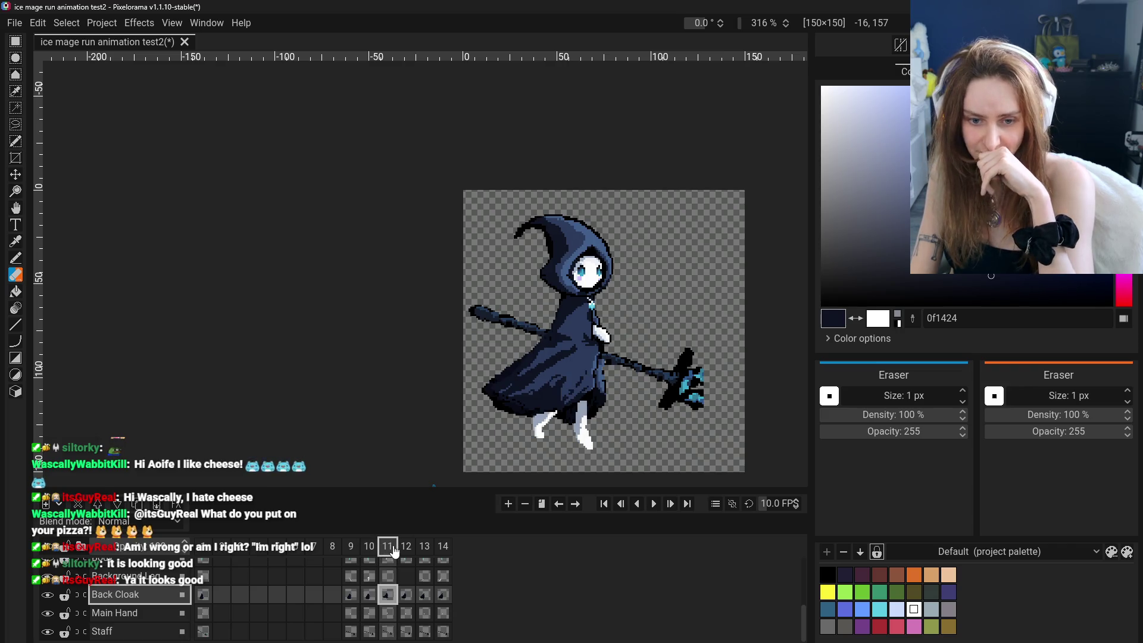
click(351, 548)
click(350, 547)
click(369, 548)
click(351, 546)
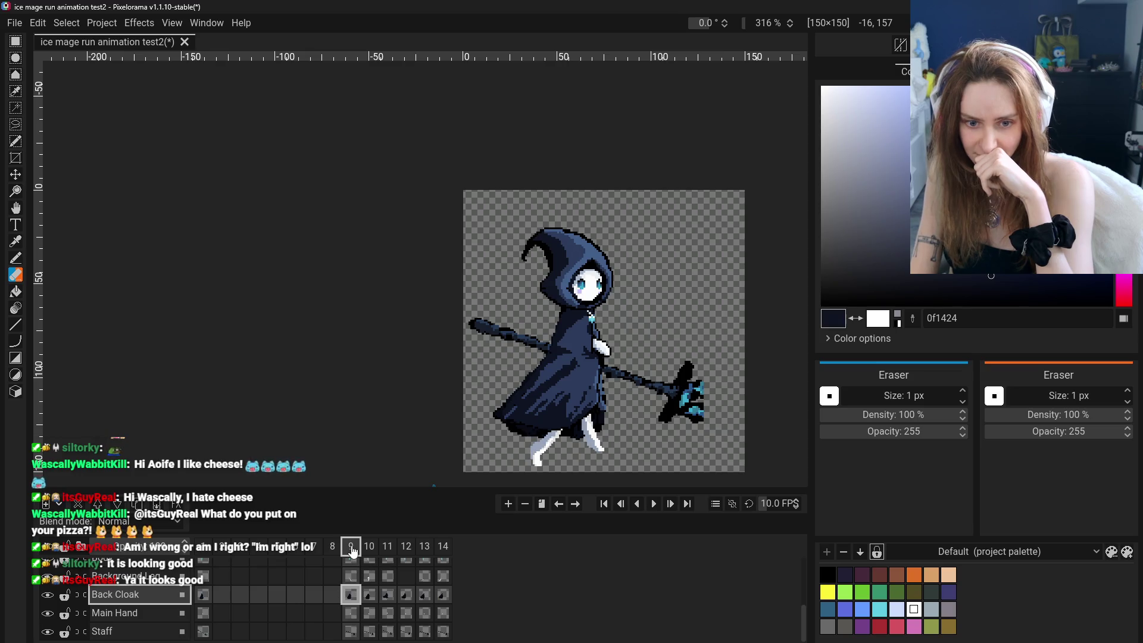
click(368, 548)
click(407, 547)
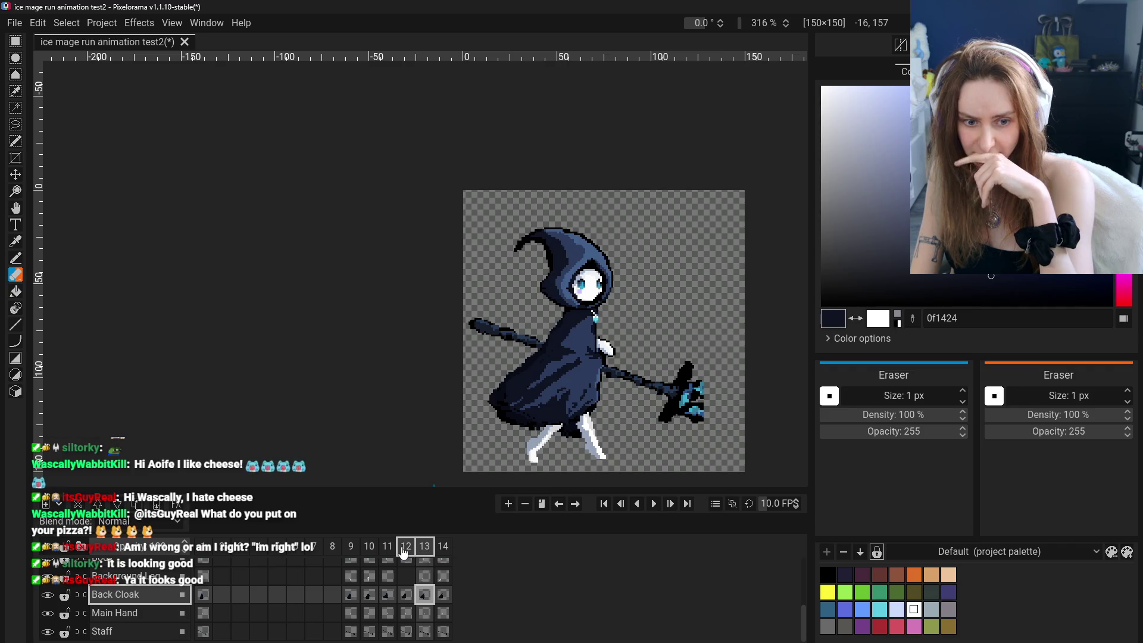
click(408, 547)
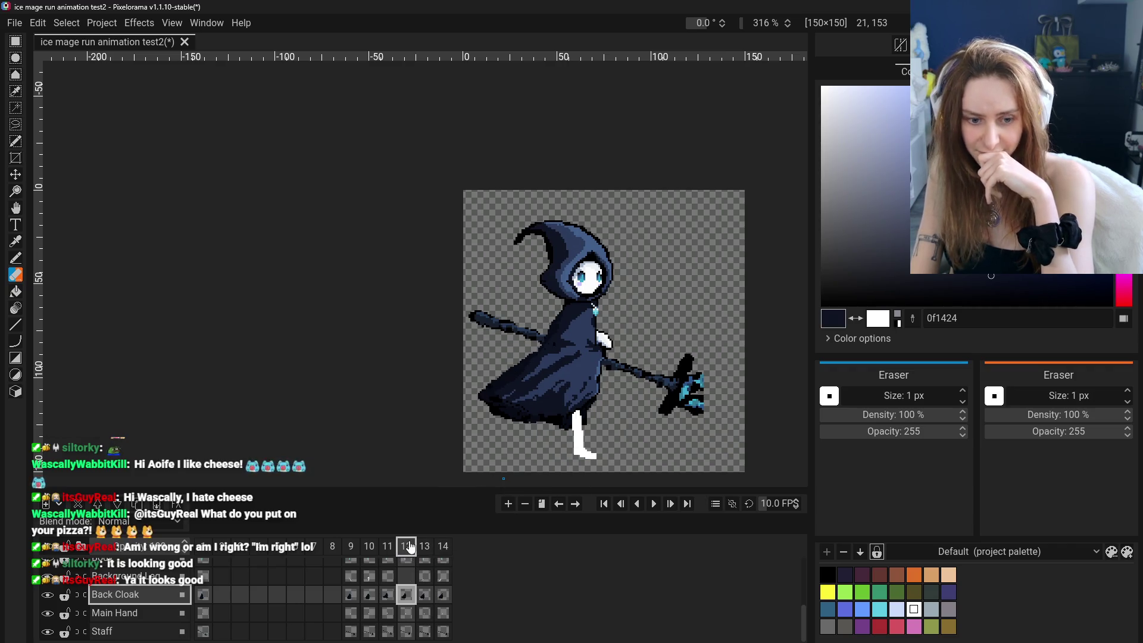
click(425, 547)
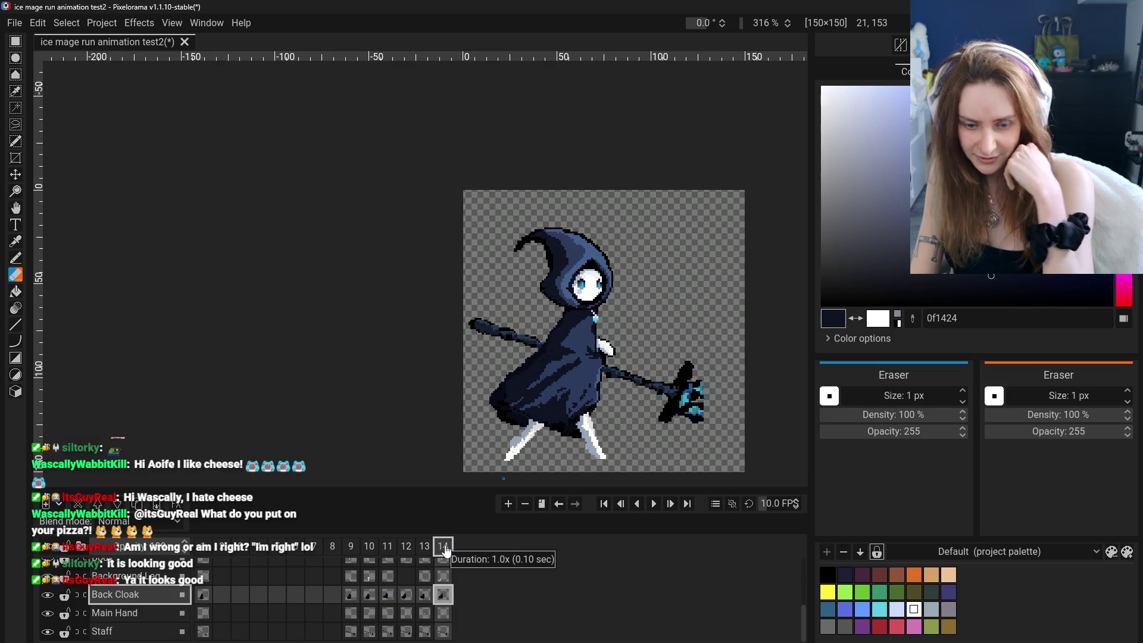
click(408, 548)
click(426, 547)
click(384, 548)
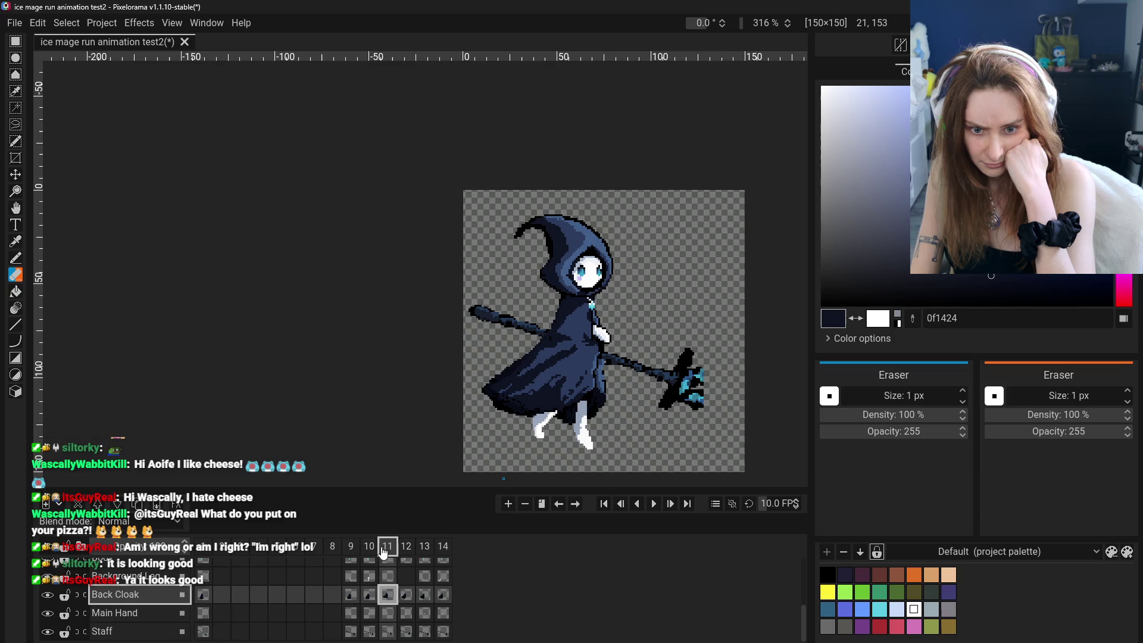
key(ctrl+Left)
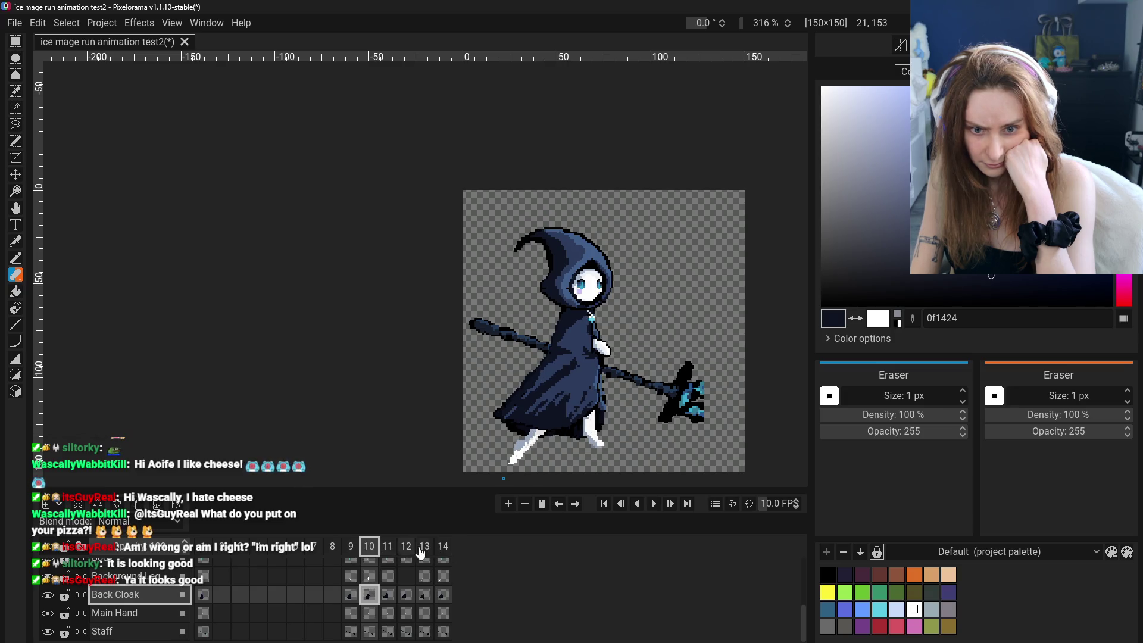
Review the poses again from frame 9 forward, stop on frame 12 and hide the Body layer.
click(443, 547)
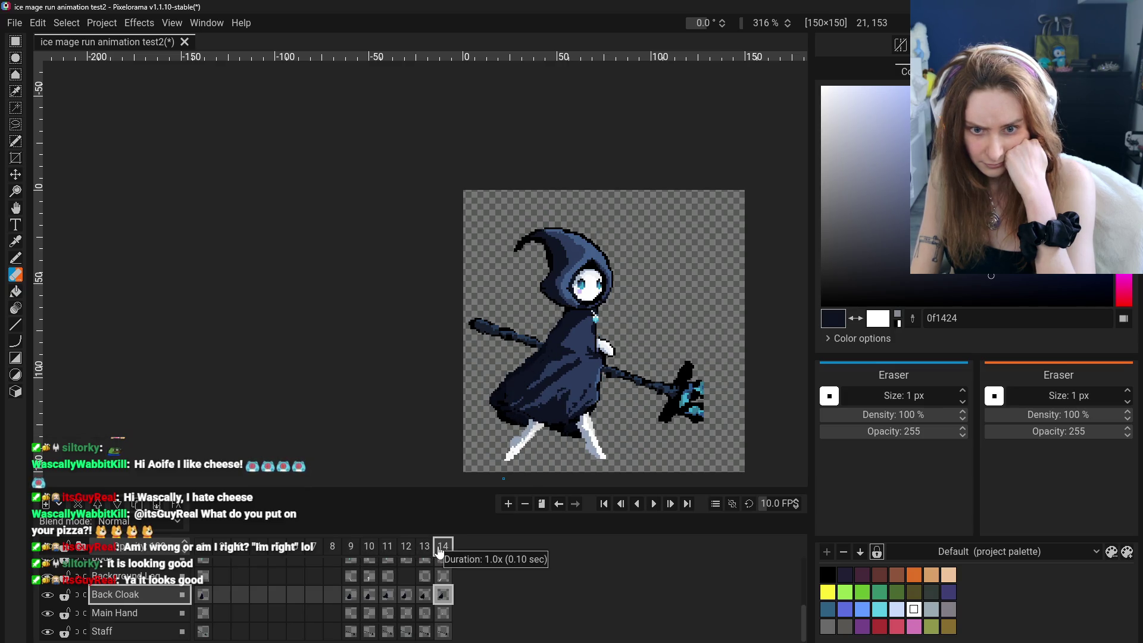
click(425, 547)
click(404, 549)
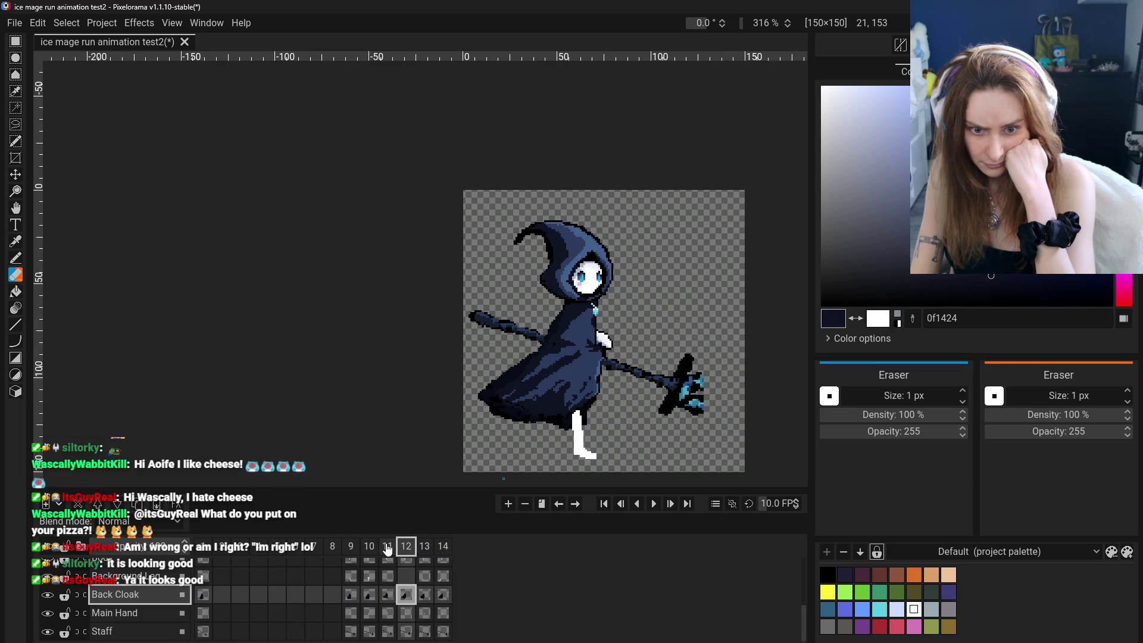
click(400, 569)
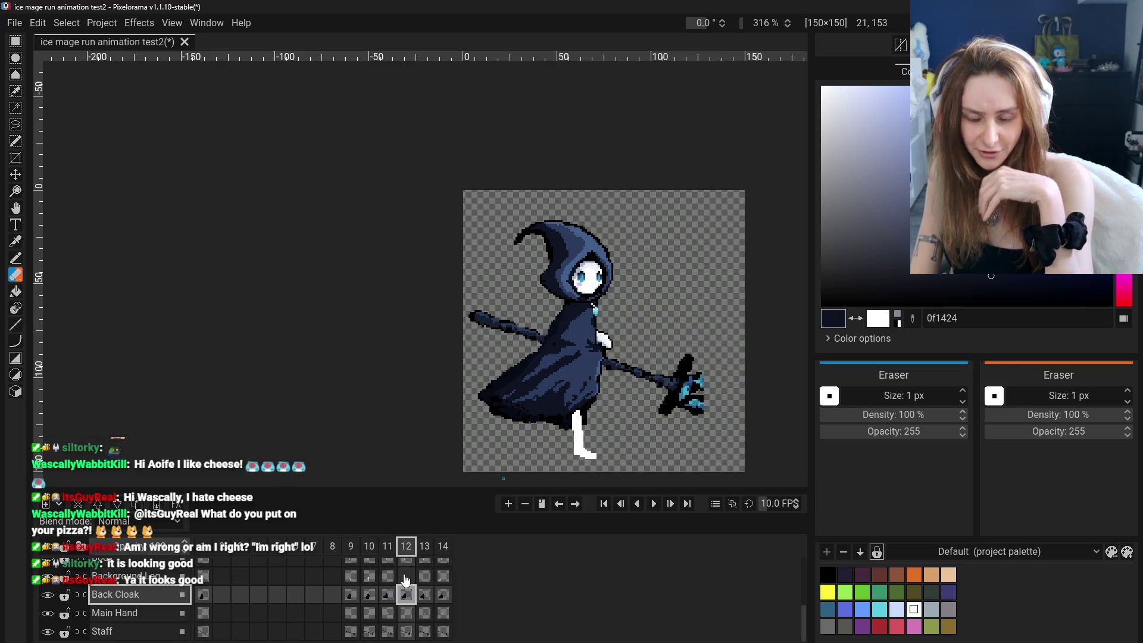
click(425, 549)
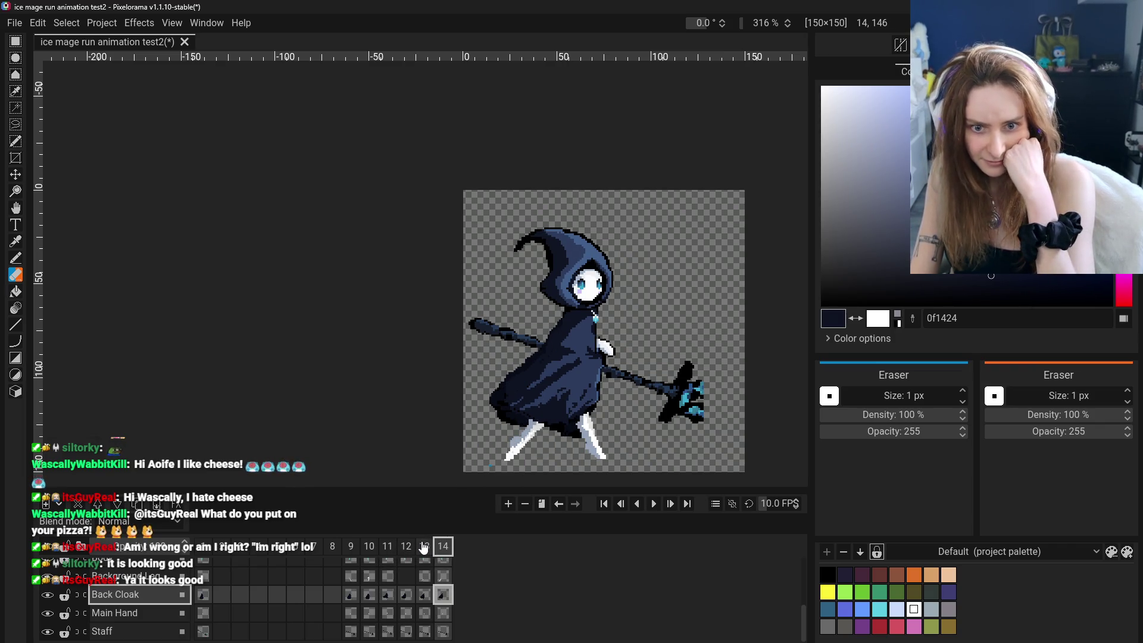
click(351, 548)
click(387, 549)
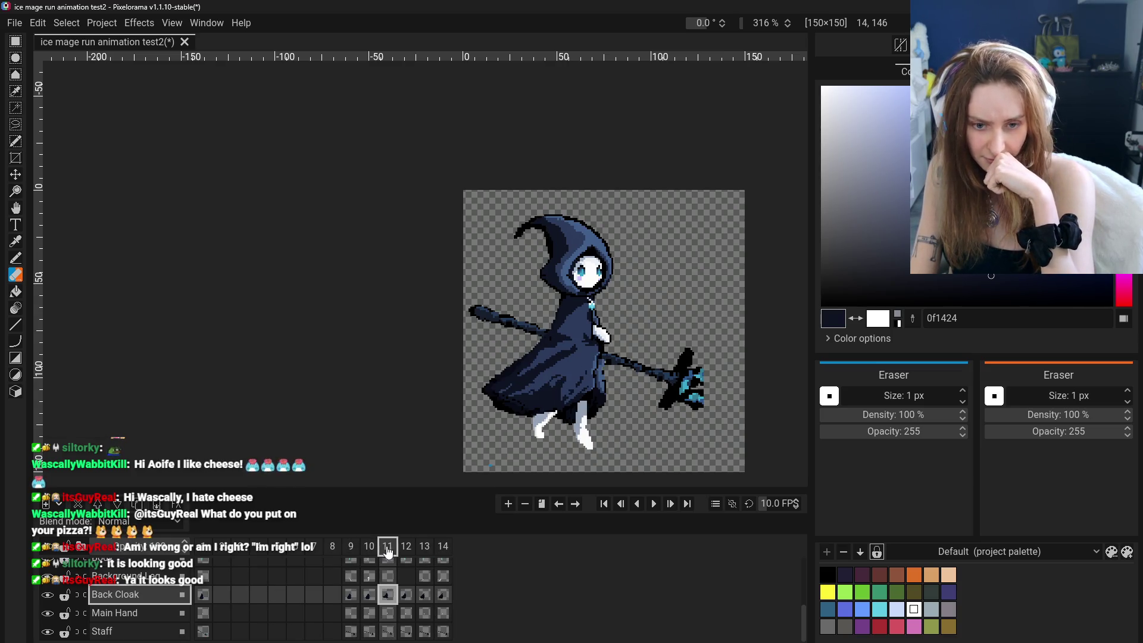
click(406, 550)
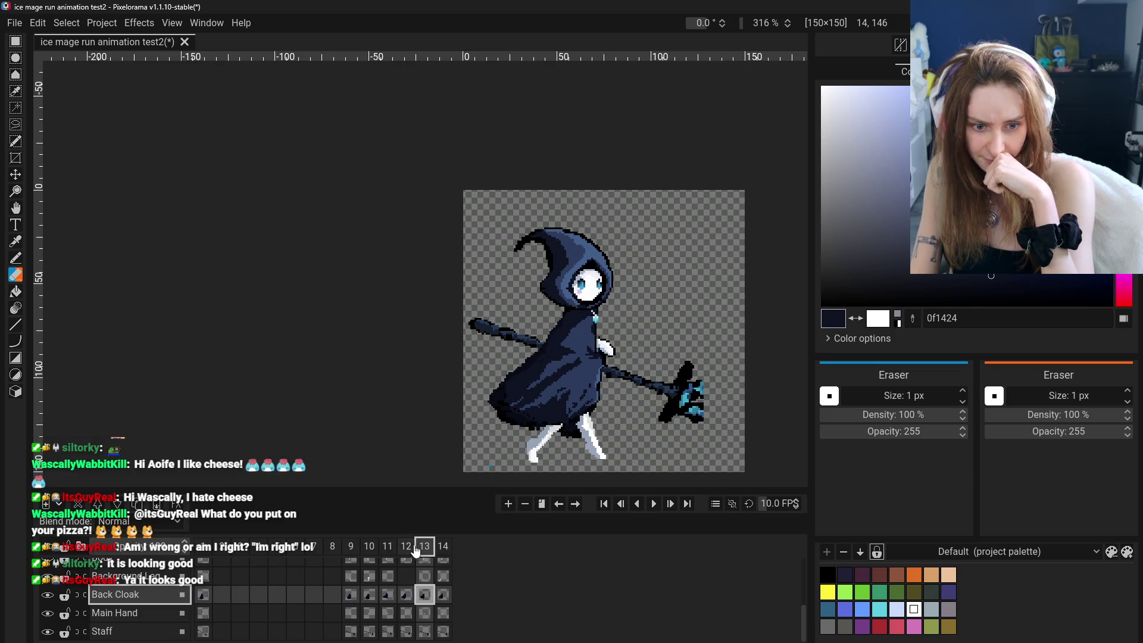
click(353, 548)
click(407, 549)
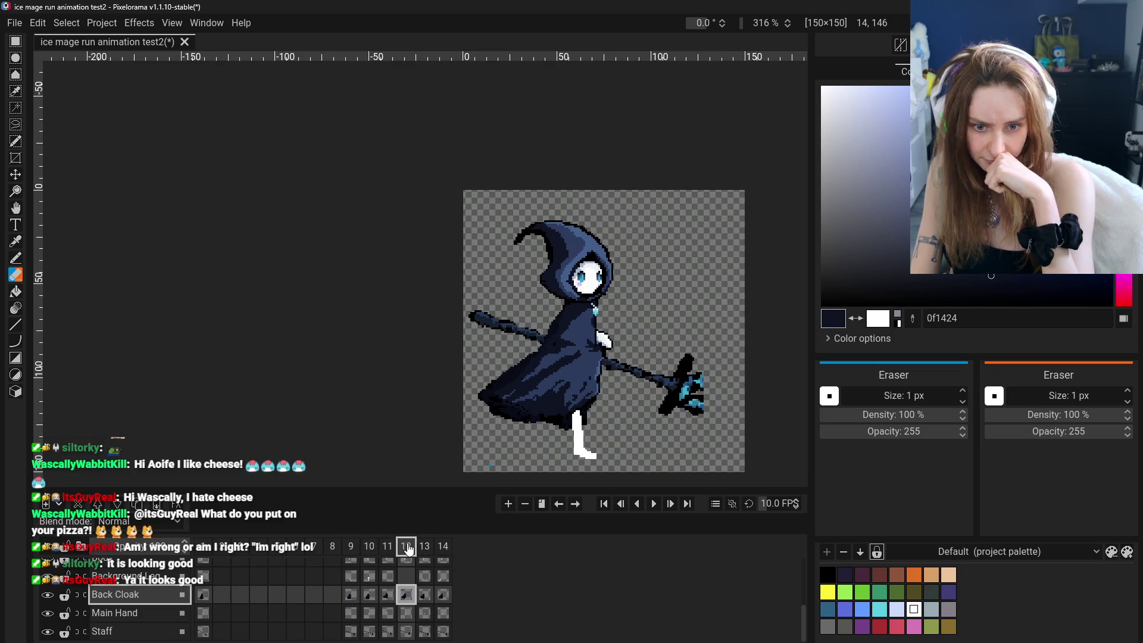
click(387, 549)
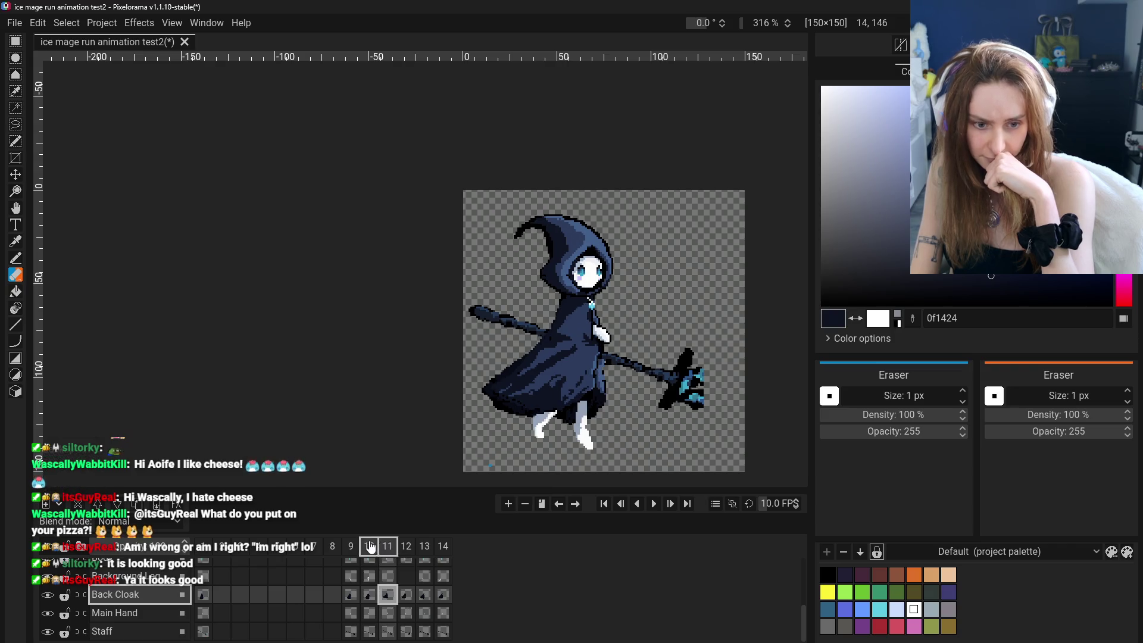
click(371, 548)
click(351, 548)
click(388, 548)
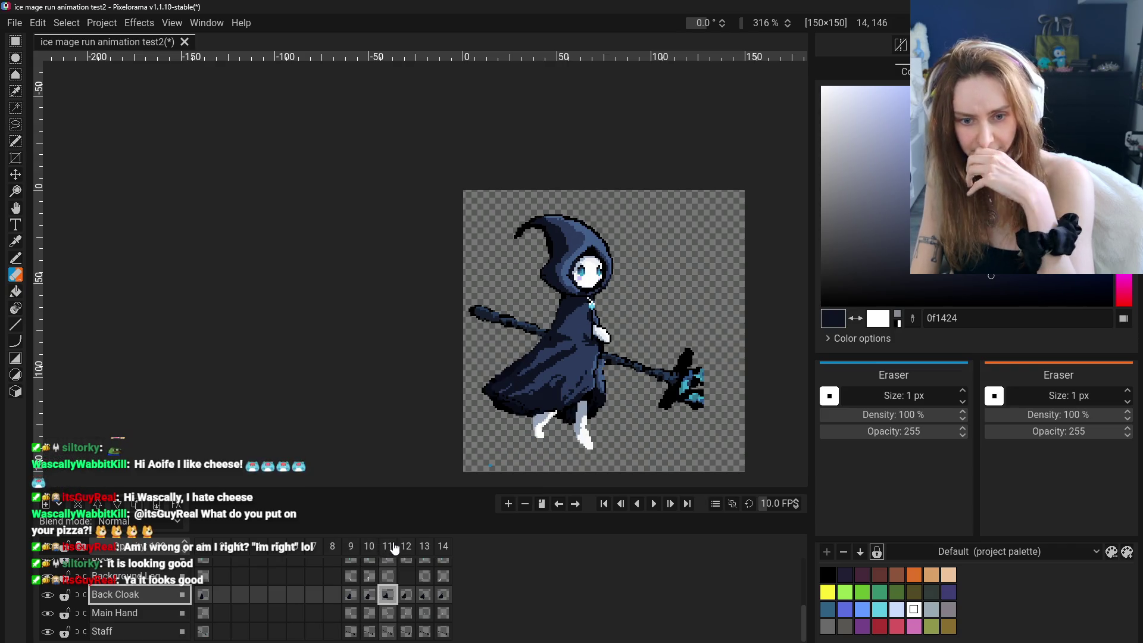
click(405, 547)
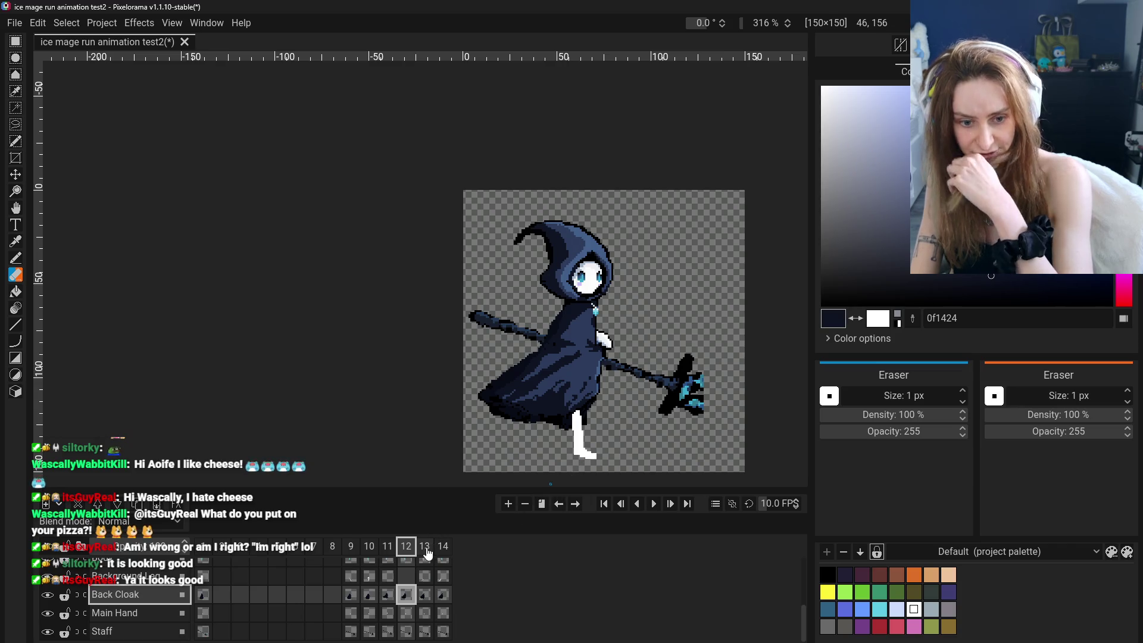
click(425, 547)
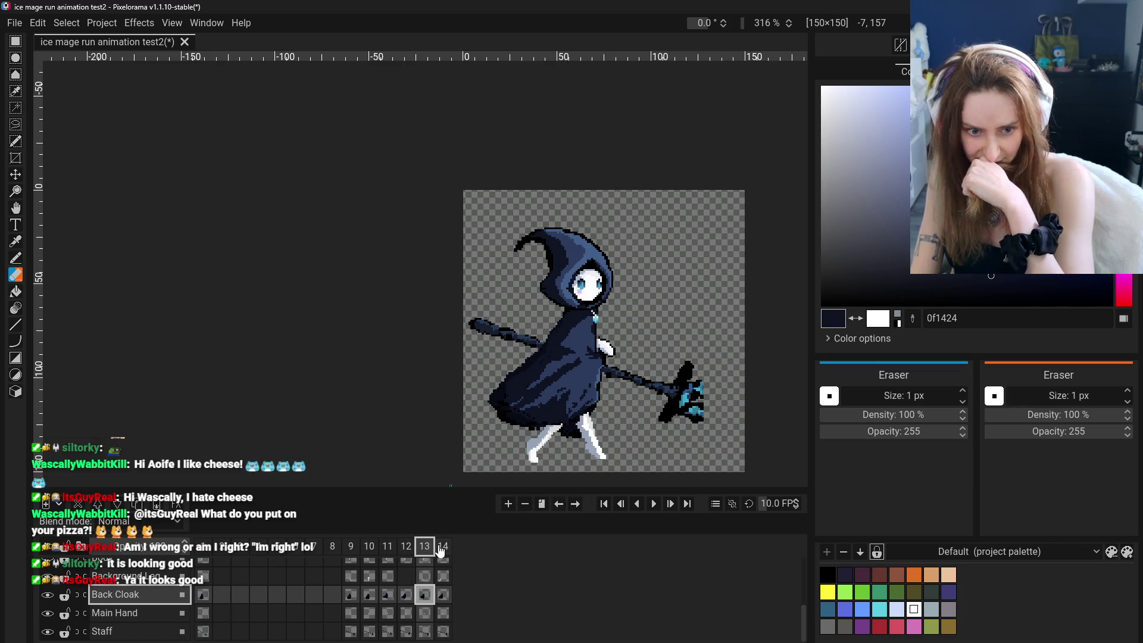
click(441, 548)
click(350, 548)
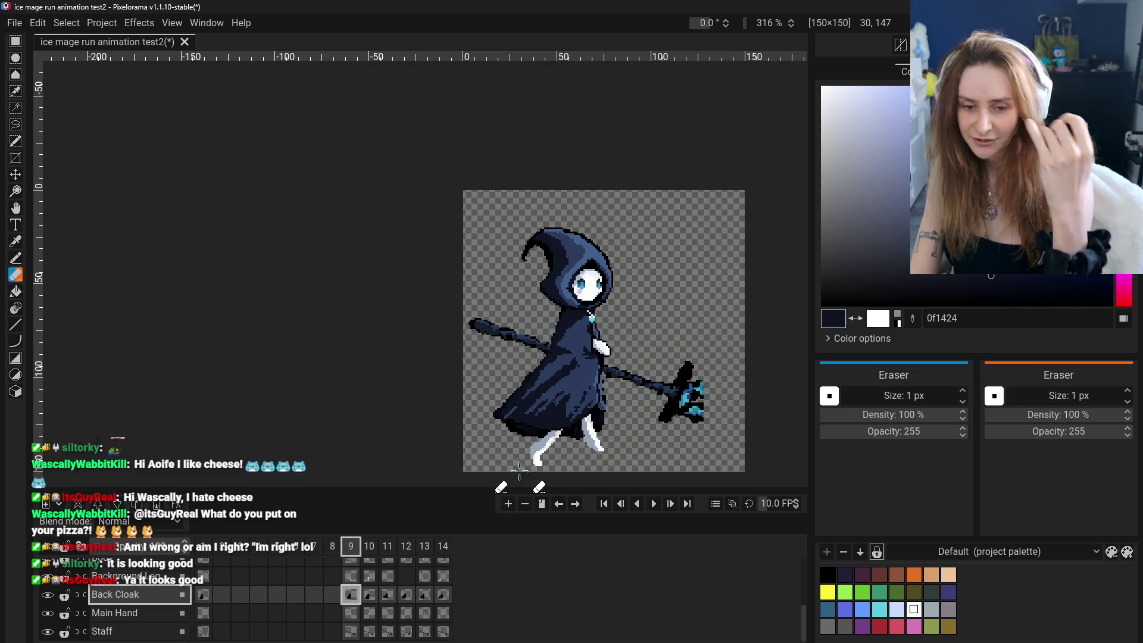
click(367, 547)
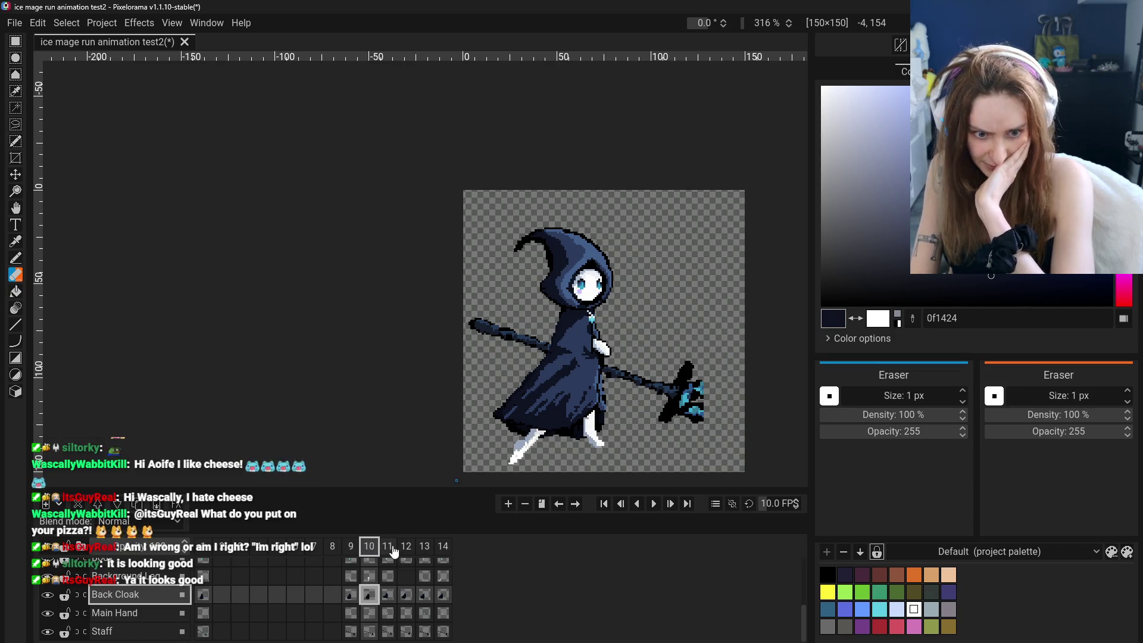
click(387, 546)
click(404, 547)
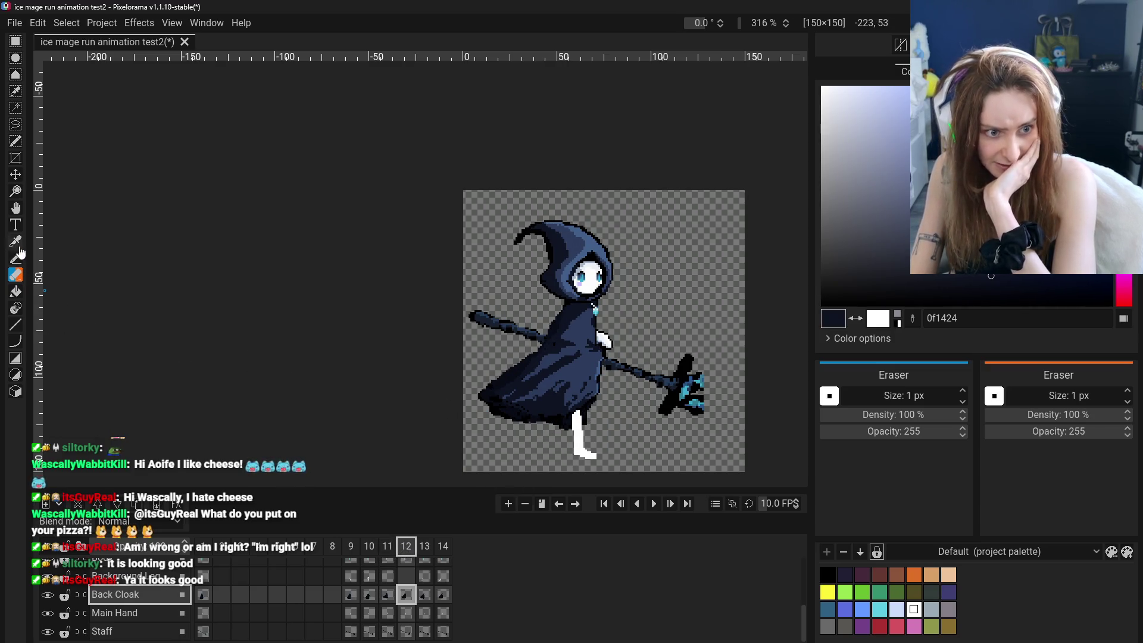
click(48, 595)
scroll(49, 603, up, 2)
scroll(48, 597, up, 2)
scroll(47, 589, up, 1)
Hide the Body layer, pick the pencil and make Background Leg the active layer.
click(45, 582)
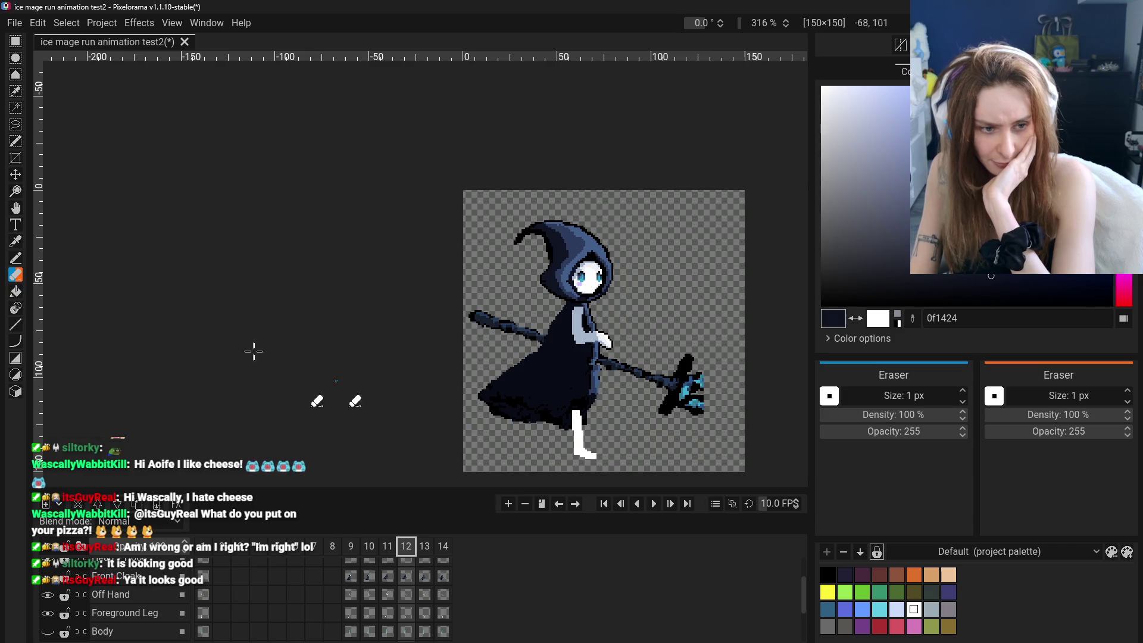
click(15, 259)
scroll(142, 598, down, 3)
click(146, 614)
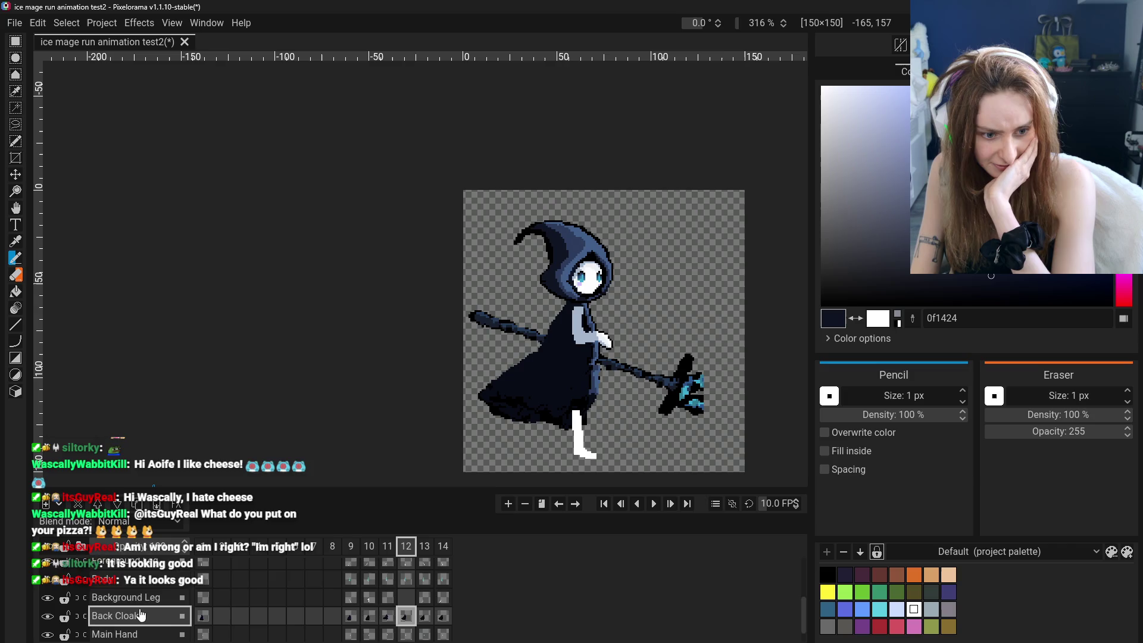
scroll(143, 612, down, 2)
scroll(143, 617, up, 1)
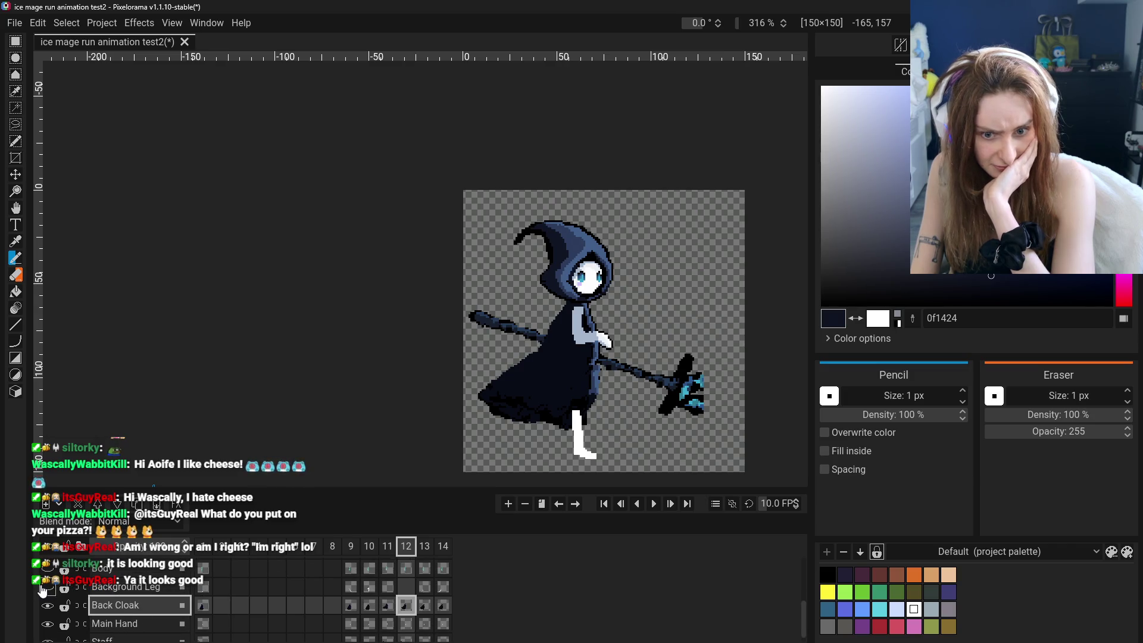
click(134, 587)
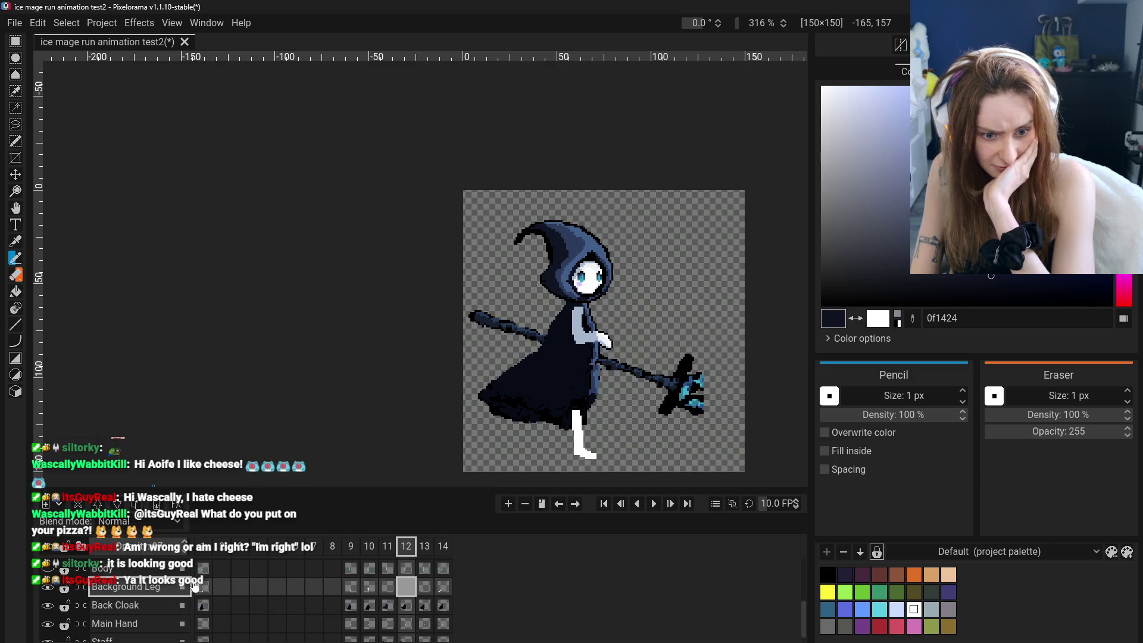
Compare the leg poses across frames 9–14 on the Background and Foreground Leg layers.
click(350, 586)
click(387, 587)
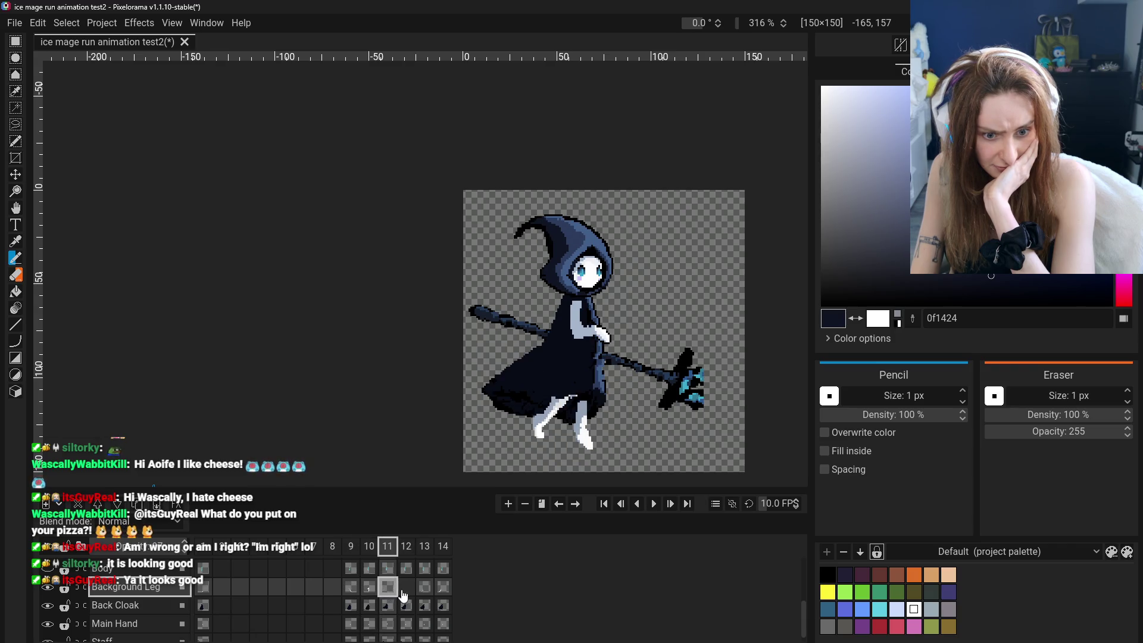
scroll(418, 597, up, 1)
scroll(413, 597, up, 2)
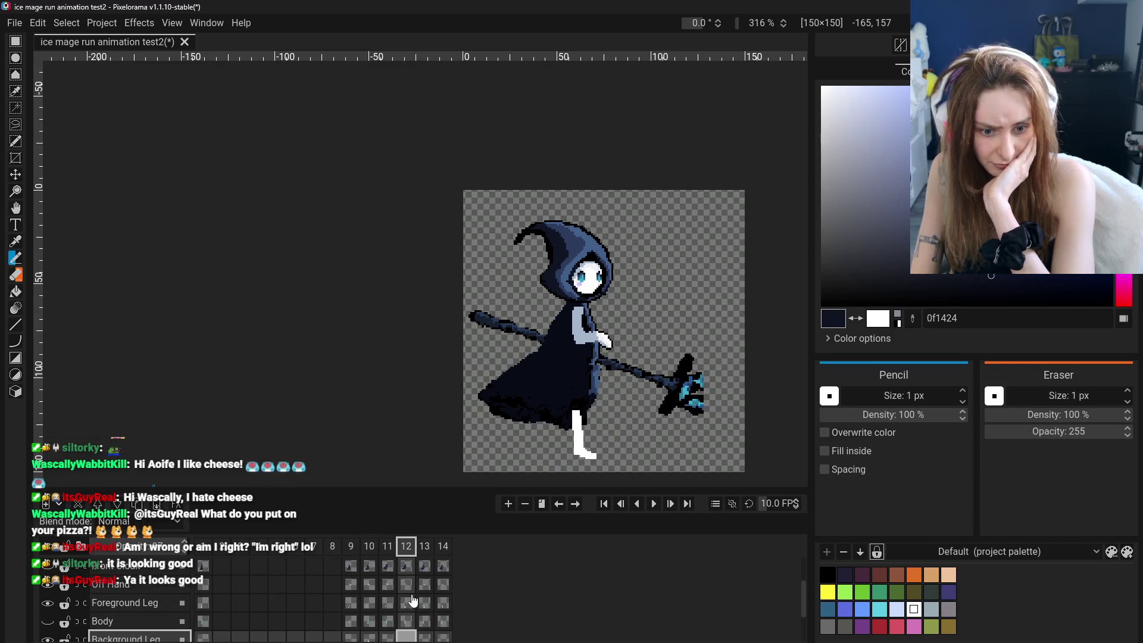
click(408, 607)
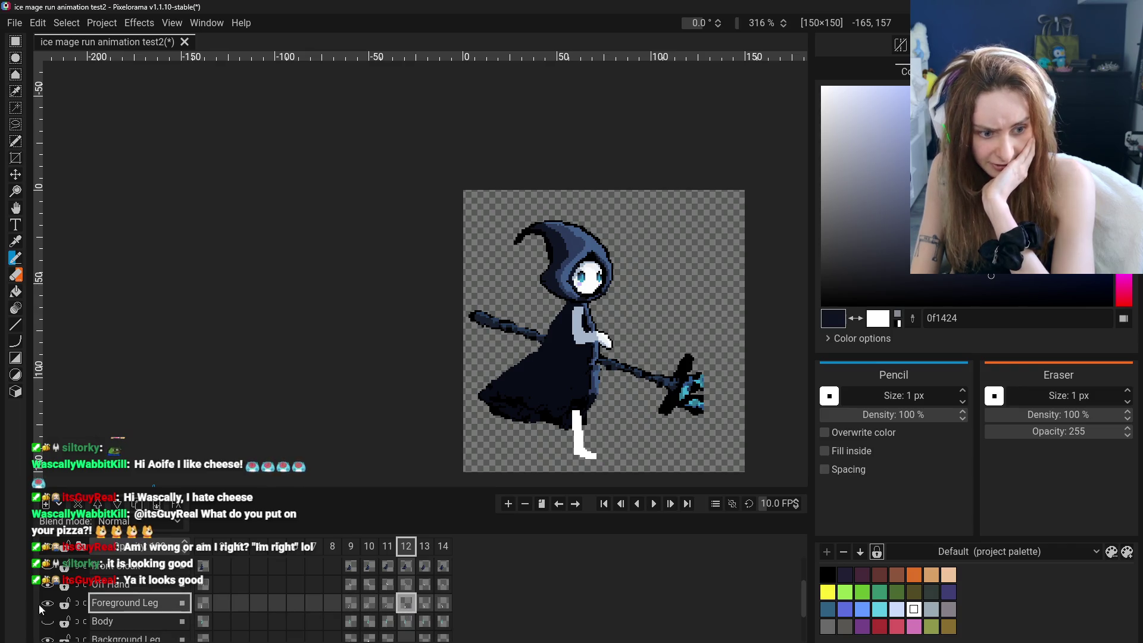
click(350, 604)
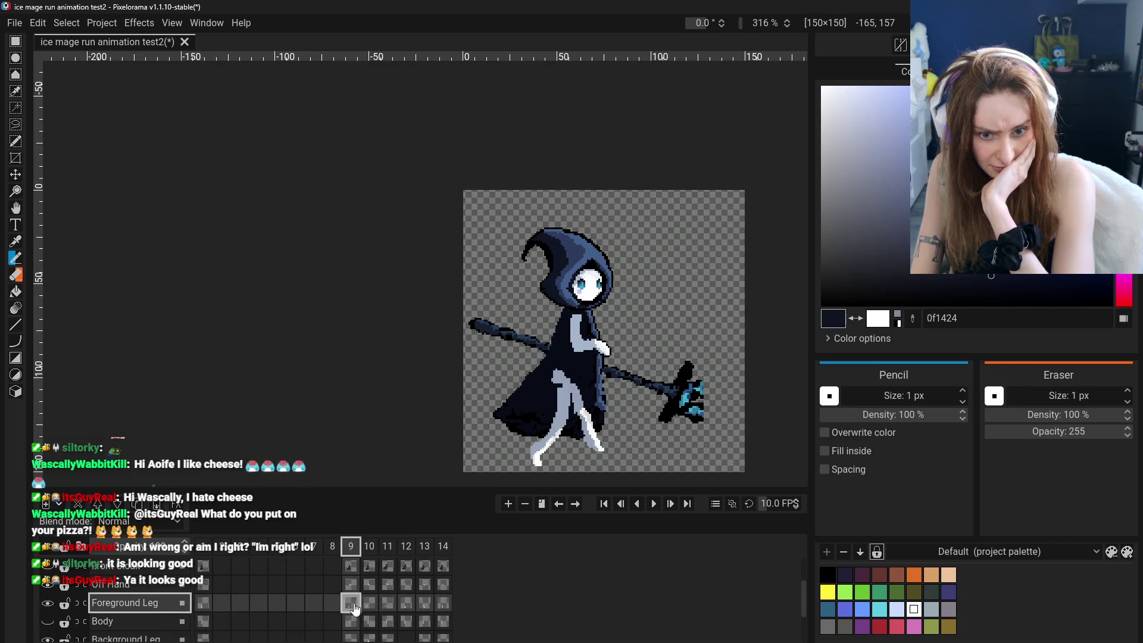
click(403, 606)
click(425, 604)
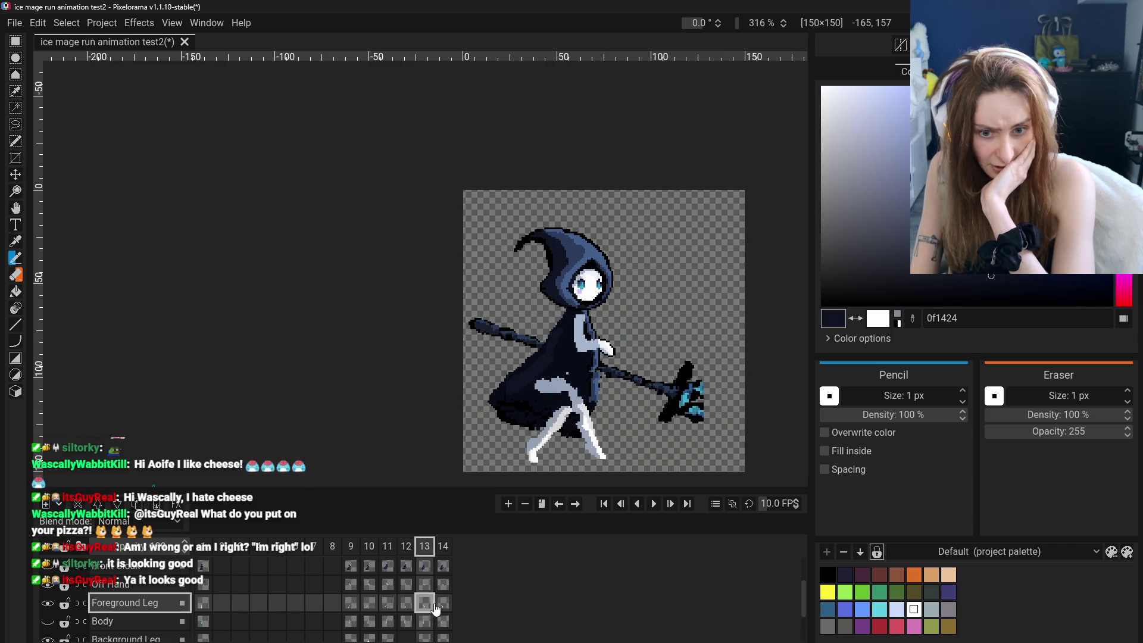
click(427, 609)
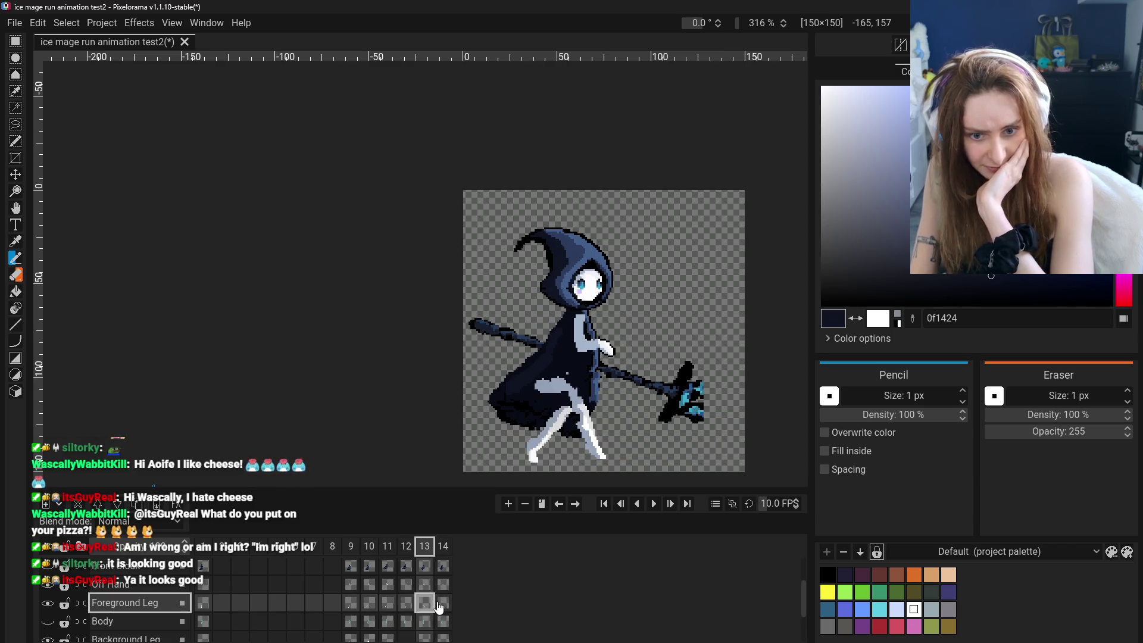
scroll(50, 608, down, 3)
Toggle Background Leg visibility off and on, then select its frame 13 cel for redrawing.
click(47, 588)
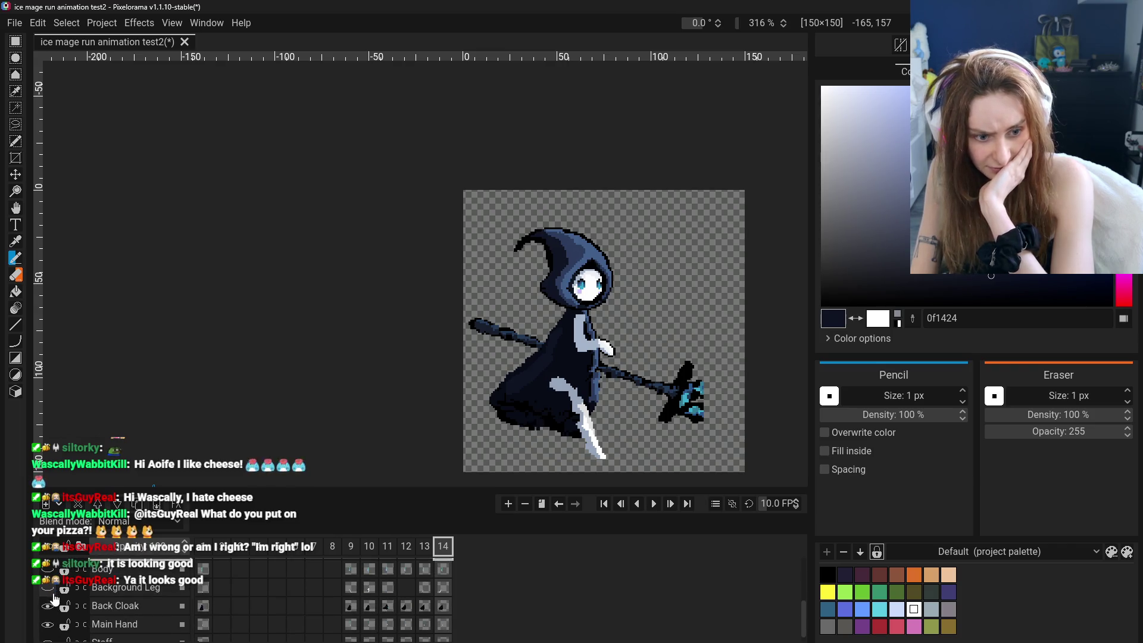
scroll(53, 598, up, 2)
click(116, 593)
click(407, 602)
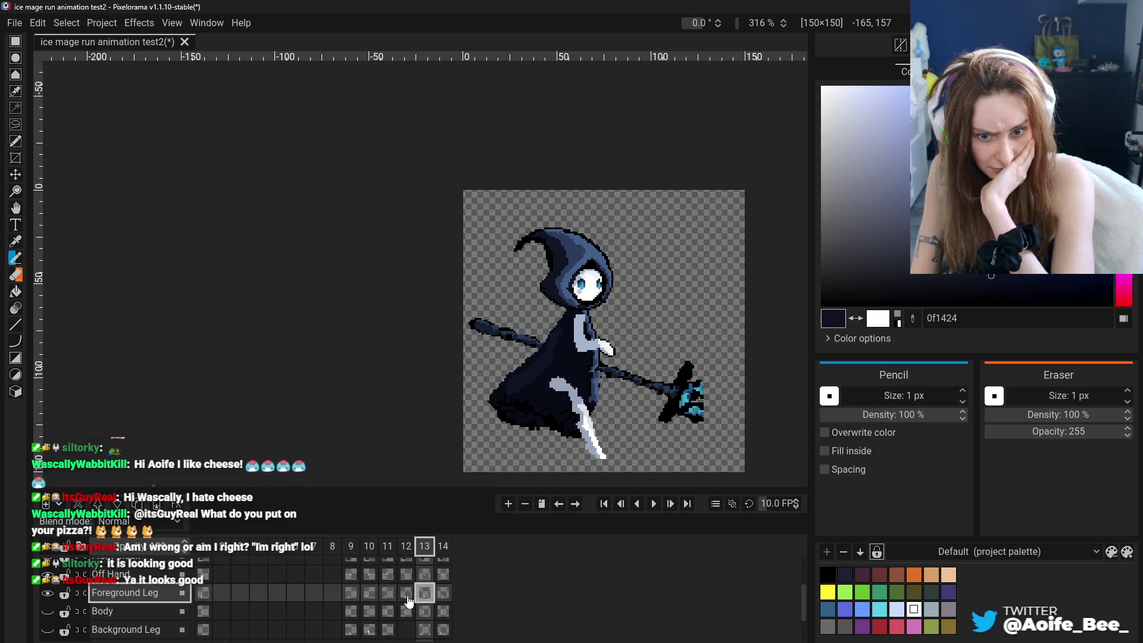
scroll(426, 618, down, 2)
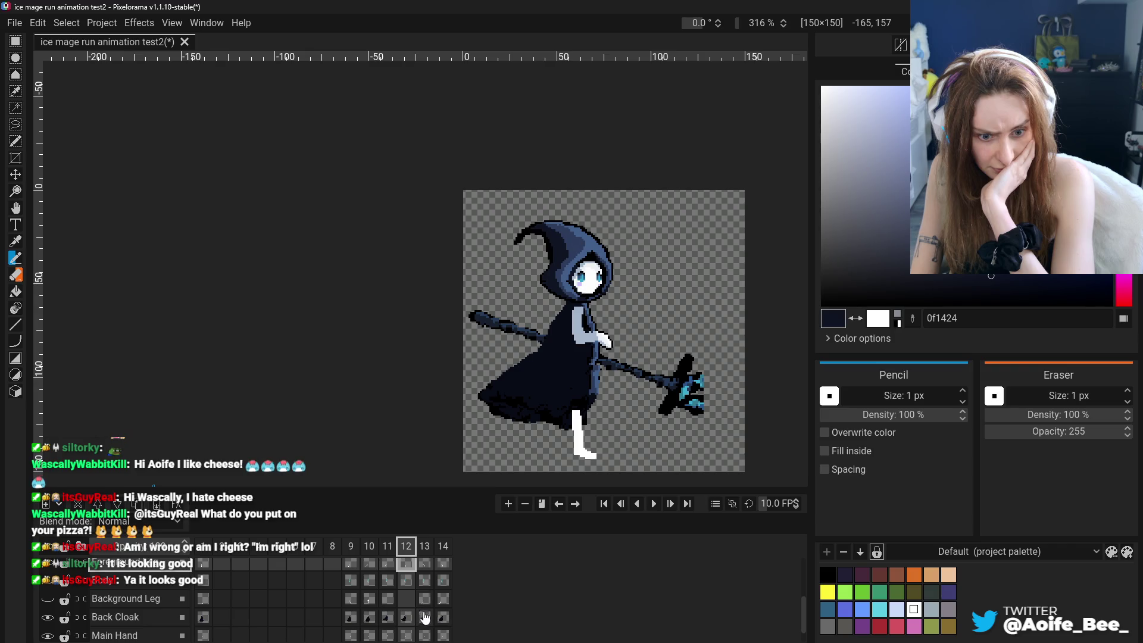
click(48, 599)
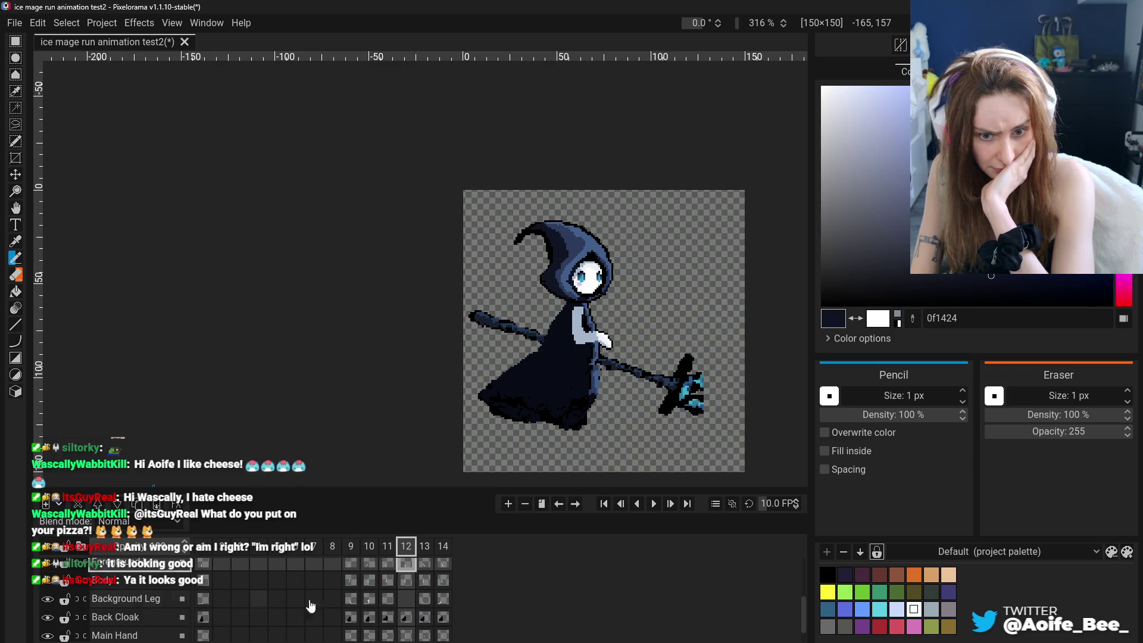
click(424, 600)
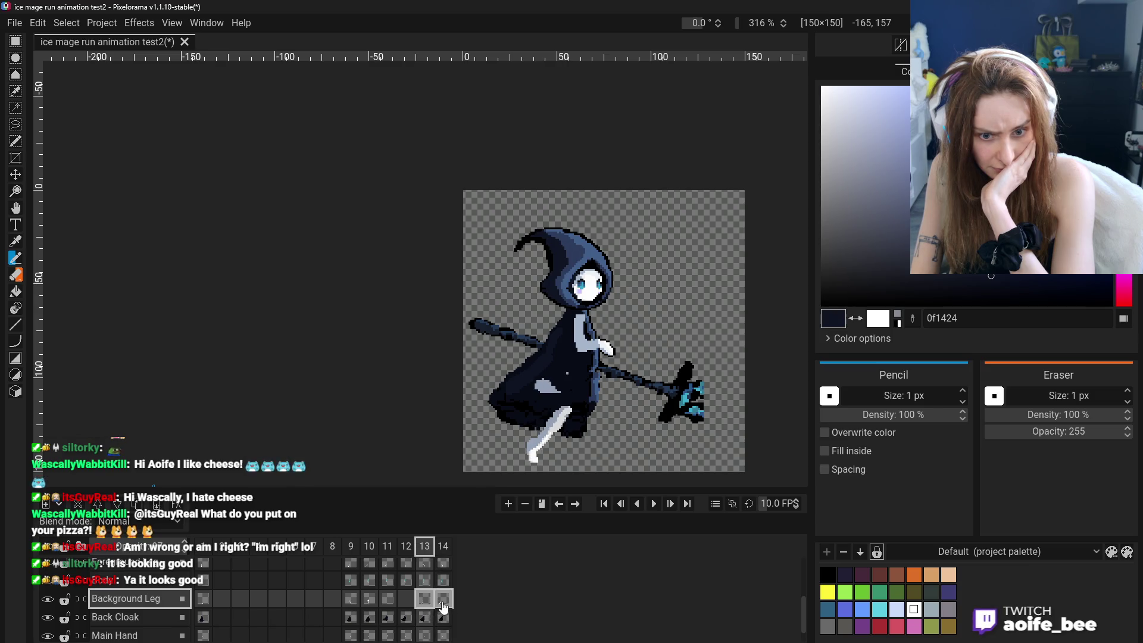
scroll(422, 587, up, 1)
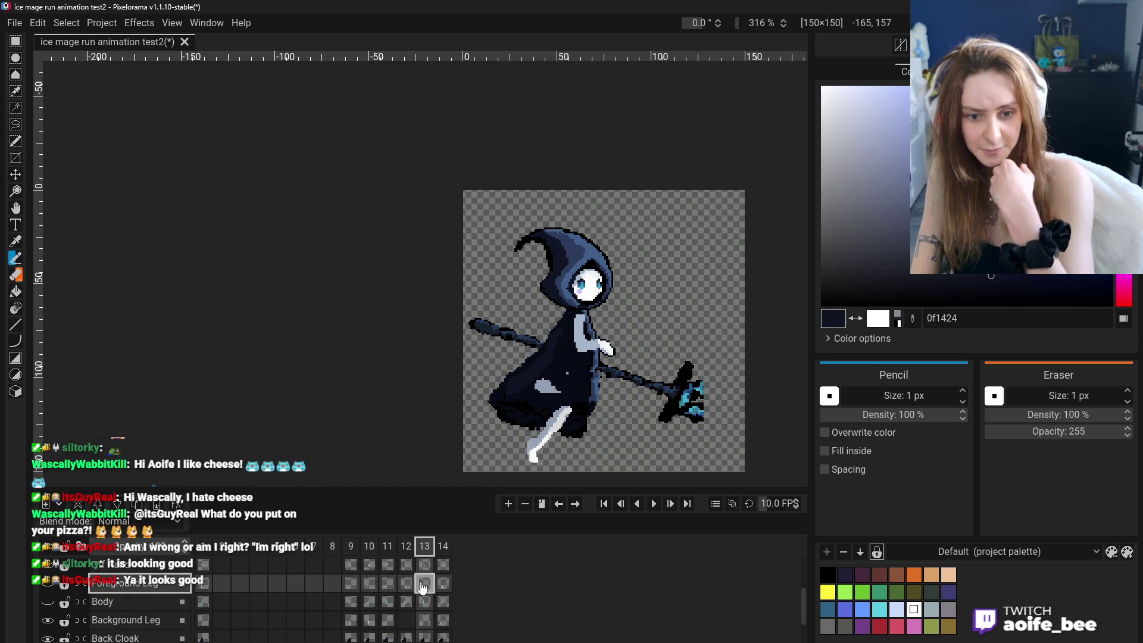
Toggle the Background Leg on frames 14 and 13 to compare the legs with and without it.
click(444, 582)
click(48, 623)
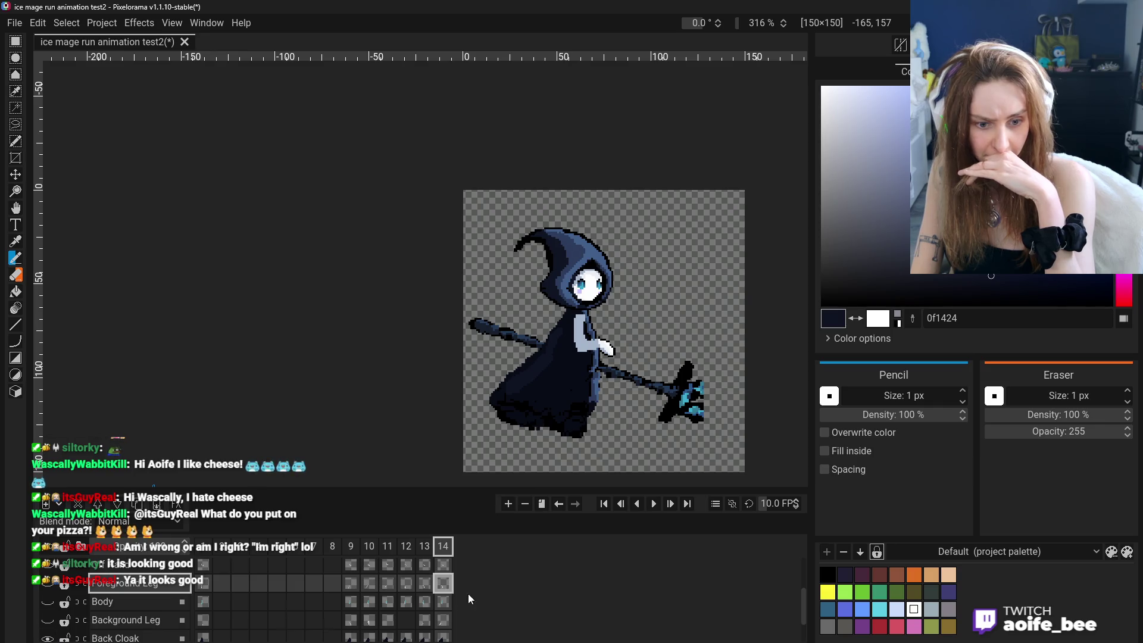
click(51, 589)
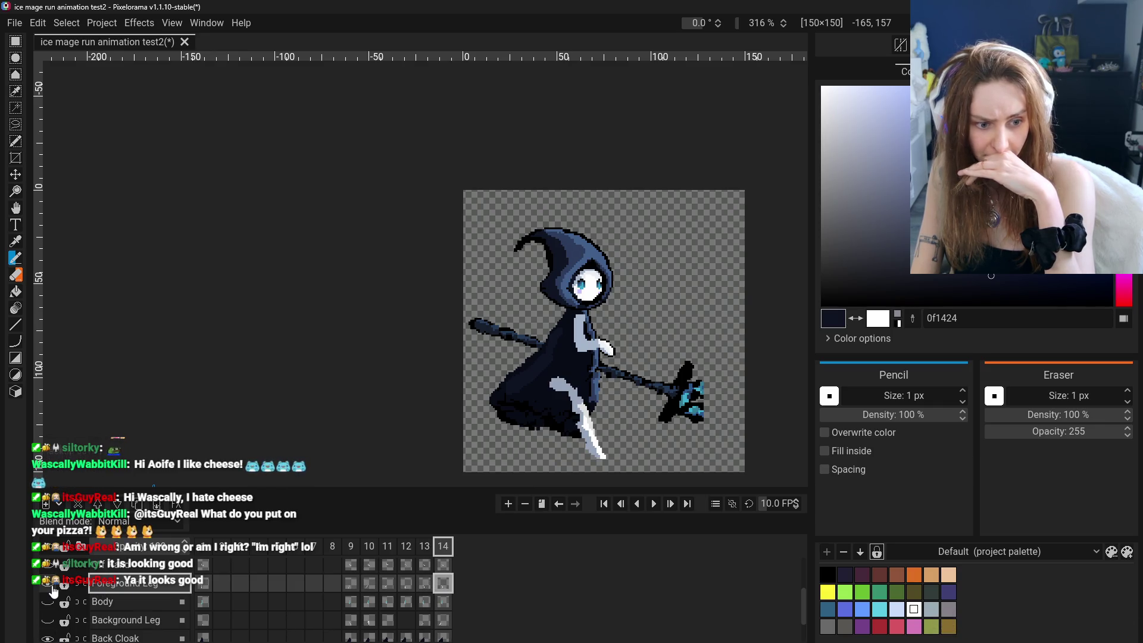
click(48, 622)
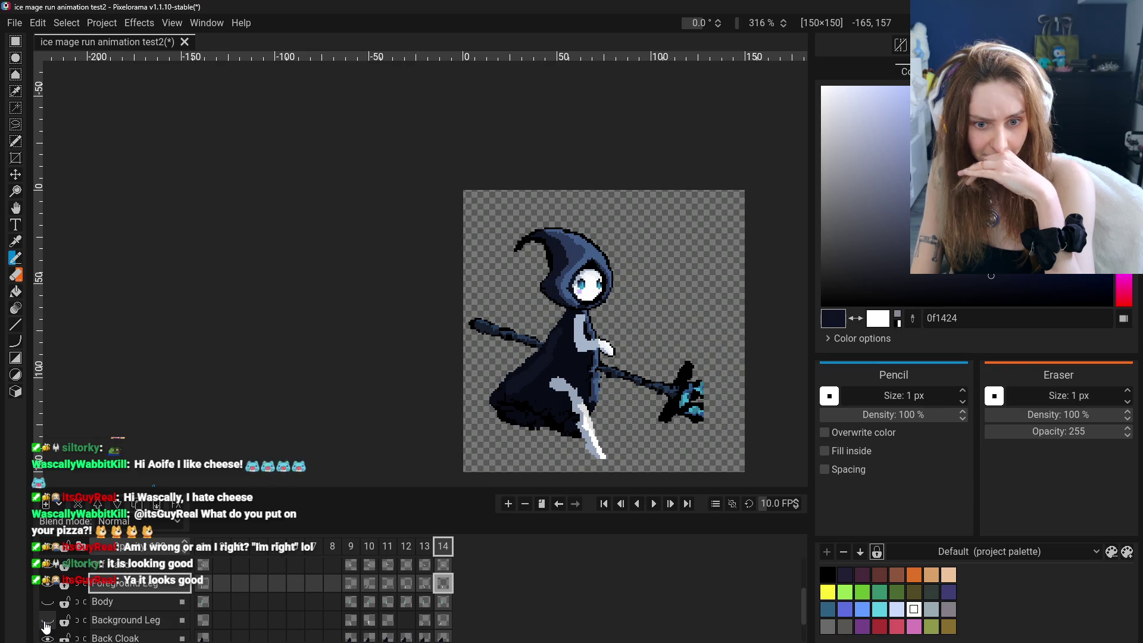
click(425, 585)
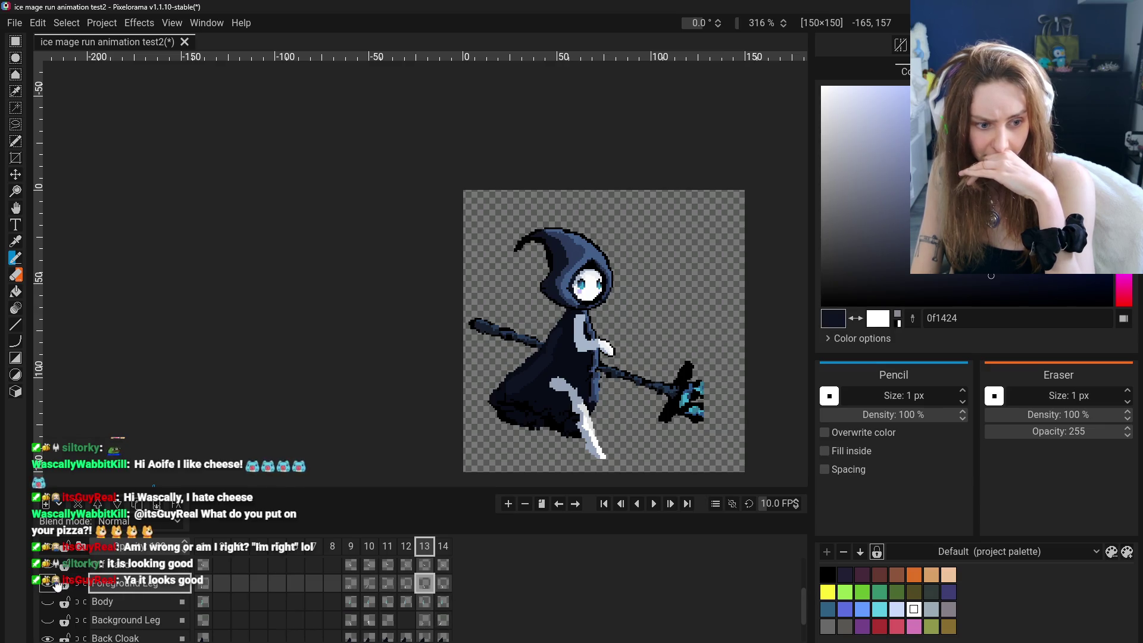
click(47, 620)
scroll(268, 594, down, 1)
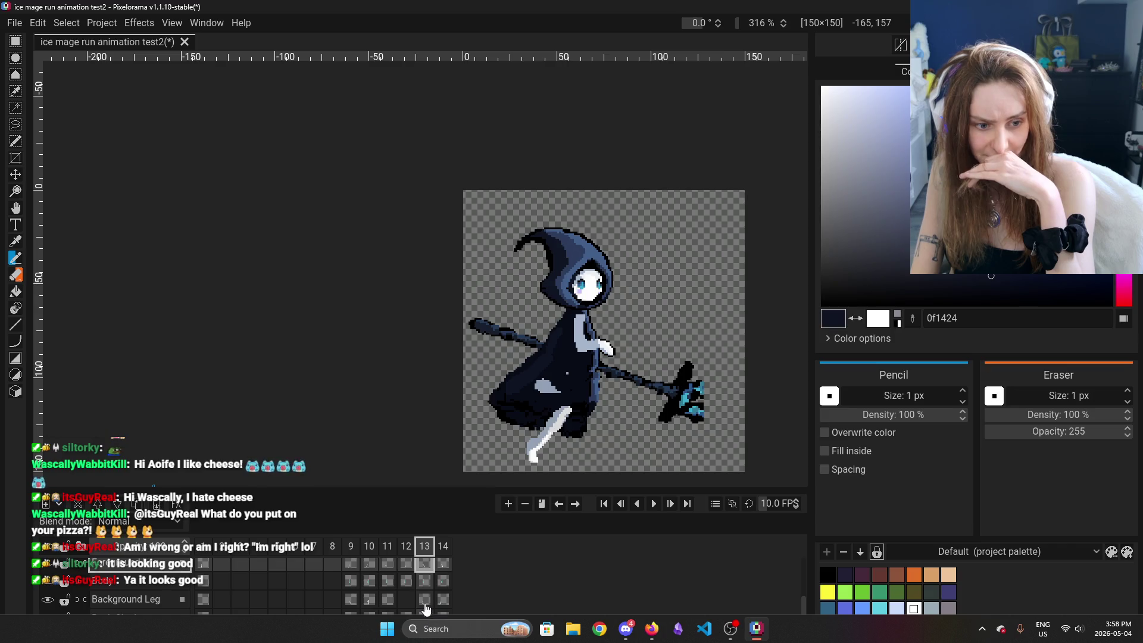
Select Background Leg, hide it, and flip through frames 12–14 ending on frame 12.
click(426, 600)
click(437, 600)
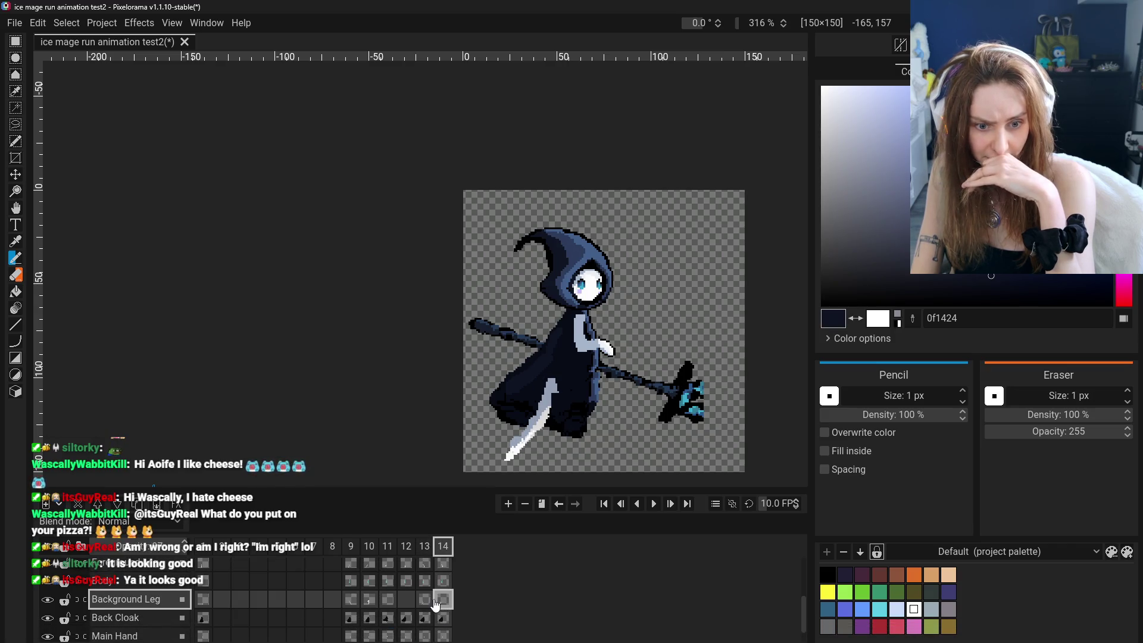
click(47, 601)
click(48, 582)
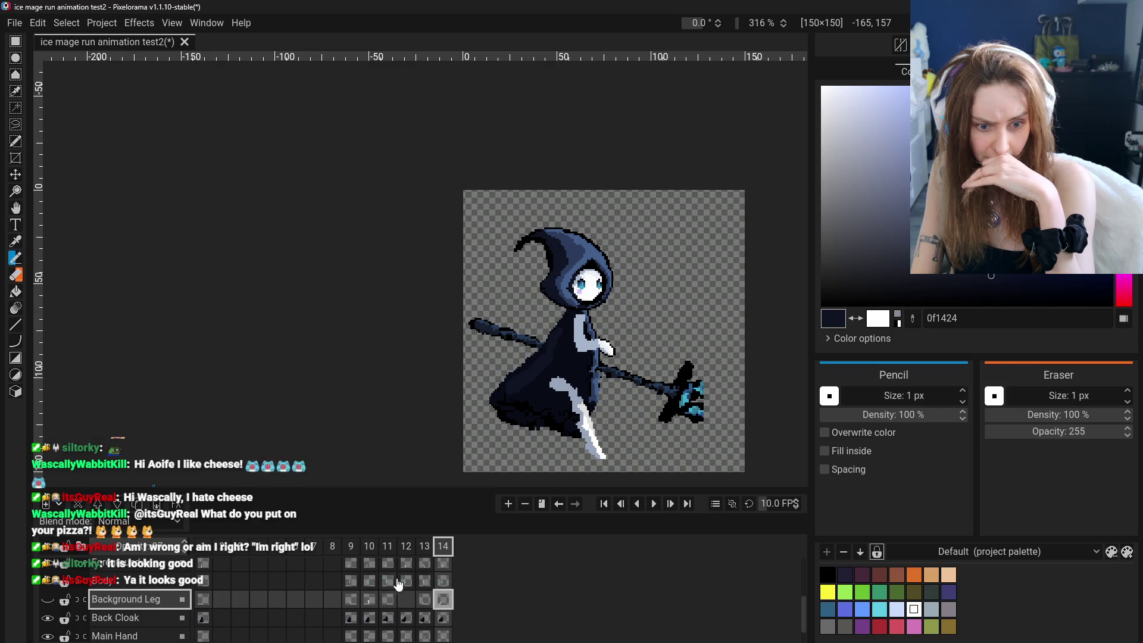
click(406, 568)
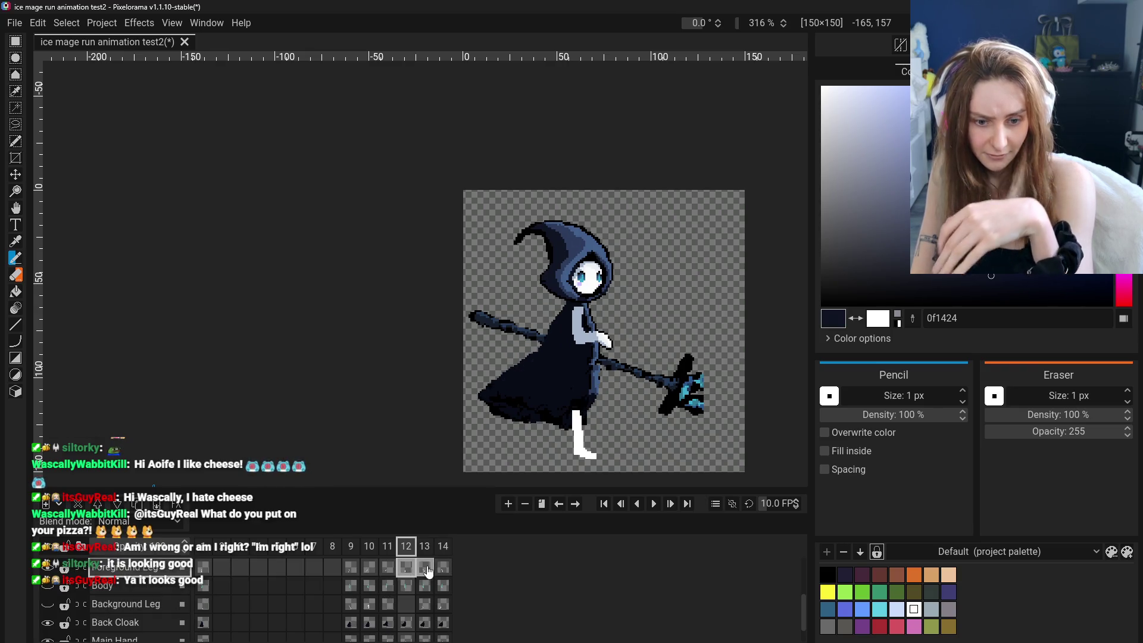
click(407, 569)
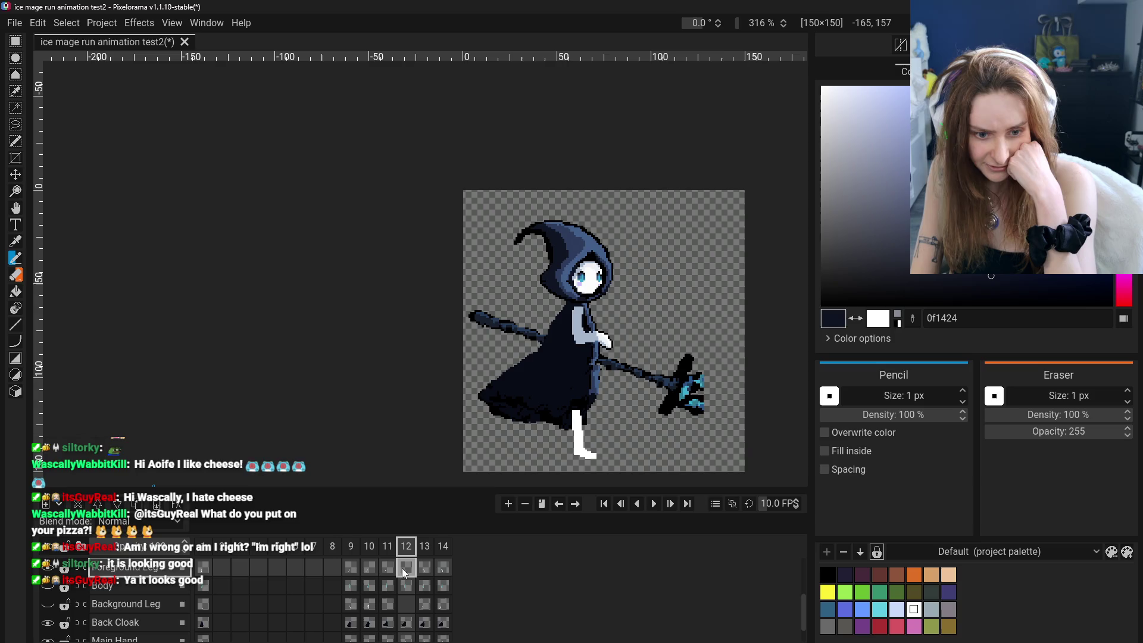
click(442, 569)
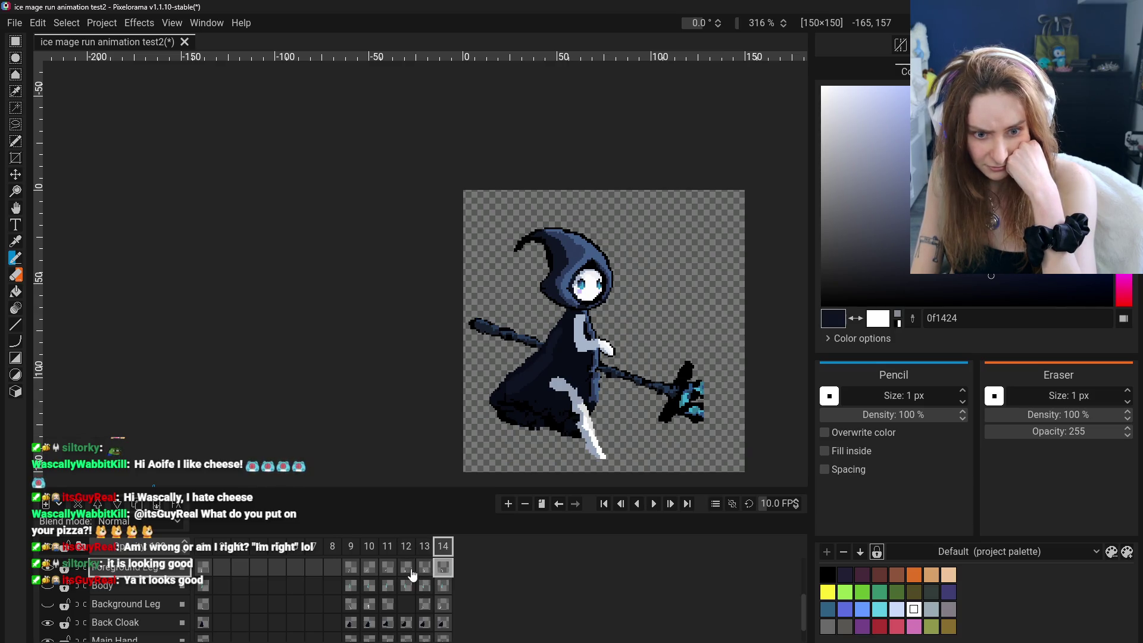
click(422, 570)
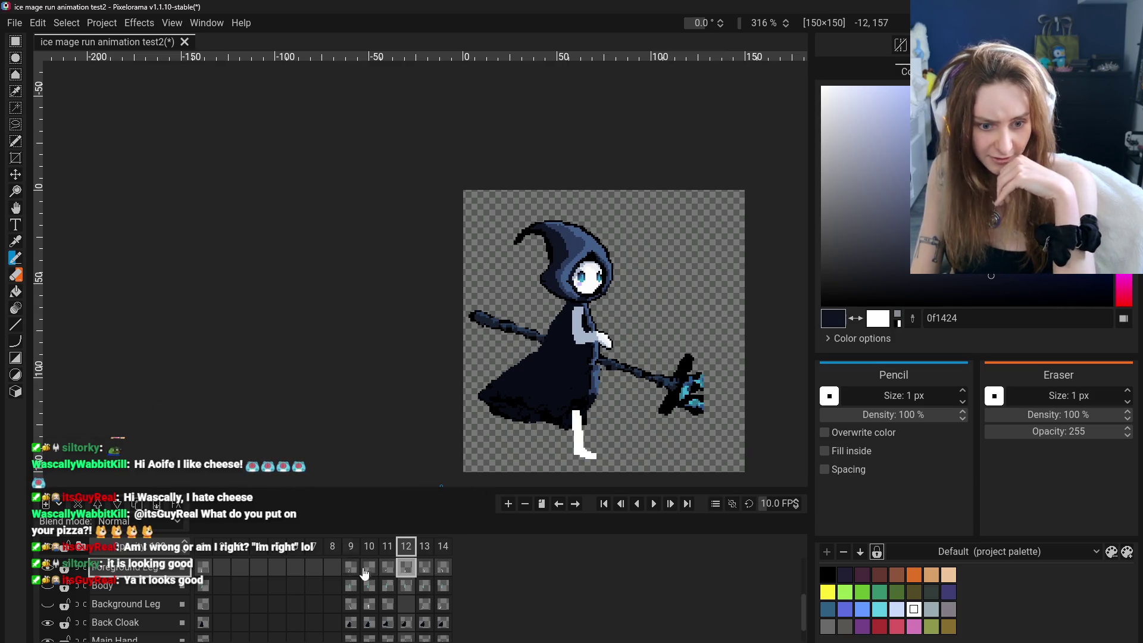
Marquee the legs, nudge them down and back up one pixel, then clear the selection.
key(r)
drag(552, 396, 619, 463)
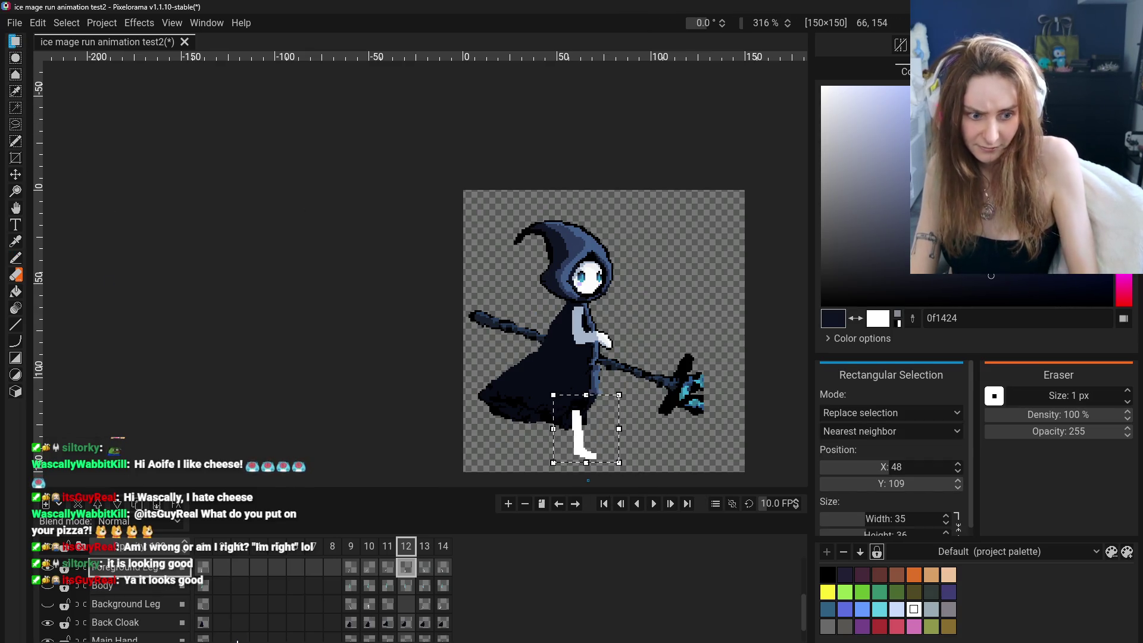
click(47, 605)
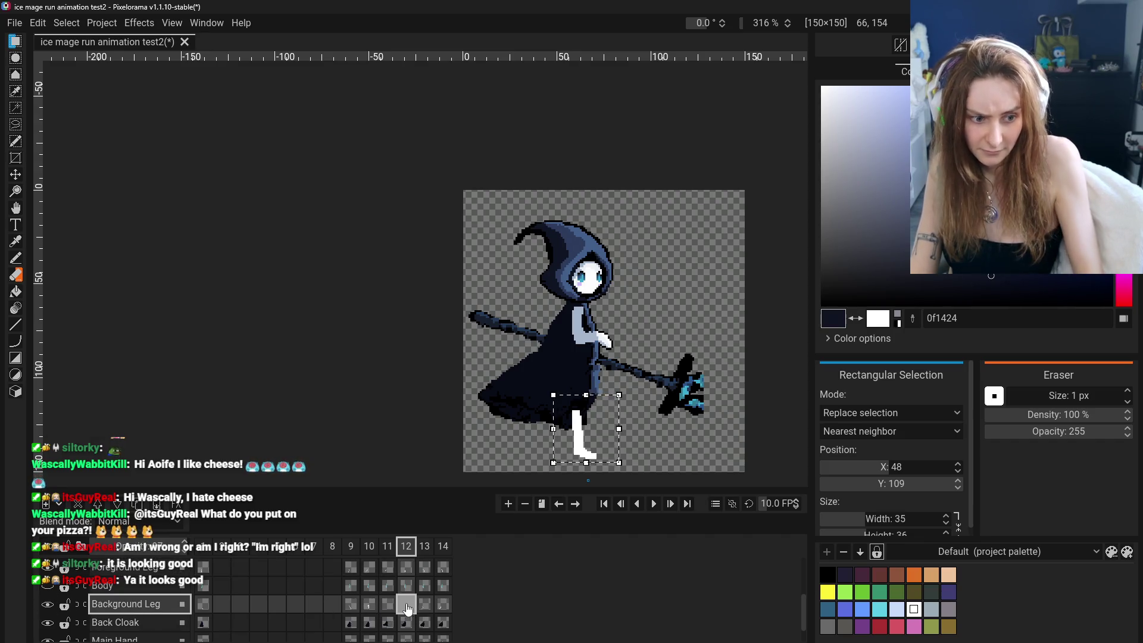
key(Down)
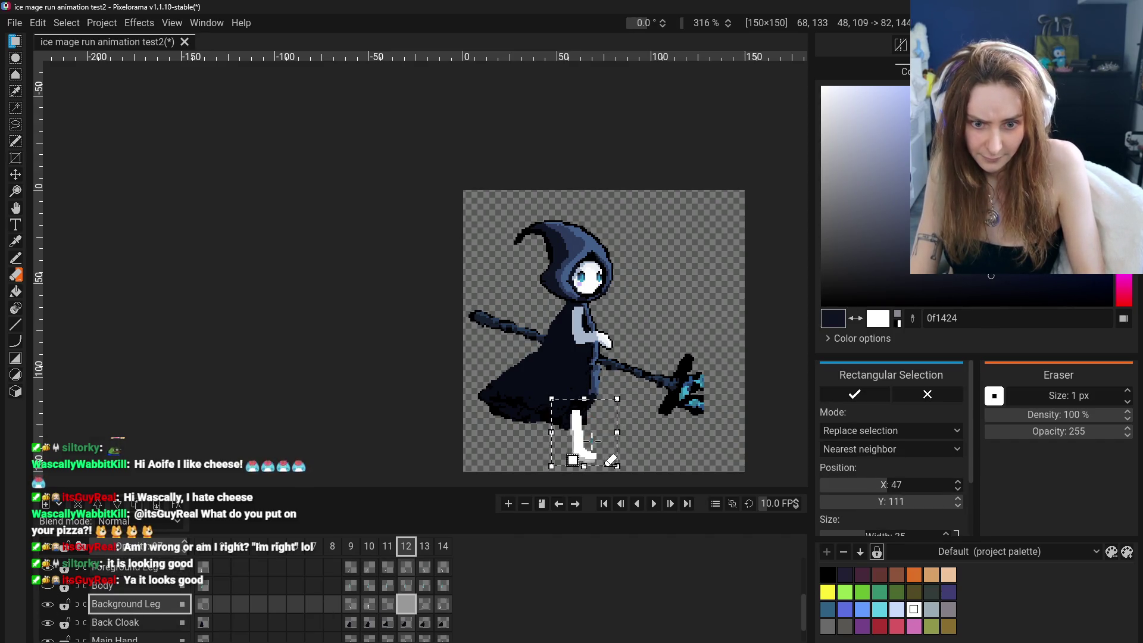
key(Up)
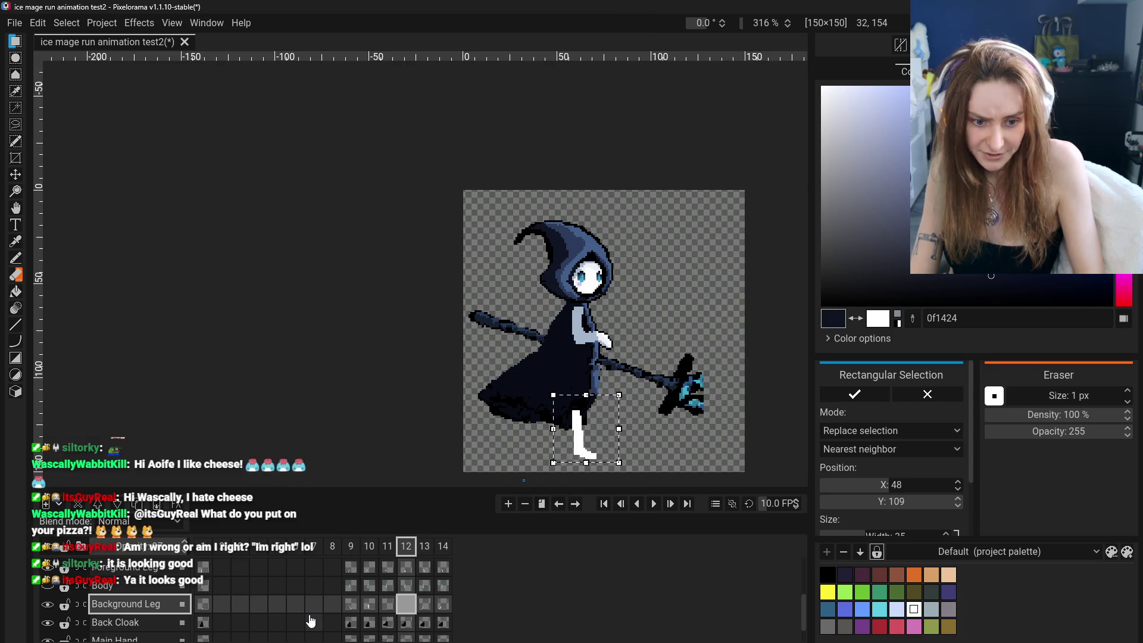
click(494, 298)
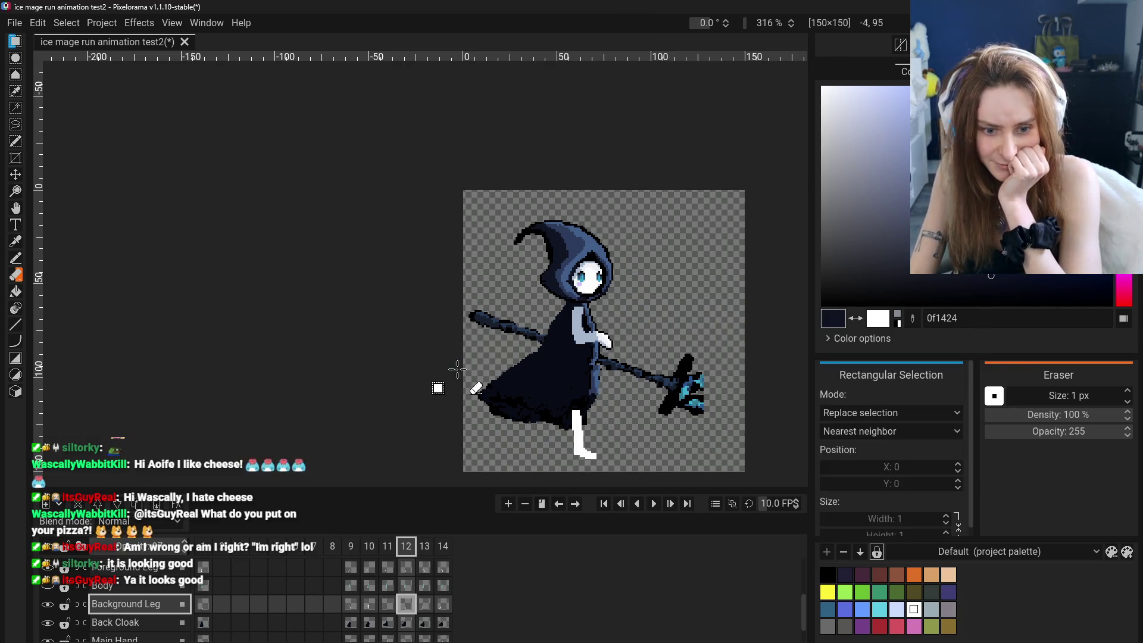
Check frame 9, pick the eraser, hide the Background Leg and show frame 13.
click(351, 569)
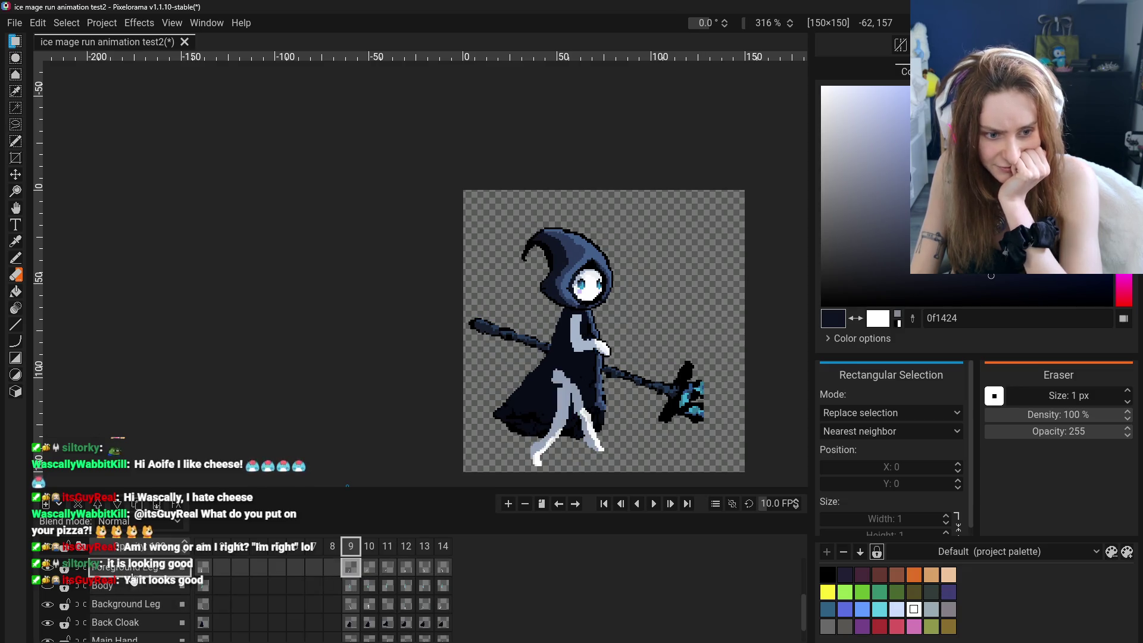
click(406, 569)
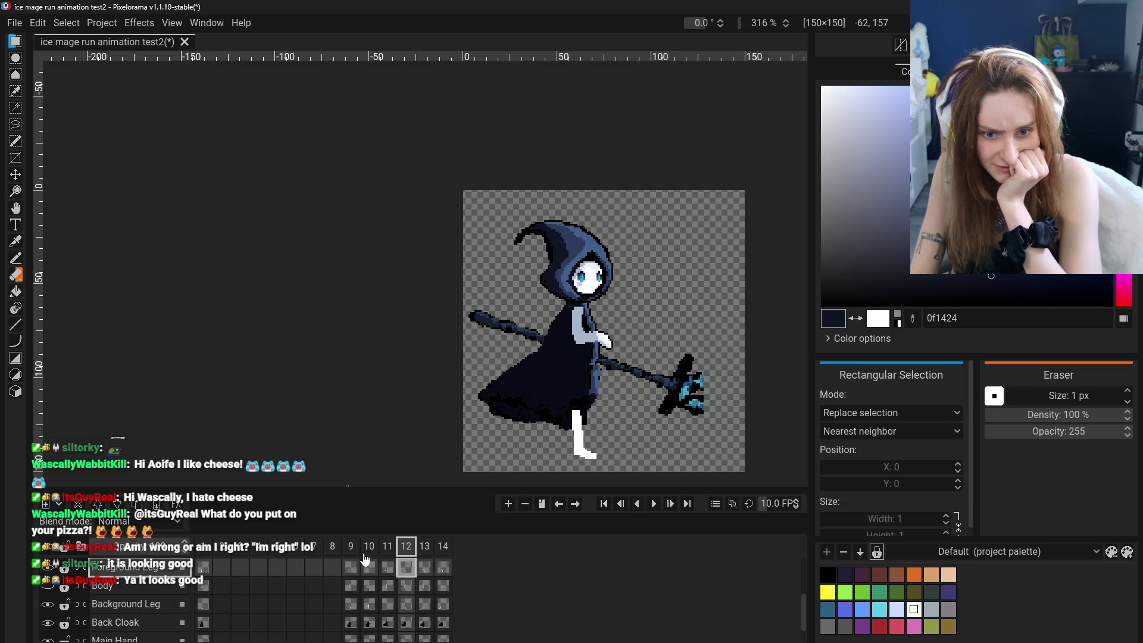
click(15, 277)
click(47, 605)
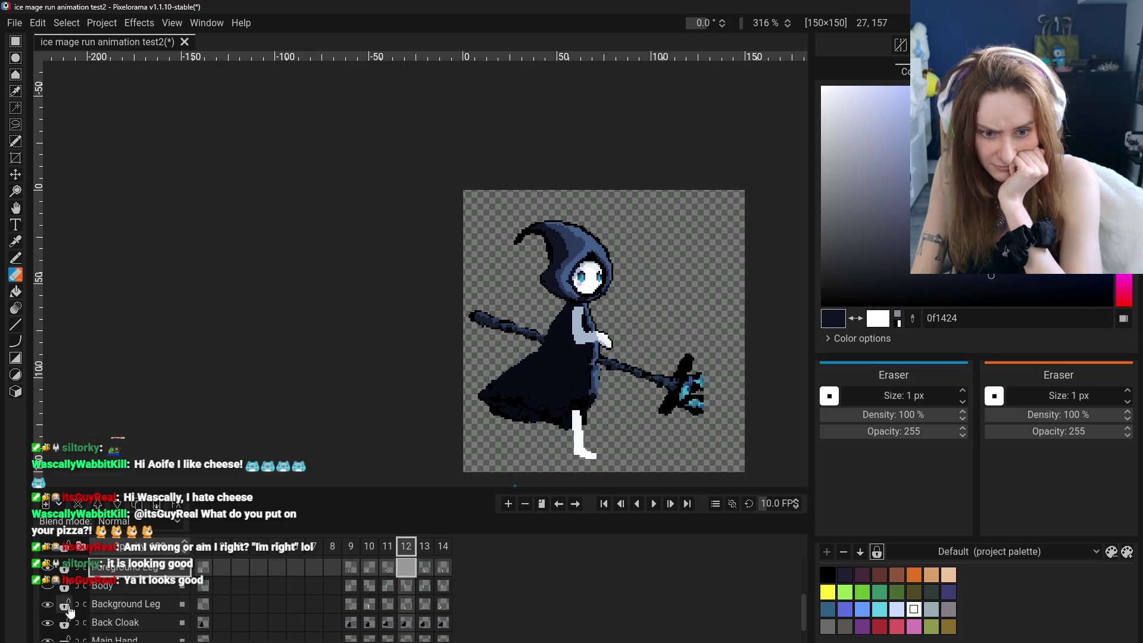
click(427, 569)
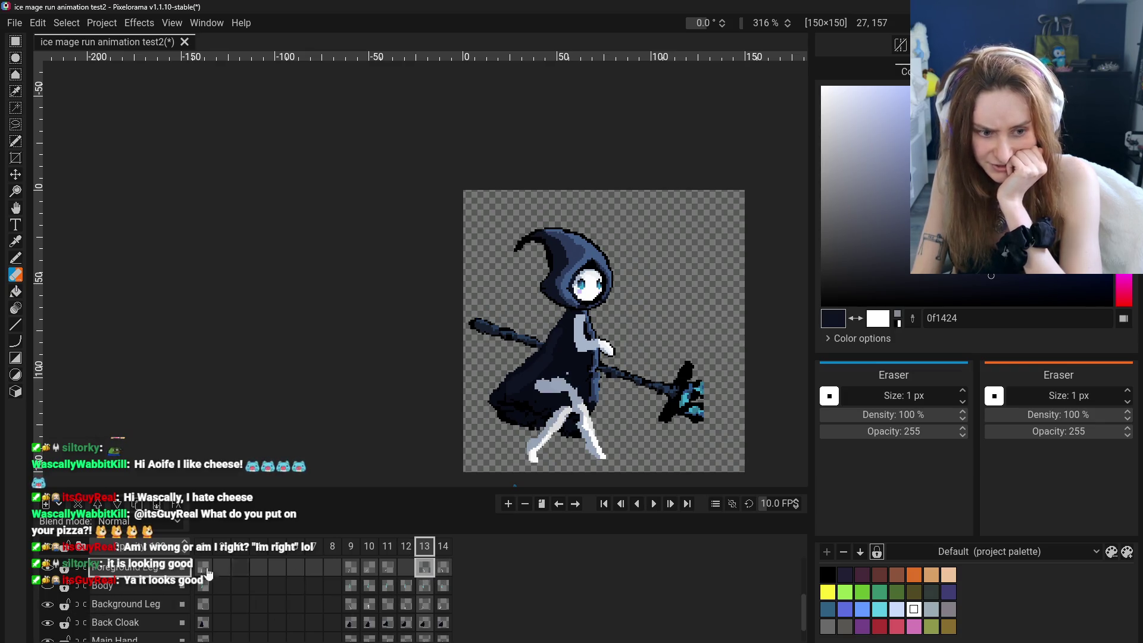
scroll(73, 597, up, 2)
scroll(48, 594, up, 1)
scroll(49, 603, up, 1)
scroll(49, 613, down, 1)
scroll(50, 621, down, 1)
Hide the Foreground Leg layer, flip through frames 13, 14 and 12, then hide Background Leg too.
click(50, 621)
scroll(126, 617, down, 1)
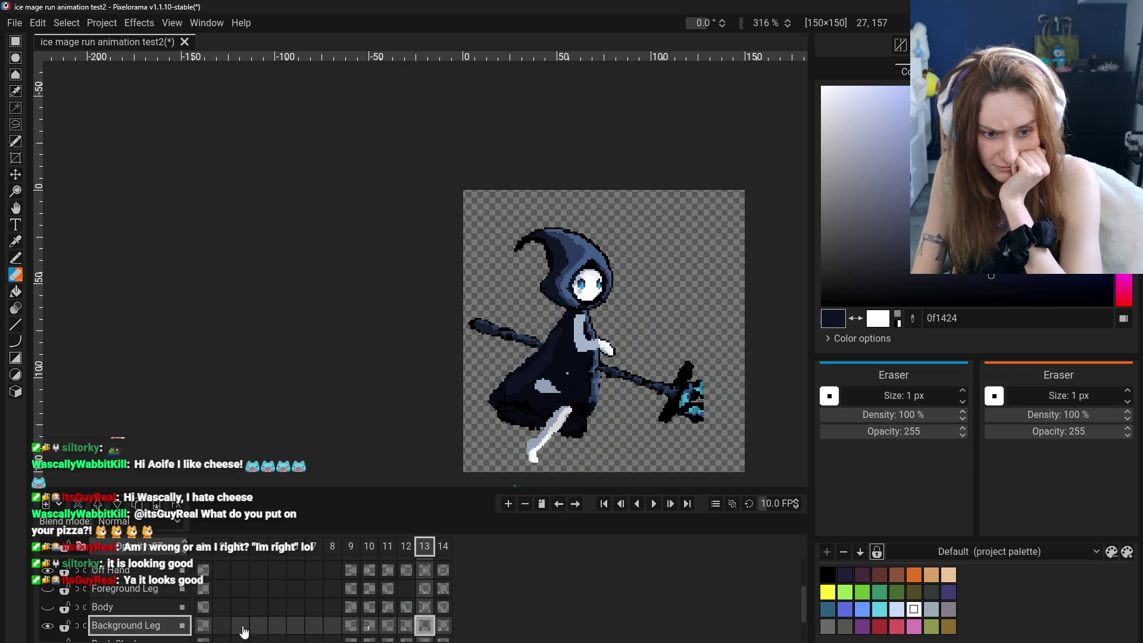
click(406, 626)
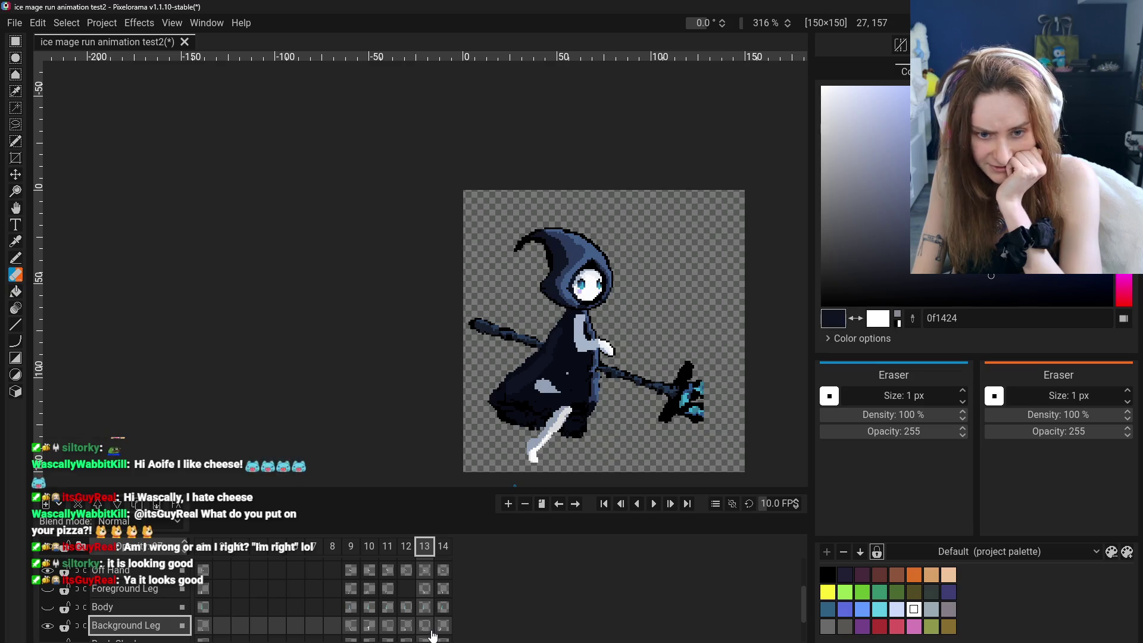
click(443, 626)
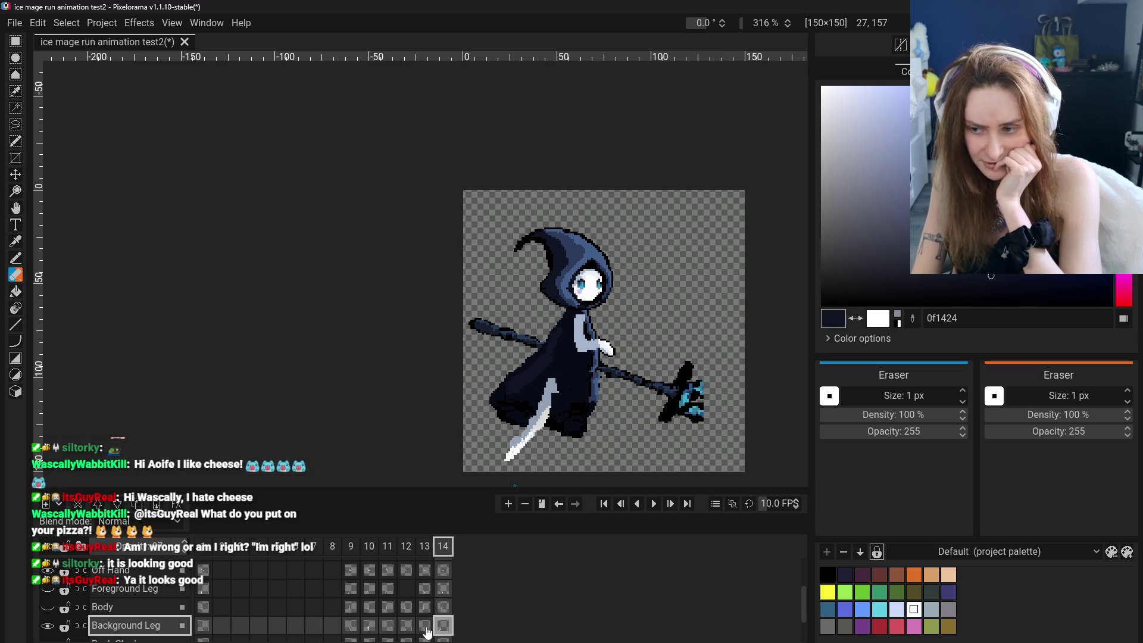
click(406, 628)
click(443, 627)
click(406, 627)
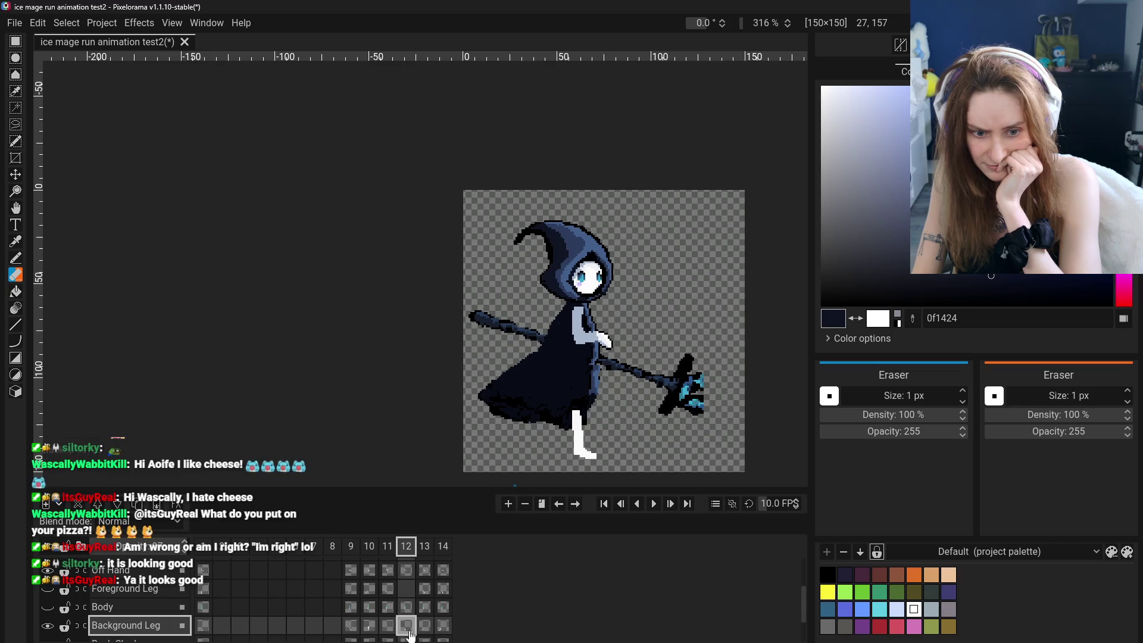
click(406, 589)
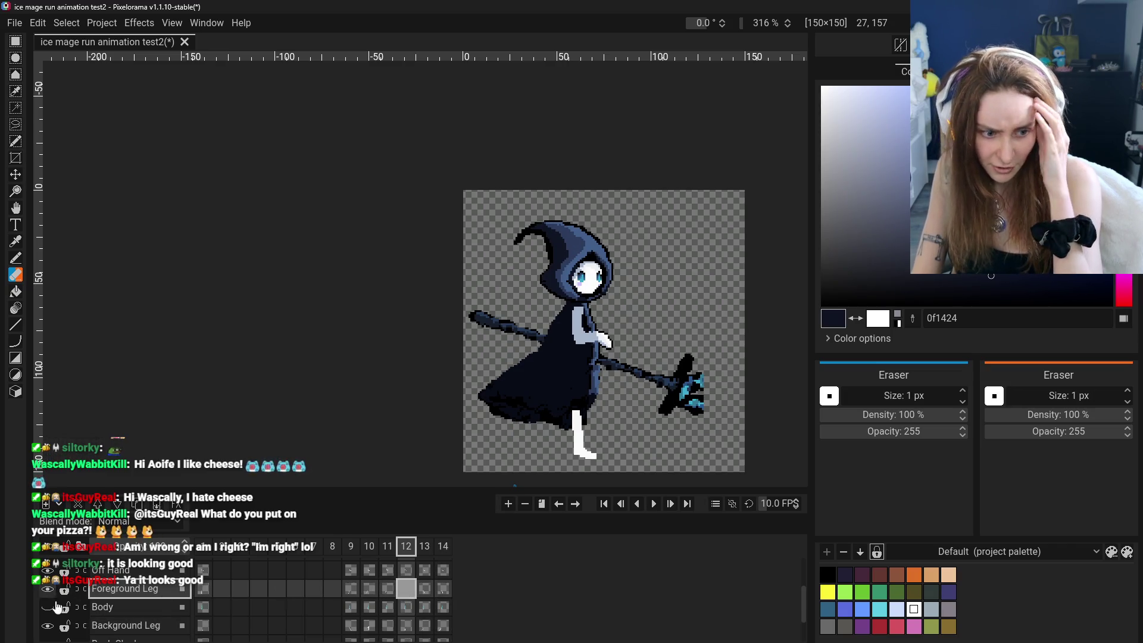
Select the Foreground Leg cels in frames 10, 11 and back to 12.
click(49, 626)
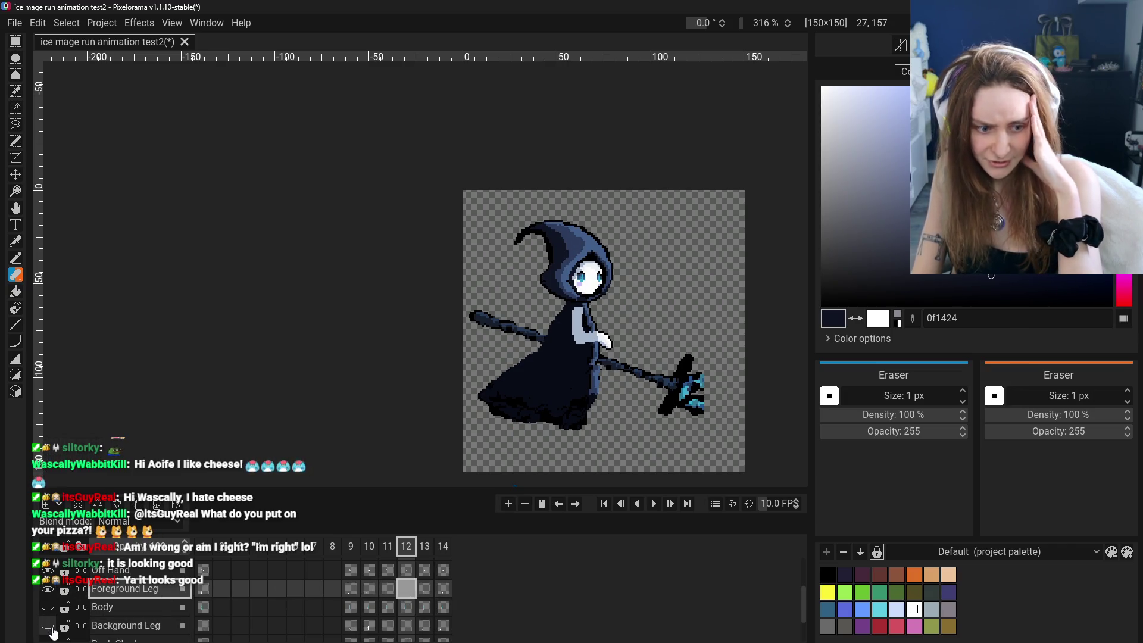
click(368, 589)
click(388, 591)
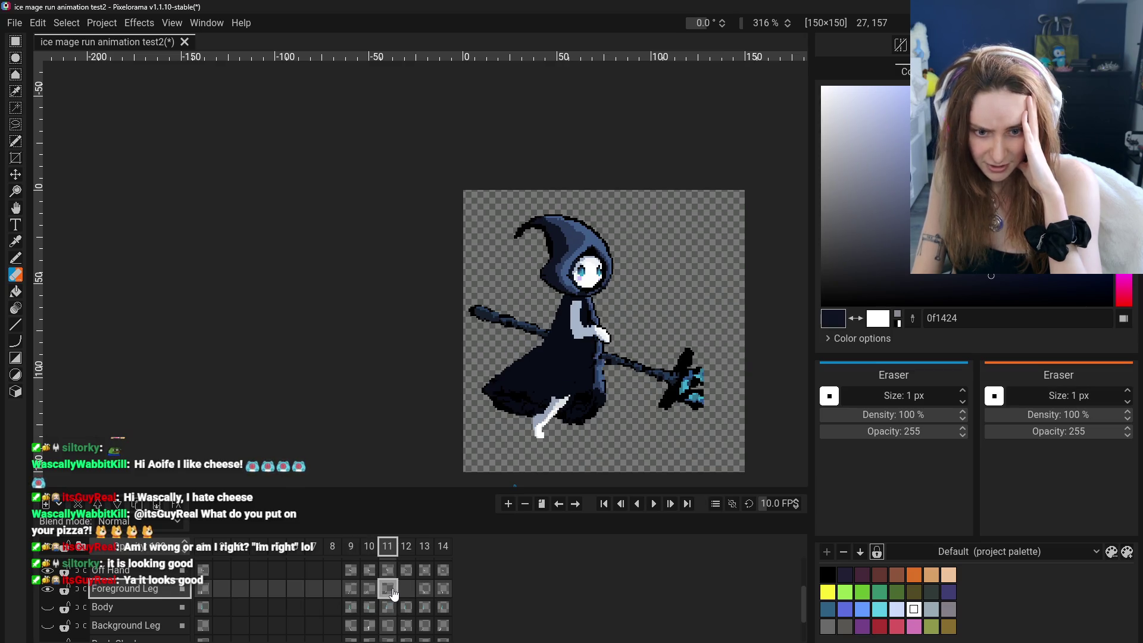
click(410, 590)
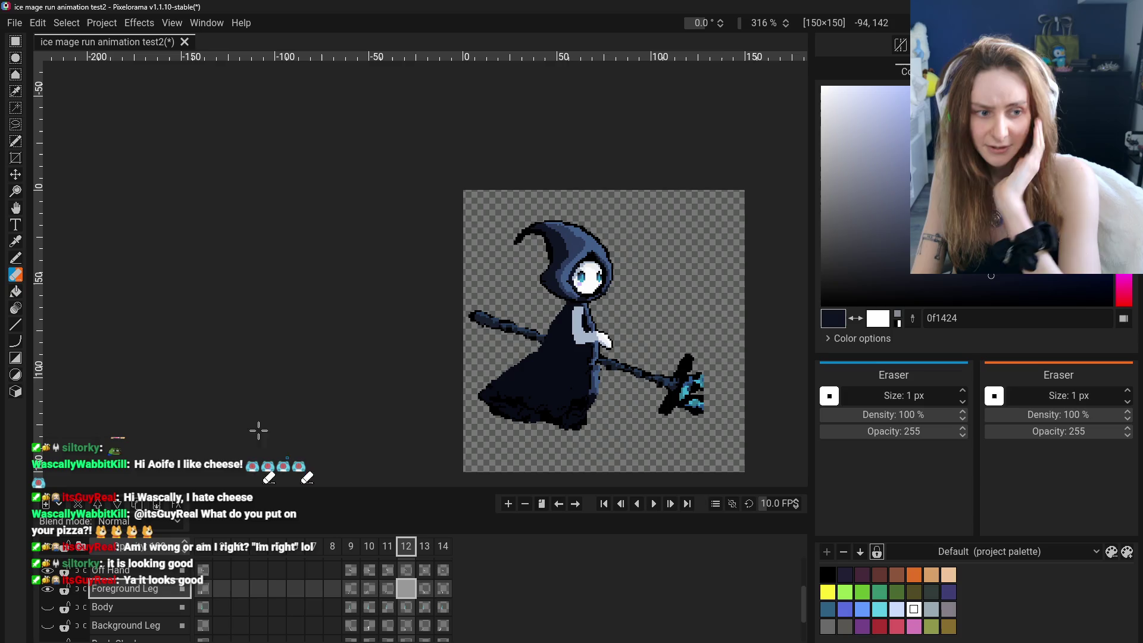
Take the Pencil and sample the leg's white with the Color Picker.
key(b)
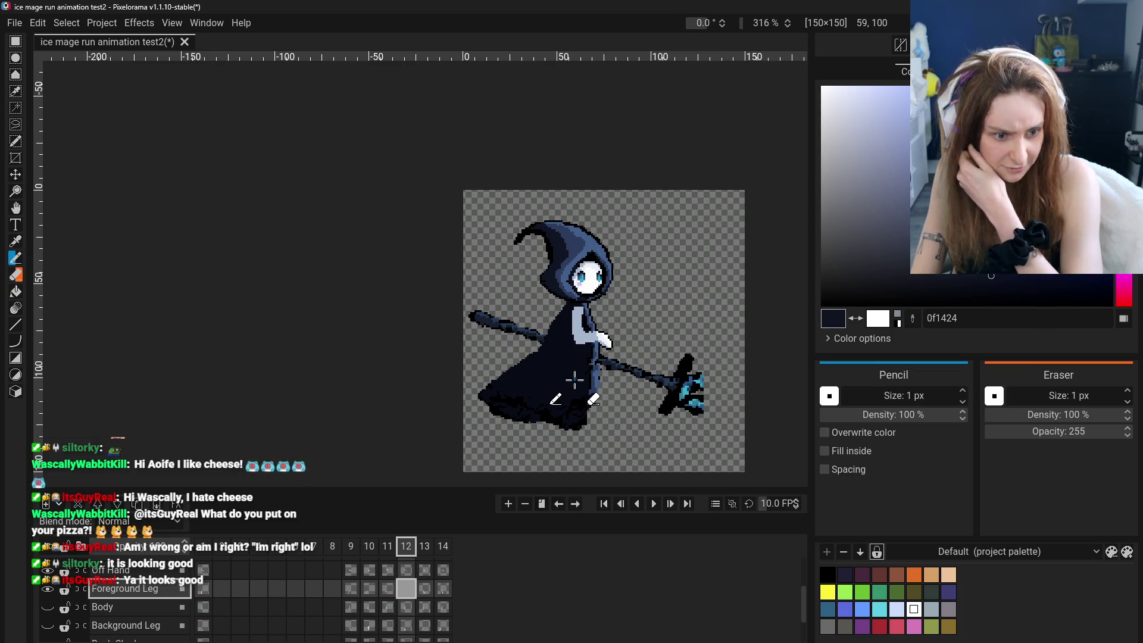
click(15, 242)
click(590, 344)
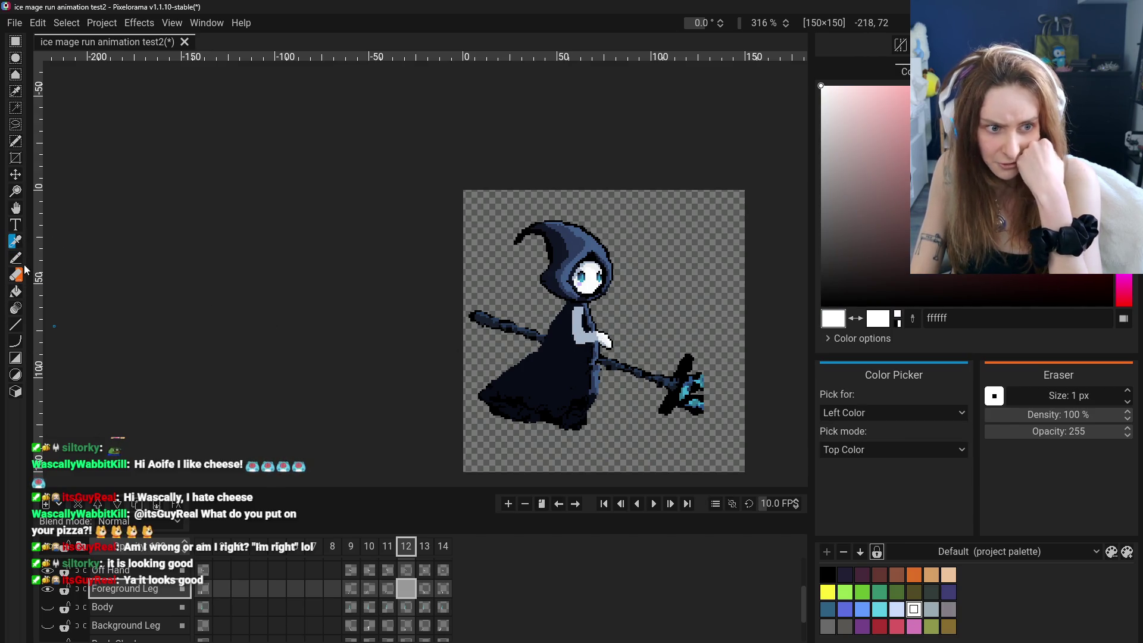
key(b)
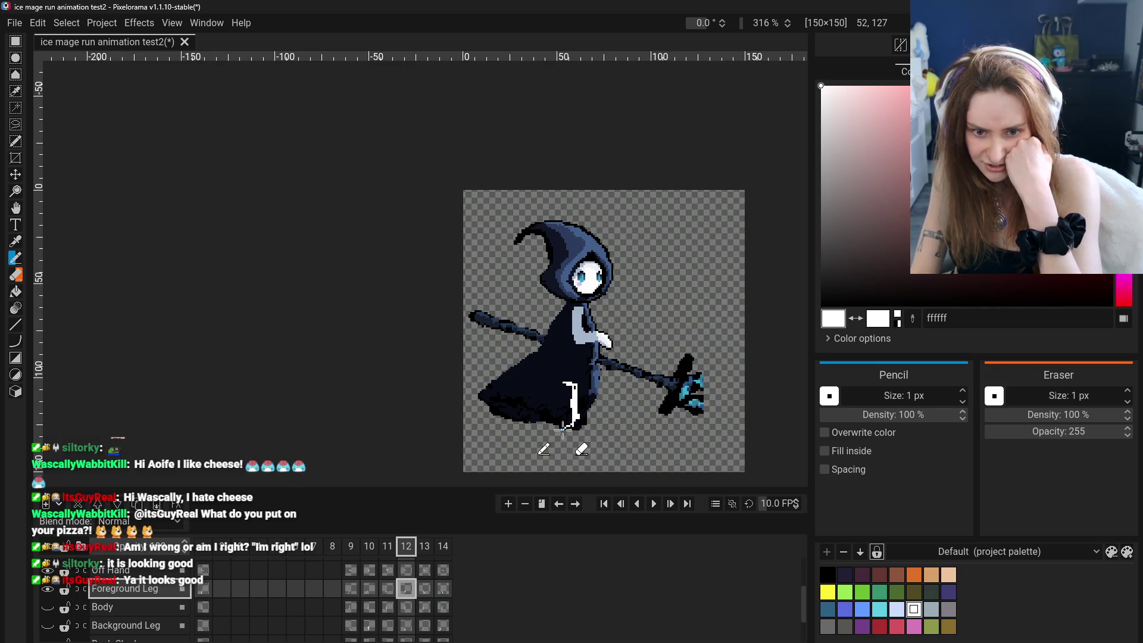
Draw the curved foreground leg in frame 12, comparing the poses in frames 11 and 13.
click(388, 589)
click(425, 590)
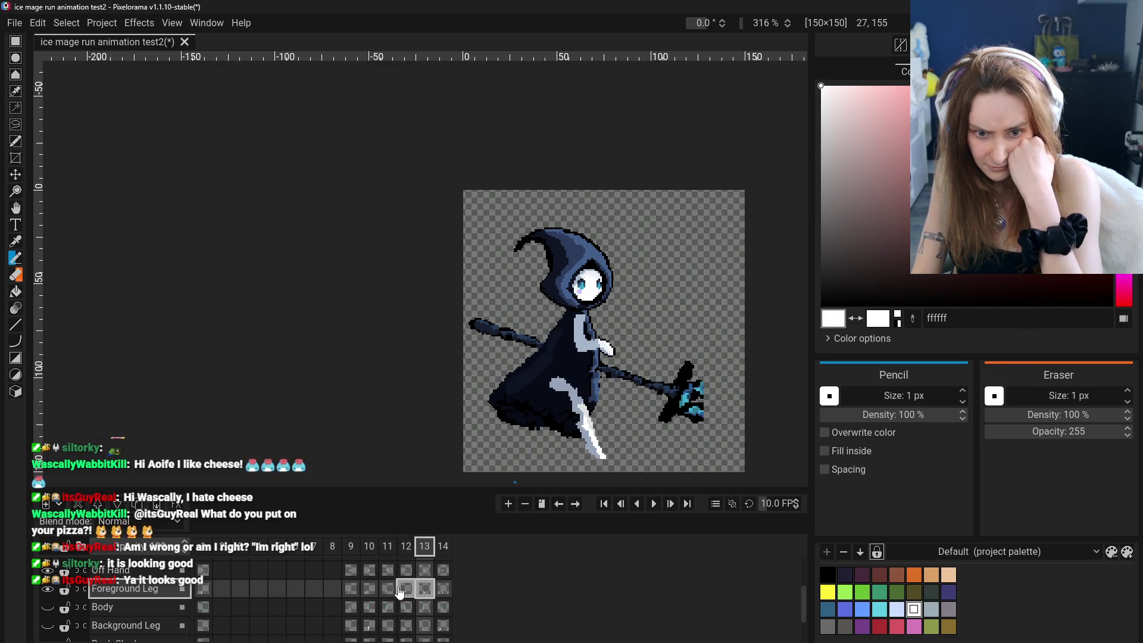
click(400, 594)
click(388, 590)
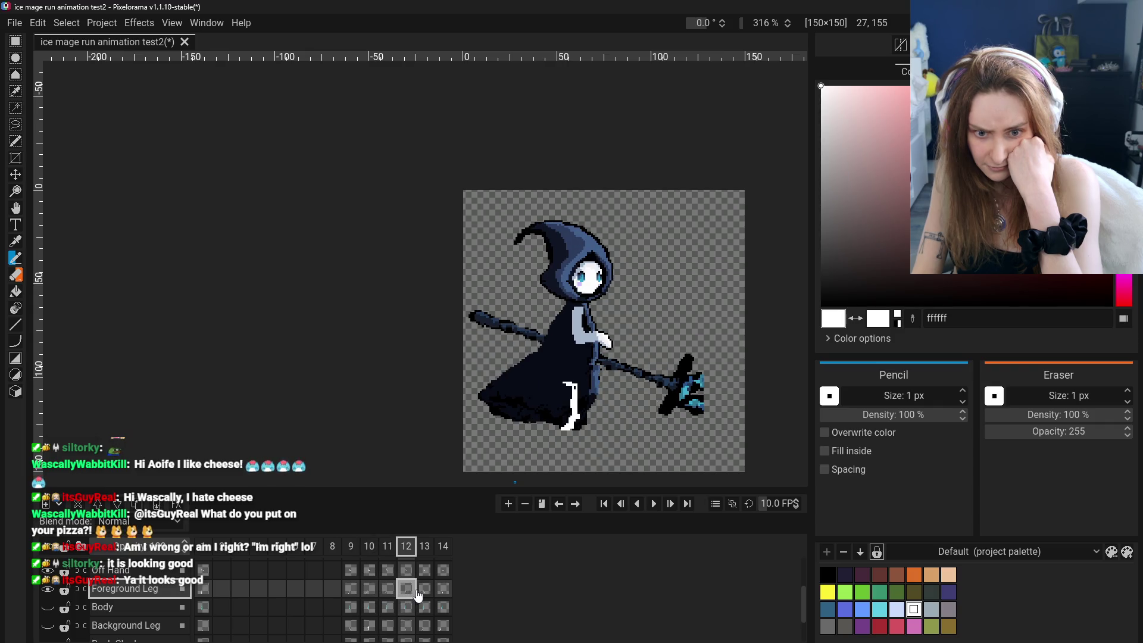
click(426, 592)
click(408, 590)
click(413, 593)
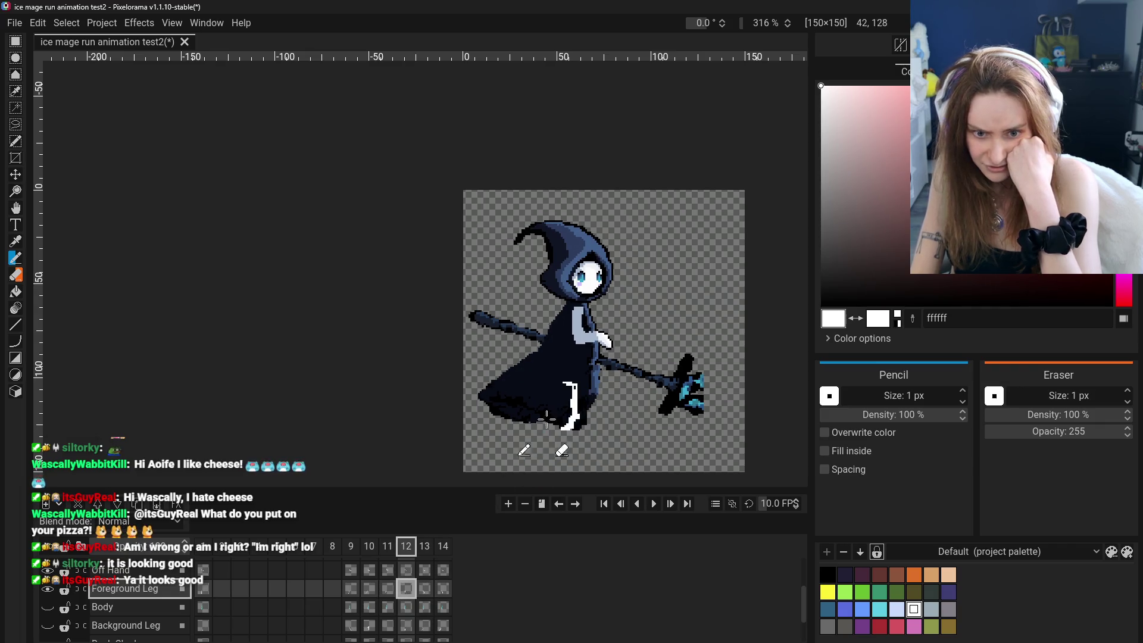
scroll(882, 402, up, 3)
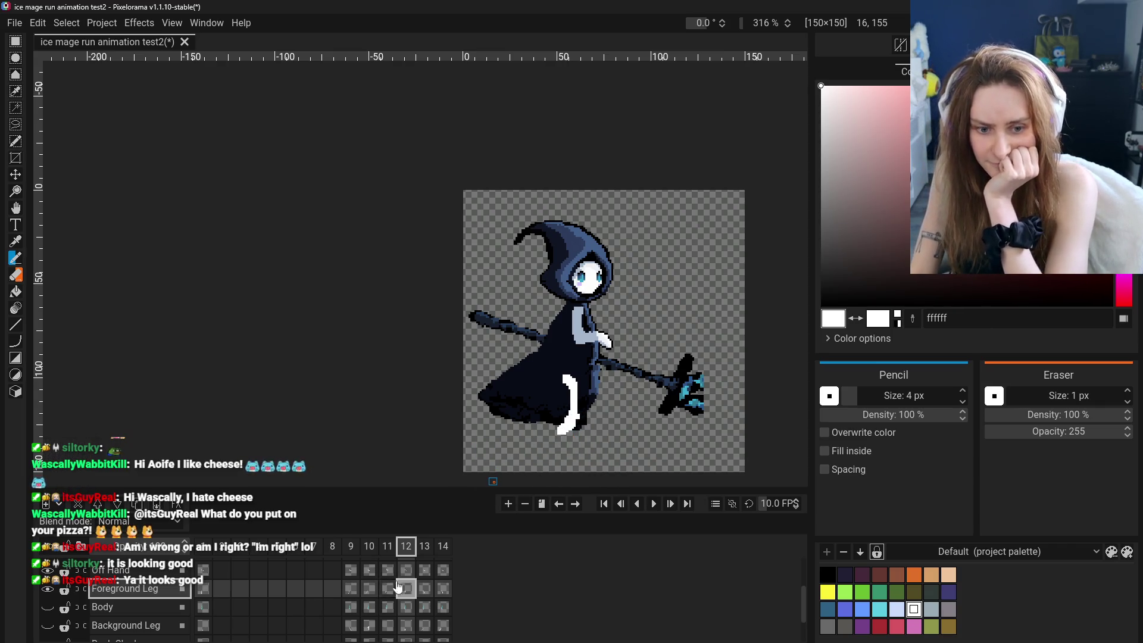
Refine the leg with a 4 px pencil and check it against frames 10, 12 and 13.
click(424, 588)
click(406, 588)
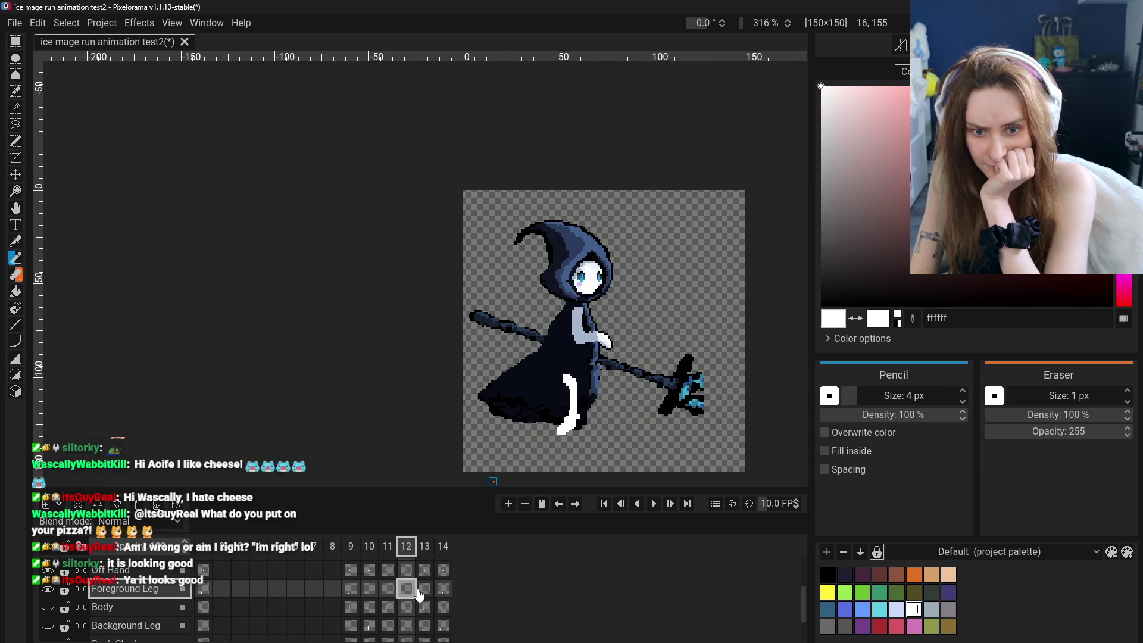
click(369, 589)
click(407, 589)
click(424, 589)
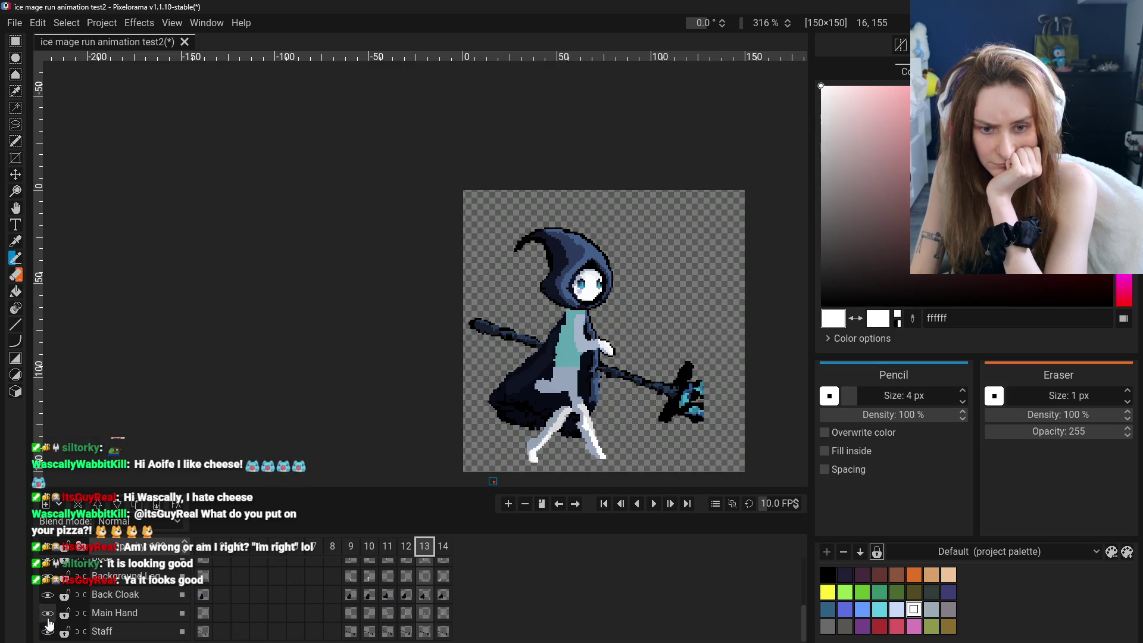
scroll(50, 621, up, 3)
Show the front cloak layer again and preview the run cycle through frames 8 to 14.
click(48, 587)
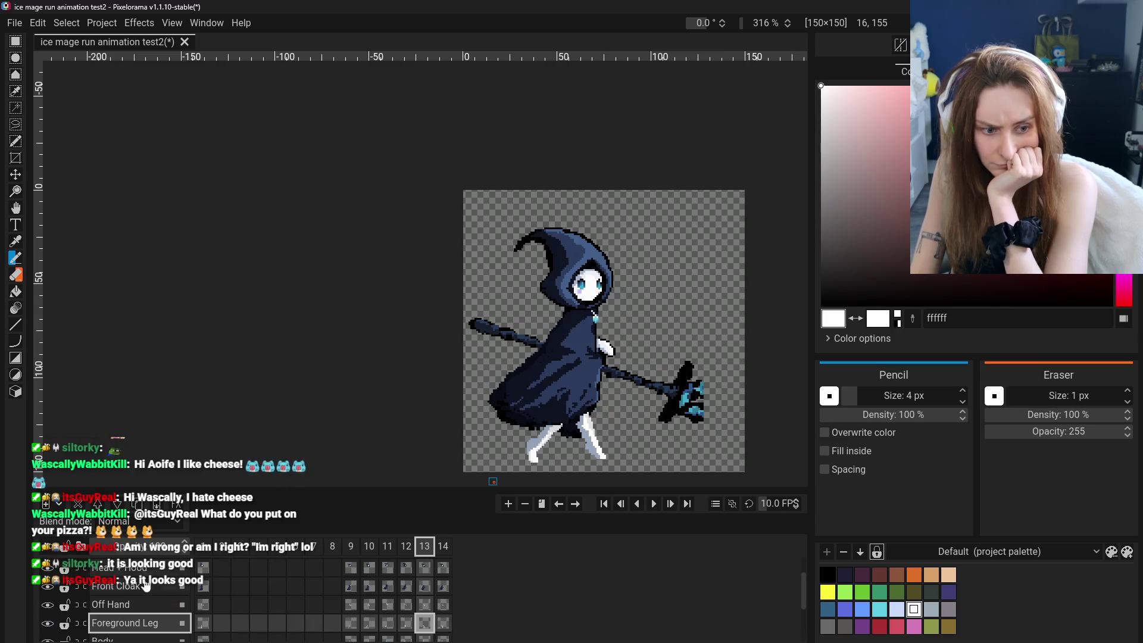
scroll(154, 611, down, 2)
click(333, 545)
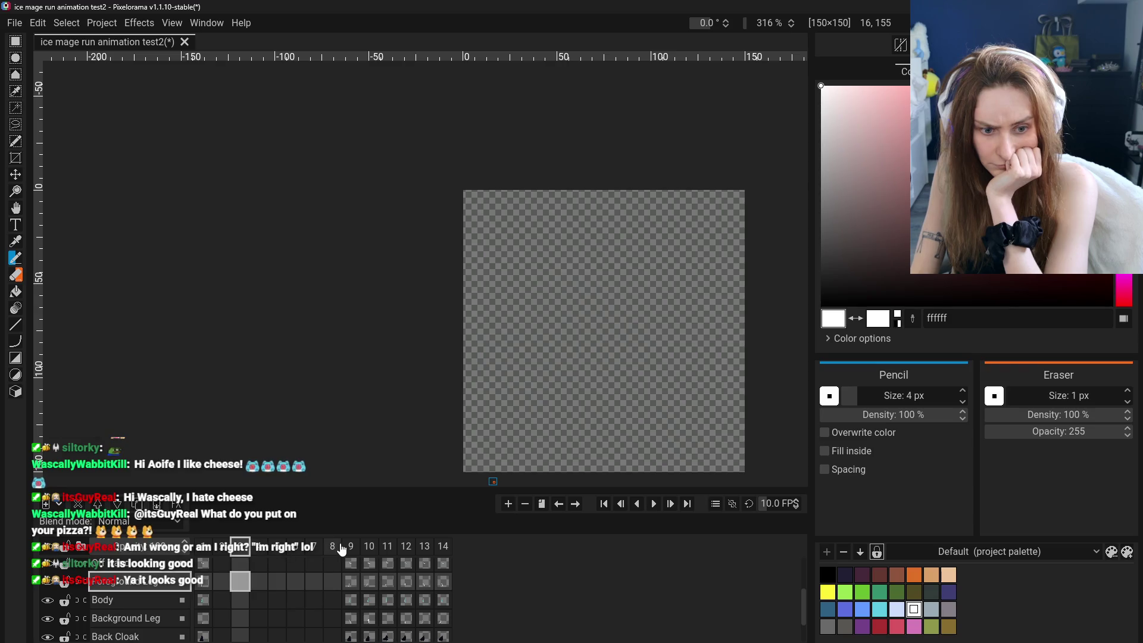
click(369, 546)
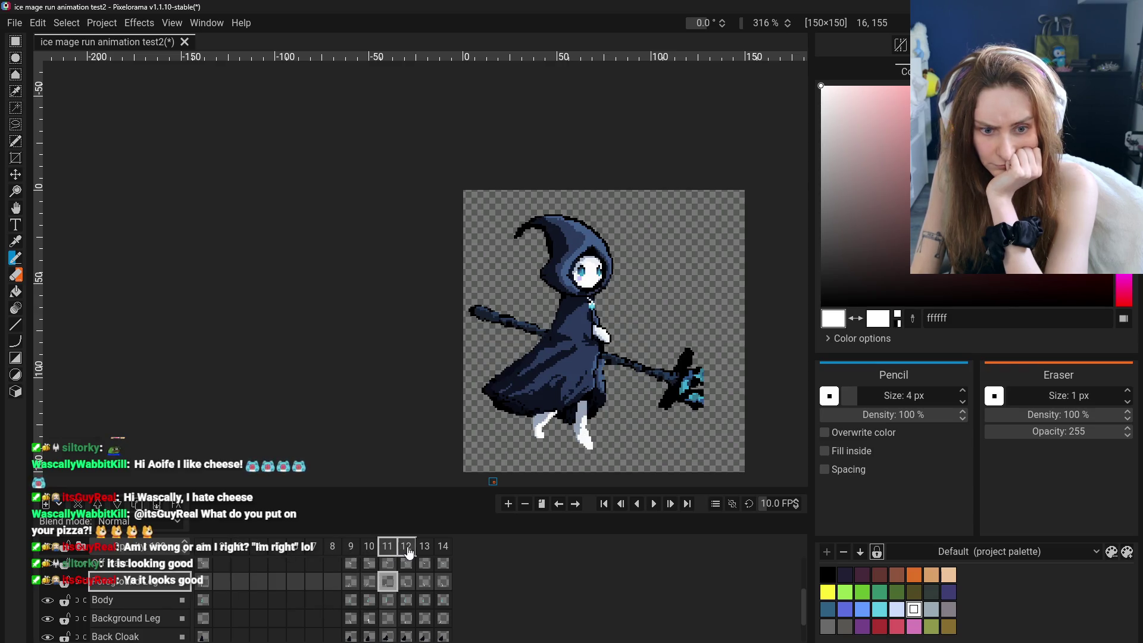
click(407, 547)
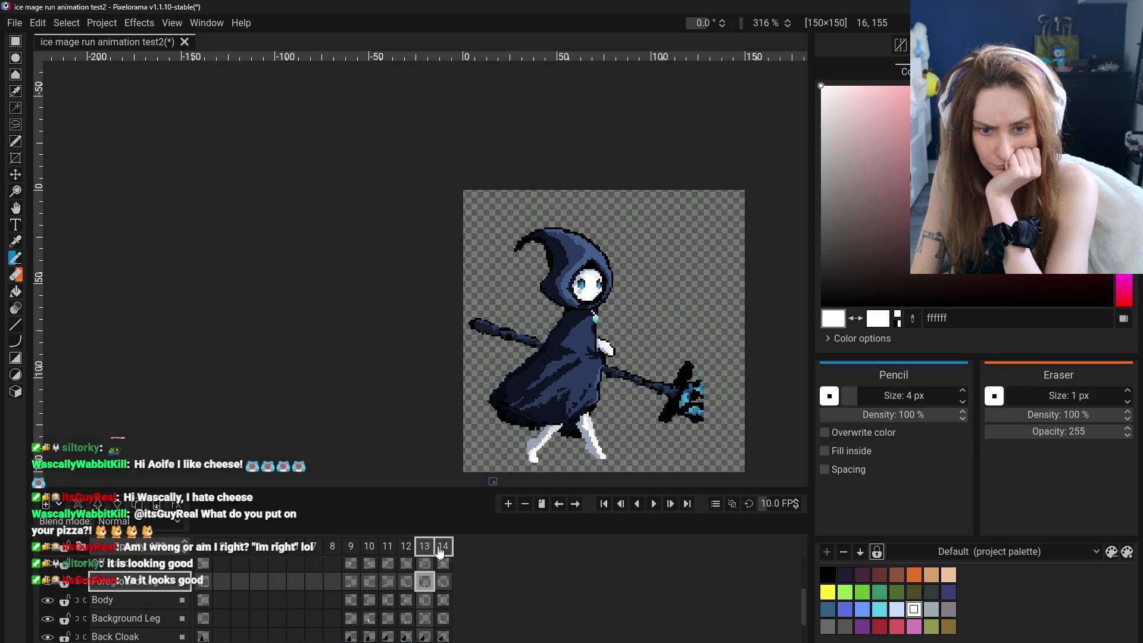
click(441, 546)
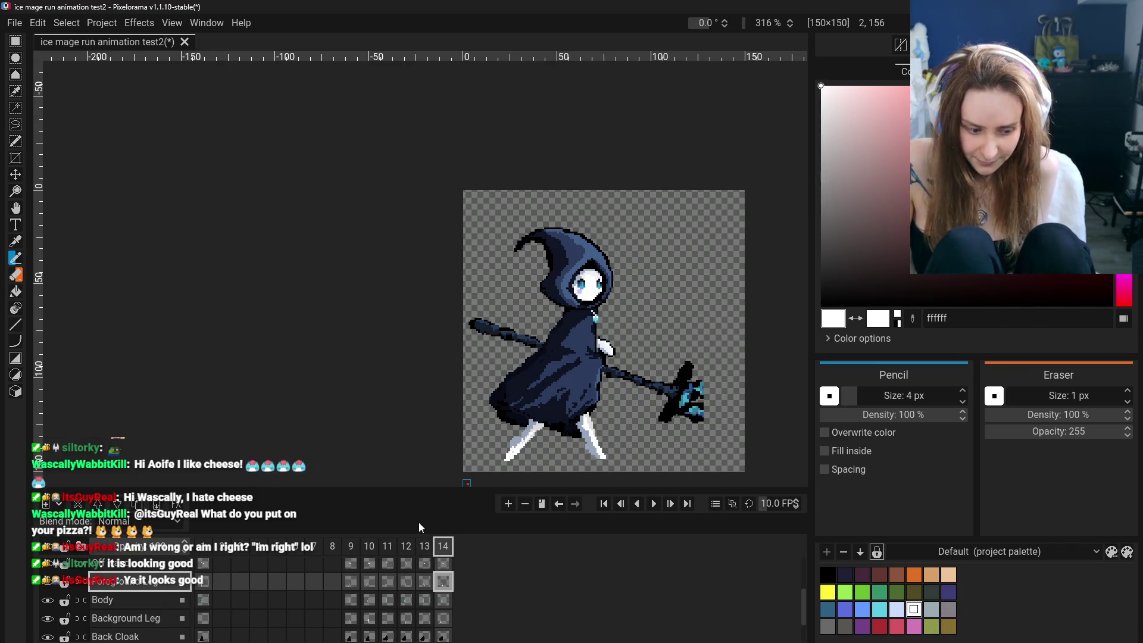
Review frames 10–13, return to frame 12 and hide the Background Leg layer.
click(371, 547)
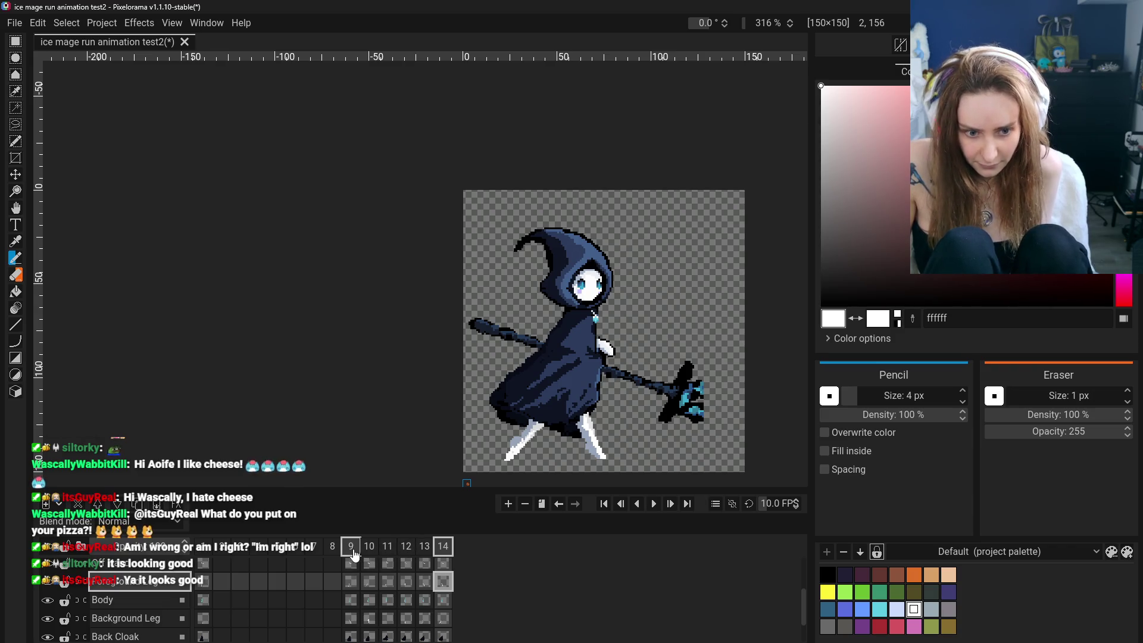
click(388, 548)
click(423, 556)
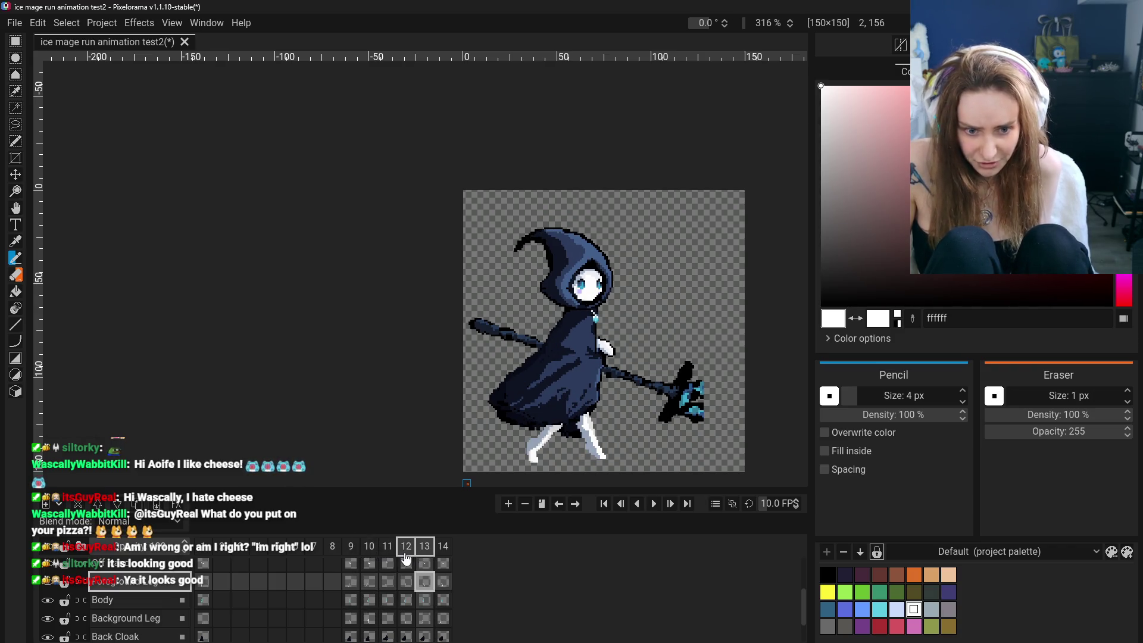
click(49, 619)
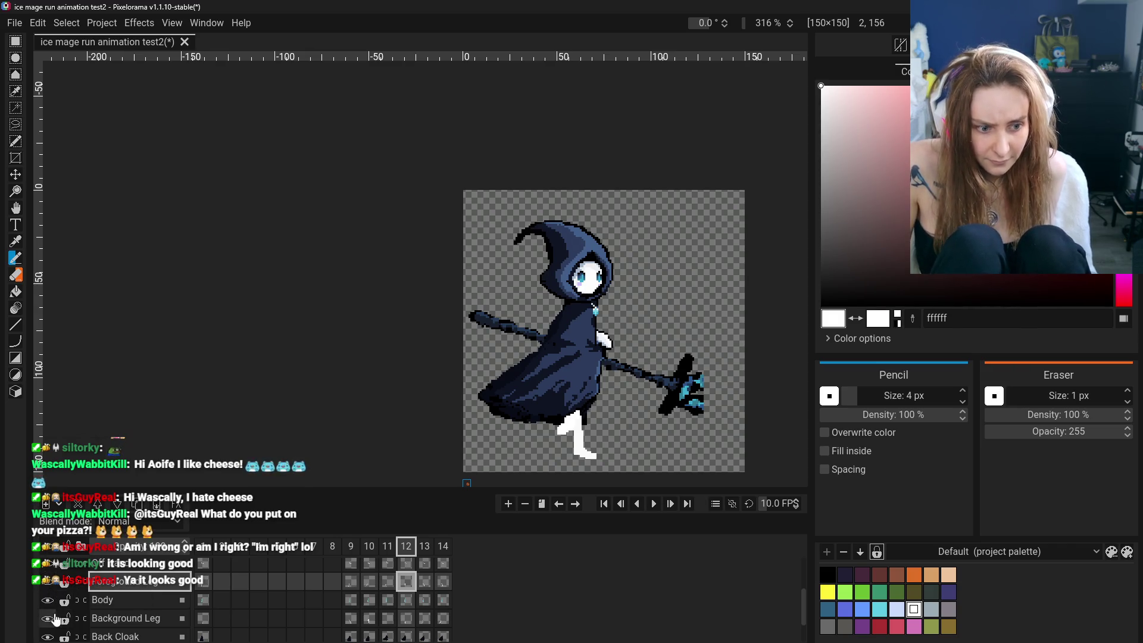
Fill the white lower leg on the Background Leg layer with pinkish-grey b19090 using the Bucket.
click(125, 619)
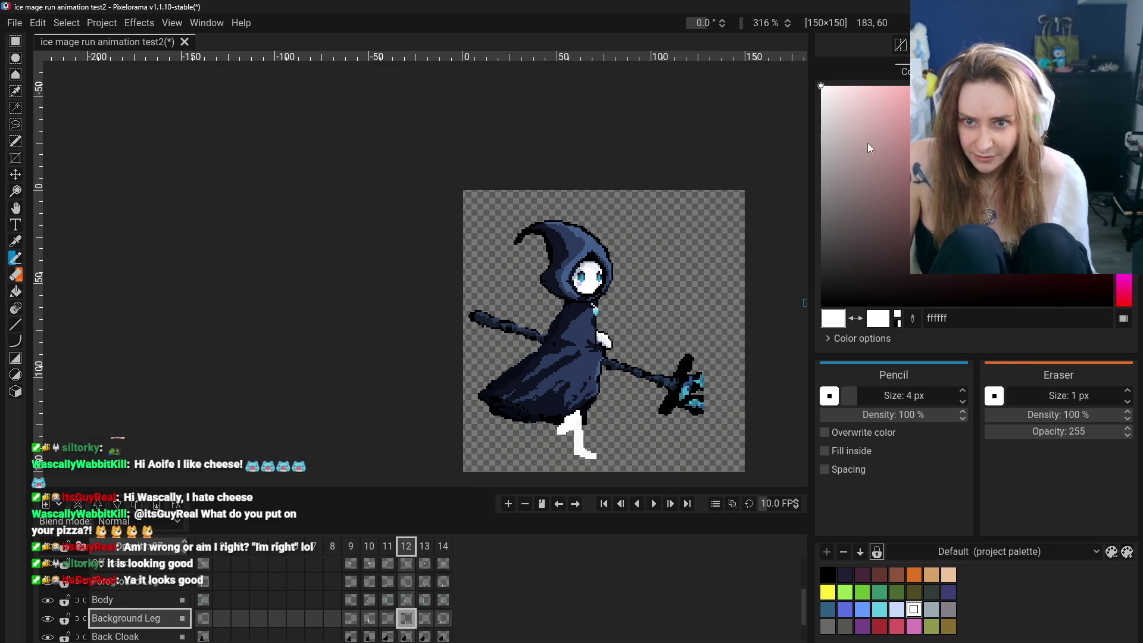
click(840, 141)
drag(839, 139, 876, 153)
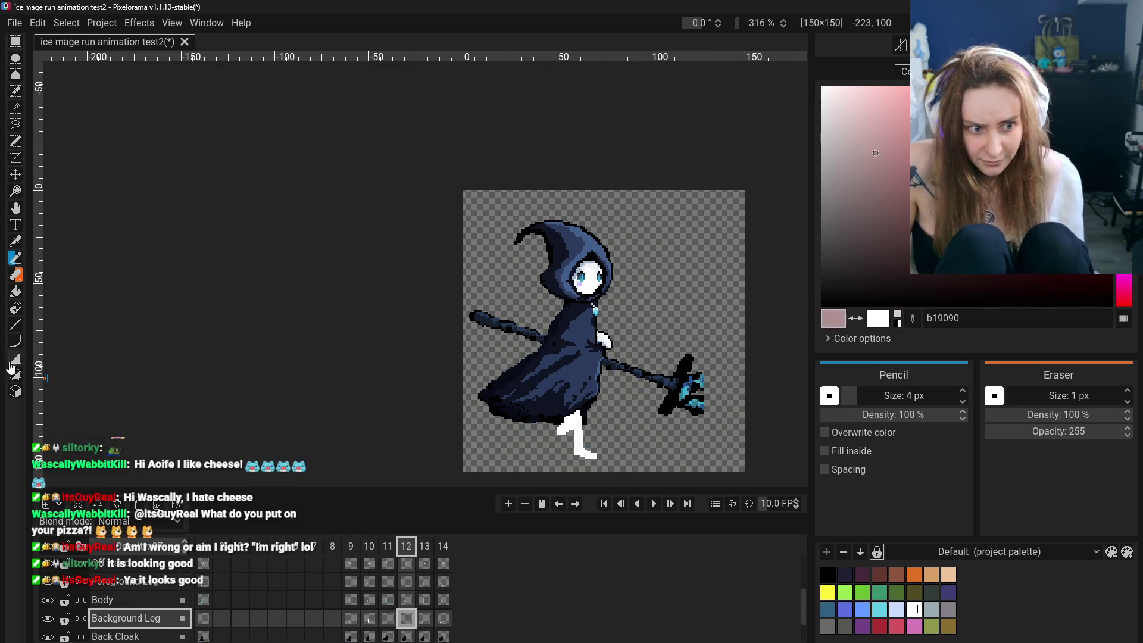
click(16, 274)
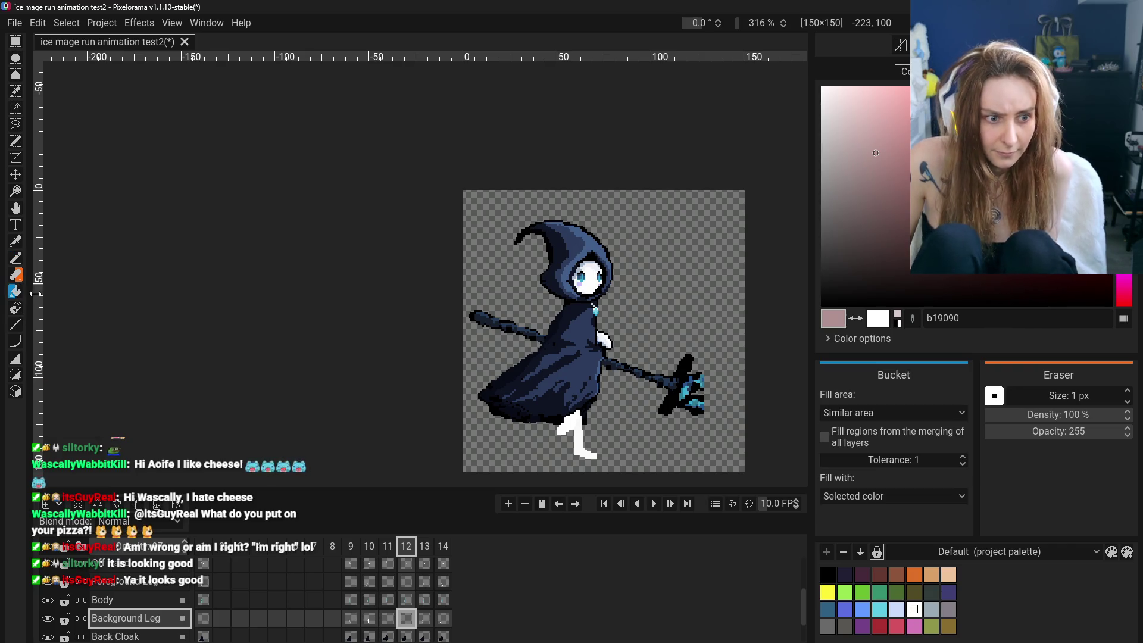
click(572, 442)
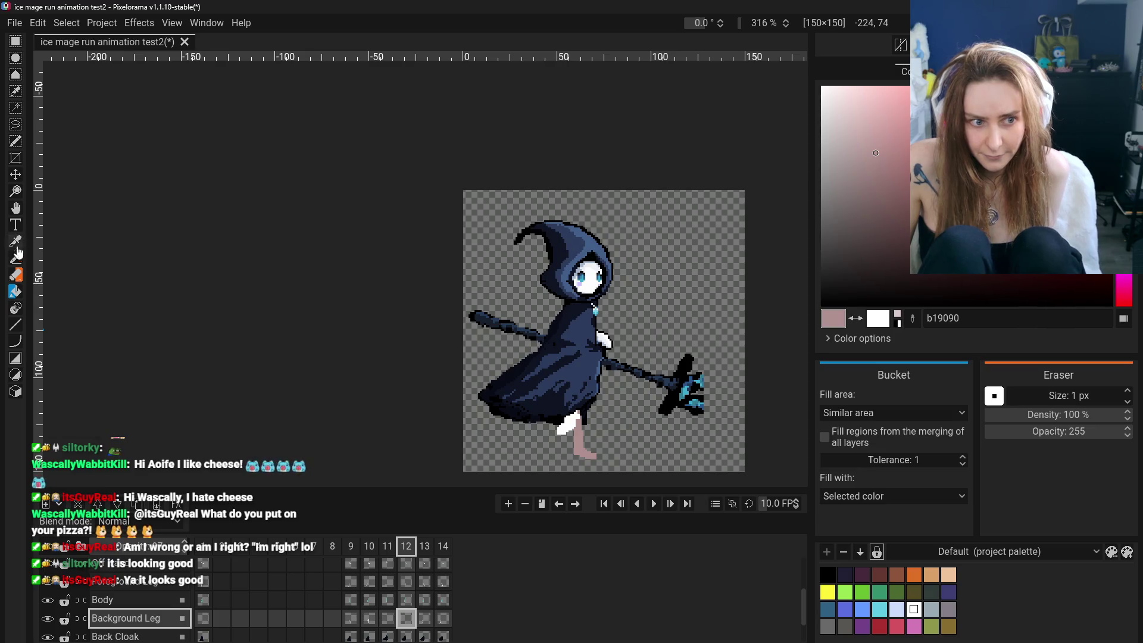
Compare the leg pose across frames 14, 13, 9 and 12, ending on frame 13.
key(Right)
key(Right)
click(427, 618)
click(350, 618)
click(406, 618)
click(441, 619)
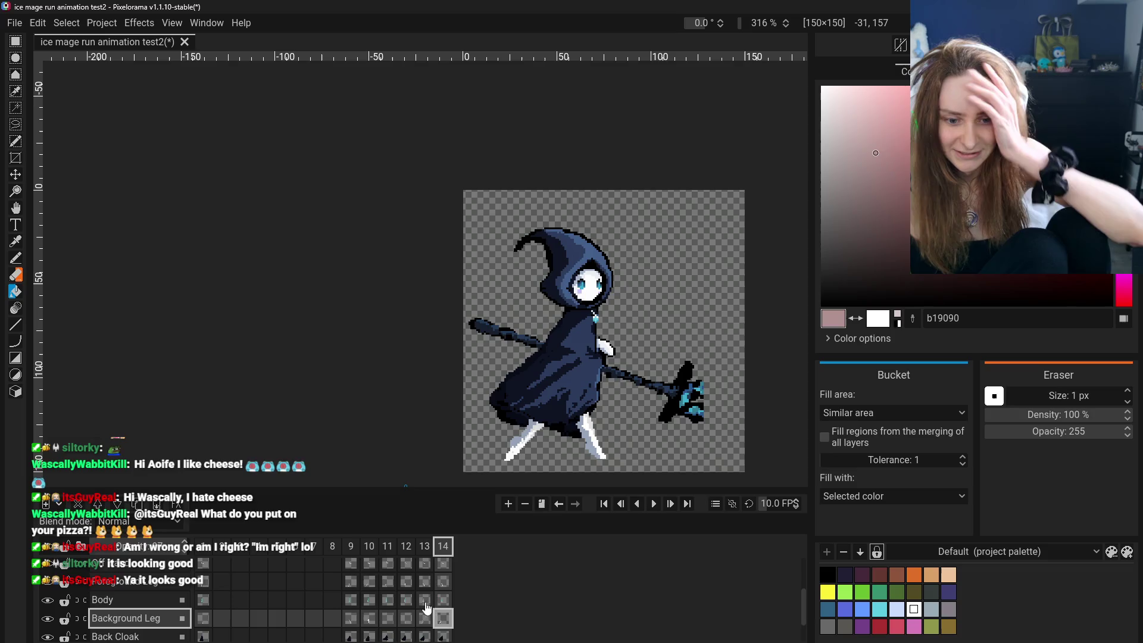
click(425, 582)
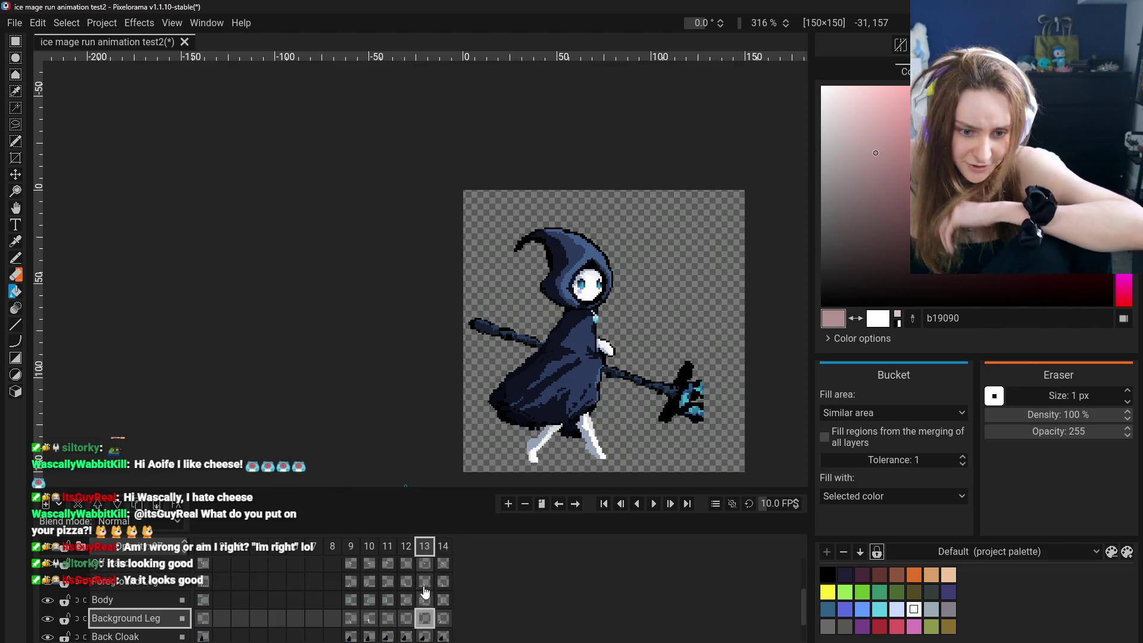
Return to frame 12's Background Leg cel and turn the lower leg back to white.
click(426, 620)
scroll(371, 590, down, 2)
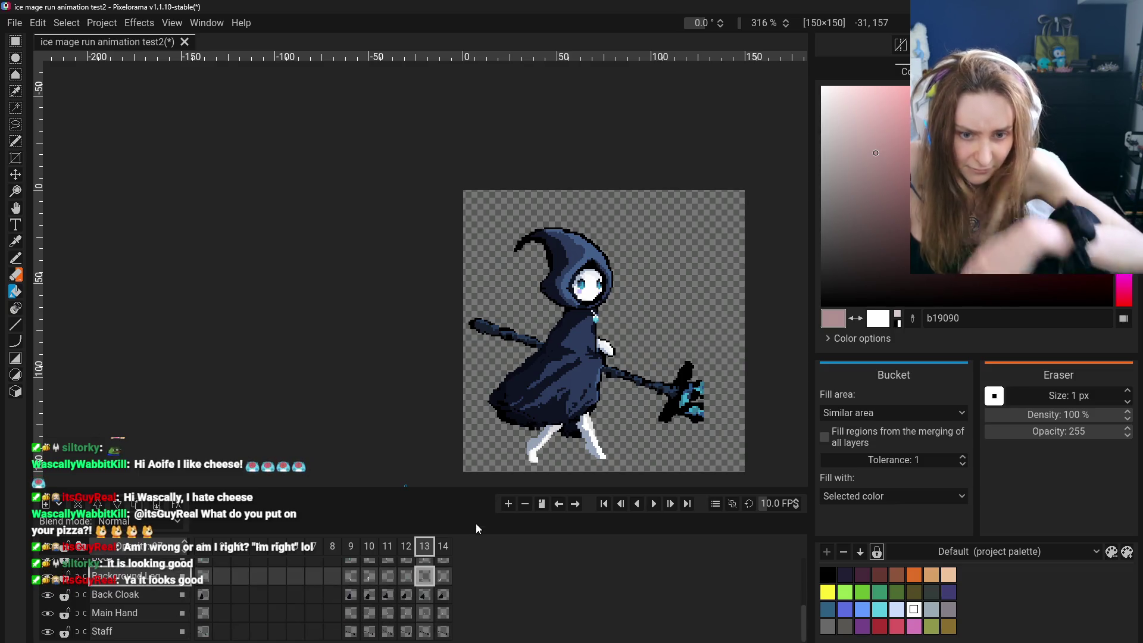
click(406, 577)
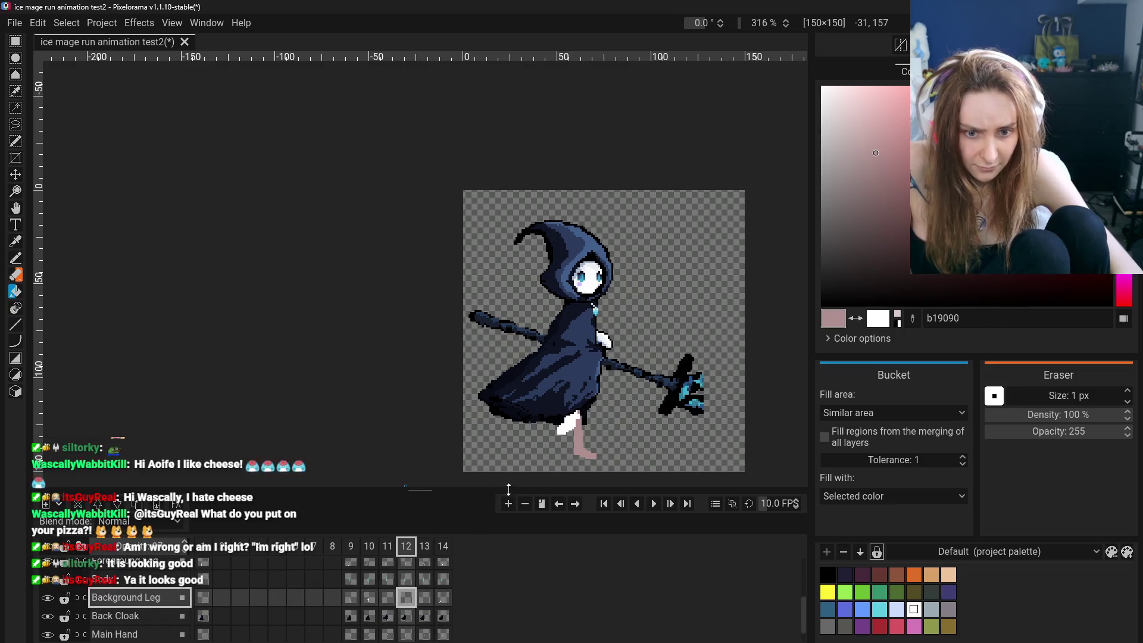
click(582, 452)
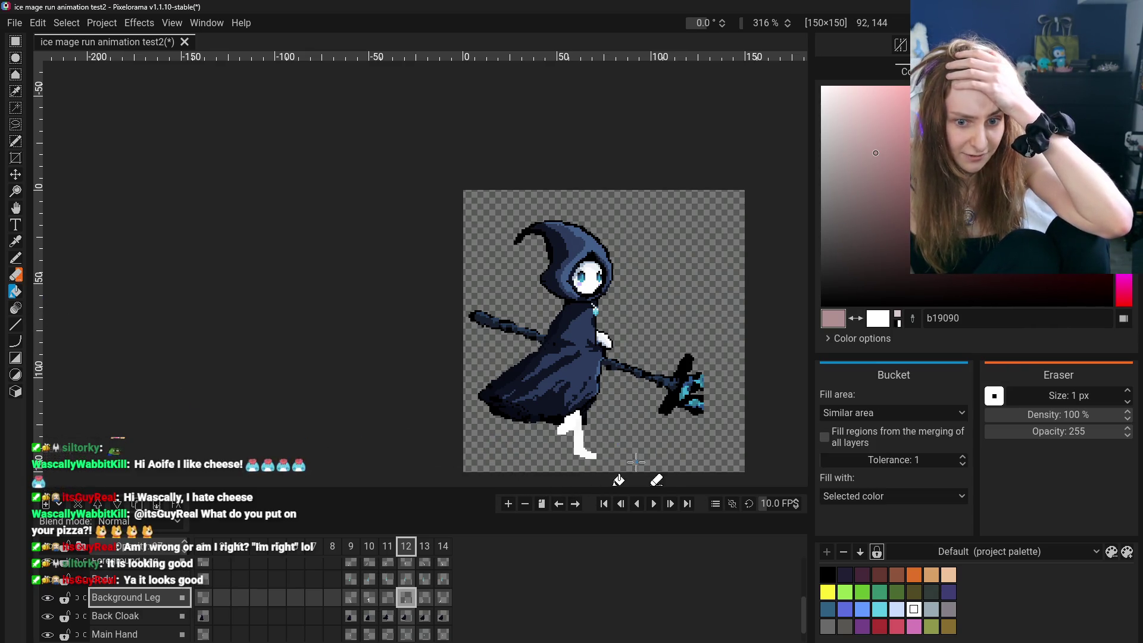
scroll(637, 460, up, 3)
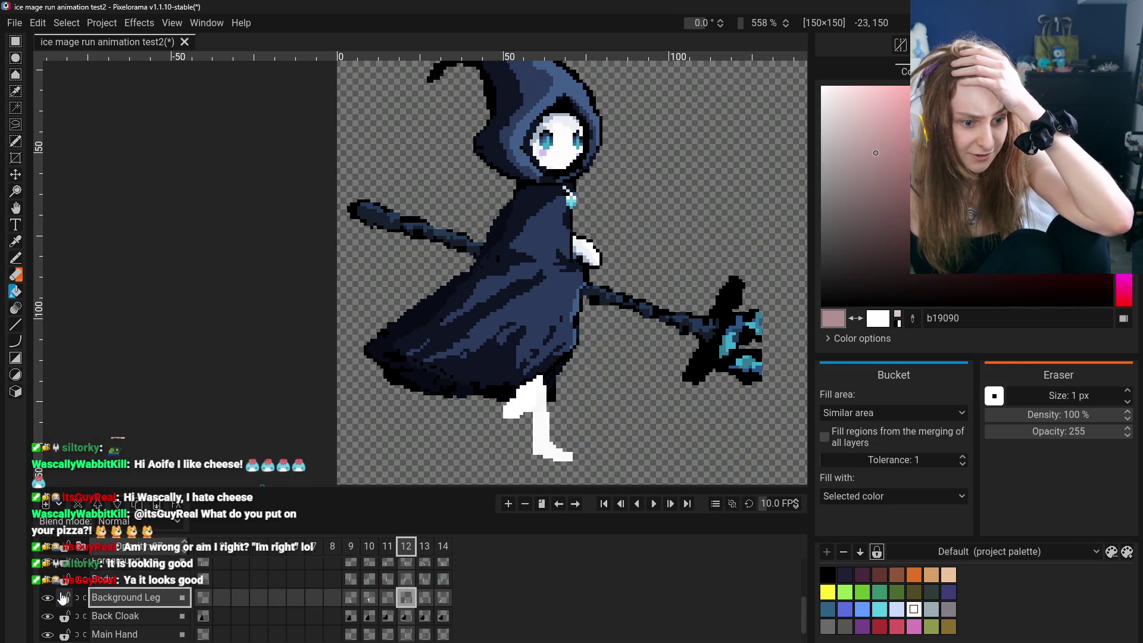
scroll(61, 598, up, 1)
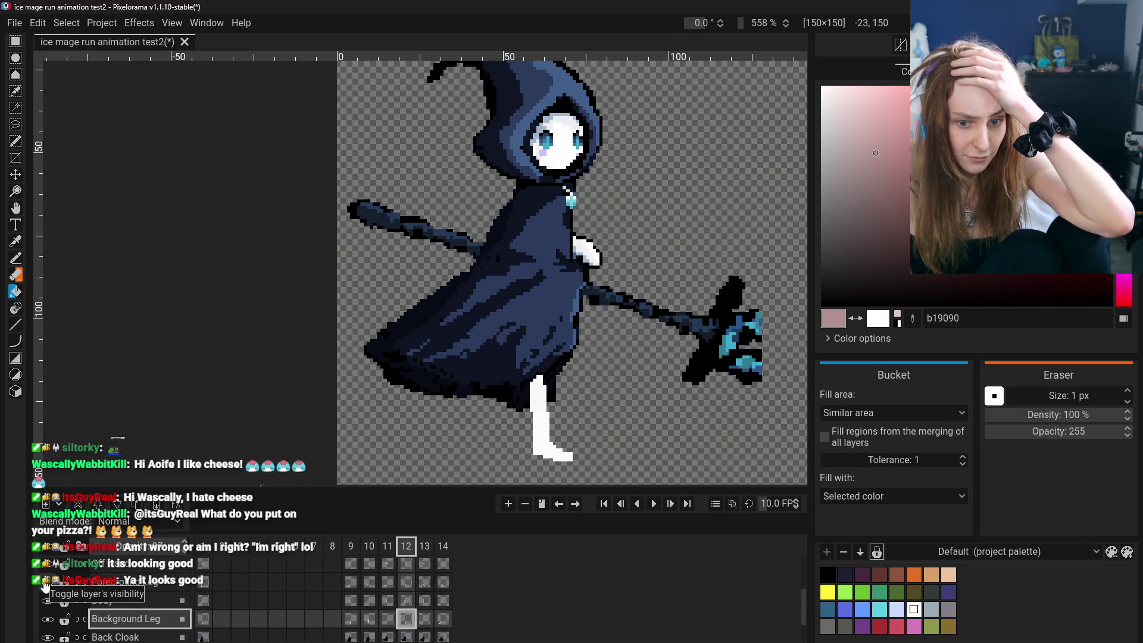
Toggle the leg layers' visibility to isolate the background leg, checking frame 13.
click(47, 619)
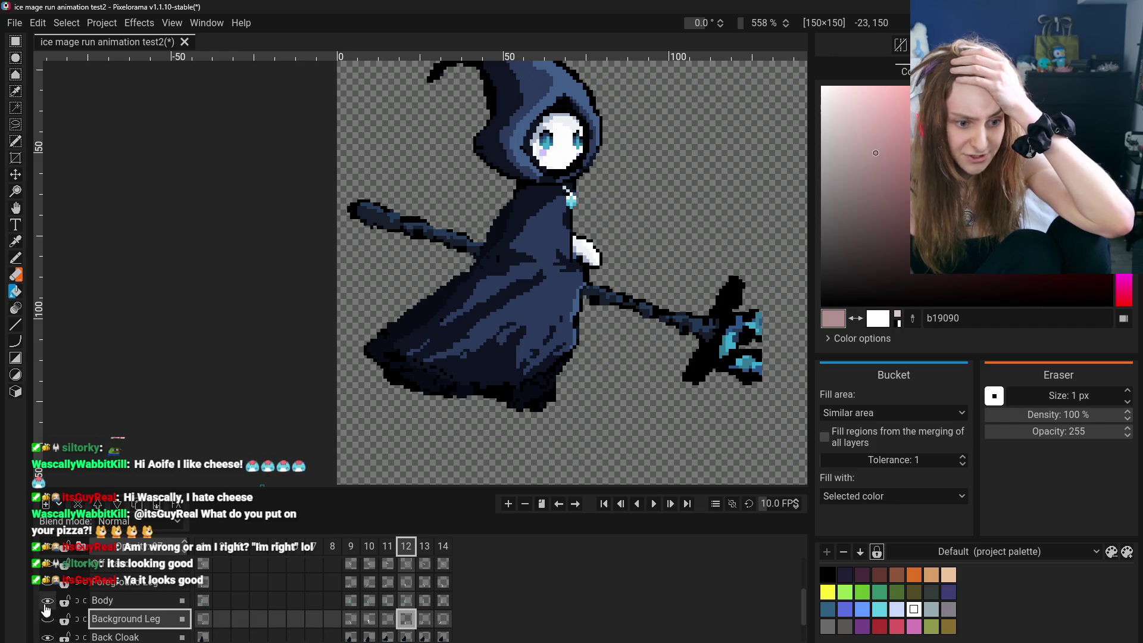
click(47, 619)
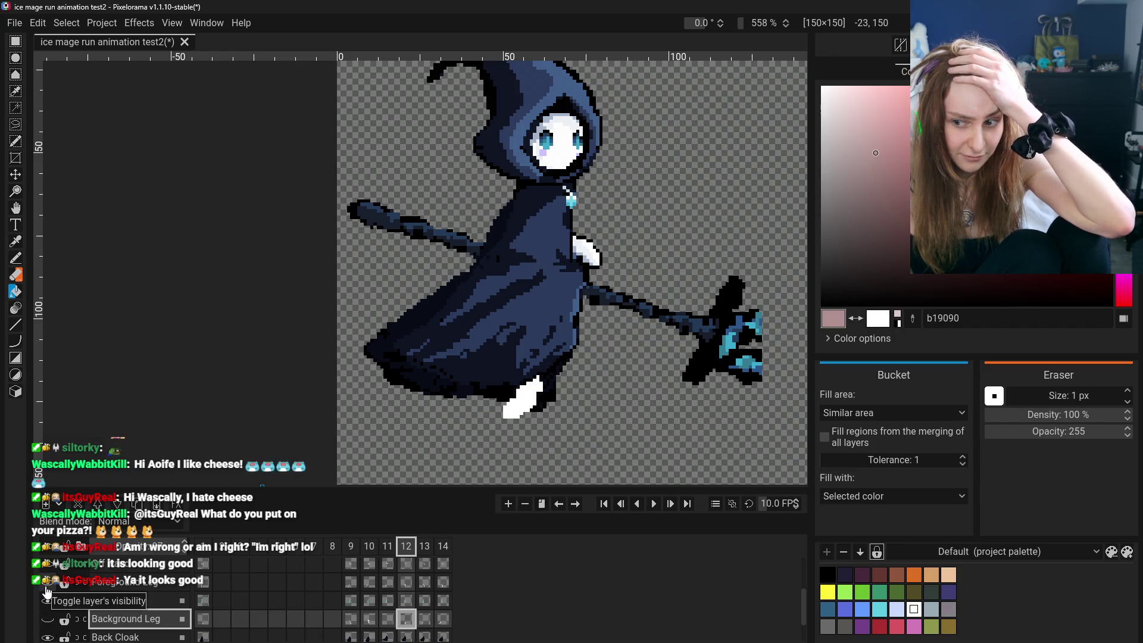
click(46, 598)
click(47, 621)
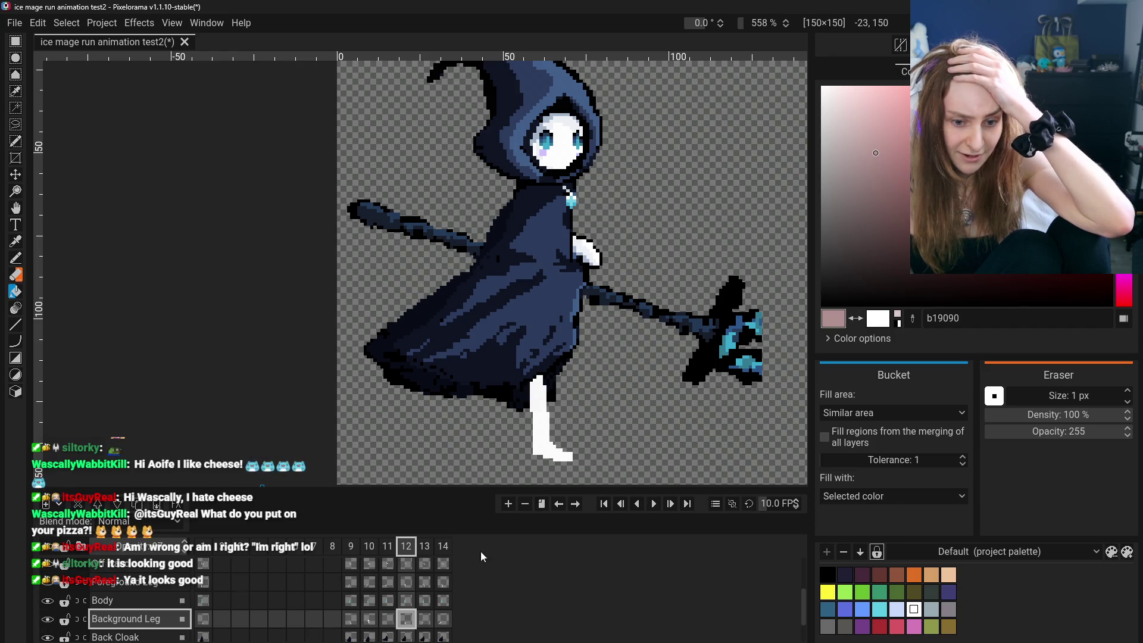
scroll(392, 612, down, 2)
click(424, 590)
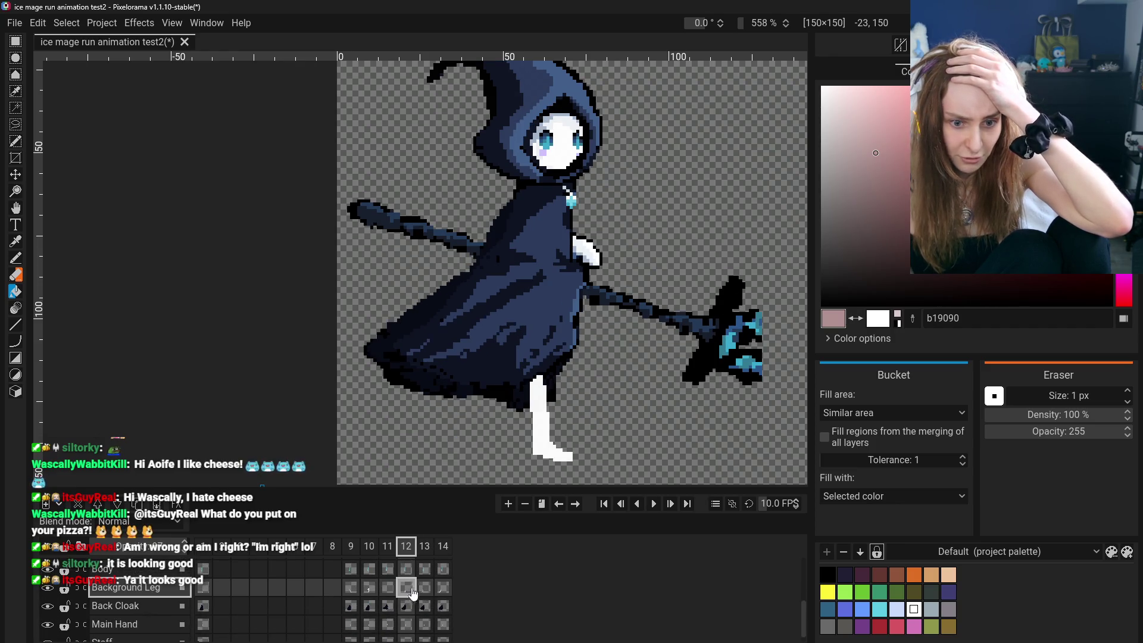
Shift the leg slightly left under the cloak with the Move tool, compare frames 9–13, then erase most of it.
click(15, 175)
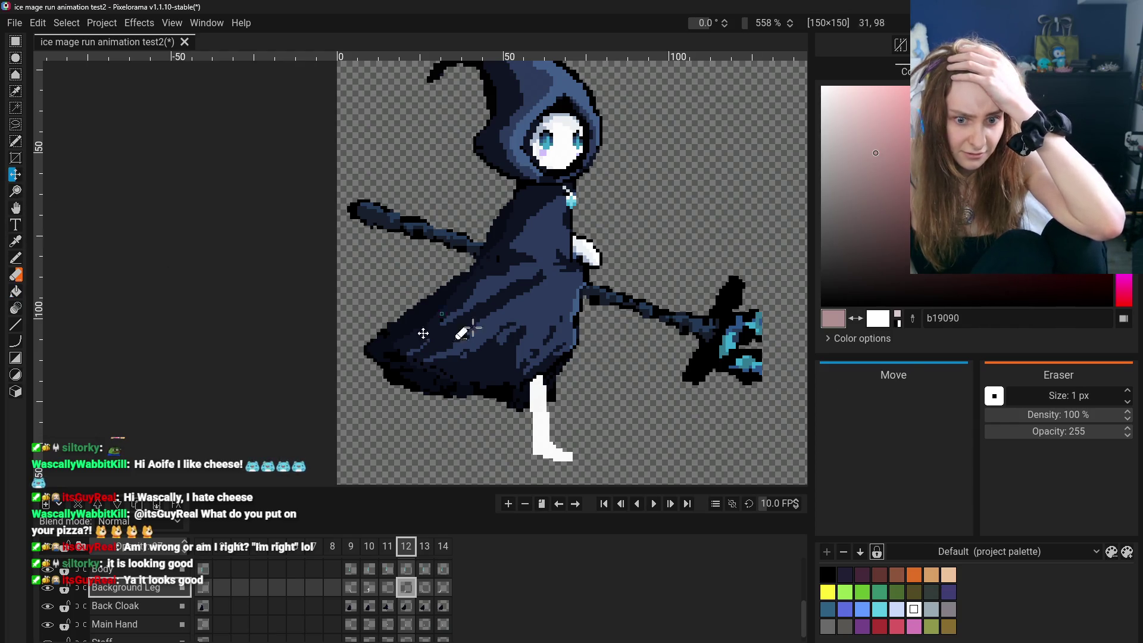
drag(551, 456, 545, 459)
scroll(541, 460, down, 3)
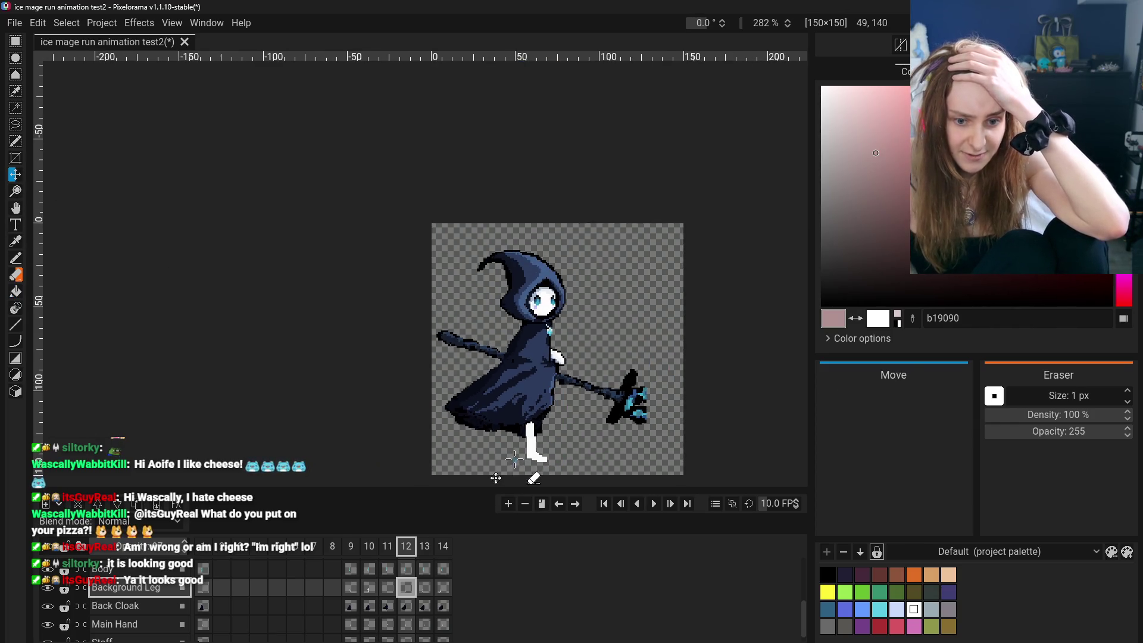
click(351, 588)
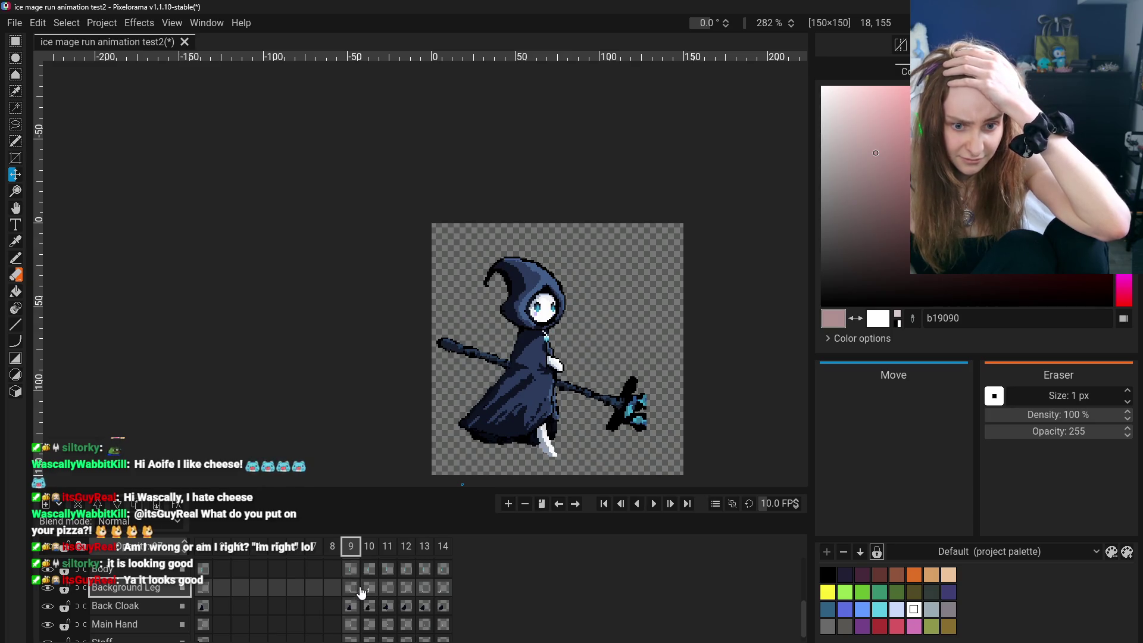
click(387, 587)
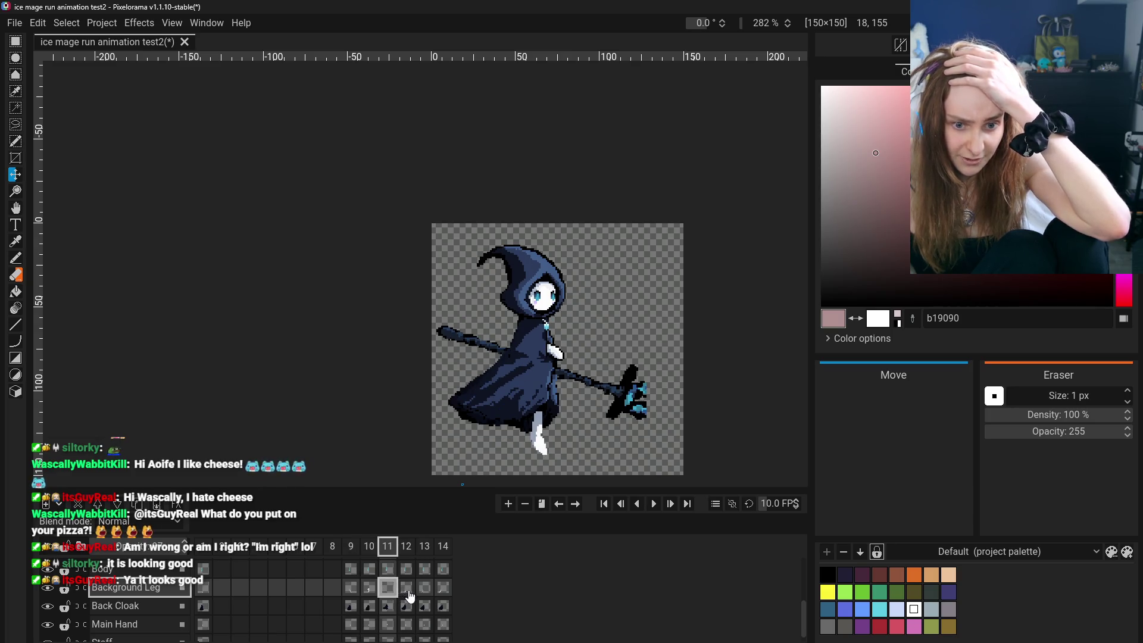
click(350, 588)
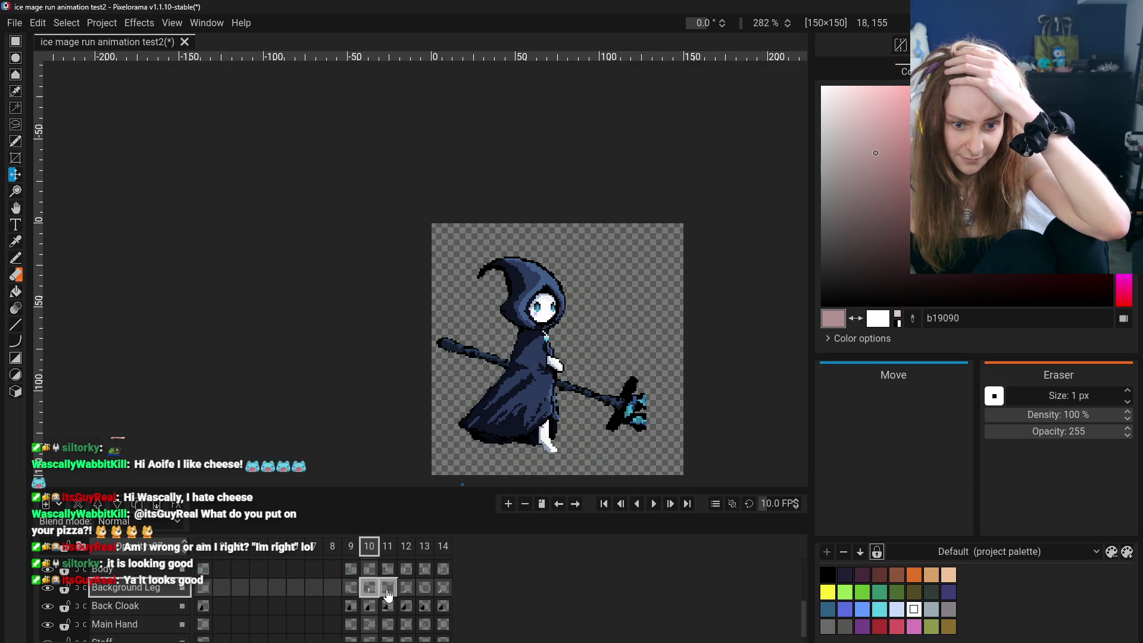
click(388, 587)
click(407, 591)
click(407, 592)
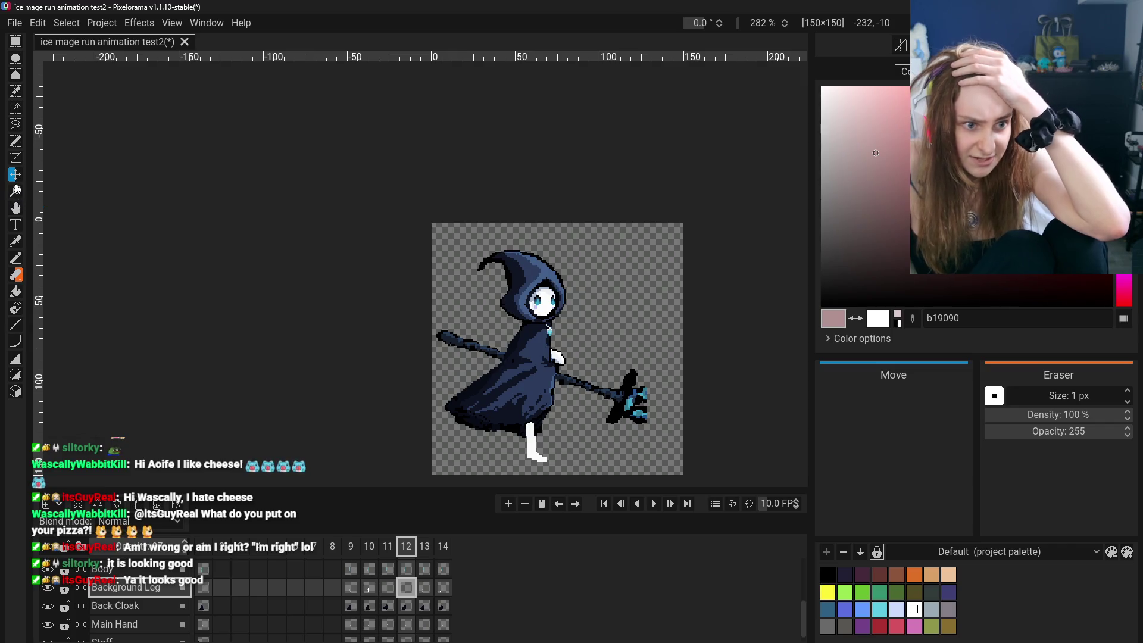
key(e)
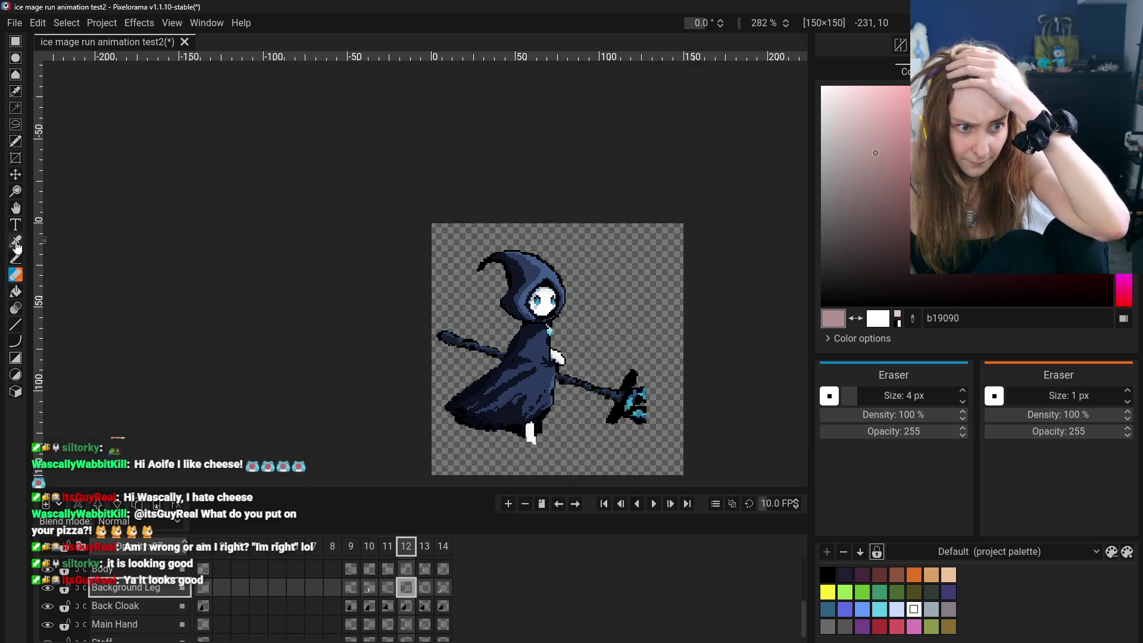
Undo the stub stroke and pencil a longer white background leg below the cloak, checking frames 11 and 13.
key(p)
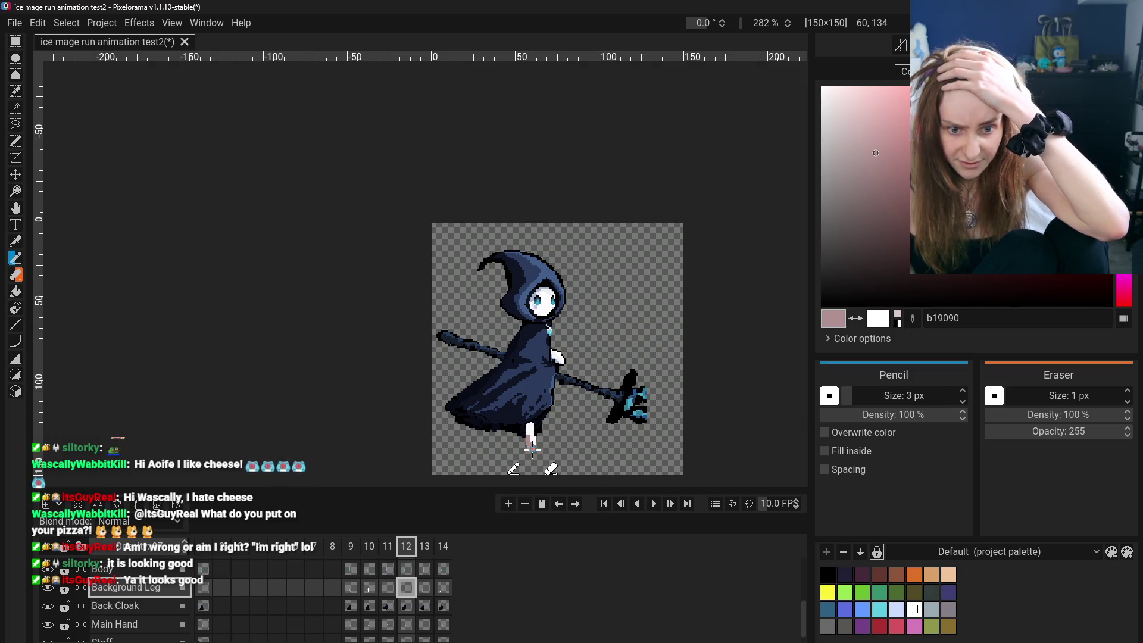
key(ctrl+z)
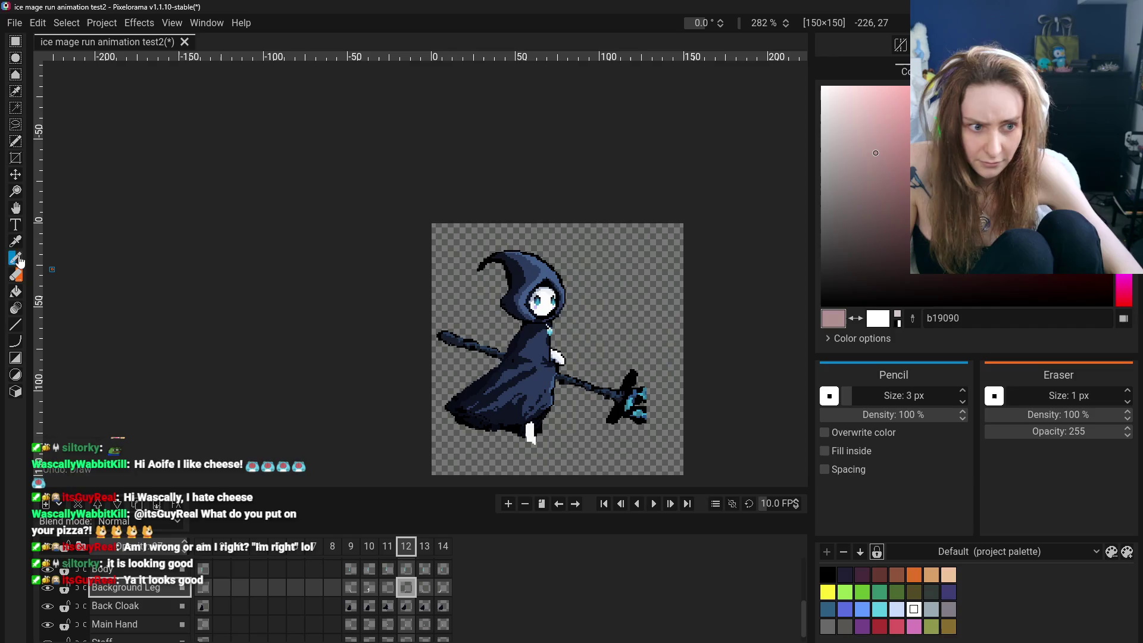
click(15, 241)
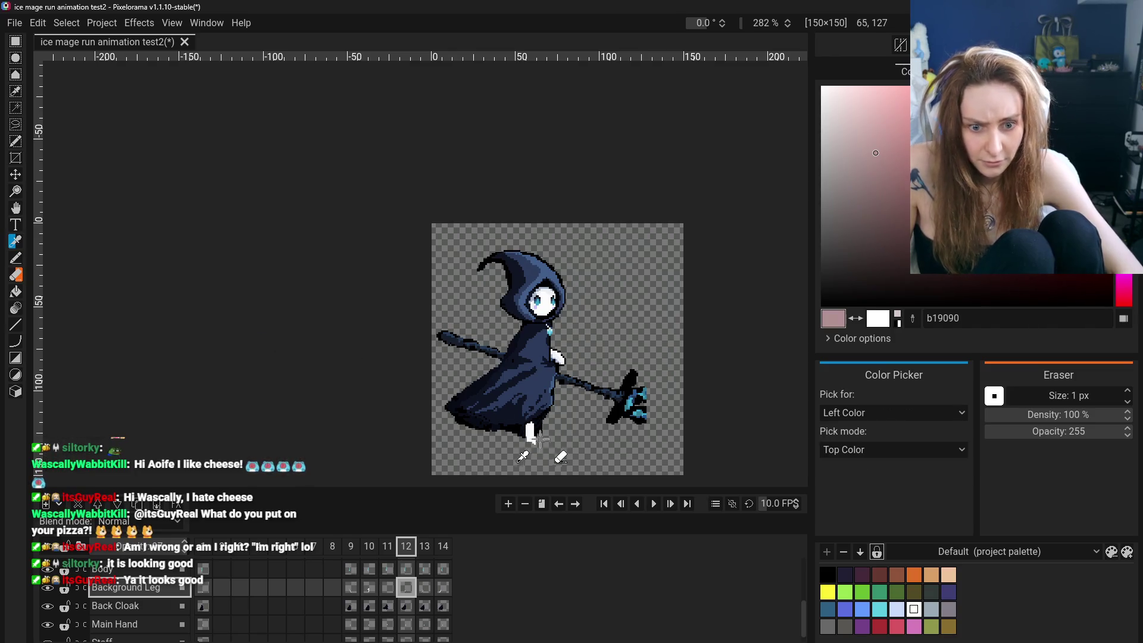
click(15, 258)
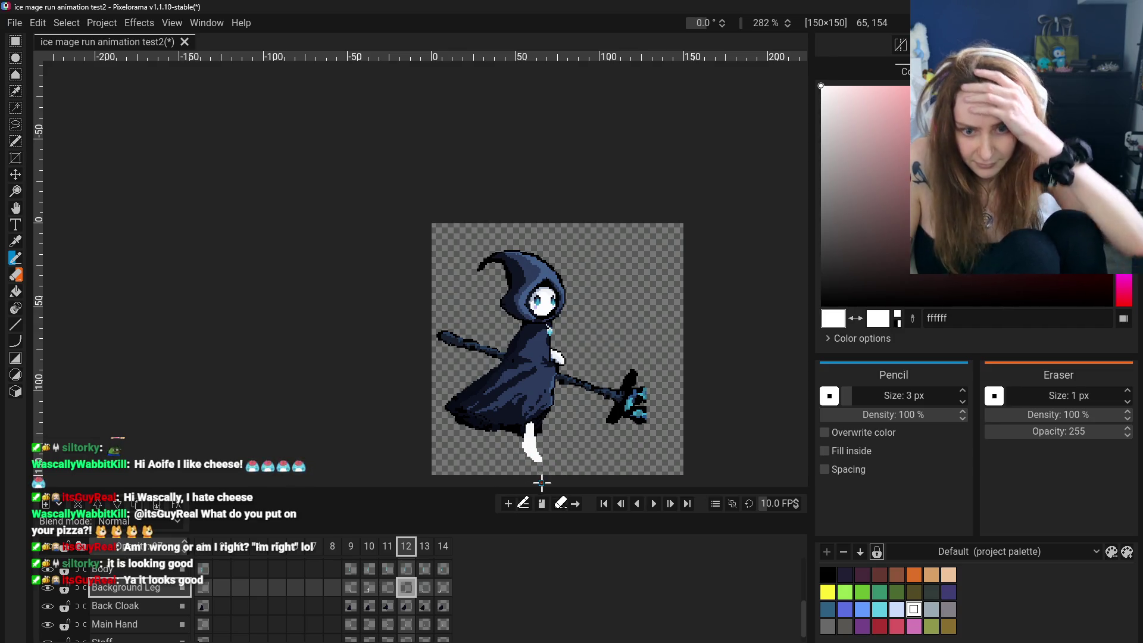
click(388, 587)
click(408, 590)
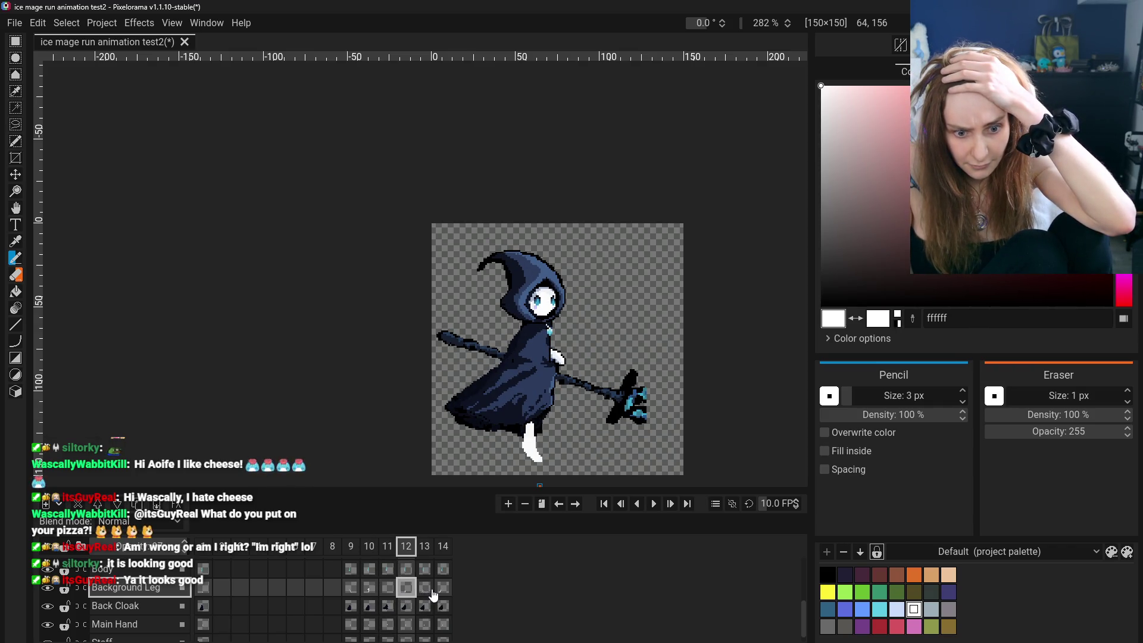
click(429, 594)
click(408, 590)
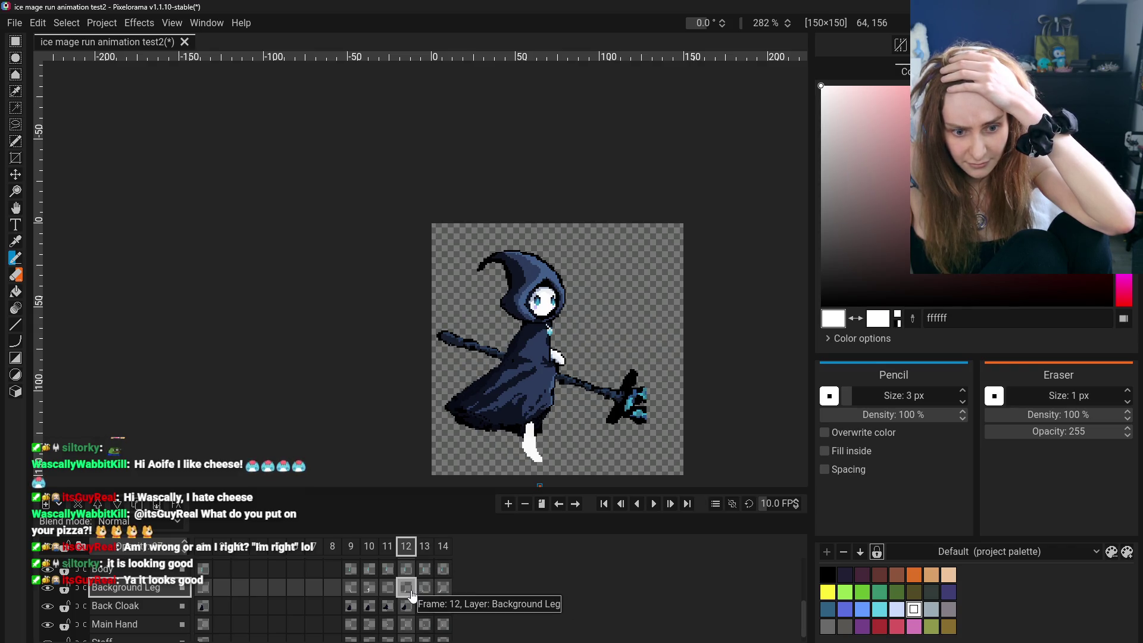
Move the background leg slightly left and preview frames 9–12 to check the motion.
click(15, 174)
drag(467, 486, 462, 486)
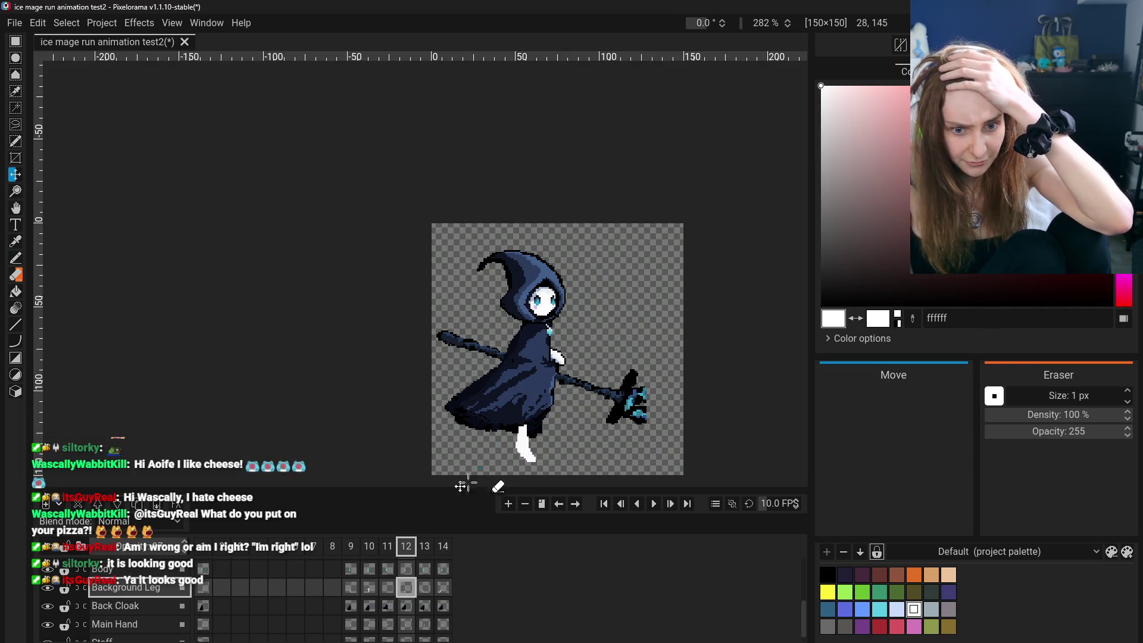
click(359, 593)
click(408, 590)
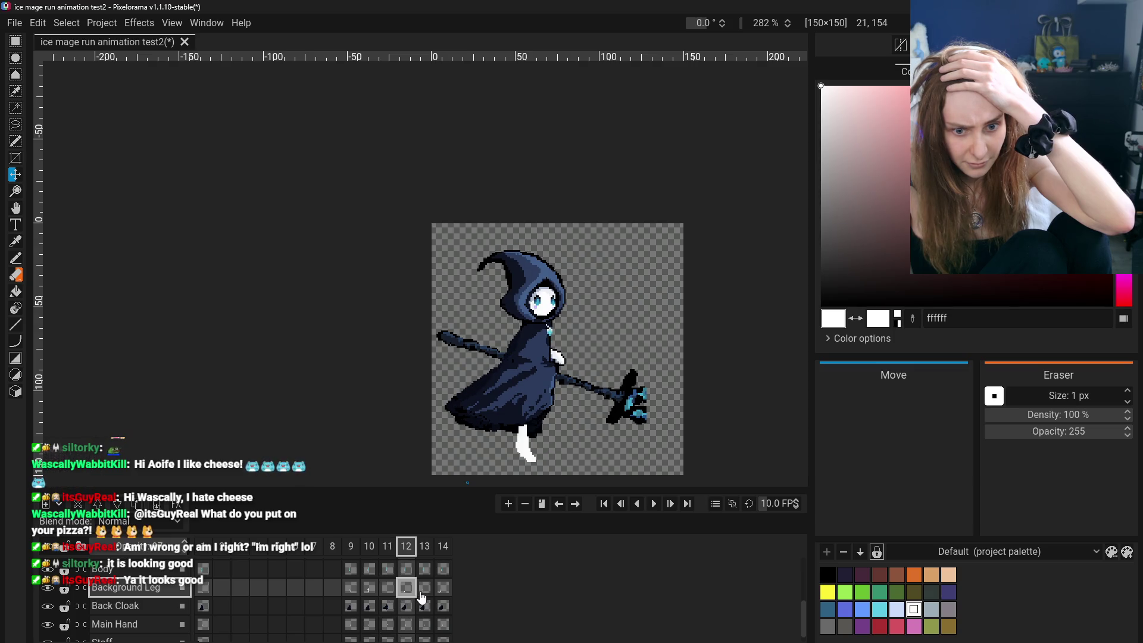
click(352, 590)
click(388, 589)
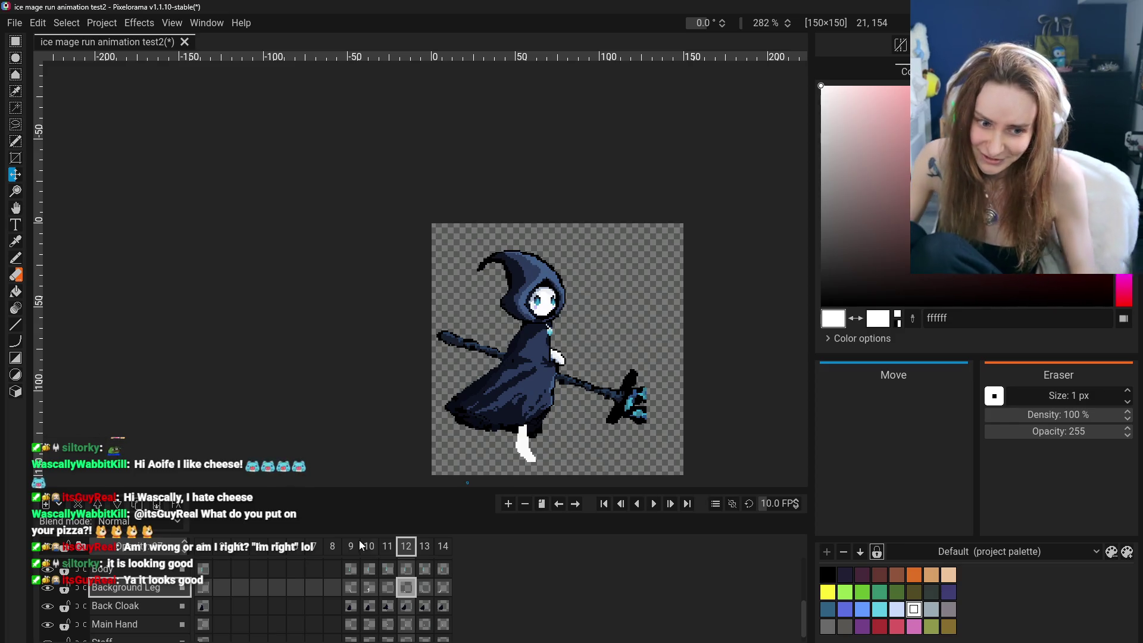
Step through frames 9 to 14 and settle back on frame 12.
click(355, 586)
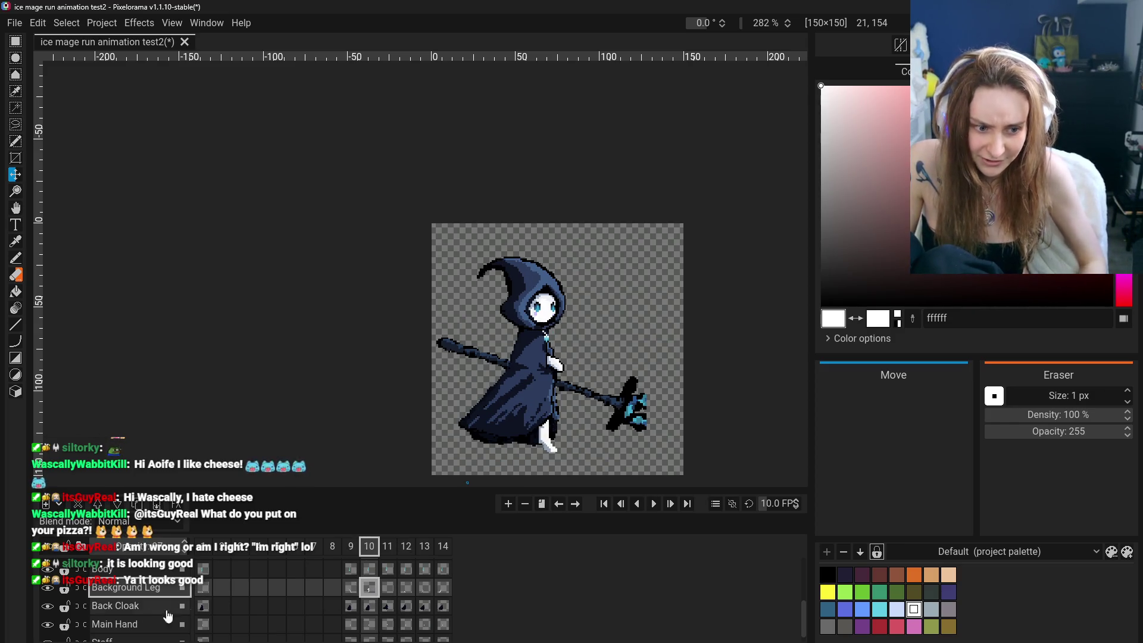
scroll(56, 626, up, 1)
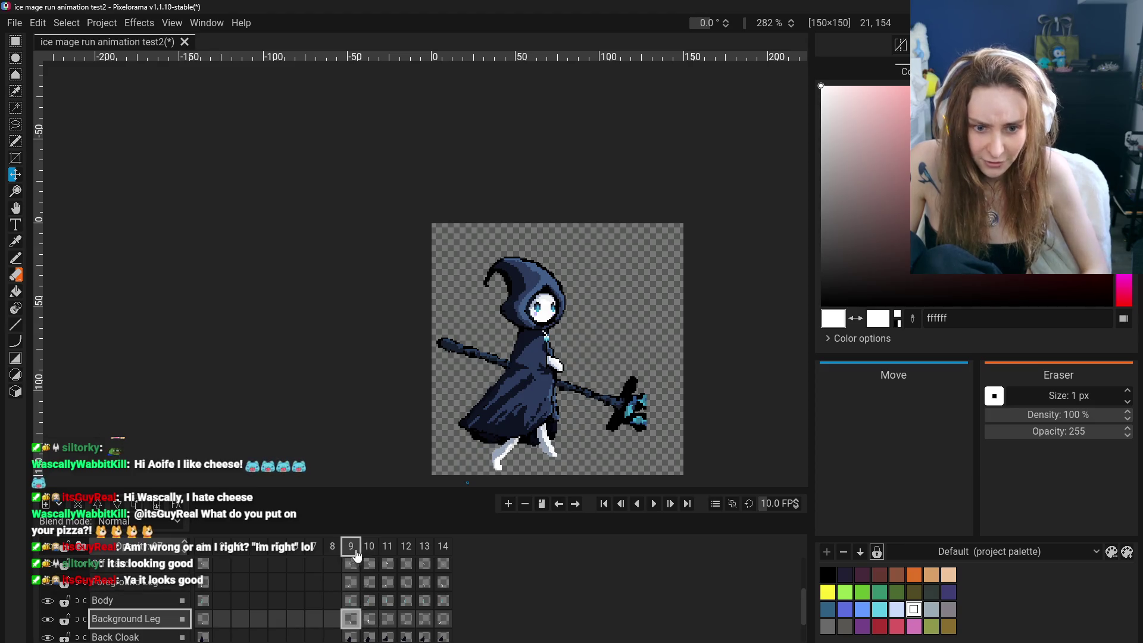
click(386, 551)
click(424, 551)
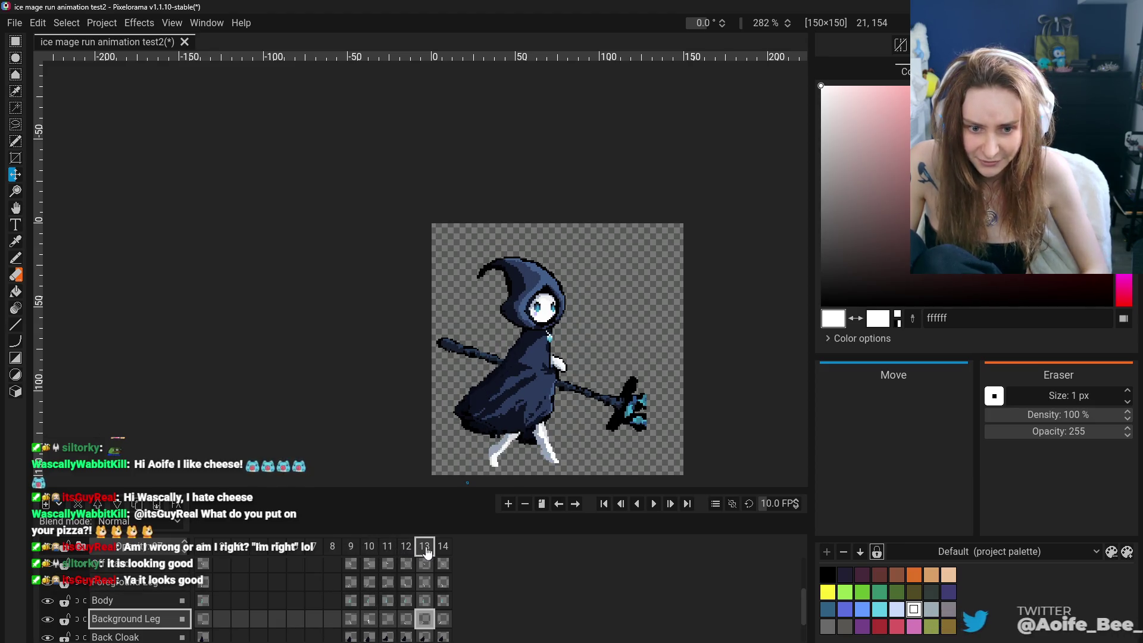
click(369, 549)
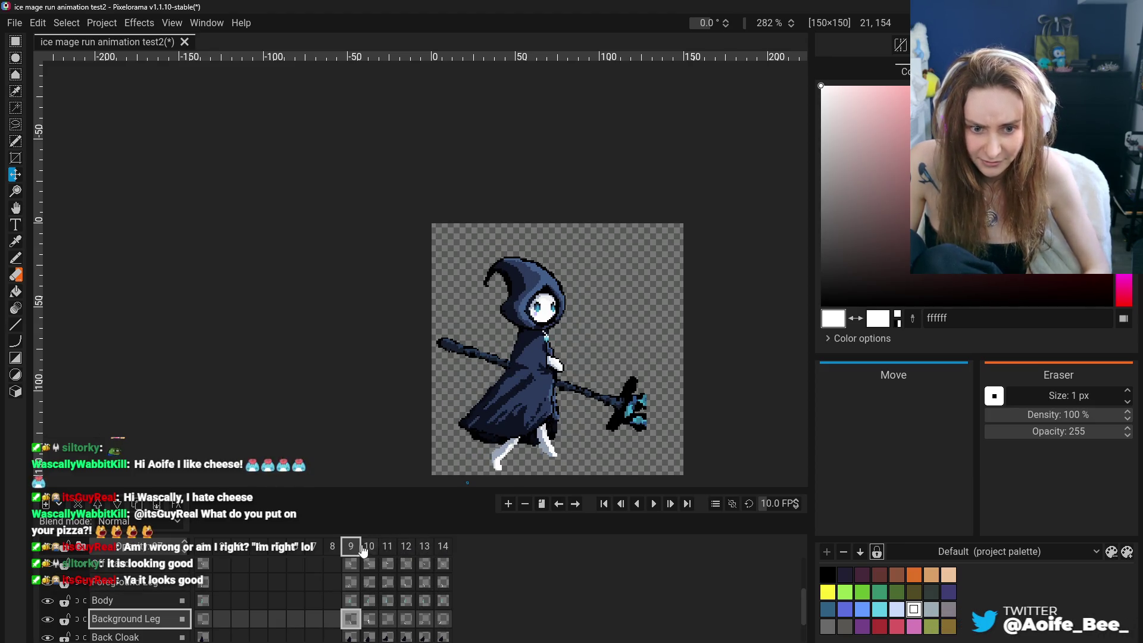
click(406, 552)
click(406, 551)
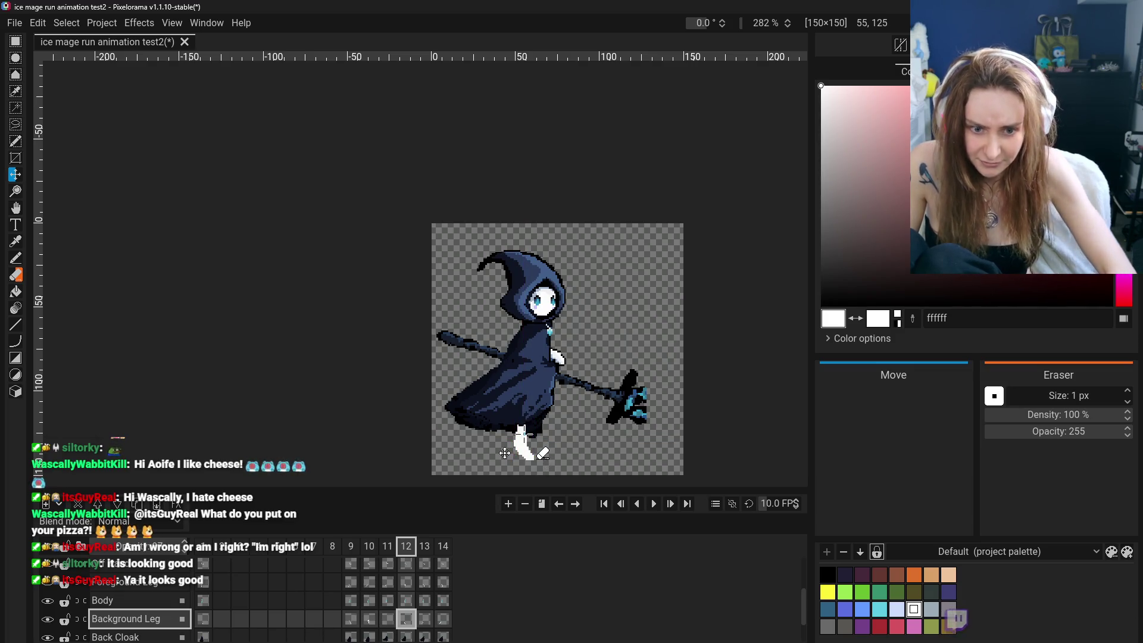
Nudge frame 12's foot slightly left and upward beneath the cloak.
drag(507, 455, 504, 453)
click(422, 619)
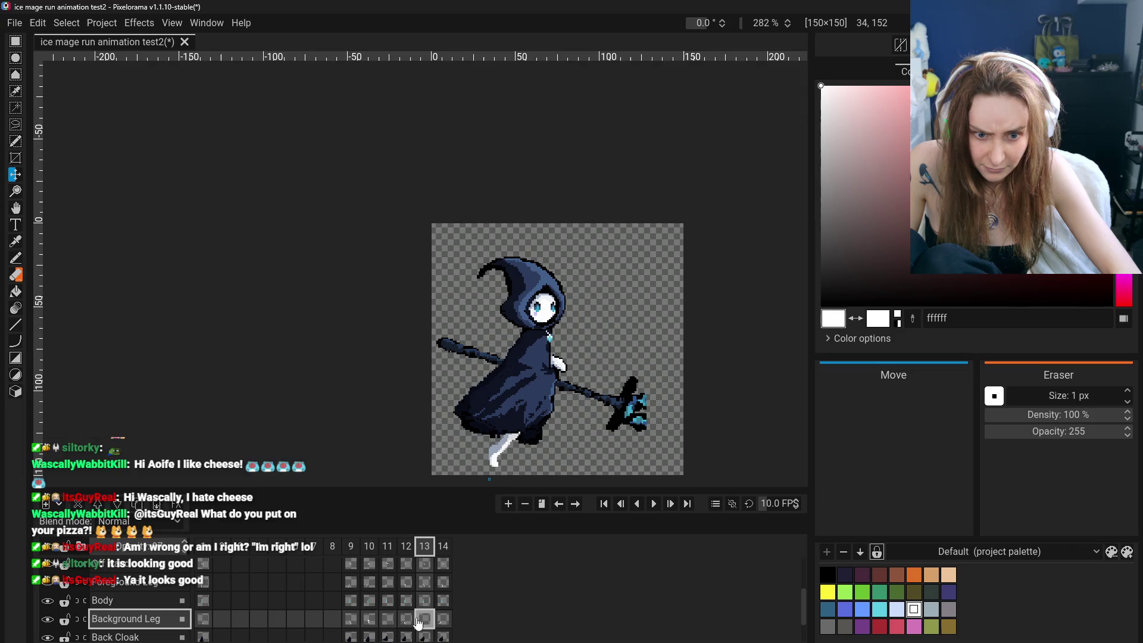
drag(497, 453, 504, 448)
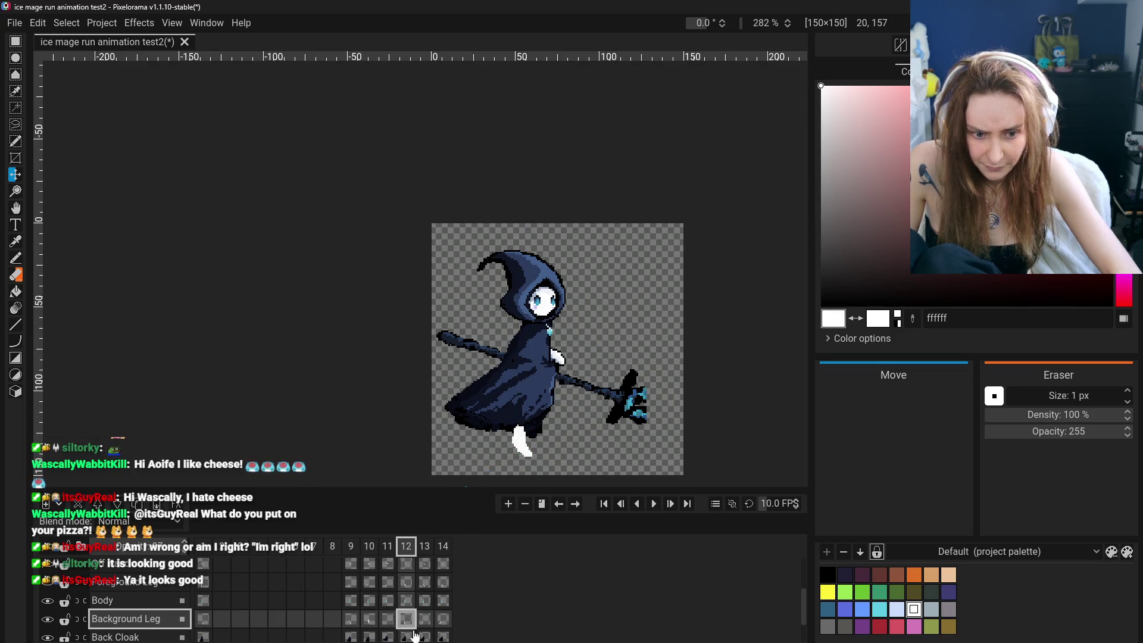
scroll(563, 429, up, 1)
scroll(563, 429, up, 2)
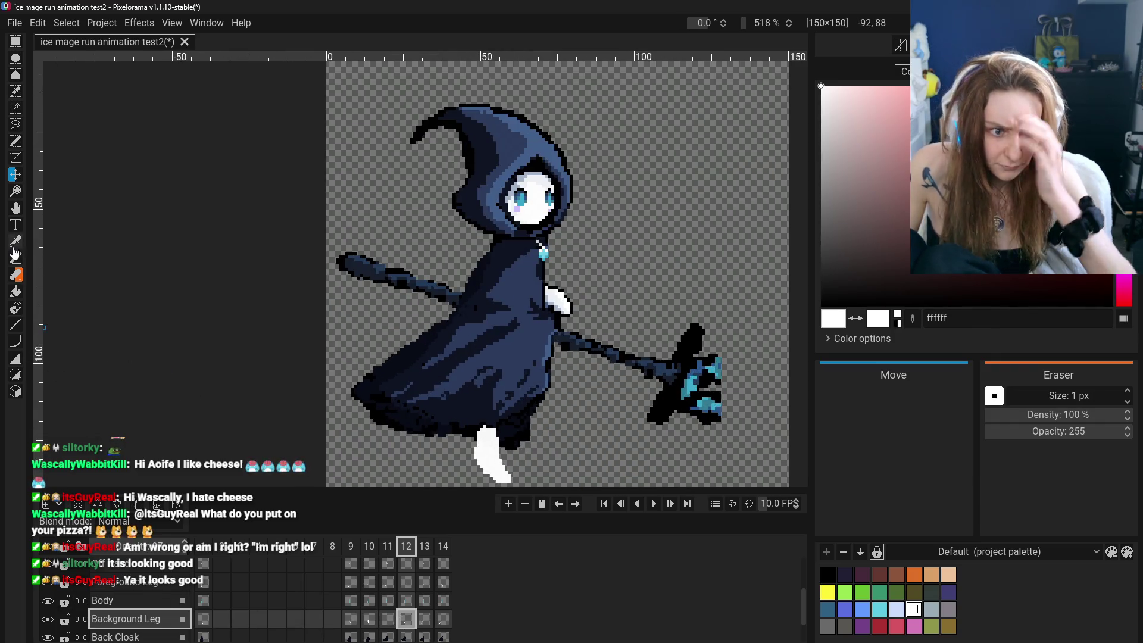
Sample light blue-grey a5b5cb and shade the leg's back edge, leaving white as highlight.
key(o)
click(573, 326)
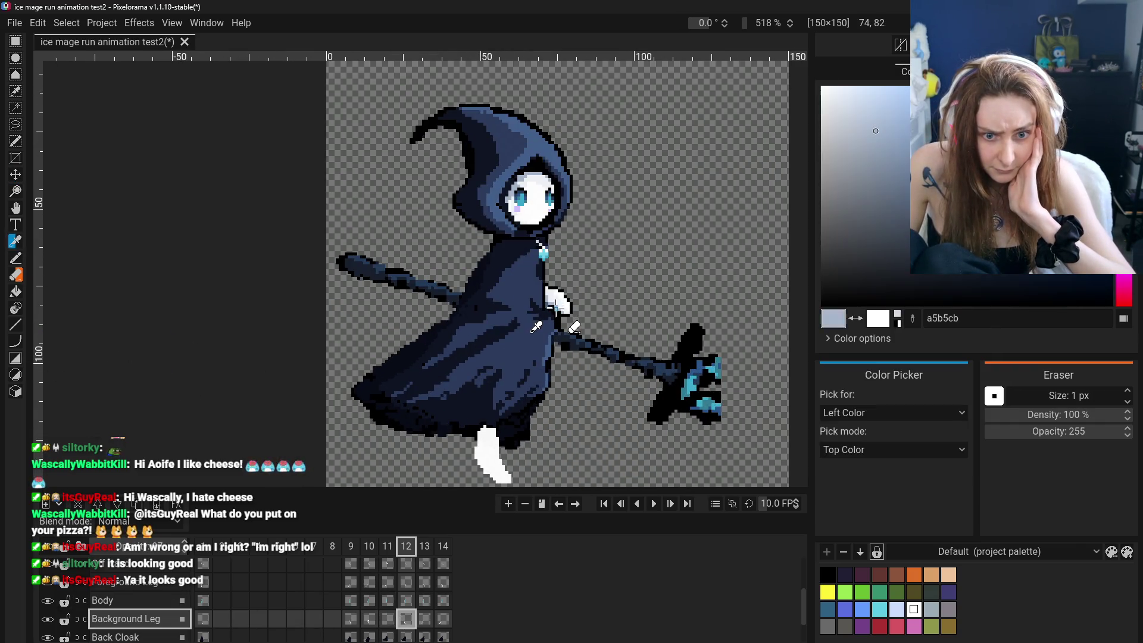
key(p)
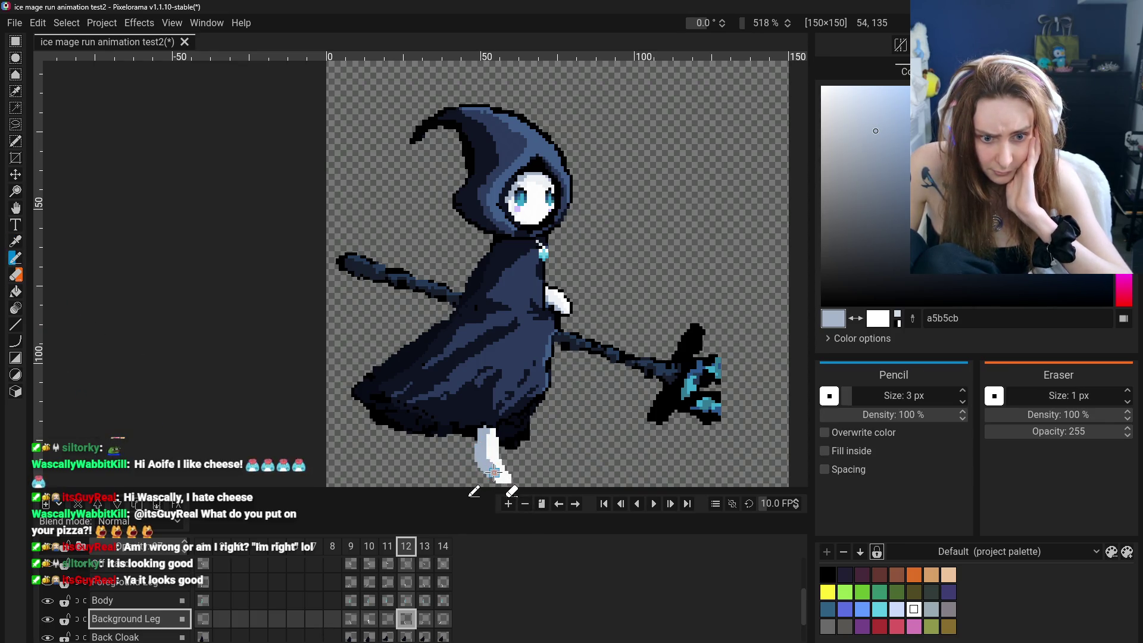
scroll(547, 464, down, 3)
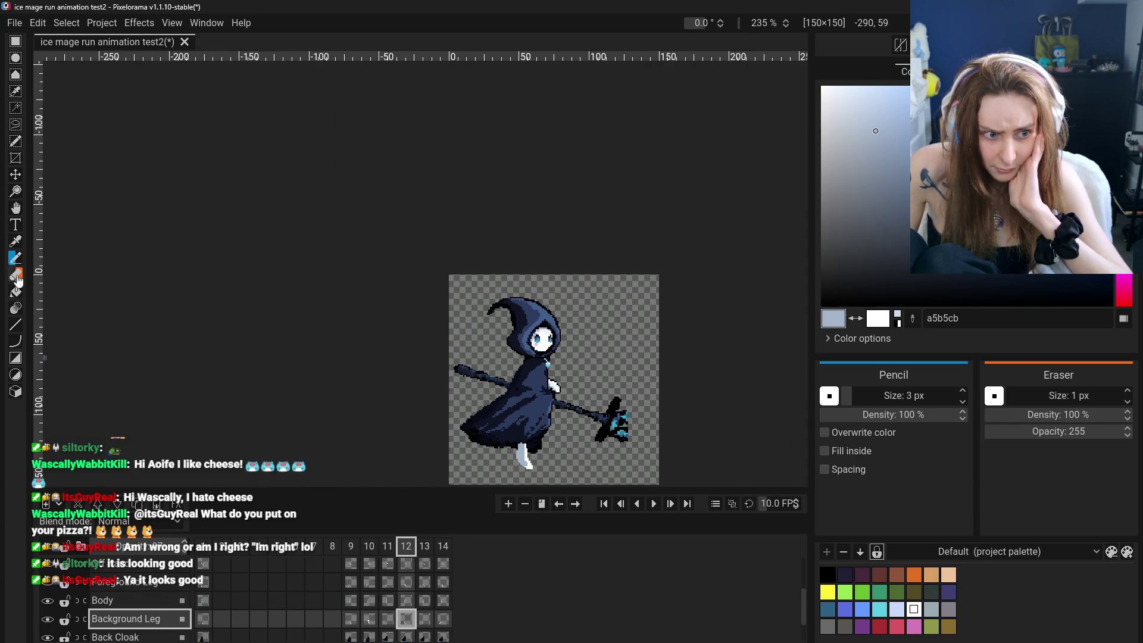
click(17, 242)
scroll(599, 434, up, 2)
scroll(598, 434, up, 2)
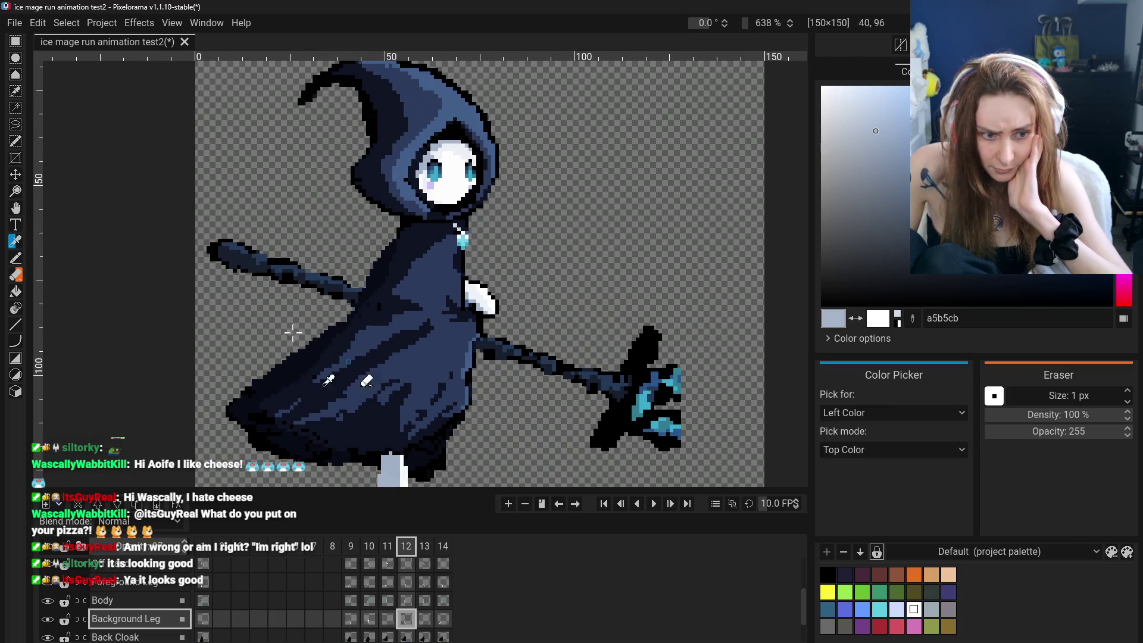
Pan the lower cloak into view and touch up the leg in white.
click(16, 208)
drag(384, 486, 414, 413)
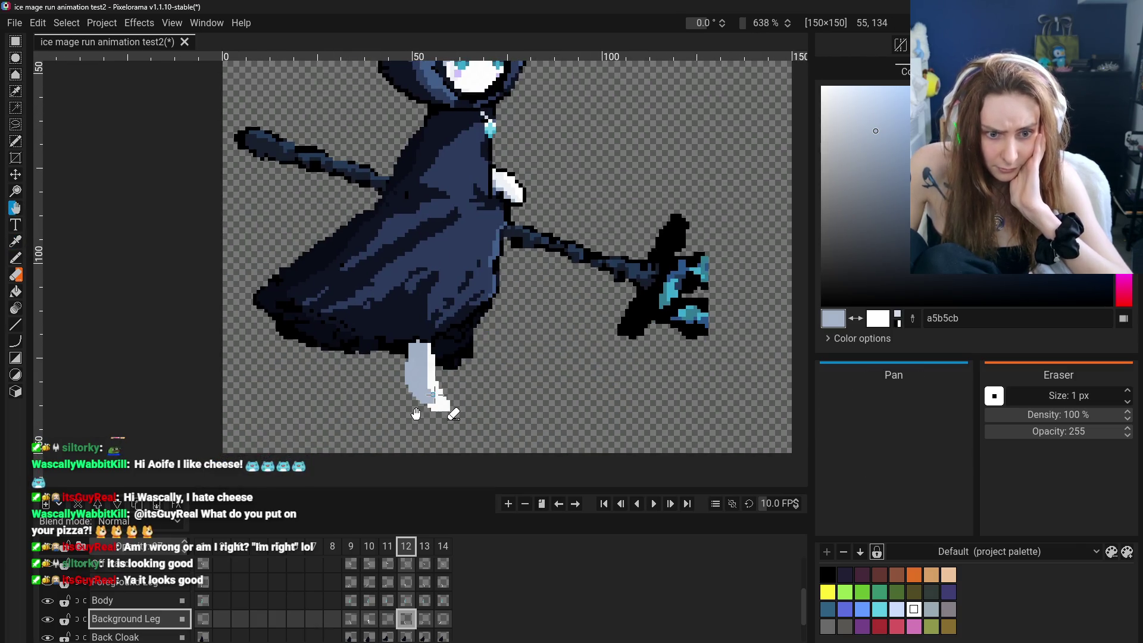
click(15, 242)
click(445, 404)
key(b)
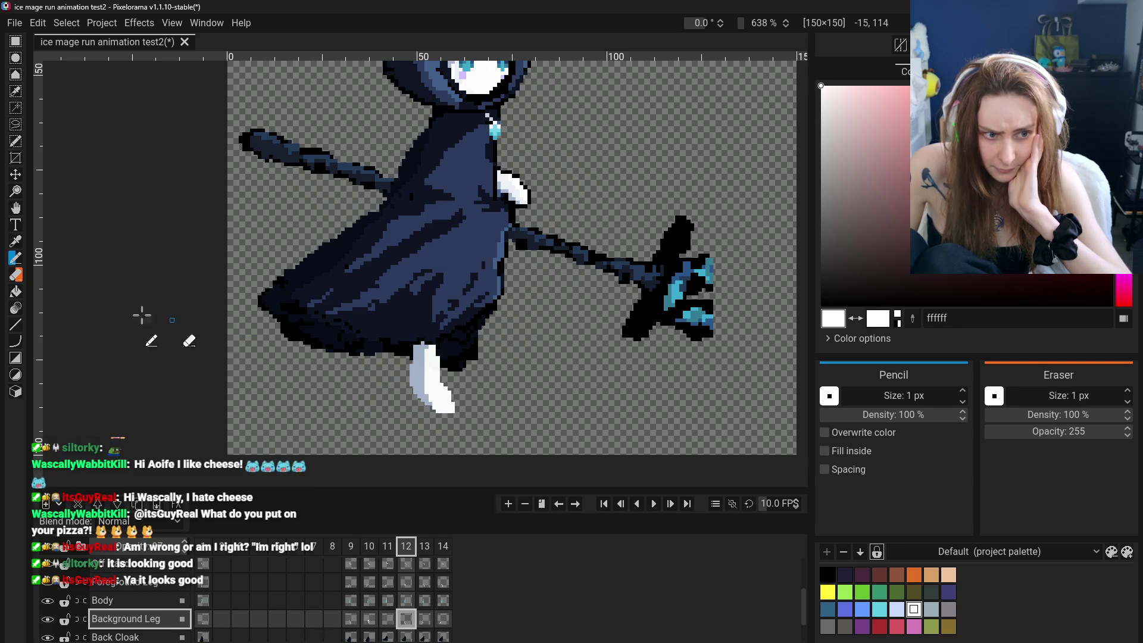
Re-pick the blue-grey from the leg and refine the shading and curved foot.
key(o)
click(416, 382)
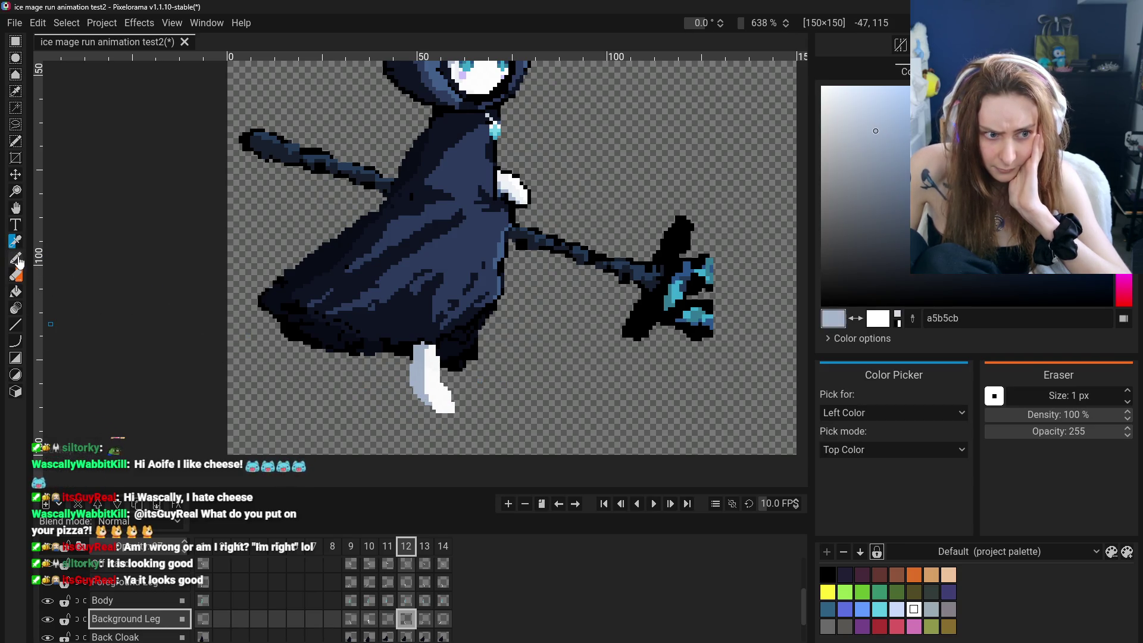
key(b)
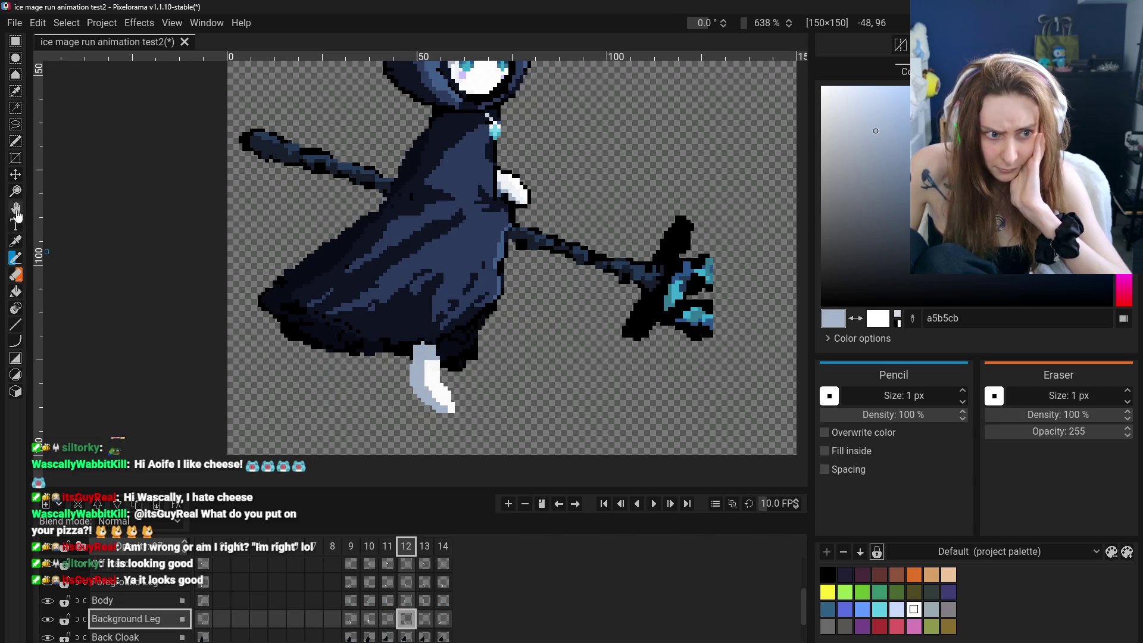
click(15, 240)
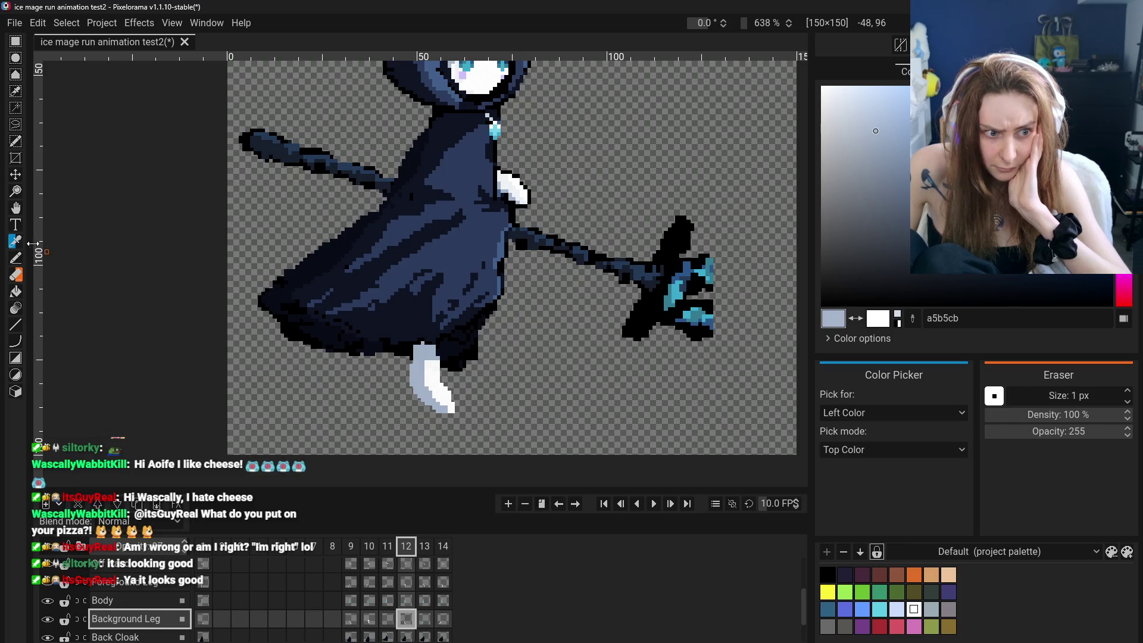
scroll(508, 185, up, 3)
Paint near-white eef2f6 highlight pixels over the leg's blue-grey shading in frame 12.
click(508, 184)
scroll(507, 184, down, 3)
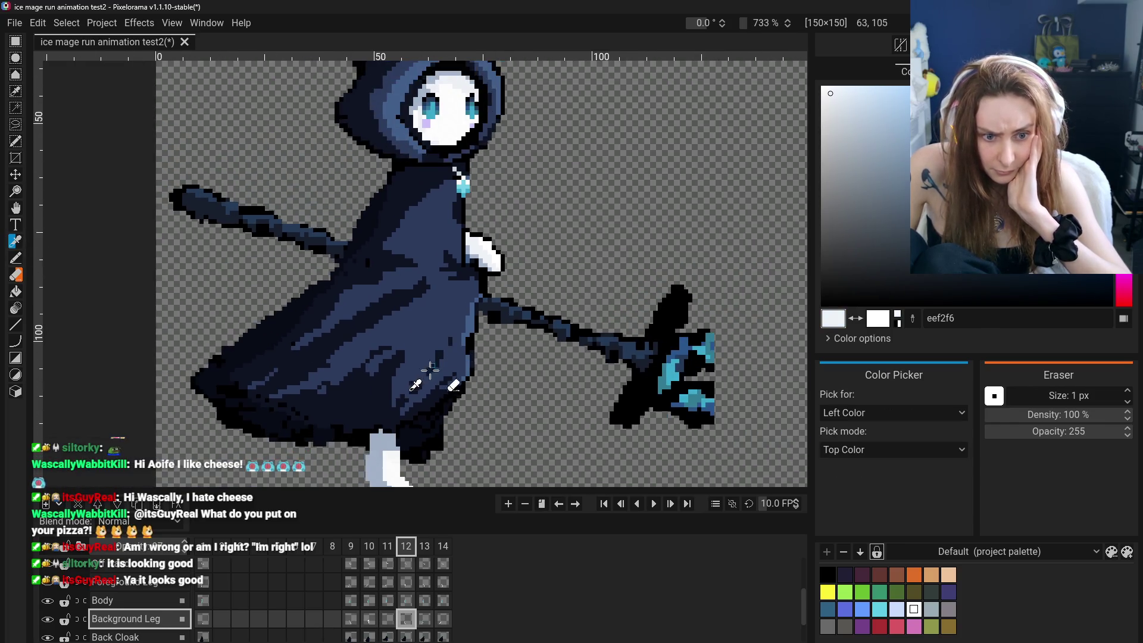
key(p)
scroll(285, 326, down, 1)
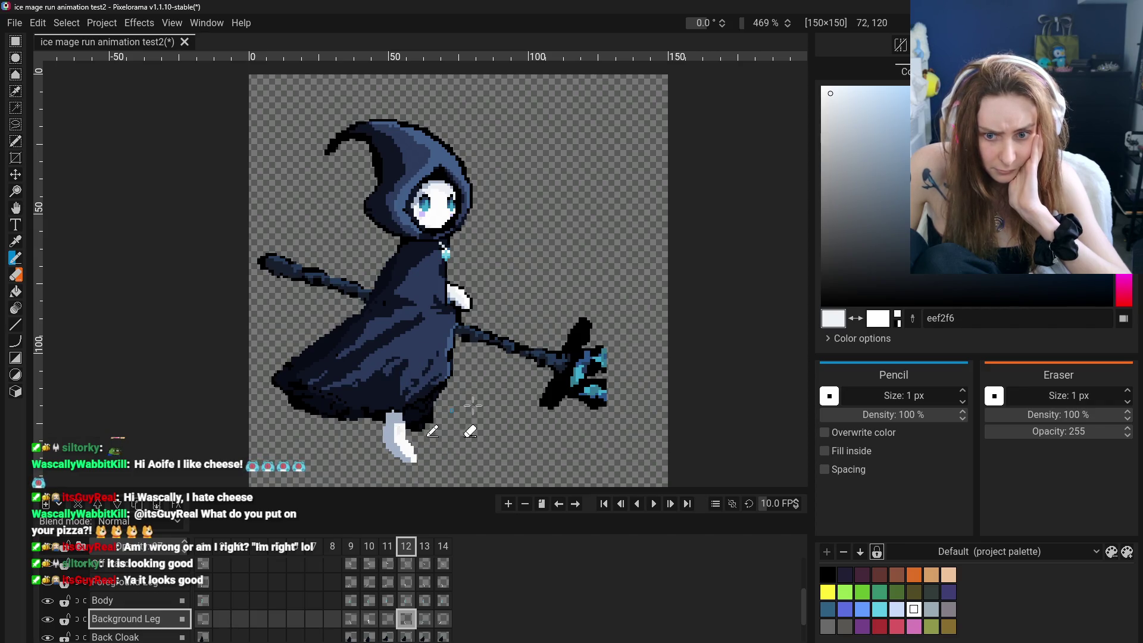
click(15, 210)
scroll(340, 407, up, 3)
scroll(340, 407, up, 2)
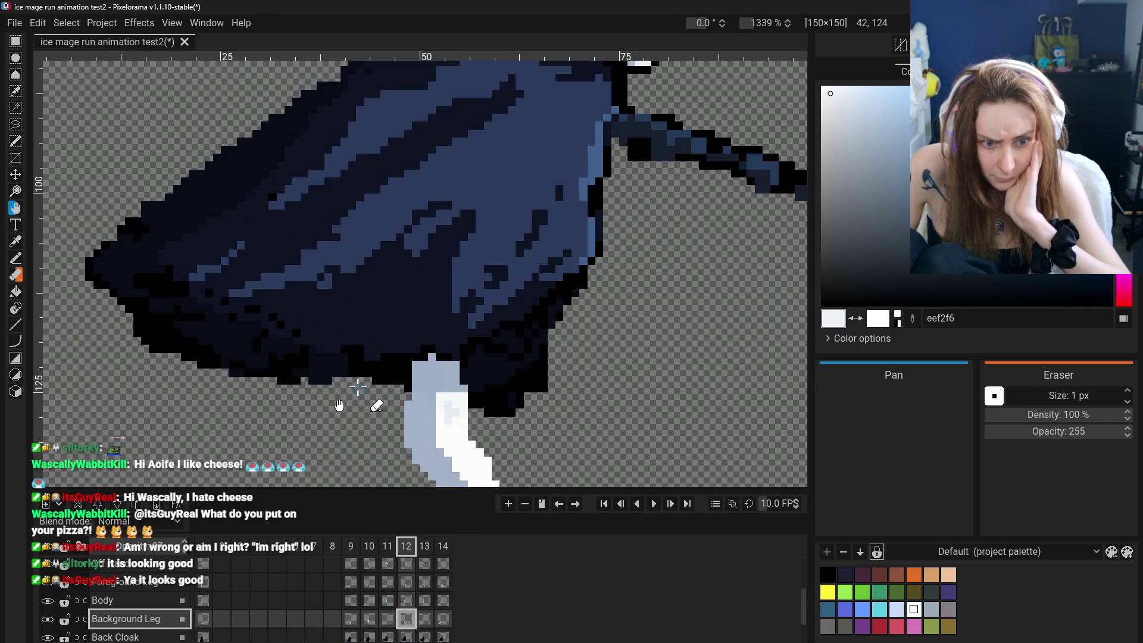
click(15, 257)
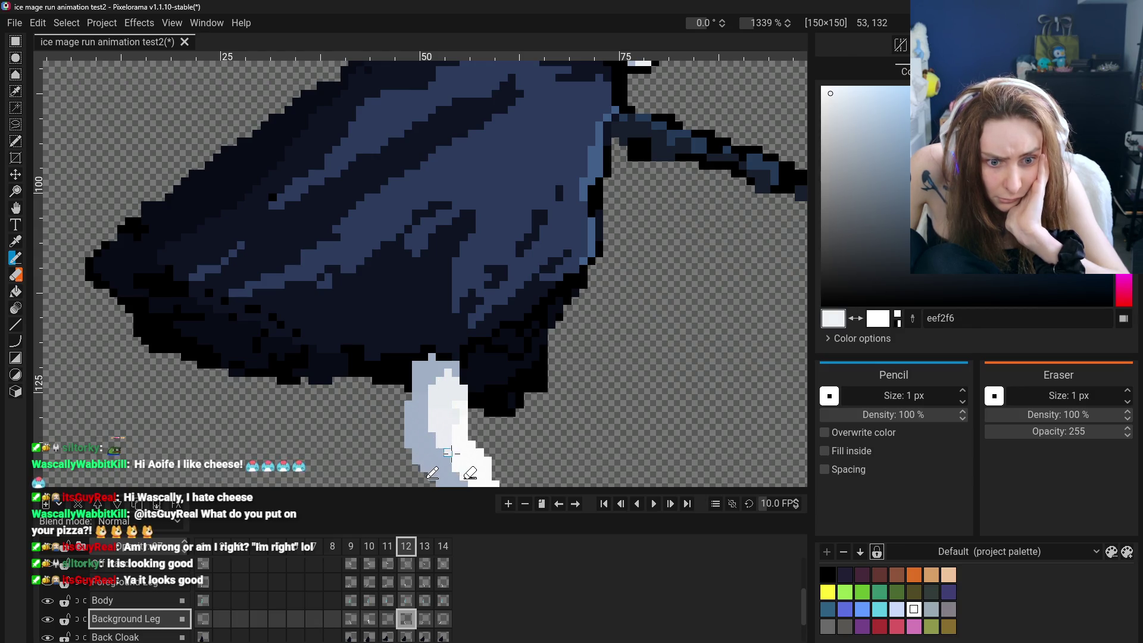
scroll(460, 466, down, 2)
scroll(501, 467, down, 2)
scroll(510, 467, up, 1)
scroll(492, 460, up, 1)
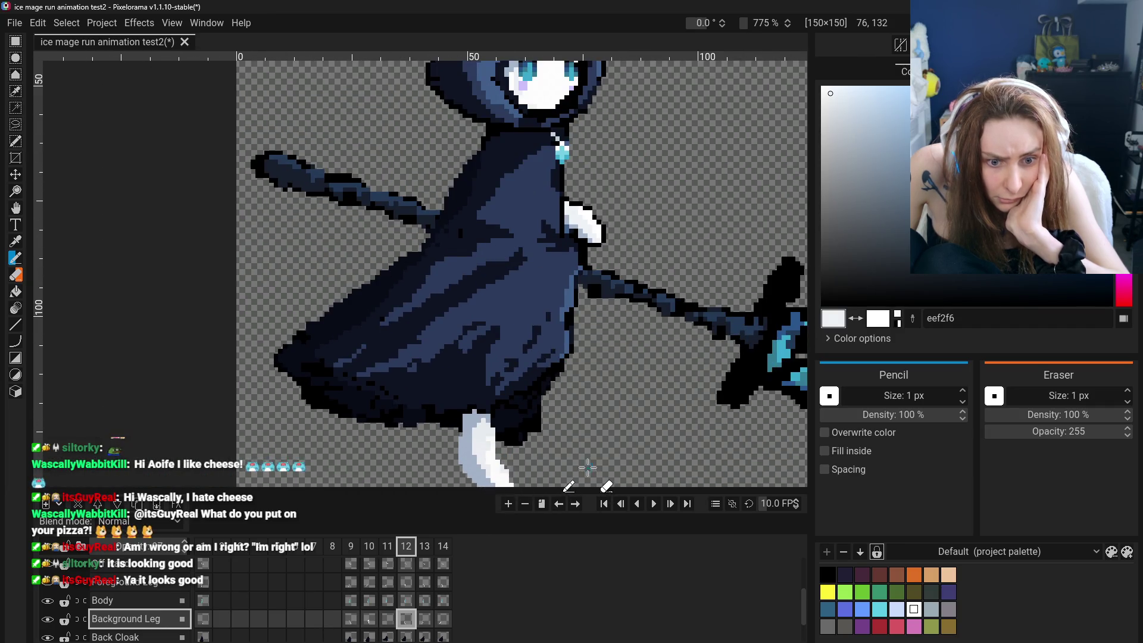
scroll(588, 466, down, 3)
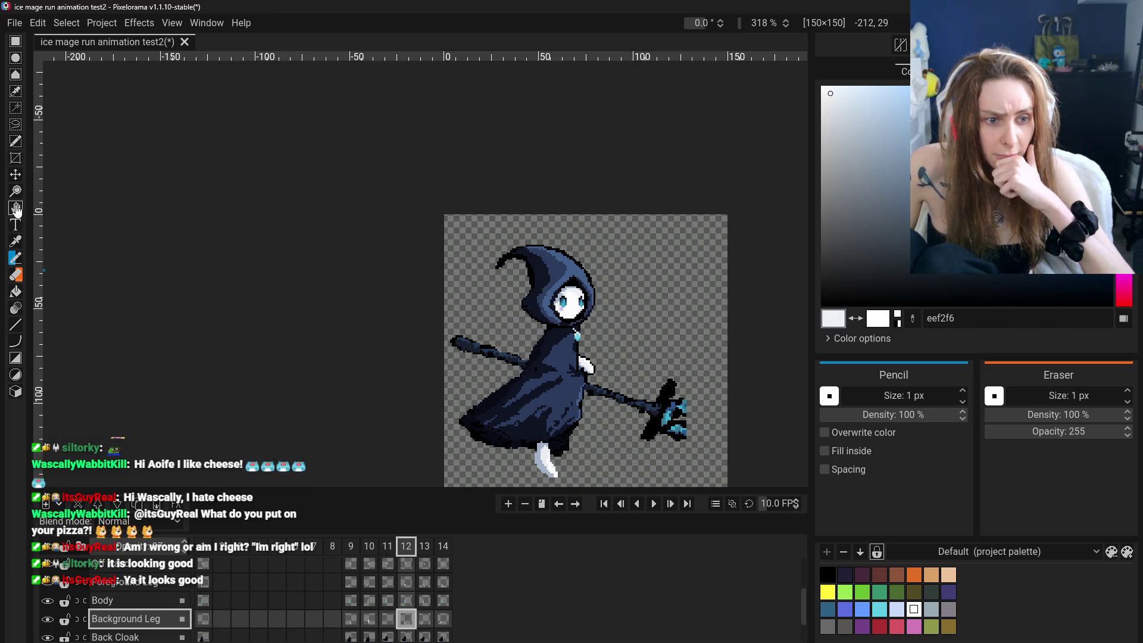
Reframe the character and compare the background leg between frames 11 and 12.
click(15, 208)
drag(482, 488, 455, 422)
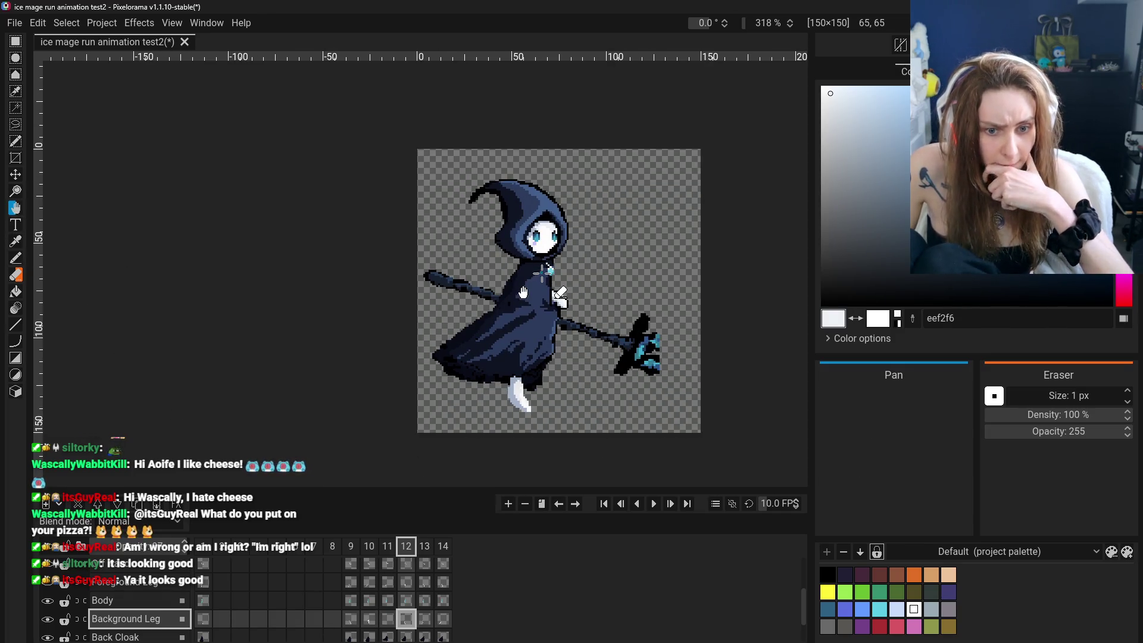
click(367, 619)
click(406, 621)
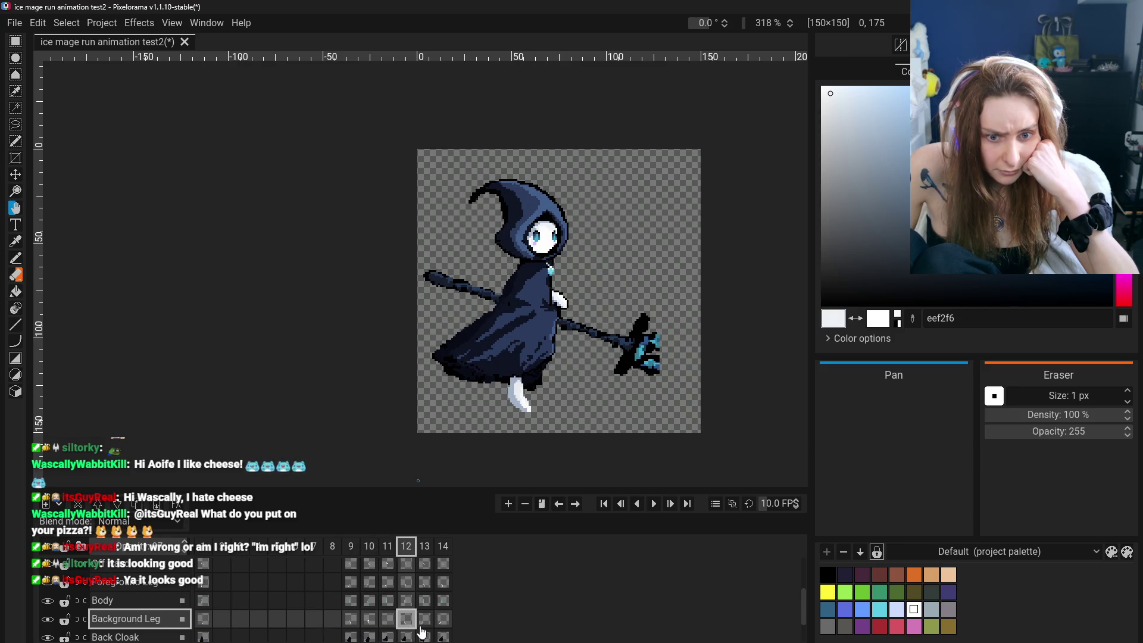
scroll(548, 409, up, 5)
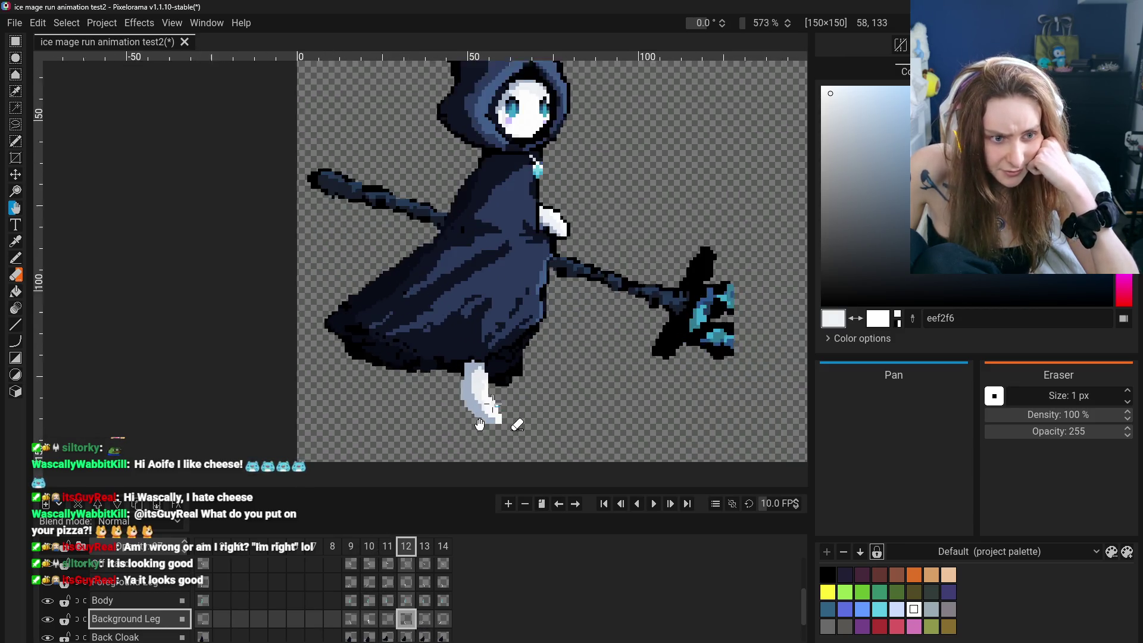
Erase stray pixels on frame 12's background leg, undo the last stroke and return to the Pencil.
click(15, 277)
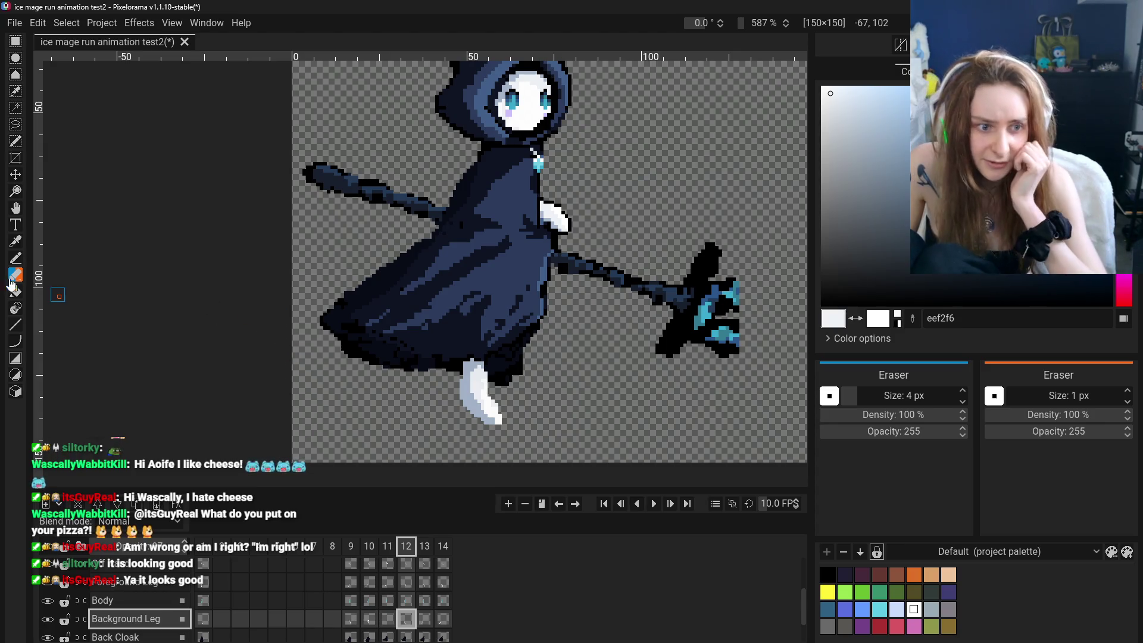
scroll(409, 434, up, 2)
scroll(501, 418, up, 3)
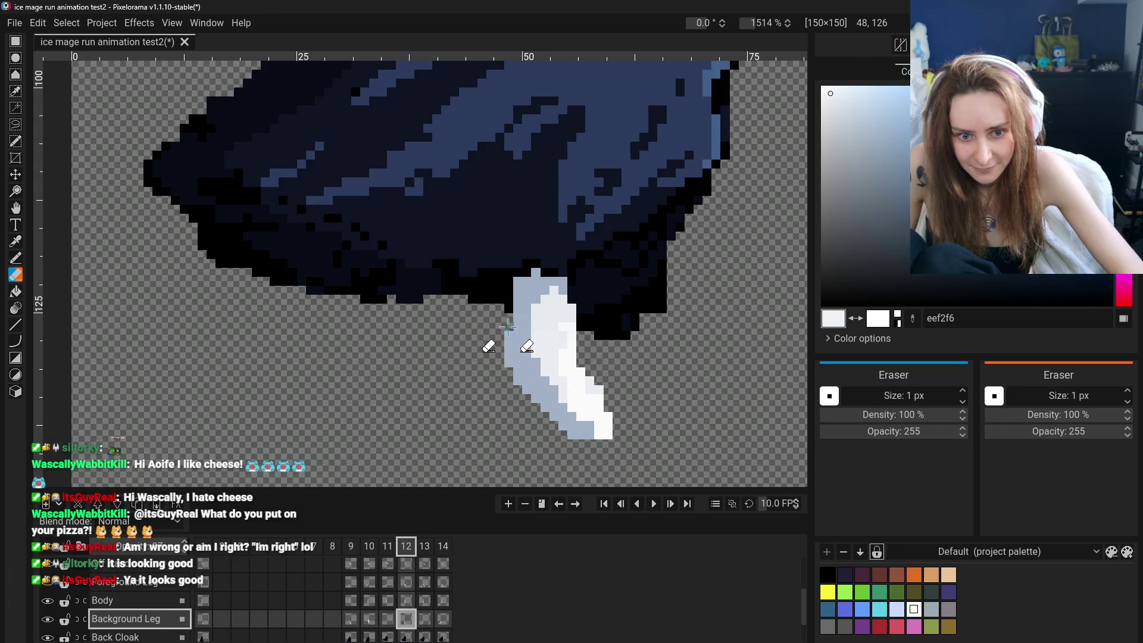
scroll(582, 408, down, 4)
scroll(572, 393, up, 2)
scroll(559, 345, up, 1)
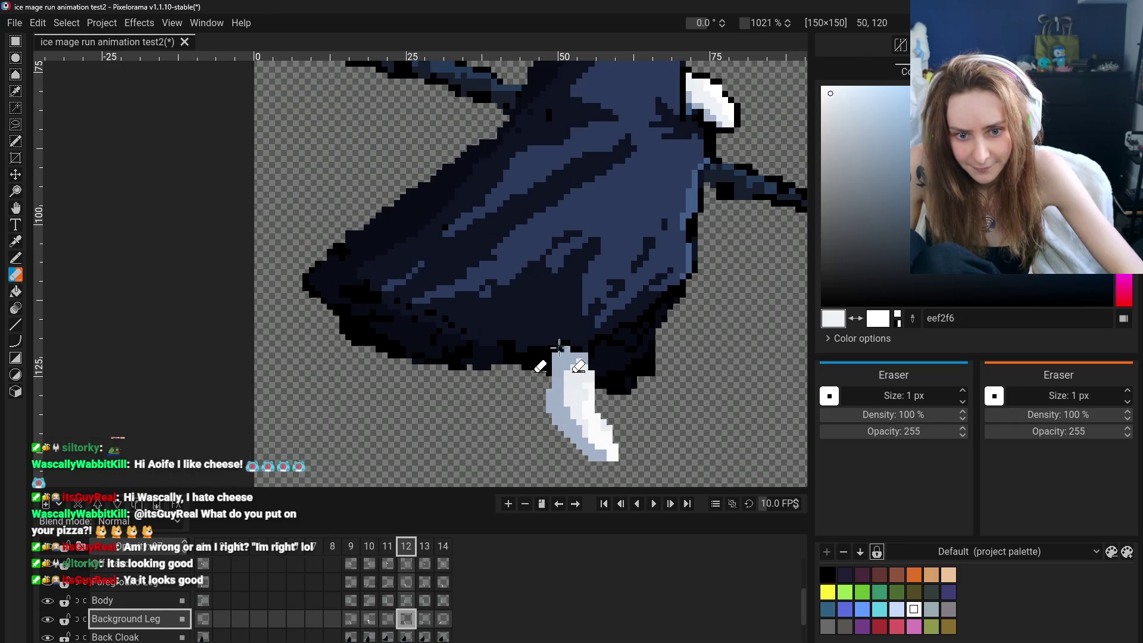
key(ctrl+z)
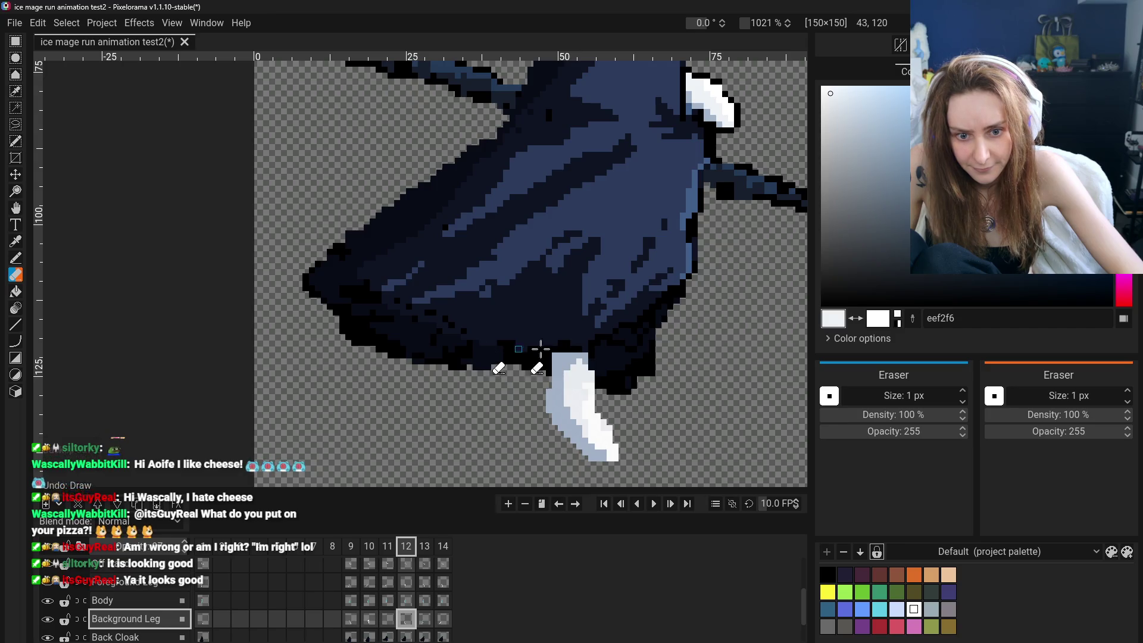
key(b)
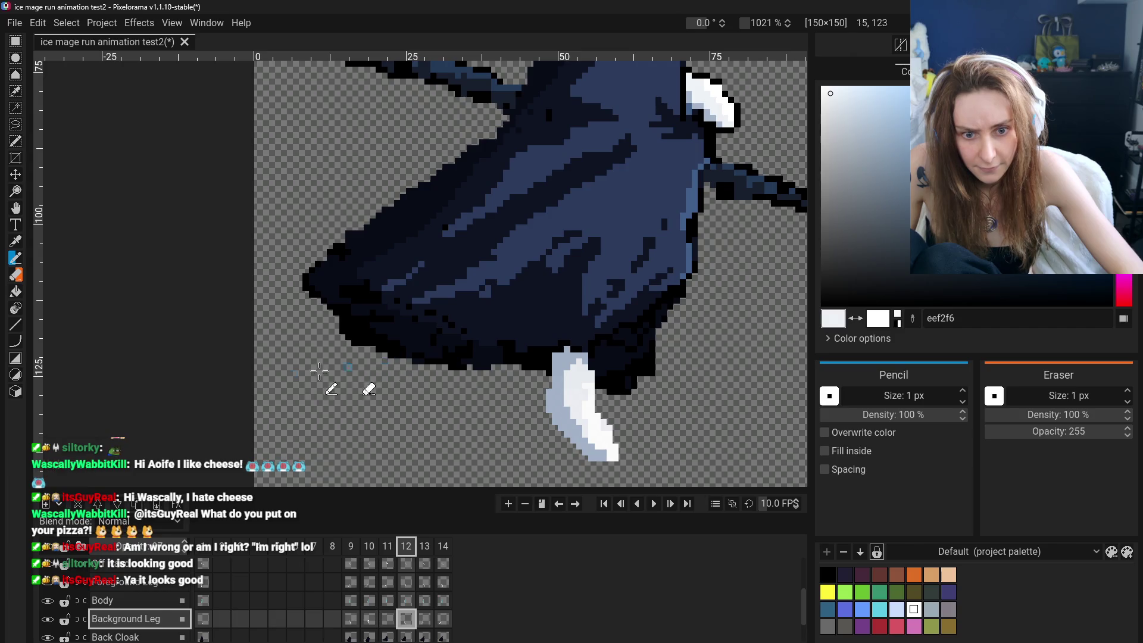
scroll(394, 358, up, 2)
scroll(384, 358, down, 3)
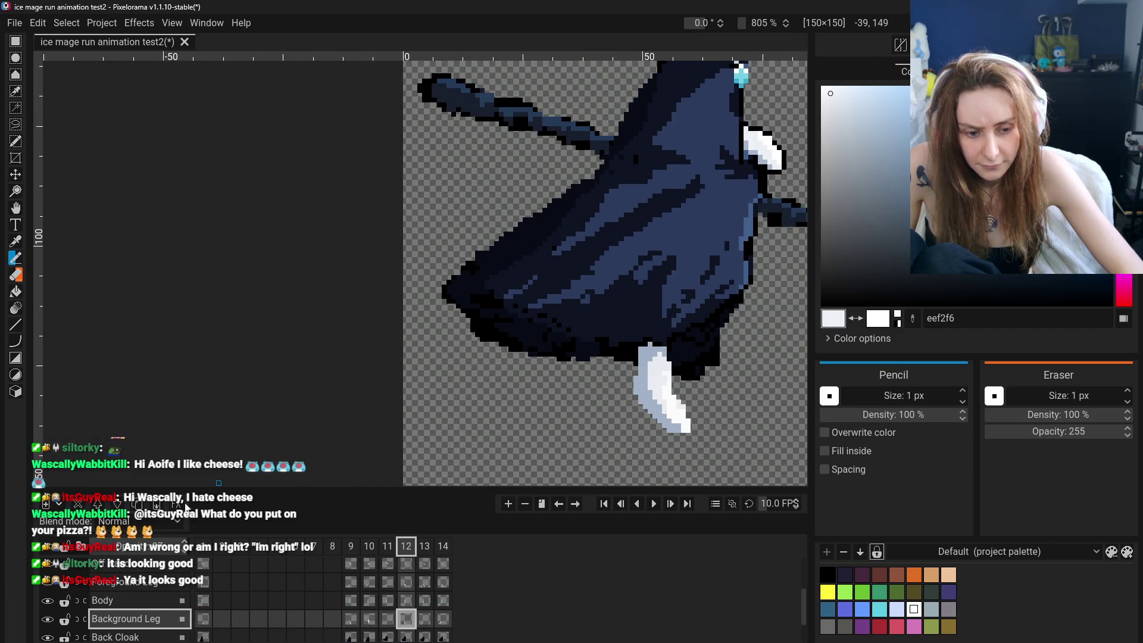
scroll(47, 593, up, 1)
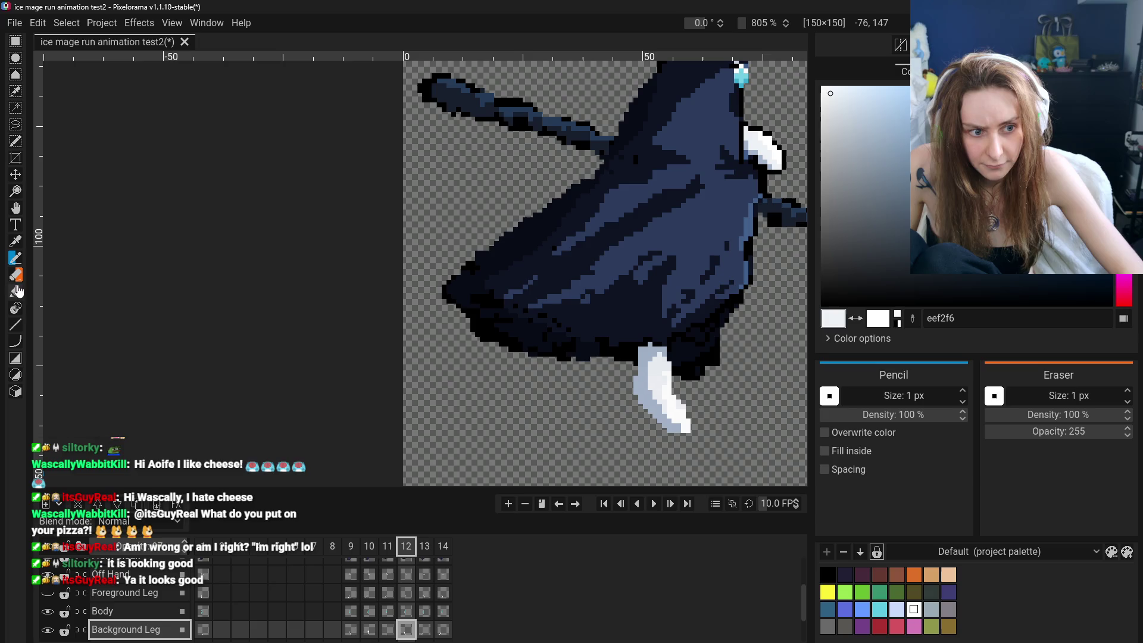
scroll(53, 598, up, 1)
scroll(49, 594, up, 1)
Nudge frame 12's Front Cloak left to peek underneath, then undo so it stays in place.
click(46, 589)
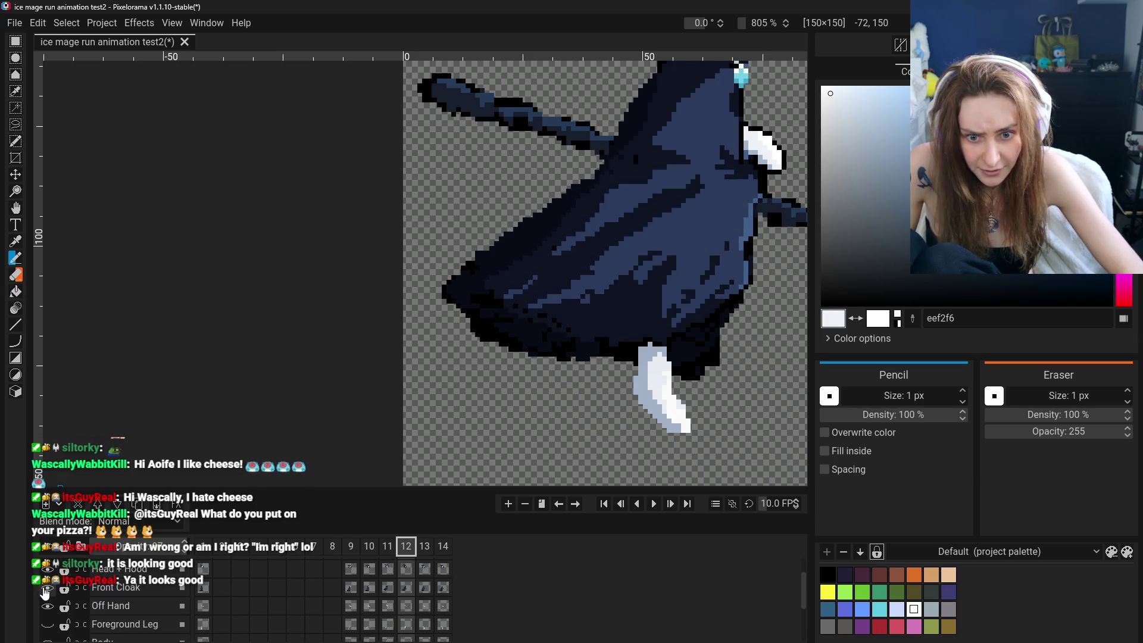
click(112, 588)
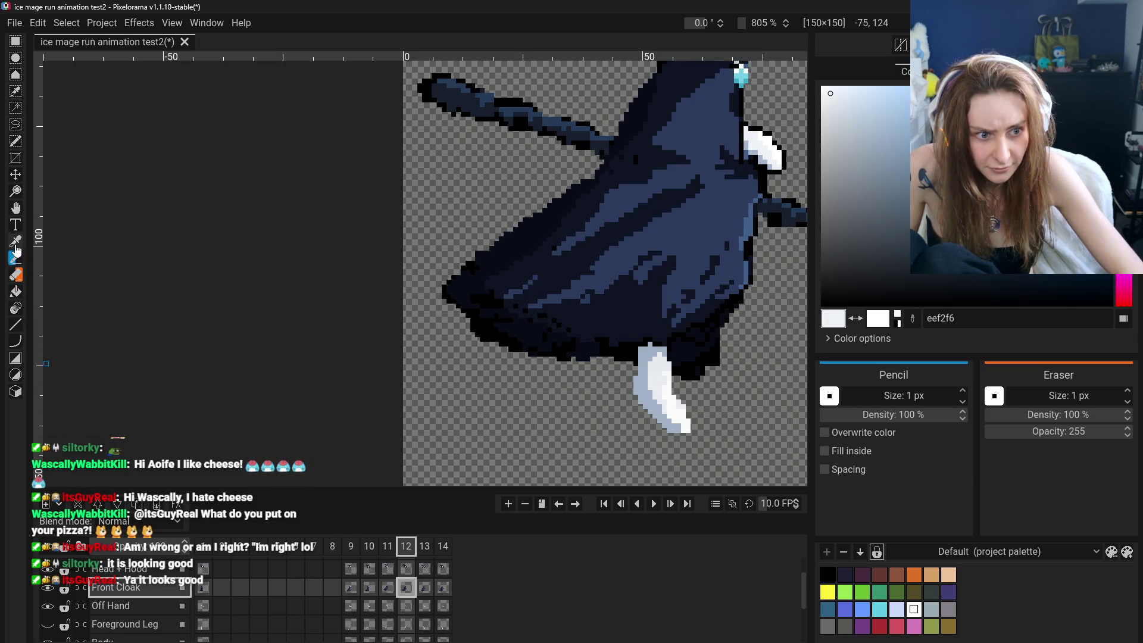
key(m)
drag(608, 309, 464, 309)
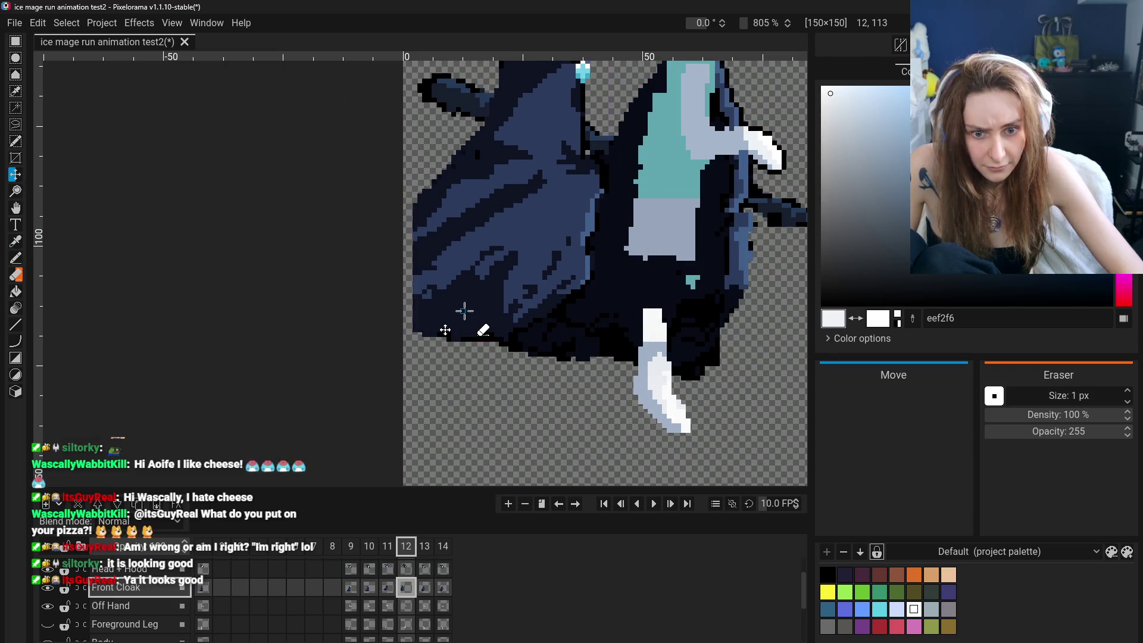
key(ctrl+z)
click(16, 207)
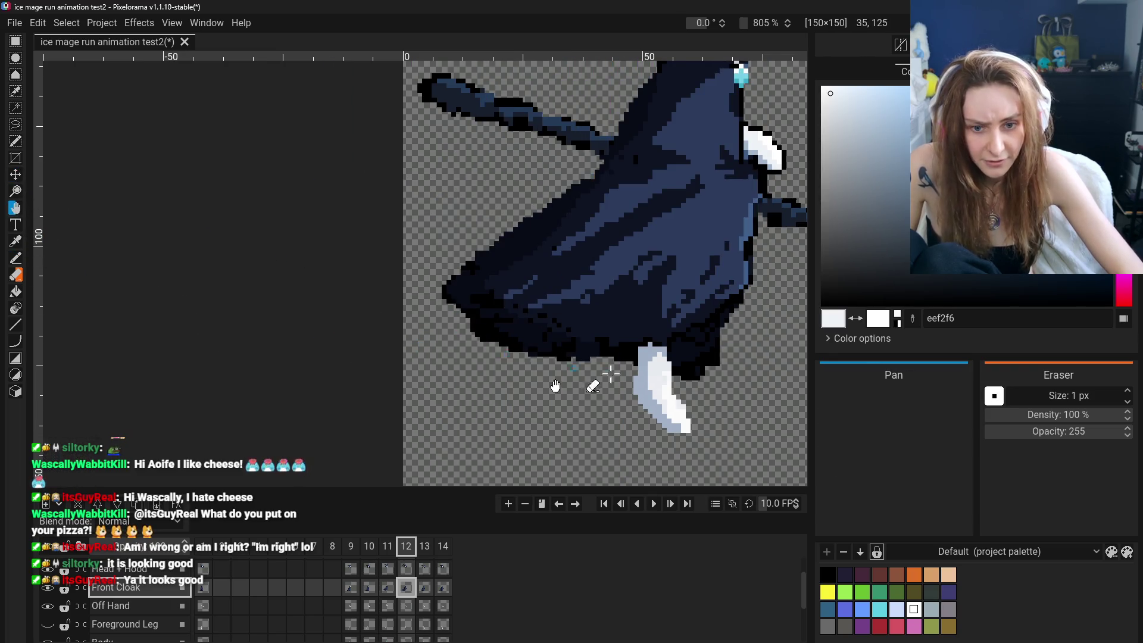
scroll(483, 376, up, 3)
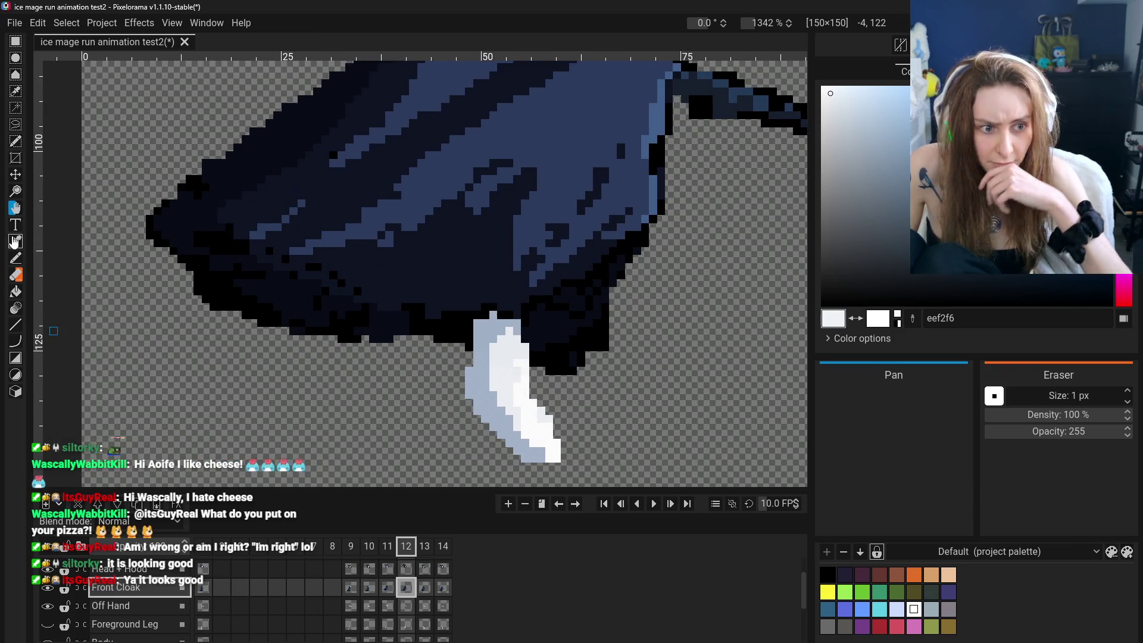
Sample black from the cloak and darken a pixel at the top of frame 12's background leg.
click(15, 241)
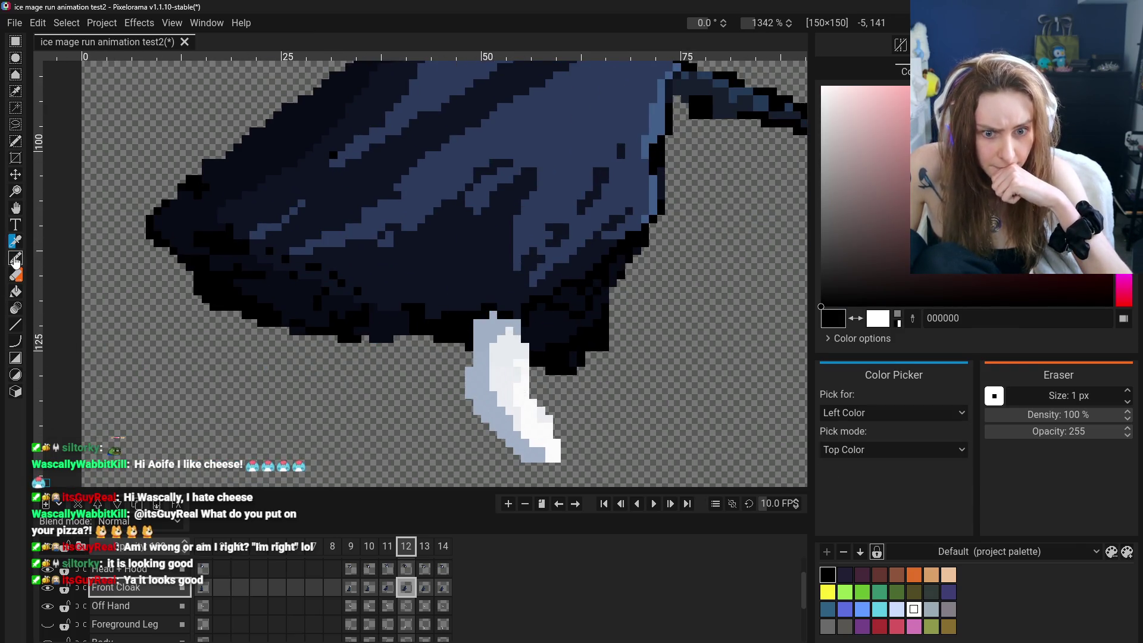
click(15, 257)
click(493, 314)
scroll(705, 404, down, 3)
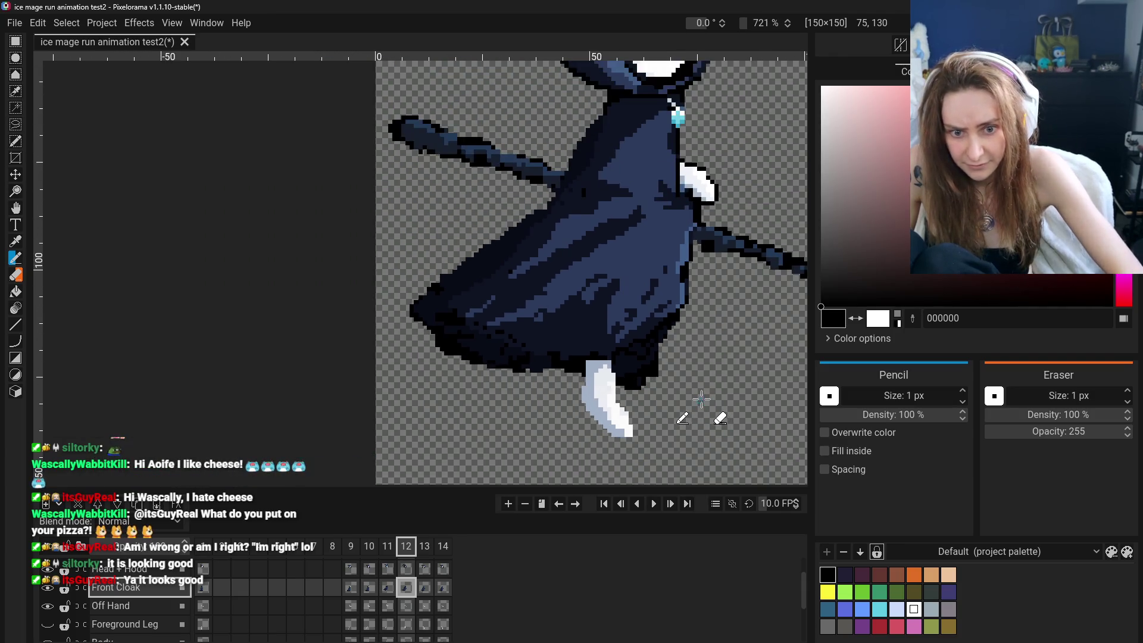
scroll(688, 406, down, 2)
Flip through frames 11–13 to check the leg, return to frame 12 and pick the Eraser.
key(ctrl+Right)
scroll(622, 447, up, 3)
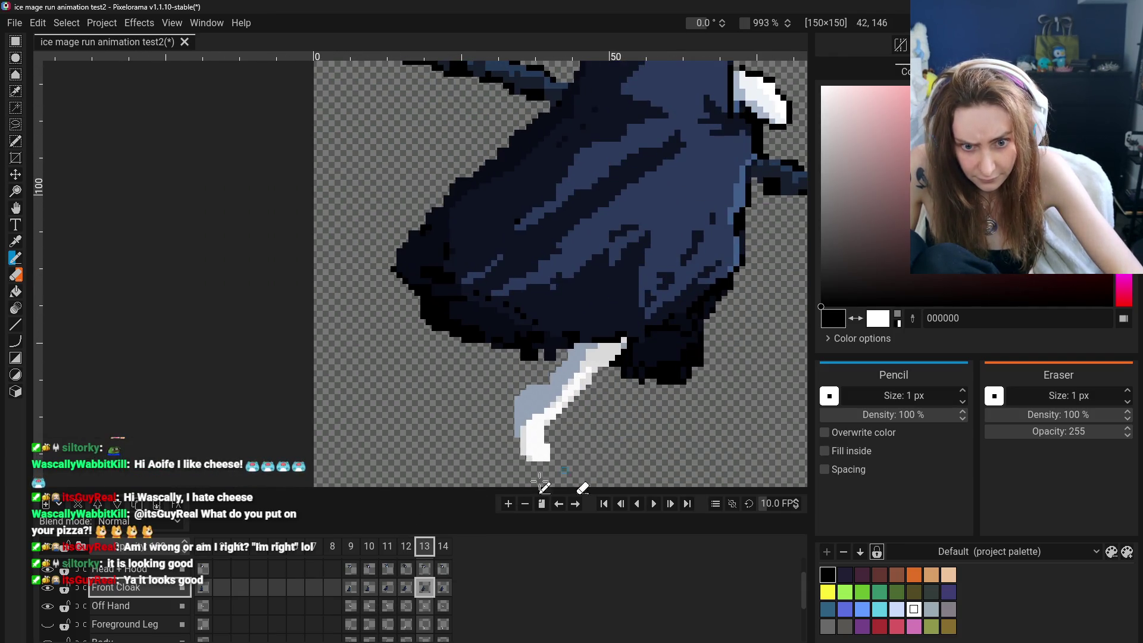
click(397, 587)
key(ctrl+Left)
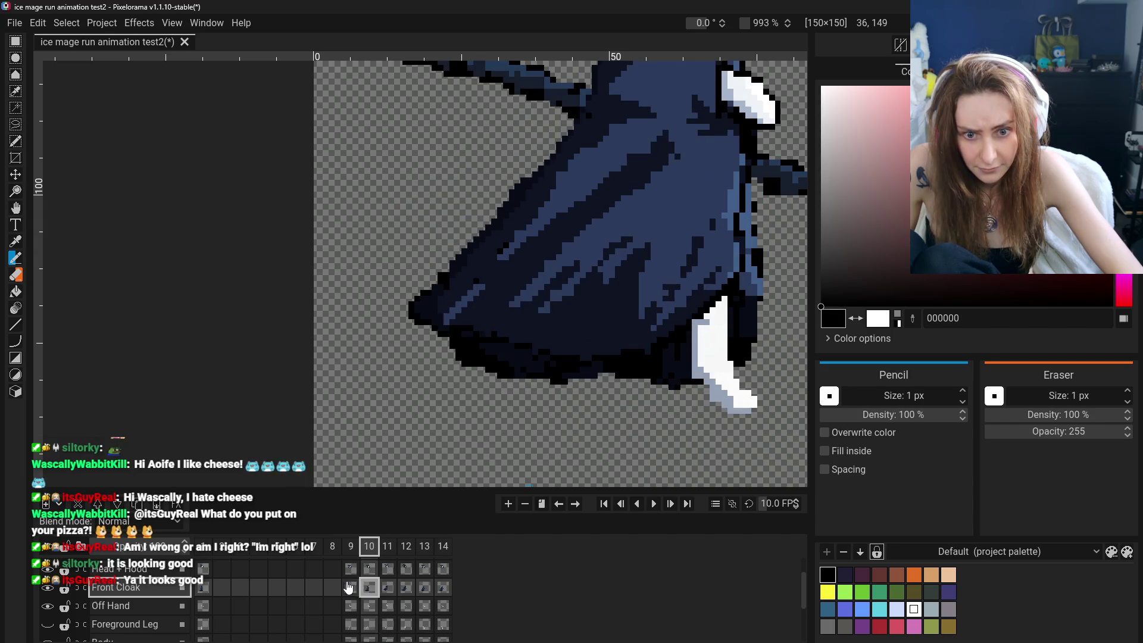
key(ctrl+Right)
click(407, 587)
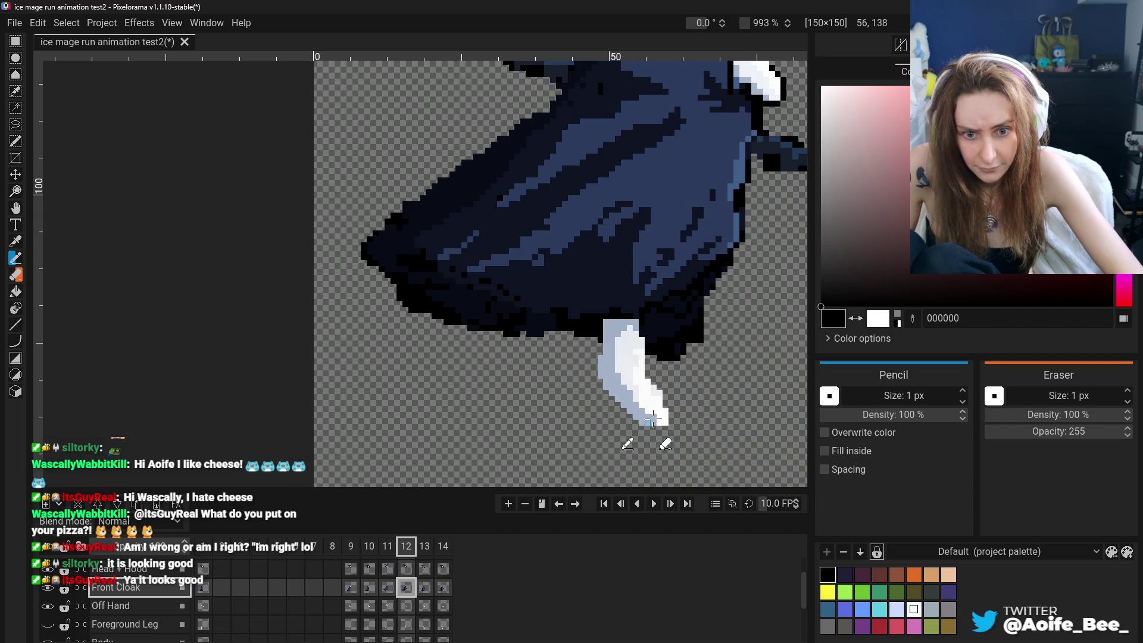
scroll(645, 420, down, 4)
scroll(661, 409, down, 1)
scroll(688, 415, up, 2)
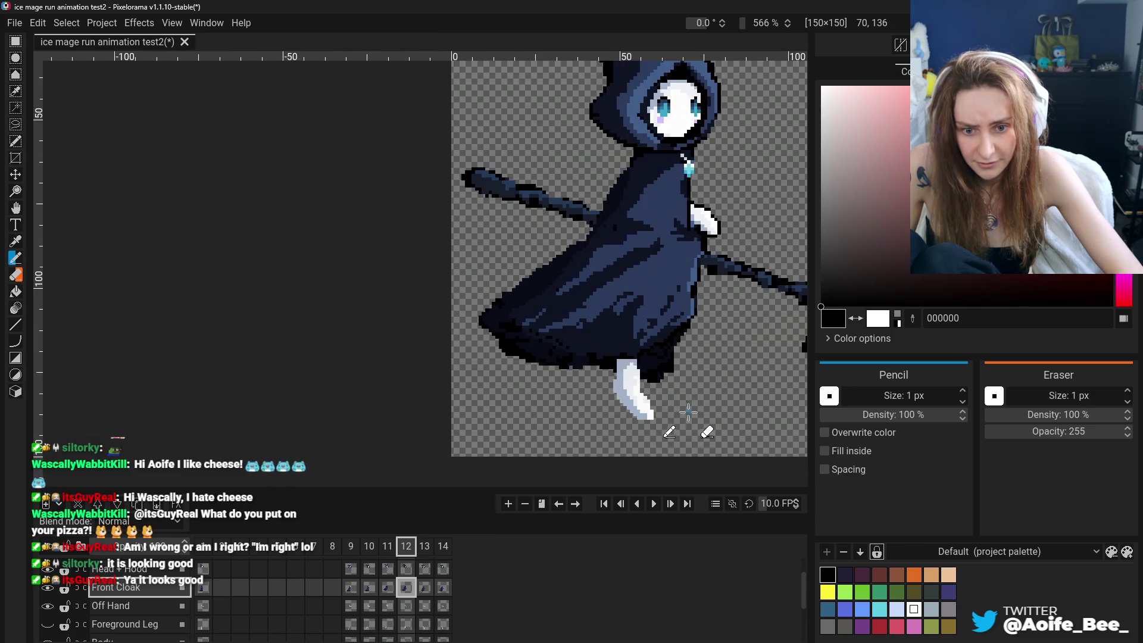
scroll(675, 433, up, 1)
scroll(675, 433, up, 1)
click(15, 274)
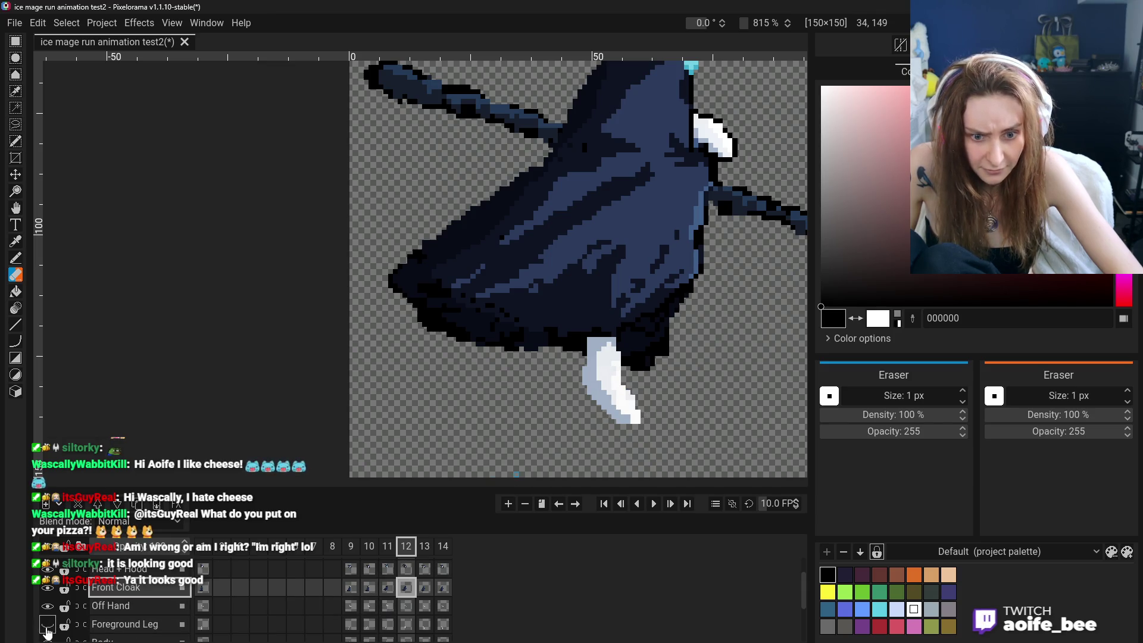
scroll(64, 628, down, 3)
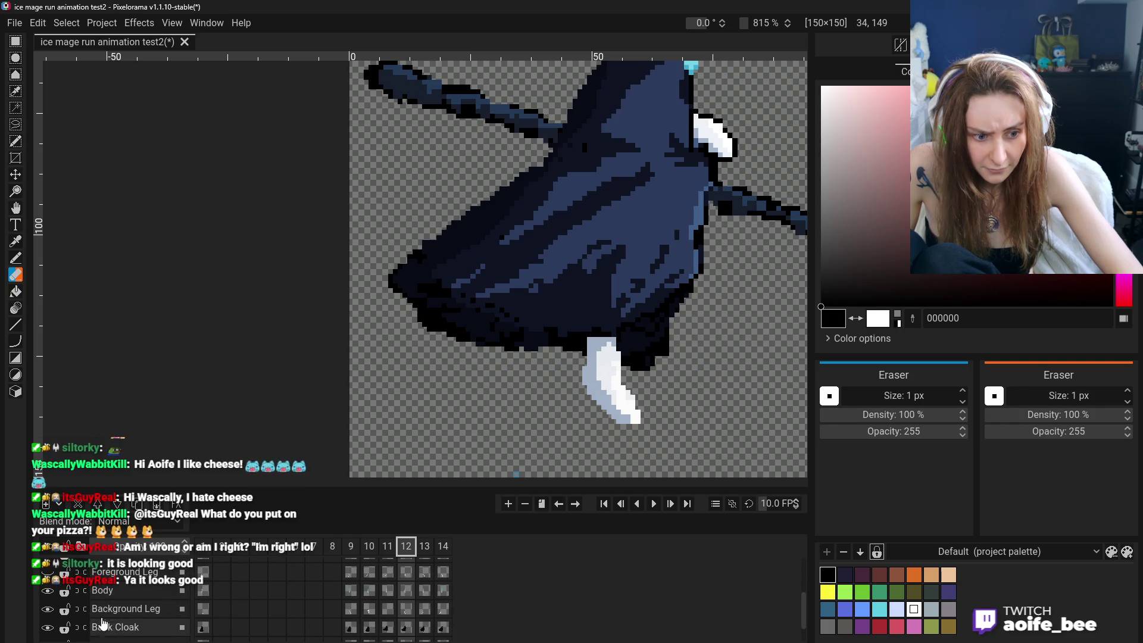
Select the Background Leg cel in frame 12 so edits target that layer.
click(407, 609)
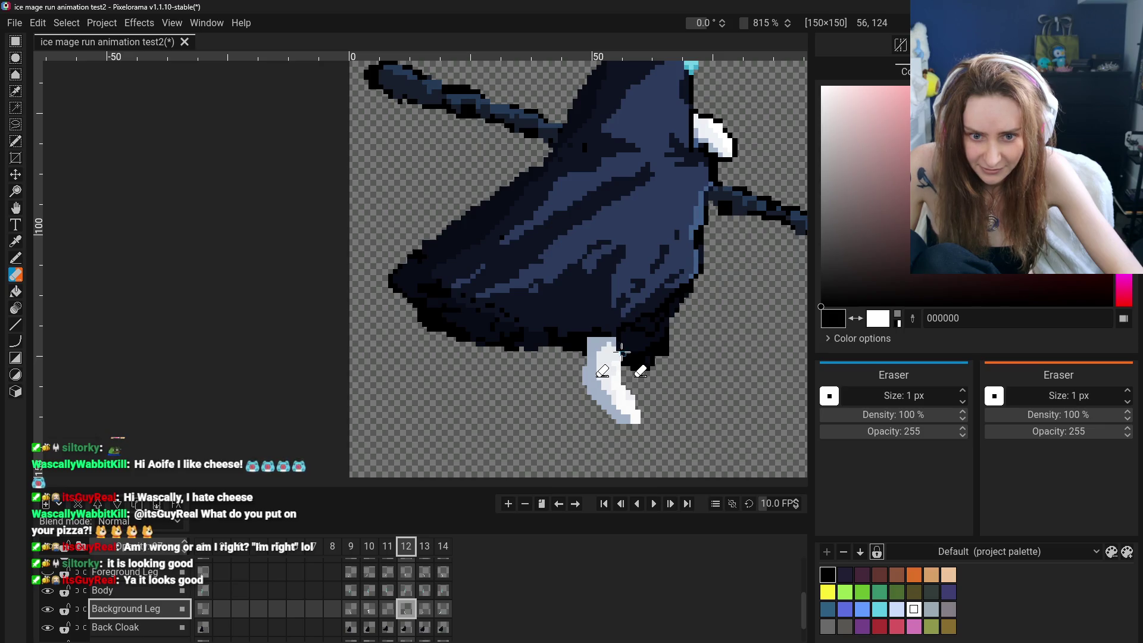
scroll(632, 396, down, 3)
scroll(670, 416, down, 3)
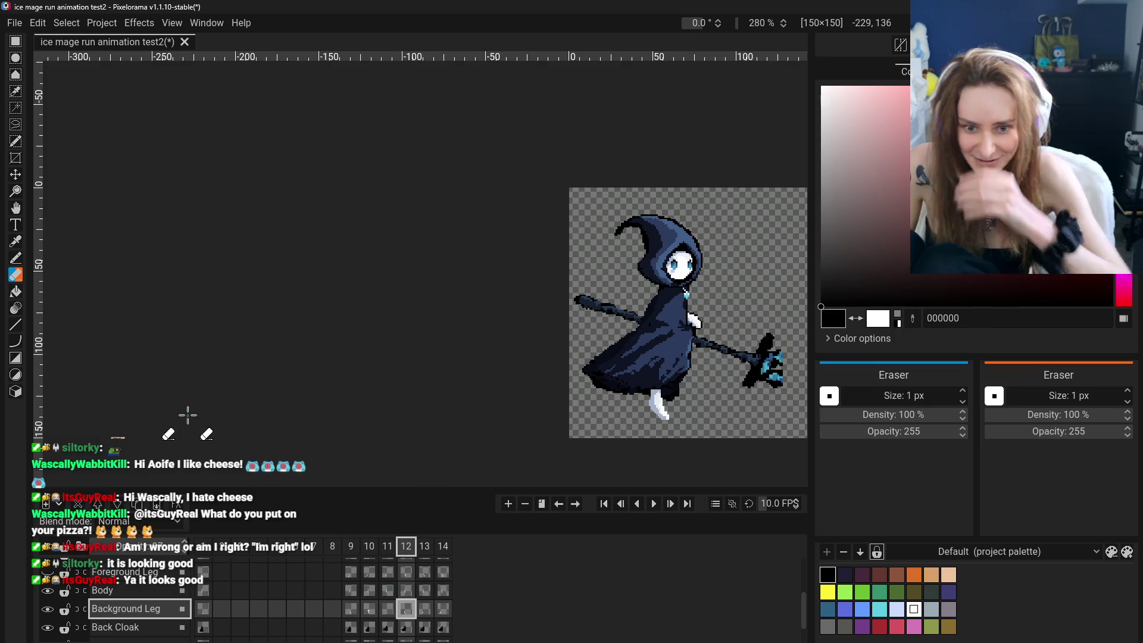
Compare the background leg pose across frames 11, 12 and 13.
click(15, 208)
scroll(502, 332, down, 2)
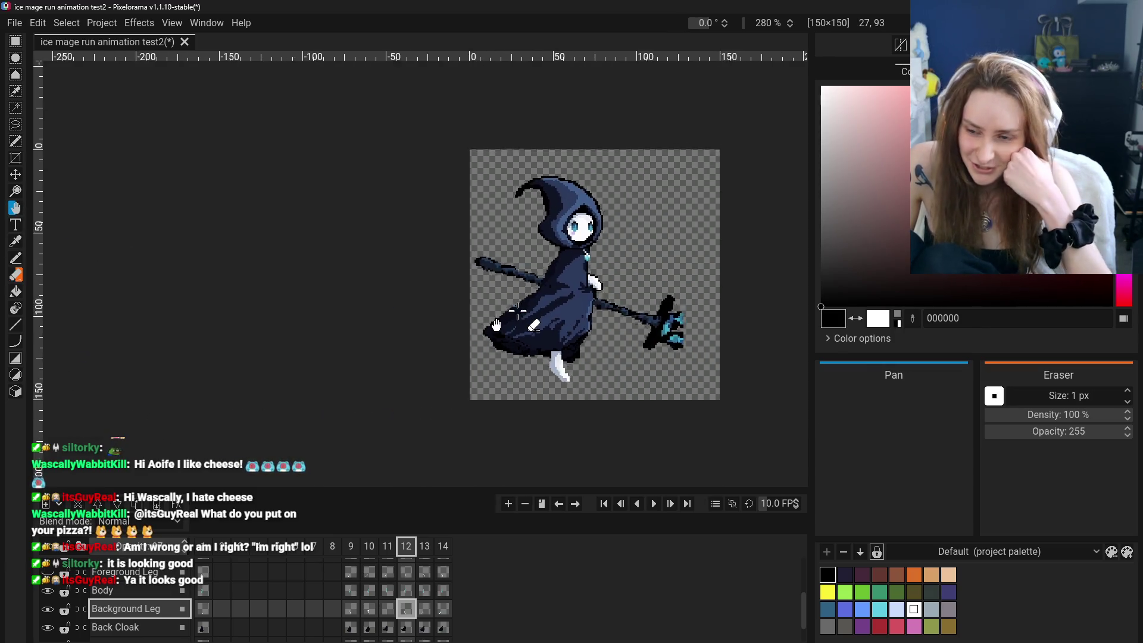
scroll(503, 332, up, 1)
scroll(503, 332, up, 3)
scroll(503, 333, up, 1)
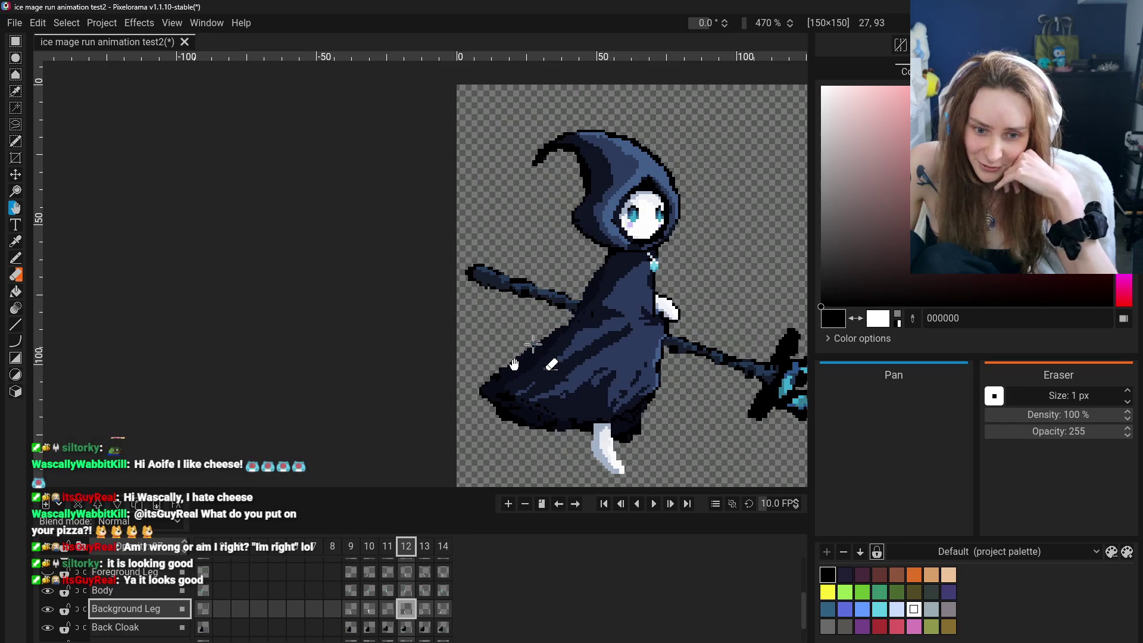
scroll(502, 425, up, 1)
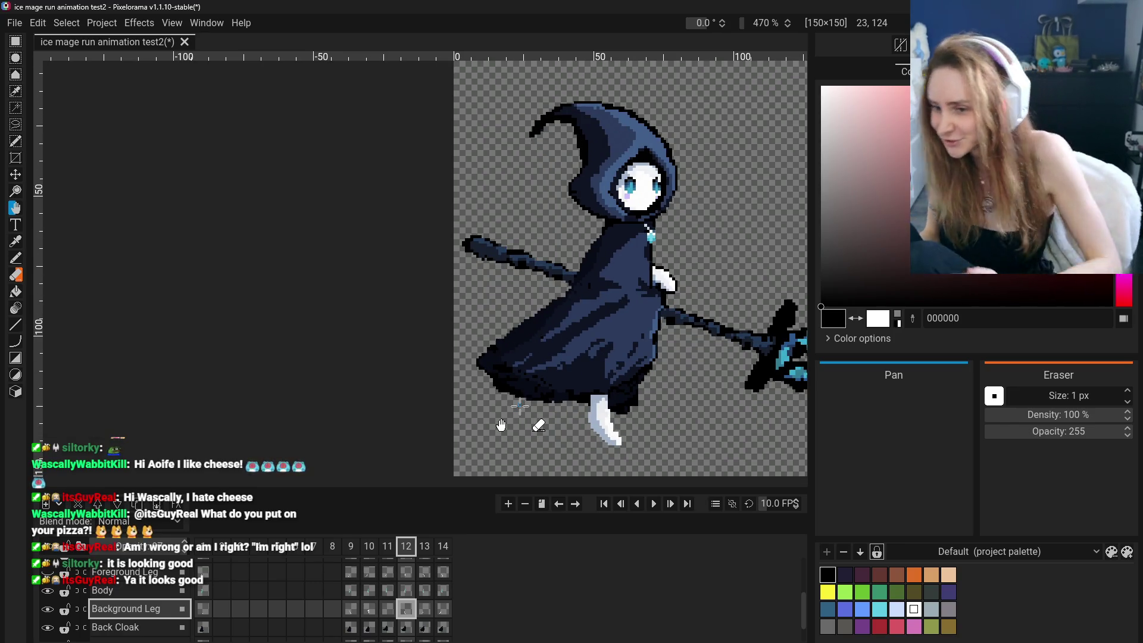
click(389, 609)
click(406, 609)
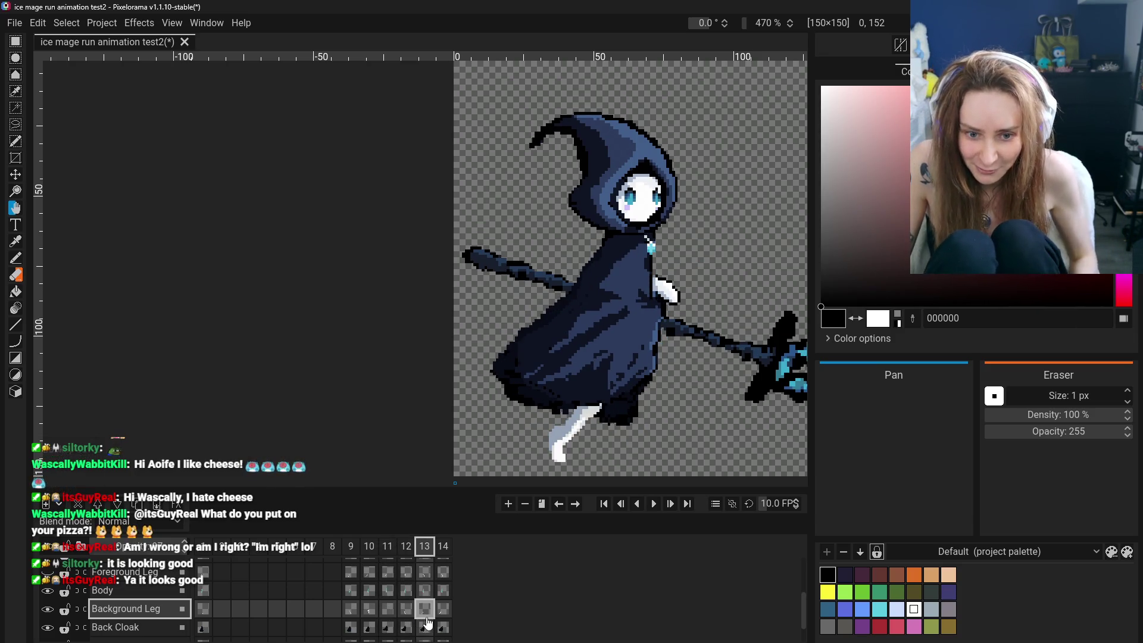
key(ctrl+Left)
key(ctrl+Left)
click(425, 611)
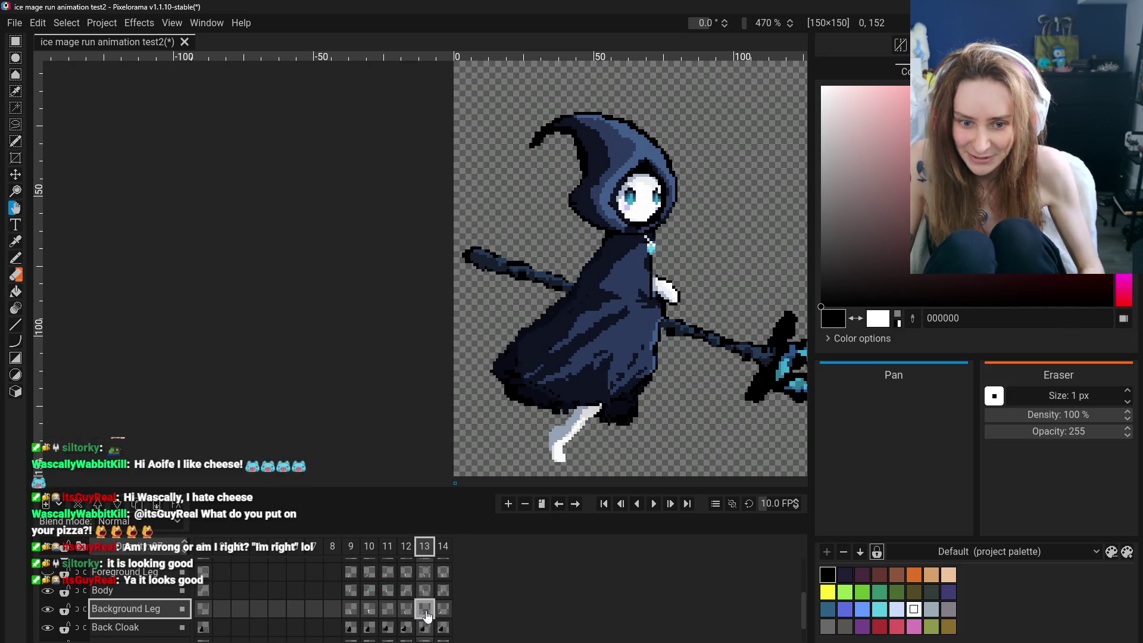
Show frame 10's pose and pick the Color Picker.
click(350, 609)
click(350, 609)
click(14, 242)
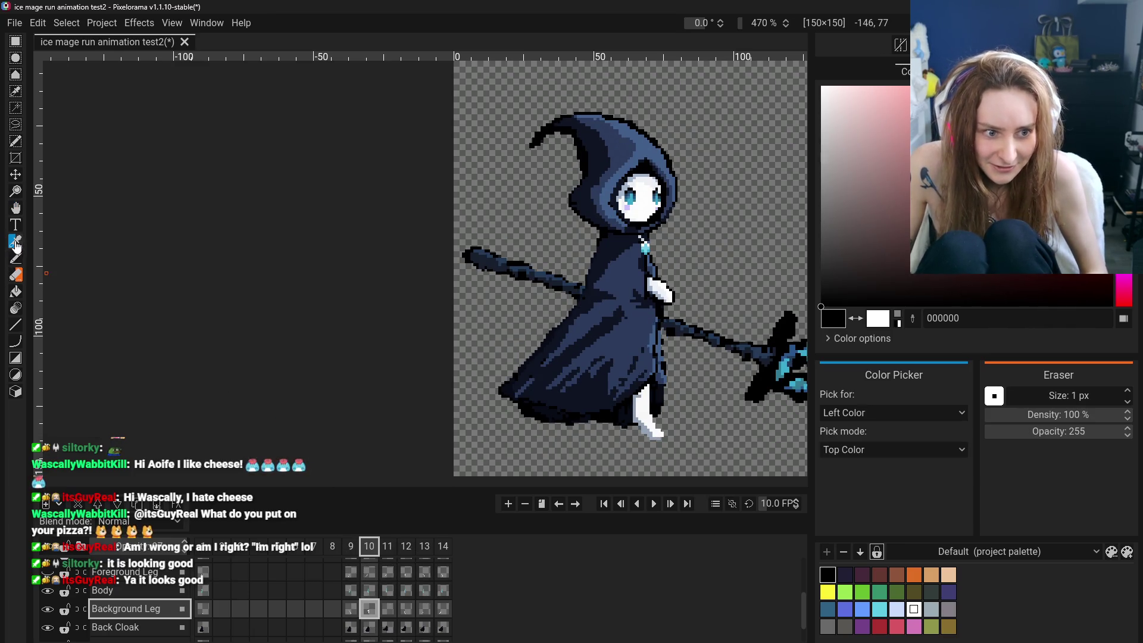
scroll(619, 457, up, 2)
Sample grey-blue 96a5ba and shade frame 10's background leg with the Pencil.
click(665, 408)
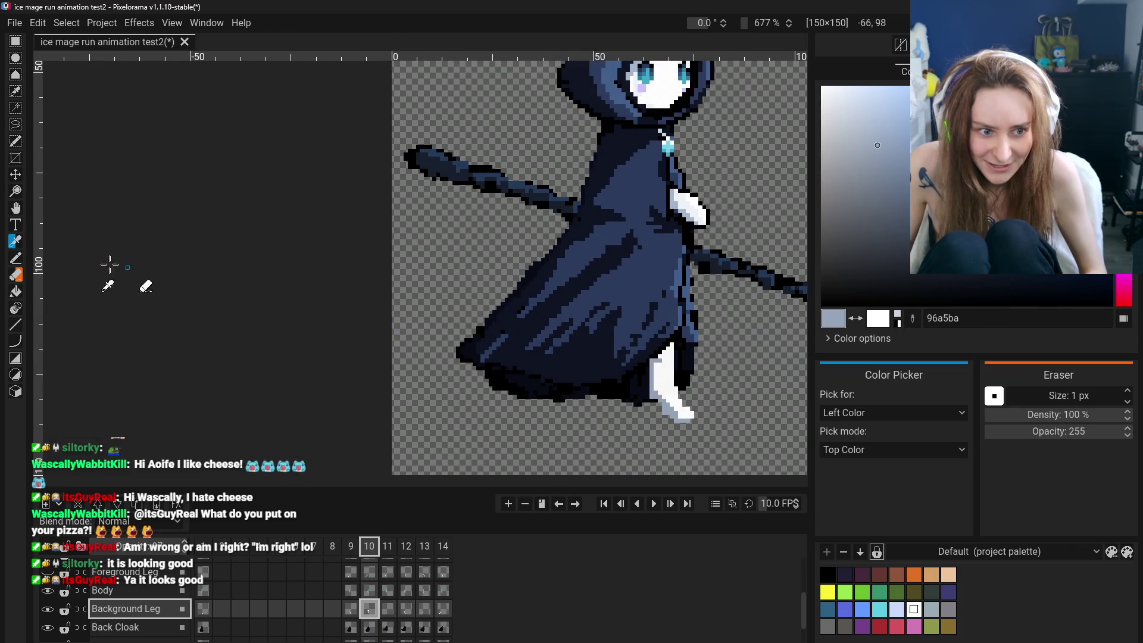
click(15, 258)
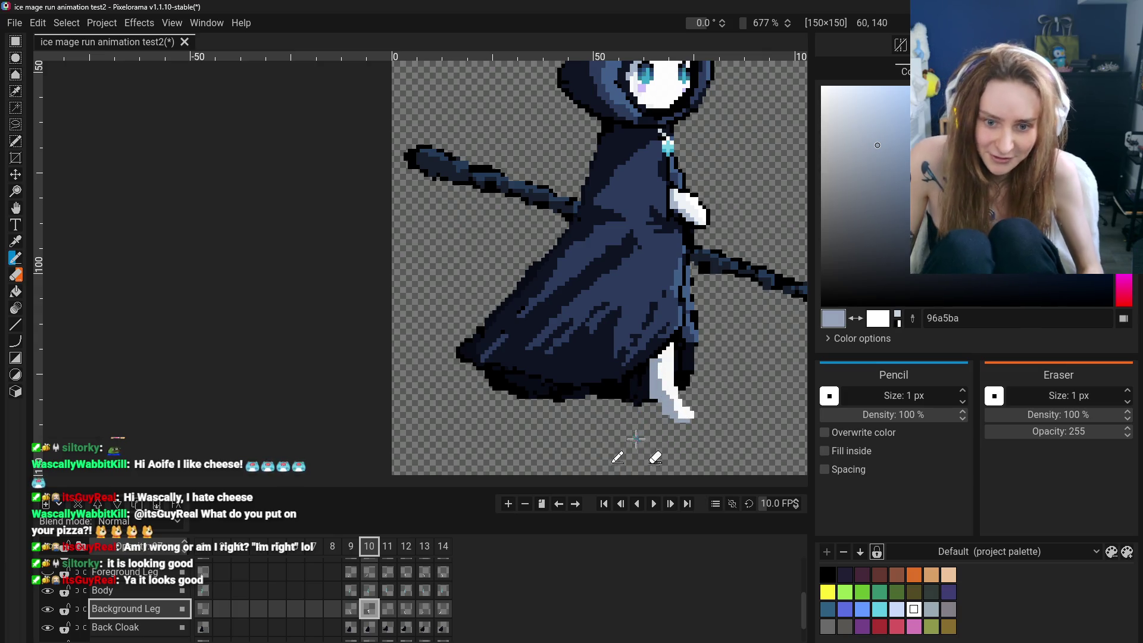
click(388, 611)
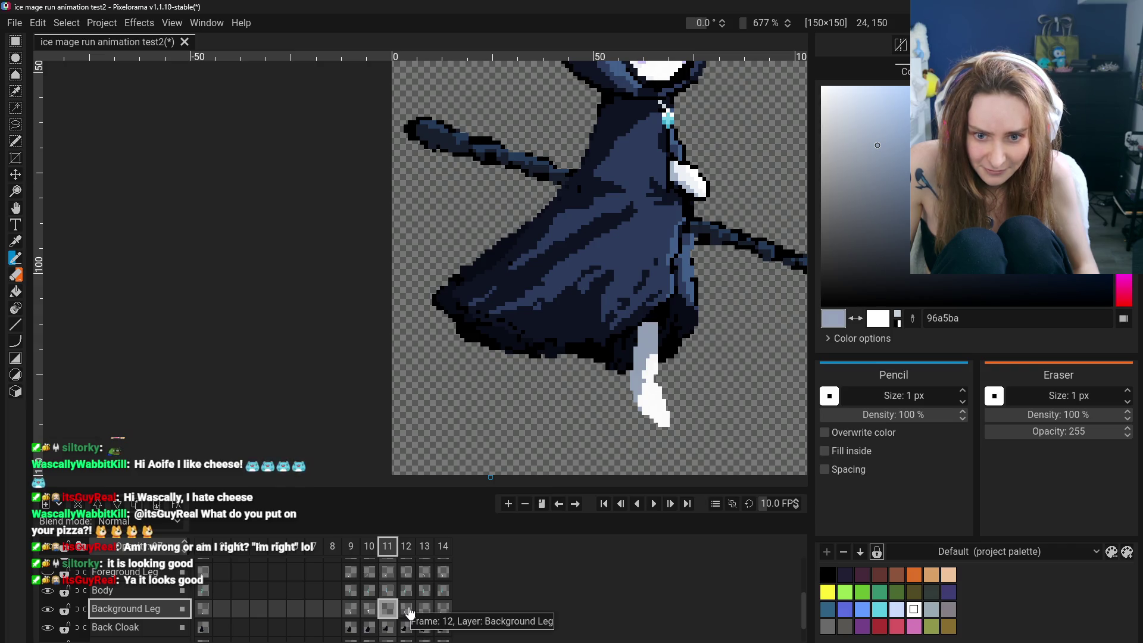
key(o)
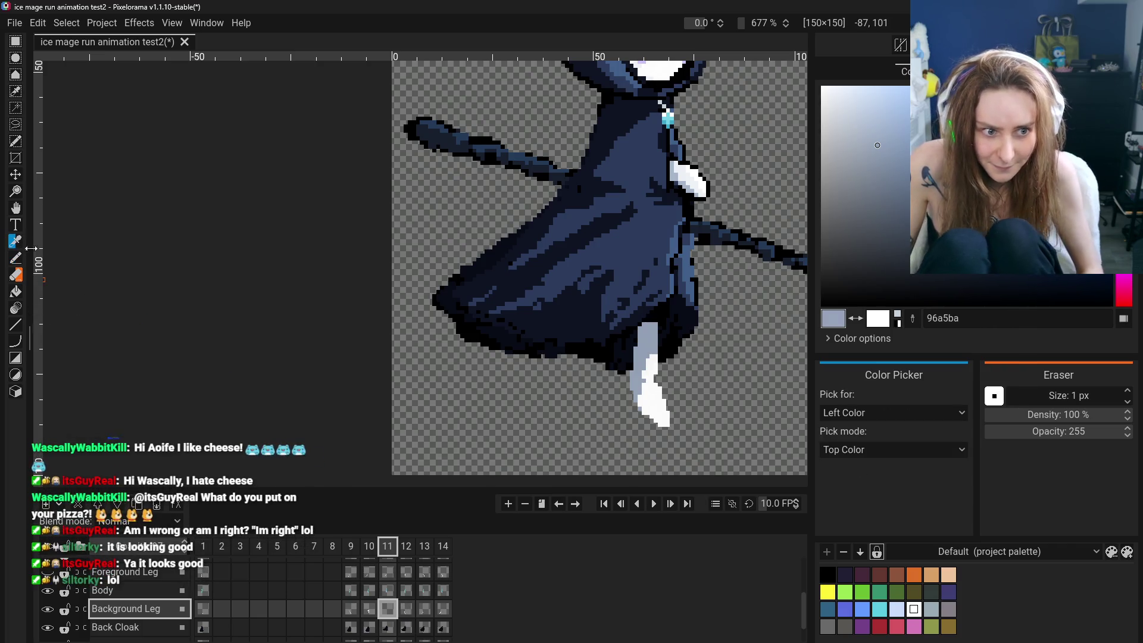
Sample light grey e1e1e1 from frame 9, touch up frame 10's leg, then advance to frame 11.
click(369, 615)
click(351, 610)
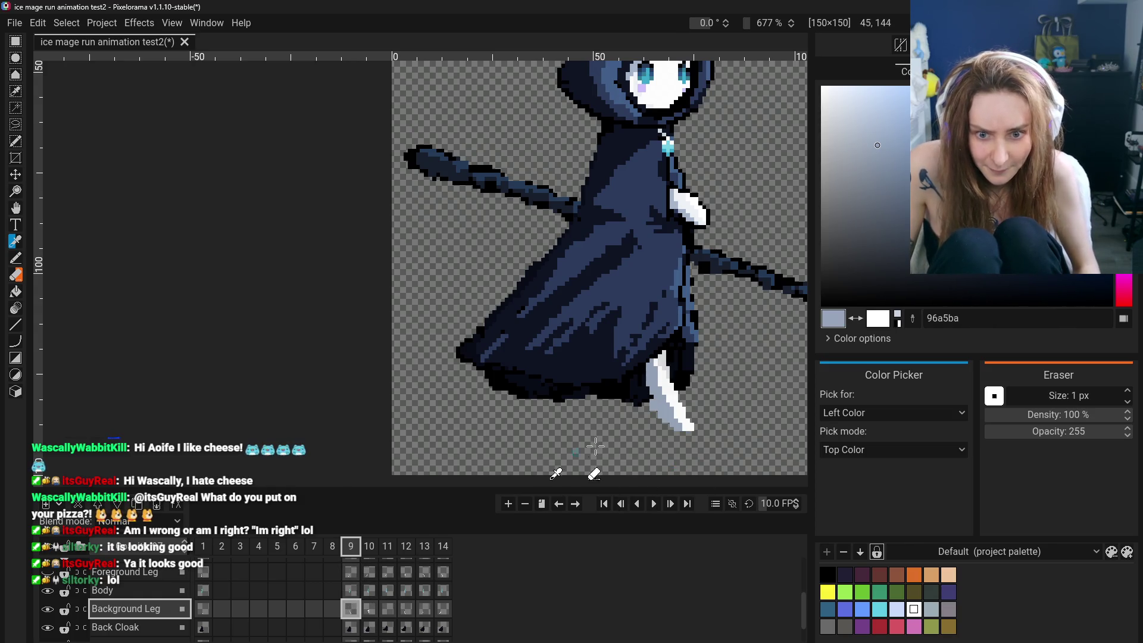
click(665, 368)
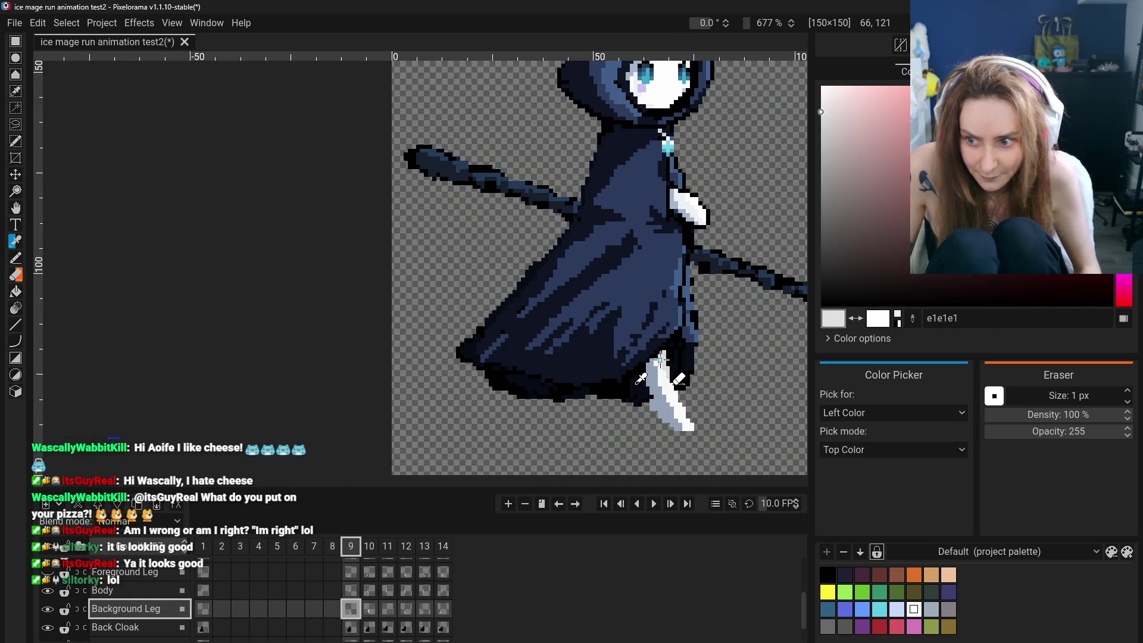
click(374, 610)
key(b)
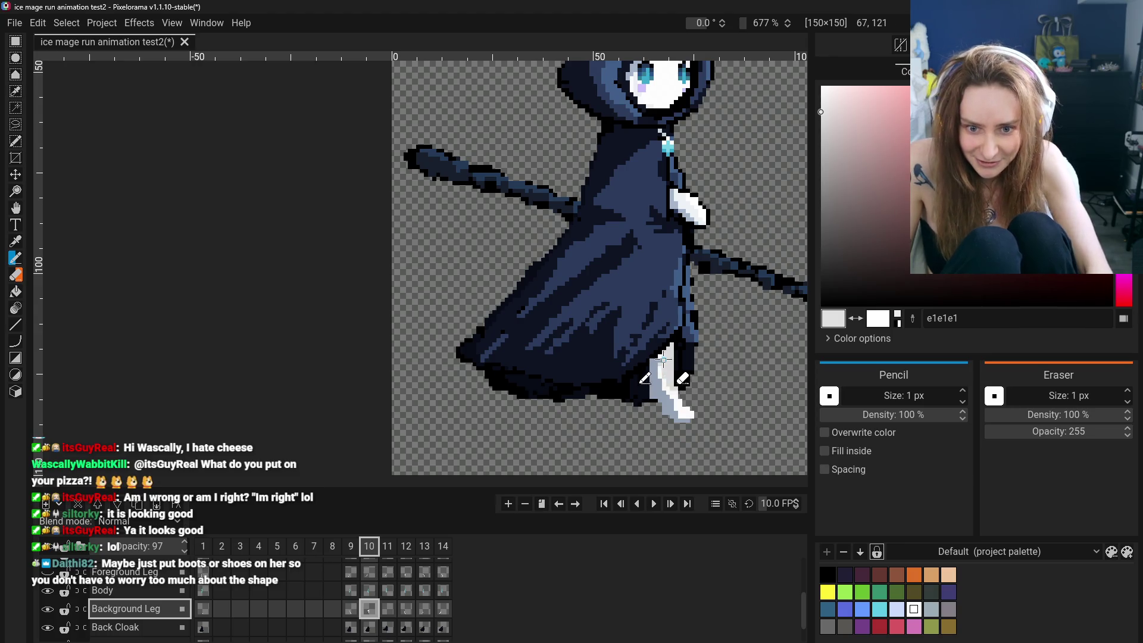
key(ctrl+Right)
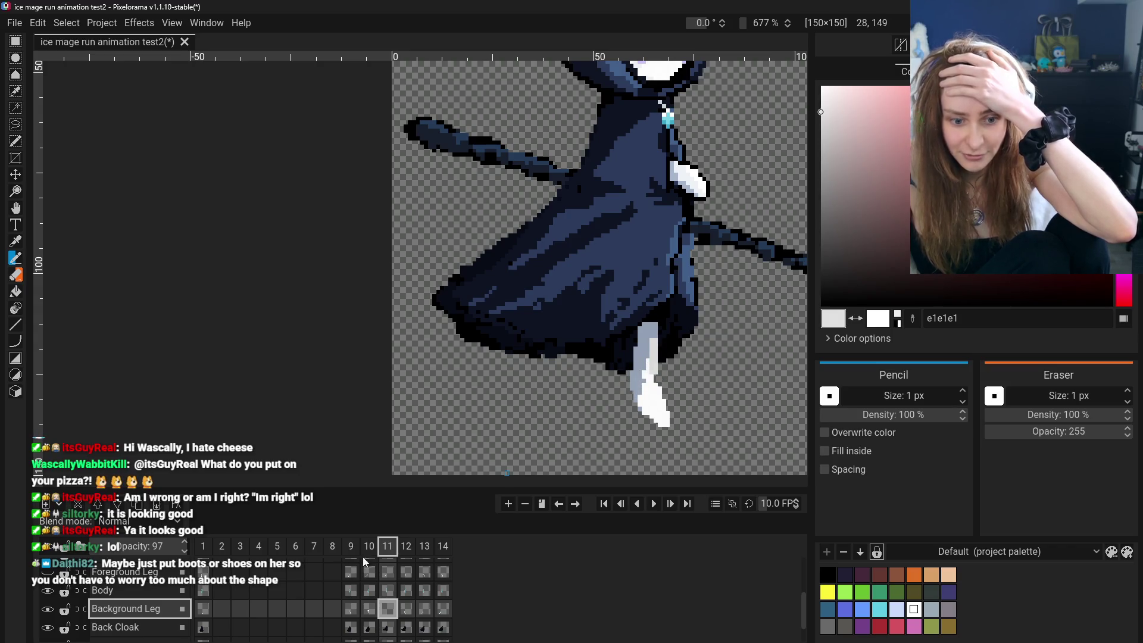
Sample grey-blue 96a5ba from the leg and shade frame 11's lower leg toward the foot.
click(15, 241)
click(651, 393)
click(16, 259)
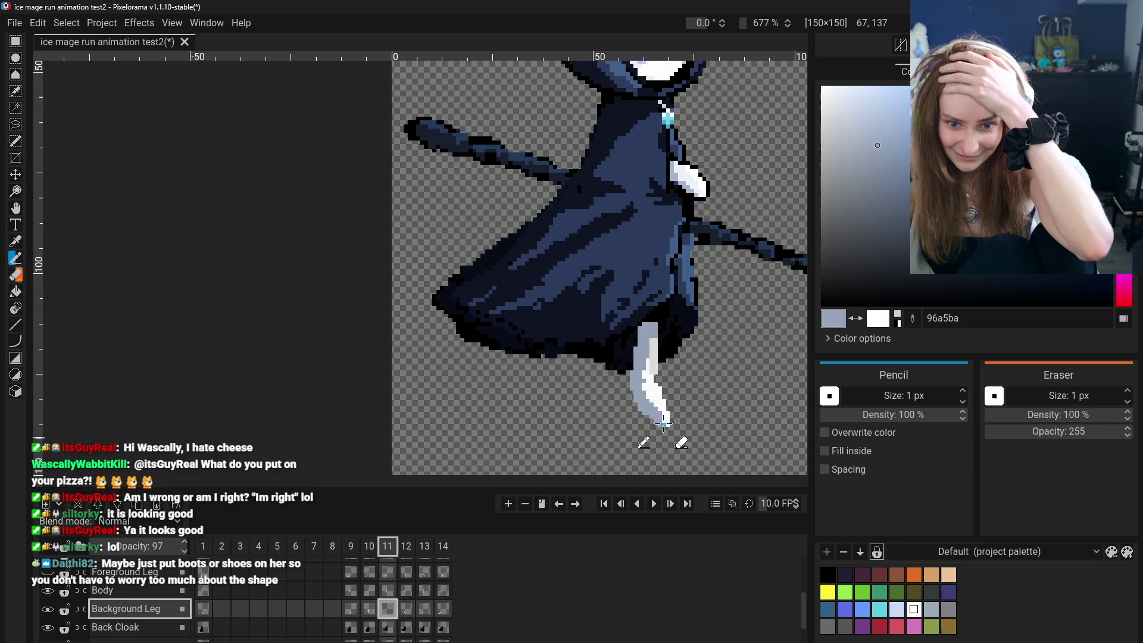
scroll(704, 465, down, 5)
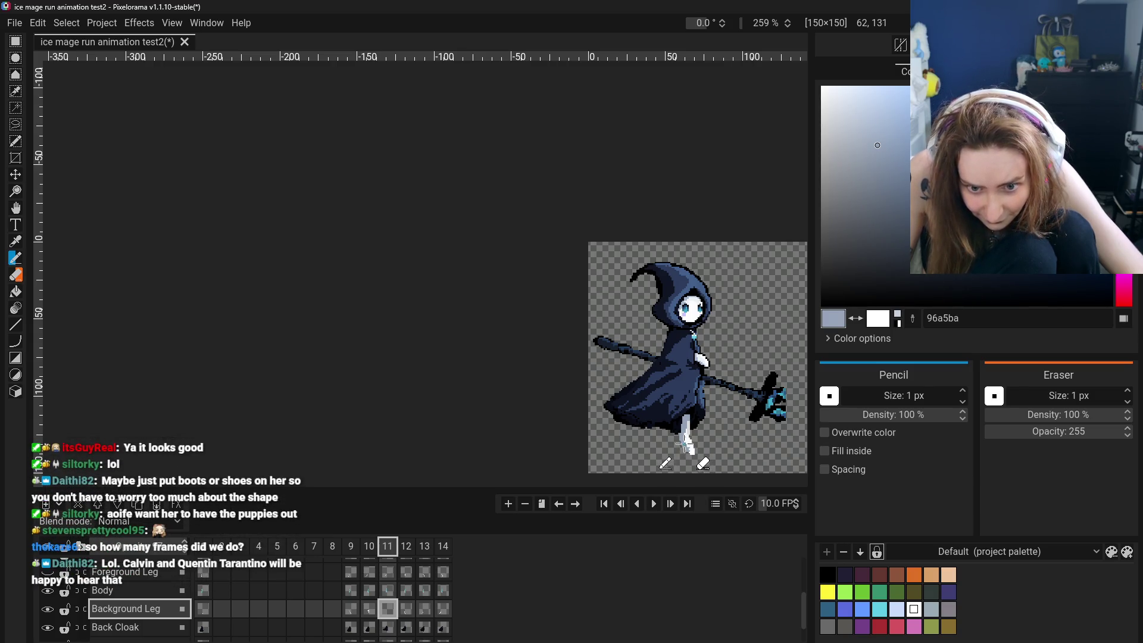
scroll(677, 457, up, 2)
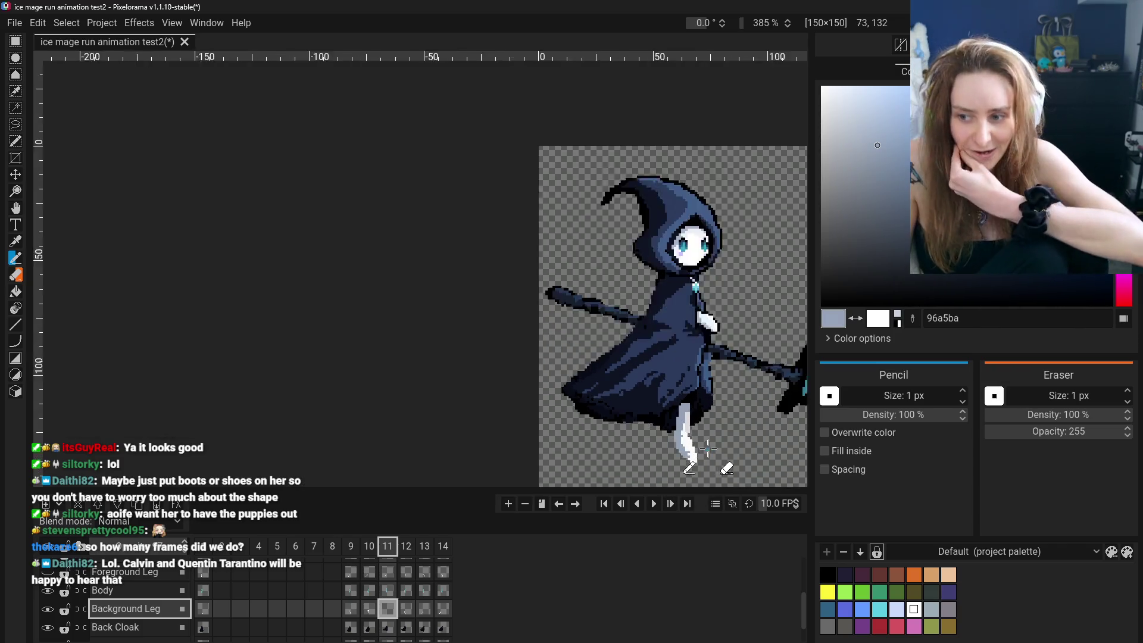
scroll(676, 458, up, 3)
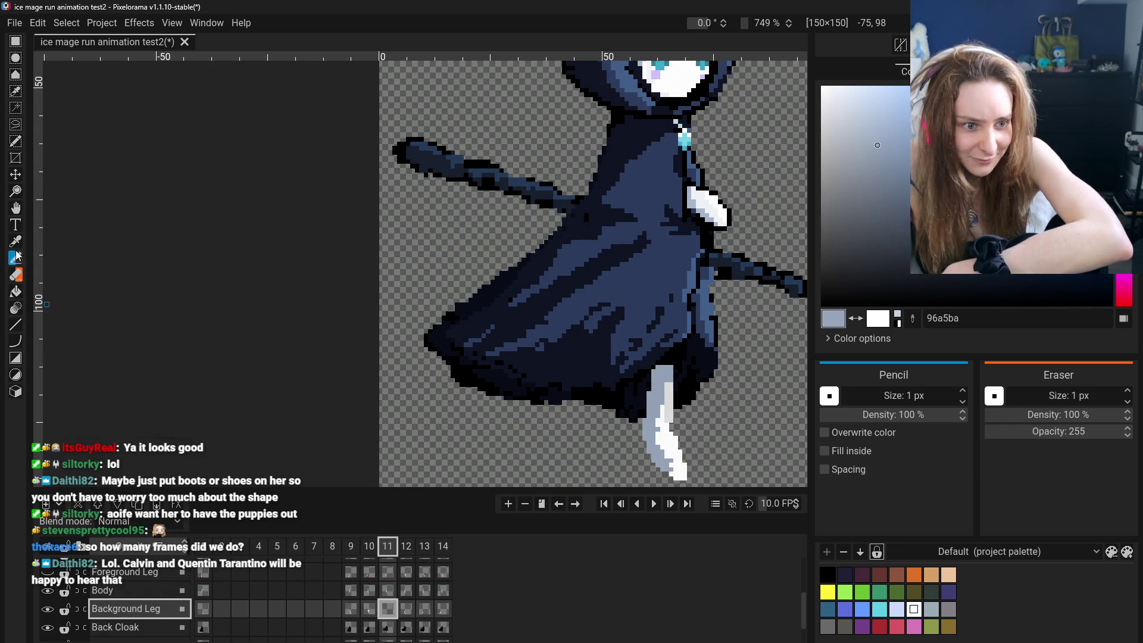
Shade frame 11's leg near the cloak with sampled light grey e1e1e1 and grey-blue 96a5ba.
click(16, 242)
click(666, 389)
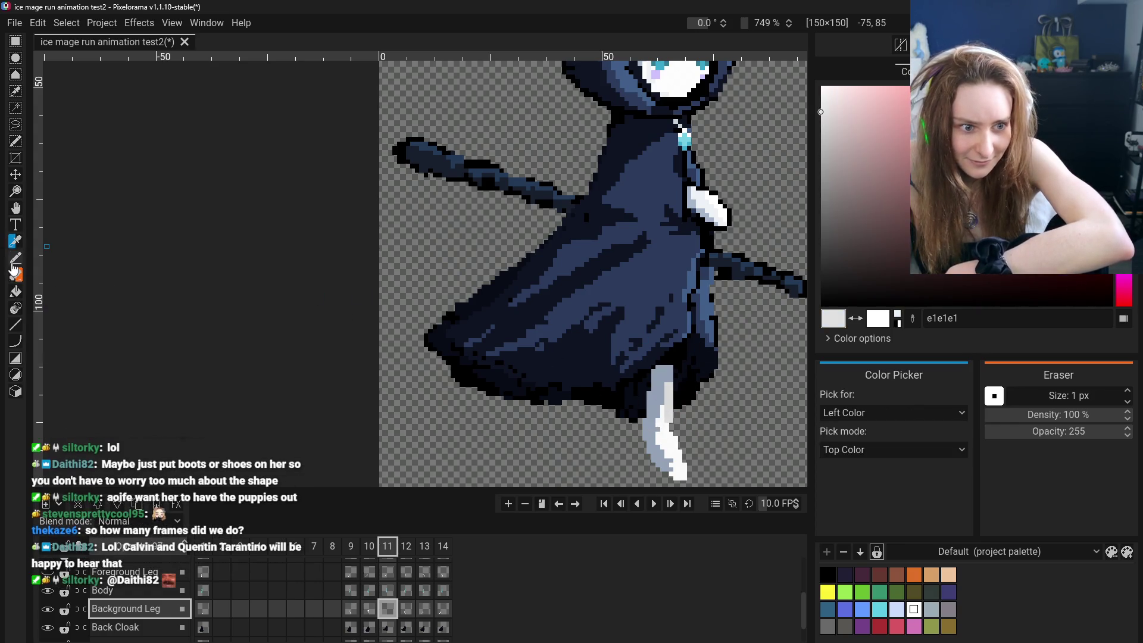
key(b)
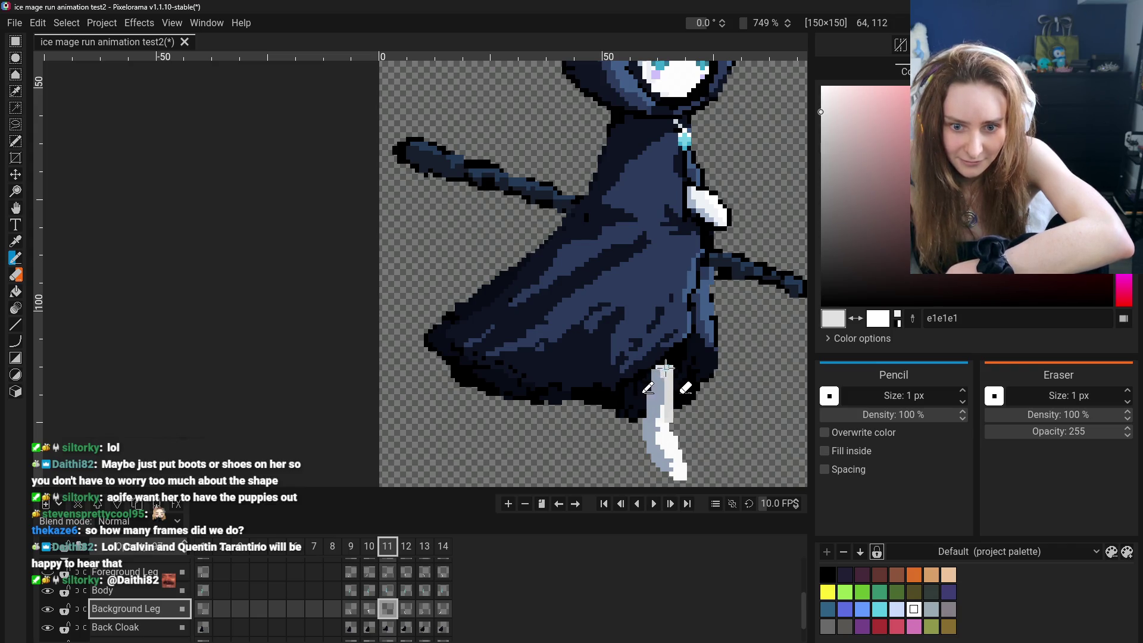
click(15, 241)
click(671, 425)
click(15, 259)
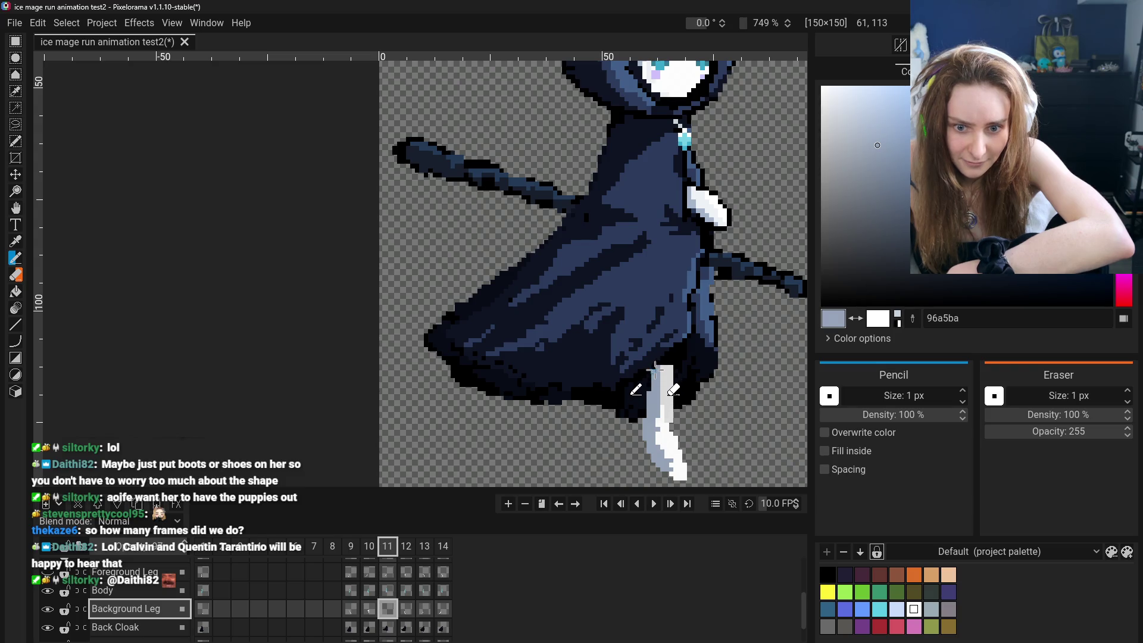
scroll(655, 393, down, 3)
scroll(638, 460, down, 2)
scroll(612, 472, down, 2)
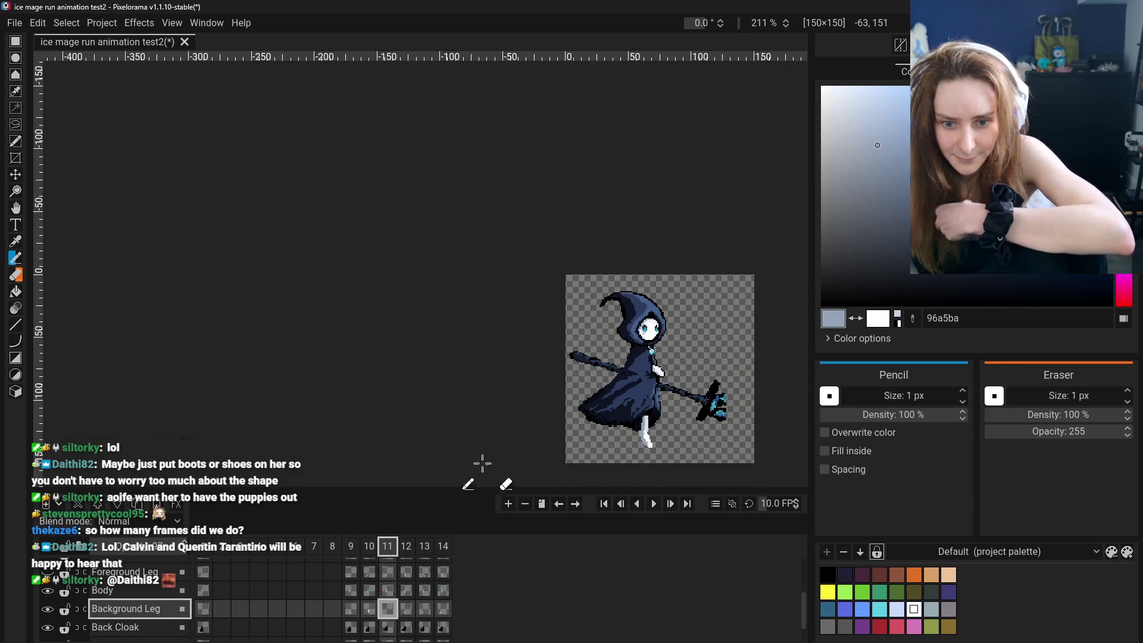
Shift the view and compare the background leg between frames 11 and 12.
click(15, 208)
drag(269, 197, 208, 134)
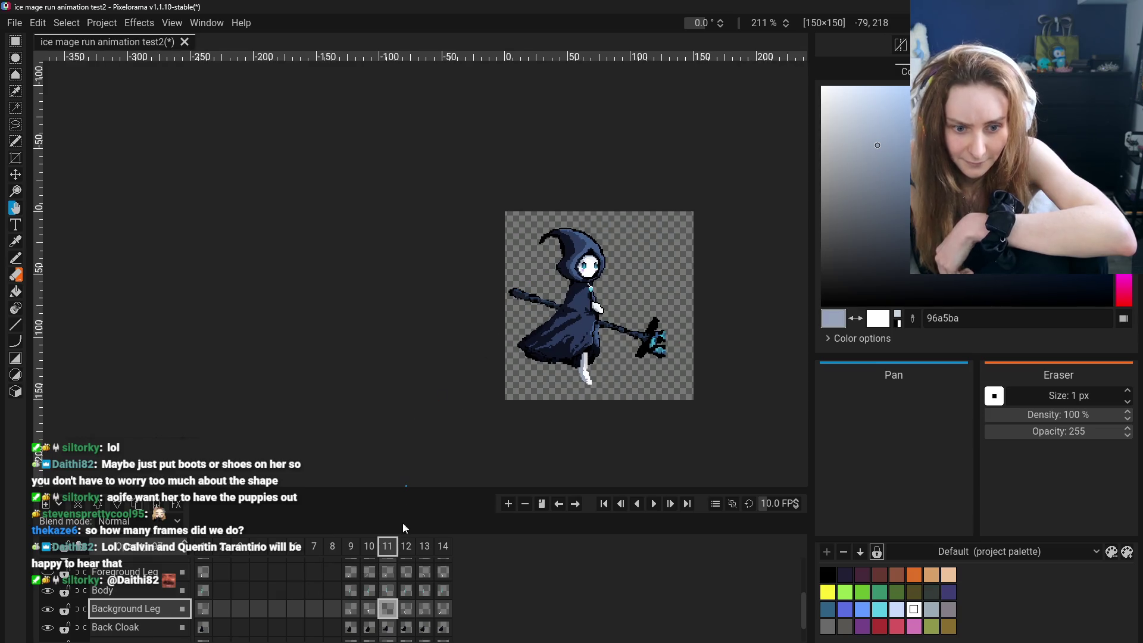
click(357, 612)
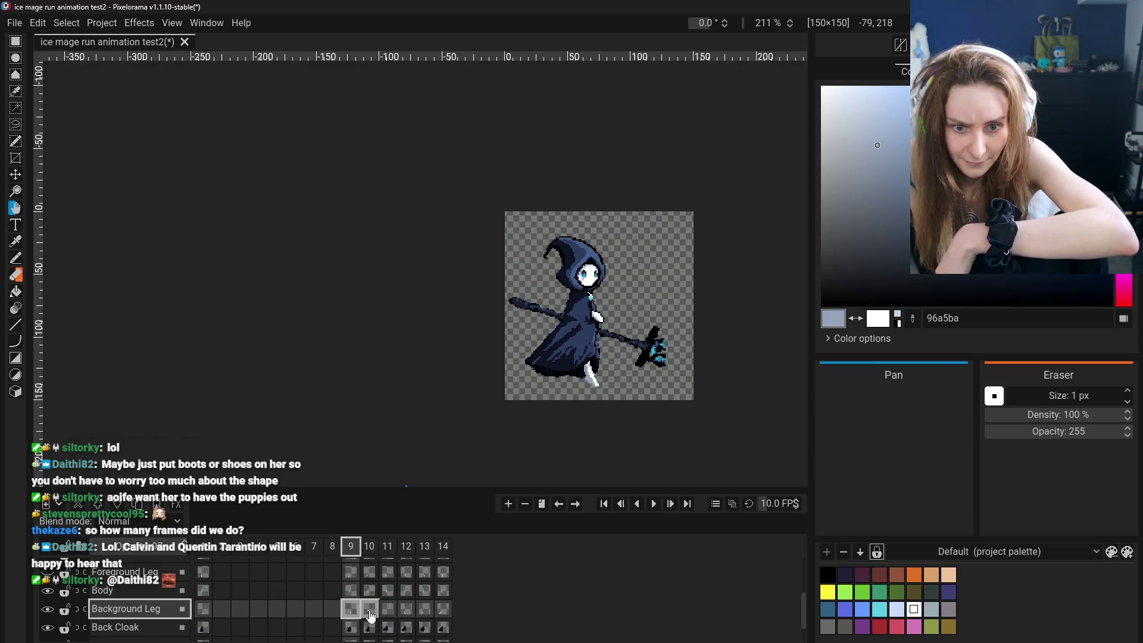
click(403, 617)
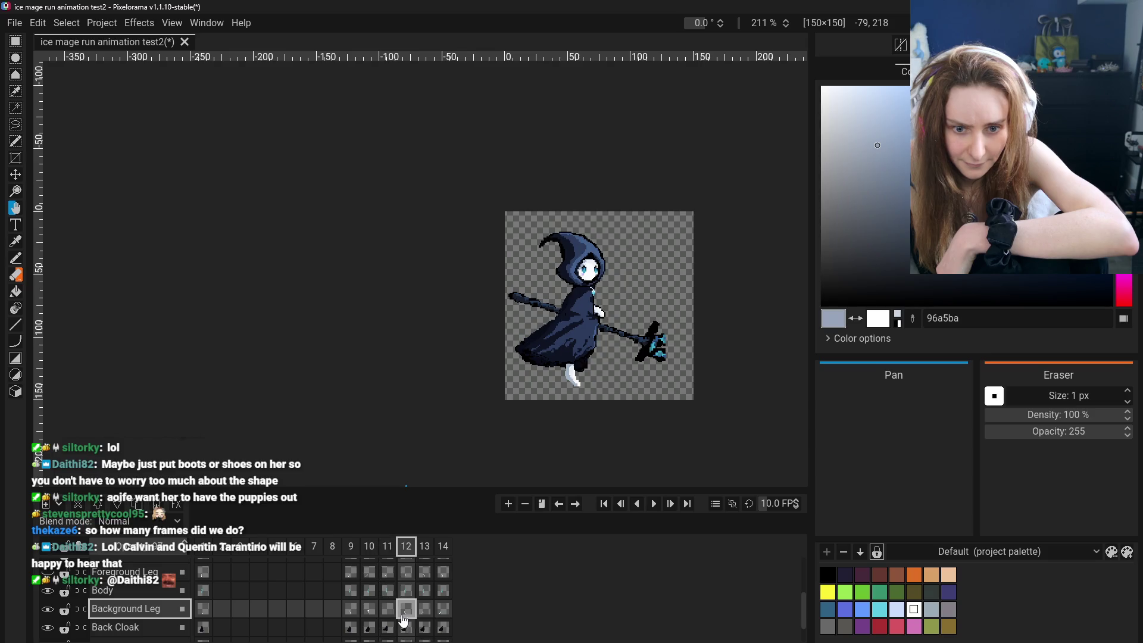
click(387, 612)
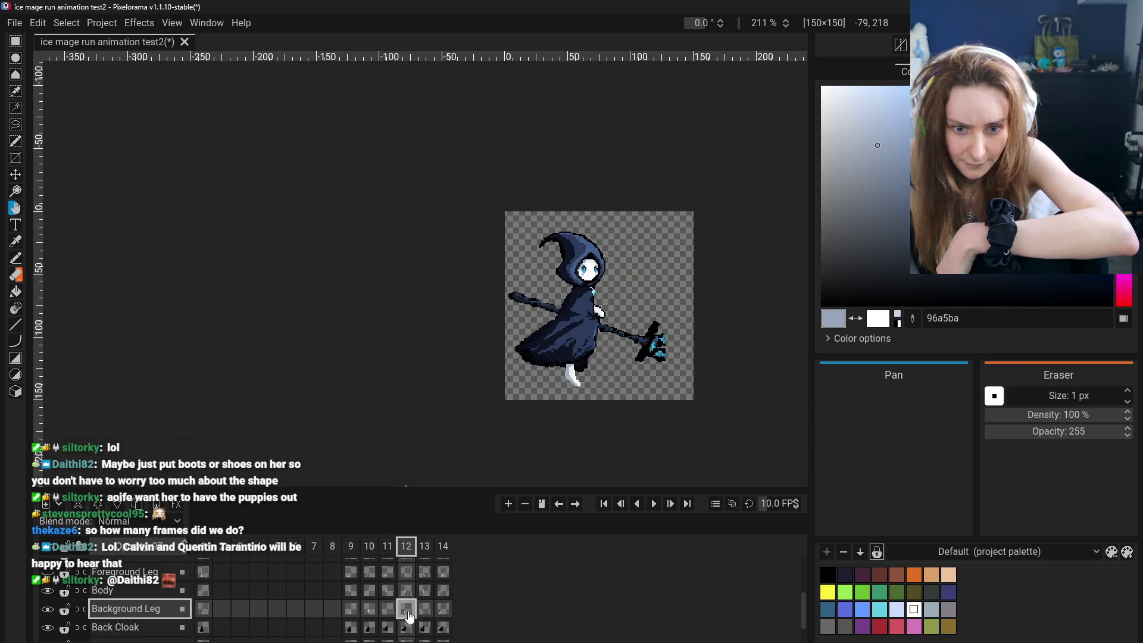
click(386, 611)
click(388, 609)
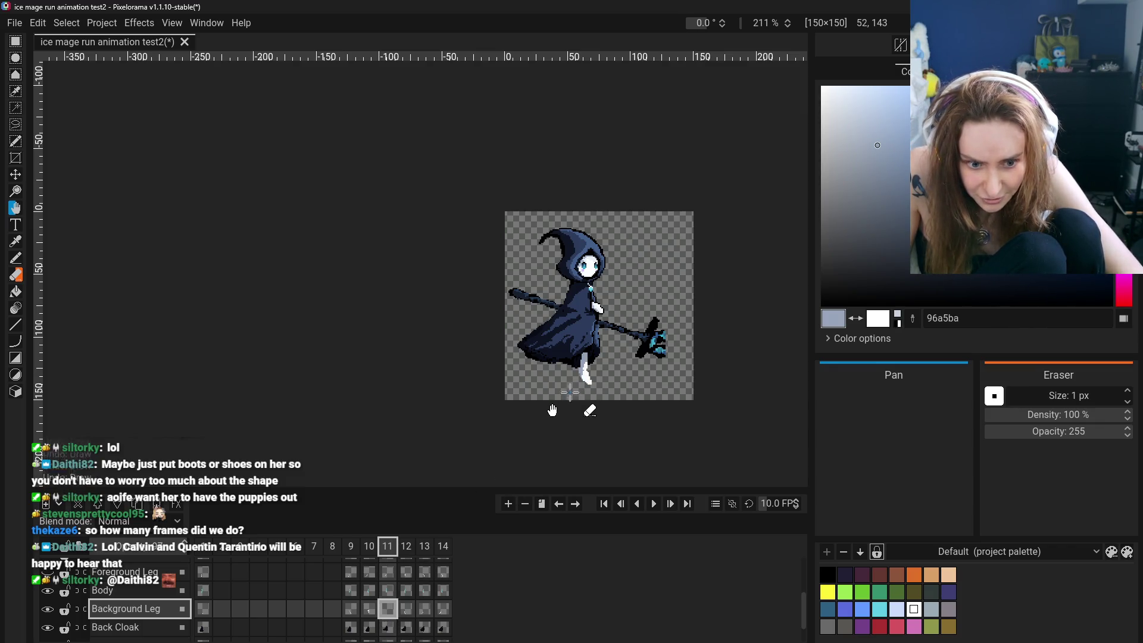
Undo the latest drawing strokes on frame 11's background leg.
key(ctrl+z)
key(ctrl+z)
key(ctrl+z)
key(ctrl+z)
key(ctrl+z)
key(ctrl+z)
key(ctrl+z)
key(ctrl+z)
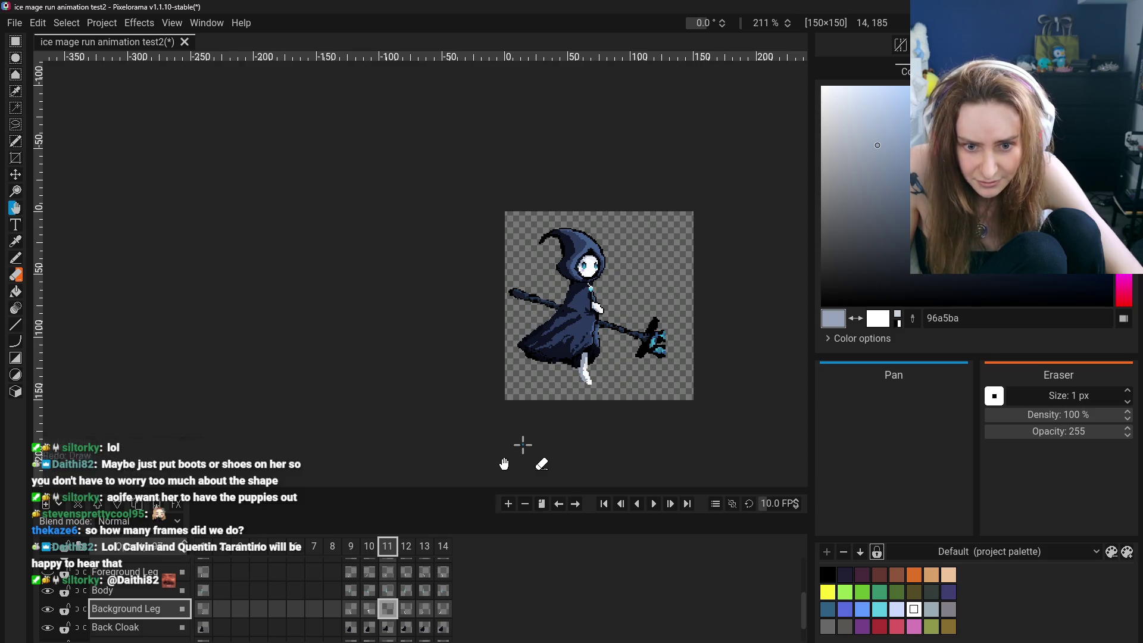
key(ctrl+z)
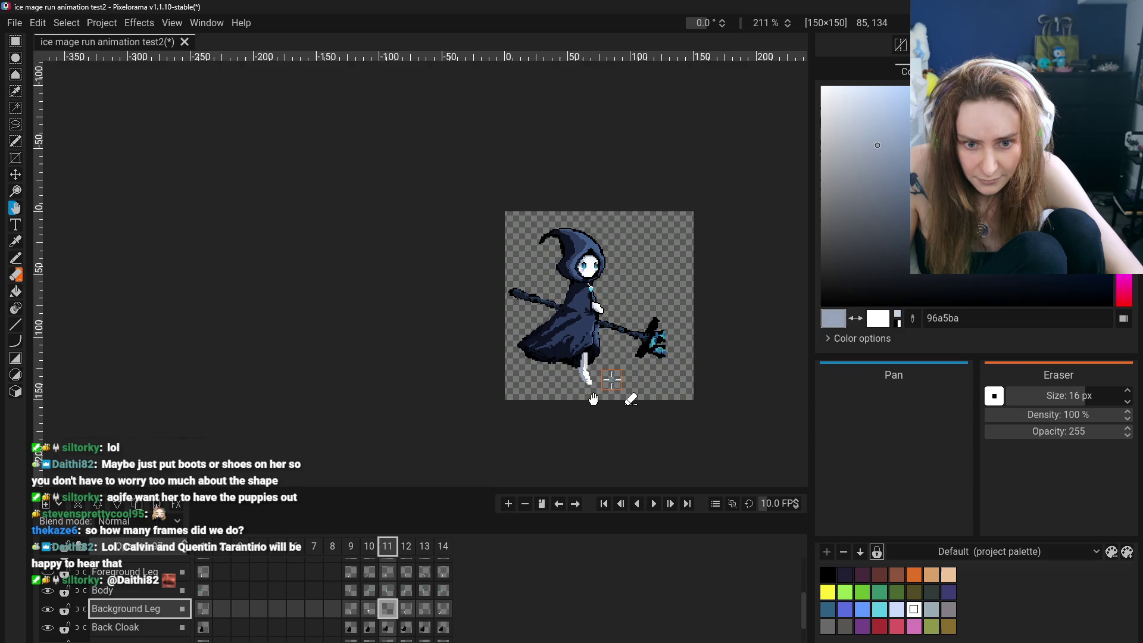
scroll(592, 394, up, 5)
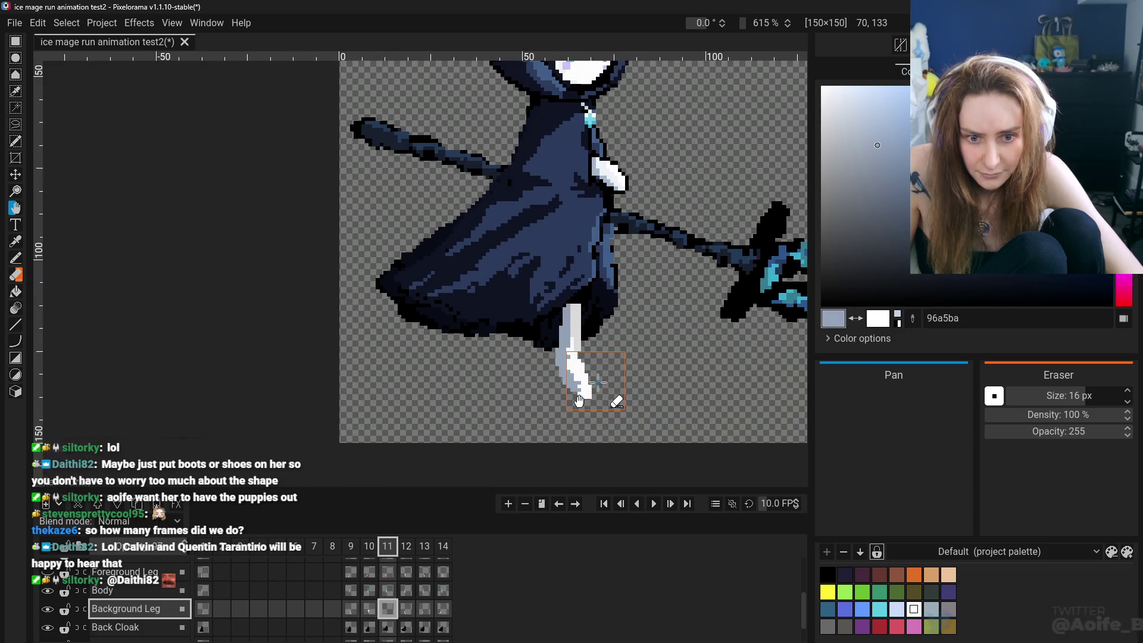
Sample white from the canvas and return to freehand Pencil drawing for frame 11's leg.
key(o)
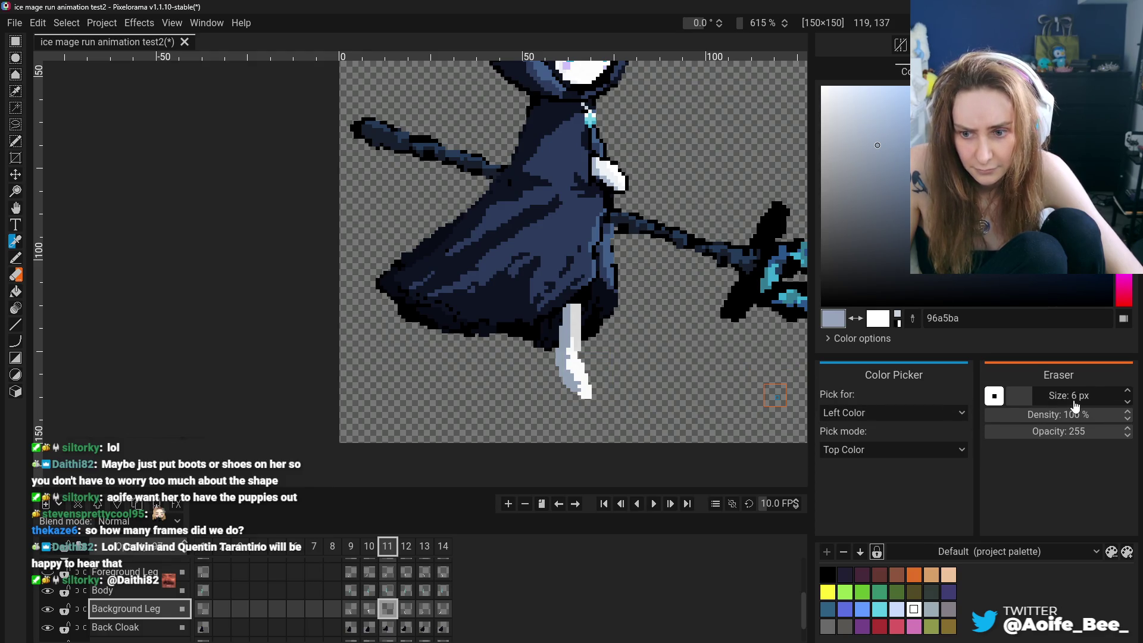
click(575, 379)
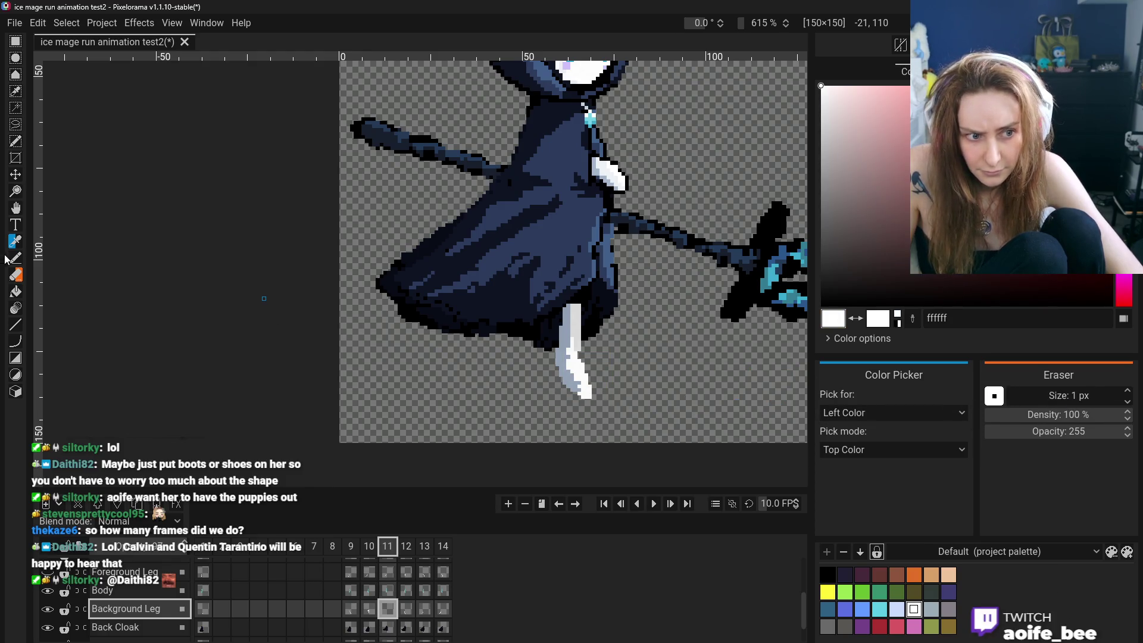
key(b)
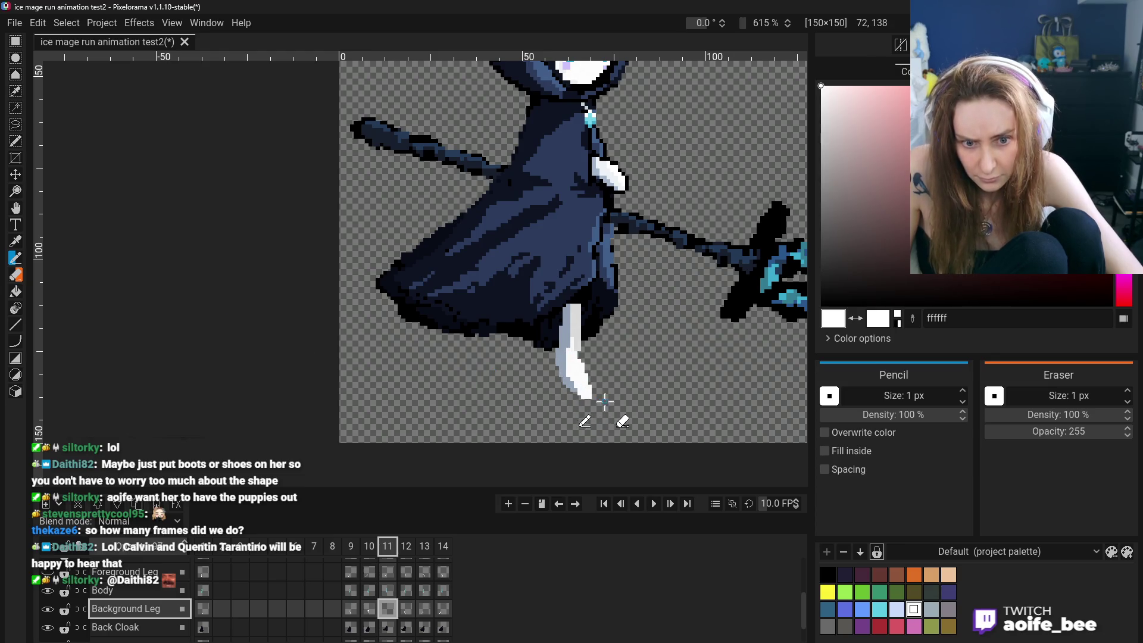
scroll(585, 407, down, 3)
scroll(545, 442, down, 2)
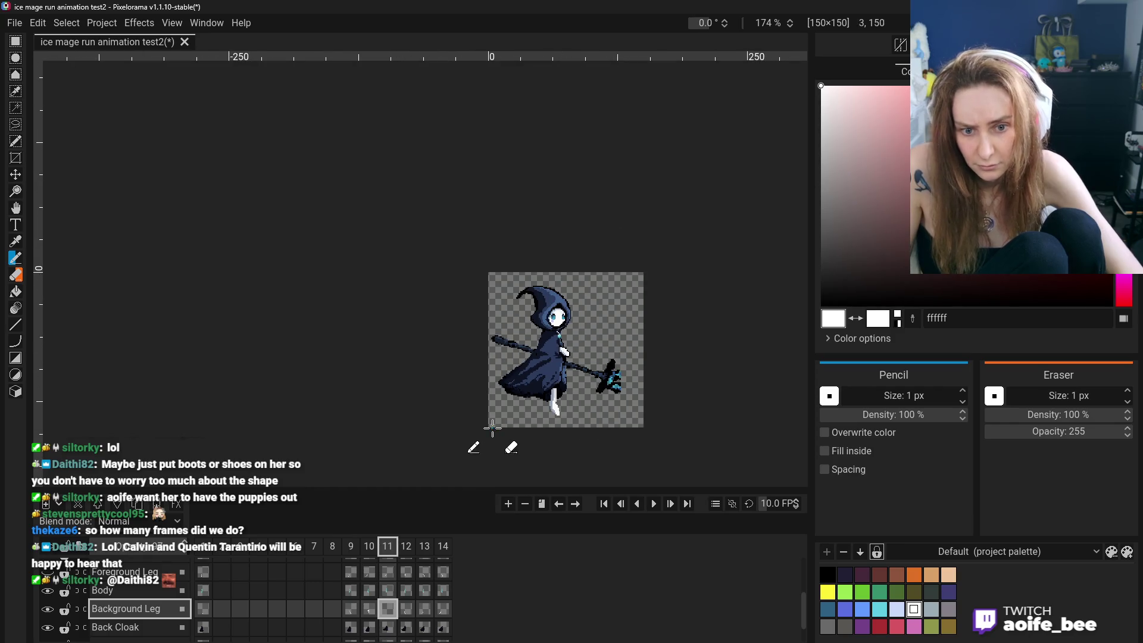
Check frames 10 and 12, return to frame 11 and pick the Eraser for the leg.
click(369, 609)
click(387, 608)
click(405, 608)
click(371, 609)
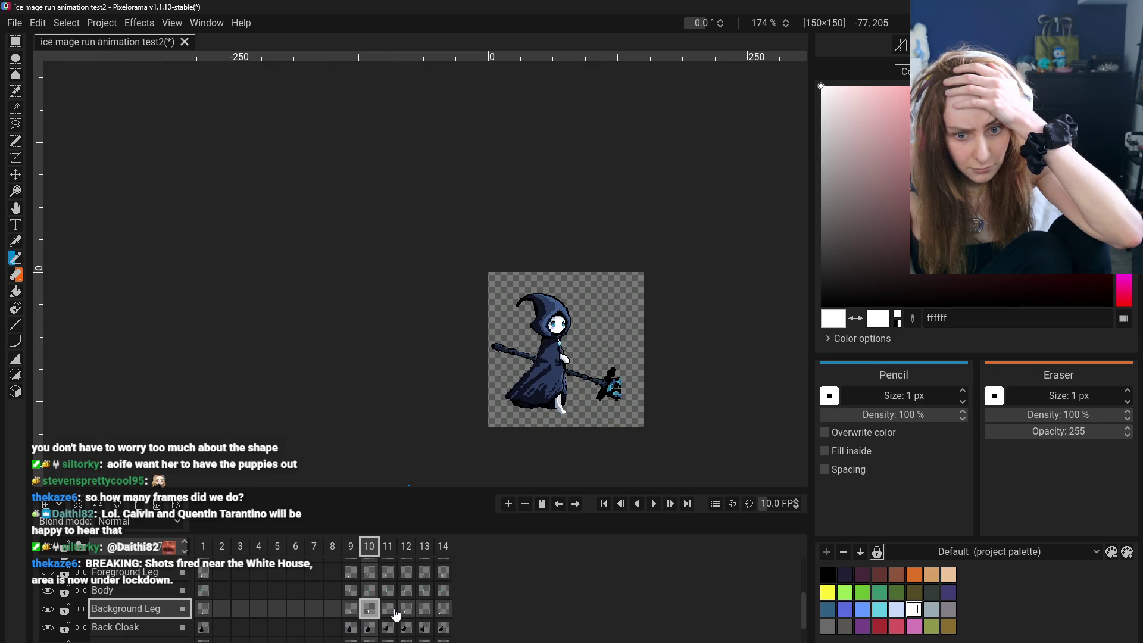
click(387, 608)
scroll(531, 439, up, 2)
scroll(354, 342, up, 3)
scroll(354, 343, up, 1)
click(17, 276)
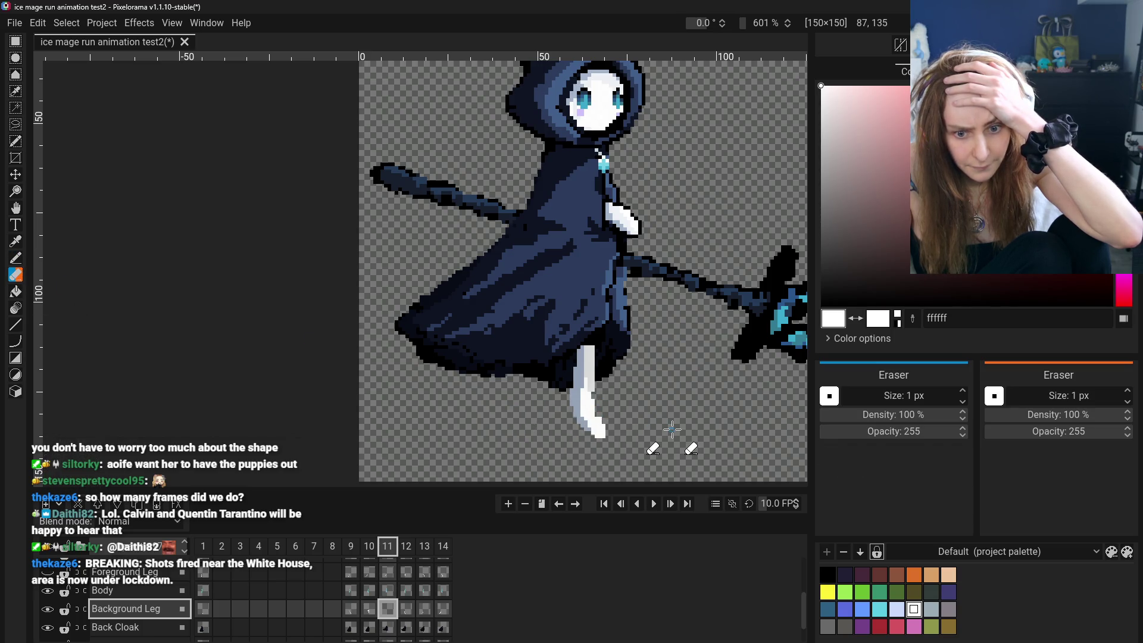
scroll(673, 429, down, 3)
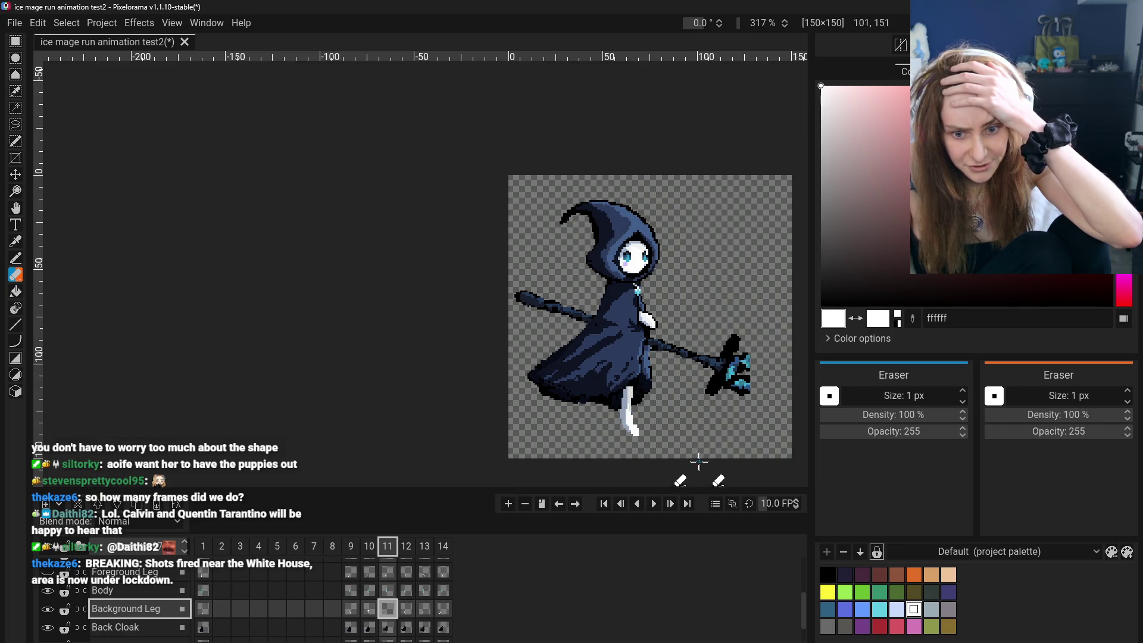
scroll(633, 437, up, 2)
scroll(632, 436, up, 1)
scroll(626, 438, up, 1)
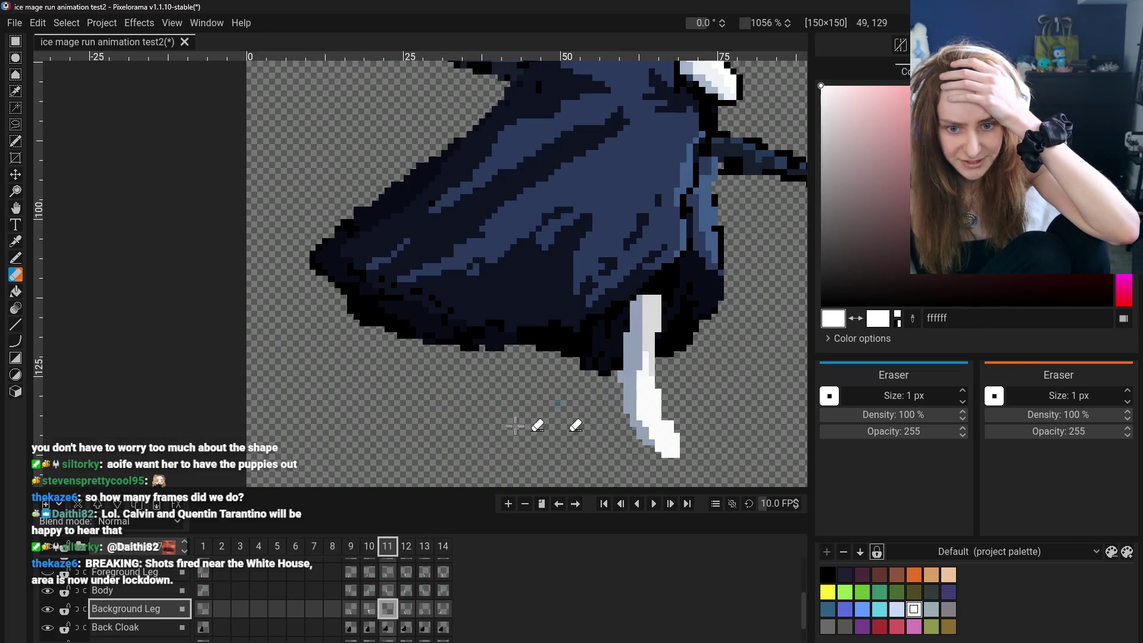
Sample grey-blue 96a5ba from the leg and shade the leg's upper left edge with it.
click(17, 260)
alt+click(637, 371)
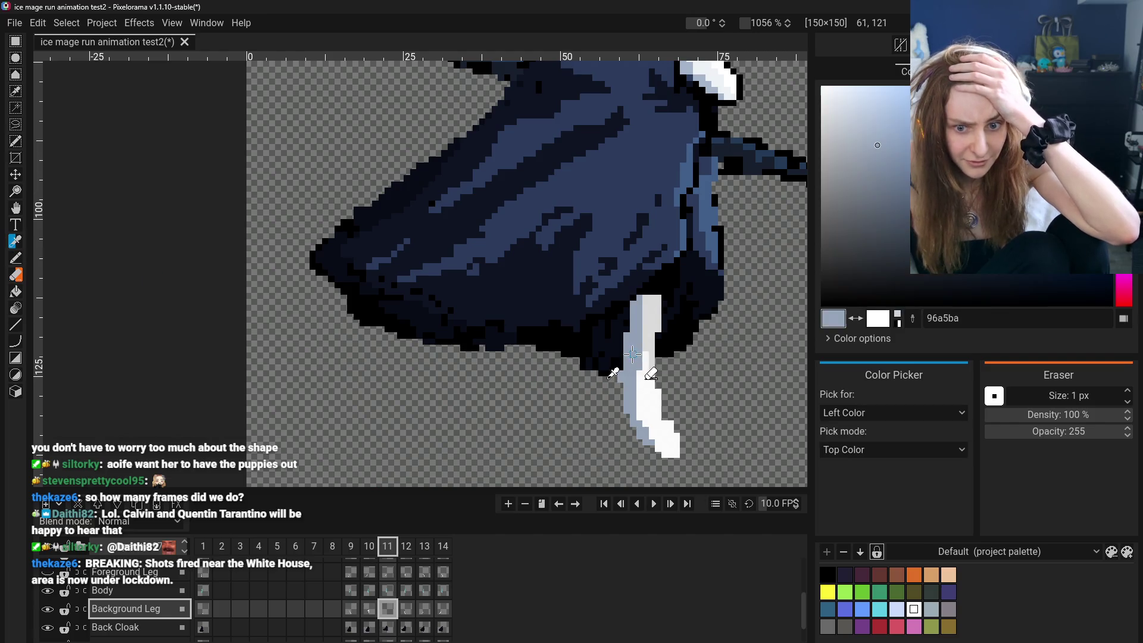
drag(622, 361, 624, 300)
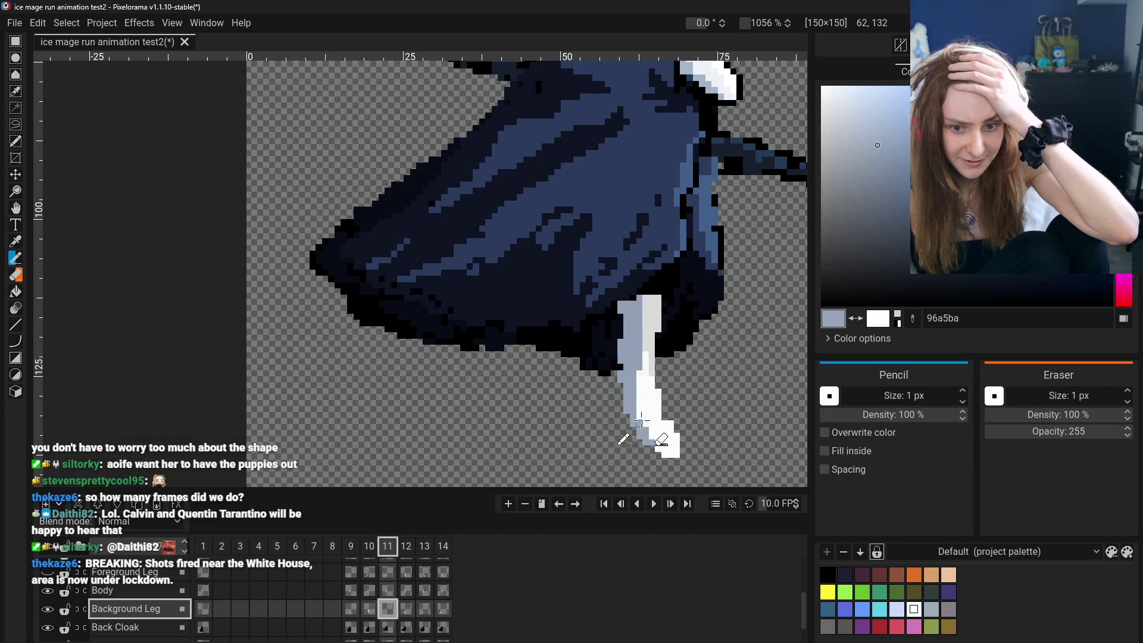
With white sampled from the leg, alternate erasing and pencilling to fill out the lower leg and foot.
click(16, 275)
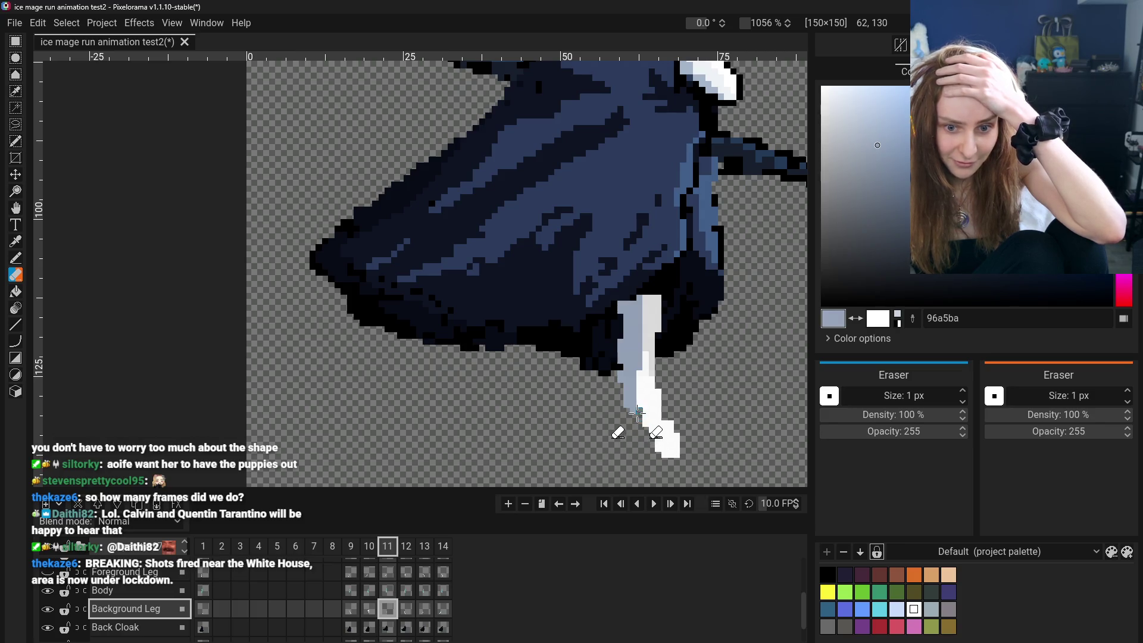
key(o)
click(47, 259)
click(15, 262)
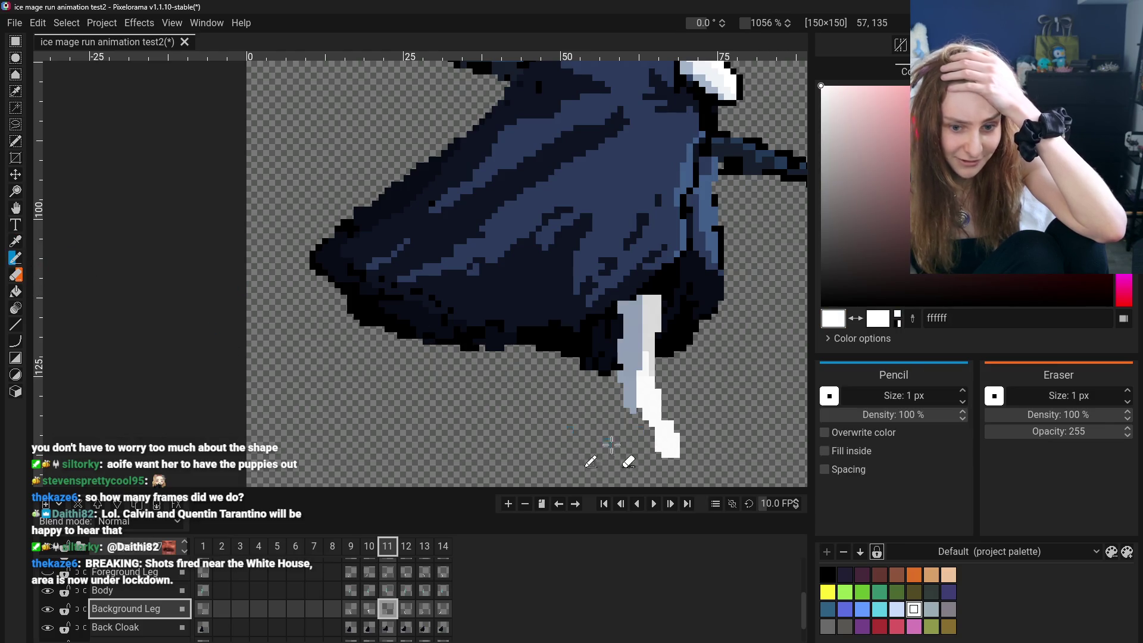
click(15, 277)
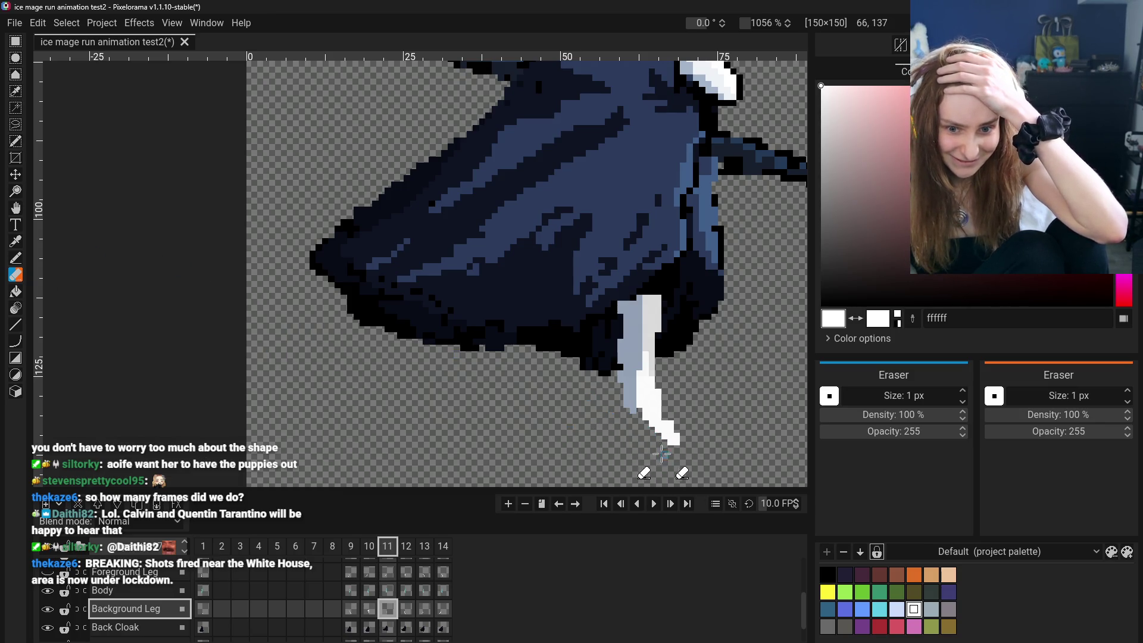
click(14, 260)
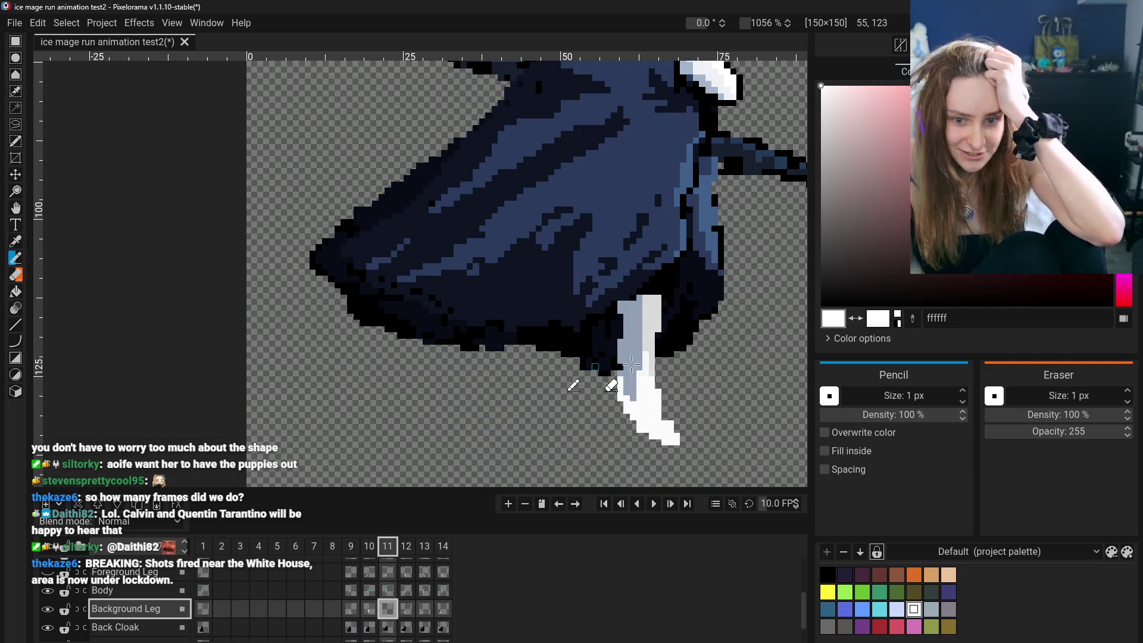
scroll(591, 350, down, 4)
scroll(591, 350, down, 2)
scroll(640, 368, up, 2)
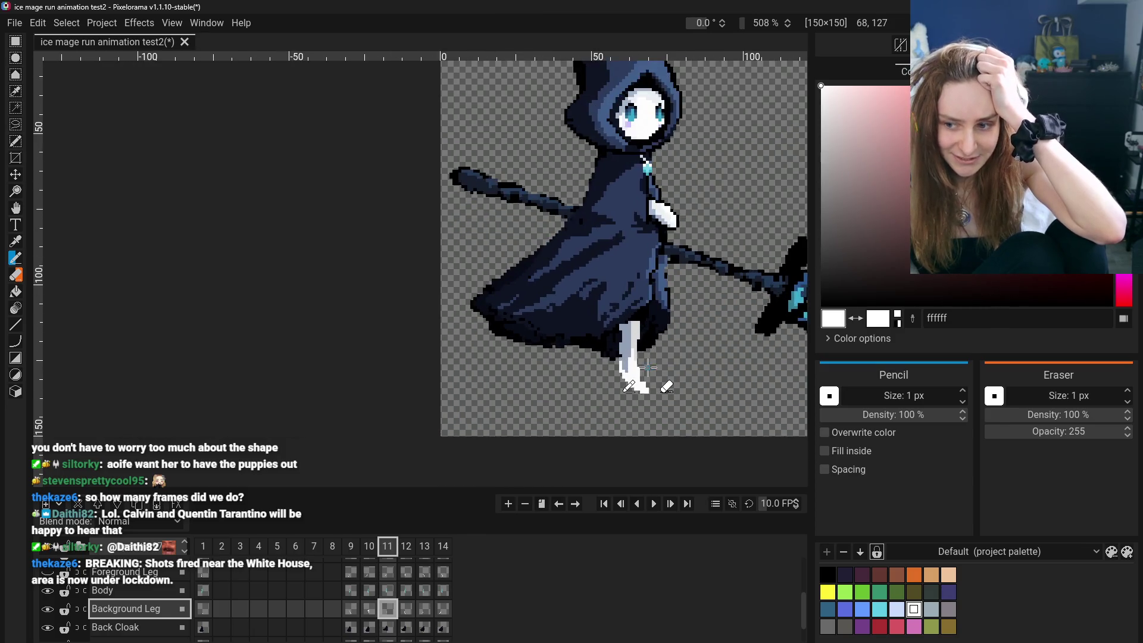
scroll(639, 368, up, 3)
Erase light-grey pixels on the leg's right edge to slim it, stepping the strokes with undo/redo.
click(16, 275)
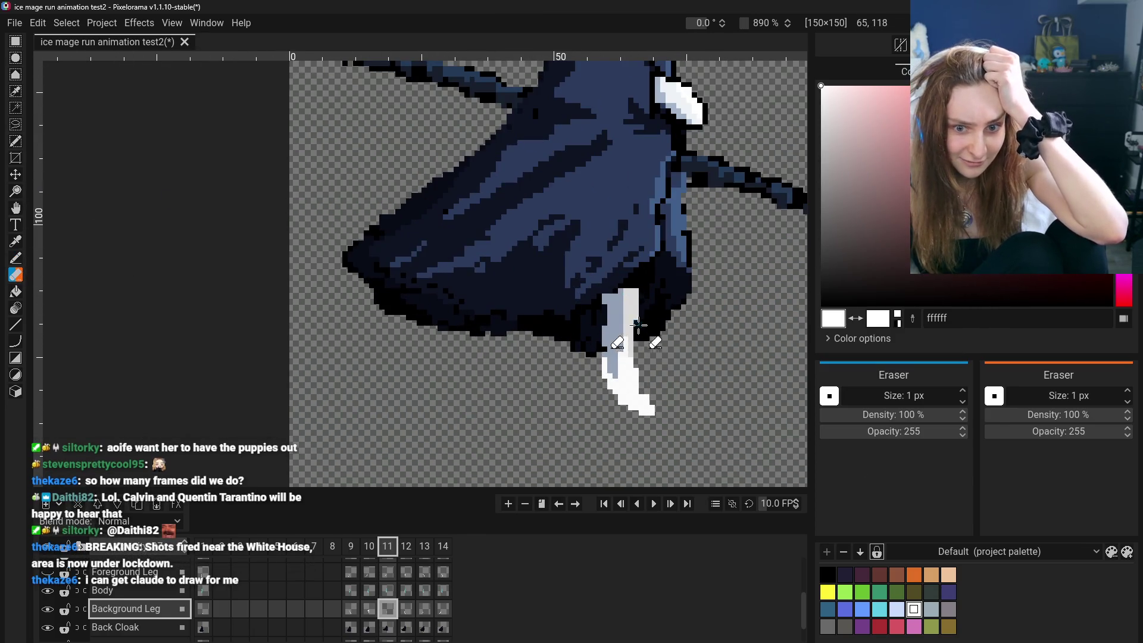
mouse_move(642, 324)
mouse_down()
mouse_move(631, 295)
mouse_move(644, 331)
mouse_up()
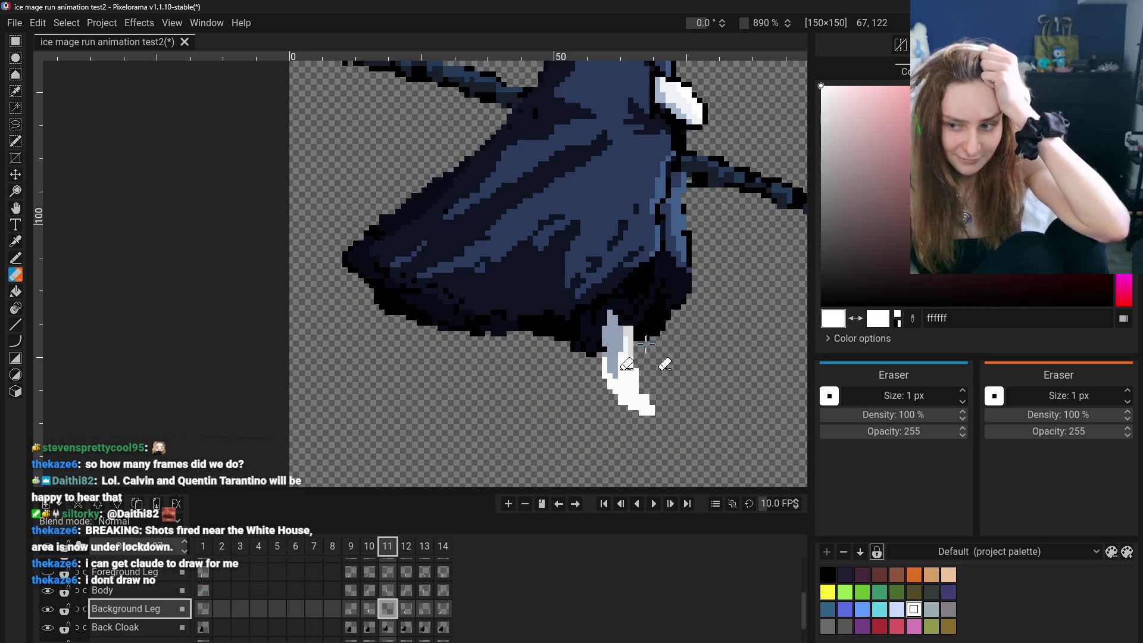
scroll(644, 329, down, 5)
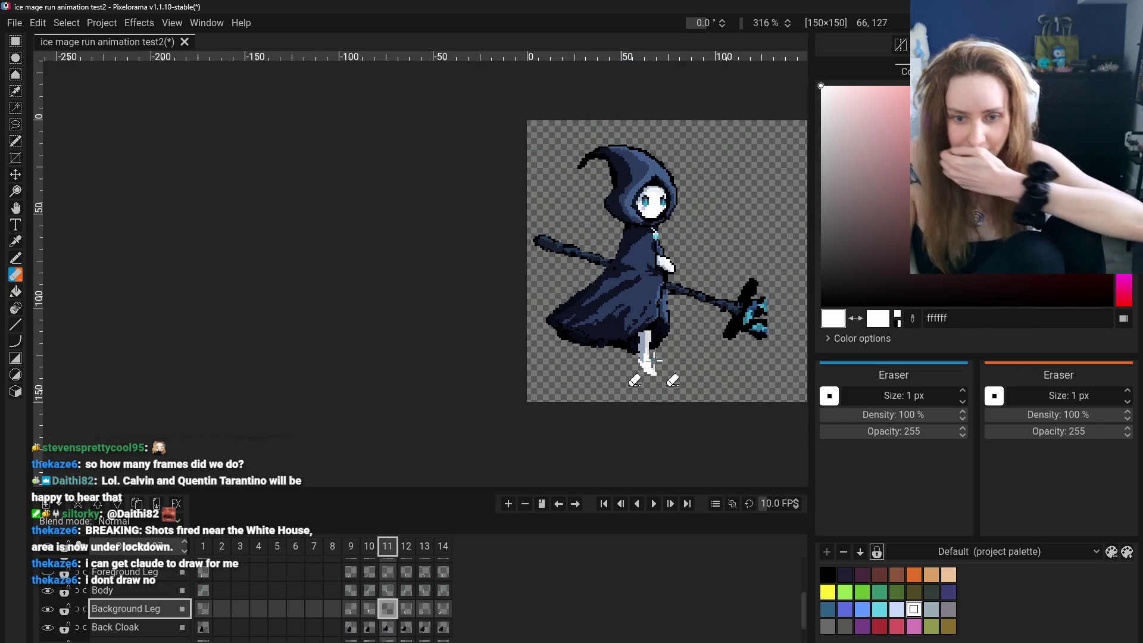
scroll(653, 361, up, 2)
scroll(654, 362, up, 2)
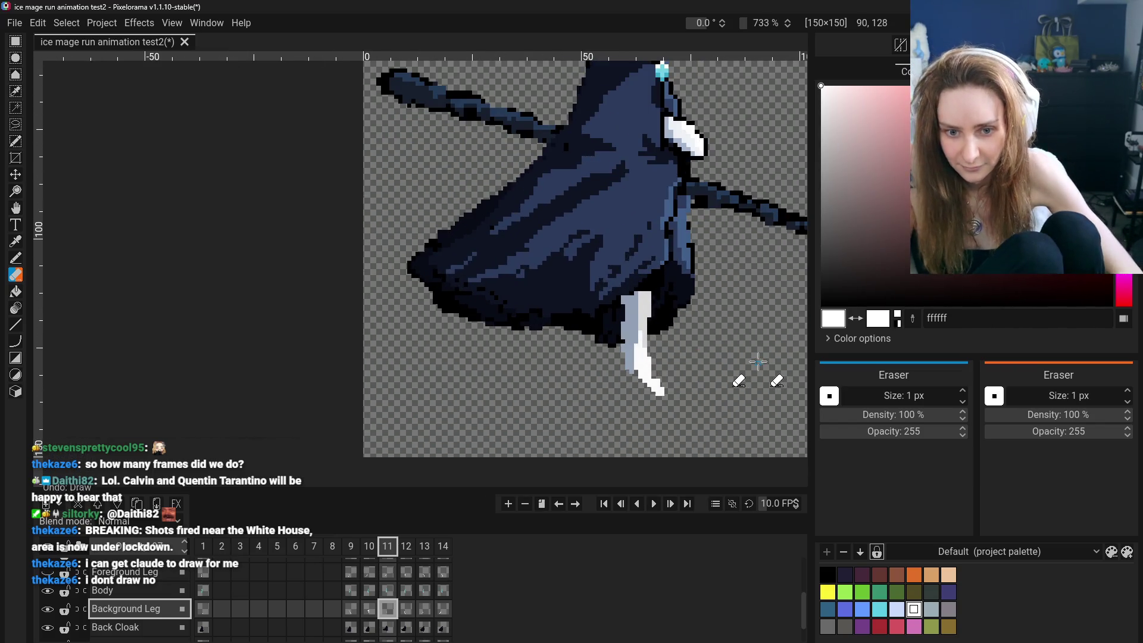
key(ctrl+z)
key(ctrl+z)
key(ctrl+z)
key(ctrl+z)
key(ctrl+y)
key(ctrl+y)
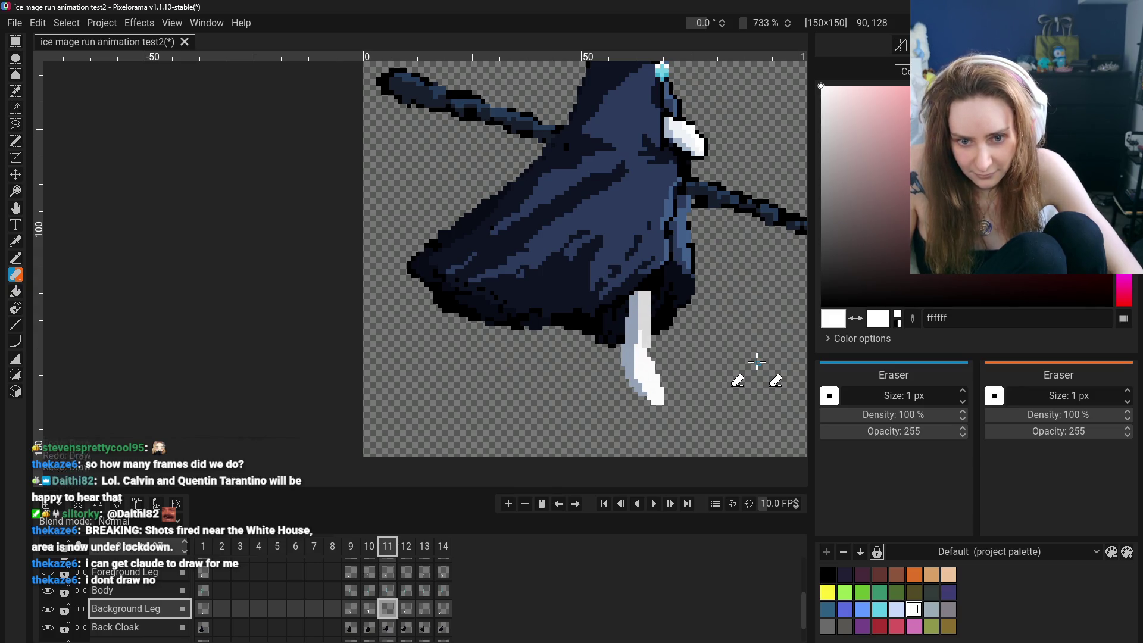
key(ctrl+y)
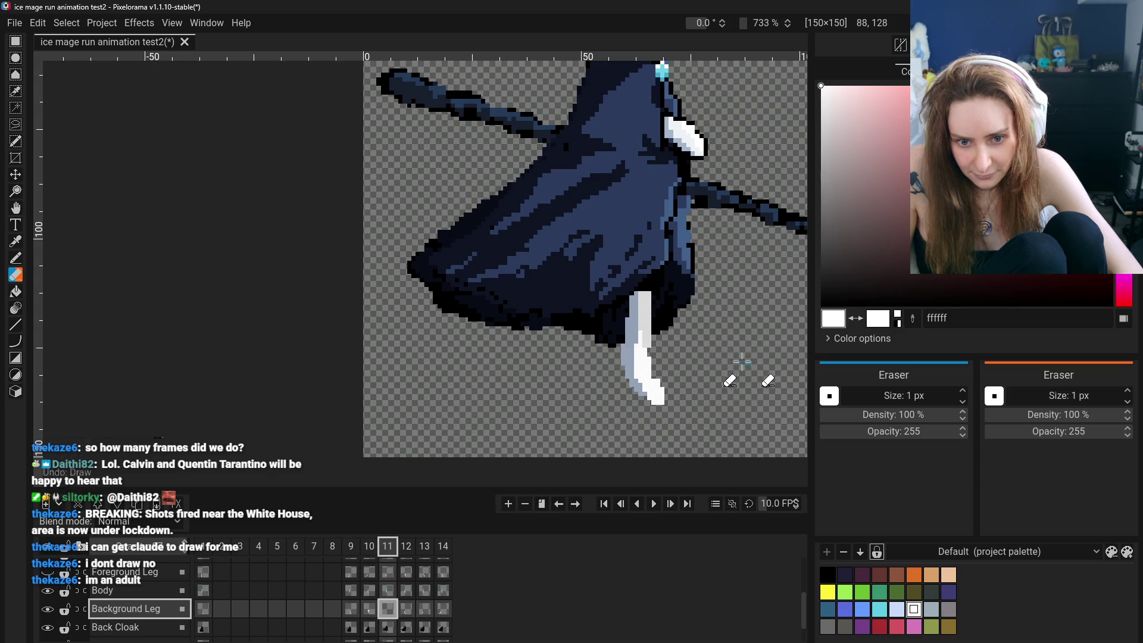
Make grey-blue 96a5ba from the leg the drawing colour for the left-edge shading.
click(15, 241)
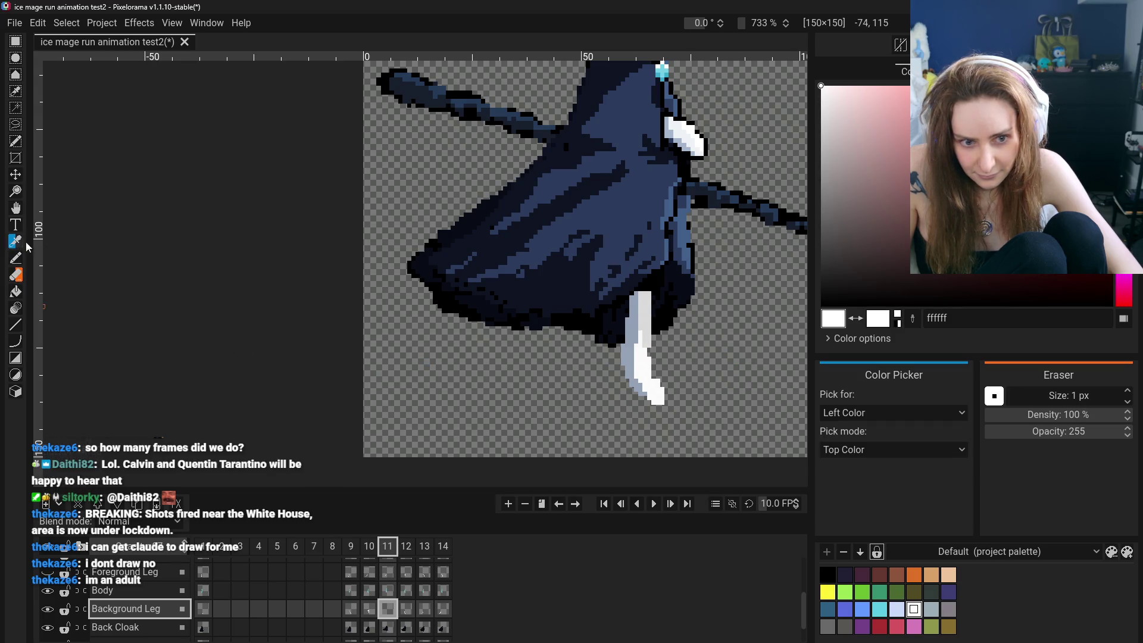
click(639, 371)
click(15, 259)
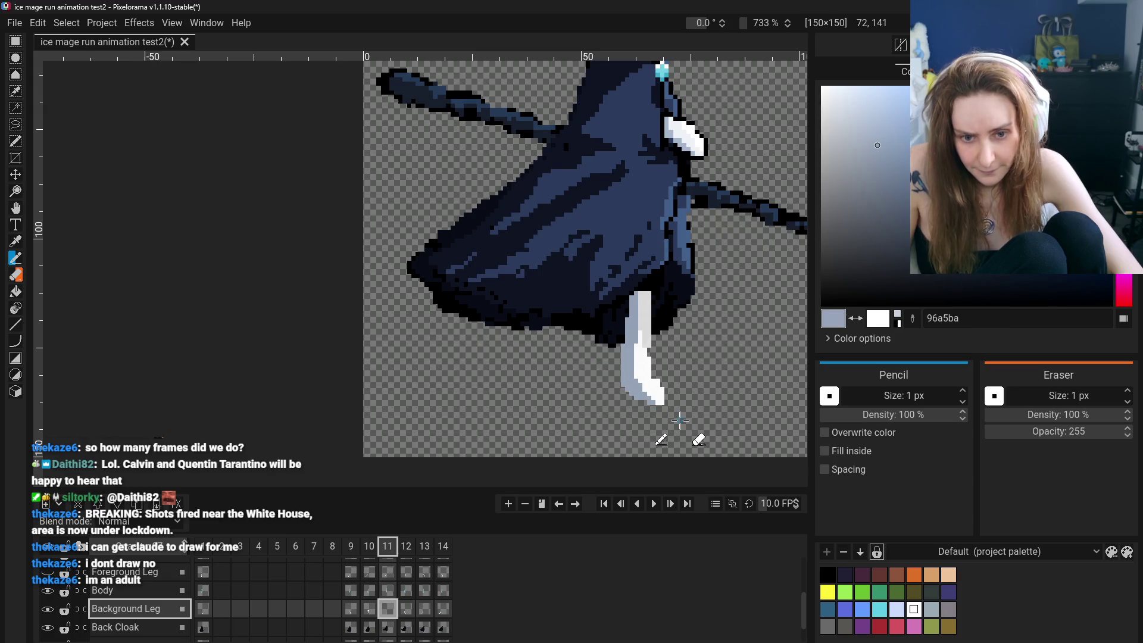
scroll(628, 386, down, 3)
scroll(501, 380, up, 2)
scroll(463, 375, up, 3)
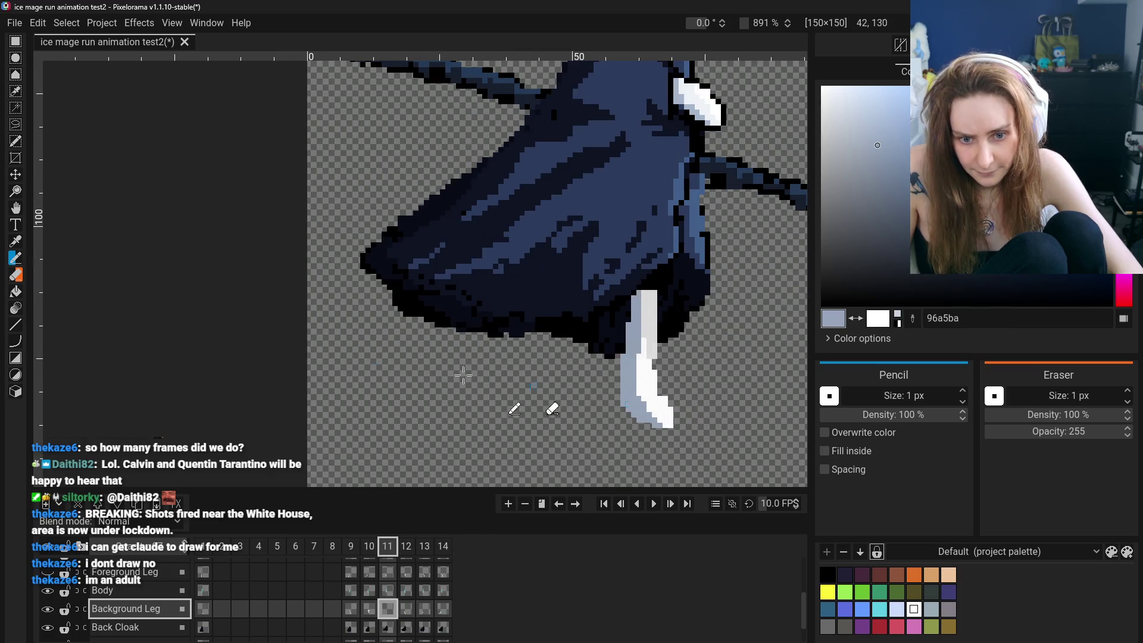
Make white sampled from the leg the drawing colour for further Pencil touches.
click(15, 242)
click(665, 415)
click(15, 258)
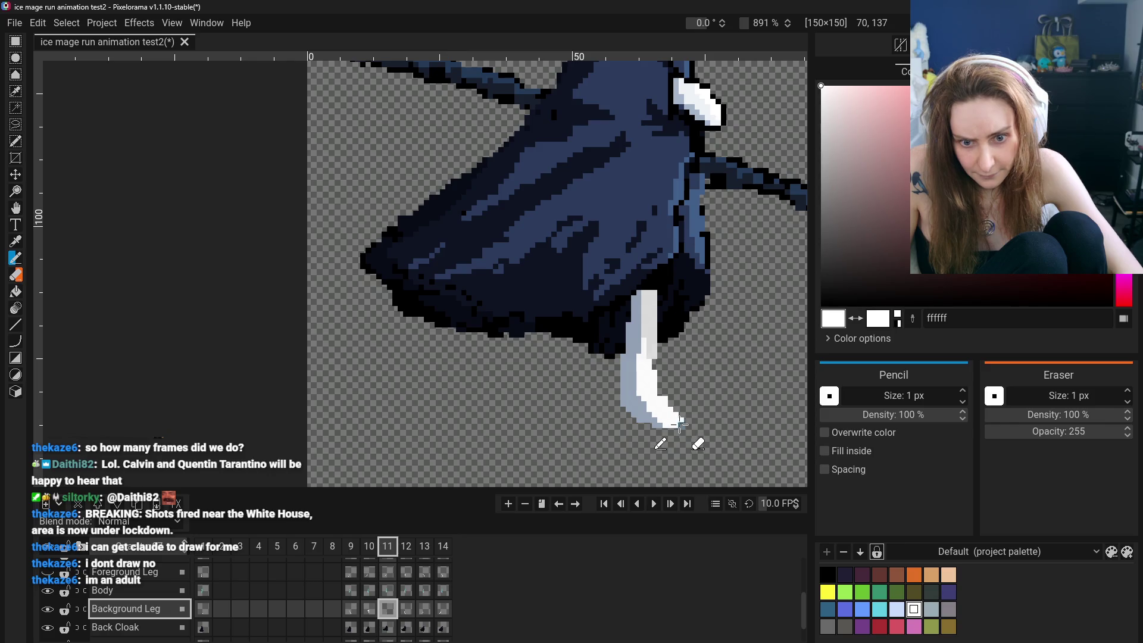
scroll(694, 431, down, 5)
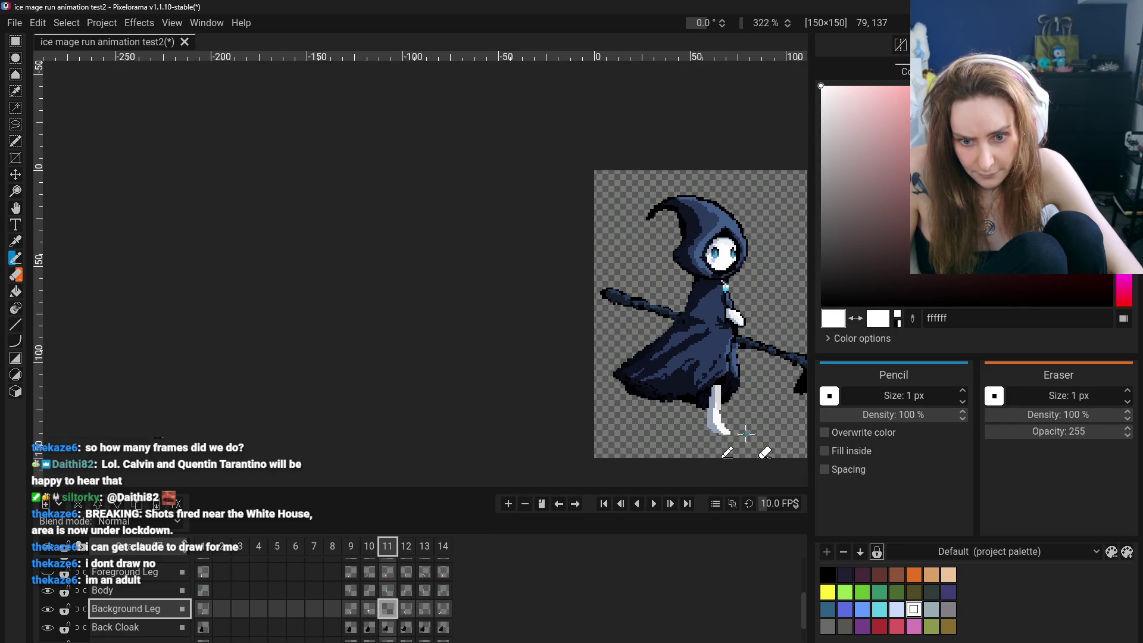
Enable Overwrite color for the Pencil and sketch a rough white leg beside the leg, undoing one stroke.
click(825, 433)
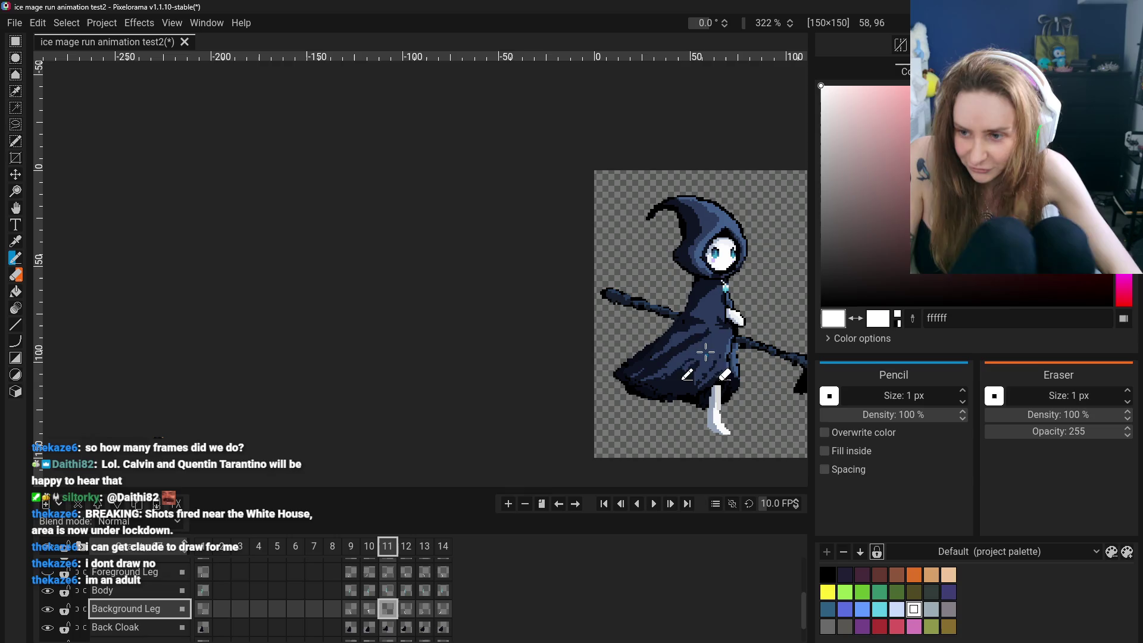
scroll(697, 317, up, 2)
scroll(715, 375, up, 2)
scroll(757, 421, down, 1)
scroll(715, 386, down, 1)
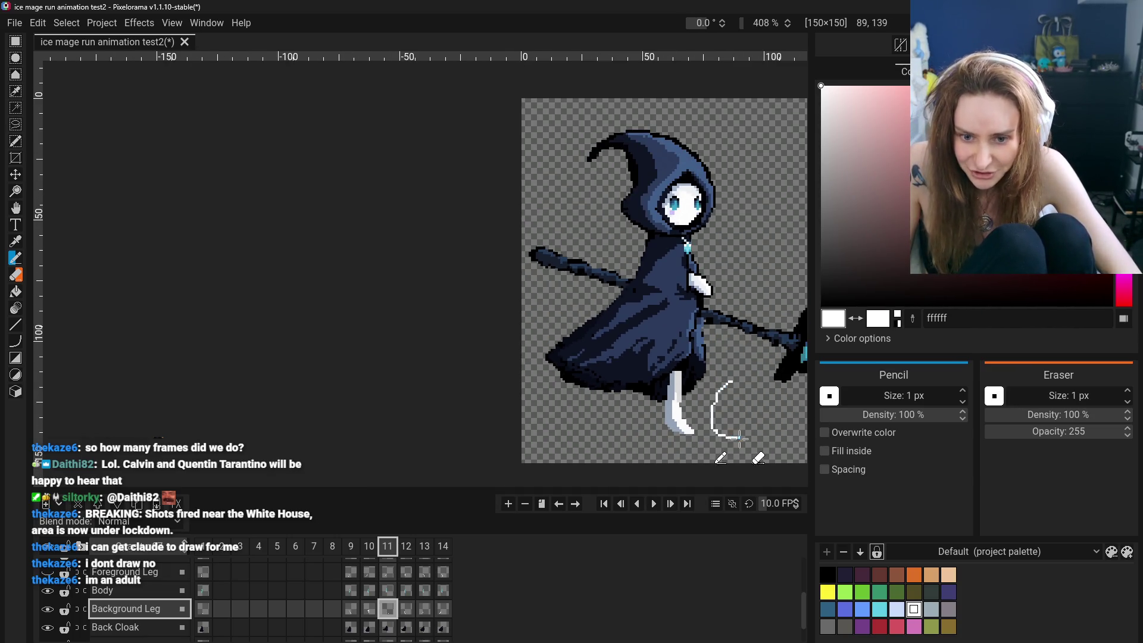
key(ctrl+z)
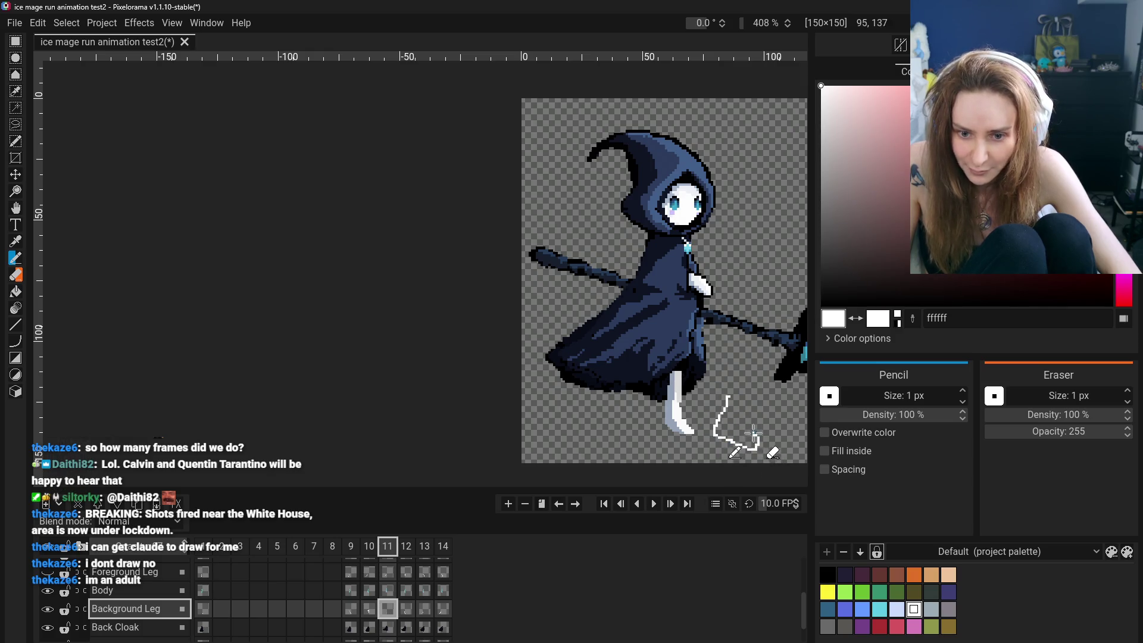
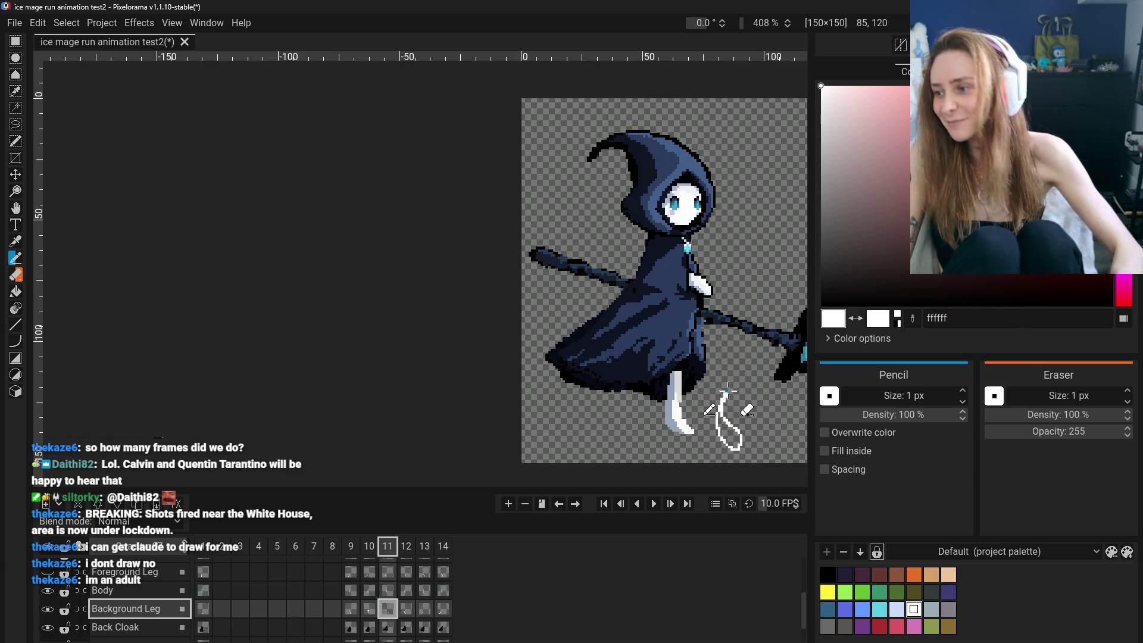
scroll(755, 448, up, 3)
scroll(719, 436, down, 4)
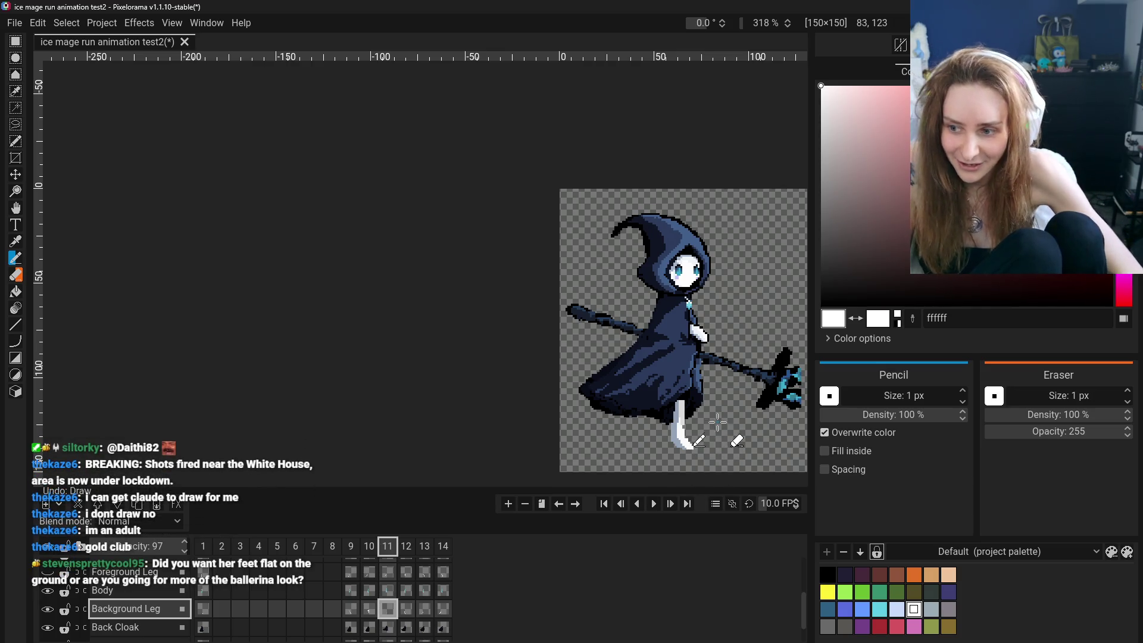
Draw the solid white lower background leg on frame 11 and move to the next frame.
drag(726, 403, 725, 439)
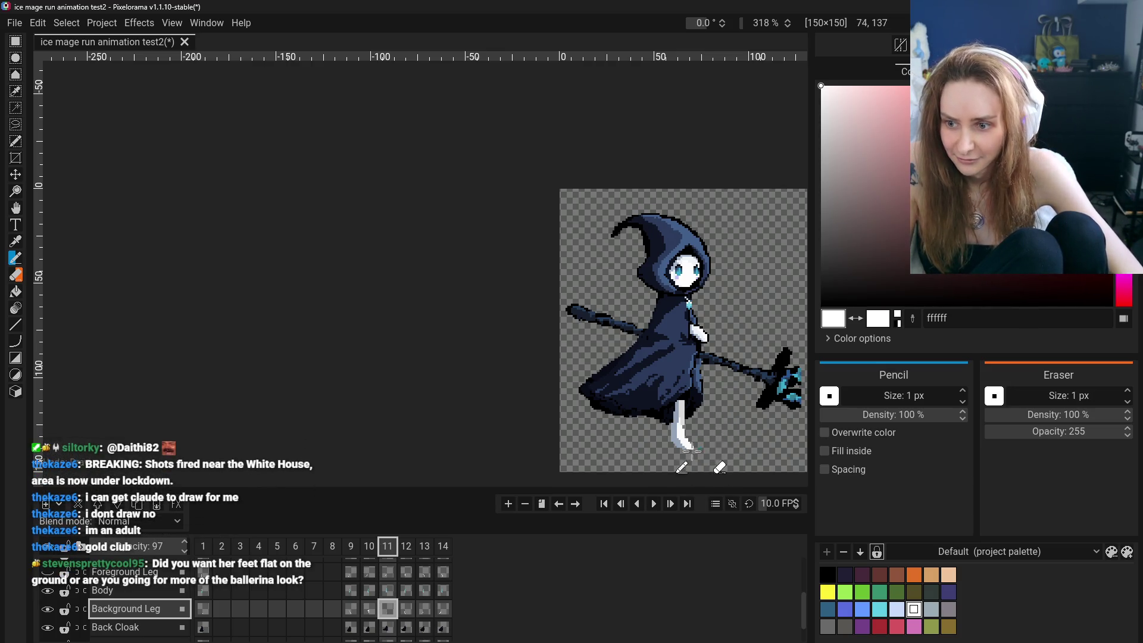
click(349, 609)
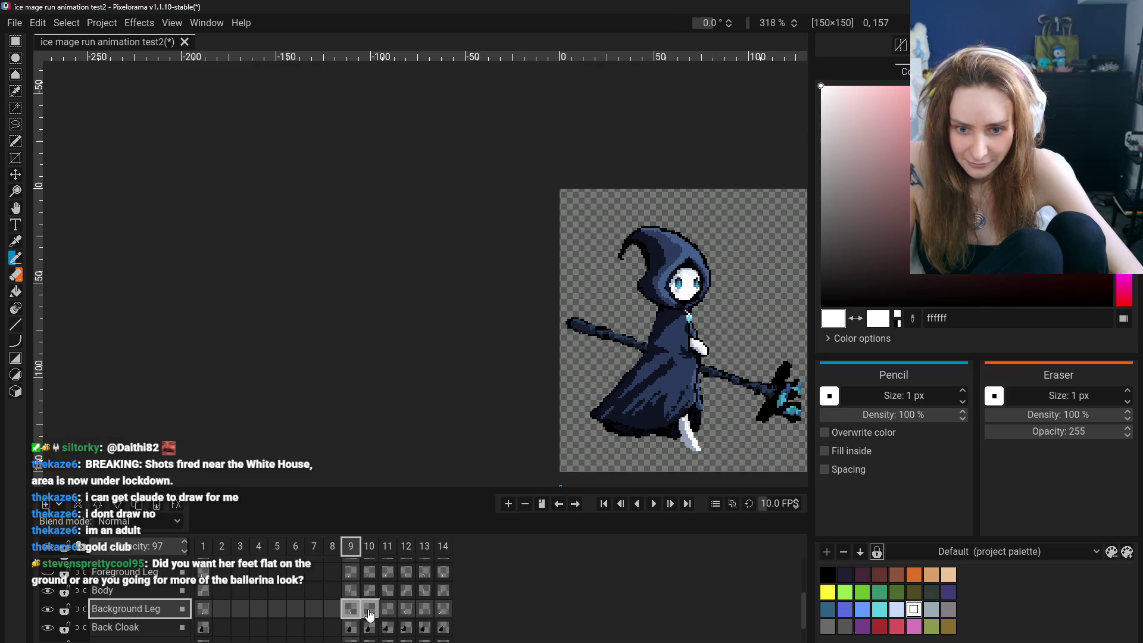
Scrub through frames 1 and 9–14 to compare the run-cycle leg poses.
click(387, 609)
click(424, 613)
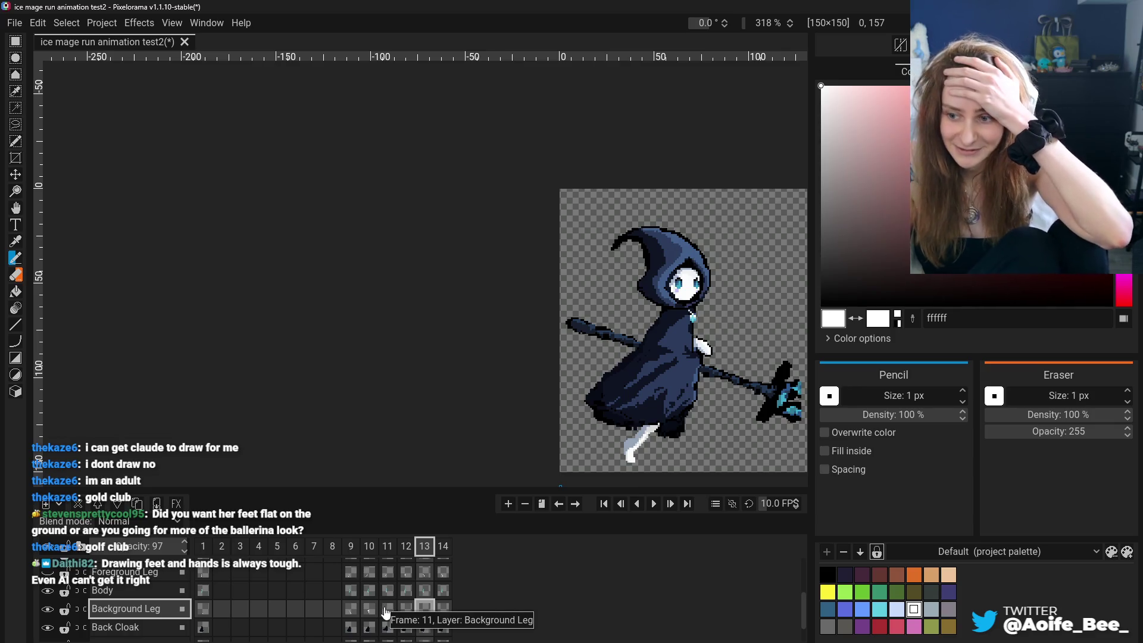
click(205, 610)
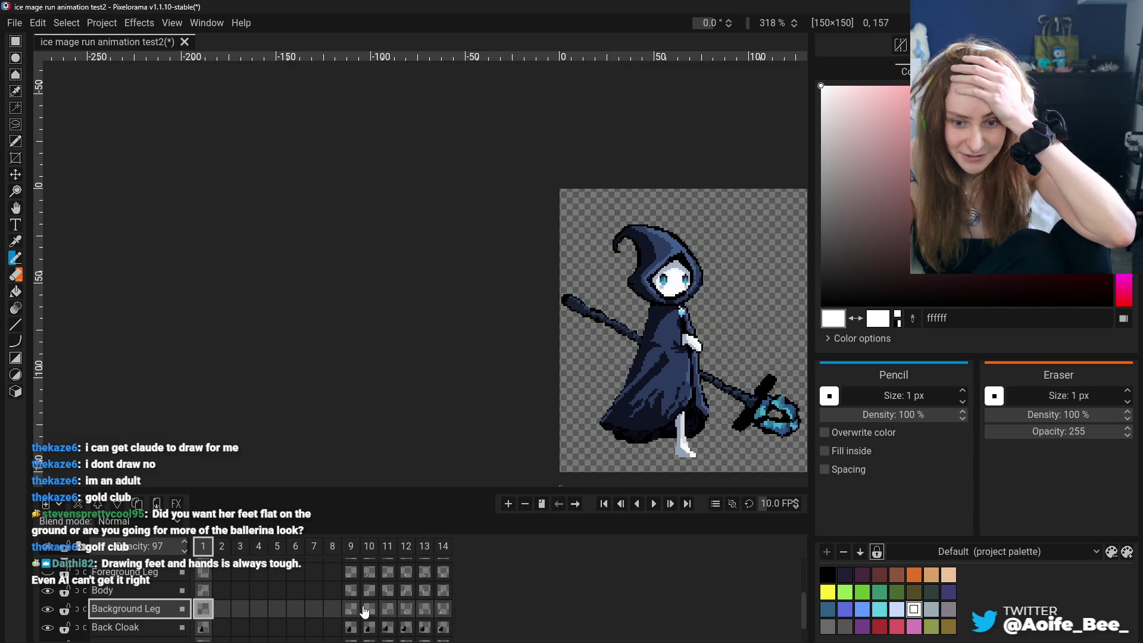
click(350, 610)
click(388, 609)
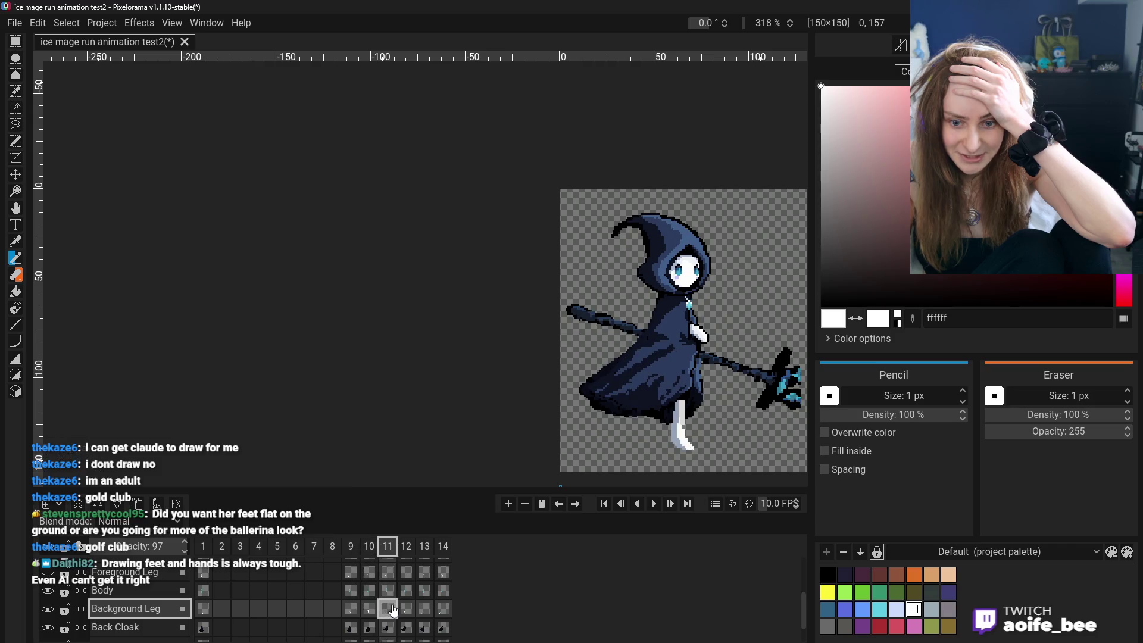
click(406, 610)
click(424, 610)
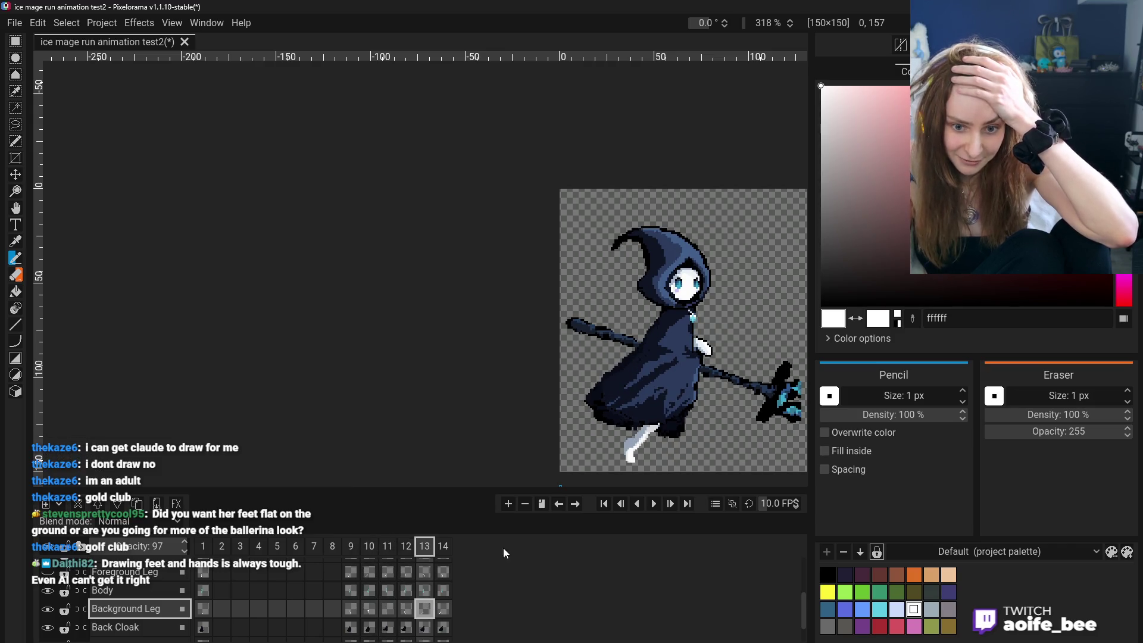
click(443, 609)
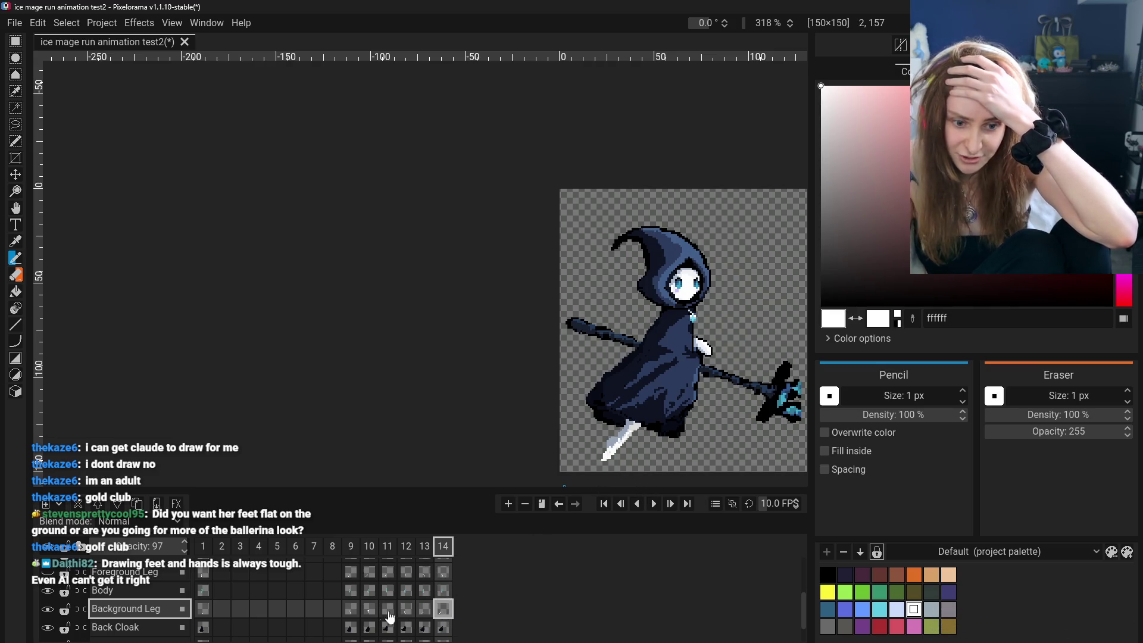
click(371, 609)
click(351, 609)
click(352, 610)
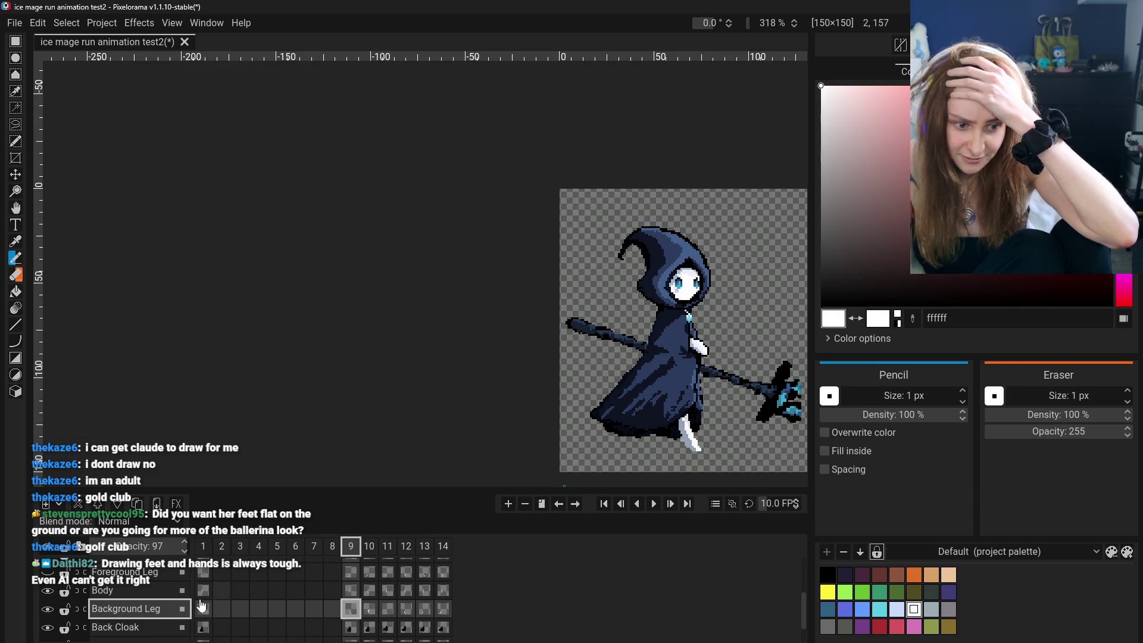
scroll(53, 607, down, 1)
scroll(51, 609, up, 2)
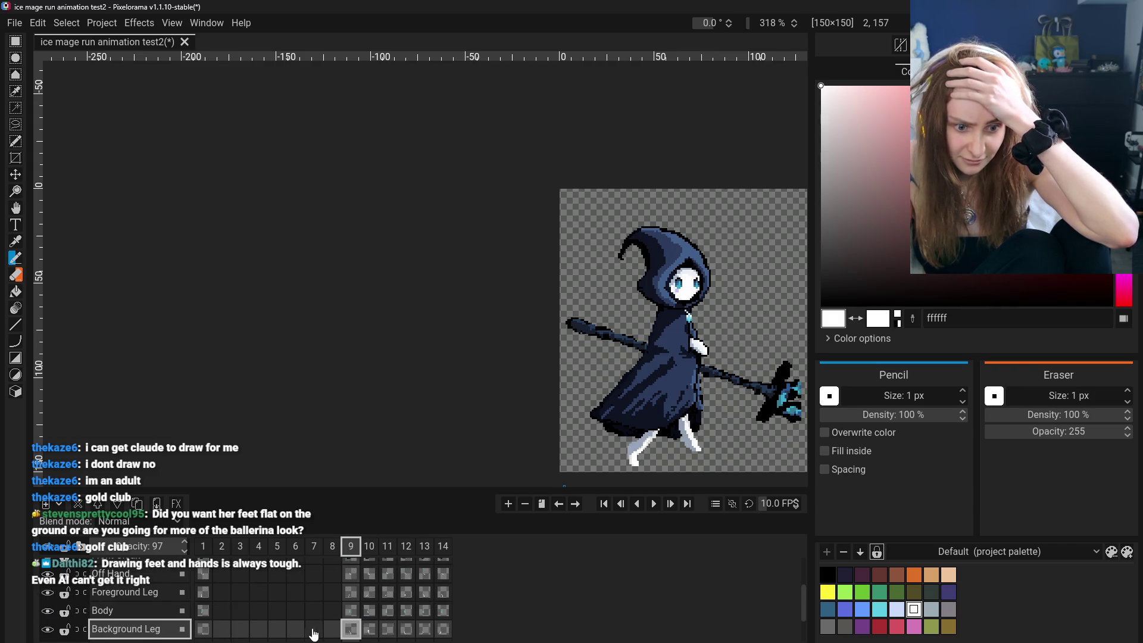
scroll(307, 625, down, 2)
Review the Background Leg cels of frames 10–14, settle on frame 12 with the Move tool ready.
click(369, 598)
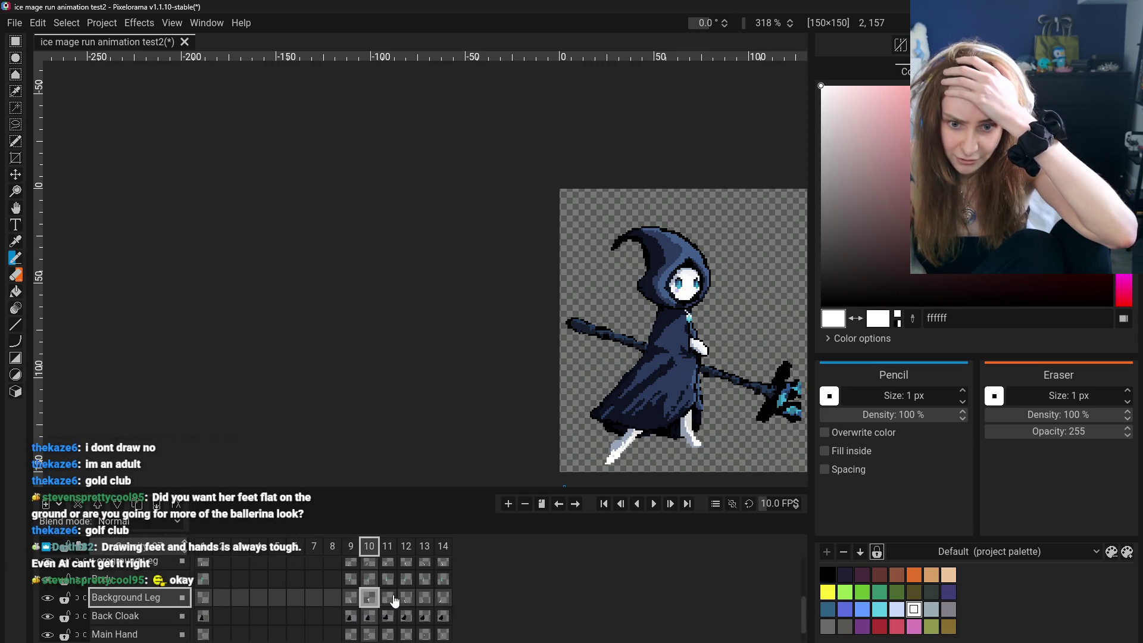
click(391, 597)
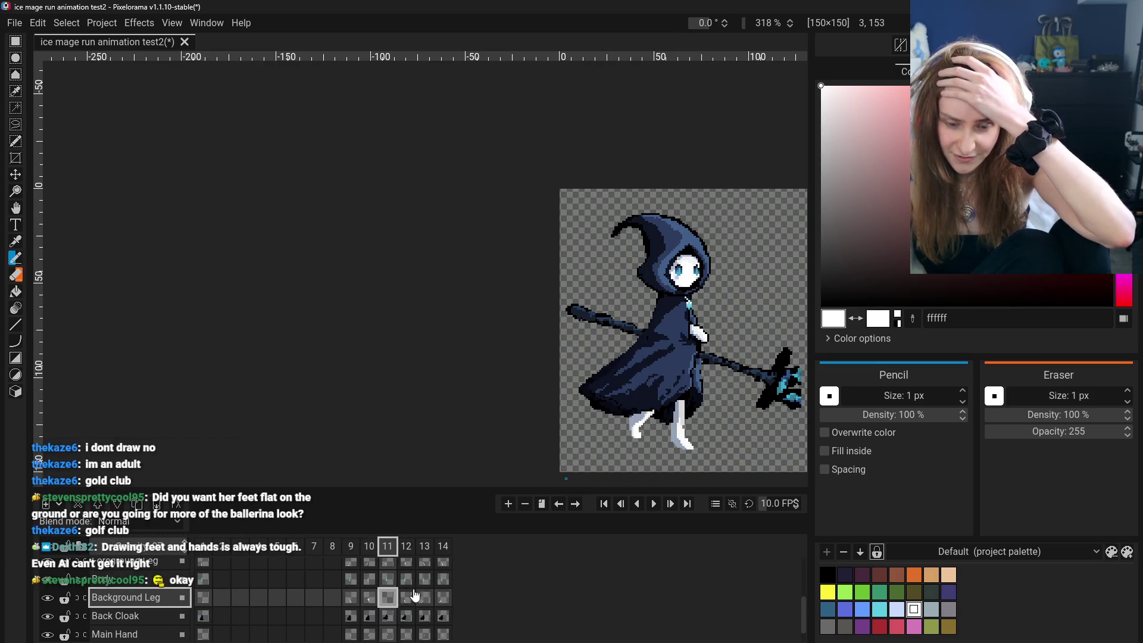
click(407, 598)
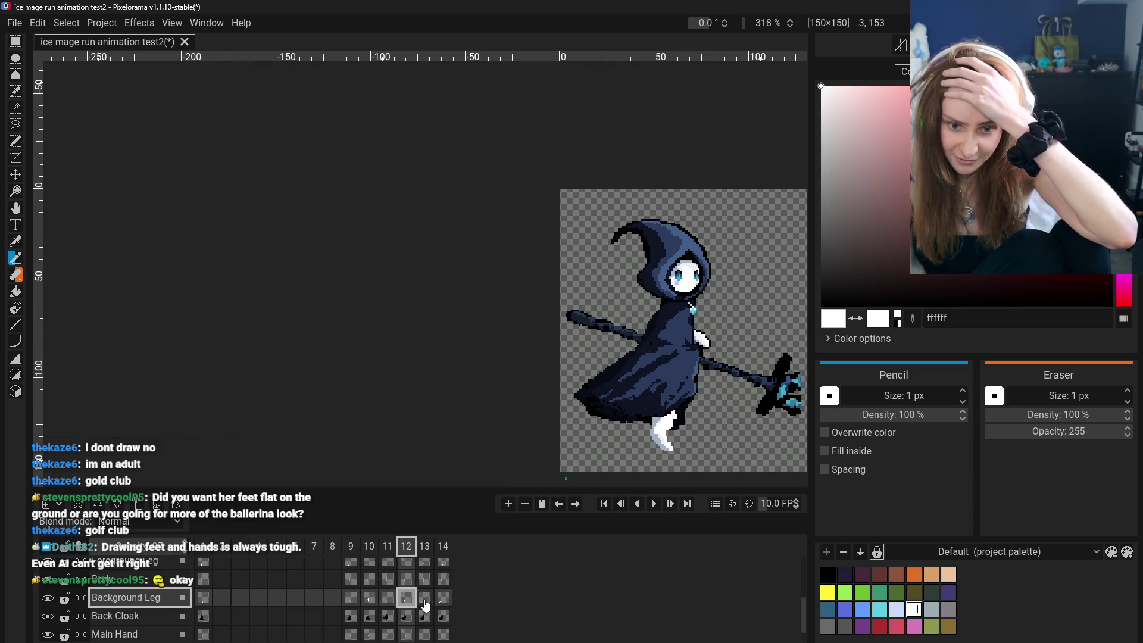
click(423, 600)
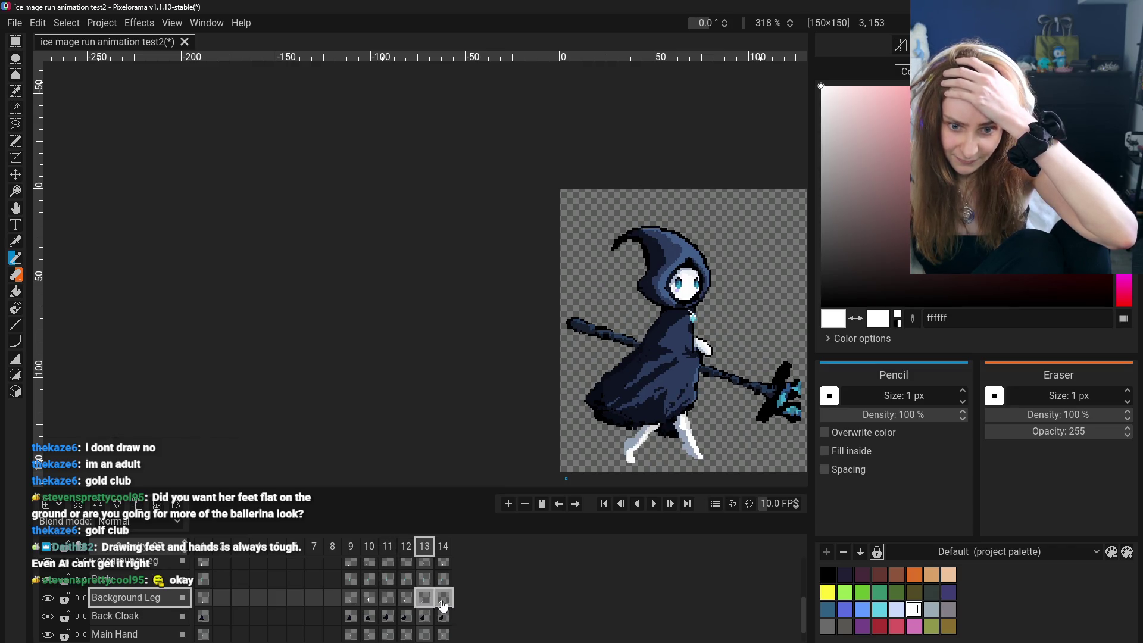
click(443, 598)
click(424, 598)
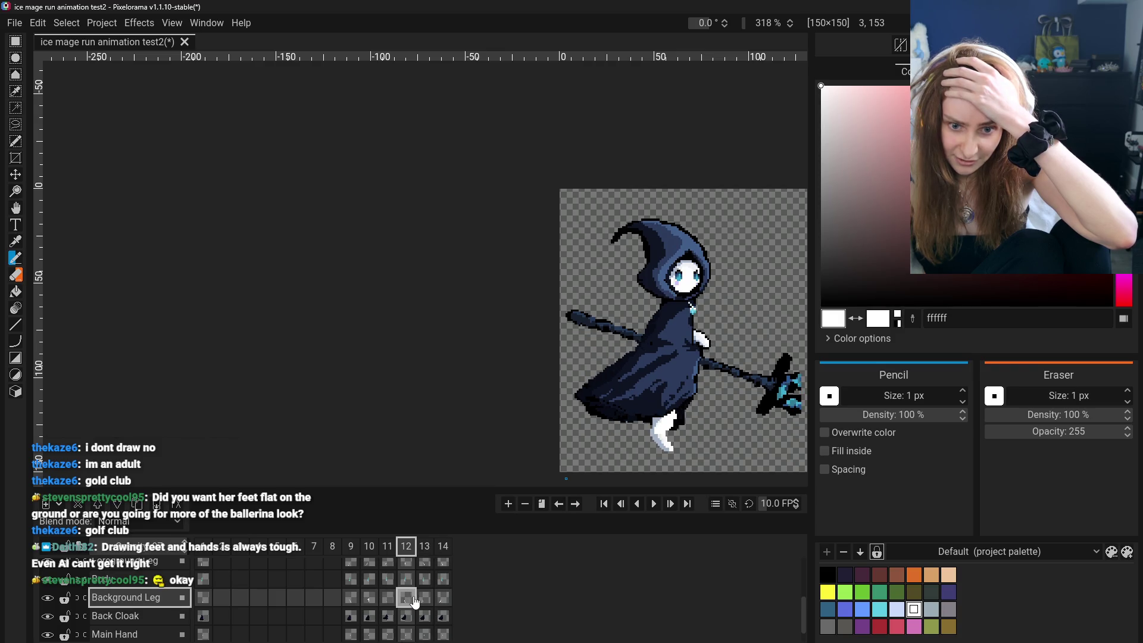
click(425, 601)
click(409, 600)
click(417, 601)
click(413, 602)
click(387, 599)
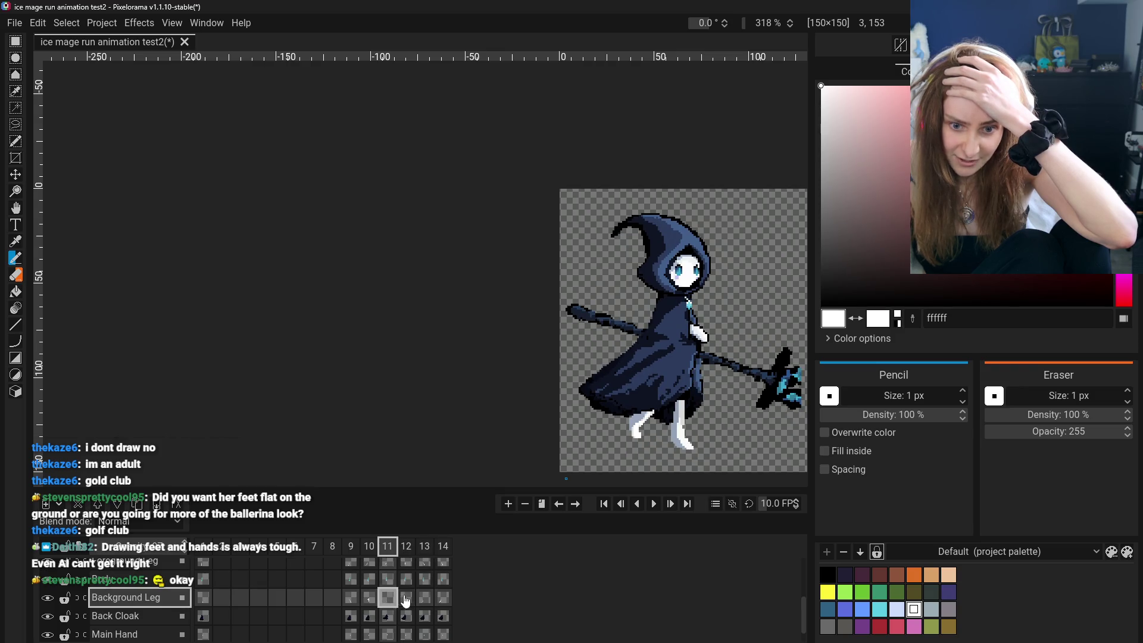
click(371, 600)
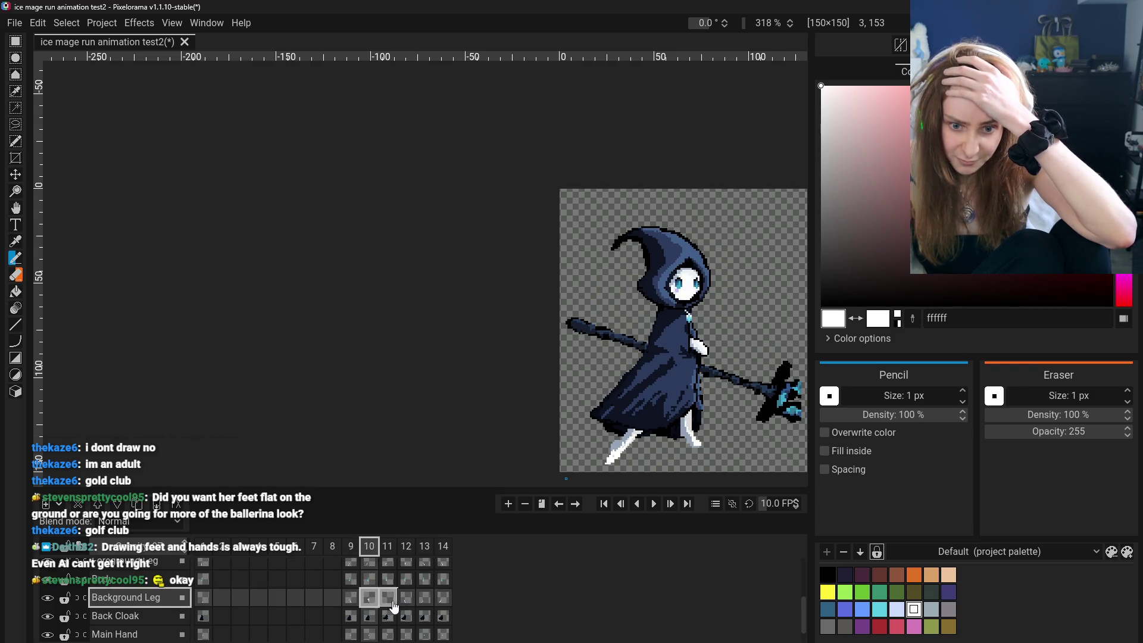
click(390, 603)
click(423, 602)
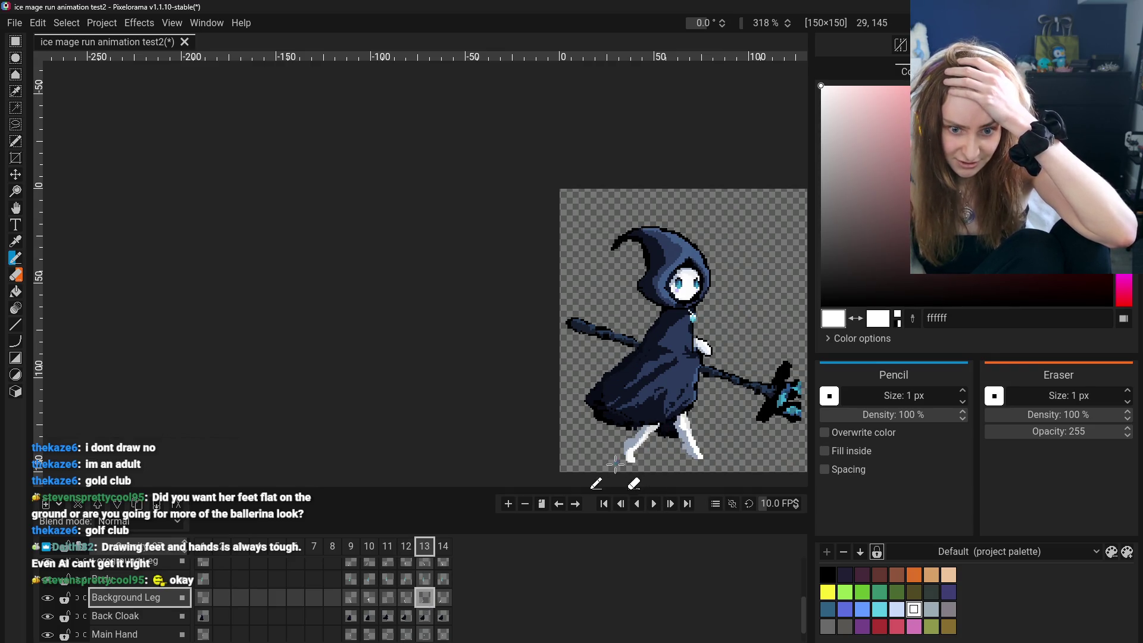
click(404, 599)
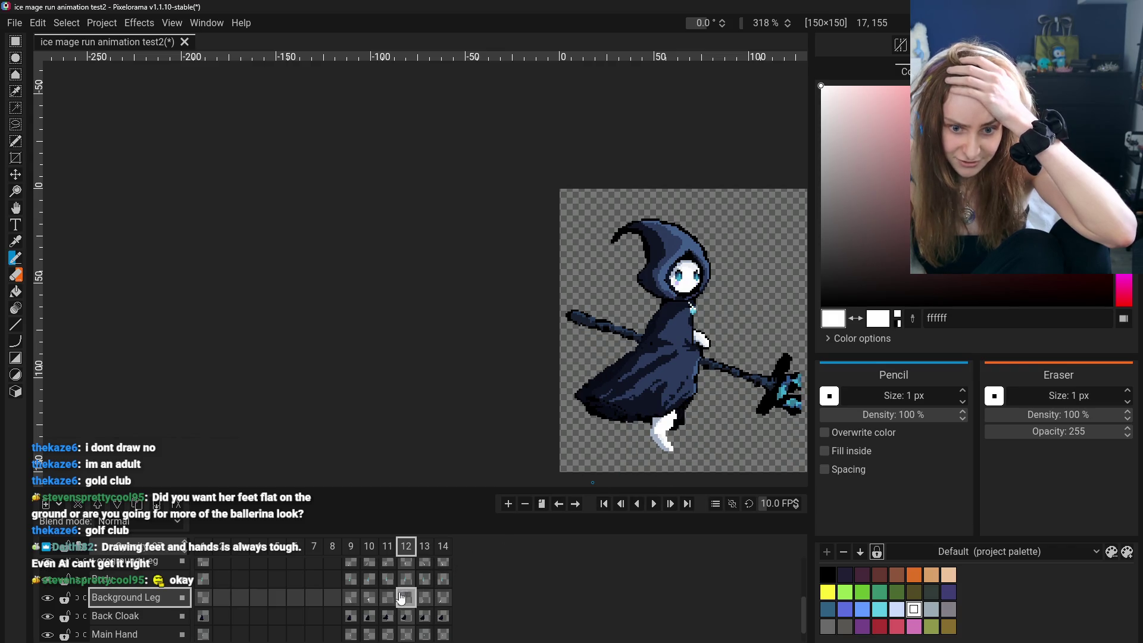
key(m)
scroll(681, 481, down, 1)
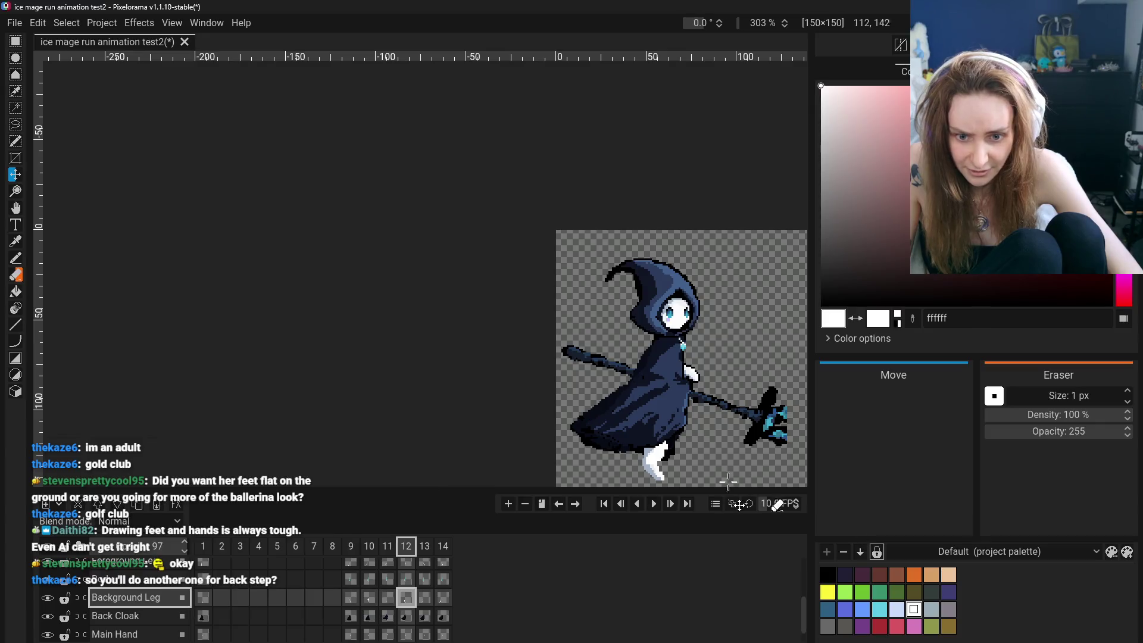
scroll(688, 479, down, 3)
scroll(681, 492, up, 3)
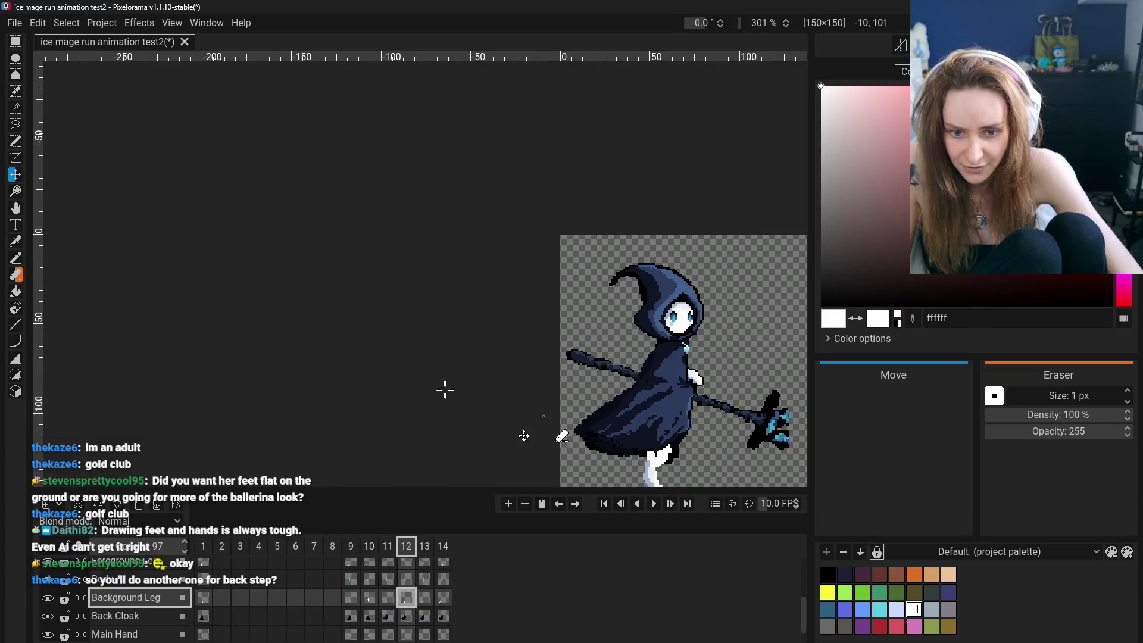
Pan the sprite toward the centre and recheck frames 10–14, ending on frame 14.
click(16, 210)
drag(545, 349, 450, 282)
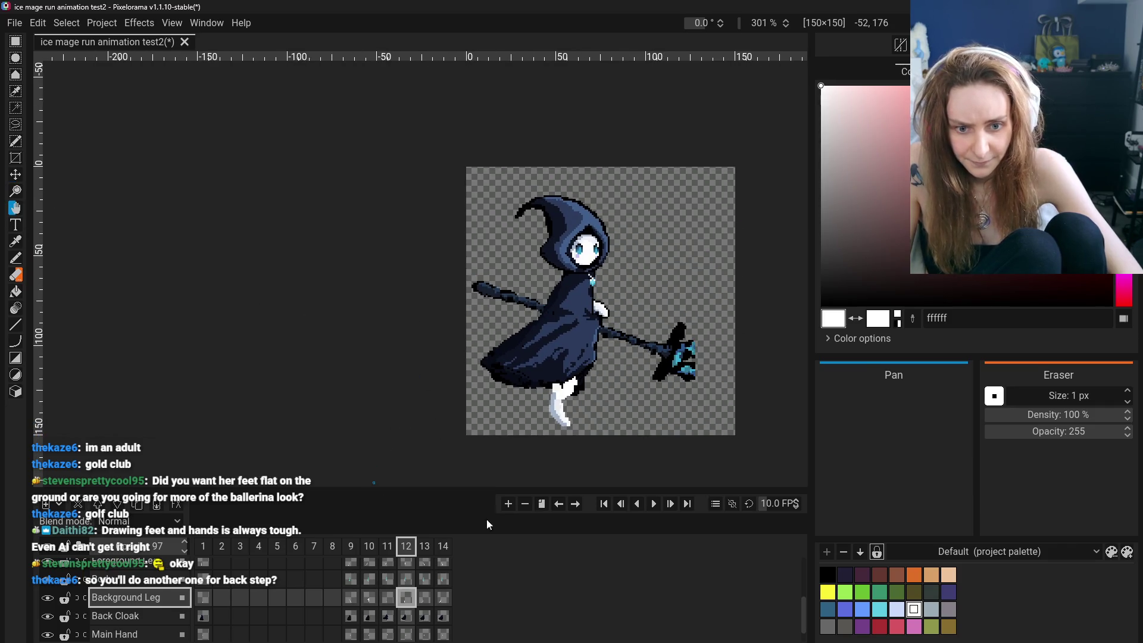
click(424, 599)
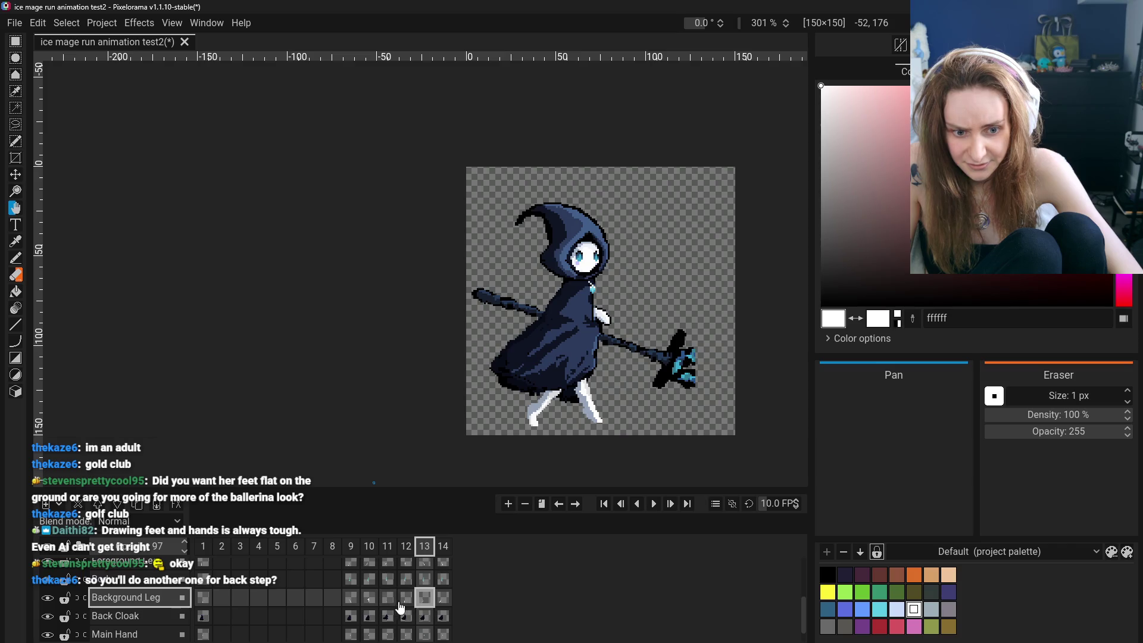
click(403, 601)
click(388, 605)
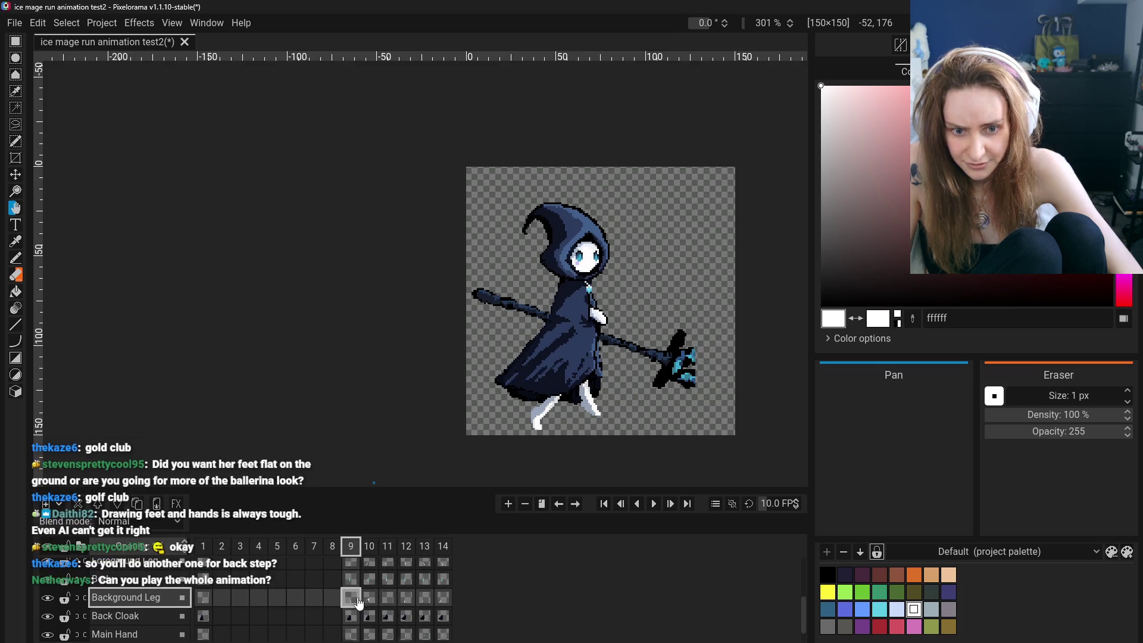
click(393, 605)
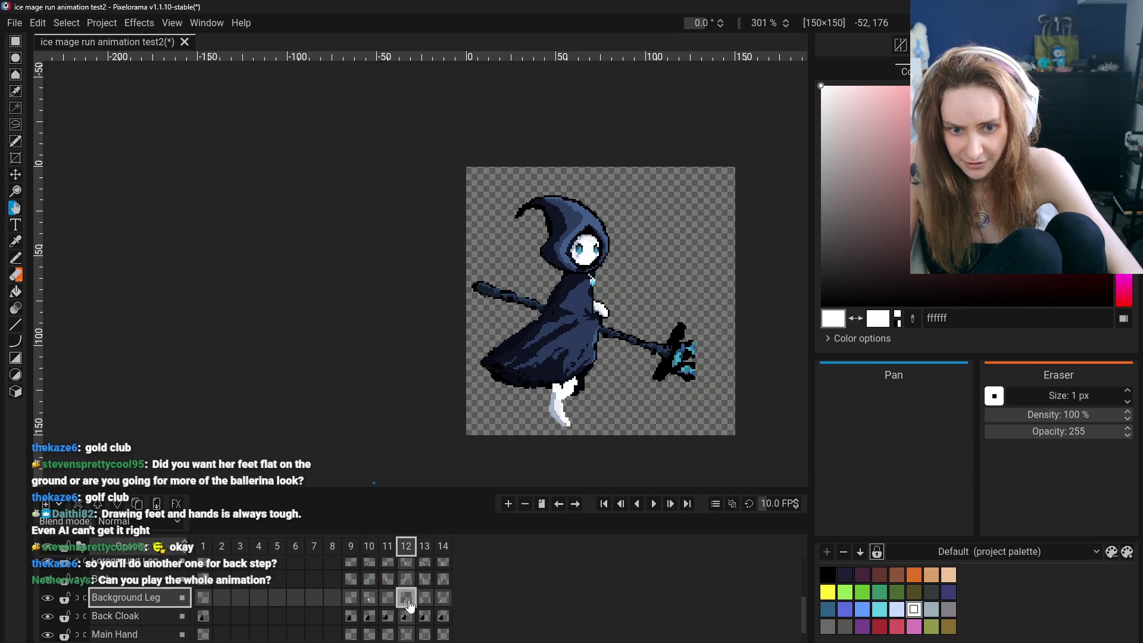
click(423, 605)
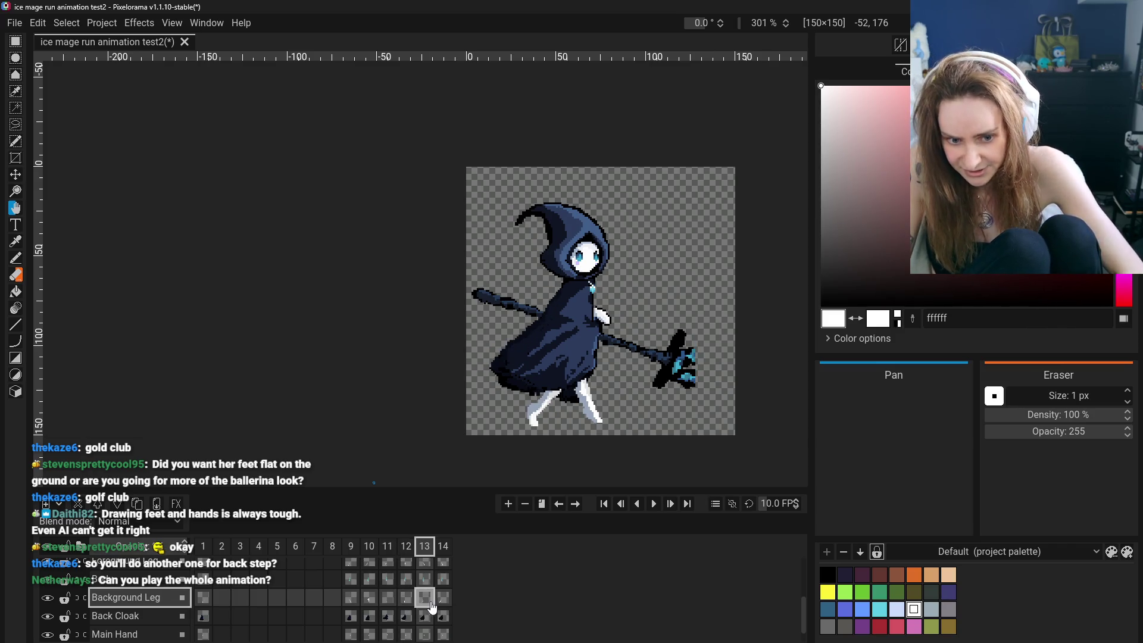
click(444, 605)
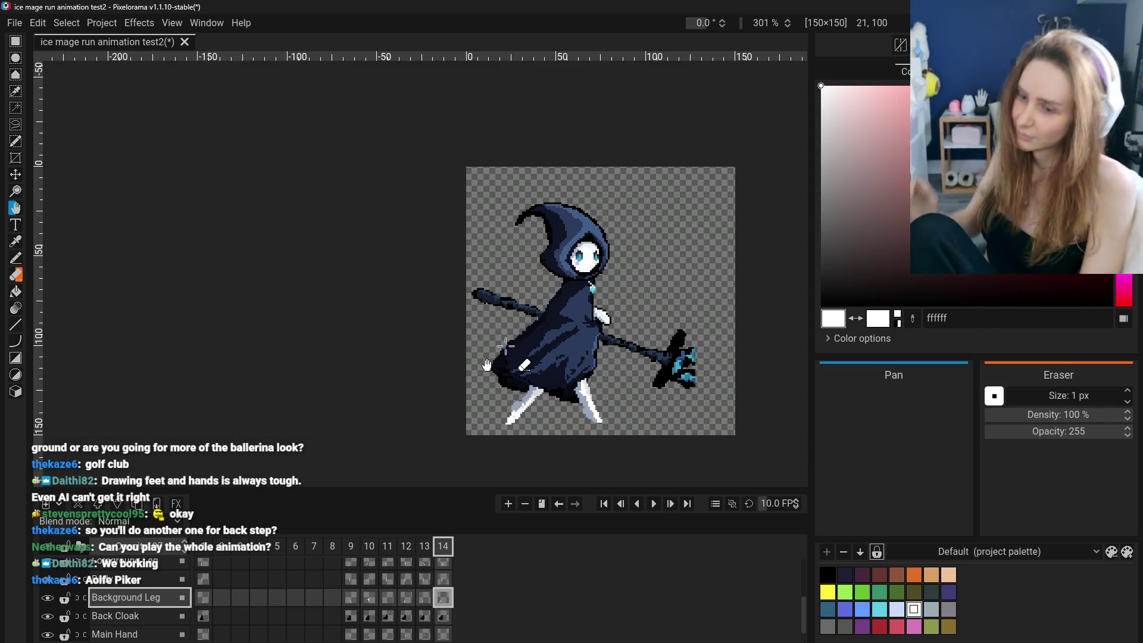
Step through frames 9–14, flipping between neighbours with arrow keys to compare leg poses.
click(351, 549)
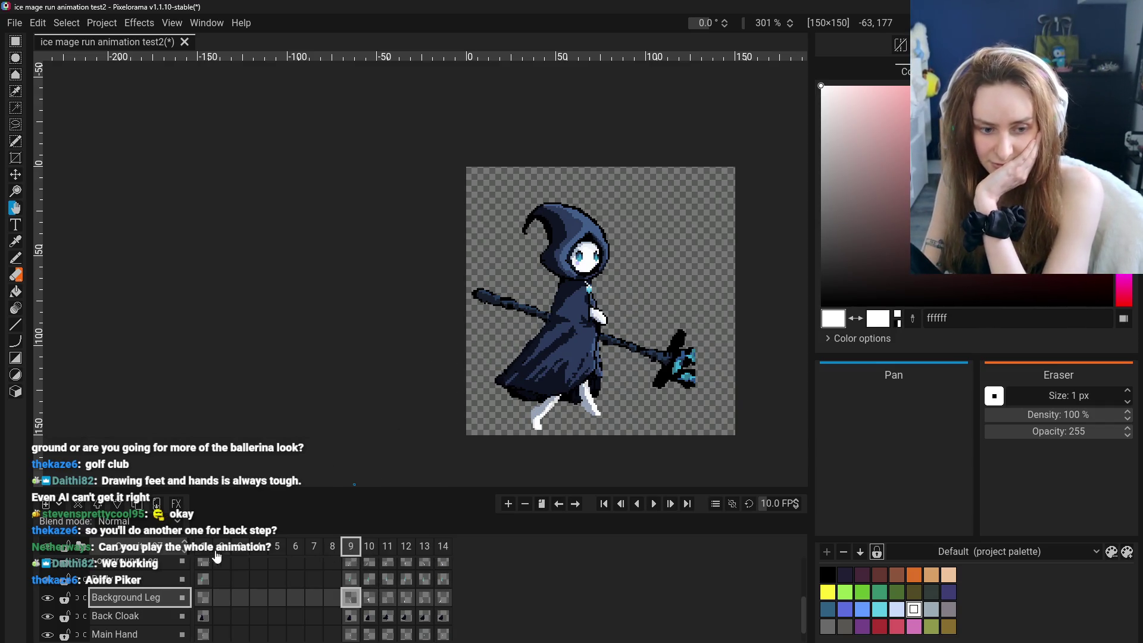
click(375, 550)
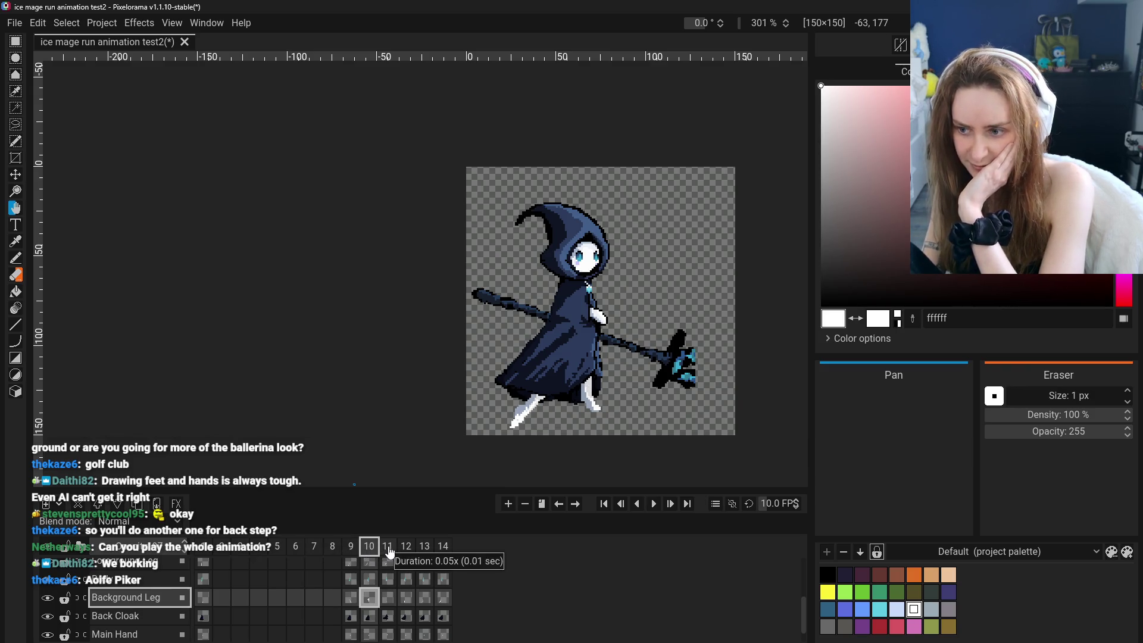
click(389, 549)
click(405, 549)
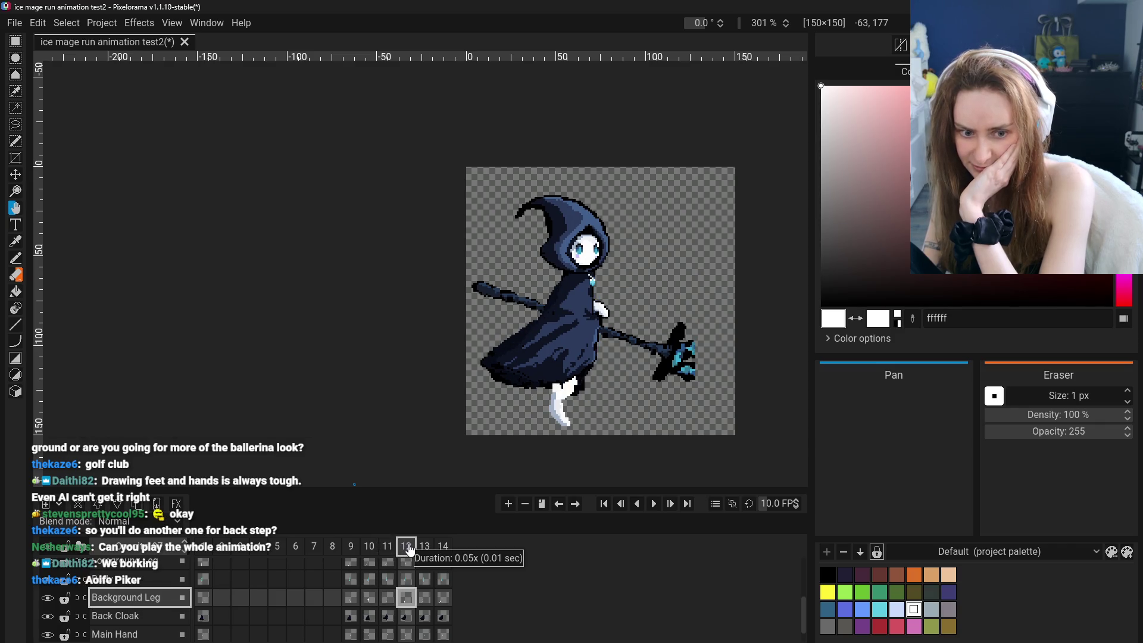
click(422, 549)
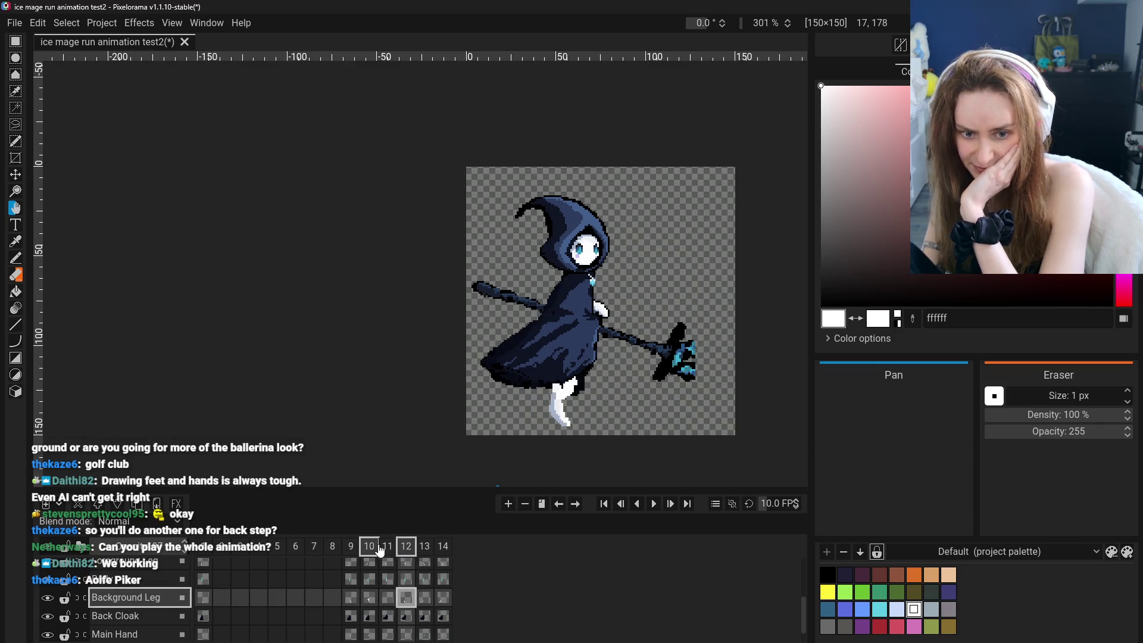
key(Left)
click(410, 549)
key(Left)
key(Right)
click(426, 548)
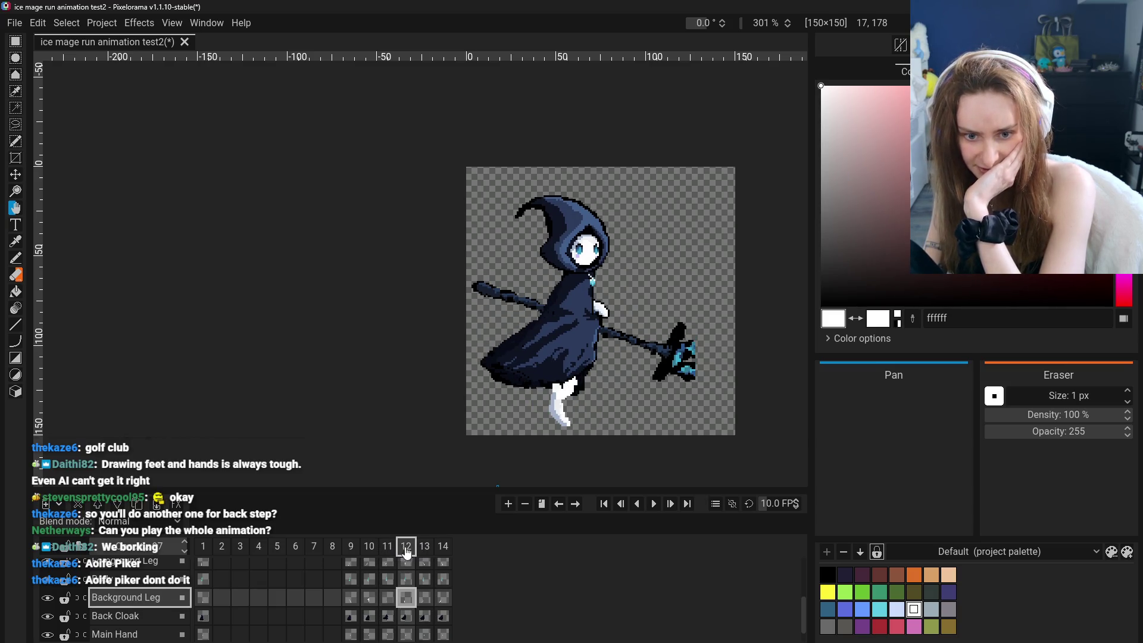
key(Left)
key(Right)
key(Left)
key(Right)
key(Left)
key(Right)
click(427, 548)
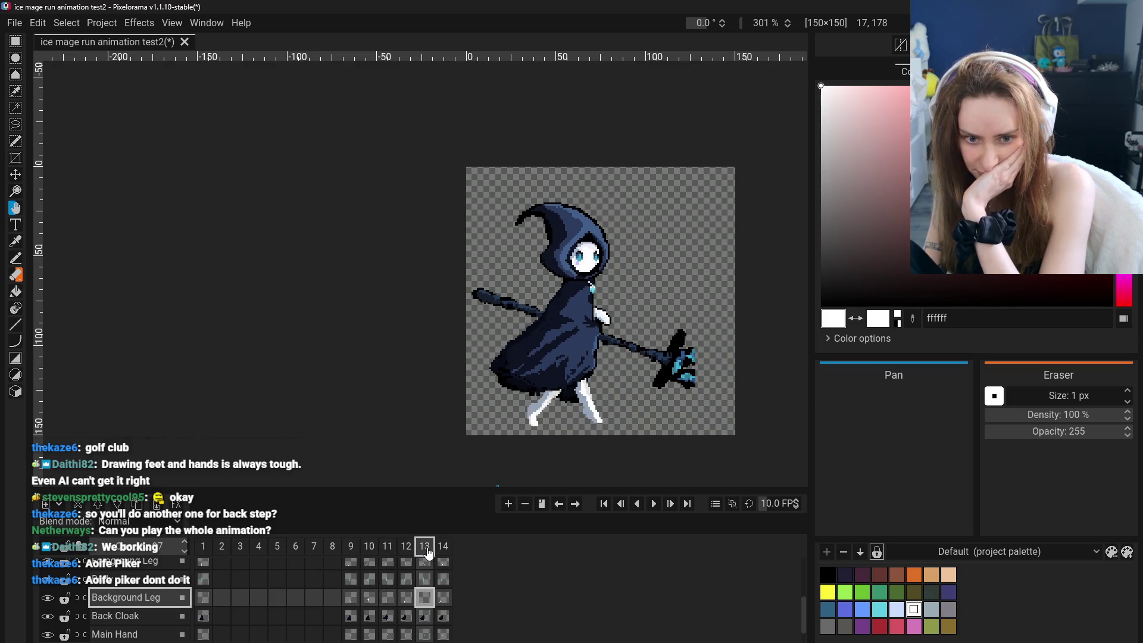
key(Left)
key(Left)
key(Right)
key(Right)
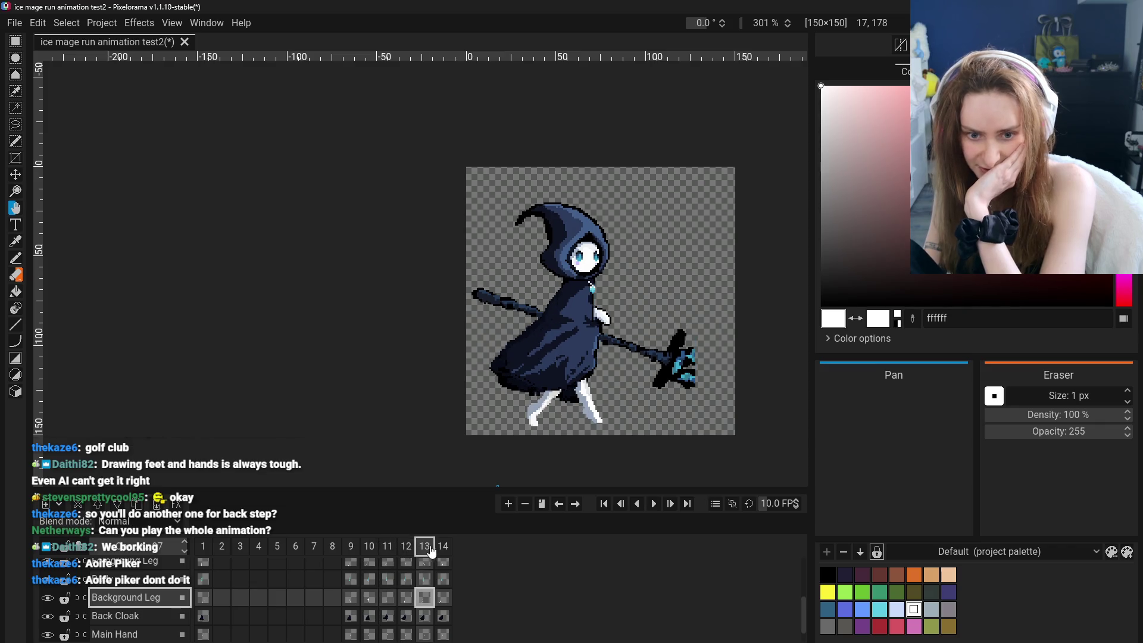
click(438, 548)
Flip back and forth between frames 10, 11 and 12 to judge the leg transition.
click(422, 550)
click(405, 552)
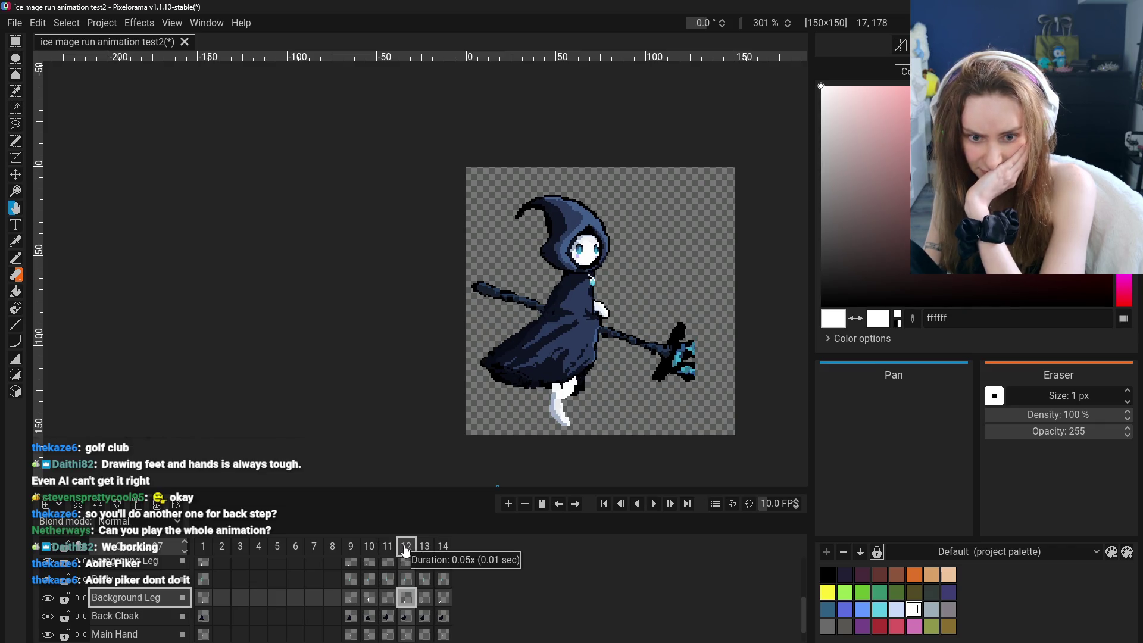
click(389, 549)
key(Left)
key(Left)
key(Right)
key(Right)
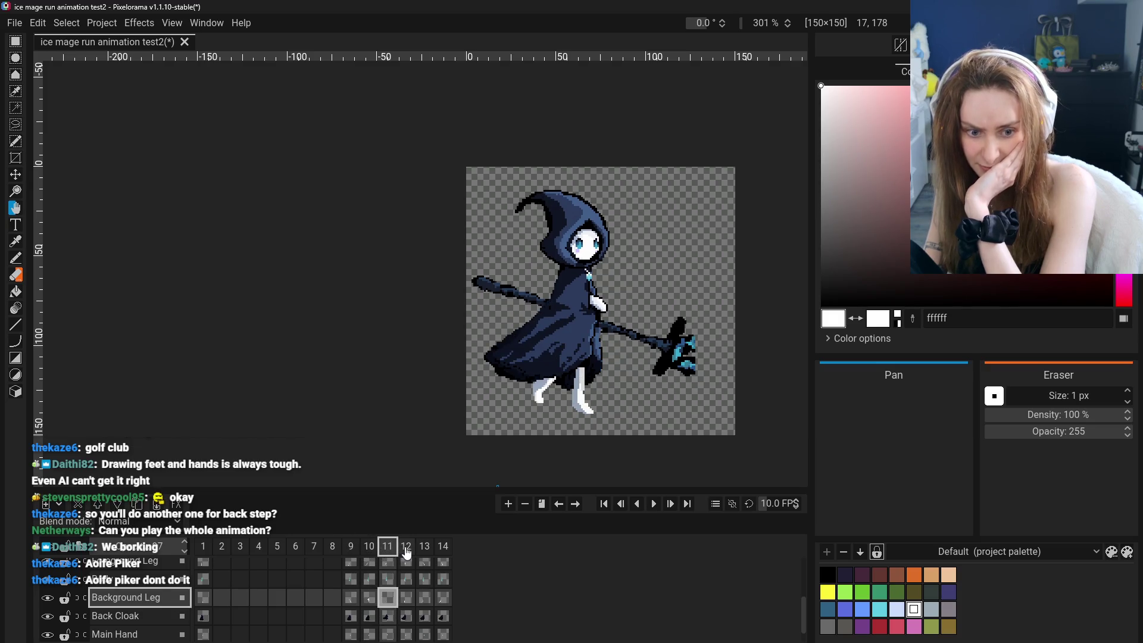
click(407, 549)
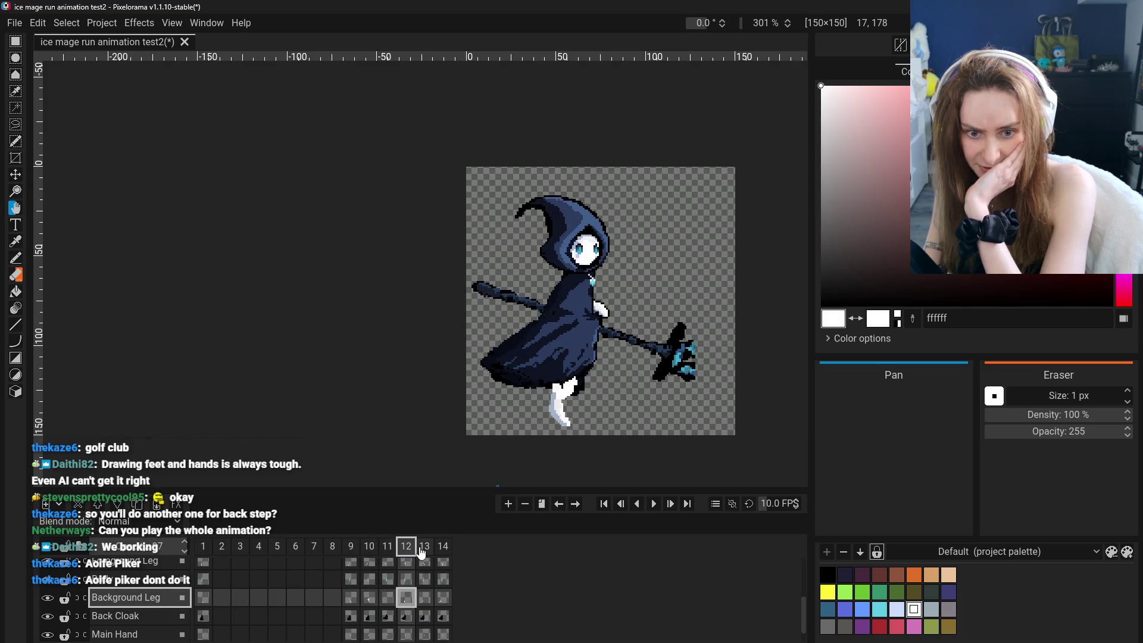
click(390, 549)
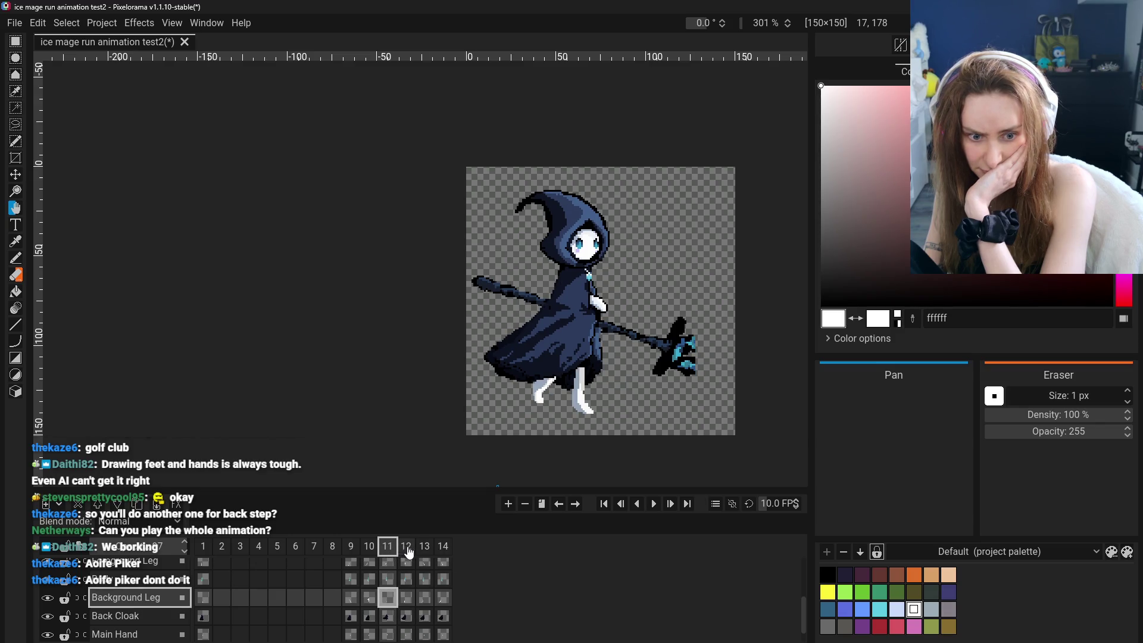
click(407, 549)
click(369, 549)
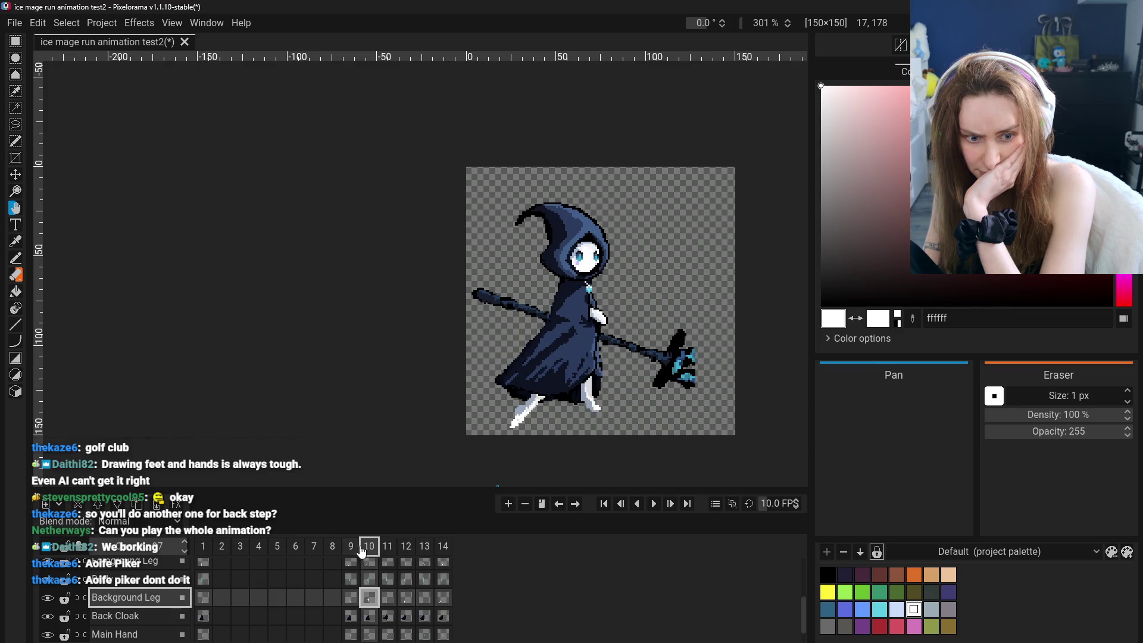
click(369, 549)
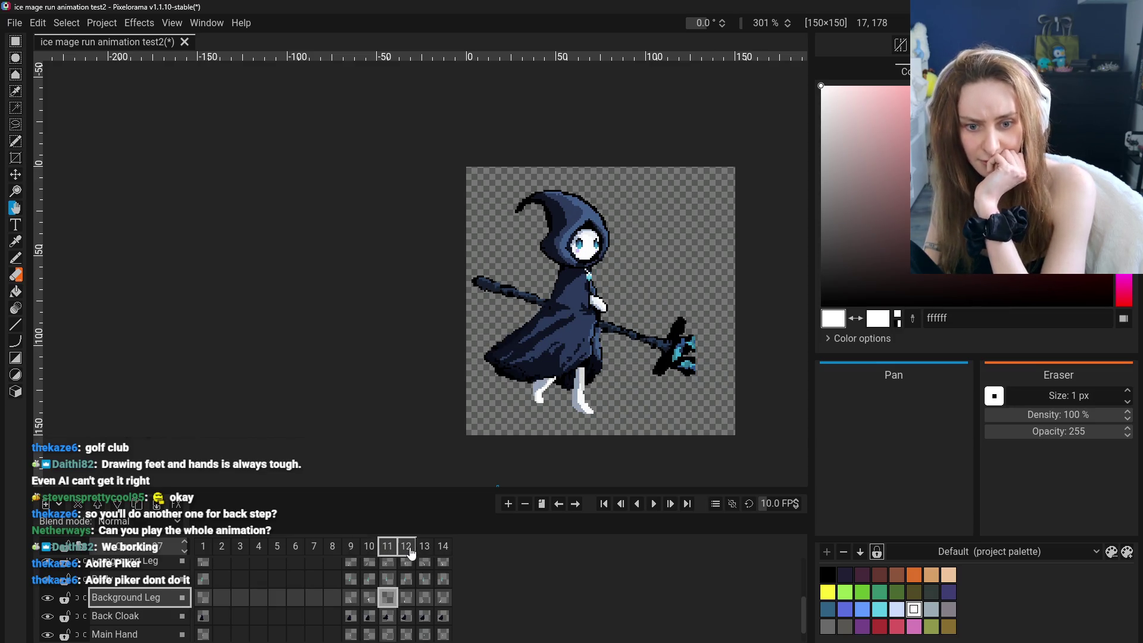
click(407, 549)
click(383, 549)
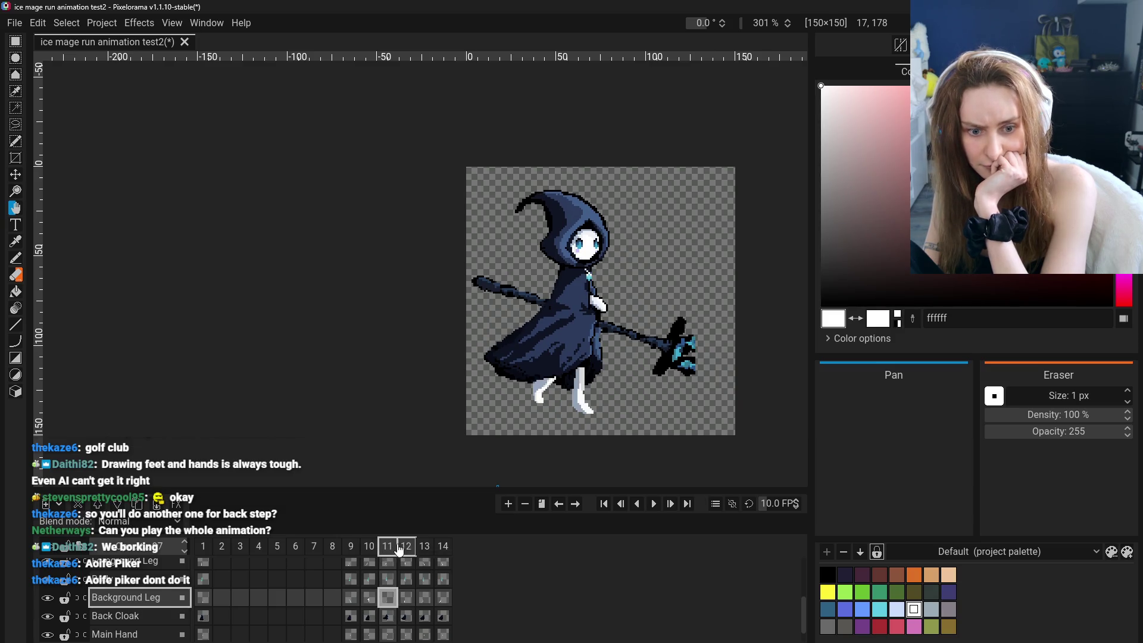
click(407, 548)
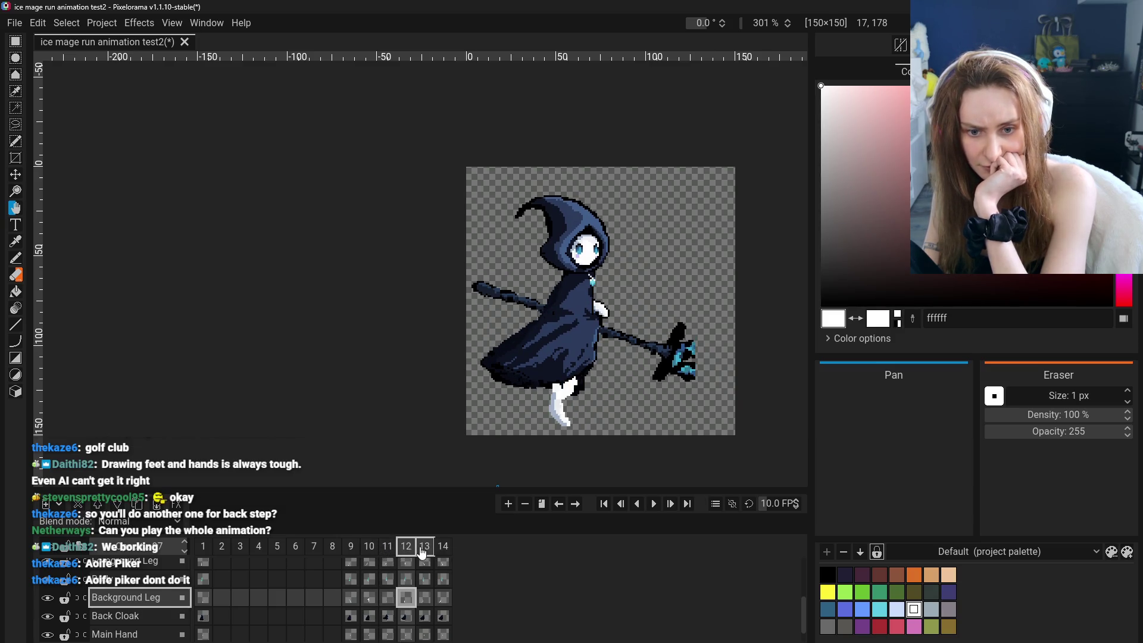
Compare frames 12–14 against frames 9–10 and settle on frame 13 for repositioning.
click(421, 549)
click(387, 548)
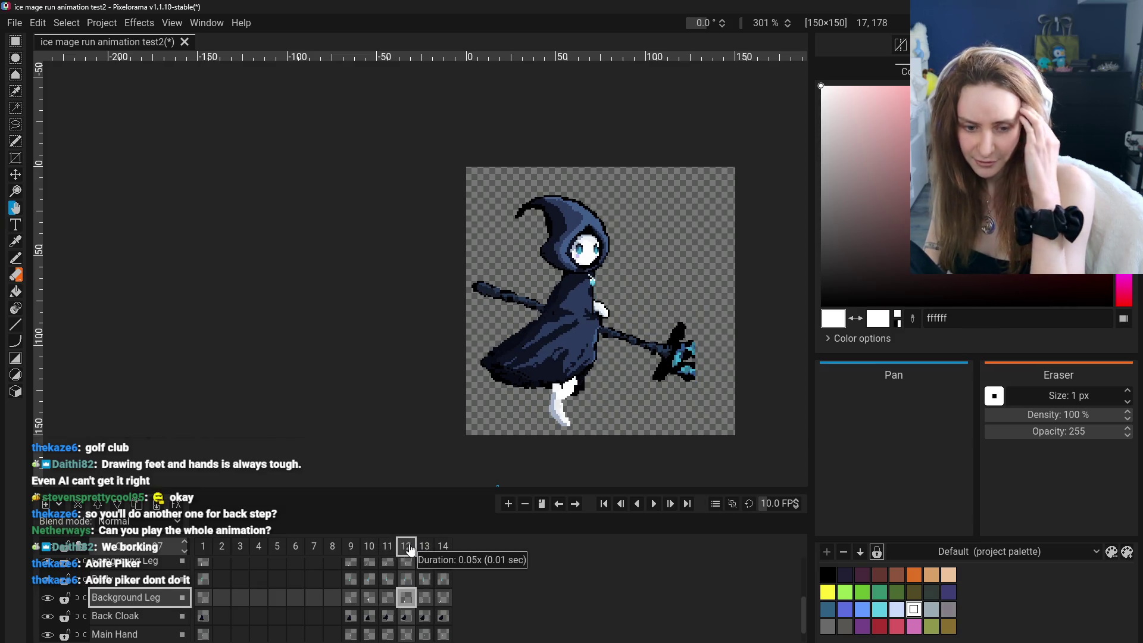
click(424, 548)
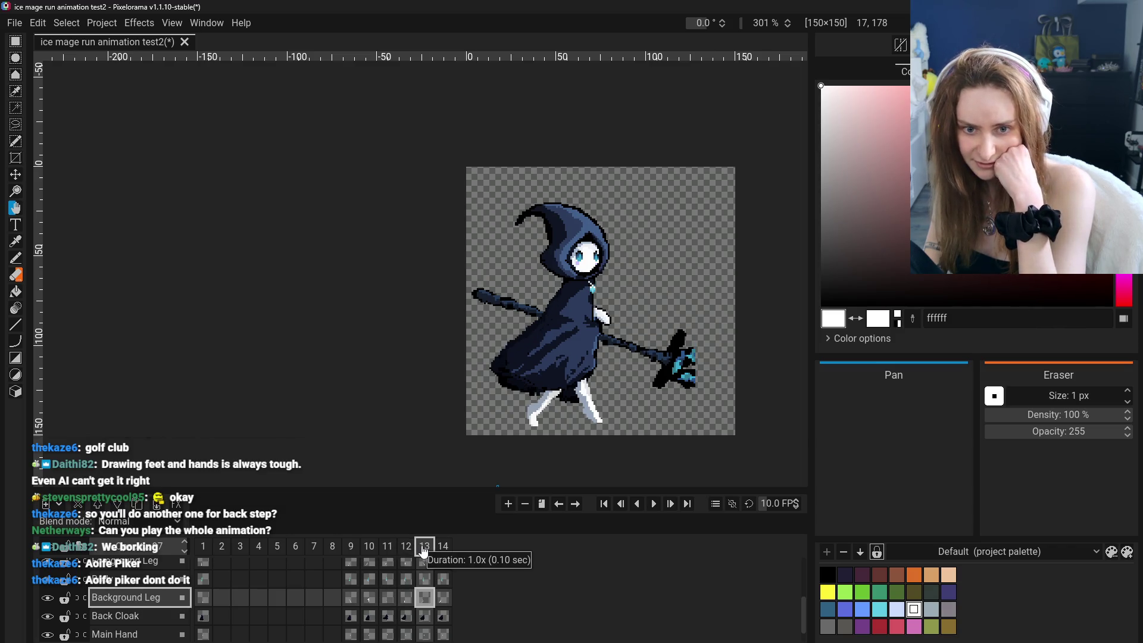
click(442, 548)
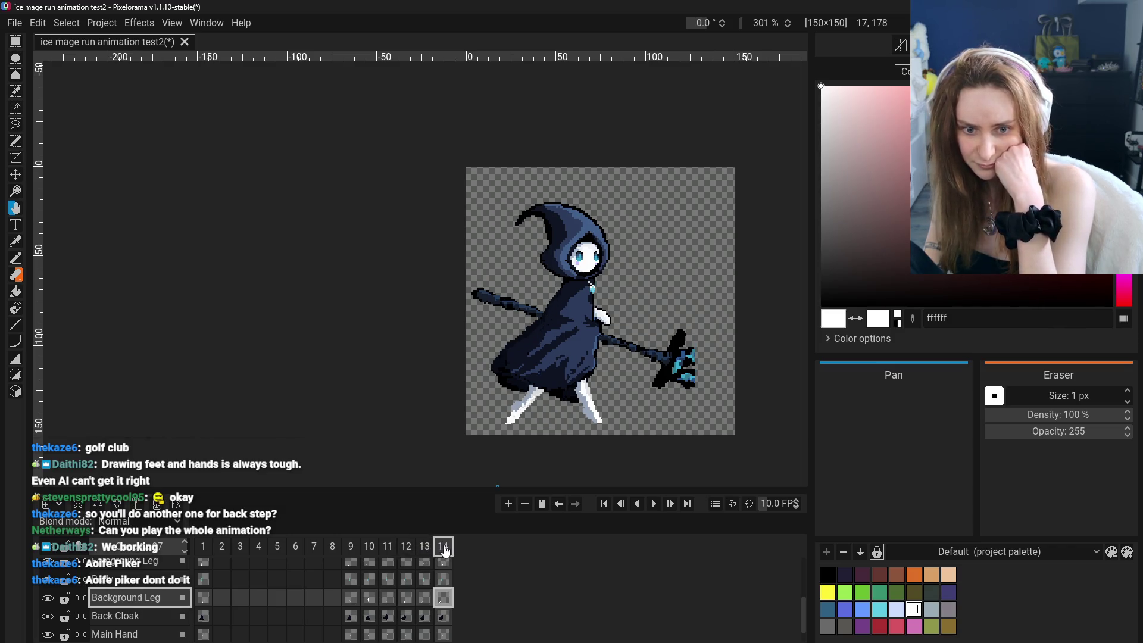
click(368, 549)
click(388, 548)
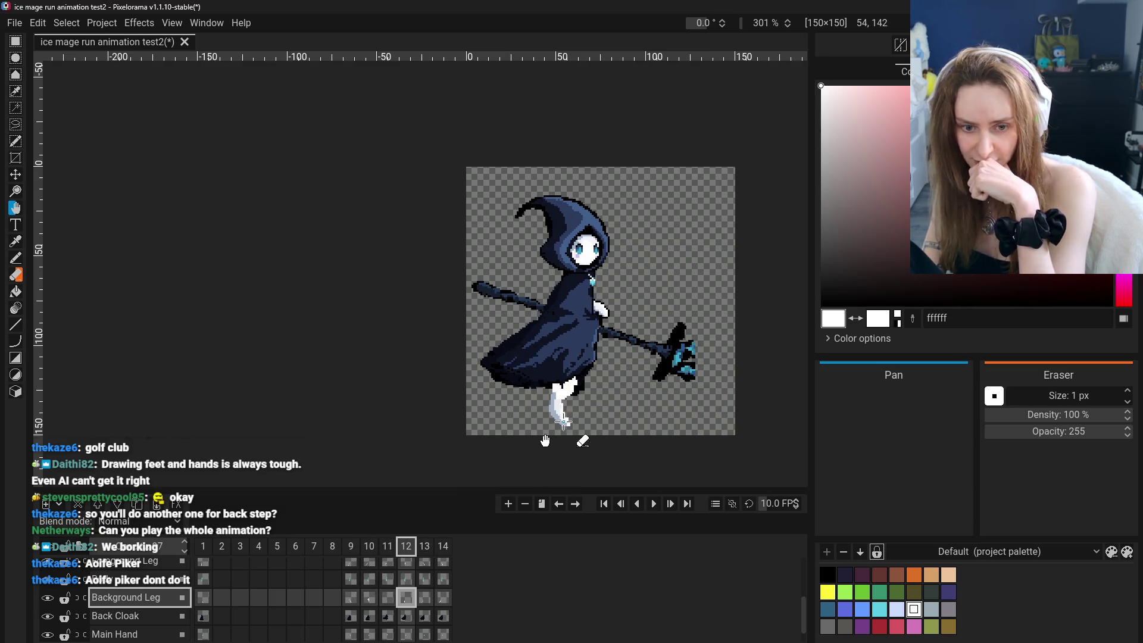
click(425, 548)
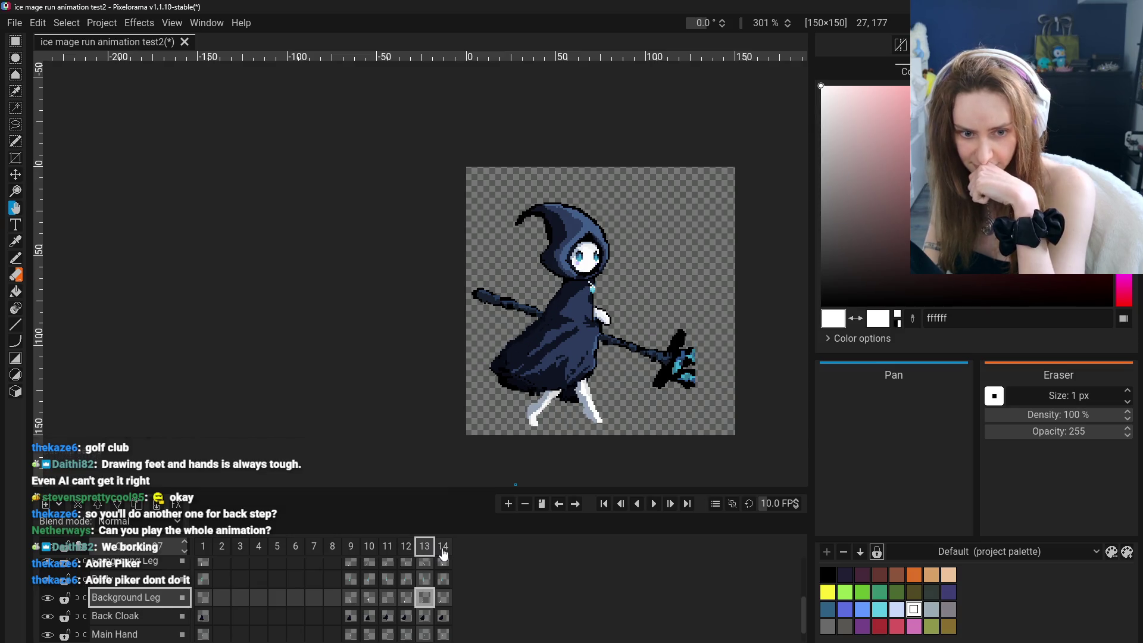
click(442, 549)
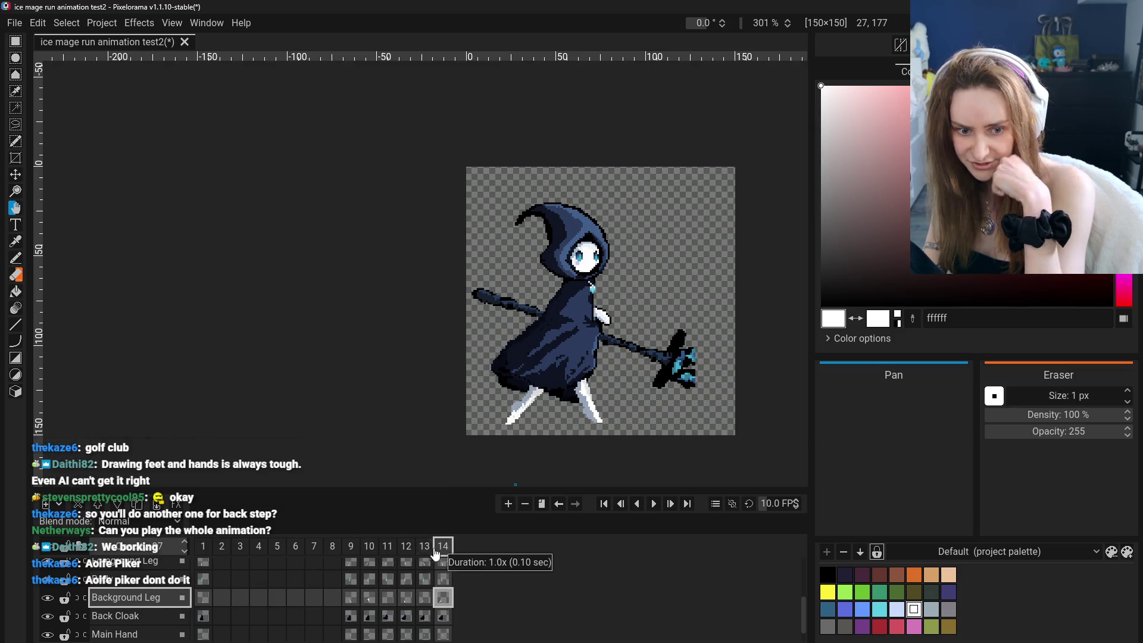
click(350, 546)
click(424, 548)
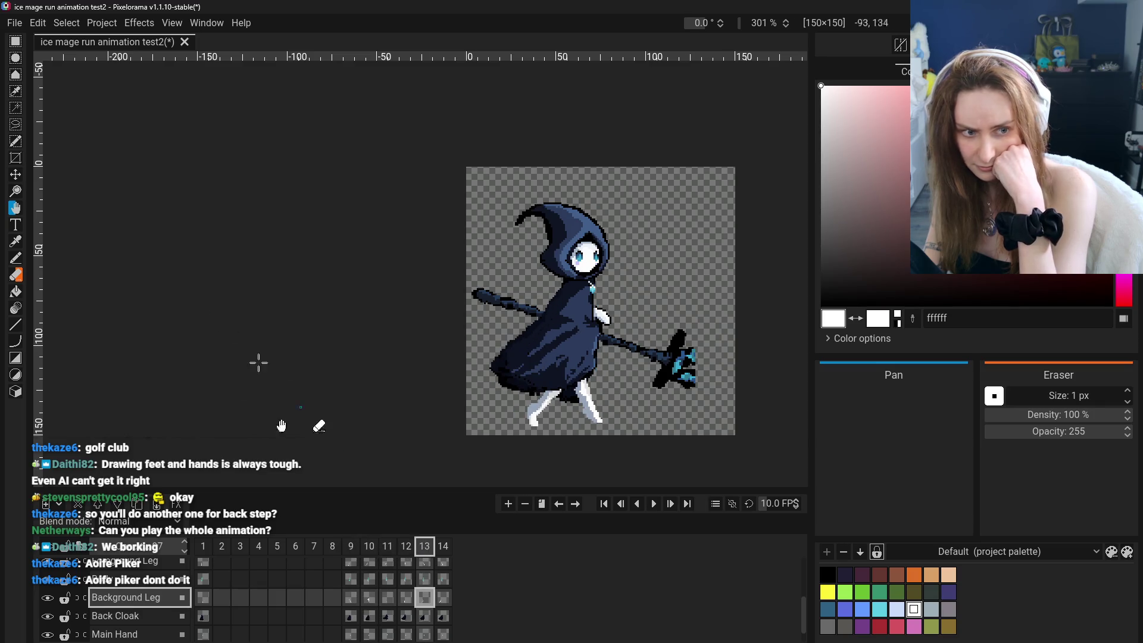
scroll(56, 604, up, 1)
click(56, 593)
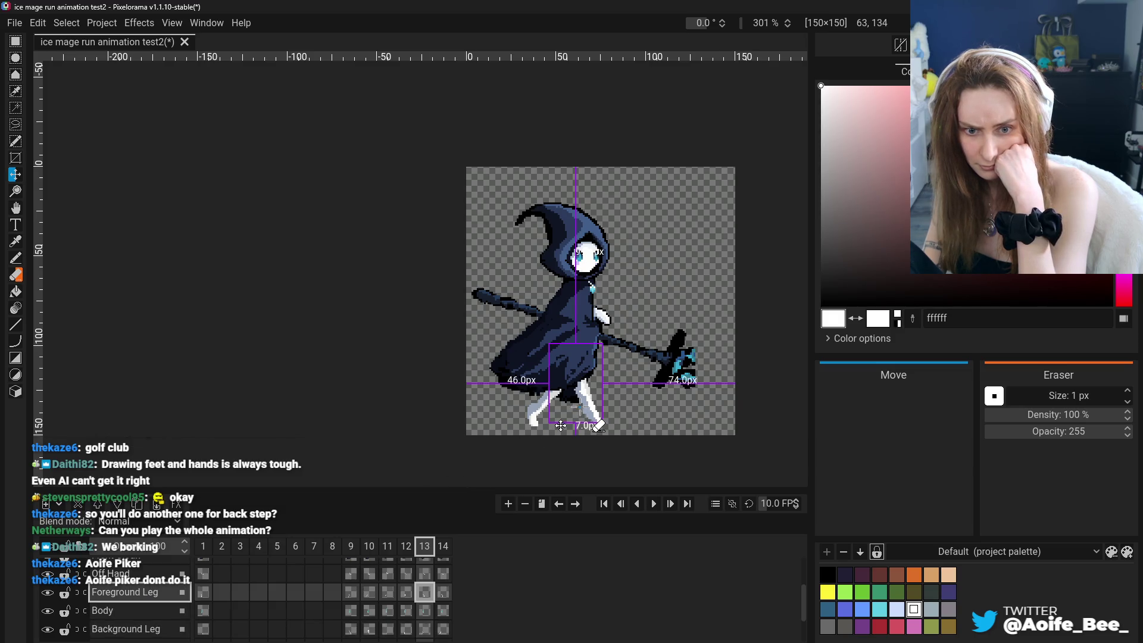
drag(561, 426, 570, 424)
click(442, 593)
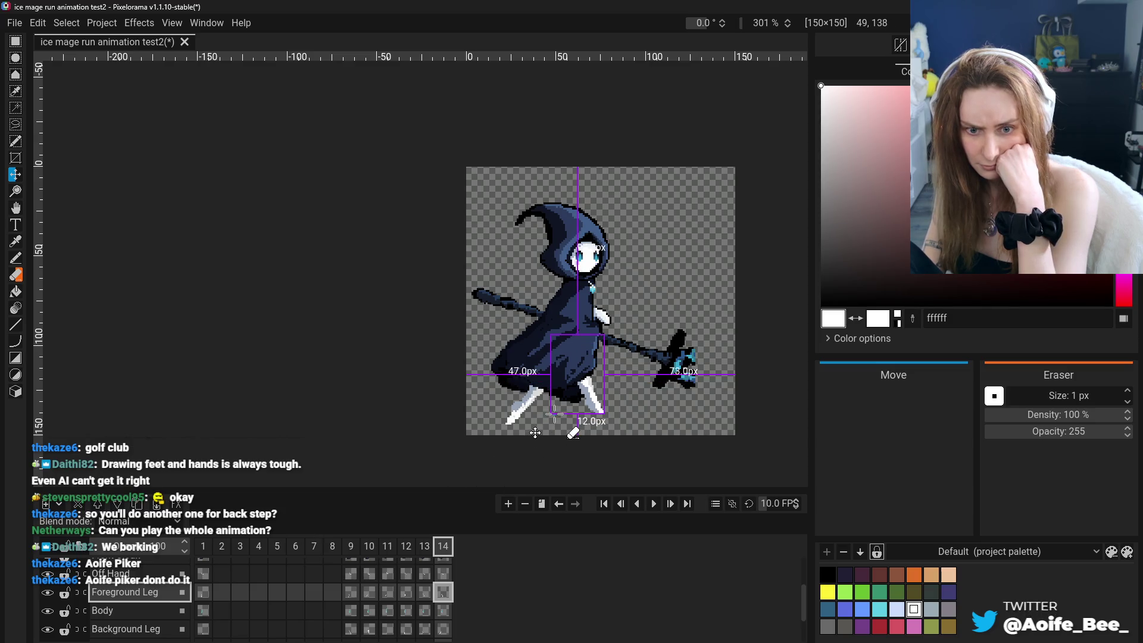
click(424, 592)
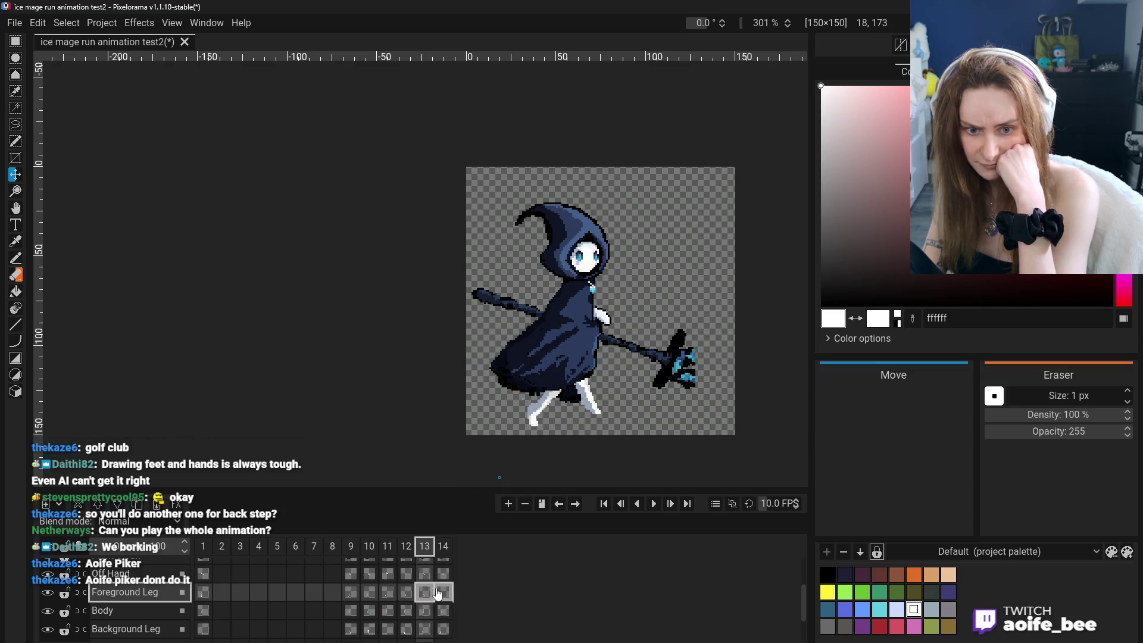
click(351, 592)
click(387, 593)
click(406, 592)
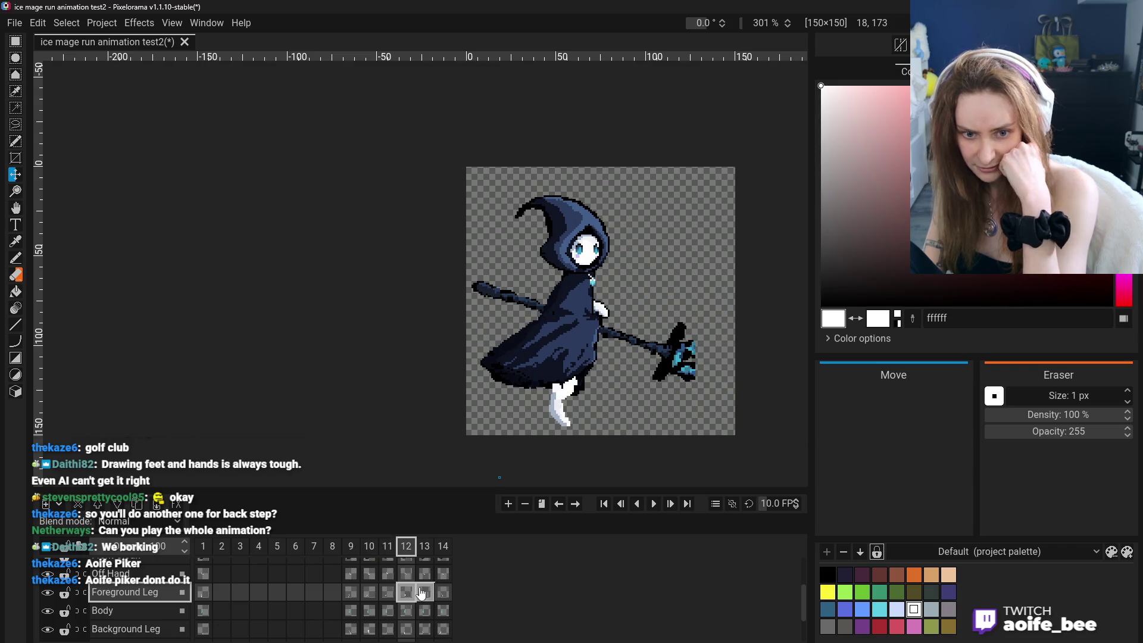
click(424, 592)
click(443, 592)
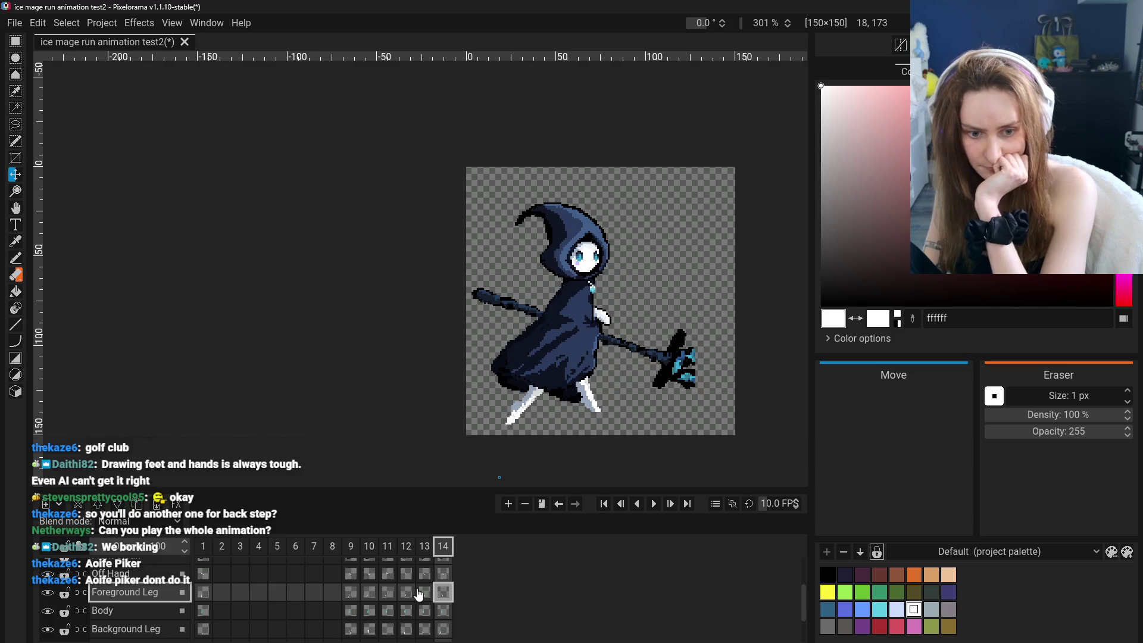
click(351, 592)
click(350, 593)
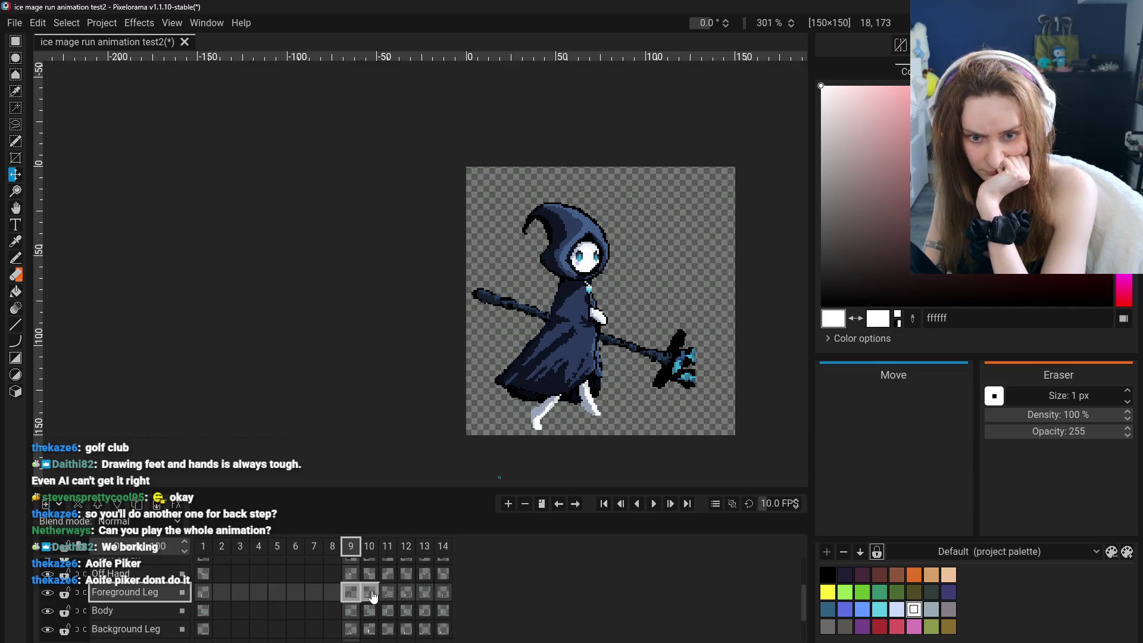
click(386, 592)
click(424, 595)
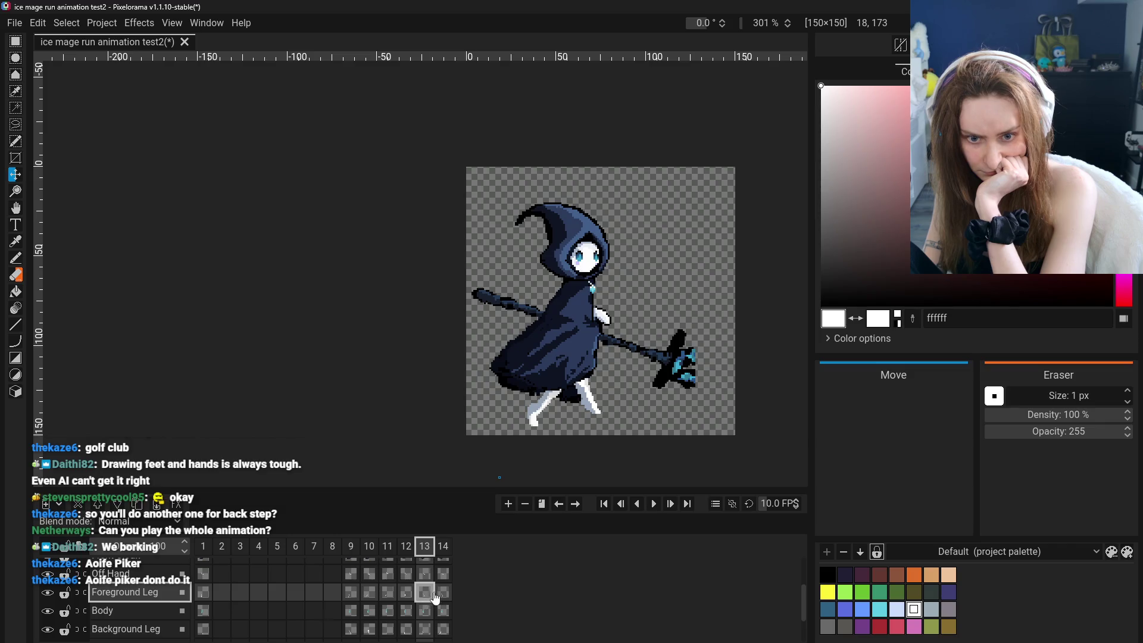
click(350, 592)
click(369, 593)
click(406, 592)
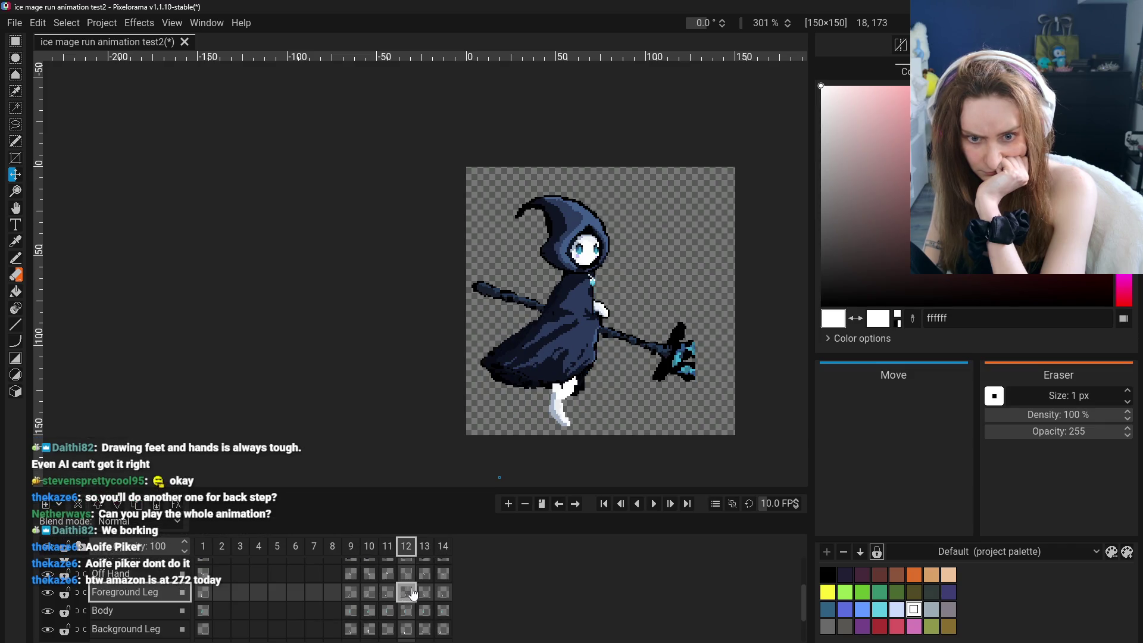
click(442, 592)
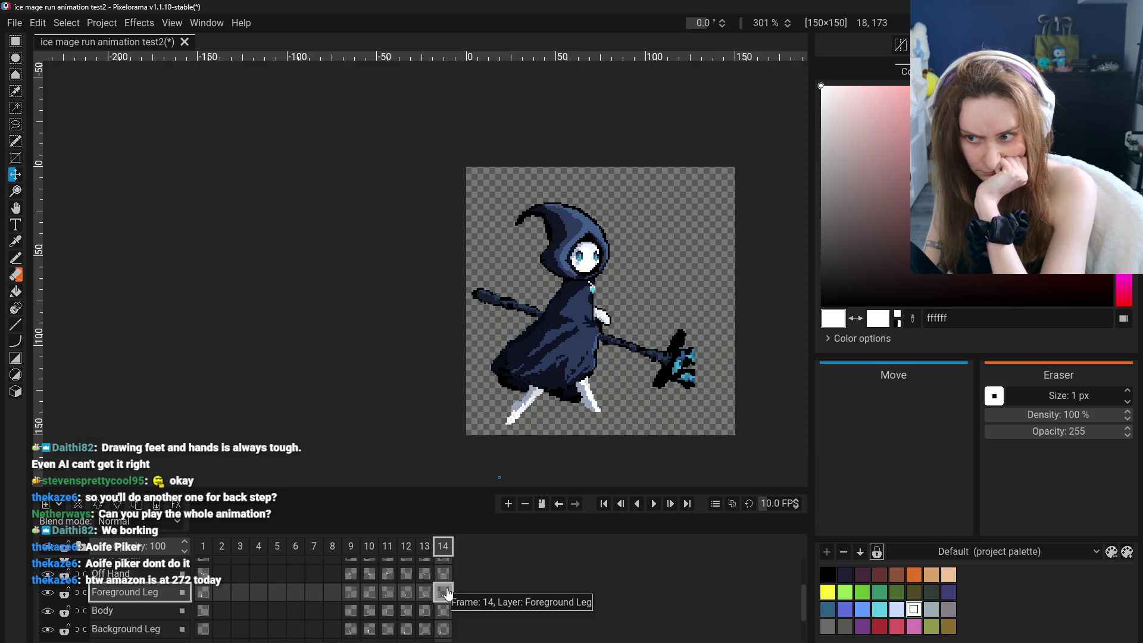
click(355, 594)
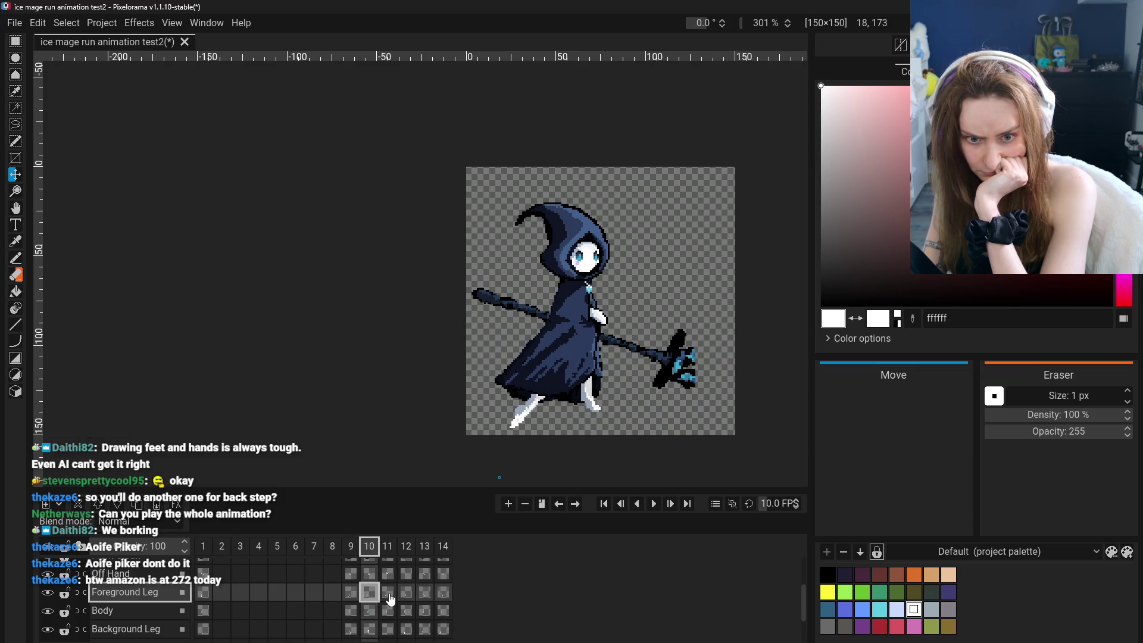
click(388, 592)
click(423, 593)
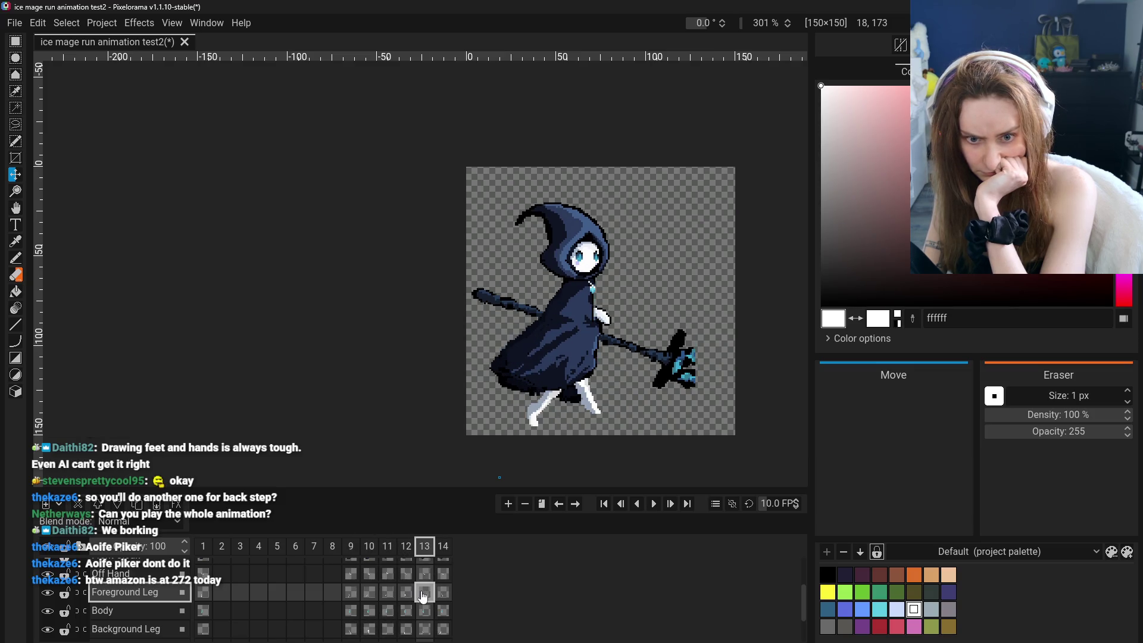
click(442, 593)
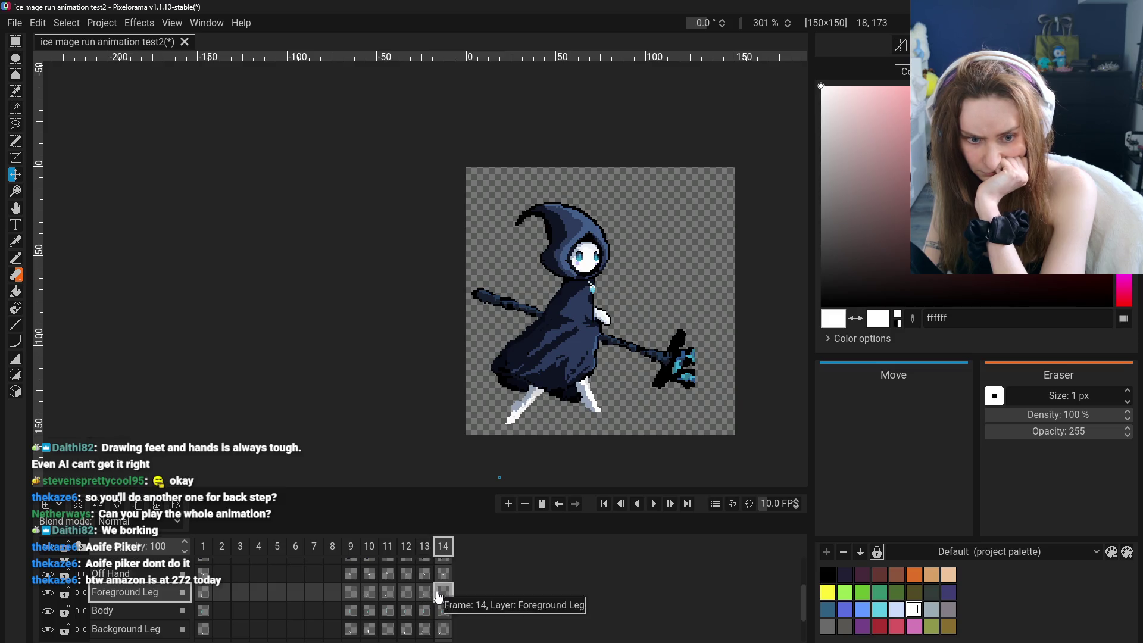
click(355, 595)
click(370, 593)
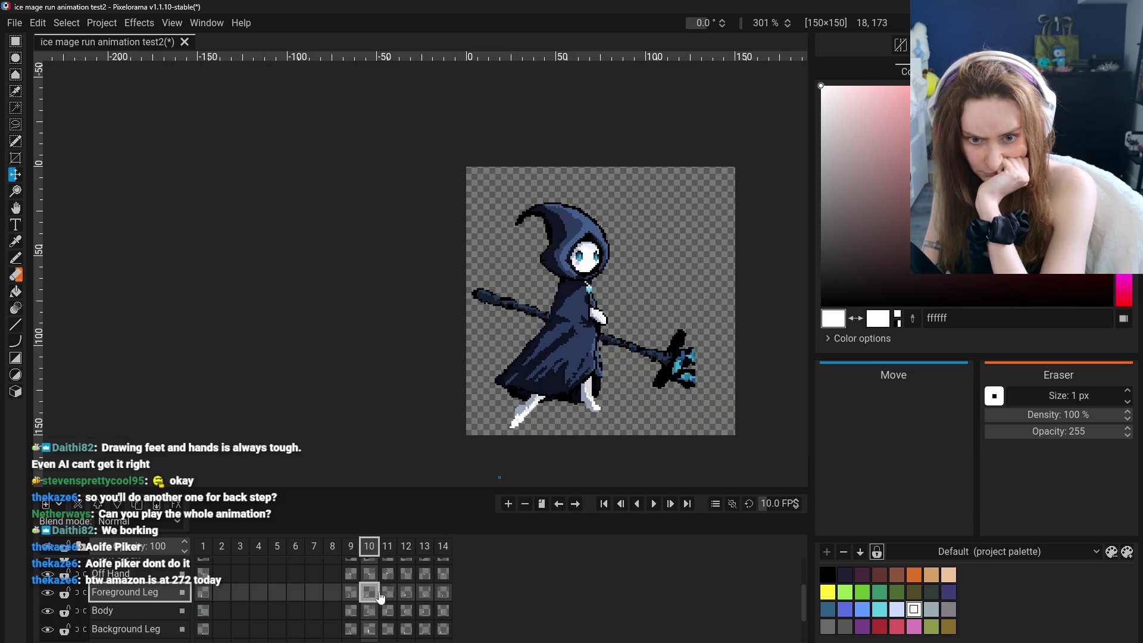
click(400, 595)
click(352, 594)
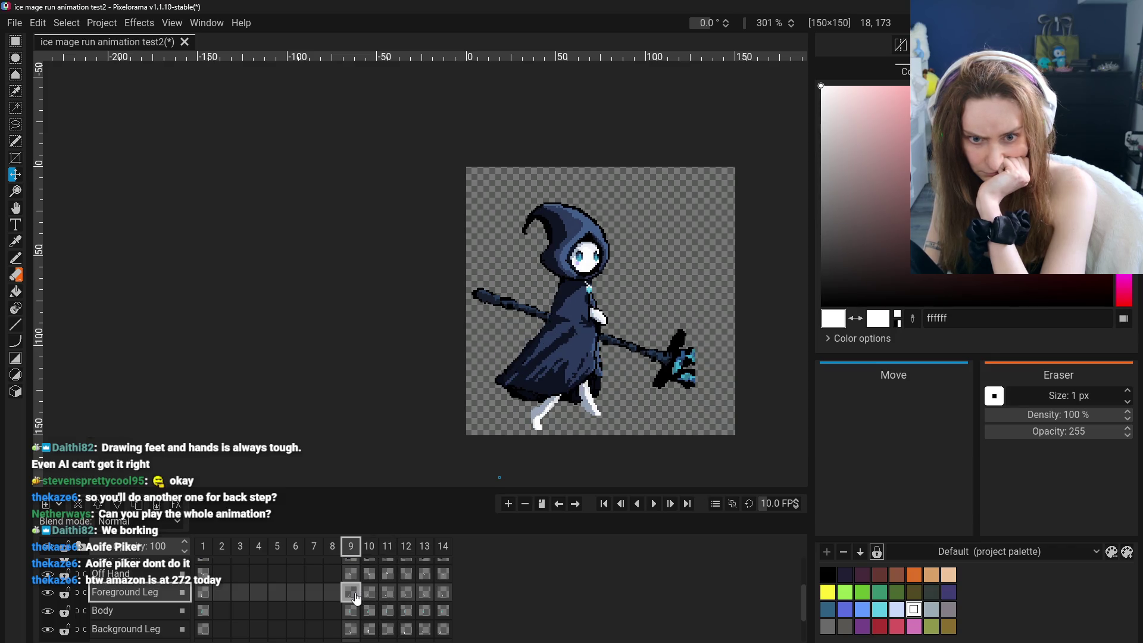
click(203, 593)
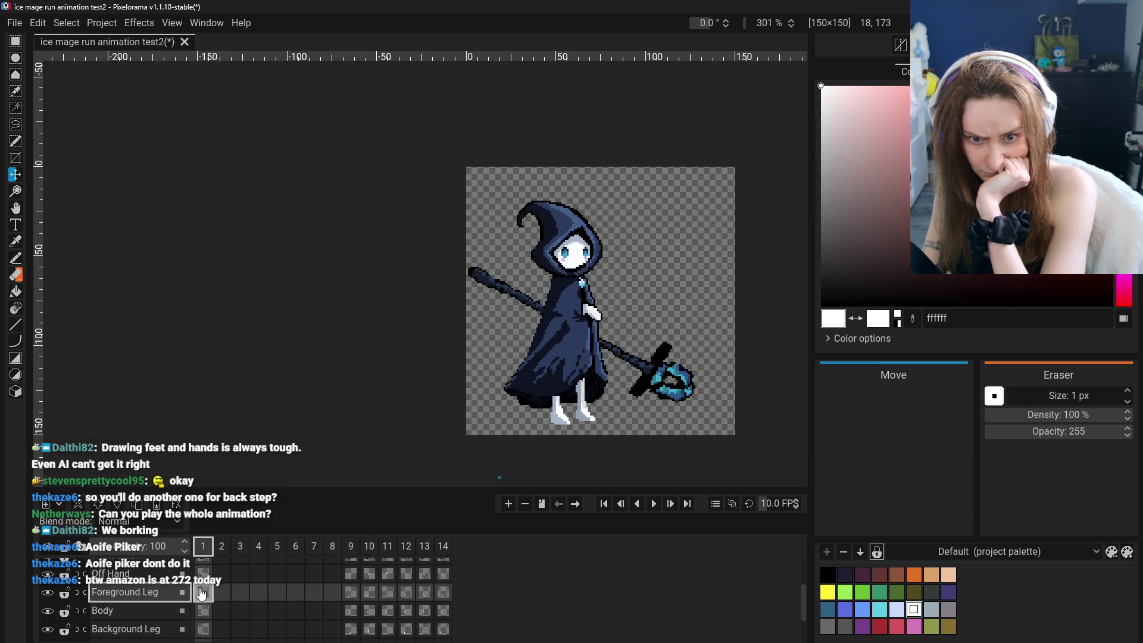
click(359, 594)
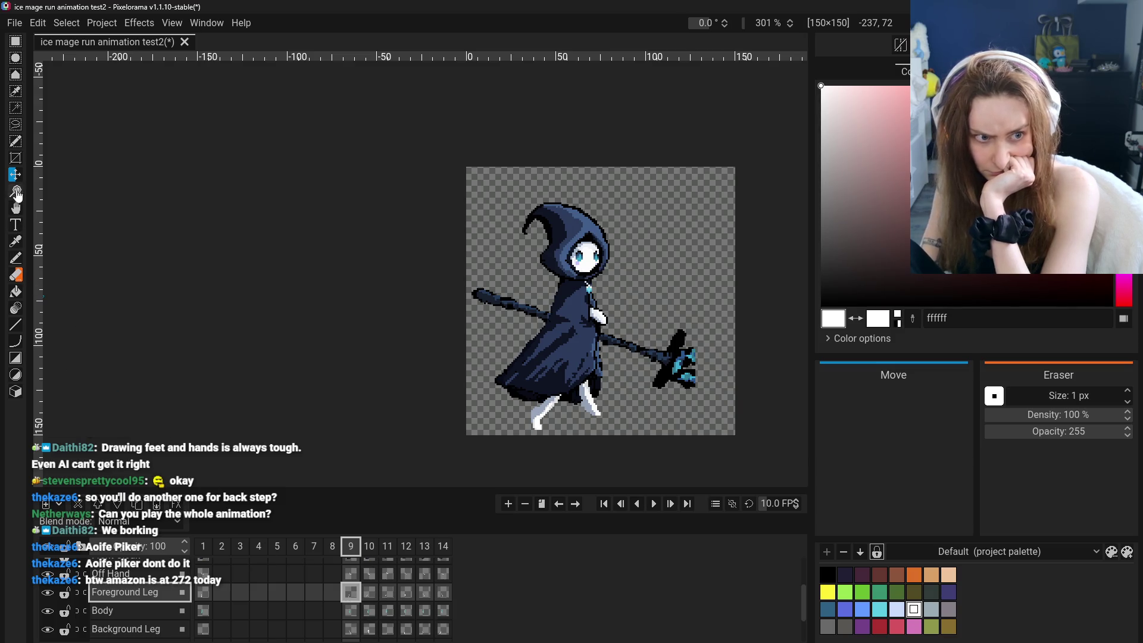
click(134, 629)
Nudge frame 9's background leg slightly left and check frames 10–13, returning to frame 12.
drag(547, 417, 541, 417)
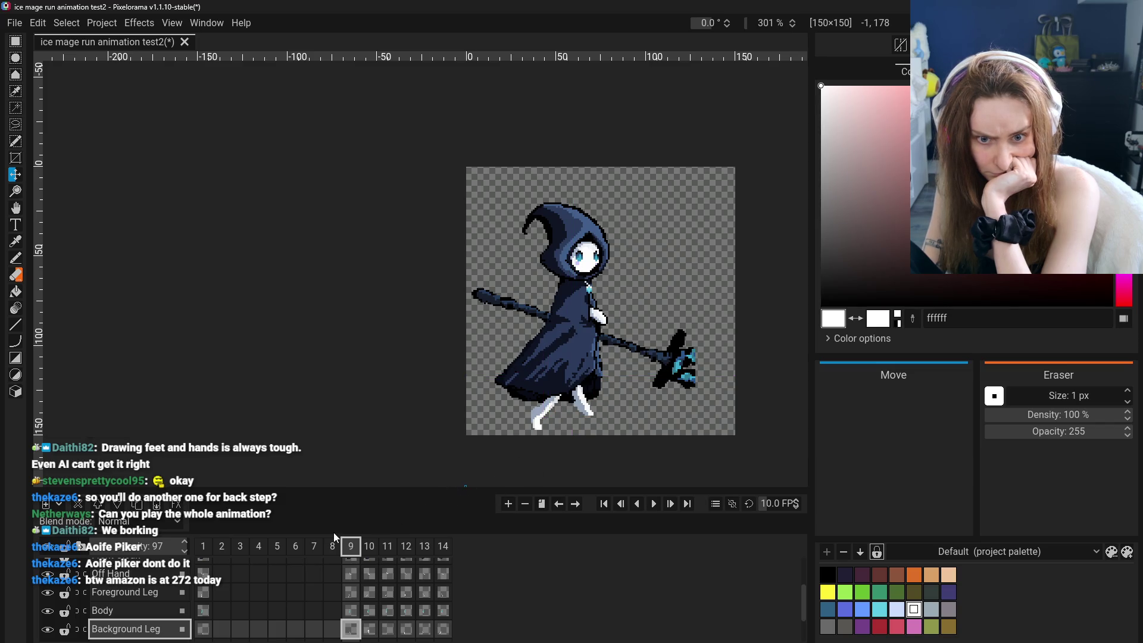
click(370, 628)
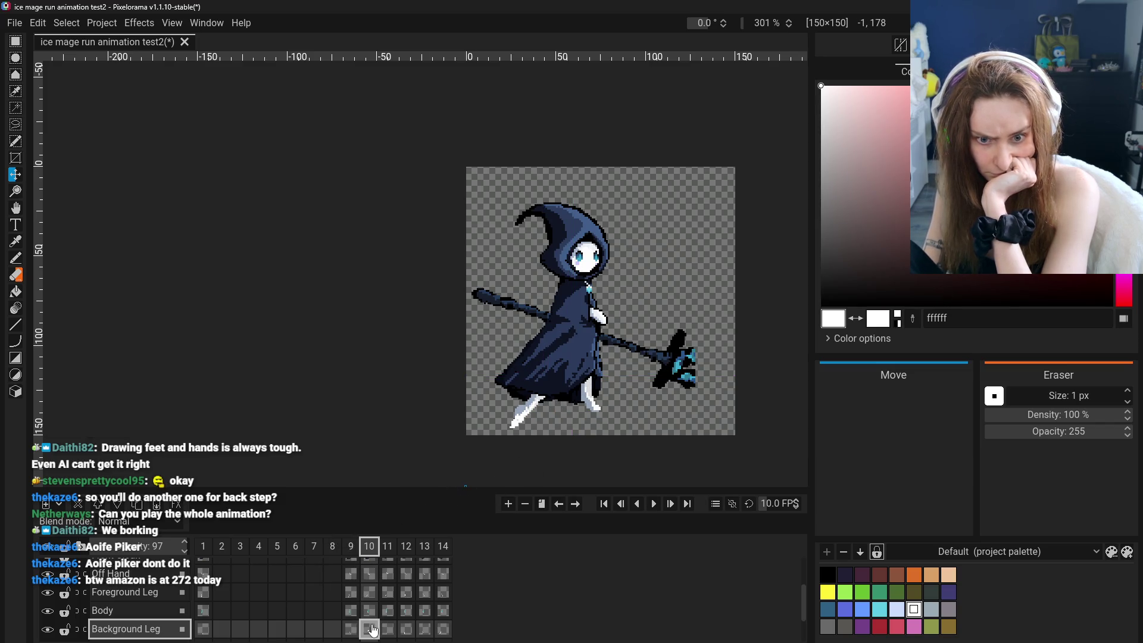
click(393, 629)
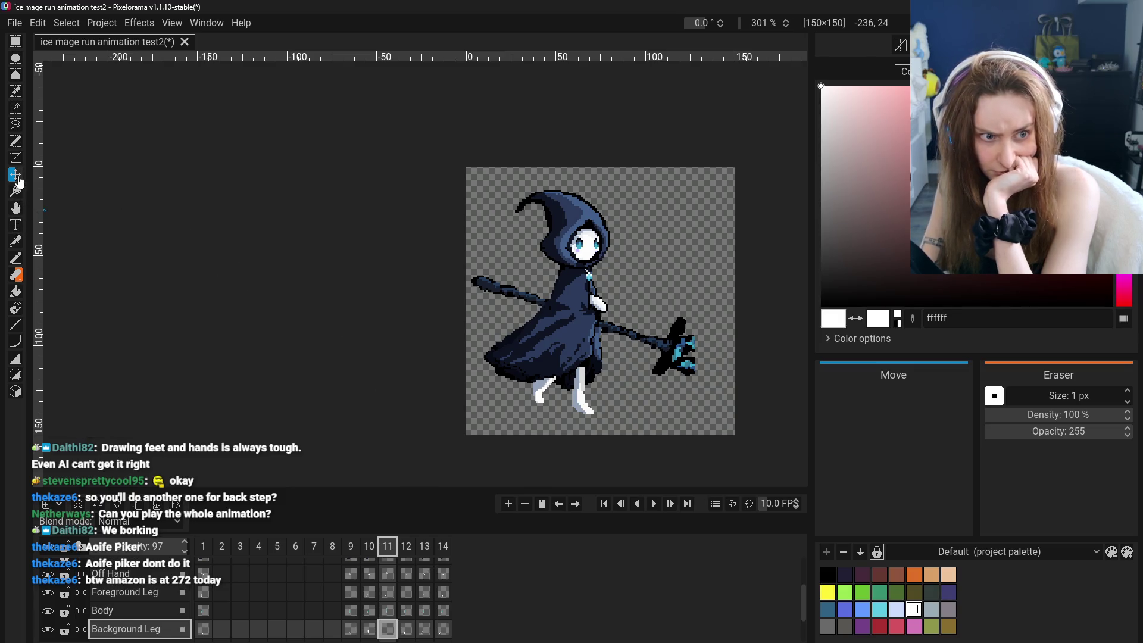
click(15, 275)
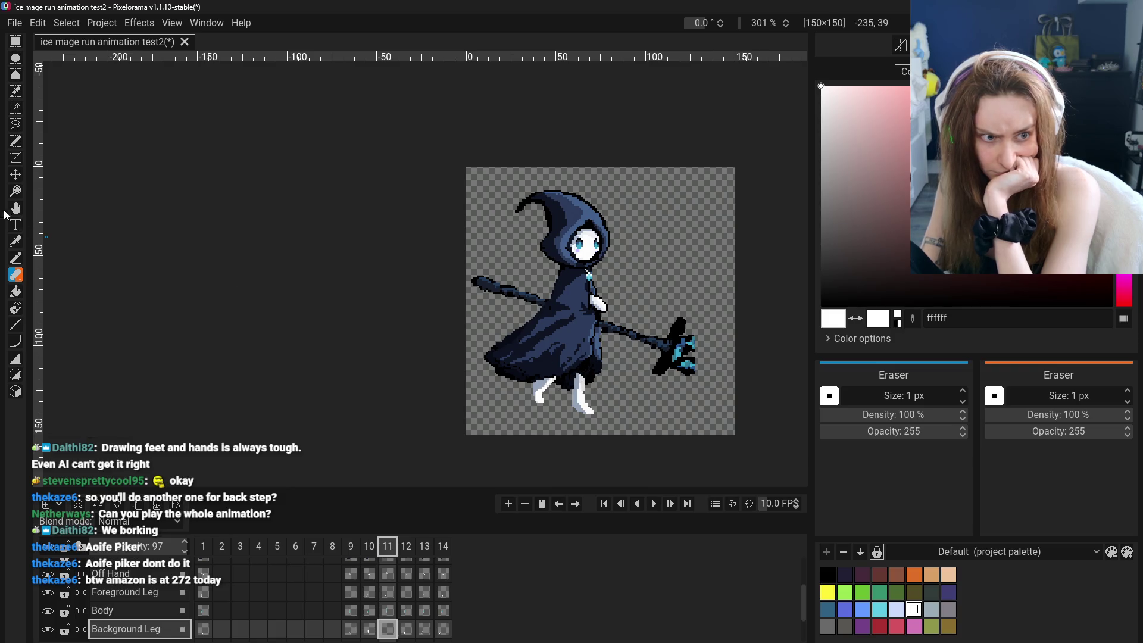
click(15, 175)
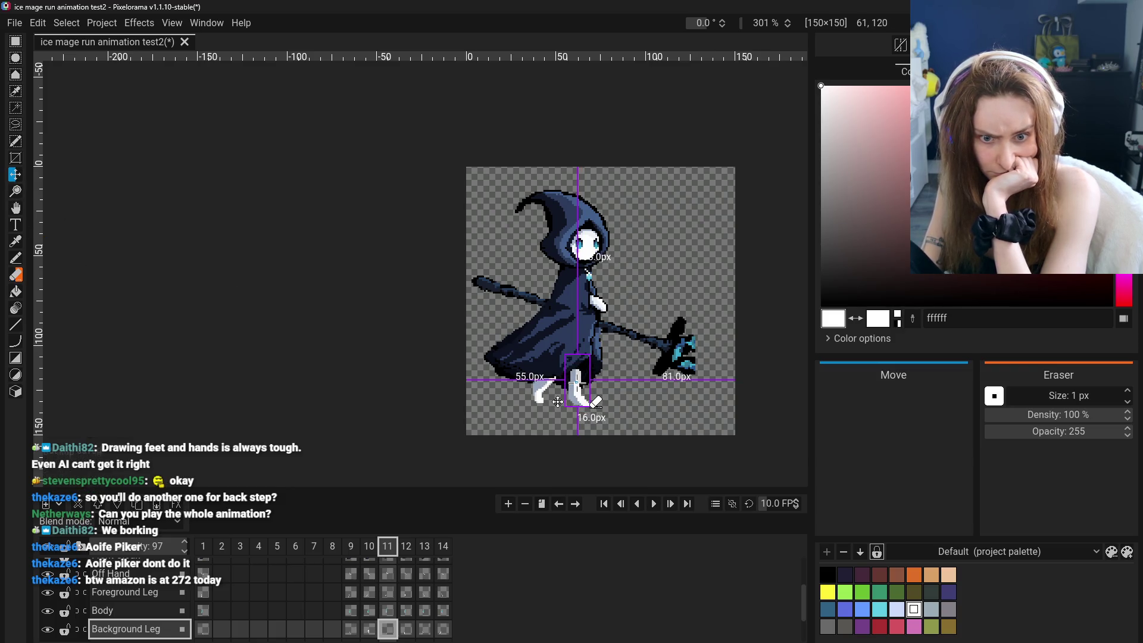
click(369, 628)
click(387, 629)
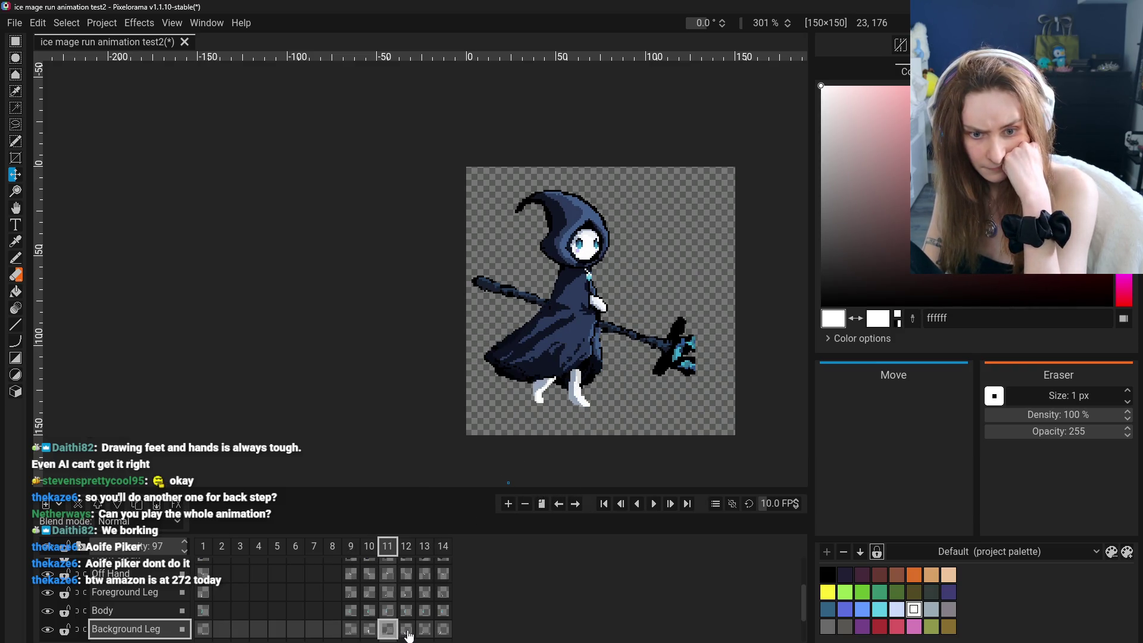
click(407, 631)
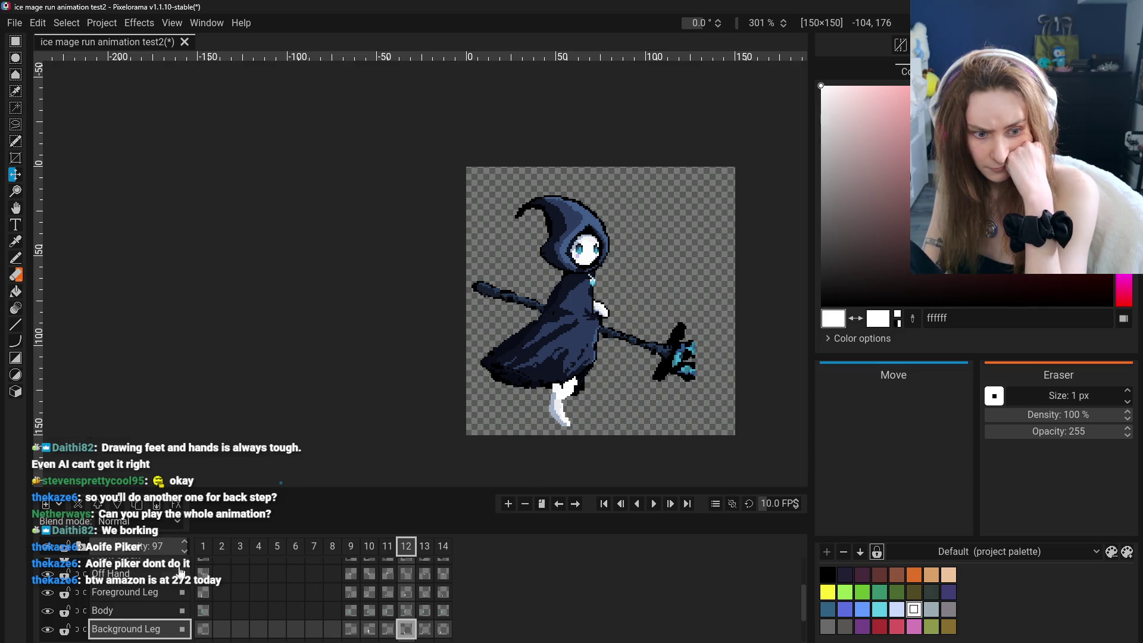
click(425, 630)
click(408, 631)
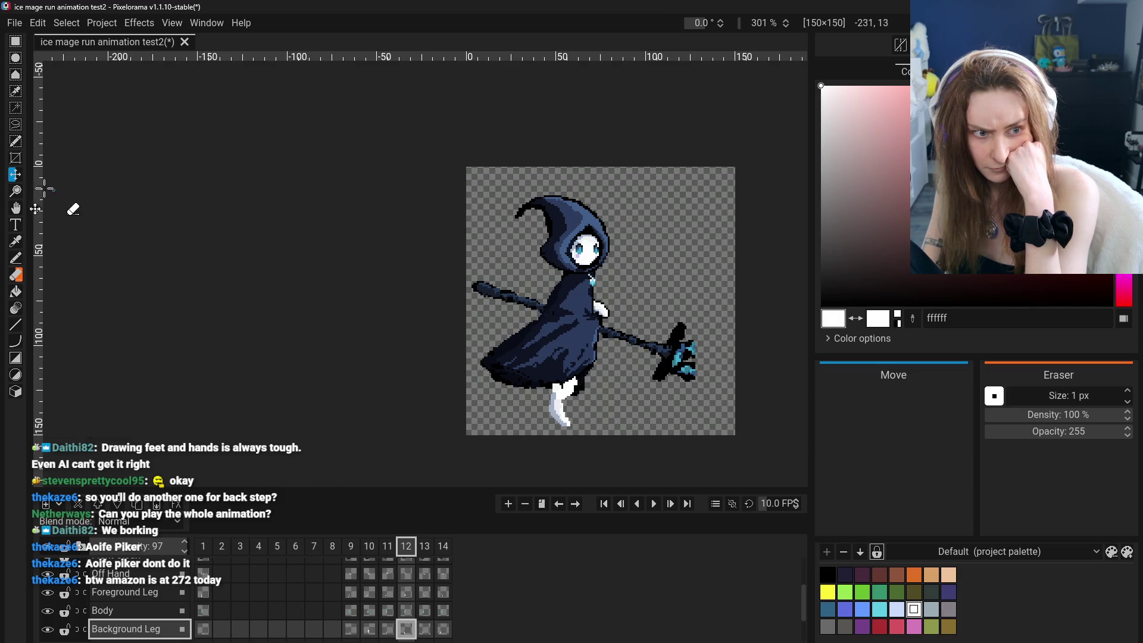
Shift frame 12's background leg into place, compare with frames 9–13, and hide the Foreground Leg layer.
drag(454, 373, 441, 372)
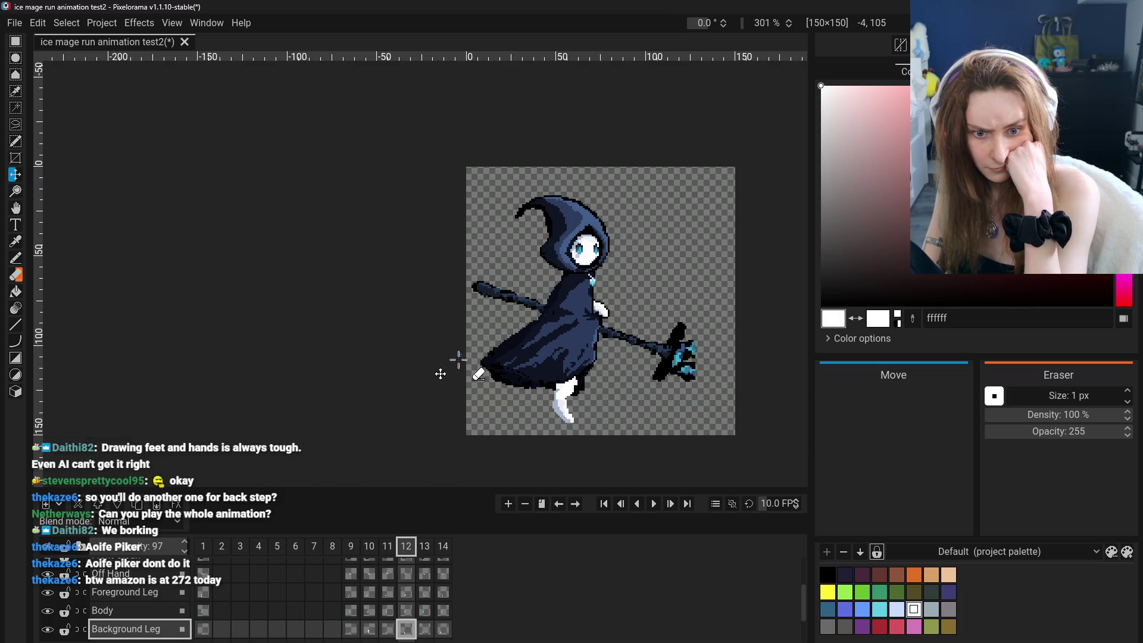
click(369, 631)
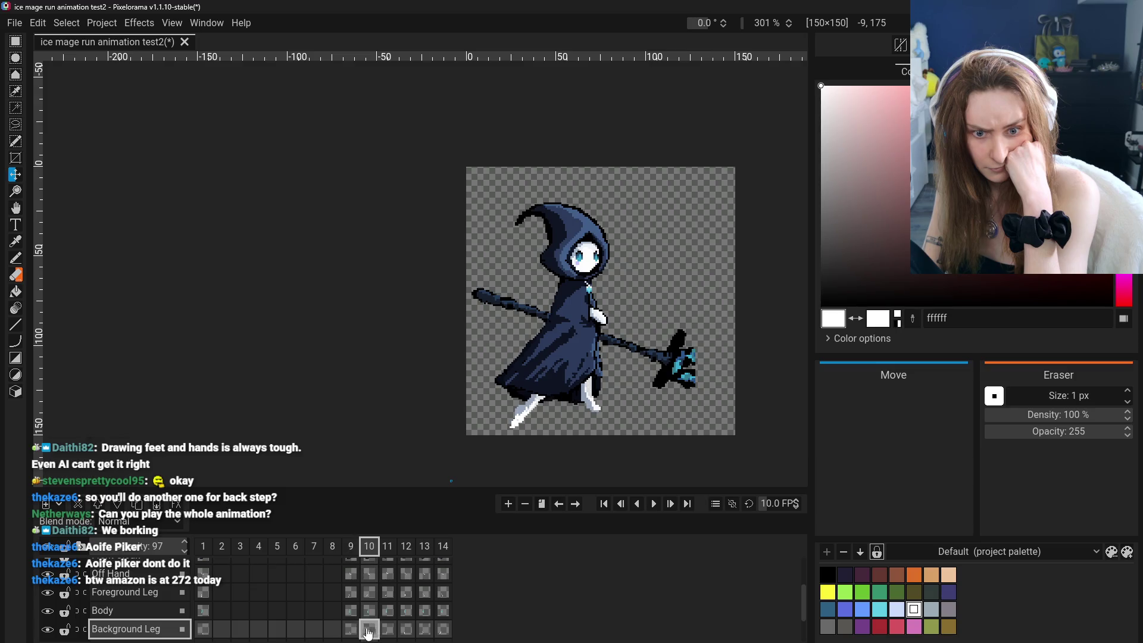
click(387, 631)
click(424, 631)
click(353, 631)
click(425, 632)
click(406, 632)
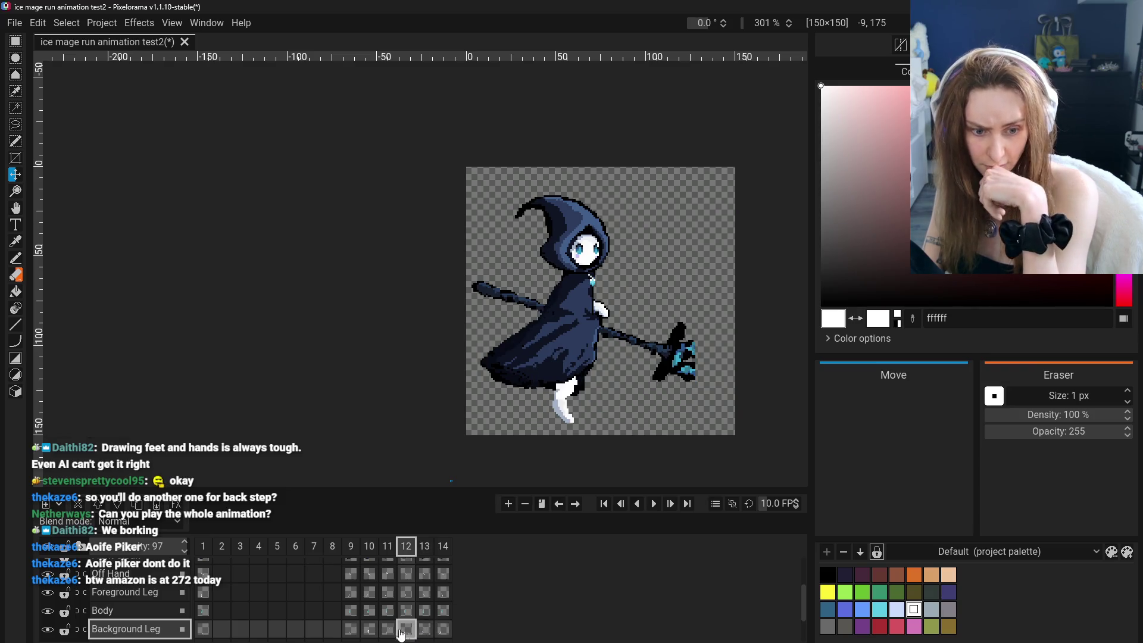
click(350, 631)
click(405, 630)
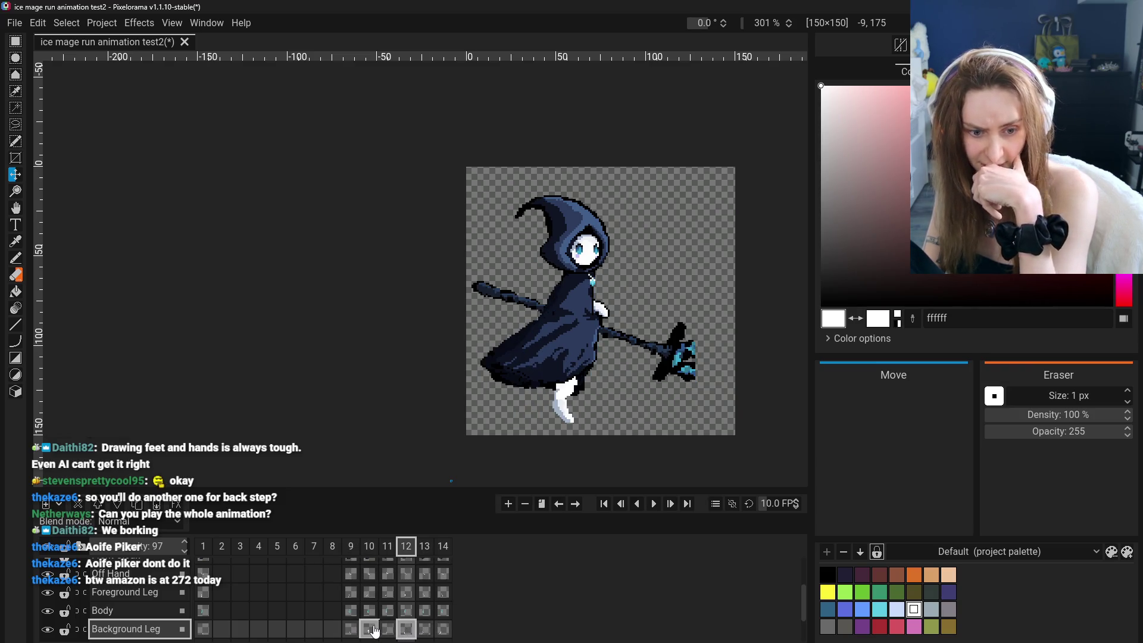
click(351, 631)
click(388, 631)
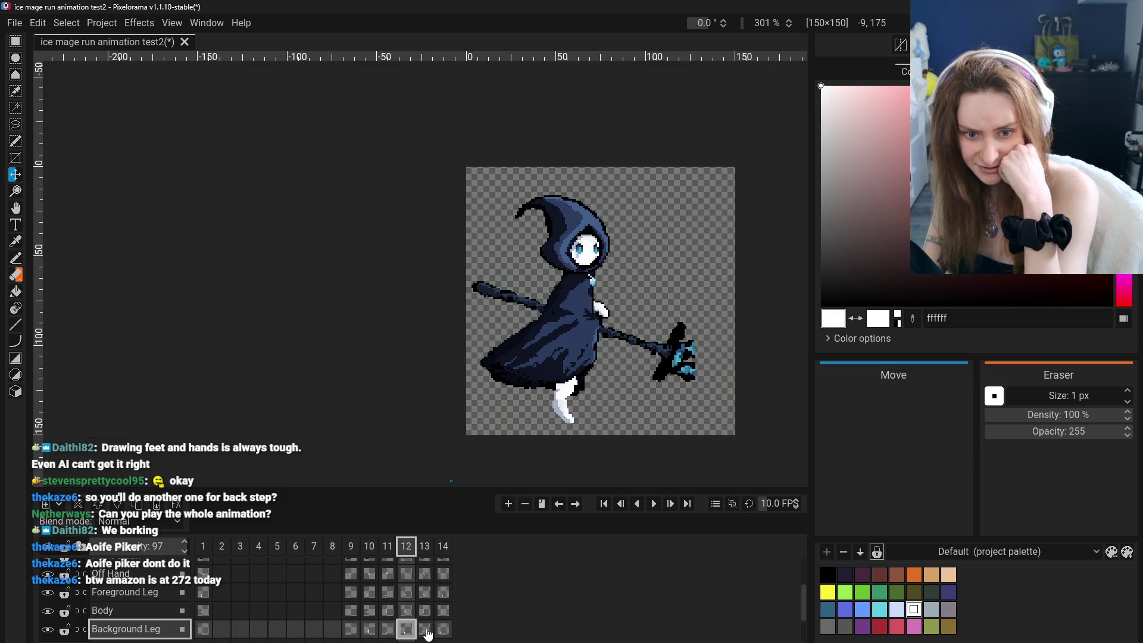
click(48, 593)
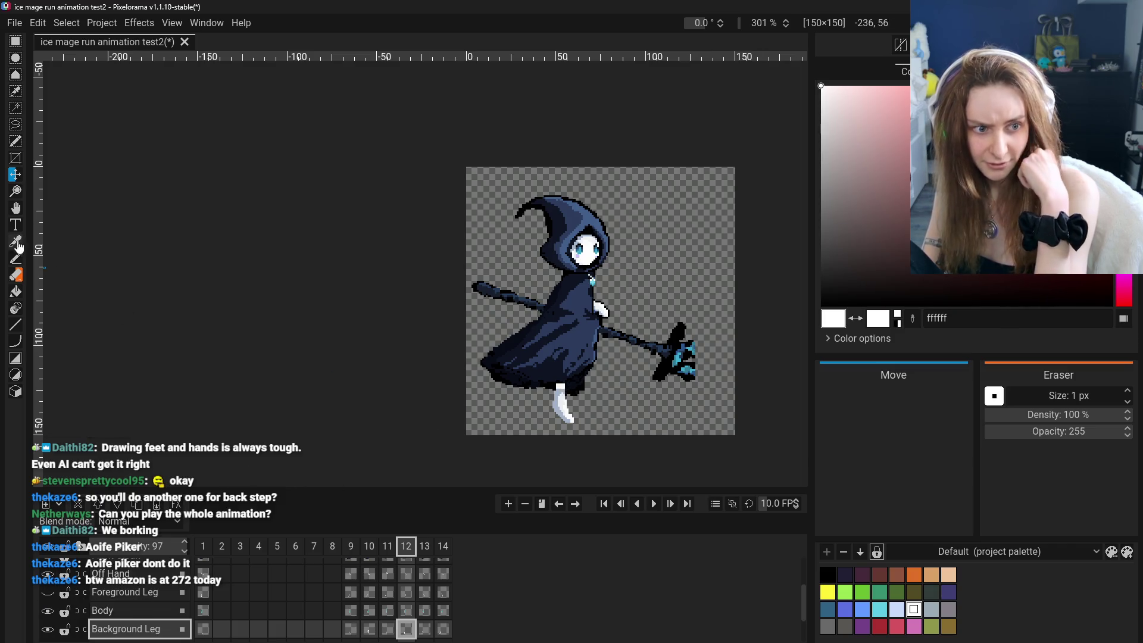
With the Eraser, carve a thin line through frame 12's white background foot.
key(e)
scroll(546, 382, up, 2)
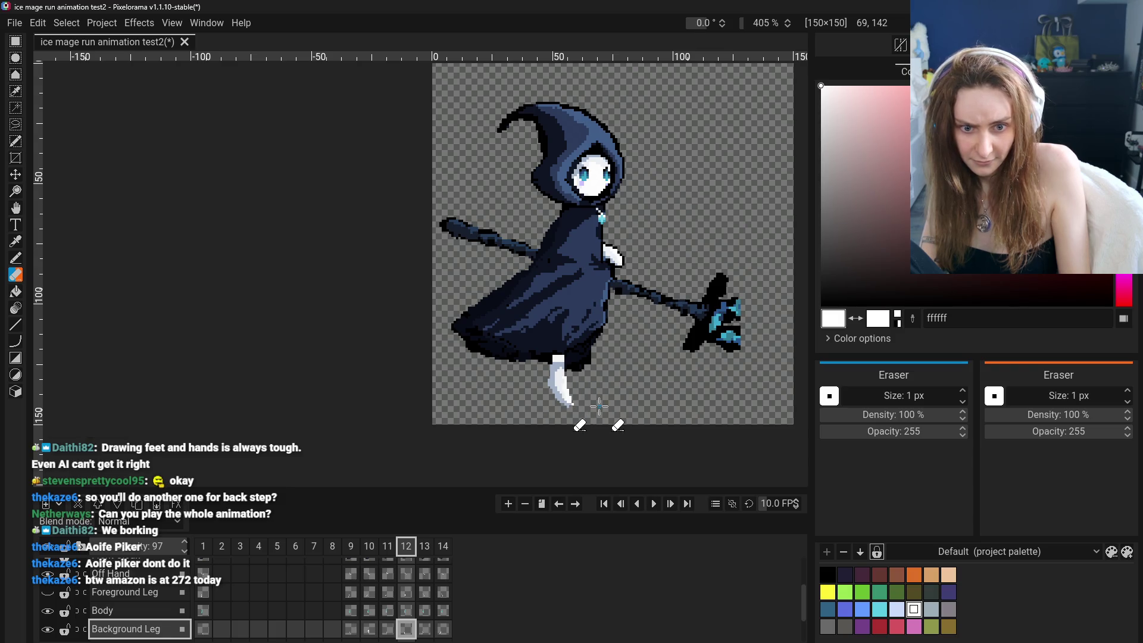
scroll(599, 407, down, 2)
scroll(590, 410, up, 3)
scroll(579, 411, up, 1)
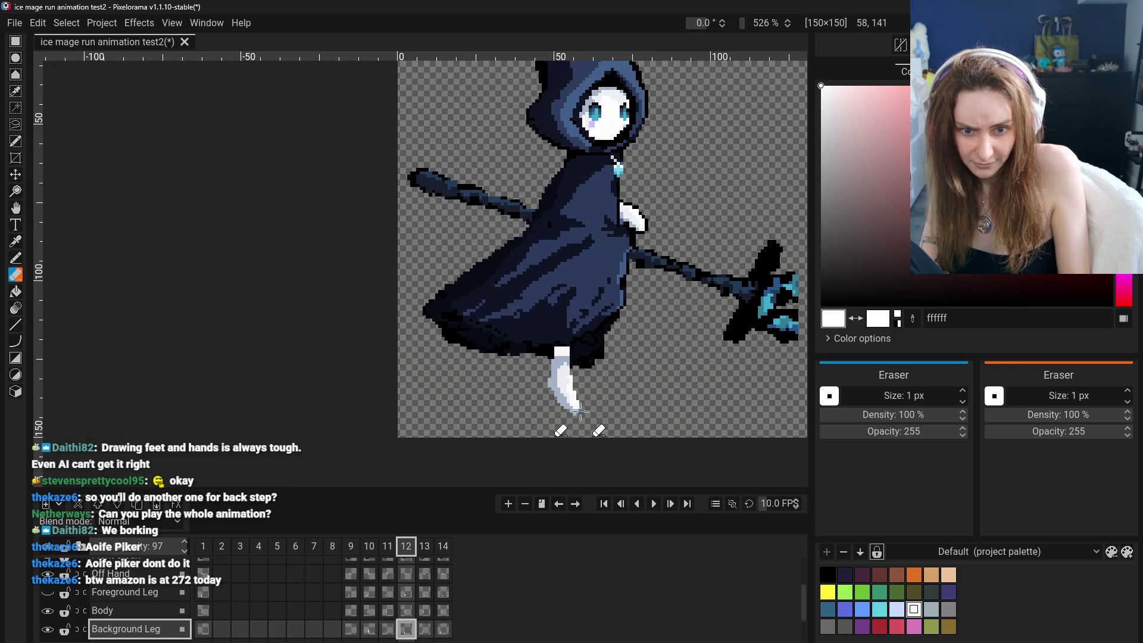
scroll(612, 421, down, 4)
scroll(580, 438, down, 2)
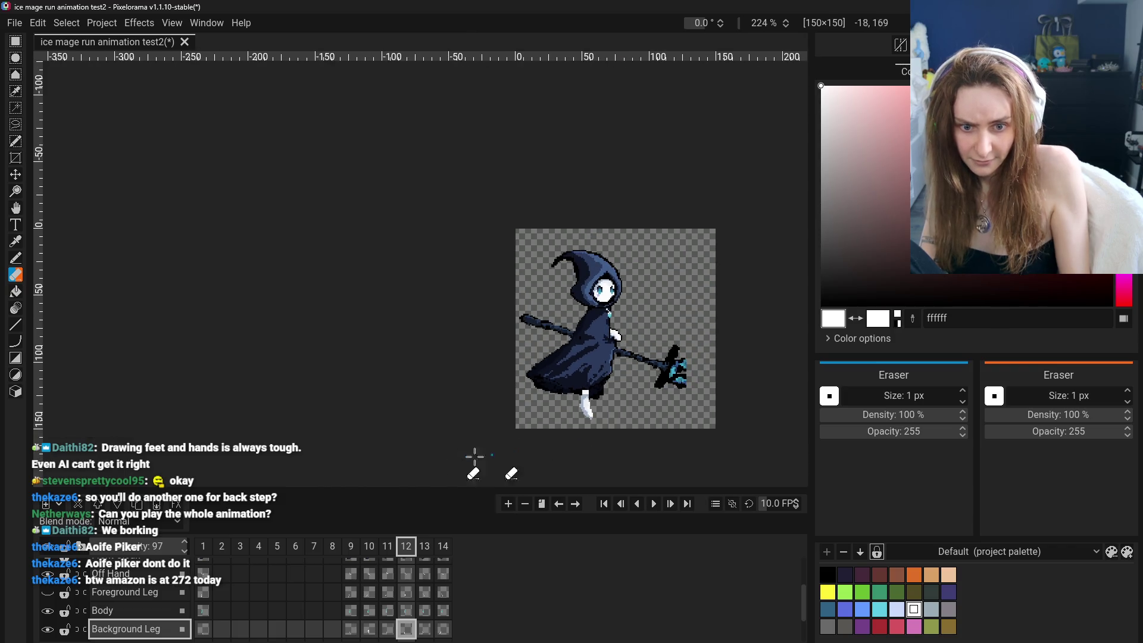
click(387, 546)
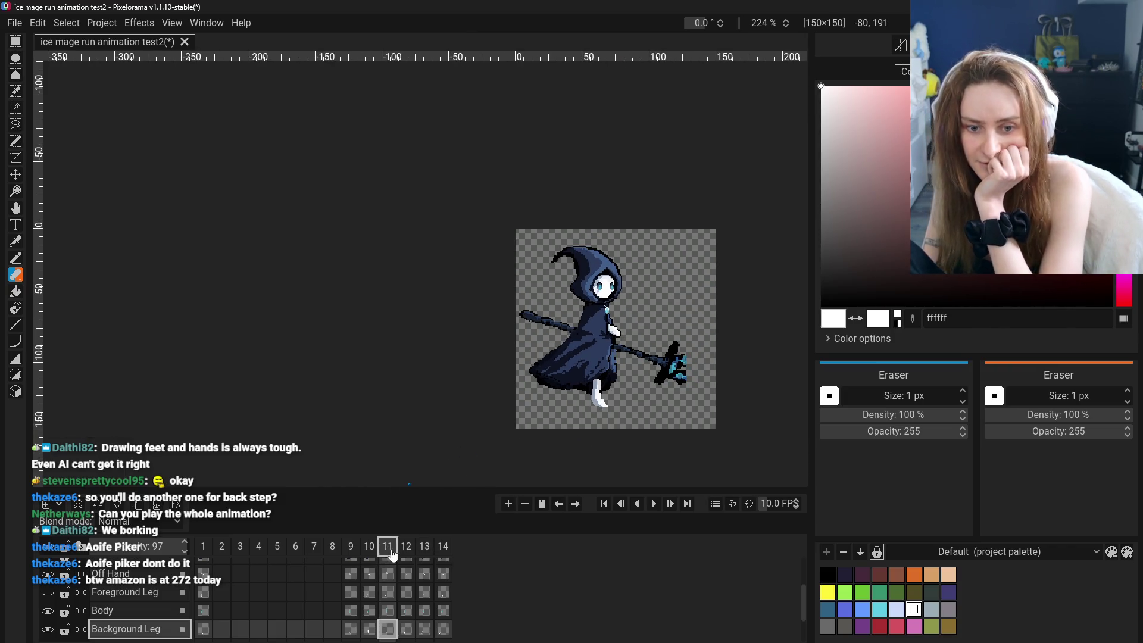
scroll(561, 408, up, 4)
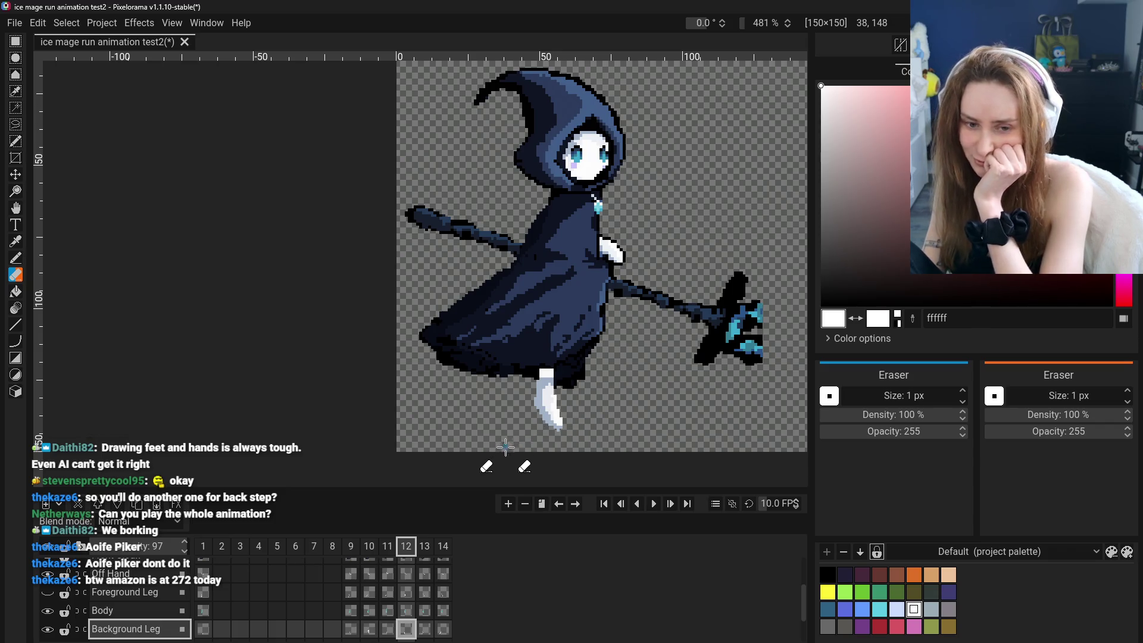
click(352, 550)
click(388, 548)
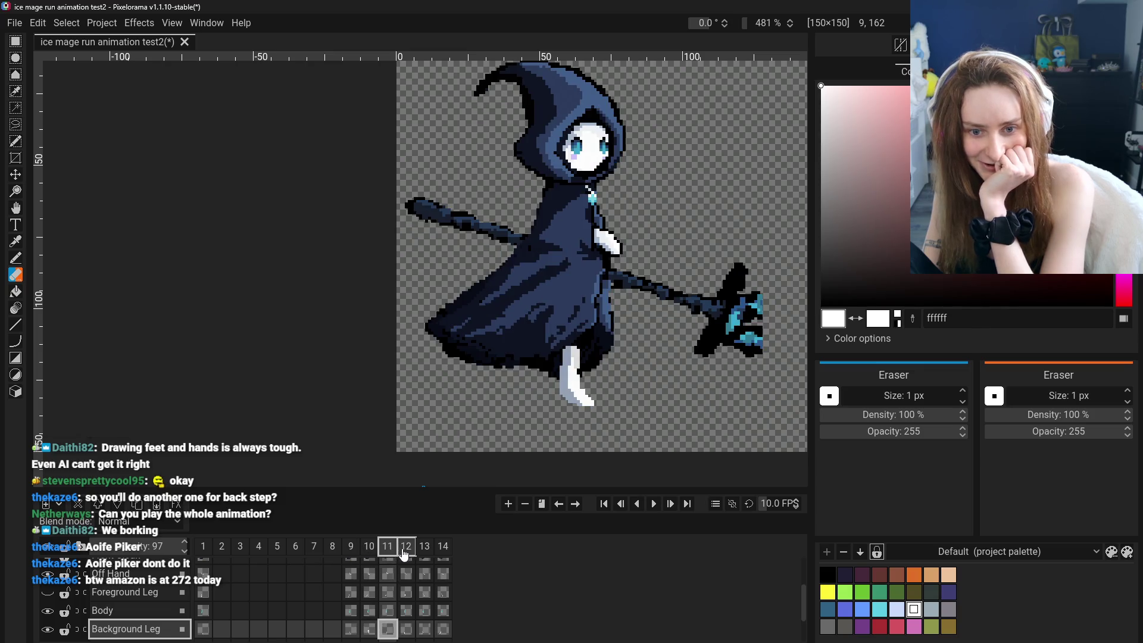
scroll(555, 397, up, 2)
scroll(555, 398, down, 1)
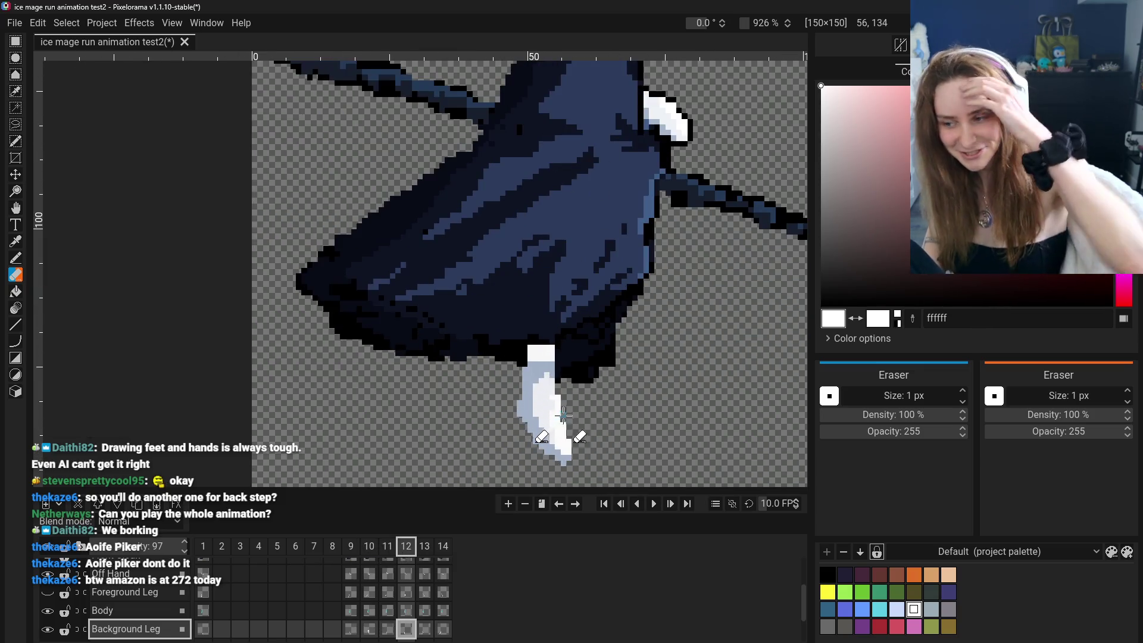
scroll(555, 398, down, 2)
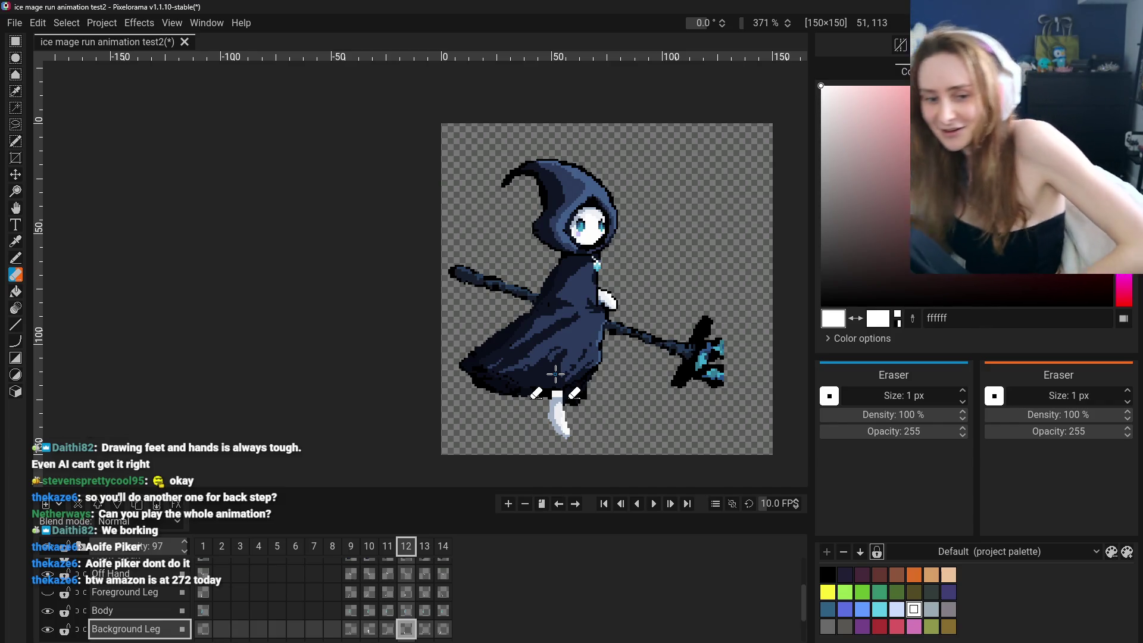
scroll(580, 384, up, 3)
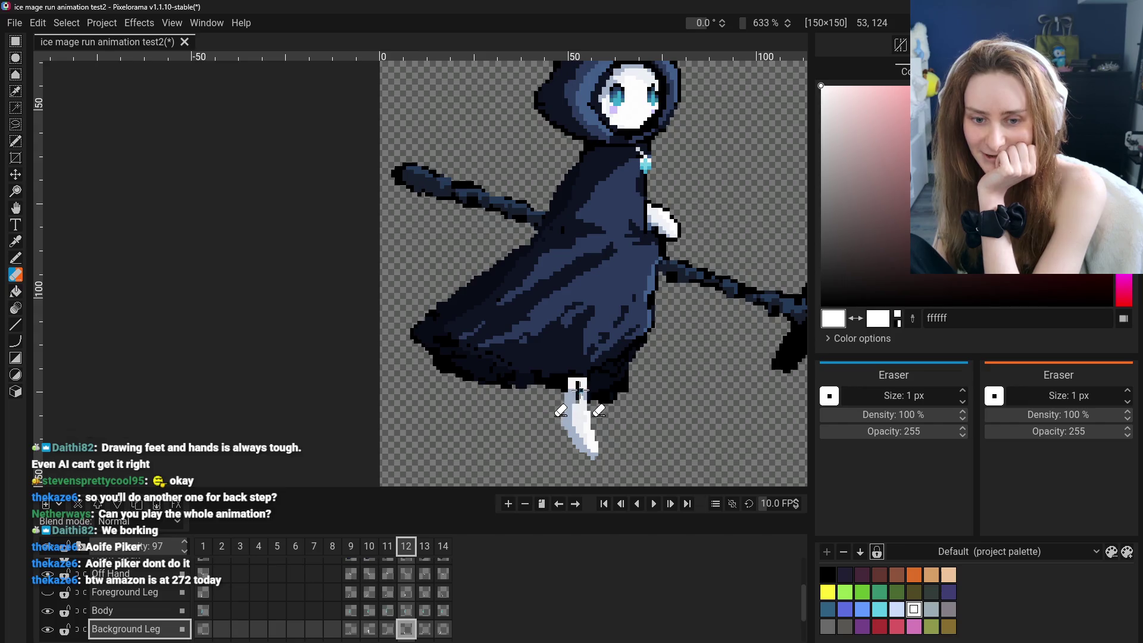
drag(578, 397, 577, 385)
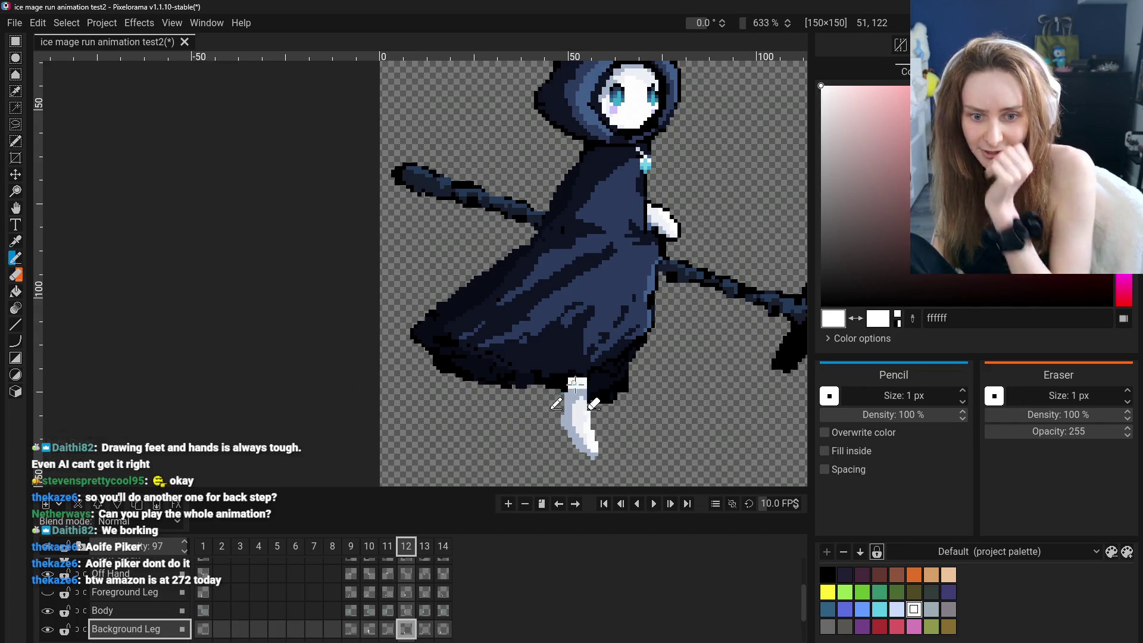
scroll(584, 393, down, 3)
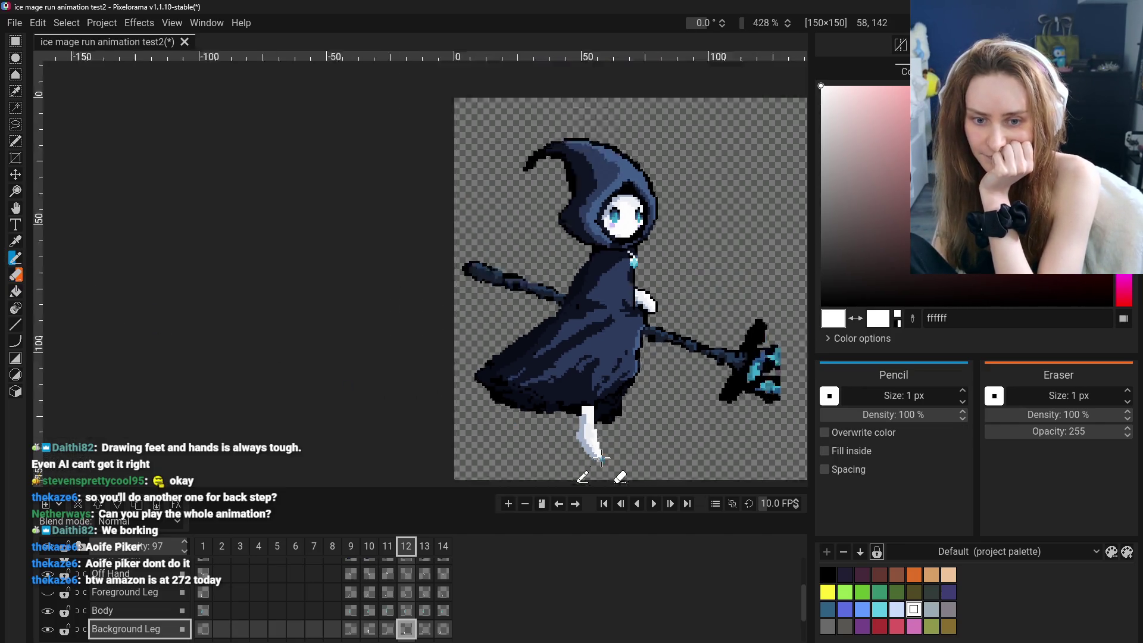
Scrub frames 10–14 to check the leg motion, ending on frame 14.
click(367, 549)
click(406, 549)
click(386, 549)
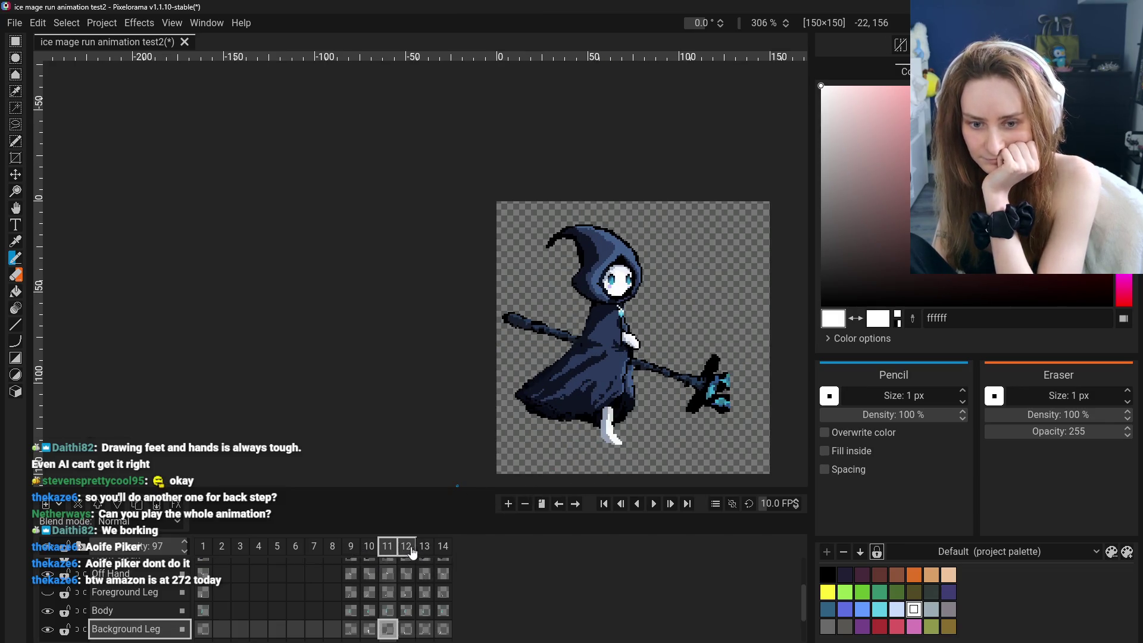
click(424, 549)
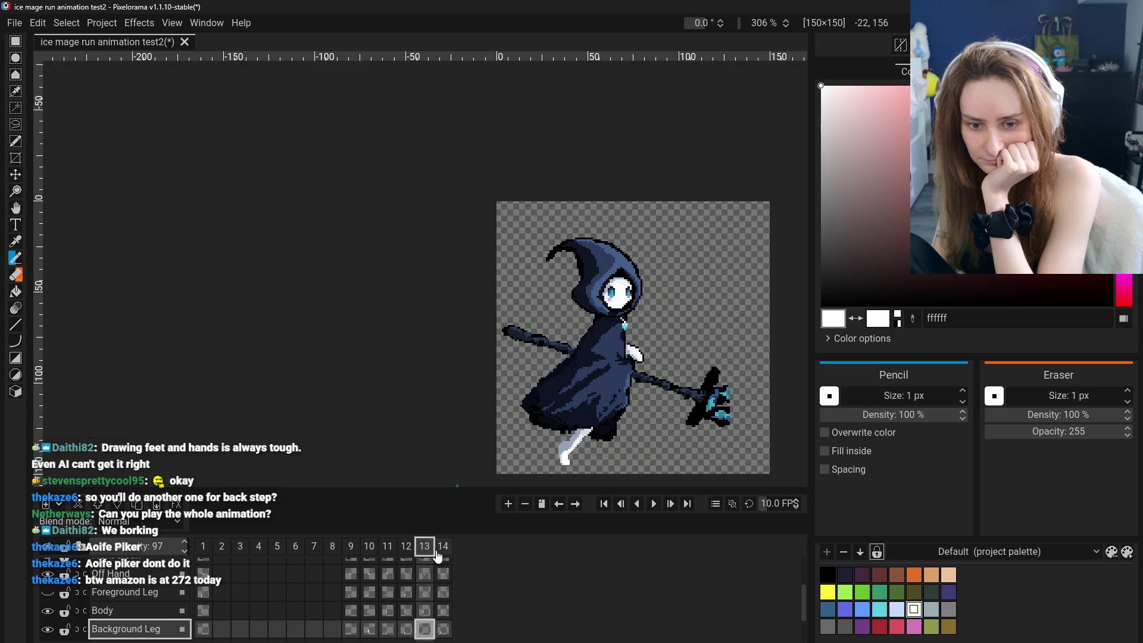
Compare frame 9 against frames 11–13 and frame 1, settle on frame 9 with the Move tool ready.
click(406, 548)
click(405, 550)
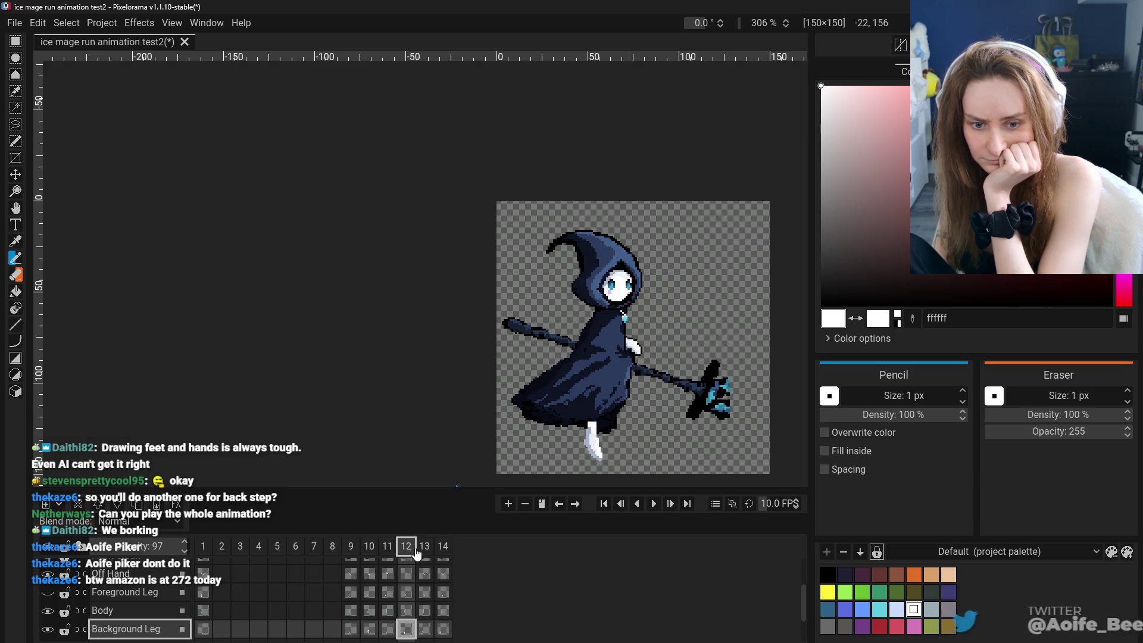
click(424, 548)
click(351, 549)
click(387, 548)
click(350, 549)
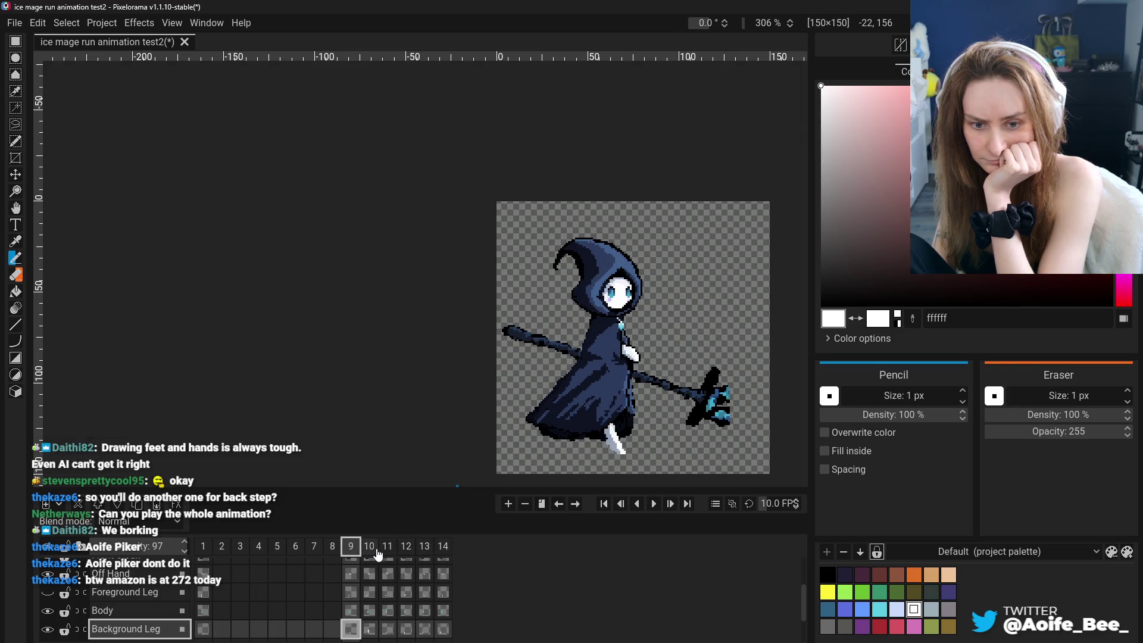
click(386, 549)
click(351, 548)
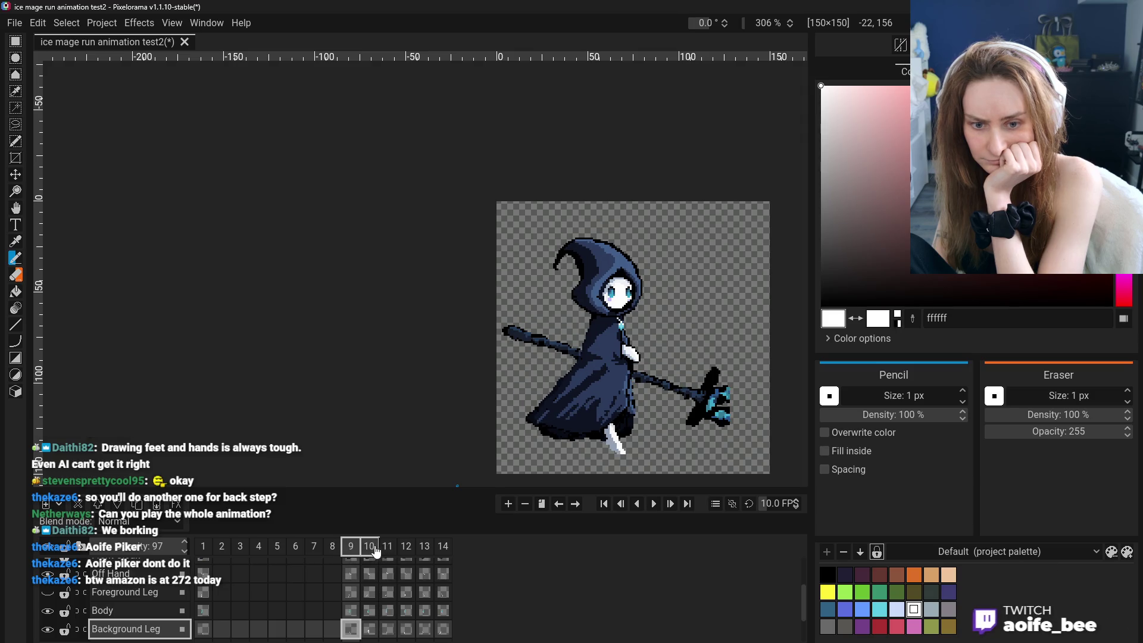
click(387, 549)
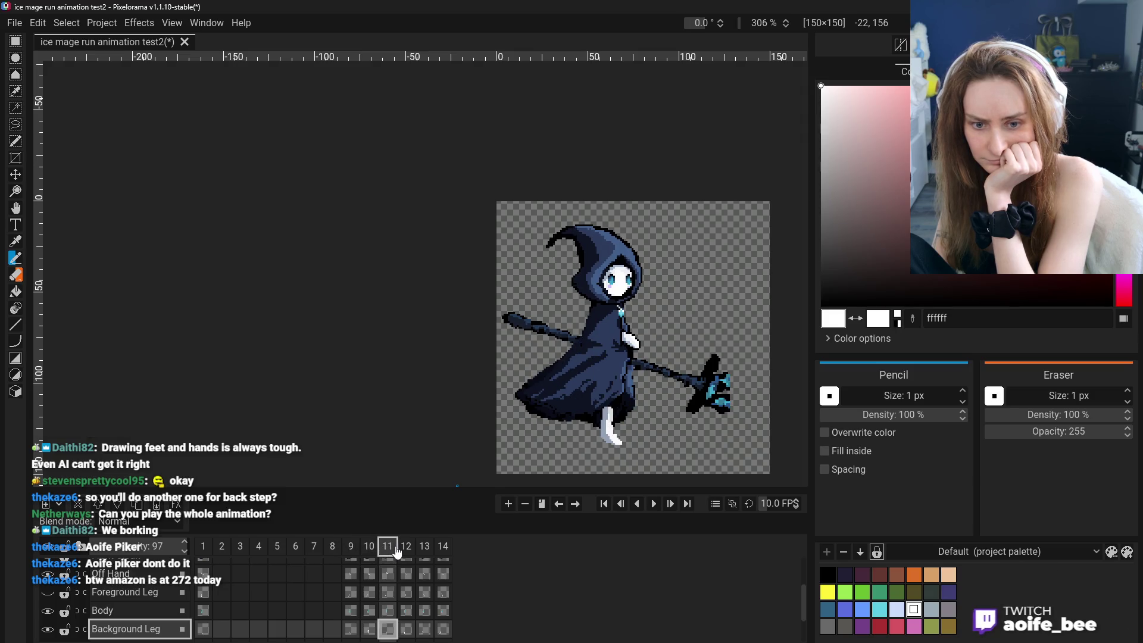
click(351, 549)
click(220, 549)
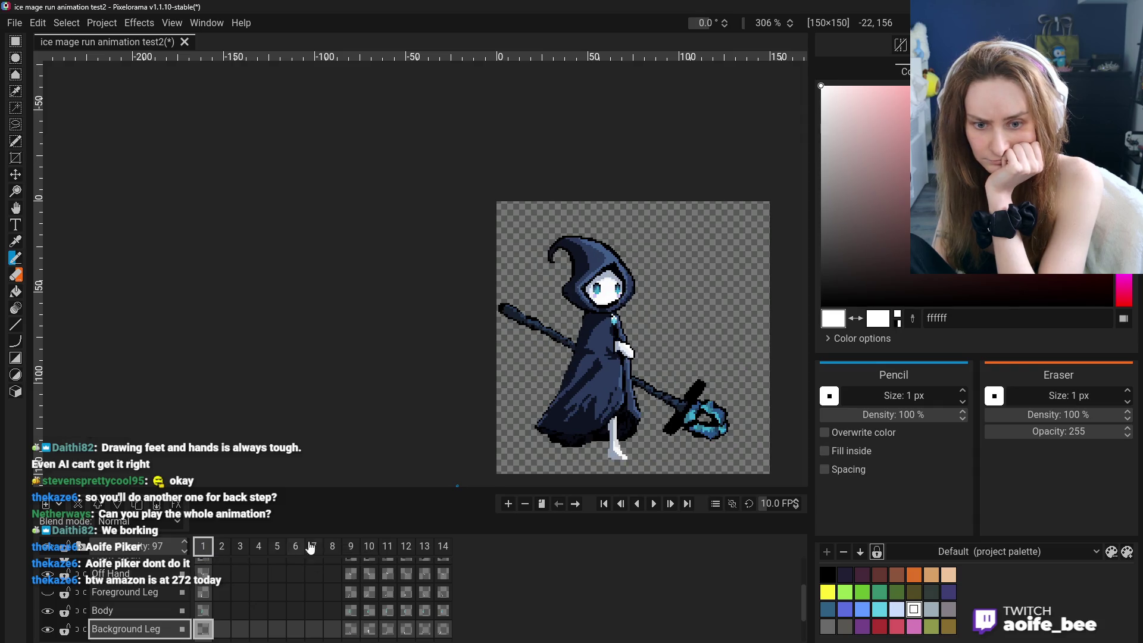
click(352, 549)
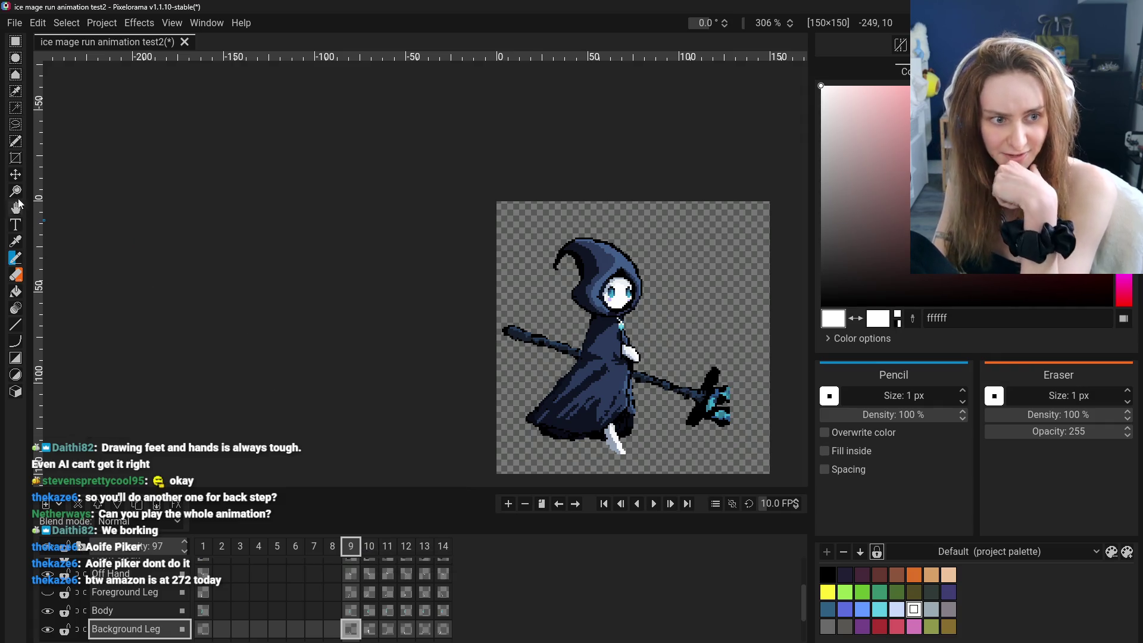
key(m)
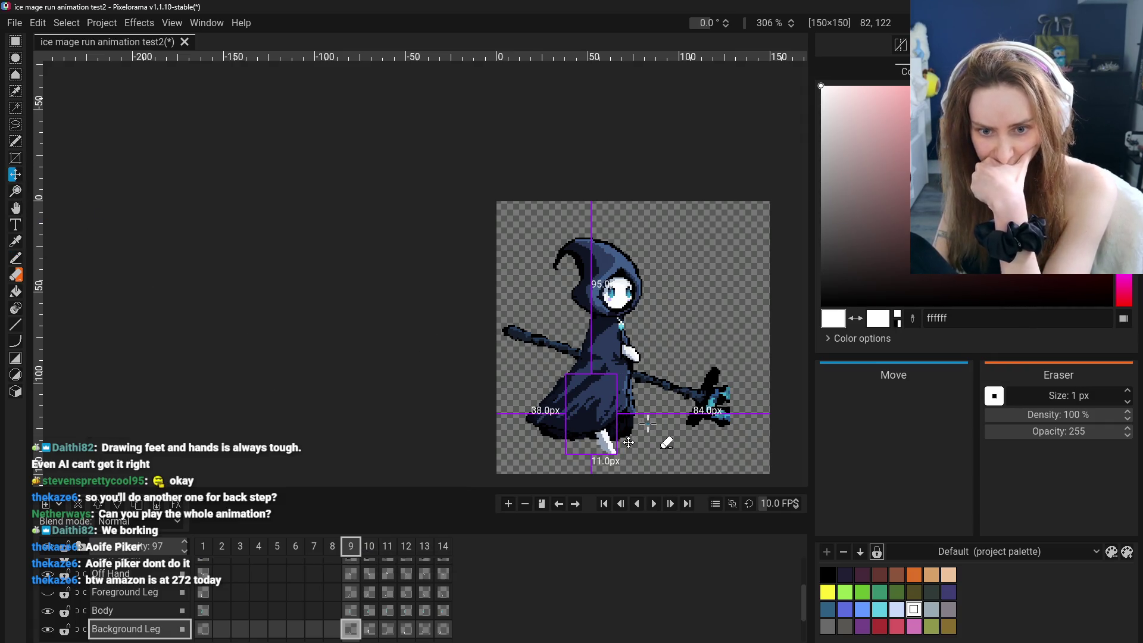
click(388, 547)
click(425, 549)
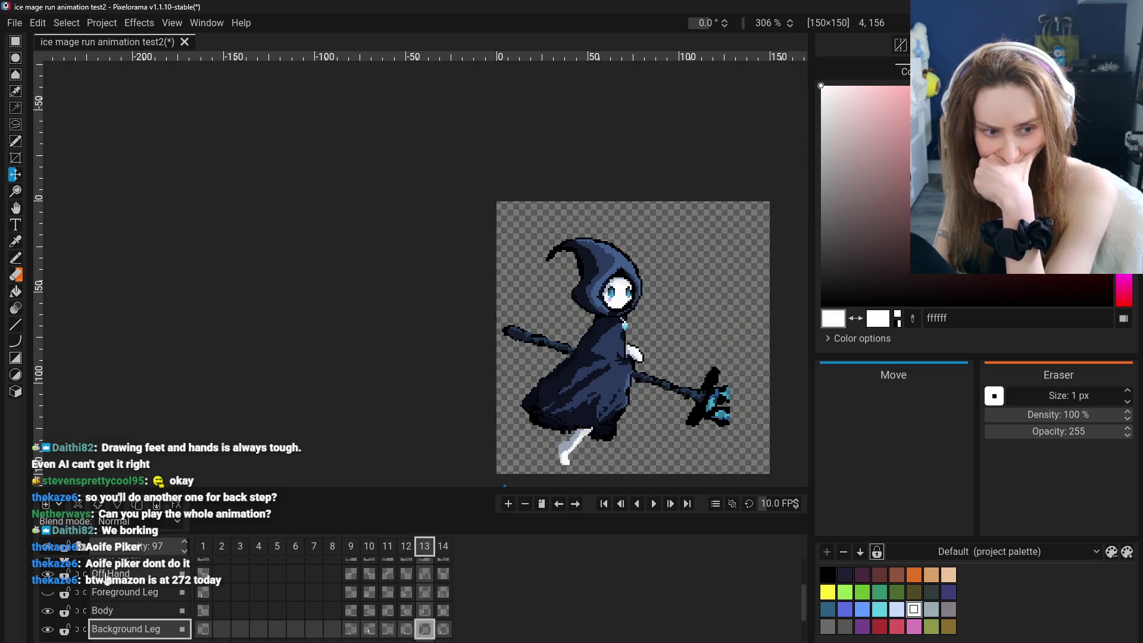
click(388, 548)
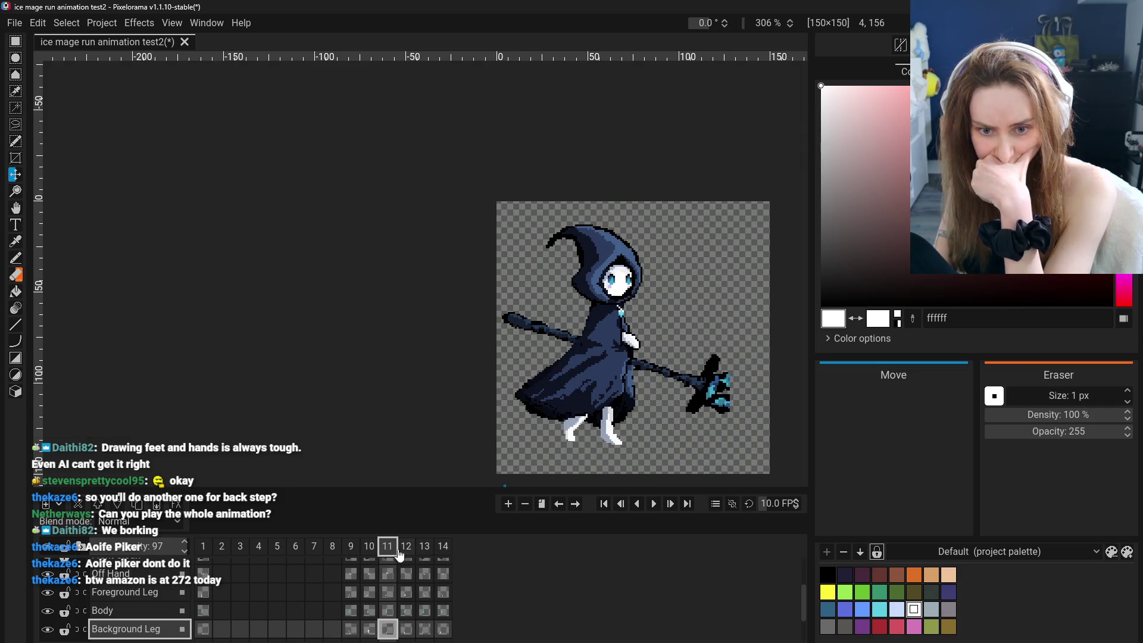
click(351, 549)
click(388, 554)
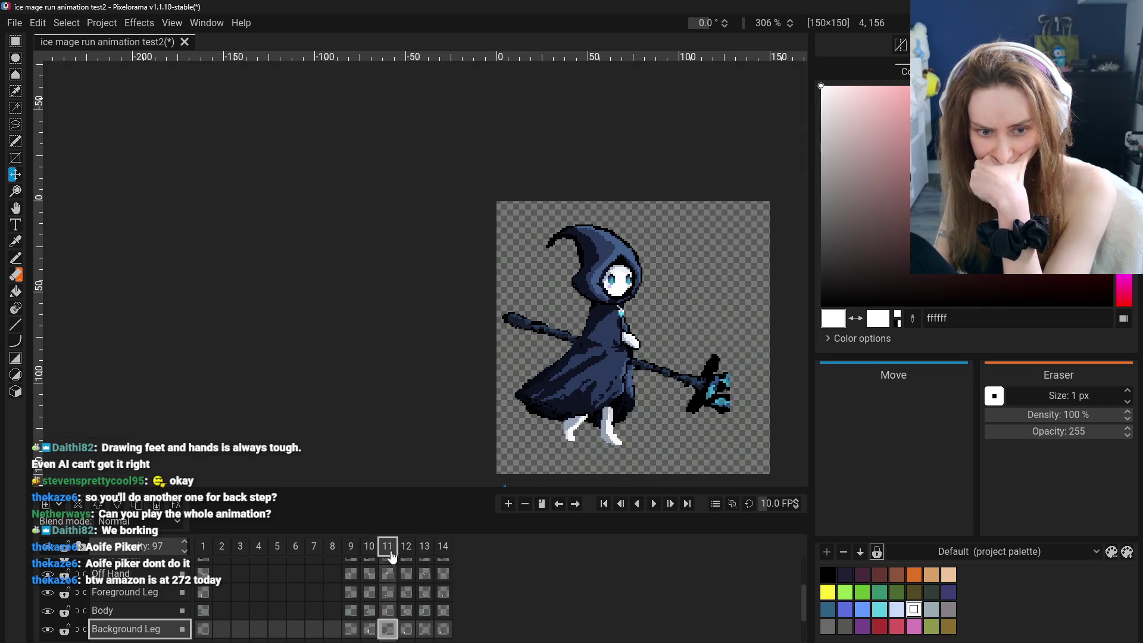
click(425, 554)
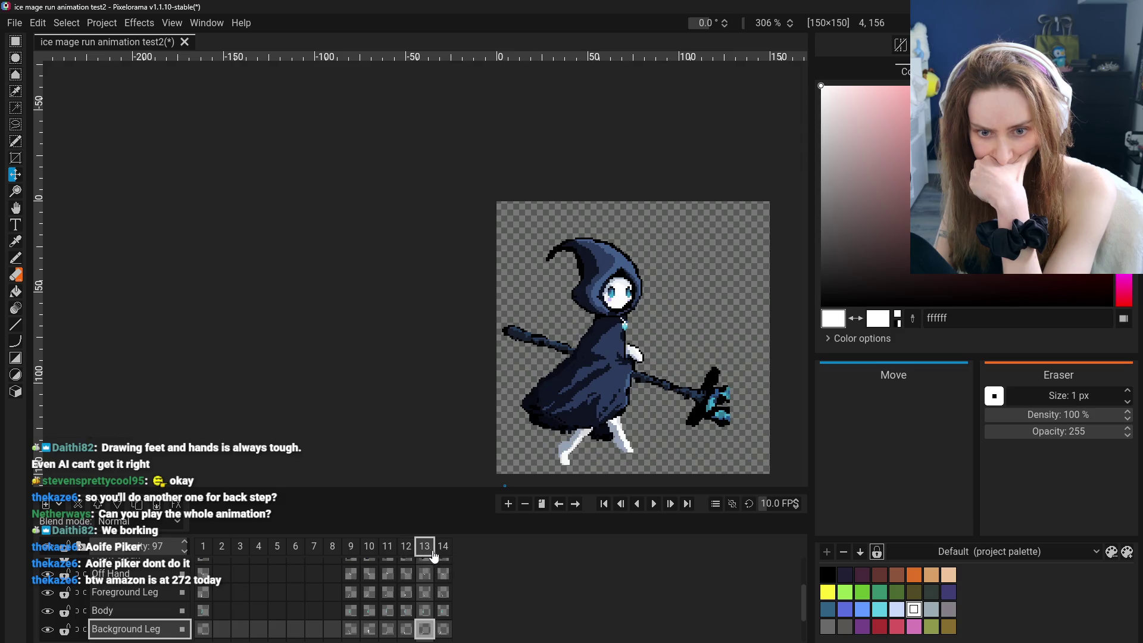
click(442, 553)
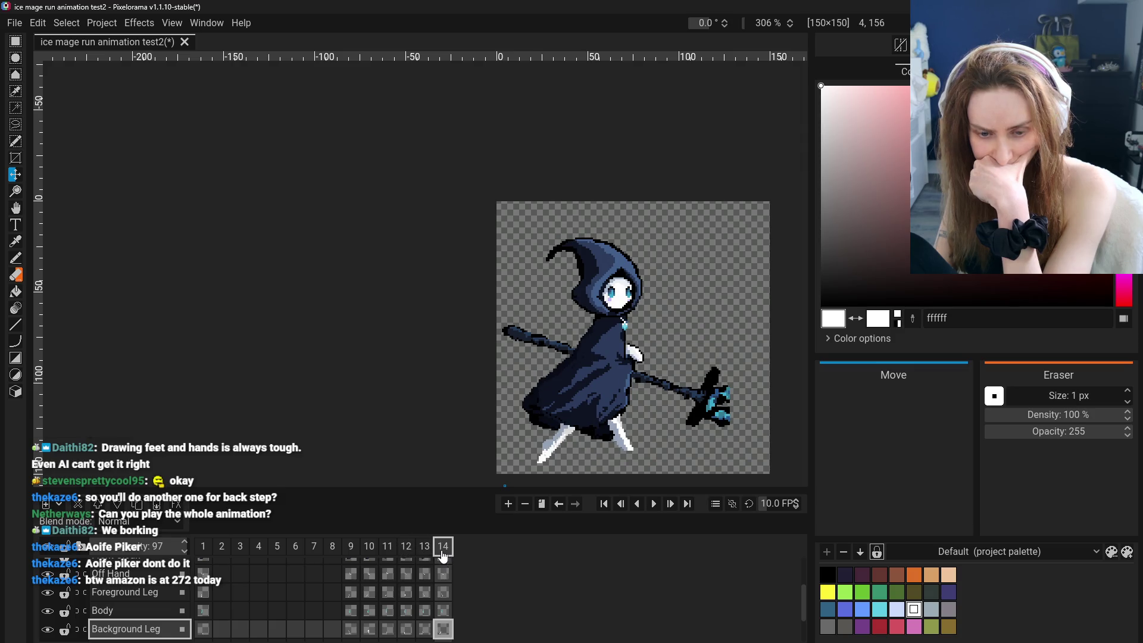
click(368, 555)
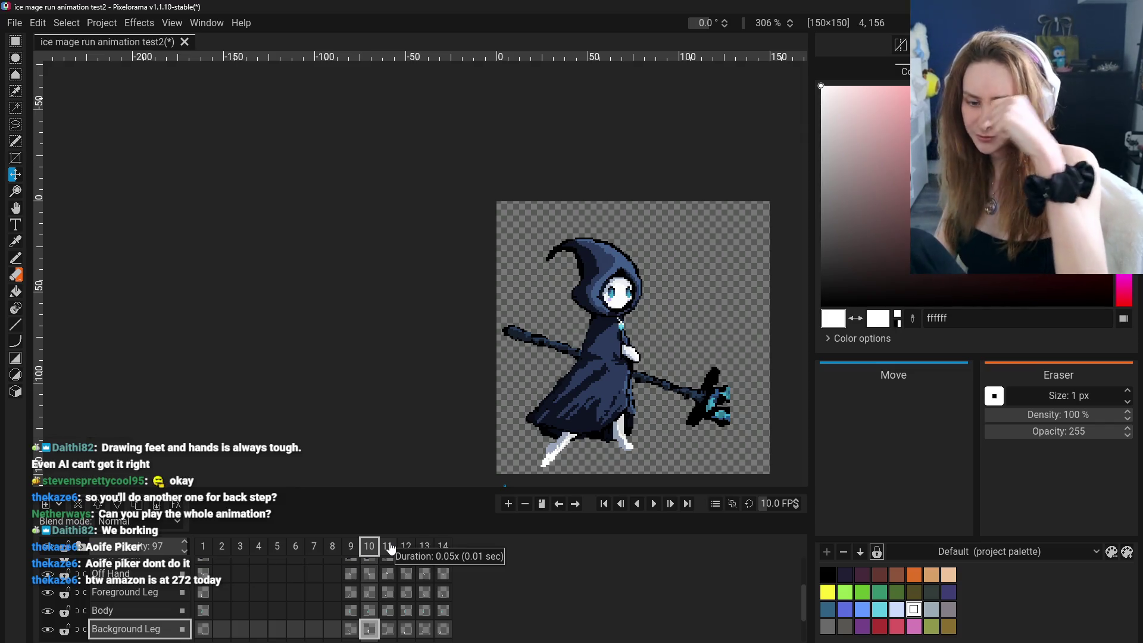
click(353, 551)
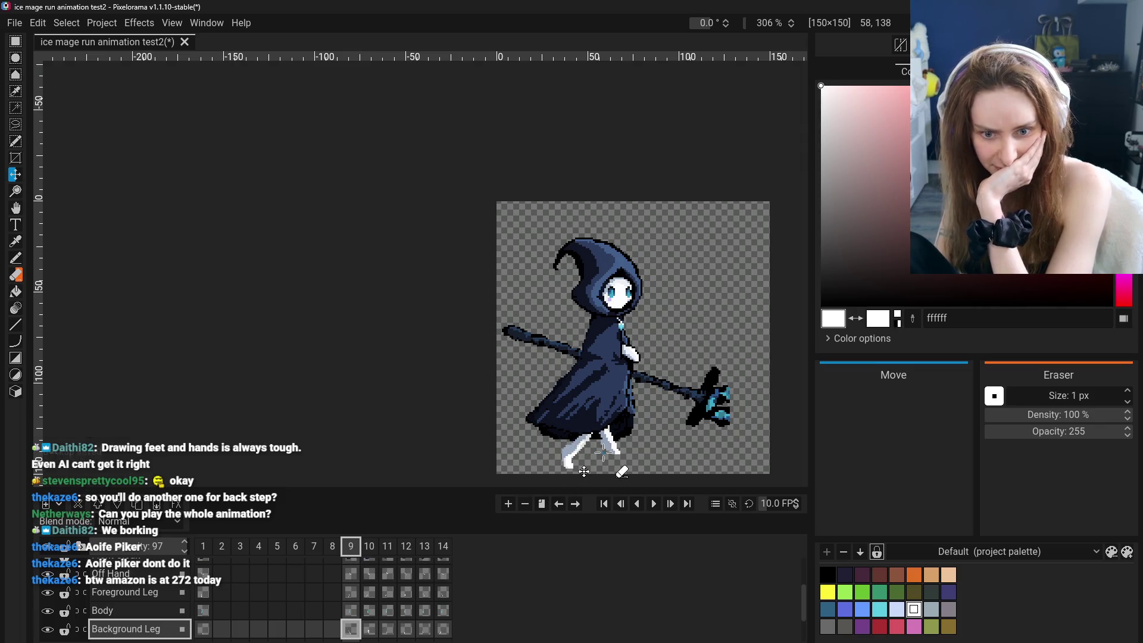
Reposition frame 9's white legs and check against frames 1 and 10.
drag(606, 452, 564, 466)
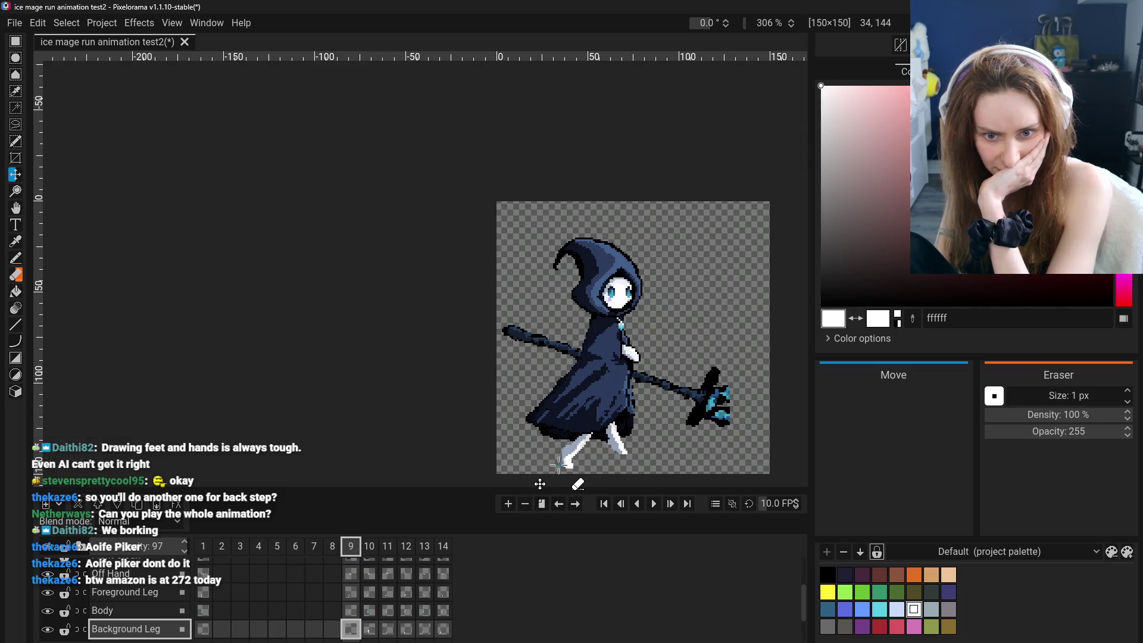
click(204, 631)
click(352, 631)
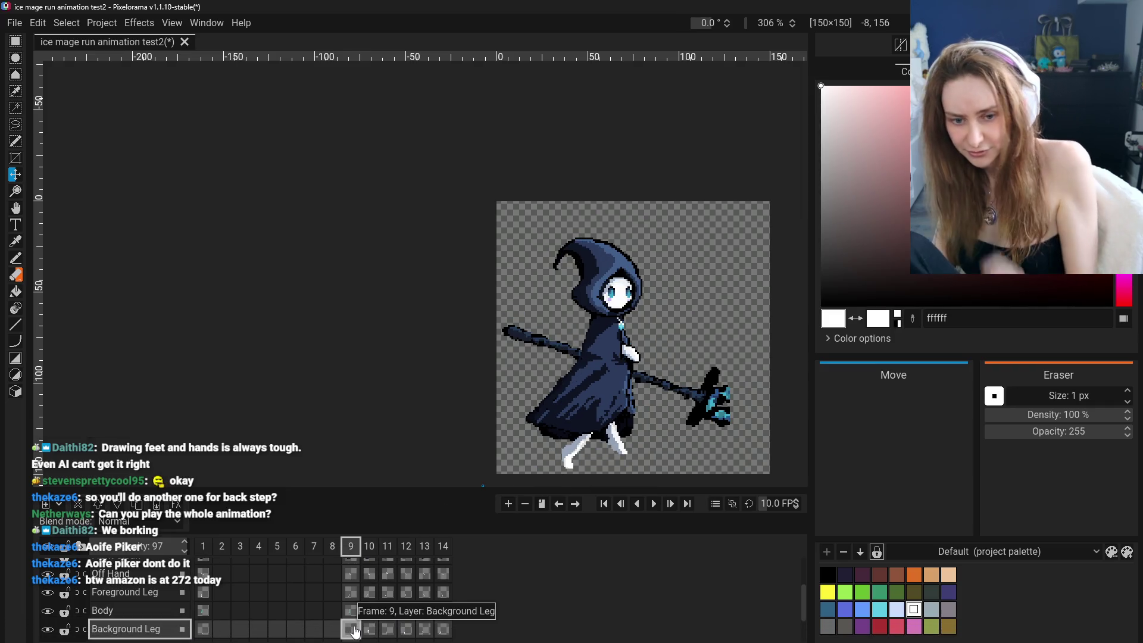
click(369, 629)
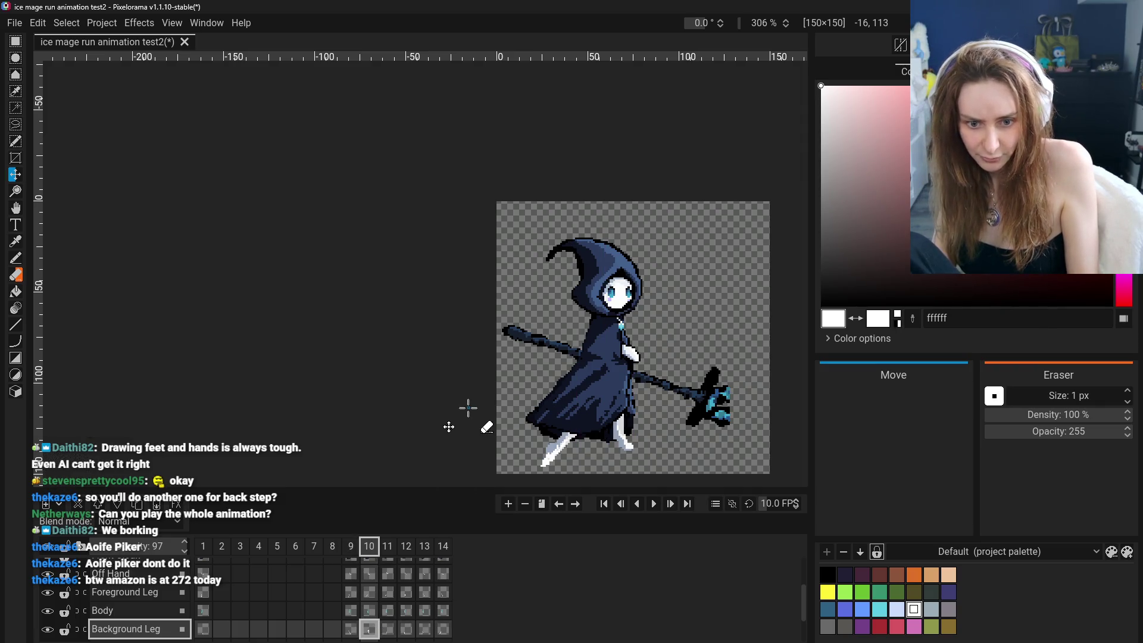
click(353, 631)
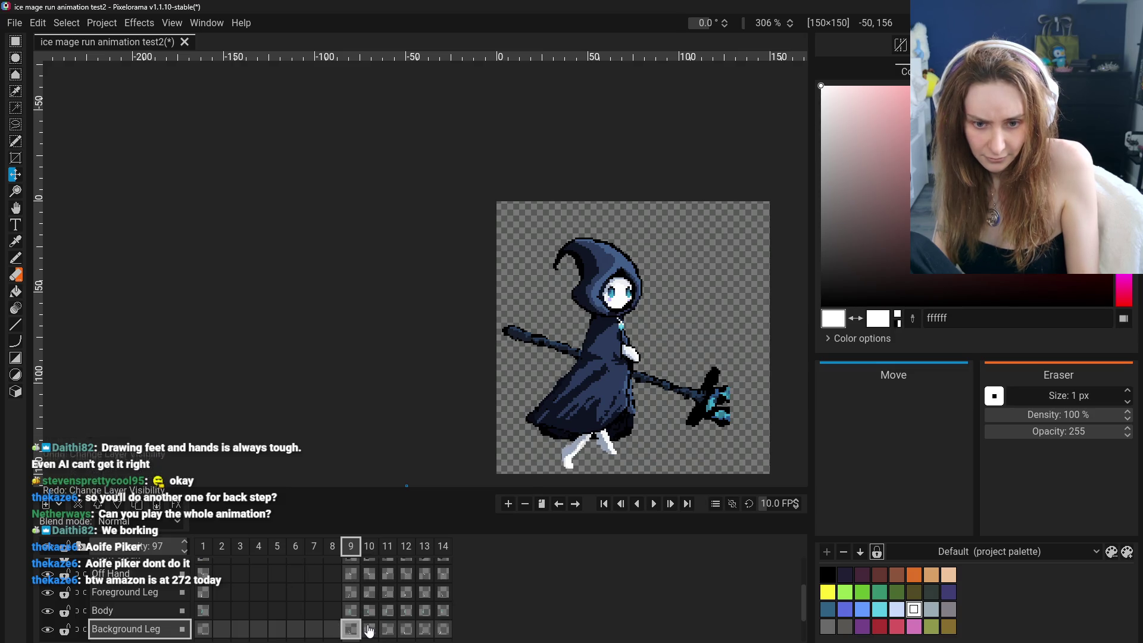
scroll(563, 438, up, 13)
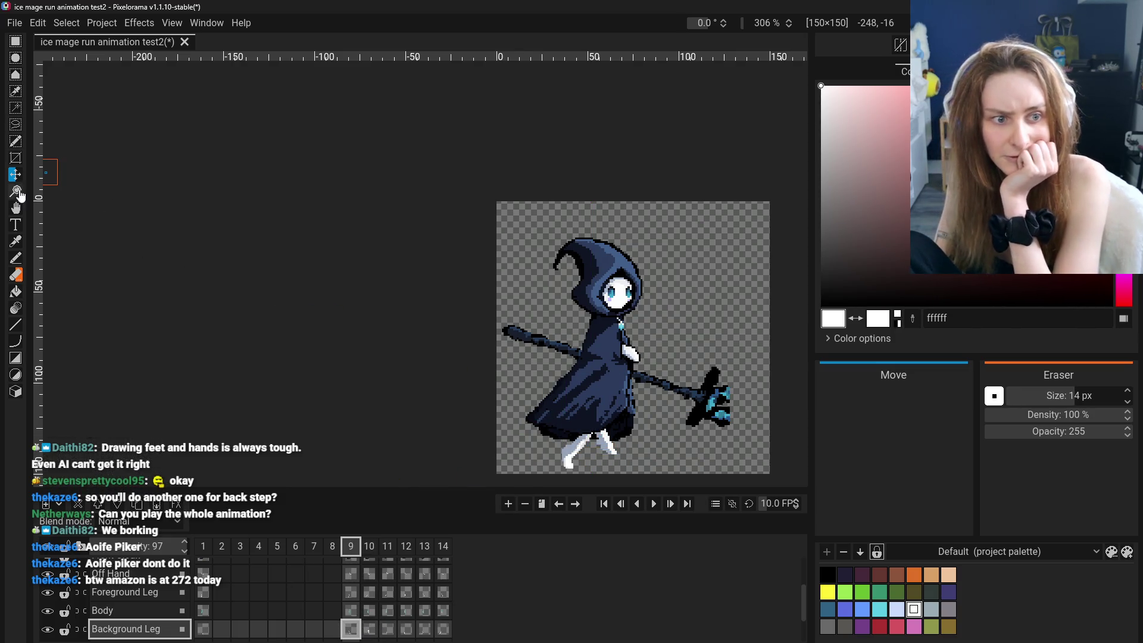
scroll(604, 427, down, 2)
scroll(604, 427, up, 2)
scroll(604, 426, up, 3)
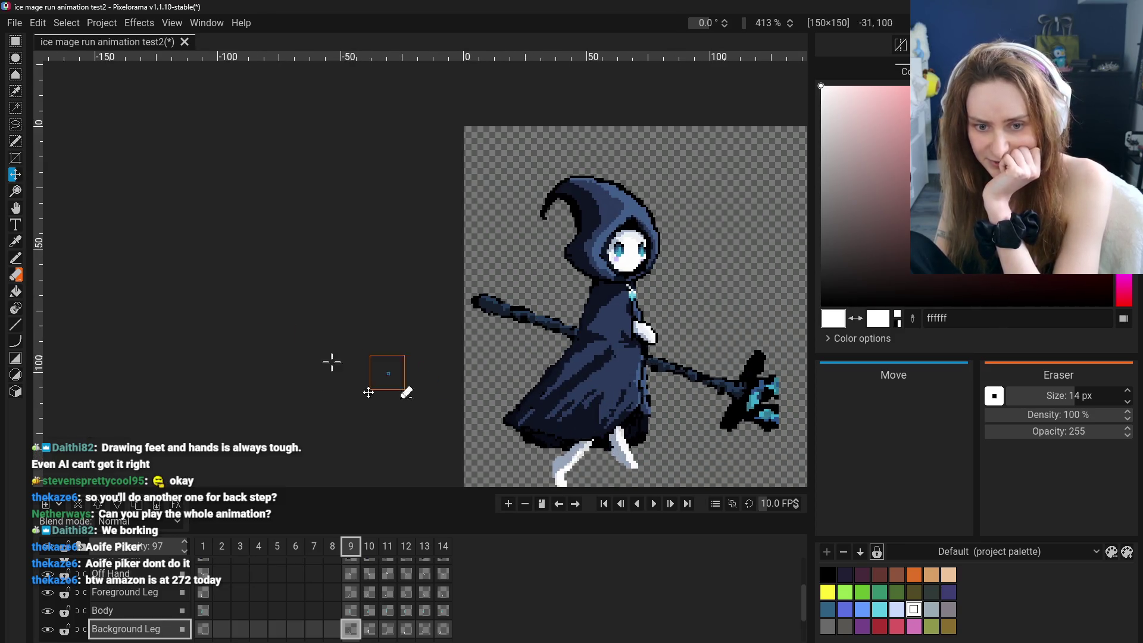
Recentre the view, lower the eraser size, and nudge frame 9's background leg up and right.
click(15, 196)
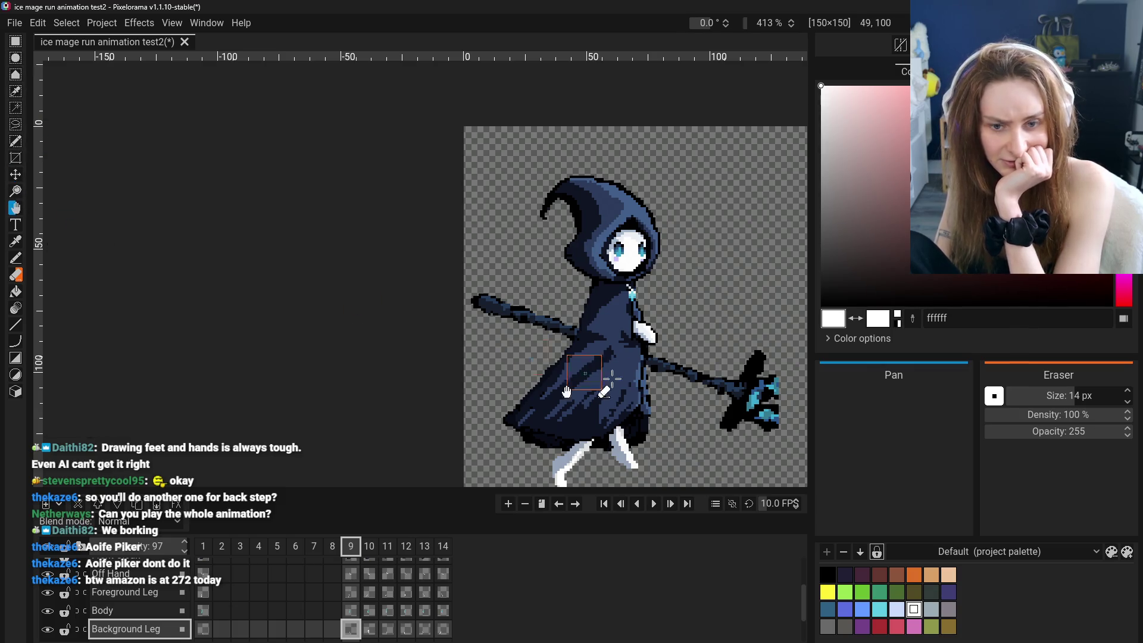
drag(510, 378, 381, 343)
drag(1019, 395, 994, 397)
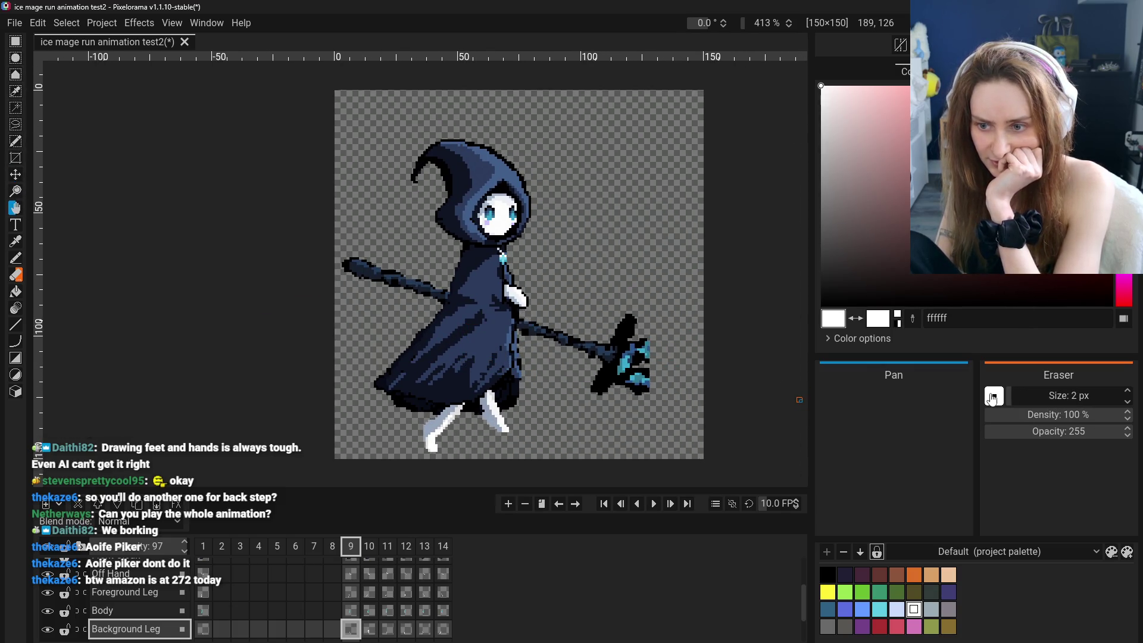
click(15, 176)
drag(483, 391, 487, 385)
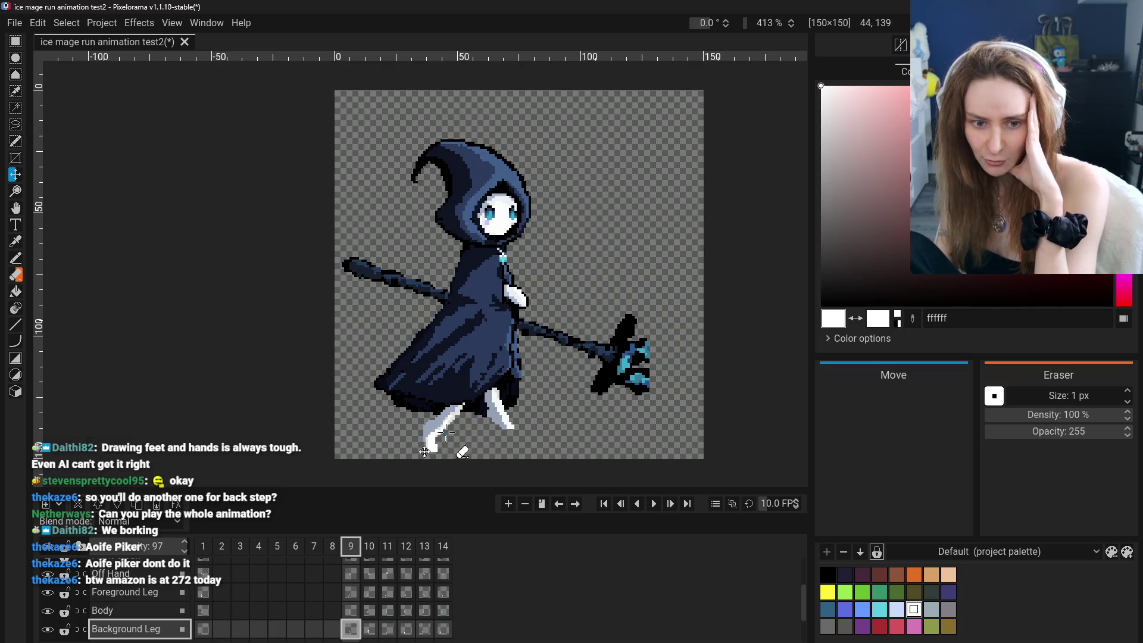
scroll(421, 453, down, 3)
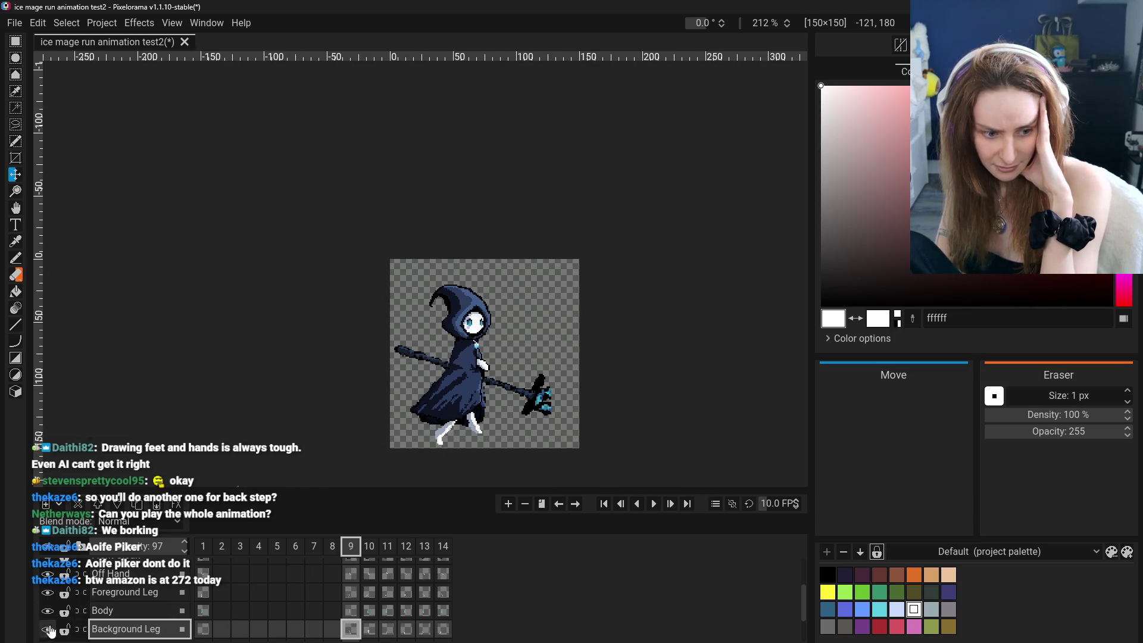
click(204, 635)
click(348, 631)
click(370, 629)
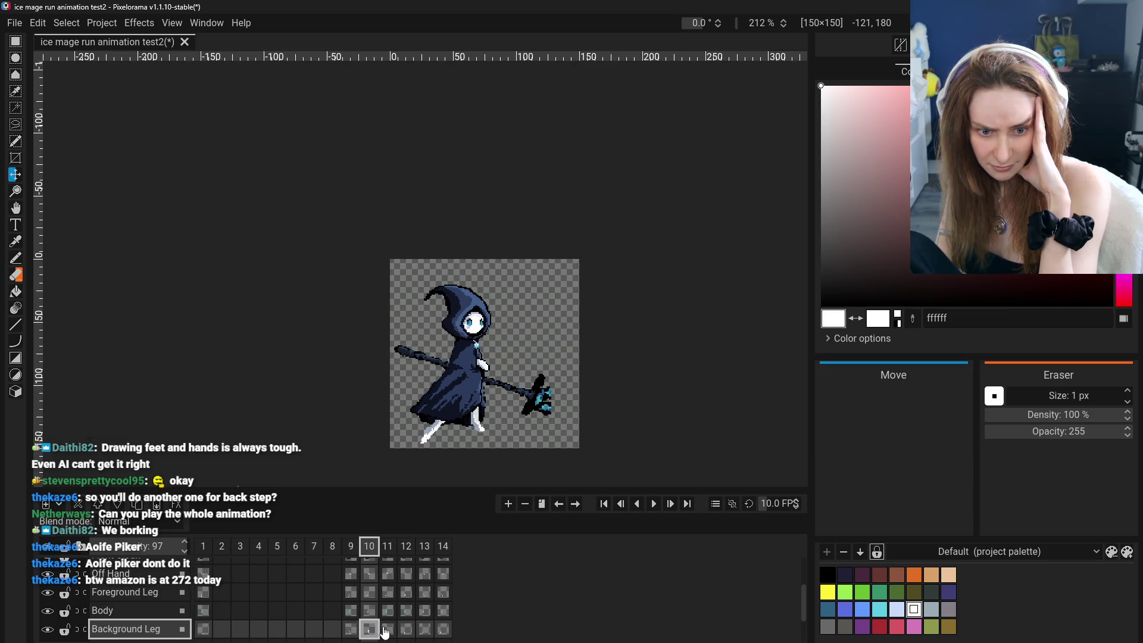
click(351, 631)
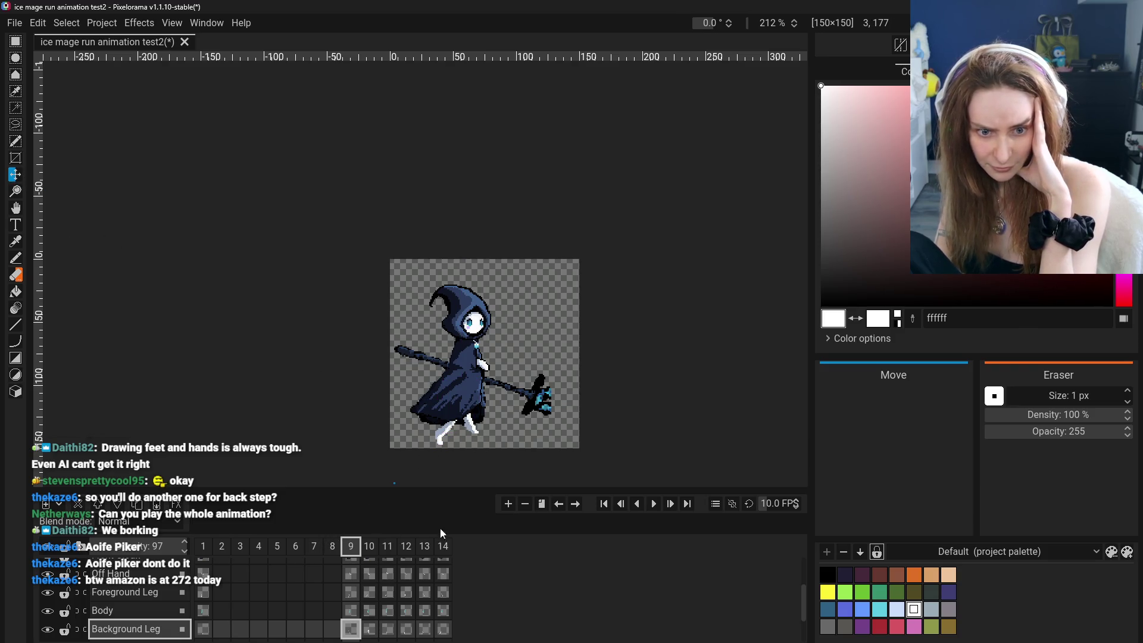
click(209, 632)
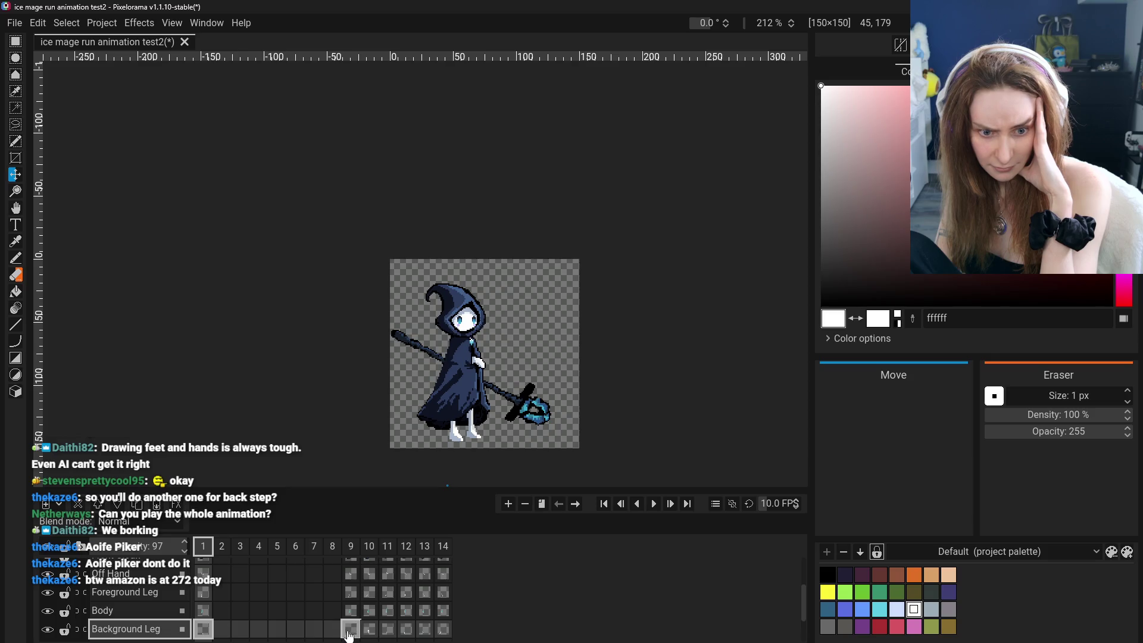
click(349, 631)
click(386, 630)
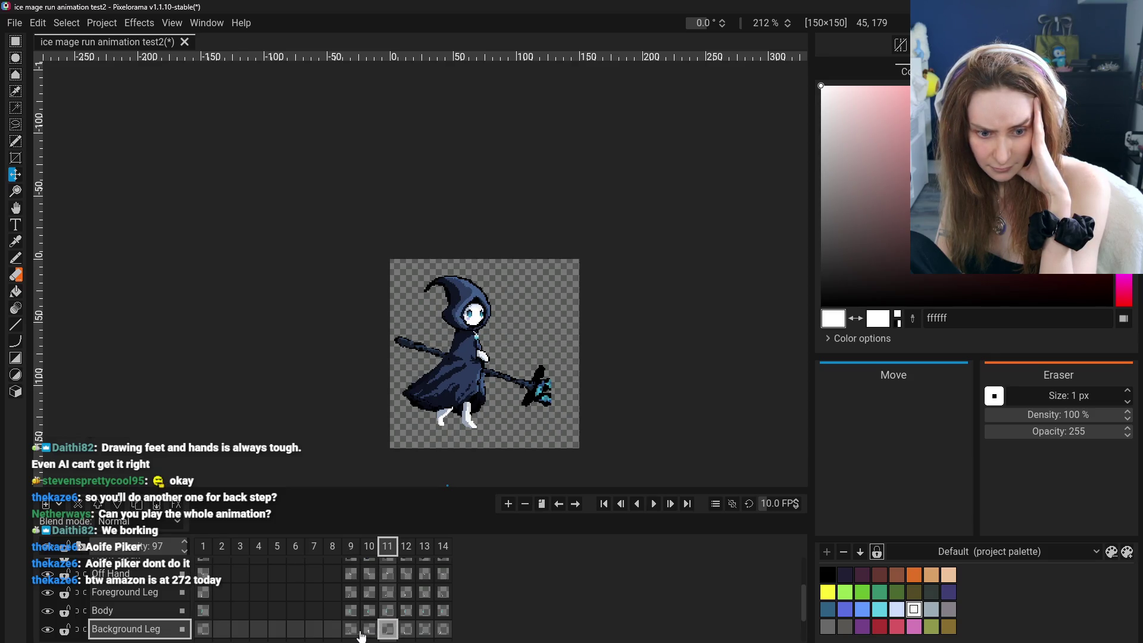
click(368, 632)
click(389, 630)
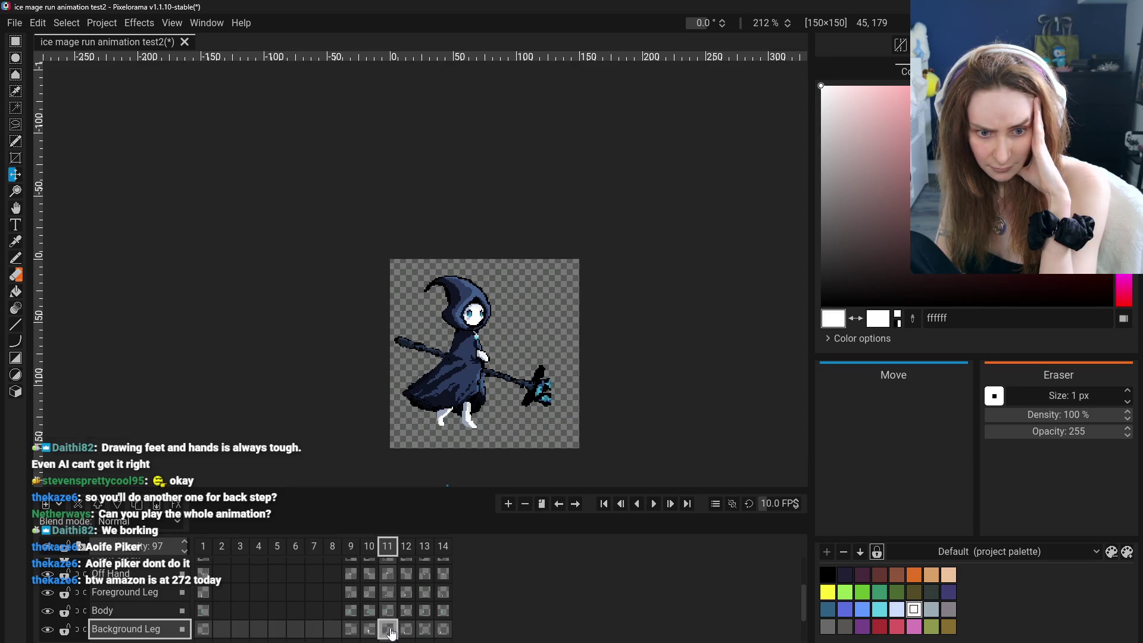
click(332, 630)
click(368, 631)
click(404, 631)
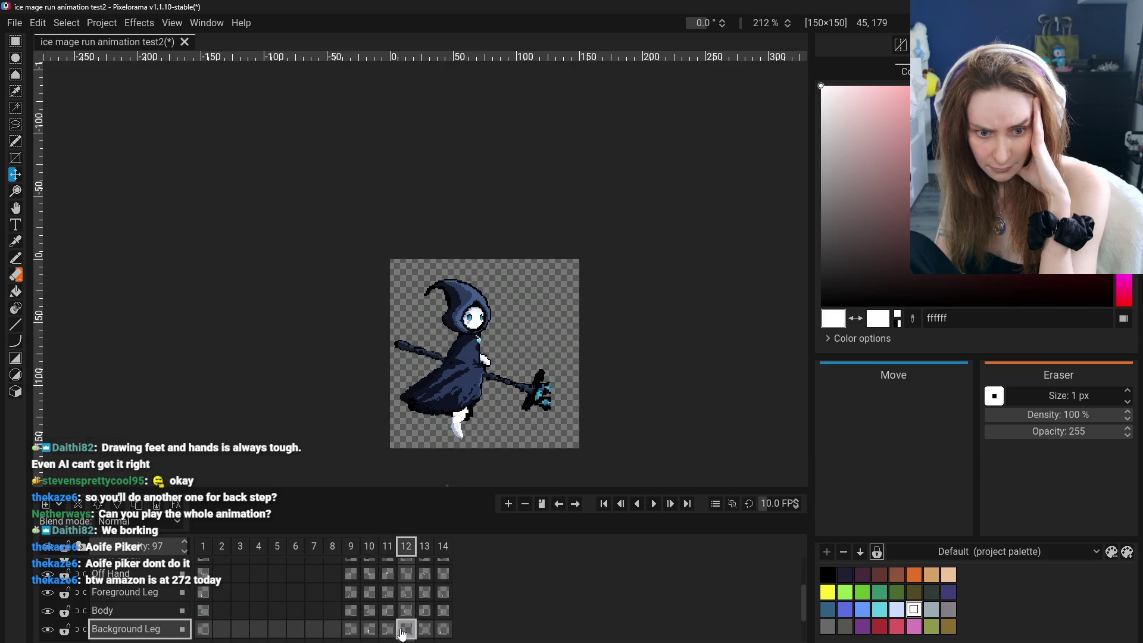
click(350, 630)
click(370, 631)
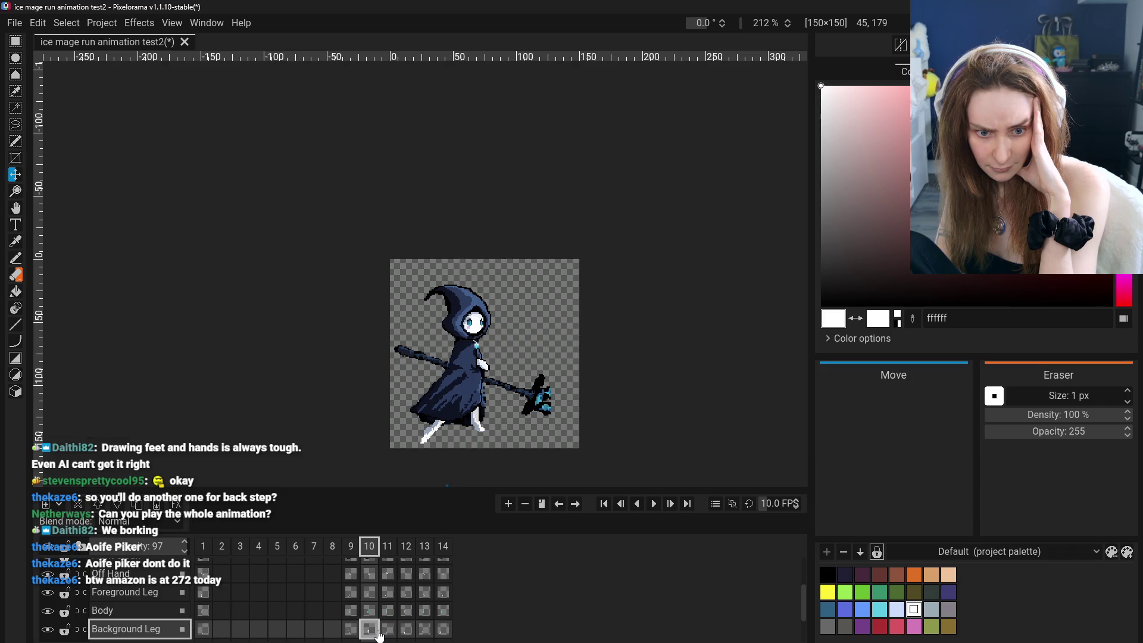
click(350, 631)
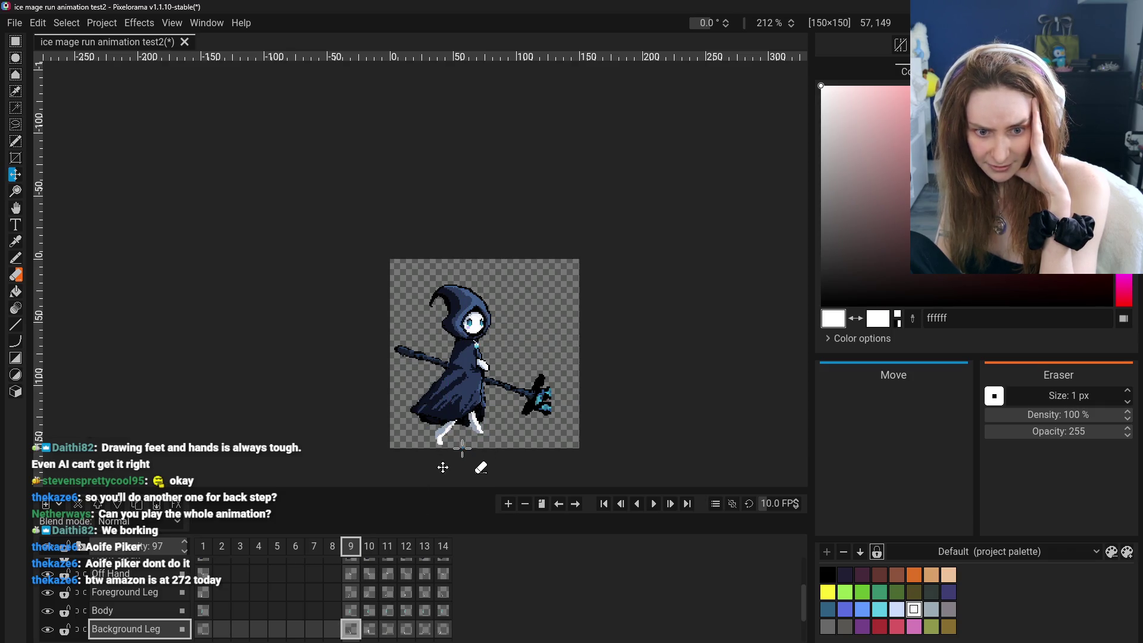
key(ctrl+z)
key(ctrl+z)
key(ctrl+shift+z)
key(ctrl+shift+z)
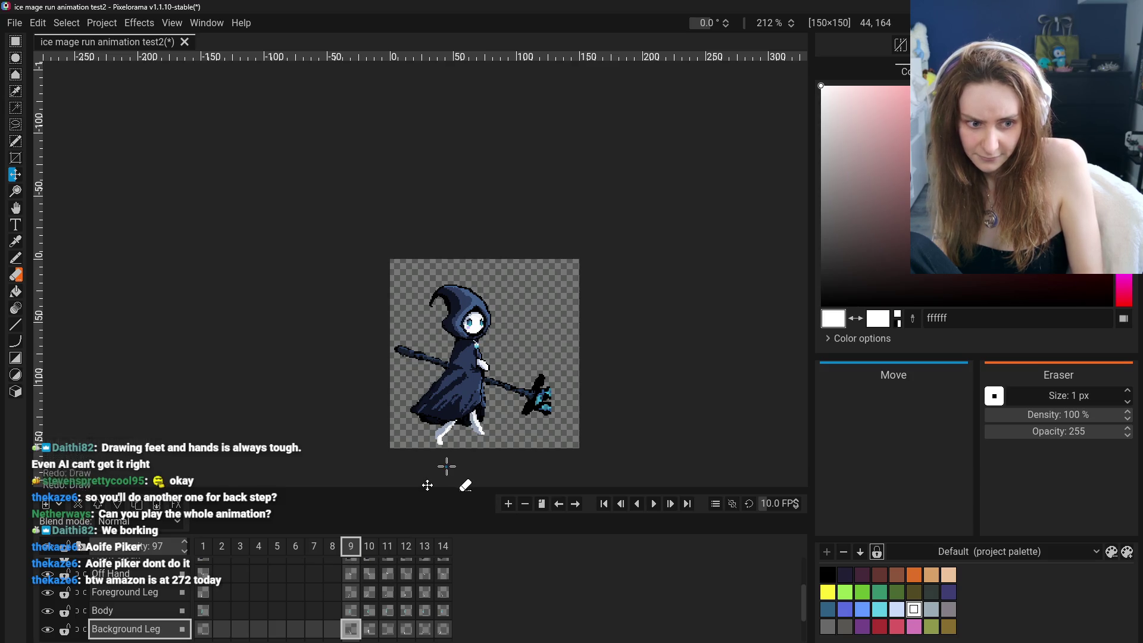
click(369, 629)
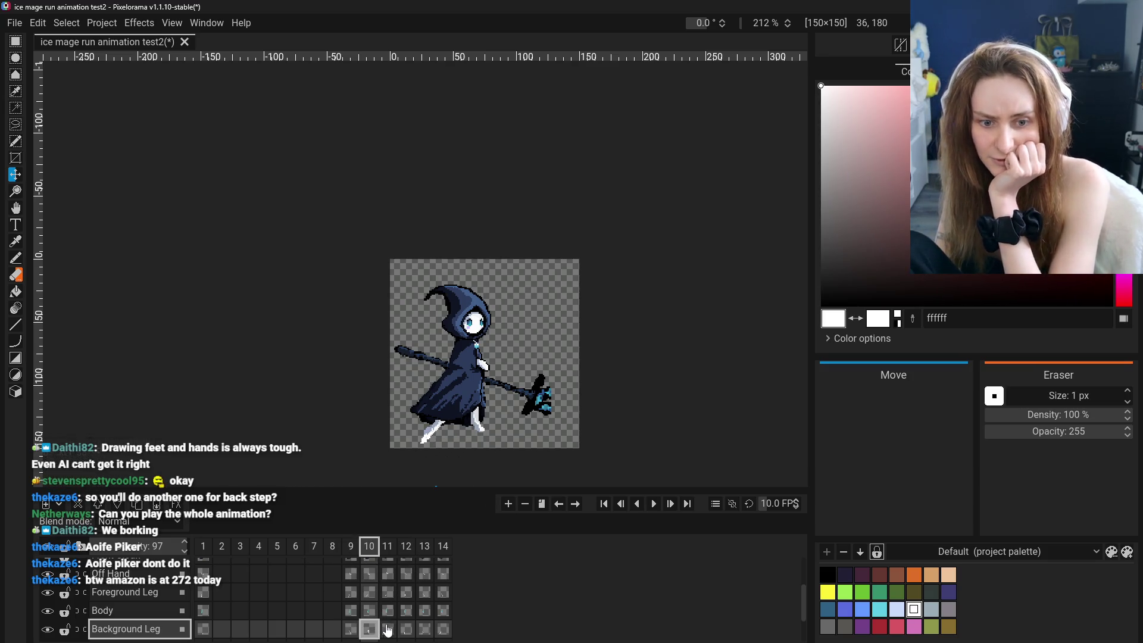
click(406, 629)
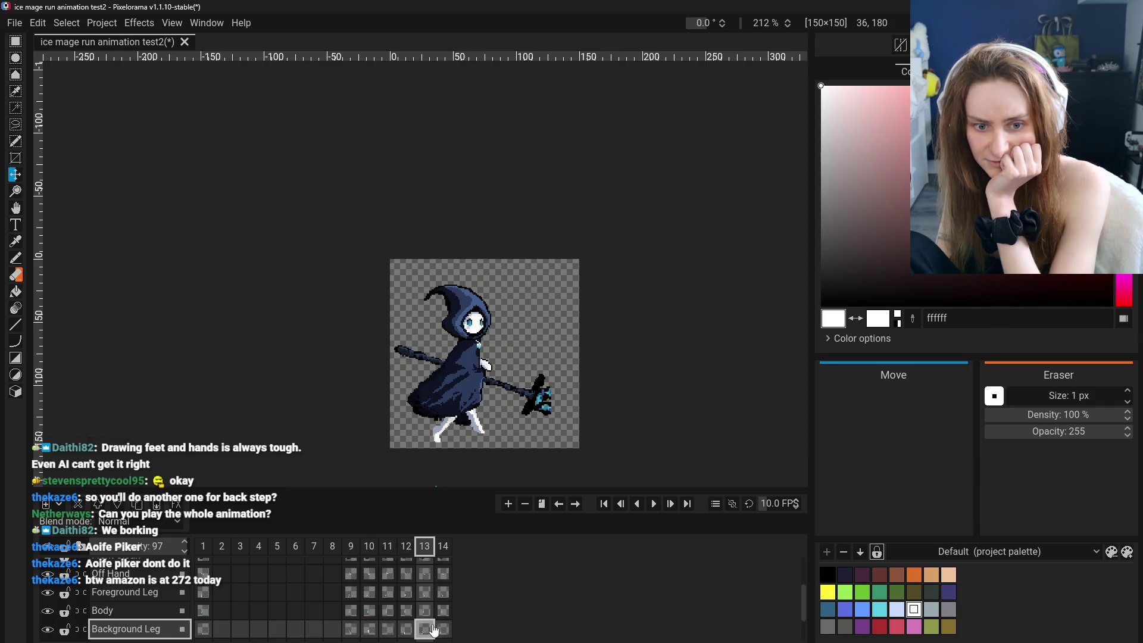
click(443, 630)
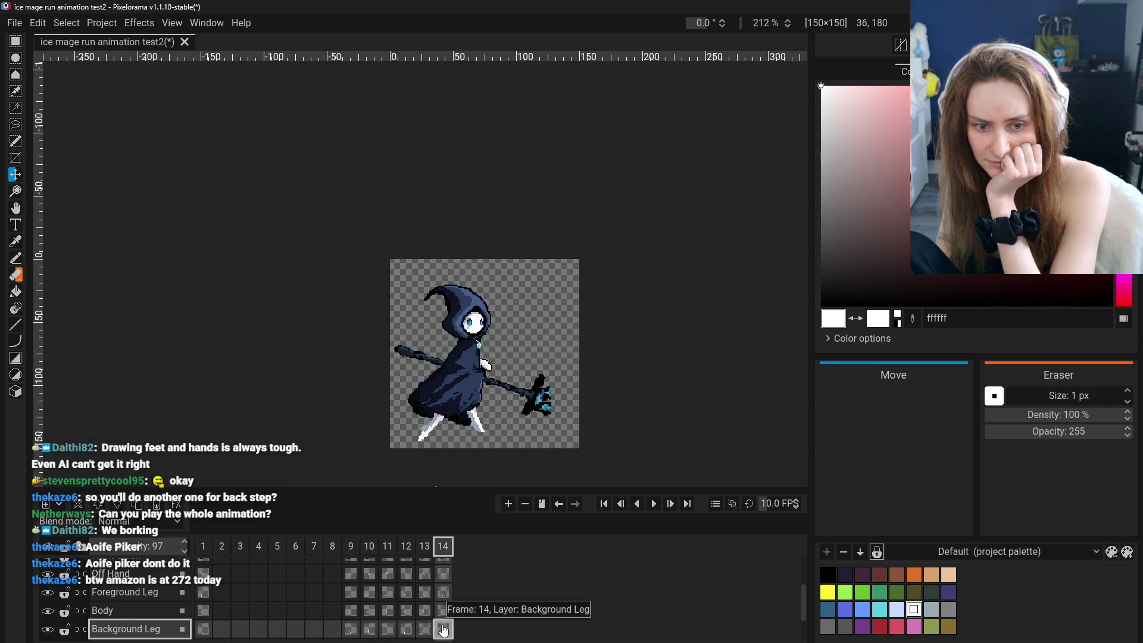
click(350, 630)
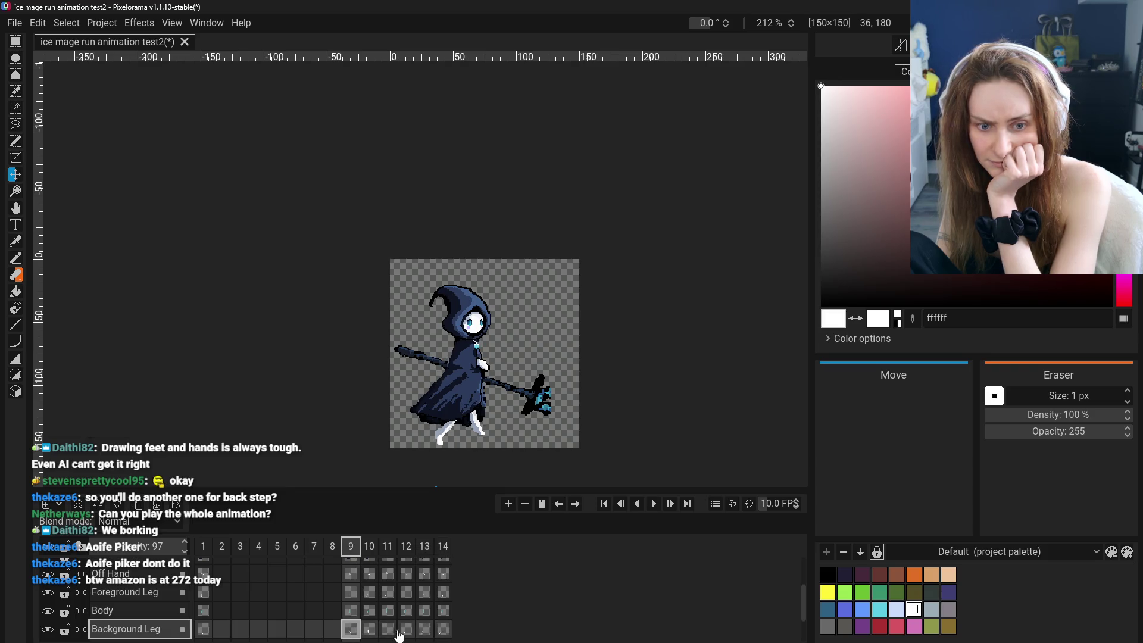
click(444, 630)
click(350, 630)
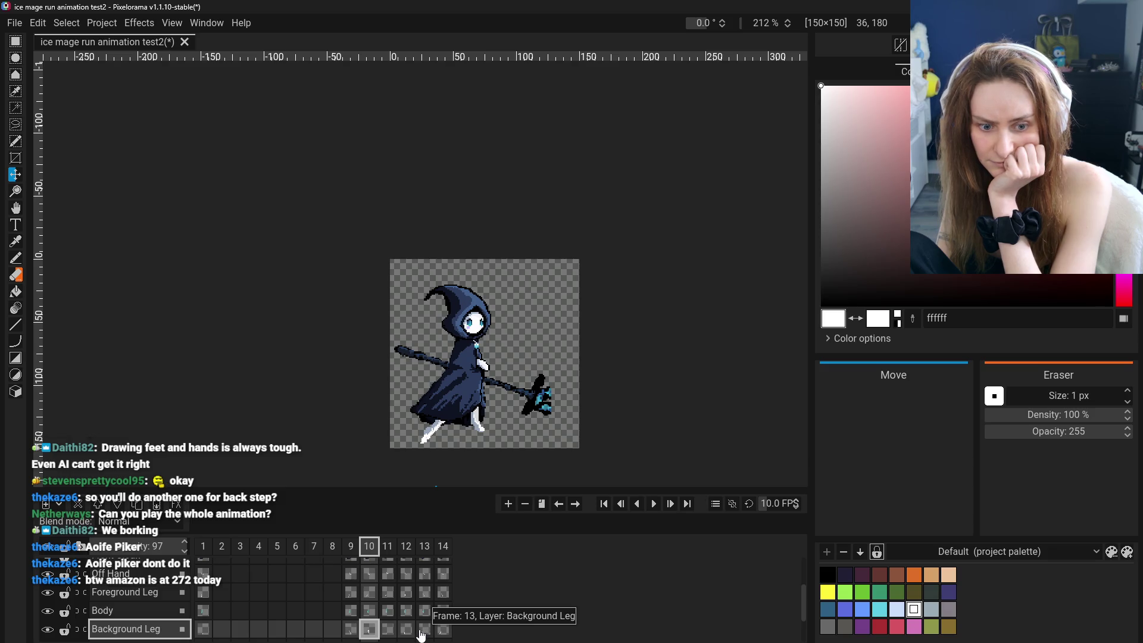
click(351, 629)
click(388, 629)
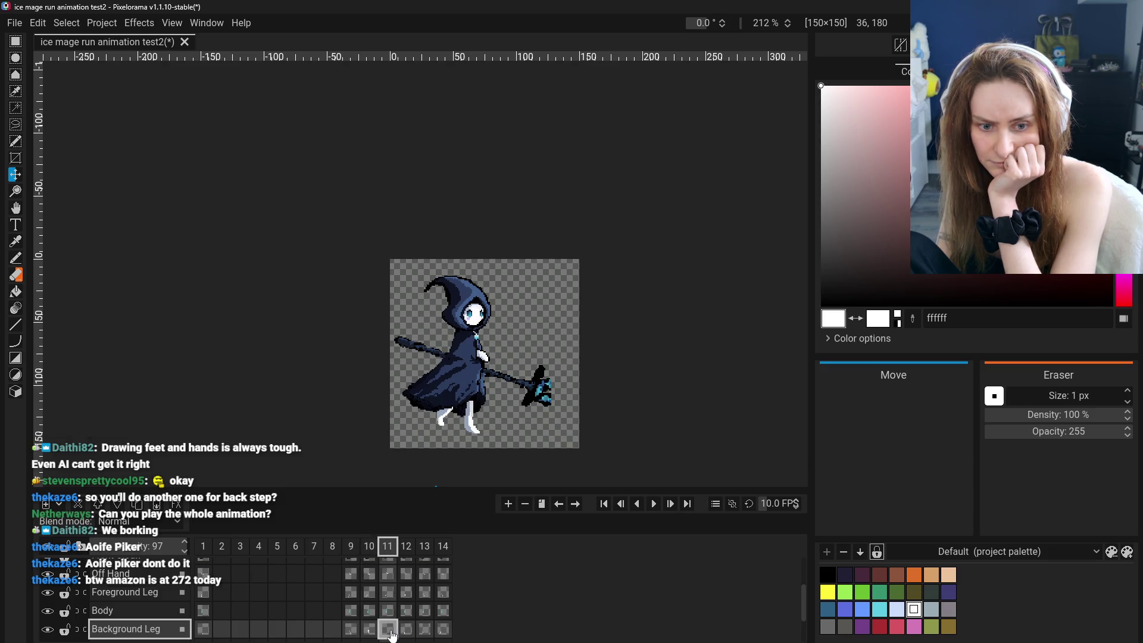
click(407, 629)
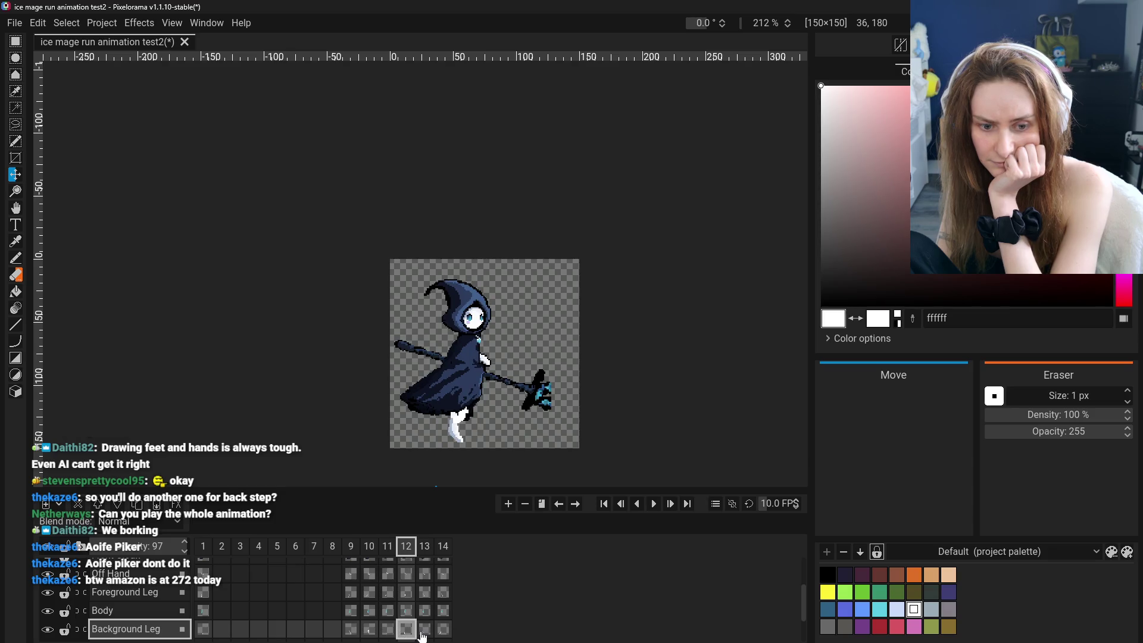
click(424, 632)
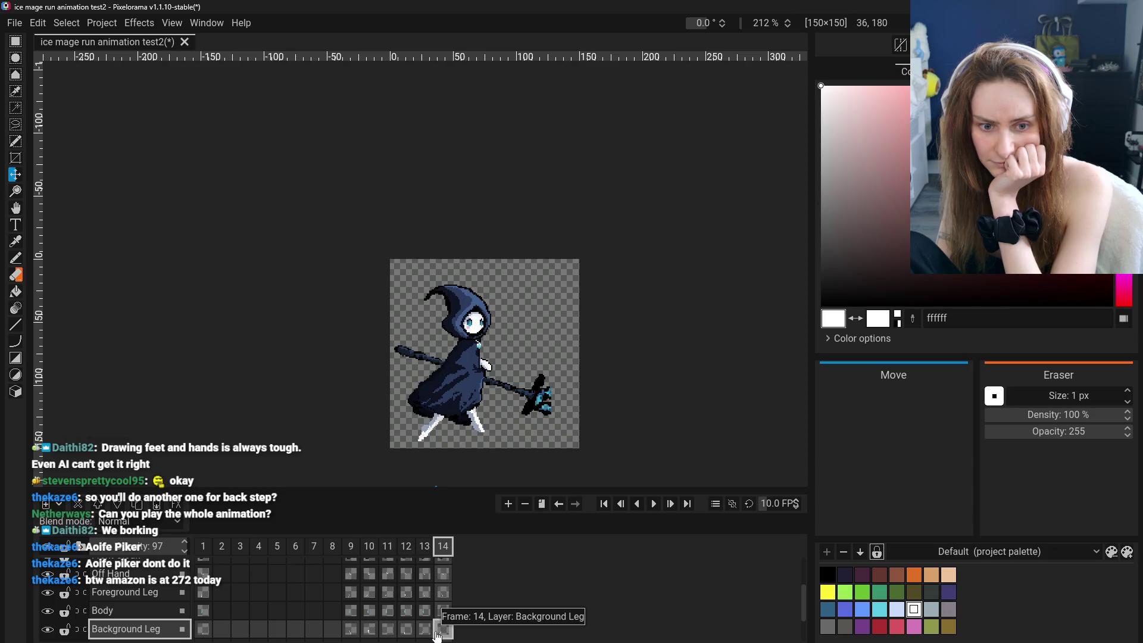
click(369, 629)
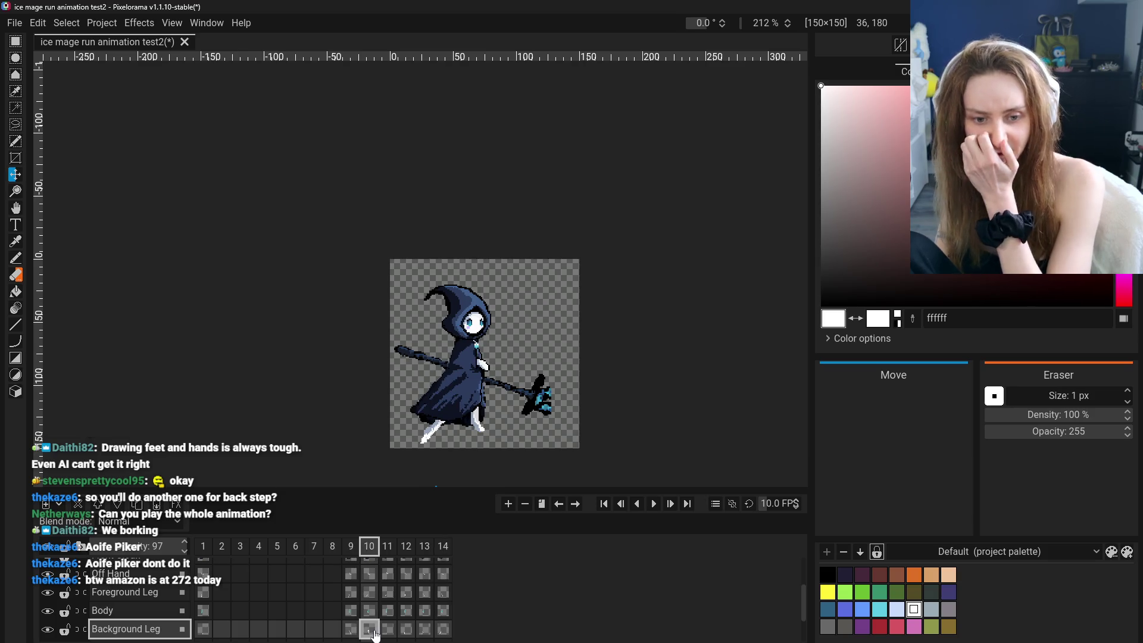
click(424, 629)
click(368, 630)
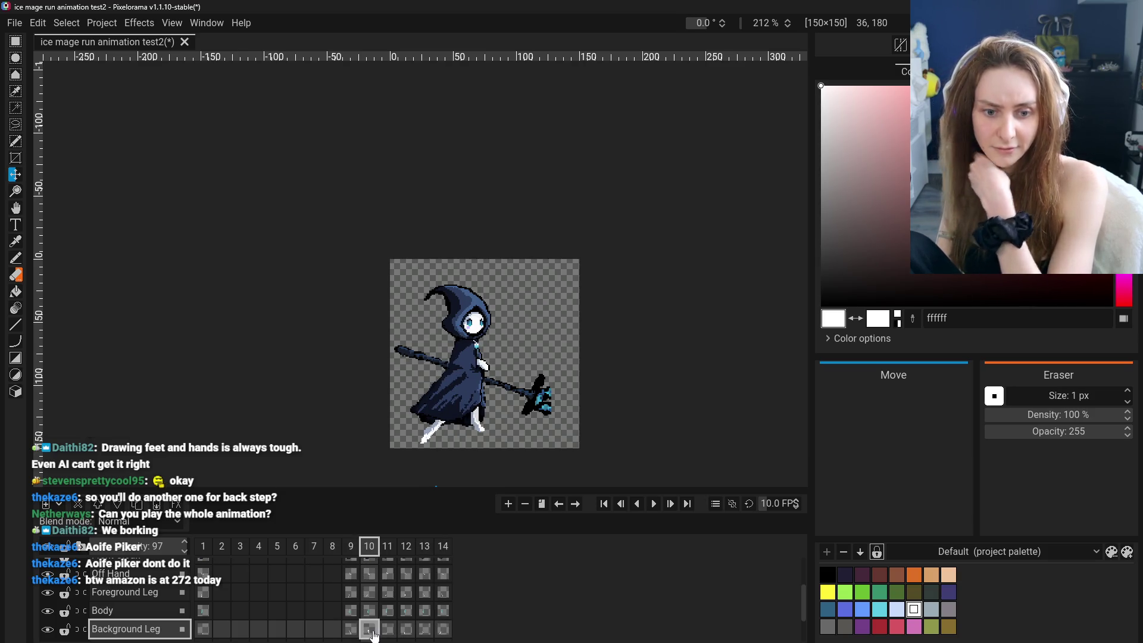
click(424, 629)
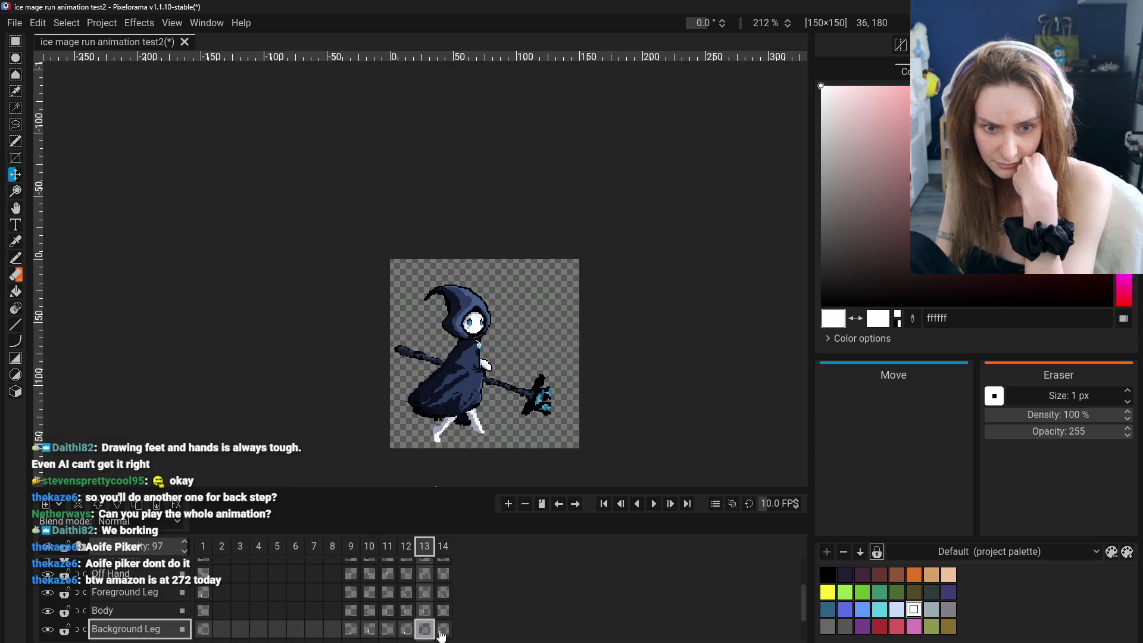
click(350, 631)
click(387, 629)
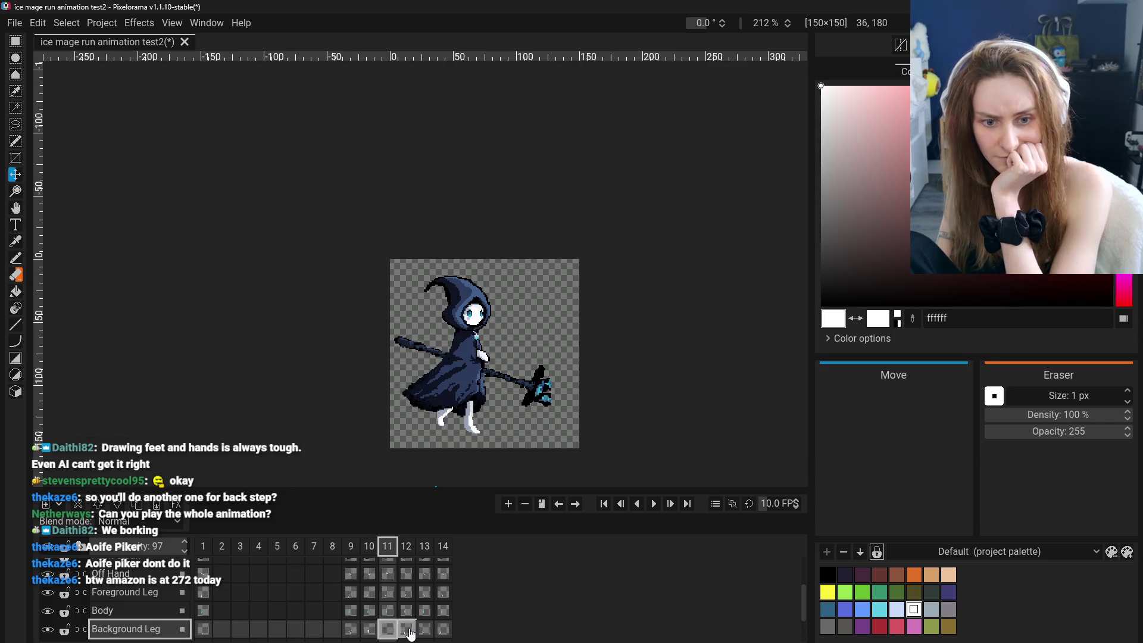
click(425, 630)
click(443, 631)
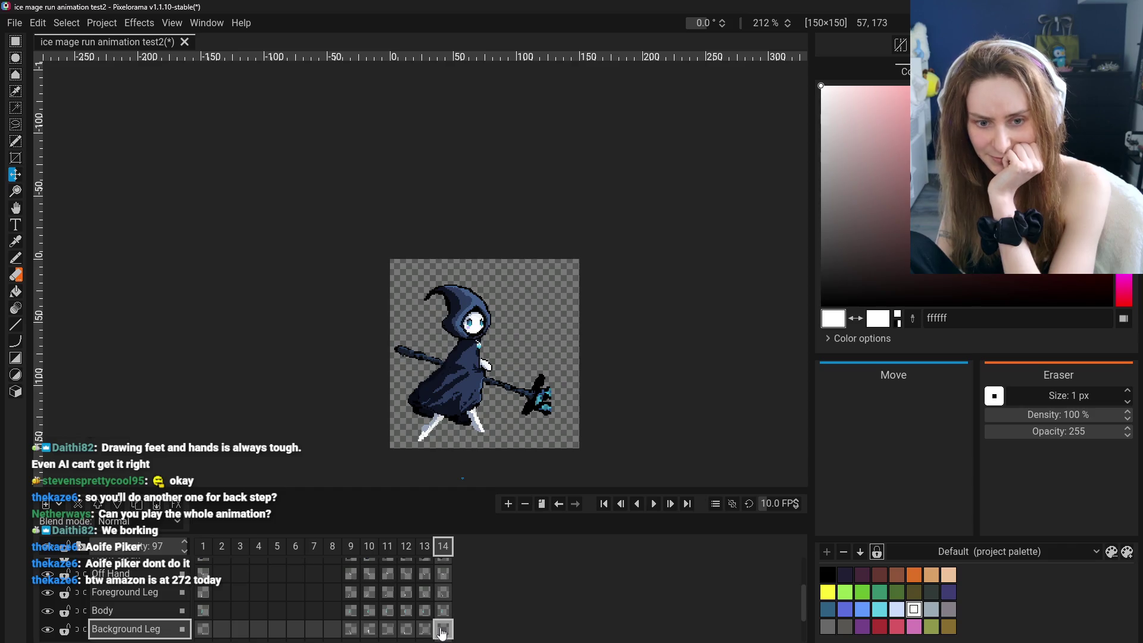
click(351, 631)
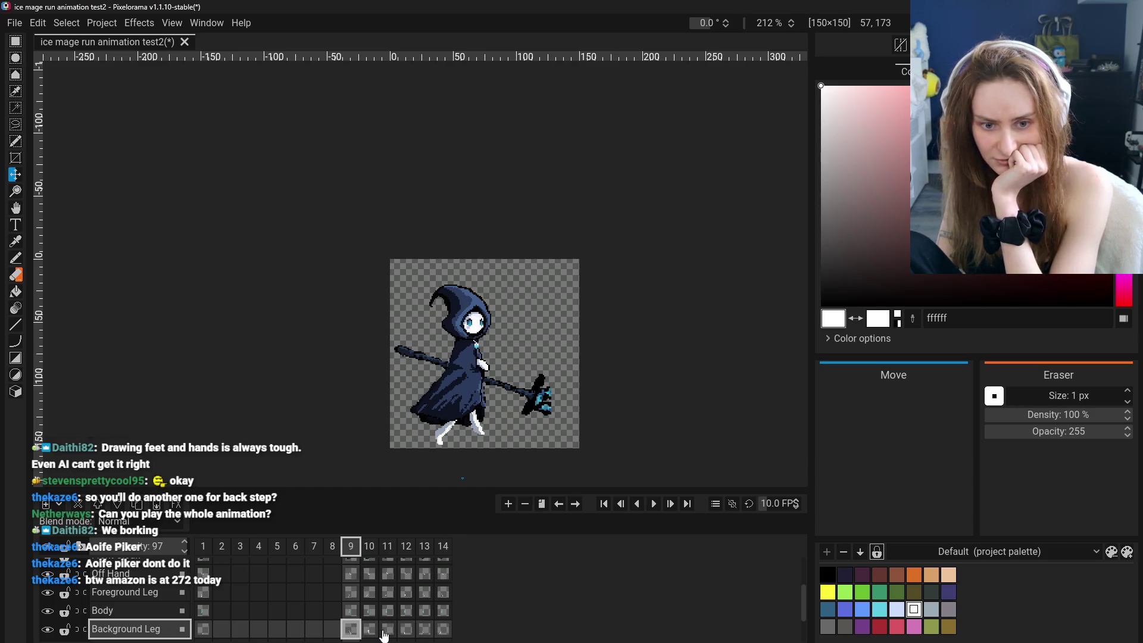
Add an empty frame at the end of the timeline, then delete it again after reviewing frame 11.
click(368, 632)
click(389, 631)
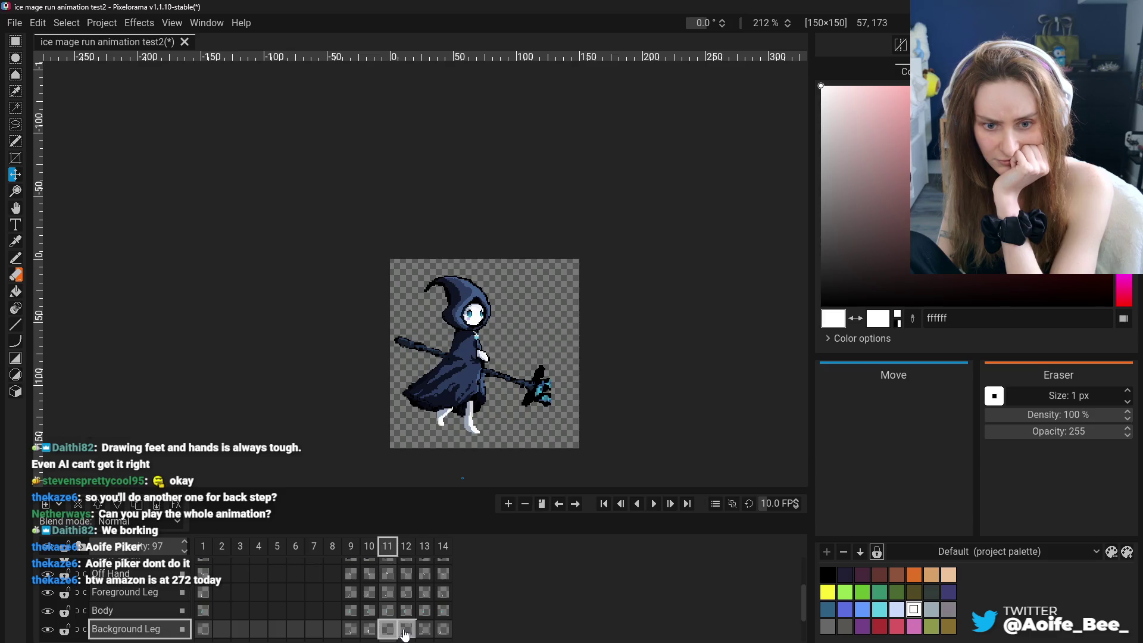
click(425, 630)
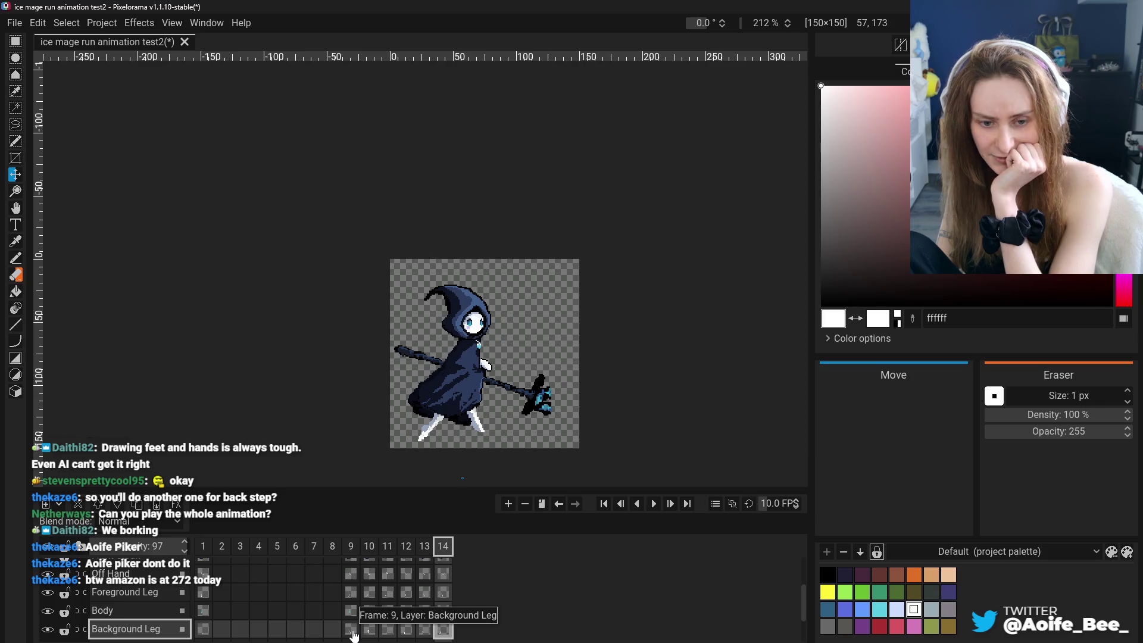
click(509, 504)
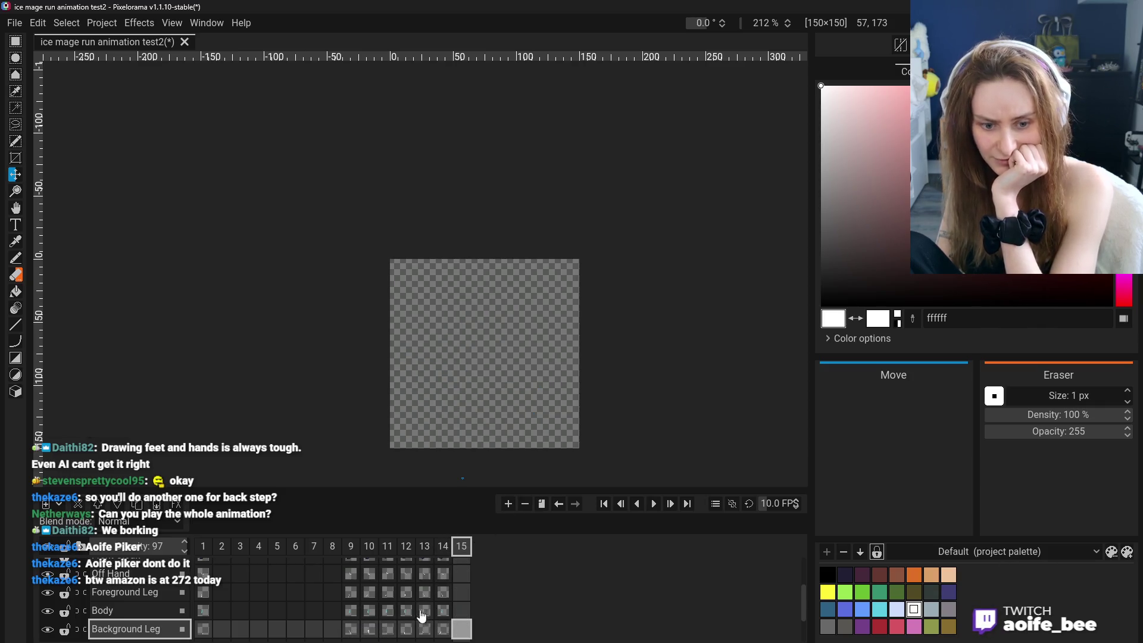
click(353, 628)
click(387, 629)
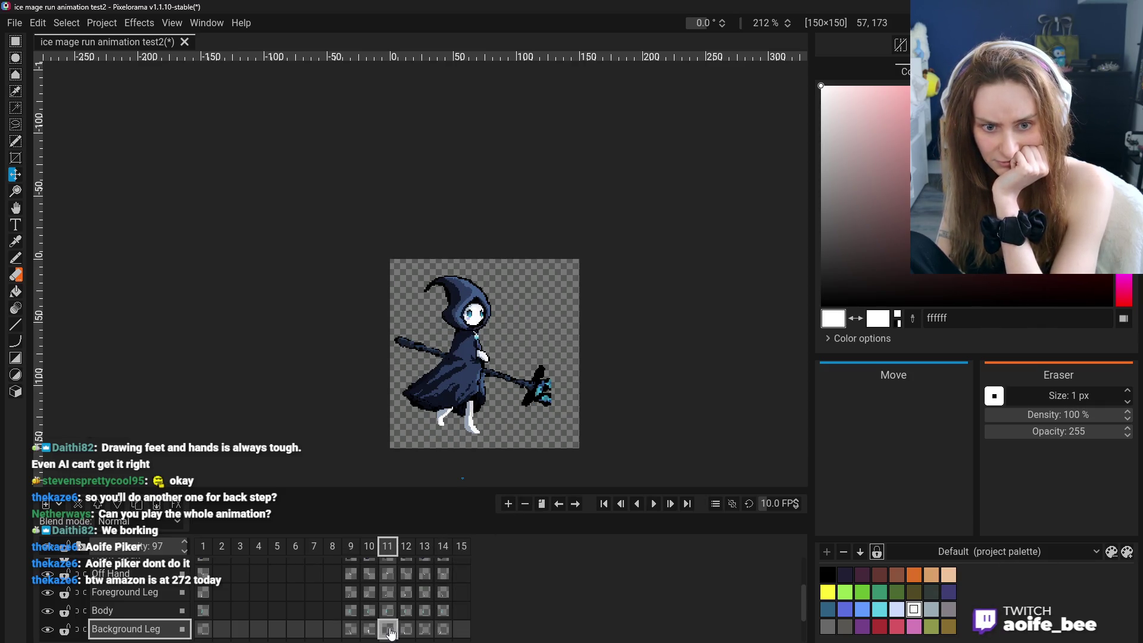
click(525, 503)
click(388, 558)
Clone frame 11 and move the copy to the end of the run cycle as frame 15.
click(369, 628)
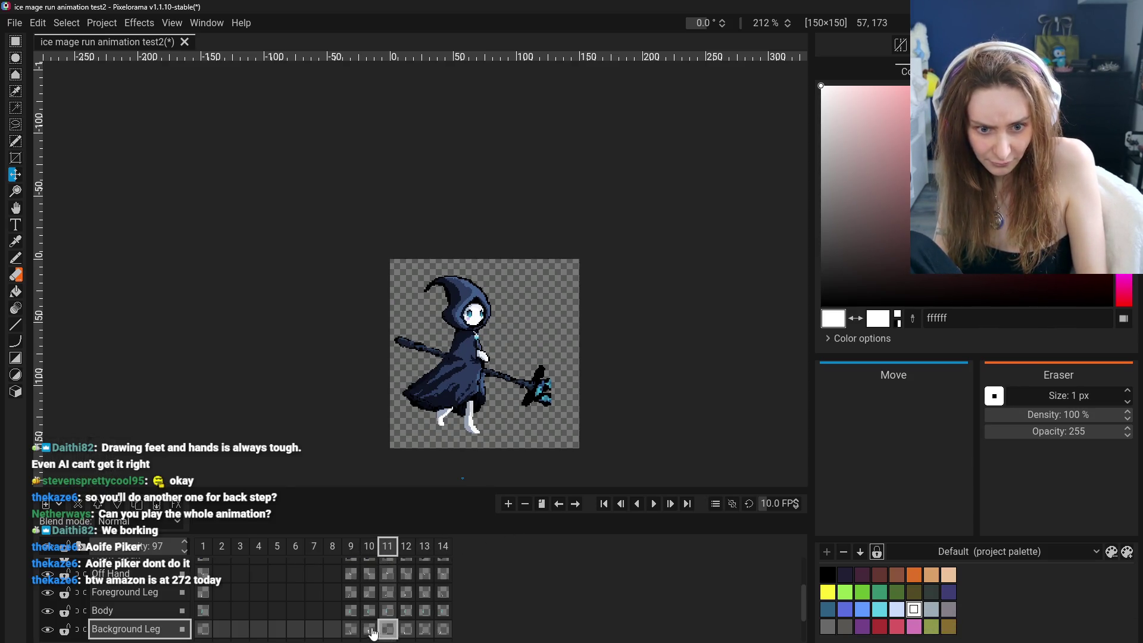
right_click(392, 549)
click(415, 545)
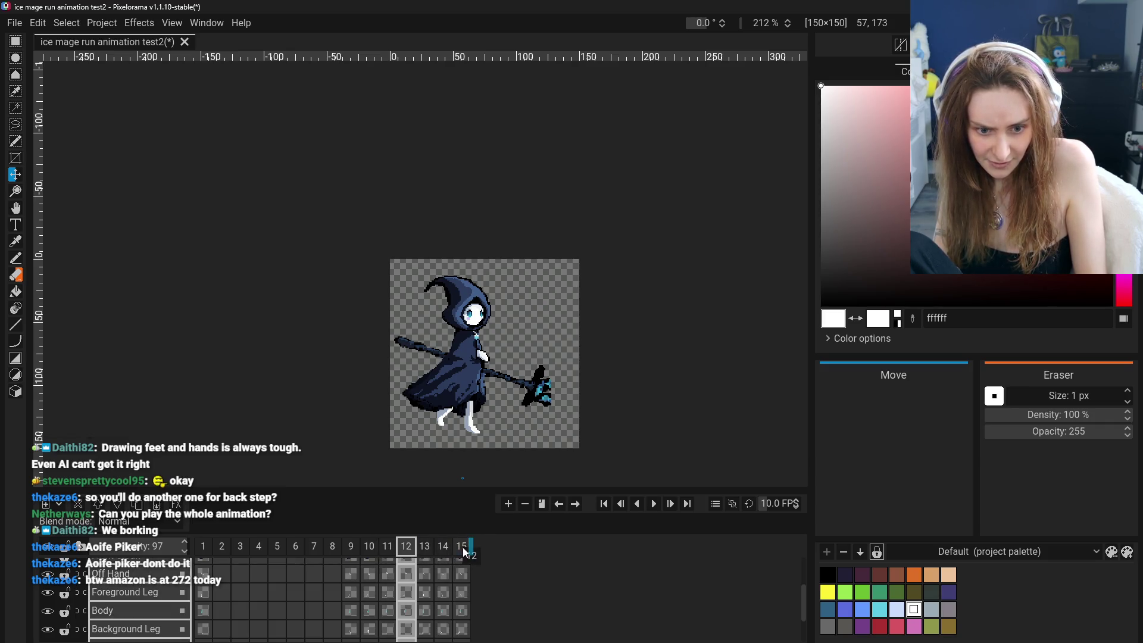
drag(463, 551, 464, 549)
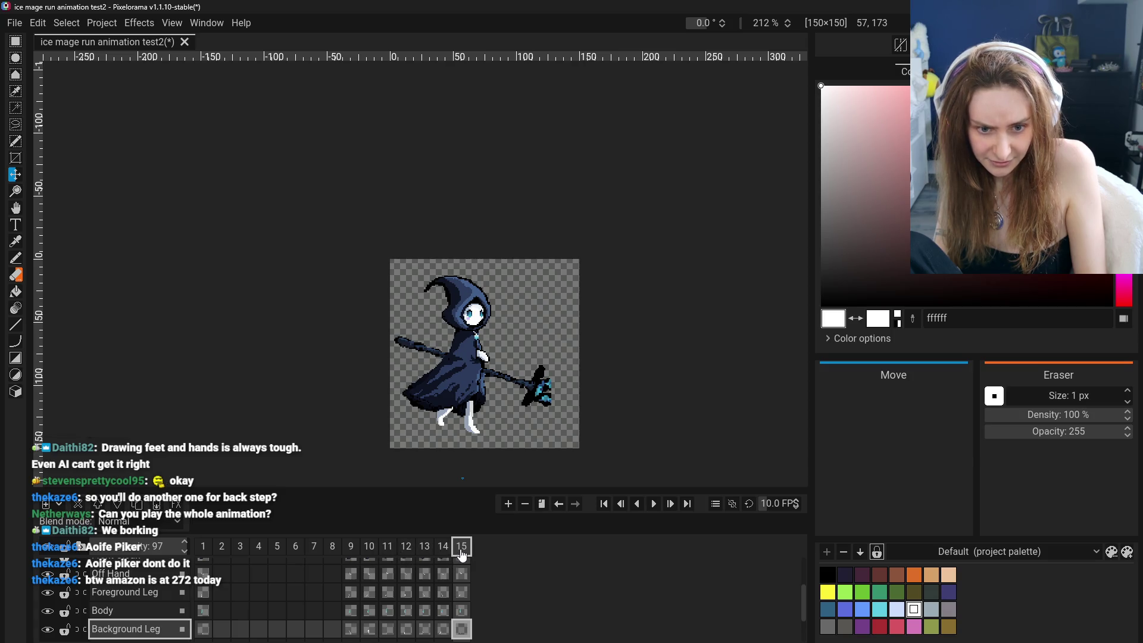
Step through frames 11 to 15 to check the new pose, then bring up frame 9's options.
click(374, 550)
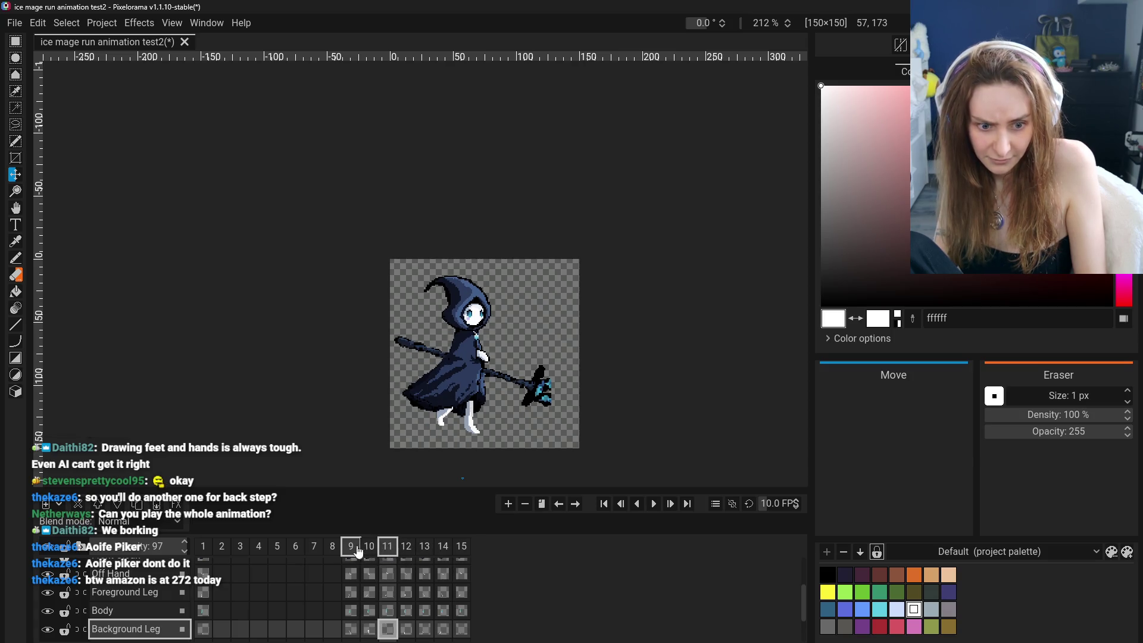
click(370, 551)
click(406, 551)
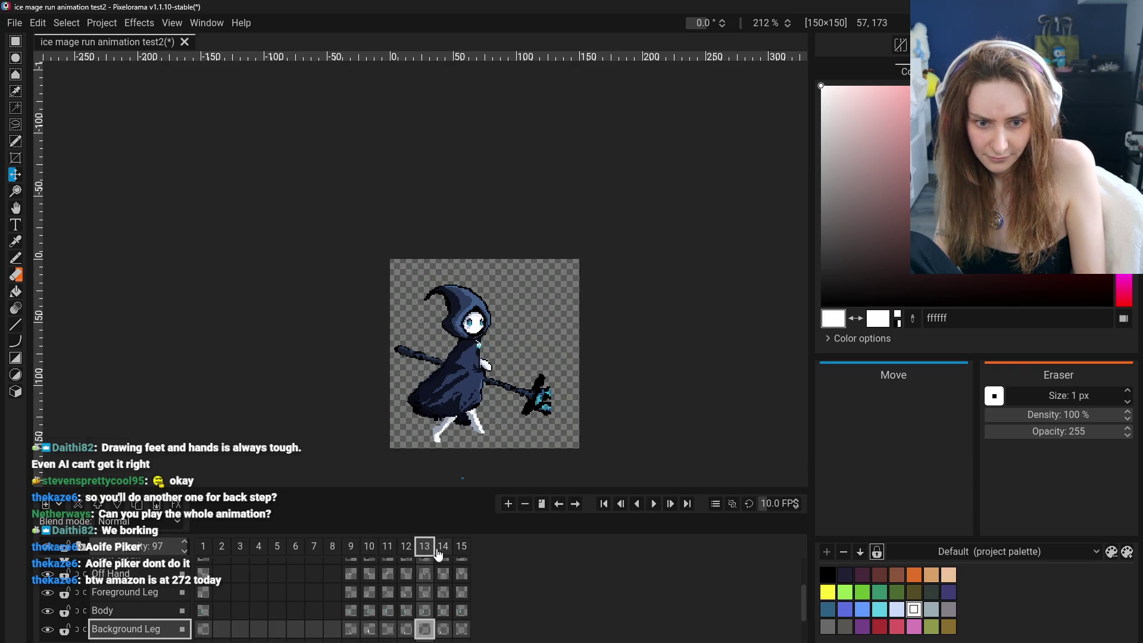
click(444, 550)
click(461, 550)
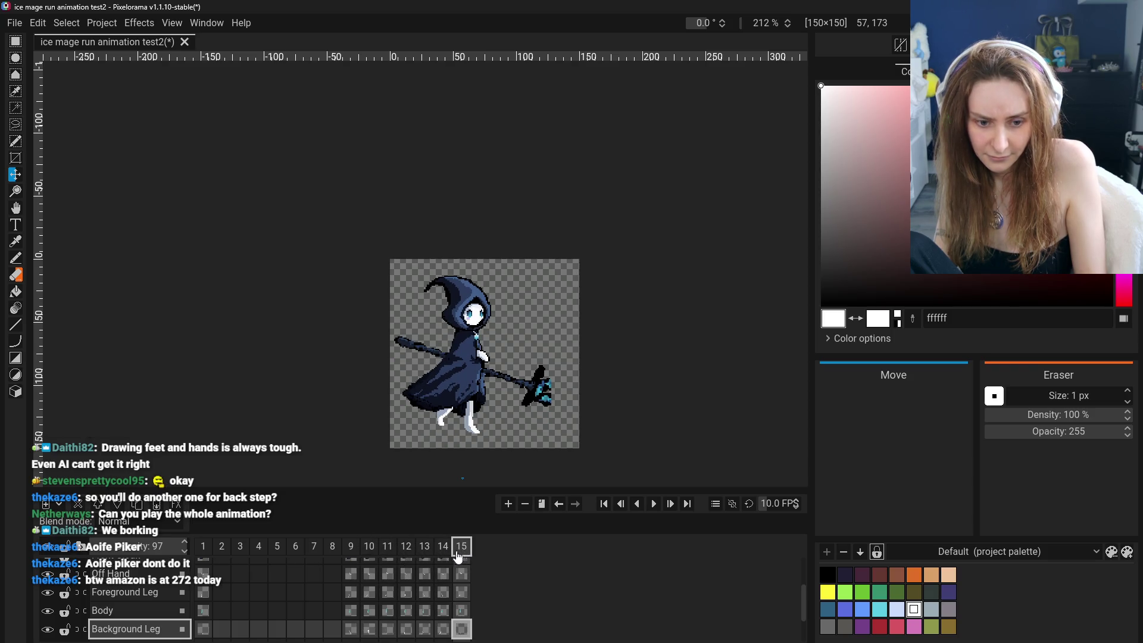
click(351, 548)
right_click(352, 548)
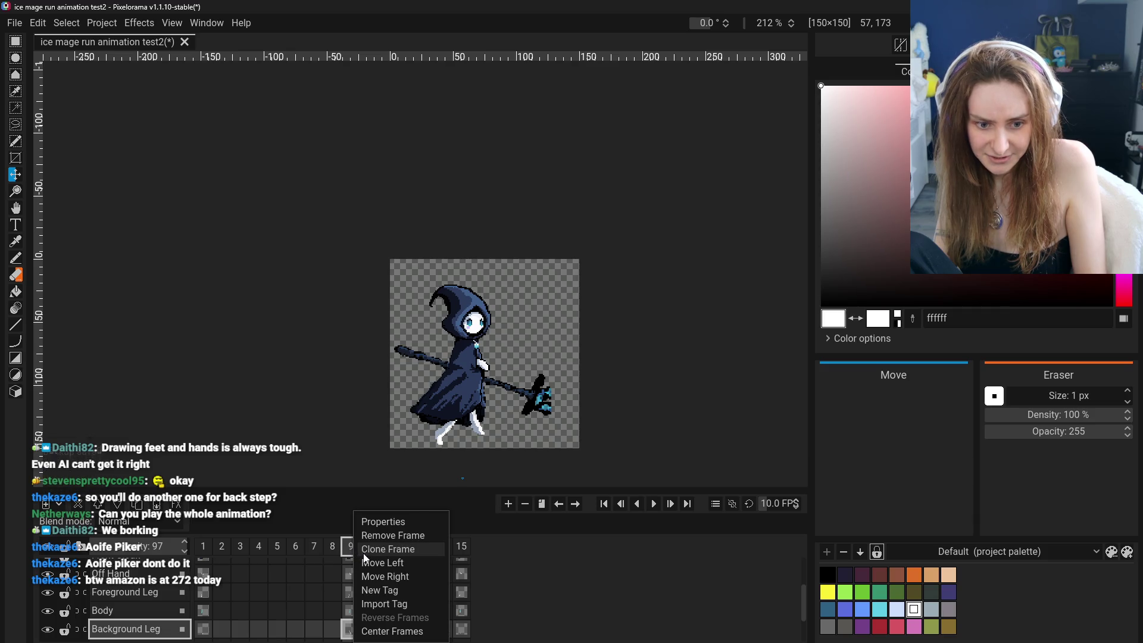
Select frames 9–15 for the Run tag, play the animation and briefly view the timeline settings.
click(342, 552)
mouse_move(351, 551)
mouse_down()
mouse_move(427, 549)
mouse_move(583, 507)
mouse_up()
click(653, 505)
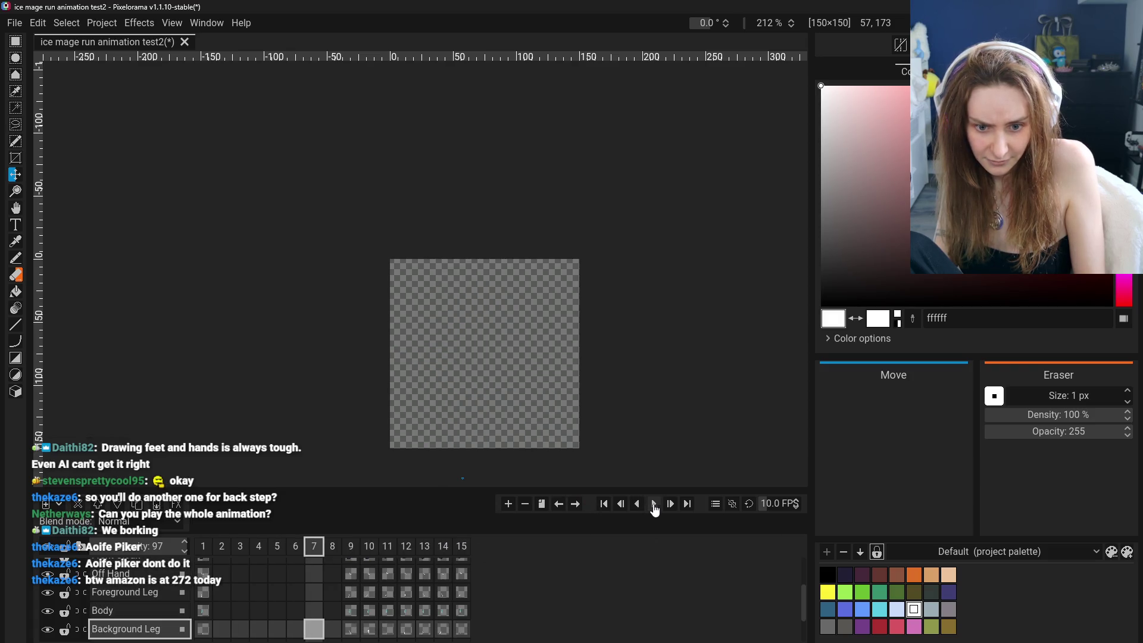
click(716, 504)
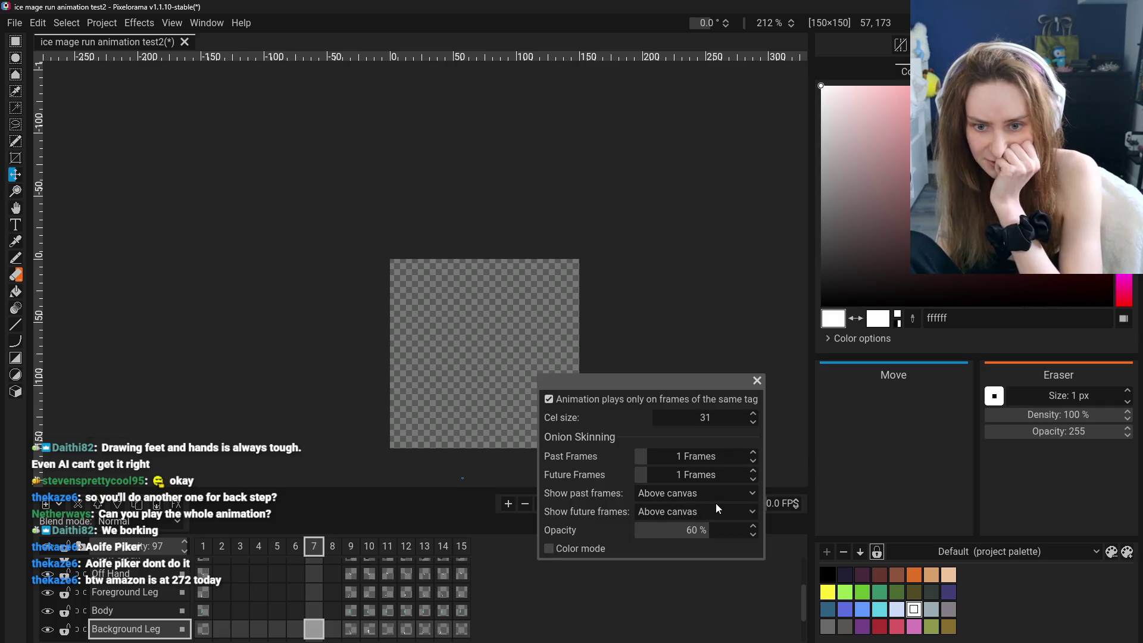
click(757, 382)
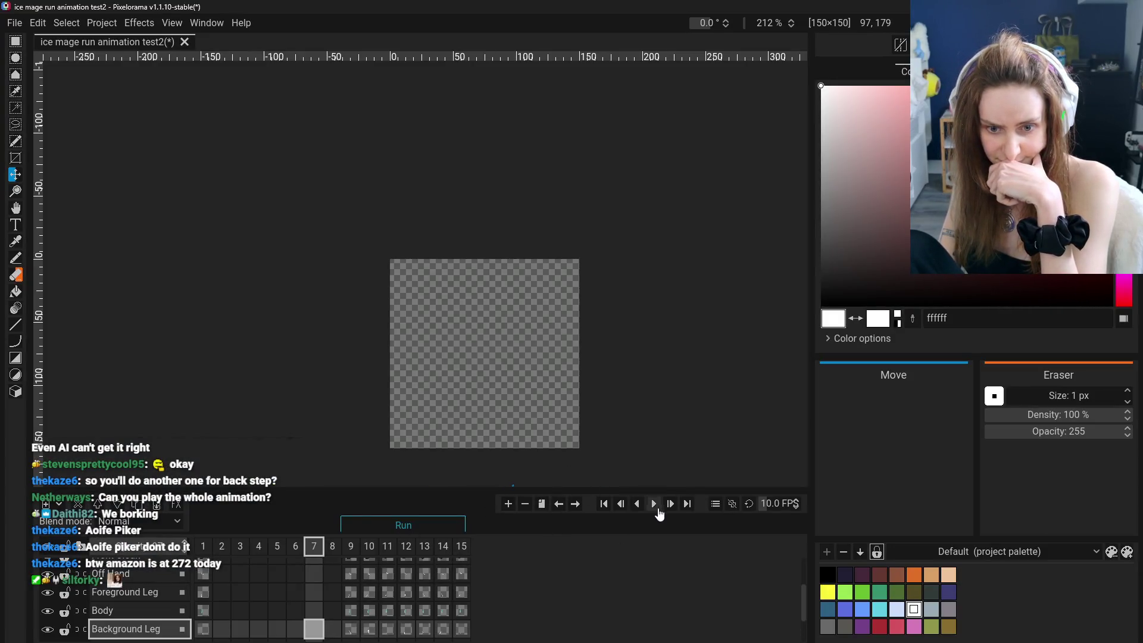
Play and stop the Run animation a few times from frame 9 to judge its speed at 10 FPS.
click(653, 507)
click(654, 504)
click(351, 546)
click(653, 504)
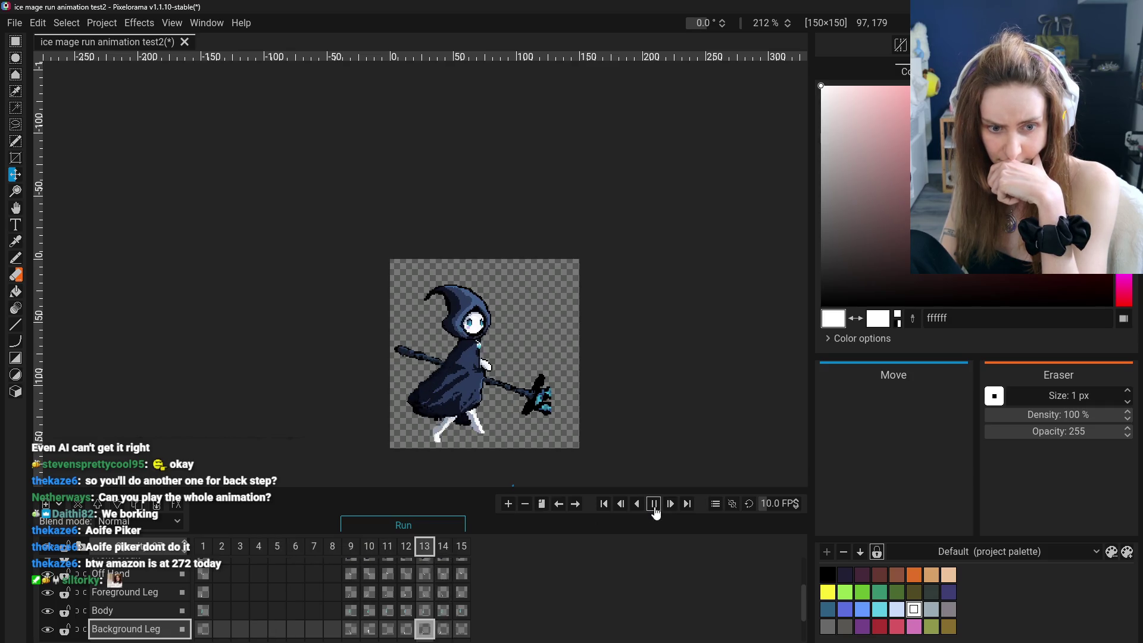
click(654, 504)
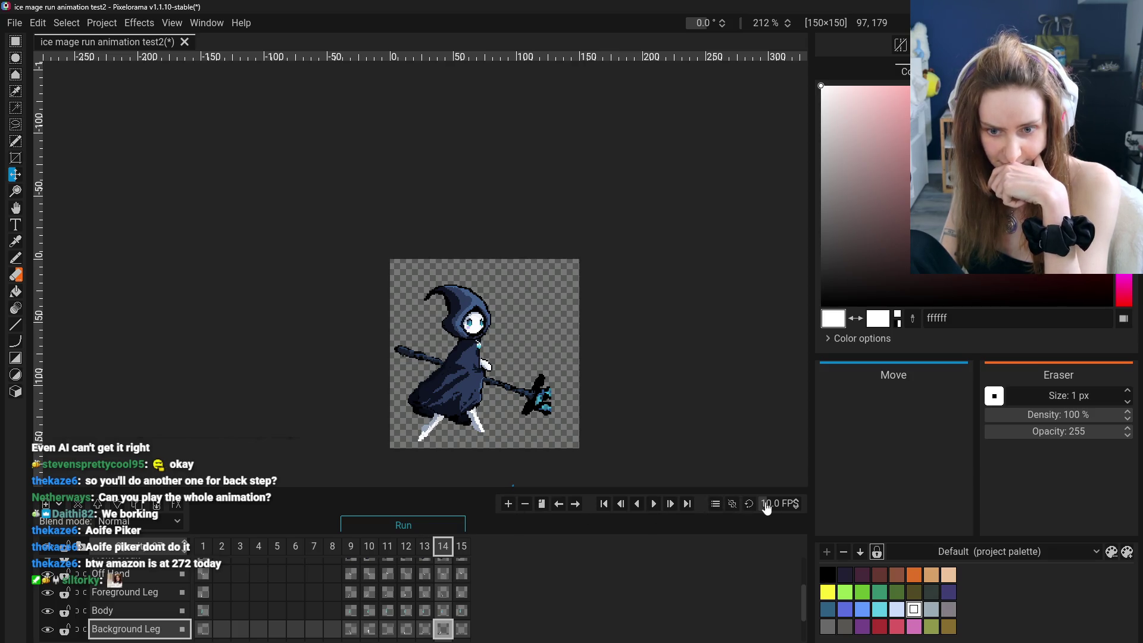
click(368, 546)
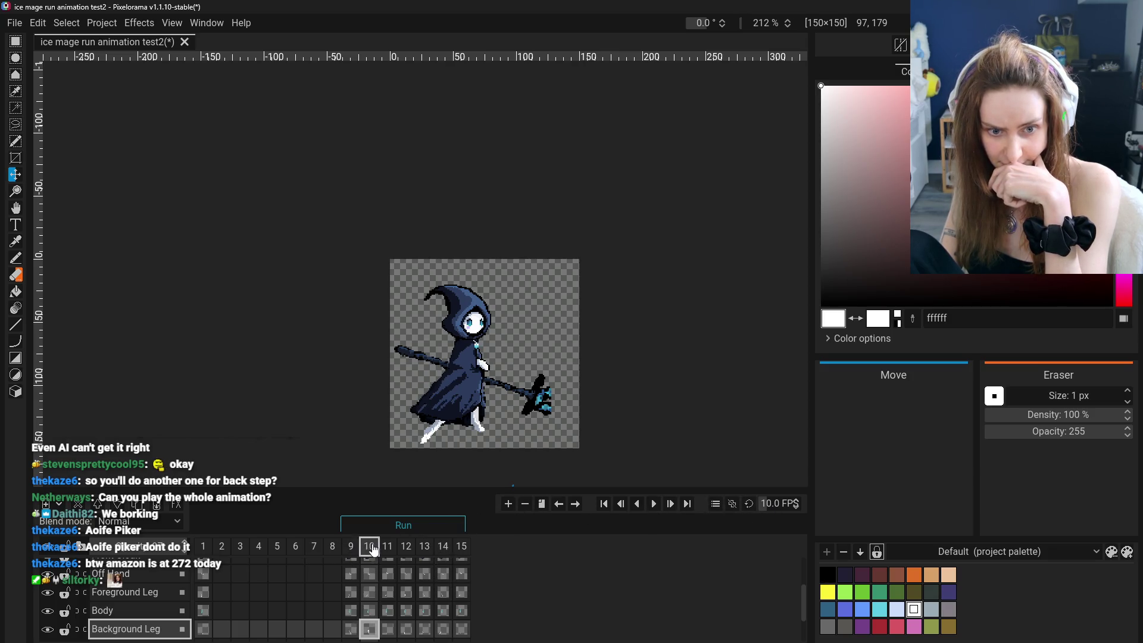
click(405, 545)
click(655, 504)
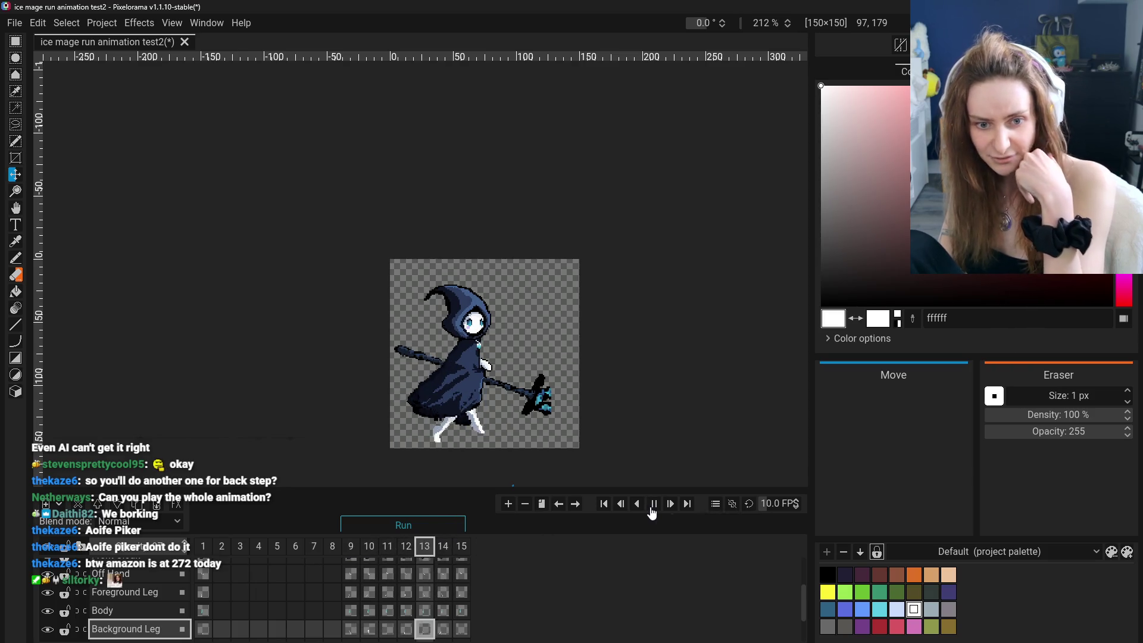
click(794, 507)
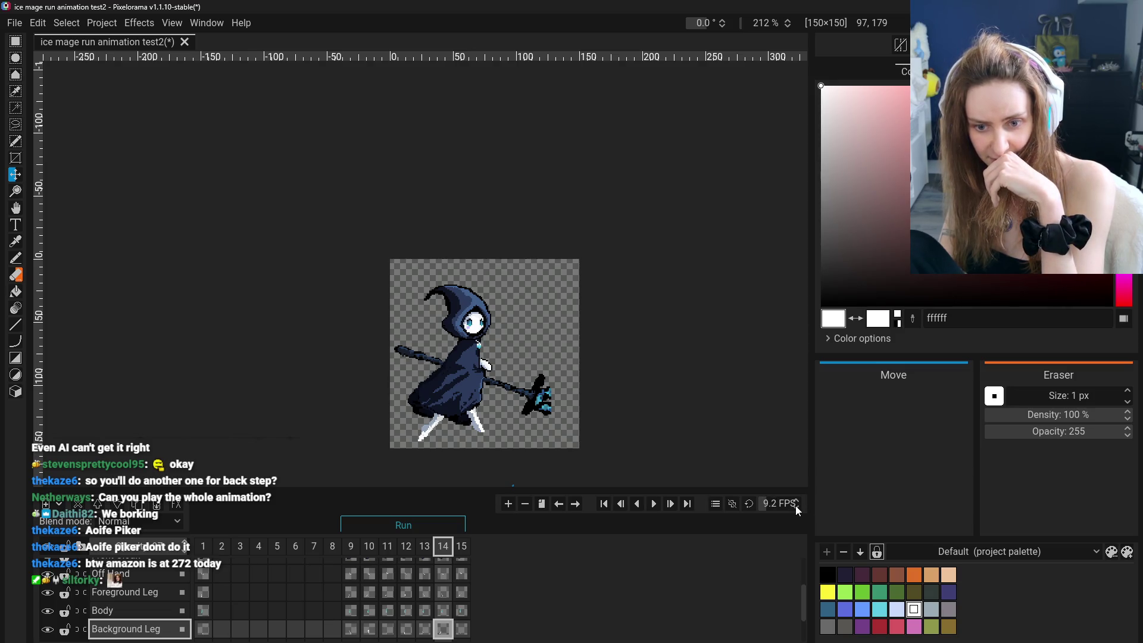
Lower the playback rate from 10 to 5 FPS, preview the slower run, then go to frame 12.
click(796, 506)
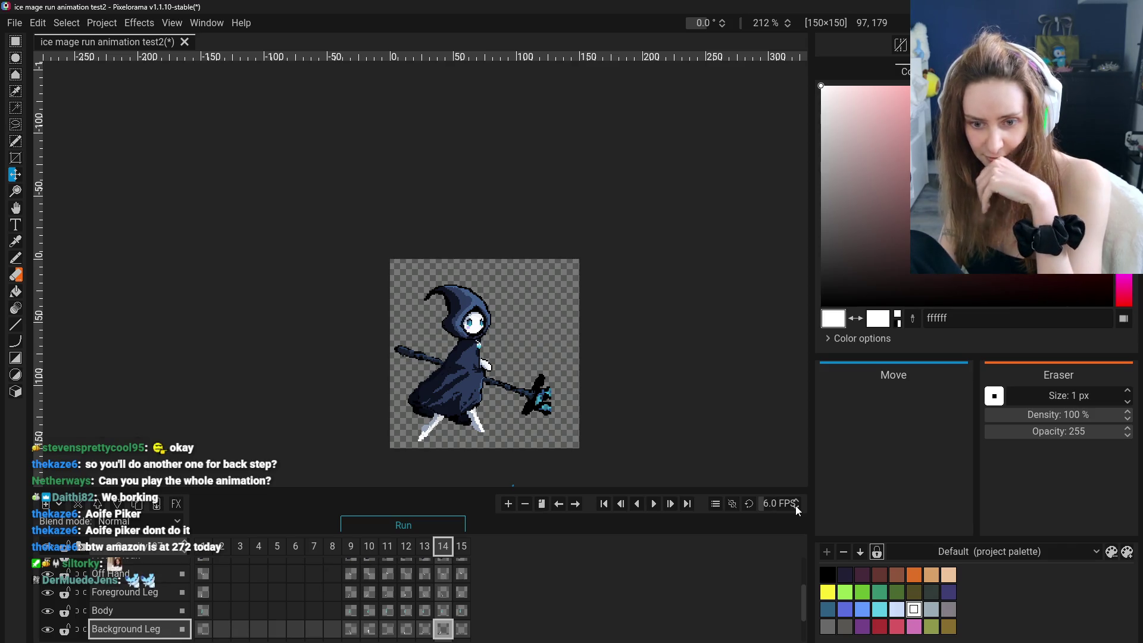
click(796, 505)
click(796, 506)
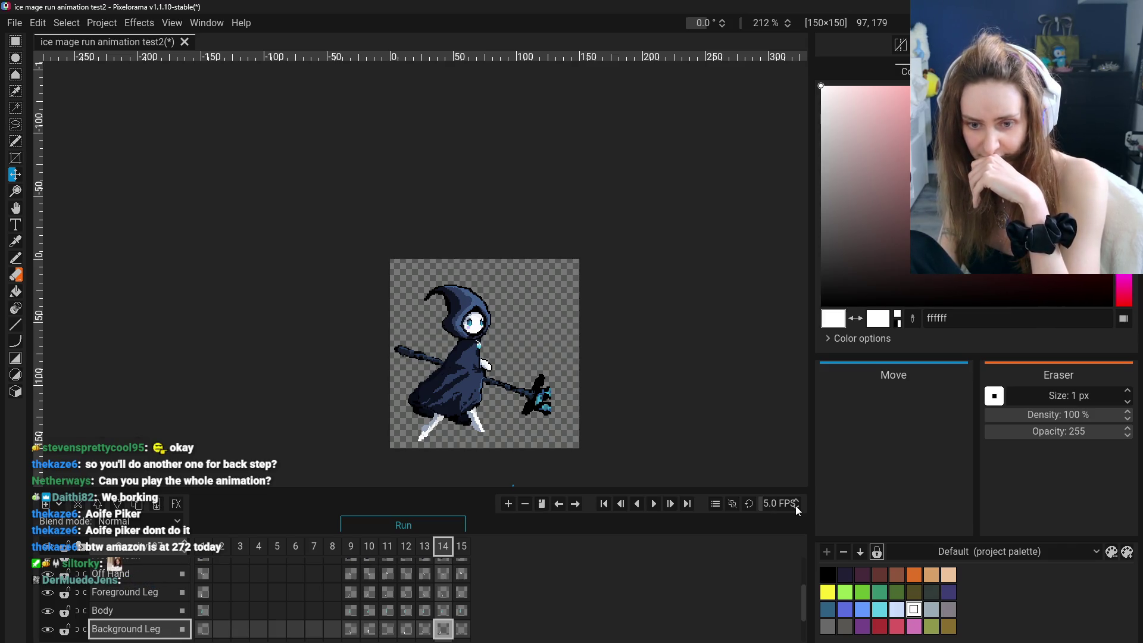
click(653, 503)
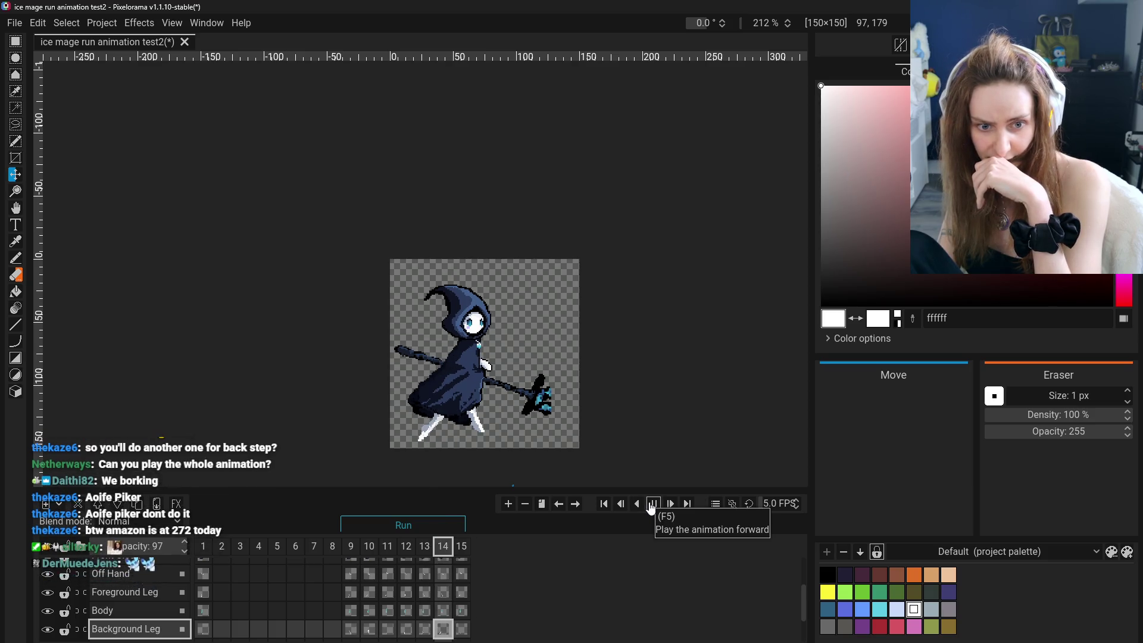
click(653, 503)
click(653, 505)
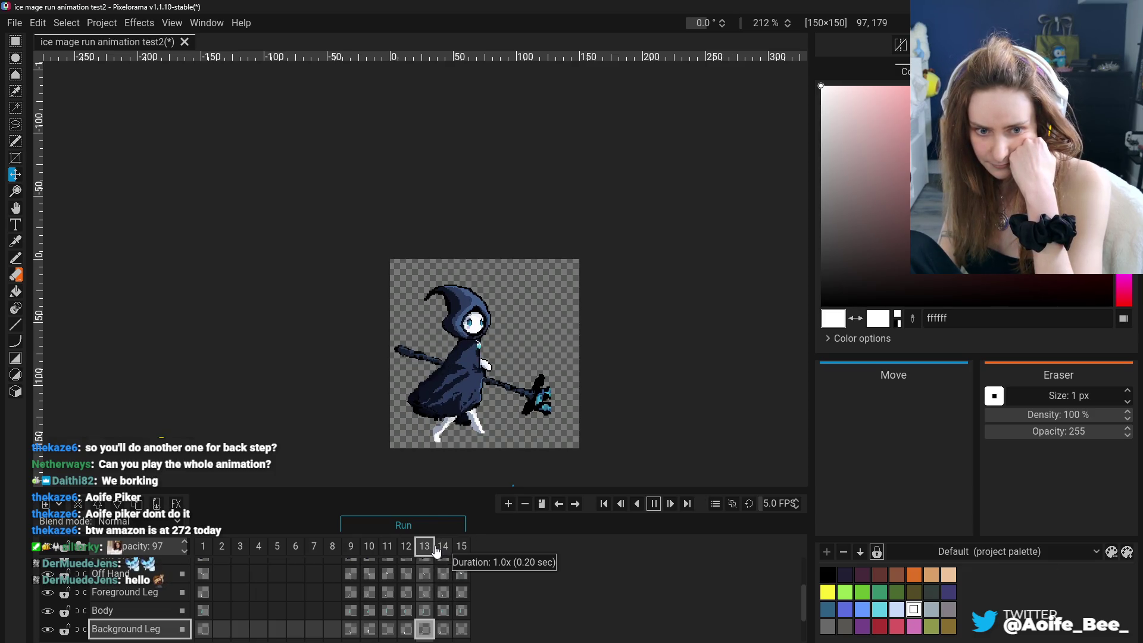
click(653, 503)
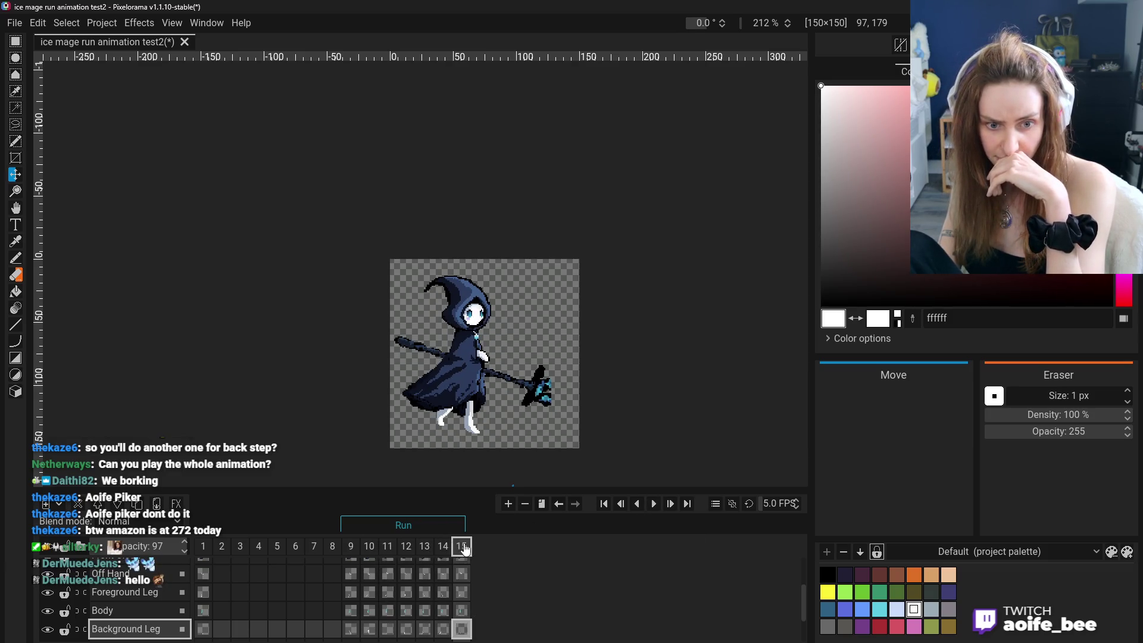
click(350, 546)
click(387, 546)
click(408, 546)
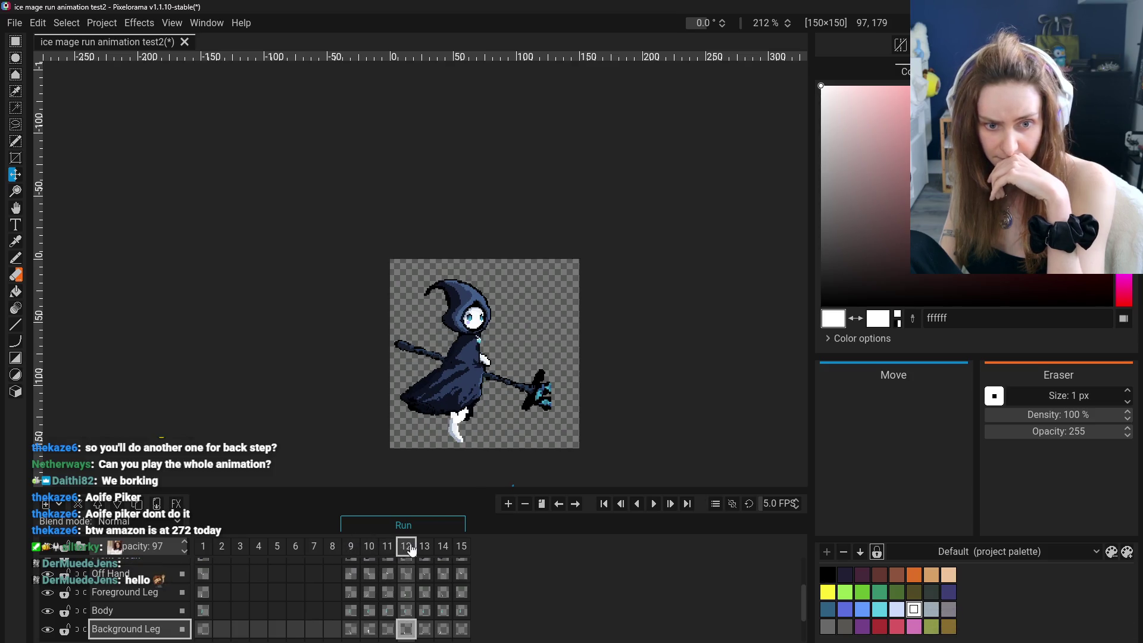
Clone frame 12 into a new frame 16, step through the later frames and play the extended cycle.
right_click(408, 544)
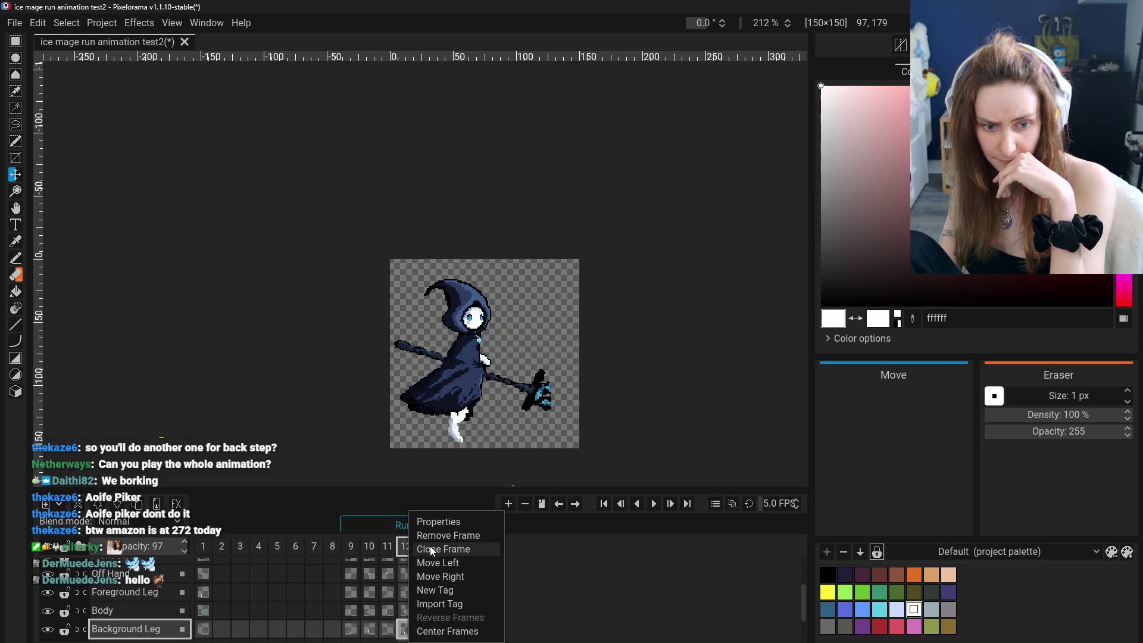
click(422, 547)
click(480, 548)
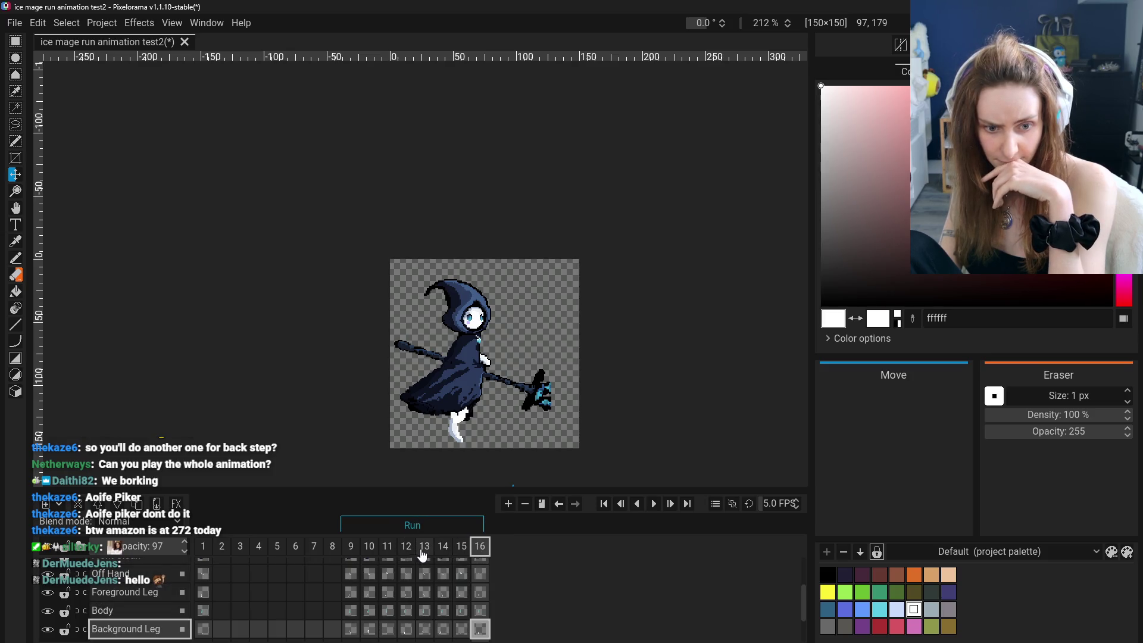
click(351, 546)
click(386, 547)
click(405, 546)
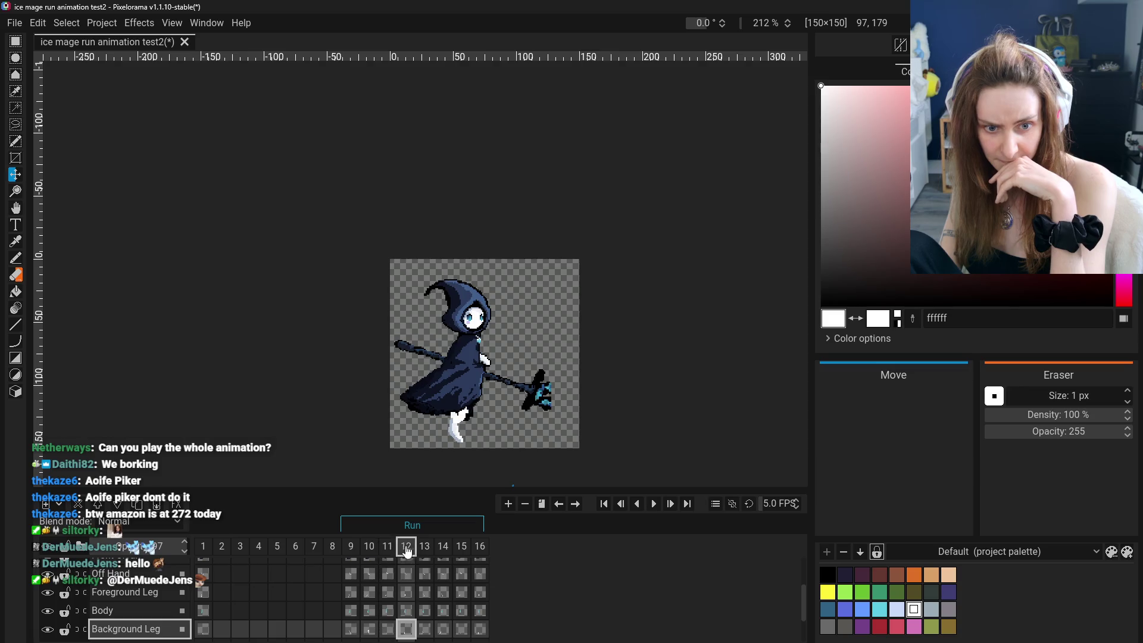
click(442, 546)
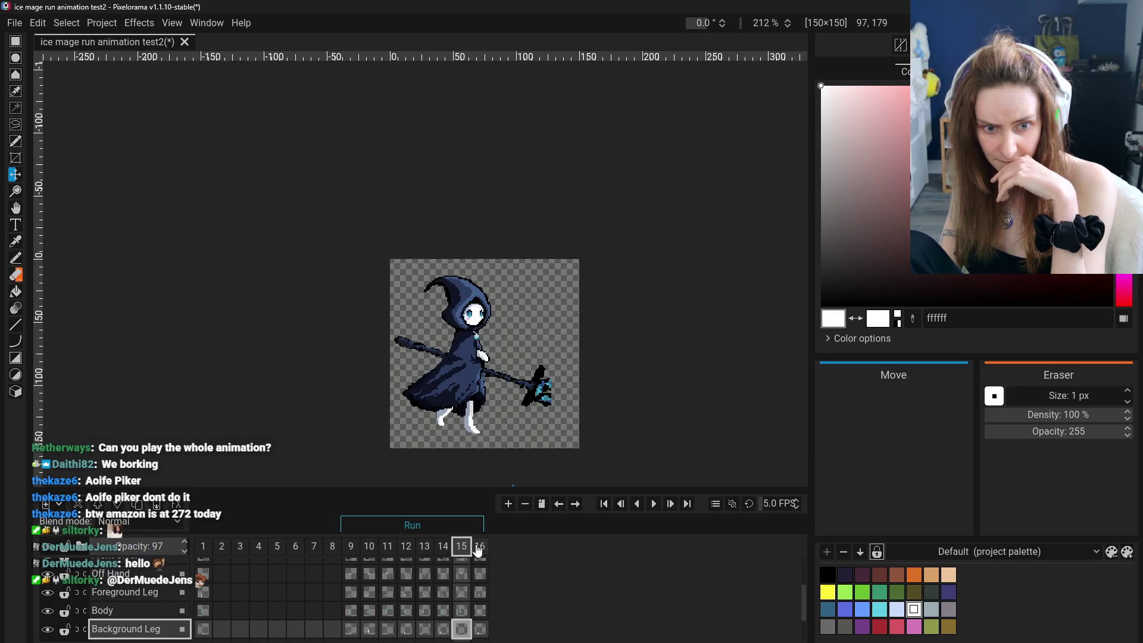
click(480, 546)
click(654, 502)
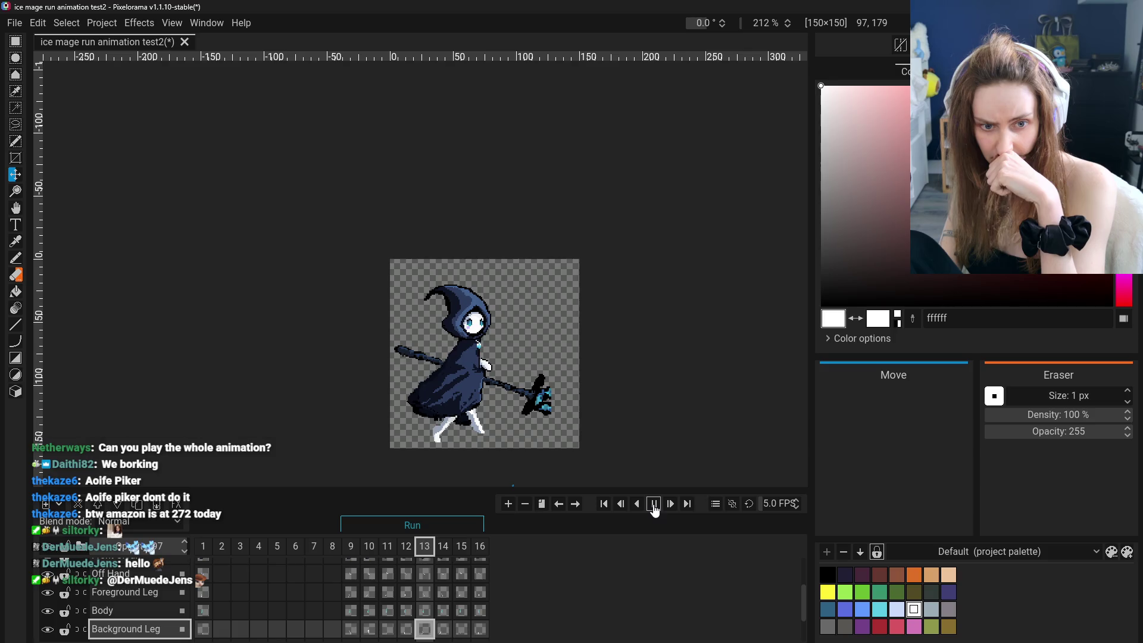
Compare frames 9–16 once more, replay the cycle, then bring up frame 16's properties.
click(351, 545)
click(480, 546)
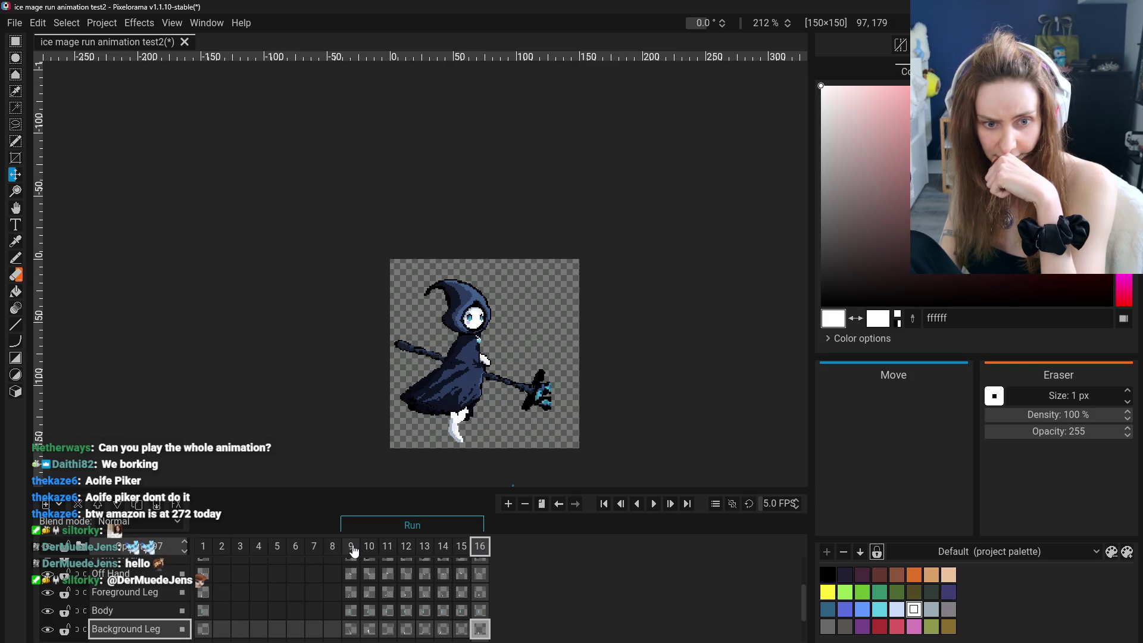
click(425, 548)
click(406, 546)
click(443, 546)
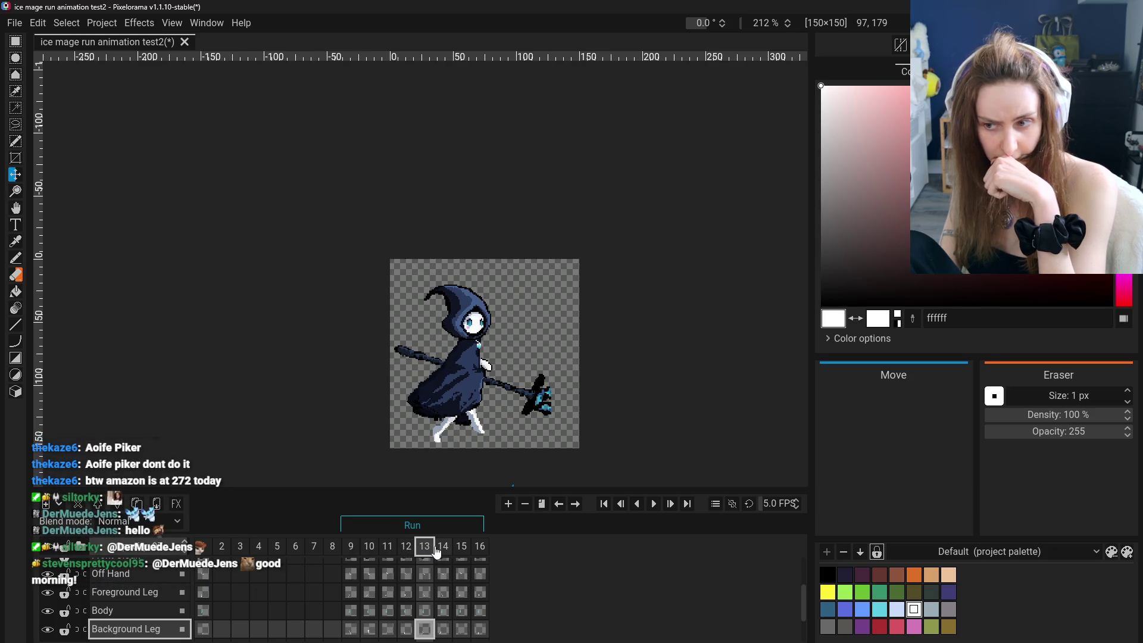
click(461, 546)
click(480, 546)
click(352, 545)
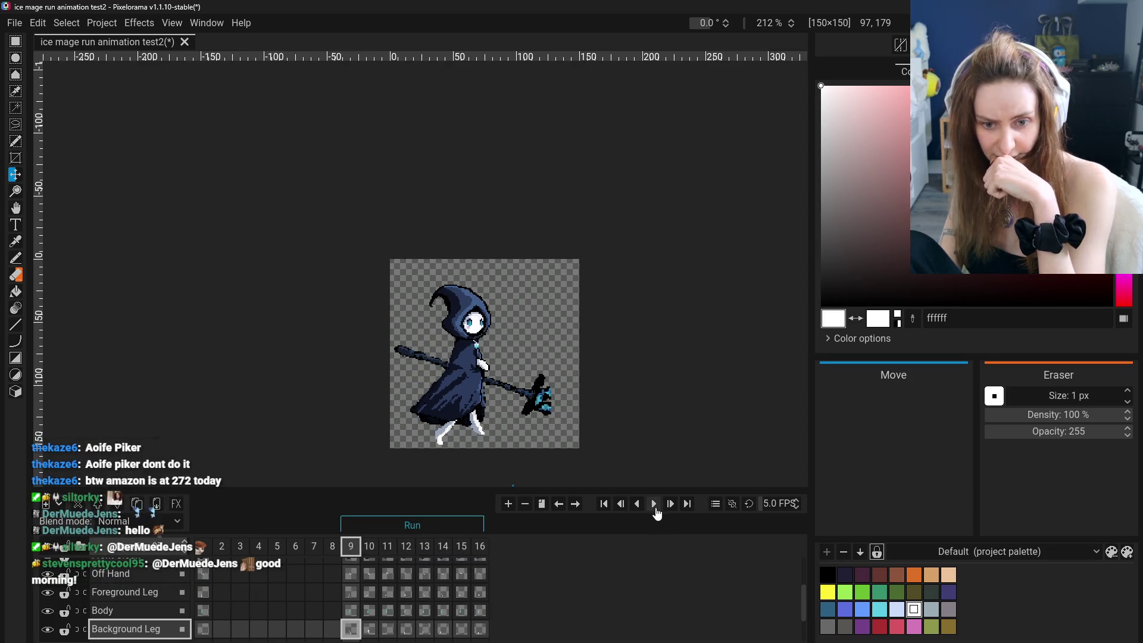
click(655, 505)
click(655, 503)
right_click(476, 545)
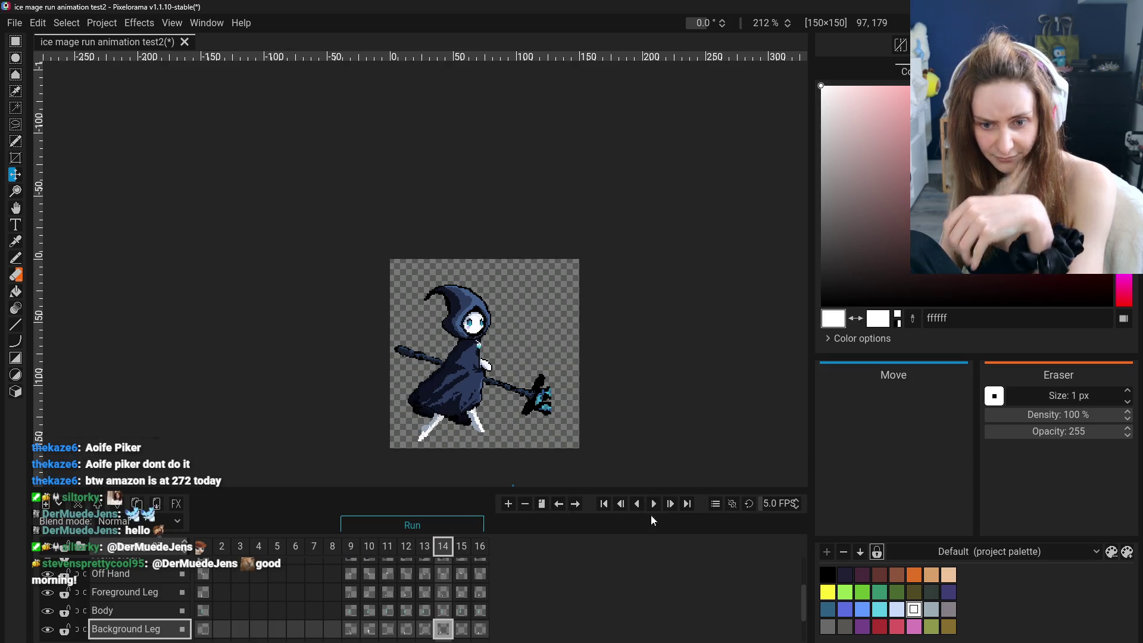
right_click(480, 546)
click(514, 523)
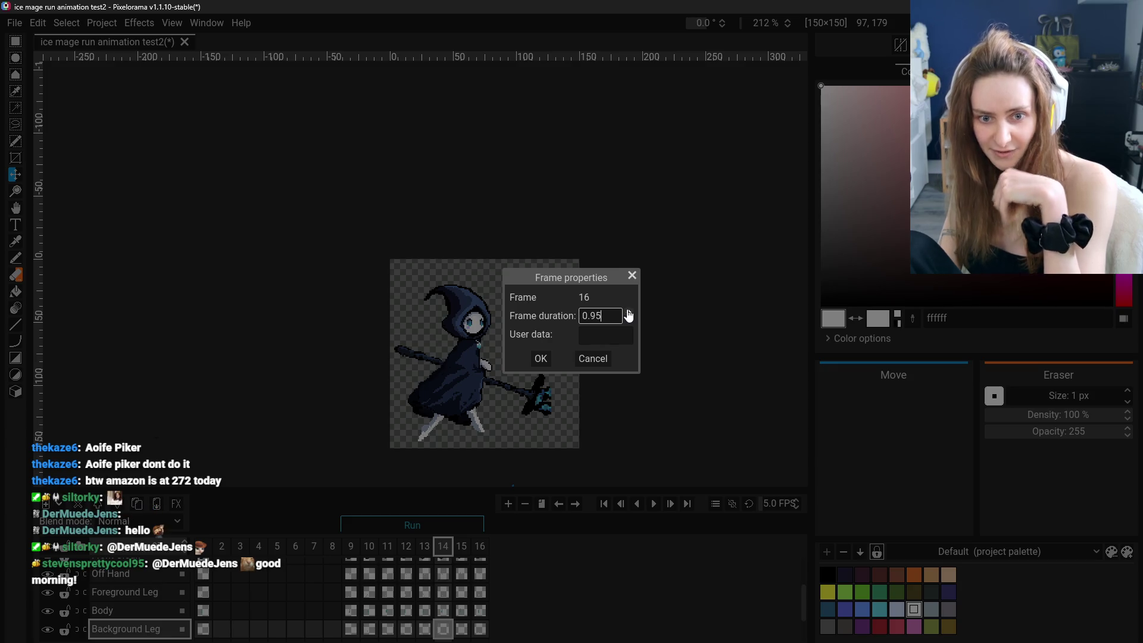
Set individual frame durations for frames 16, 15, 14 and 13 through their Properties dialogs.
click(542, 357)
click(463, 547)
right_click(466, 548)
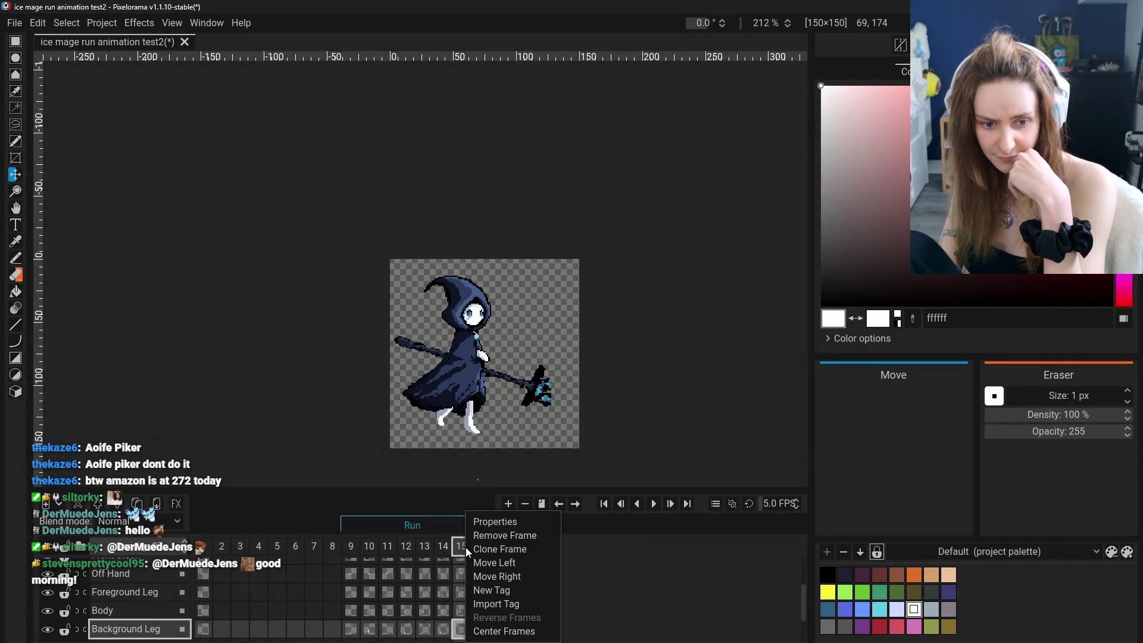
click(495, 523)
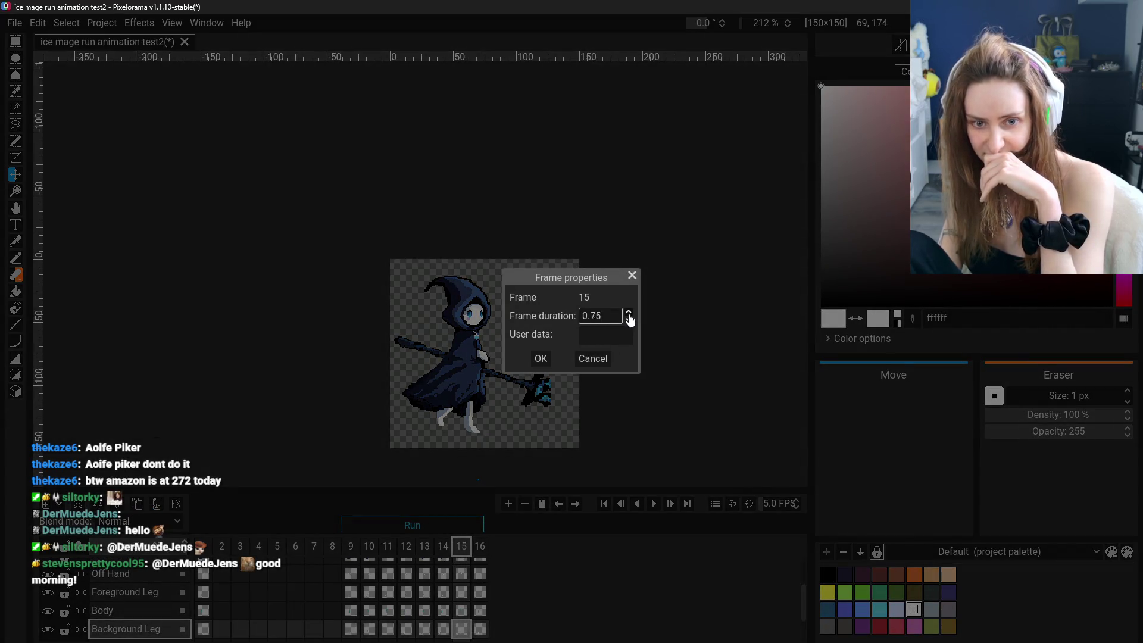
click(547, 357)
click(443, 547)
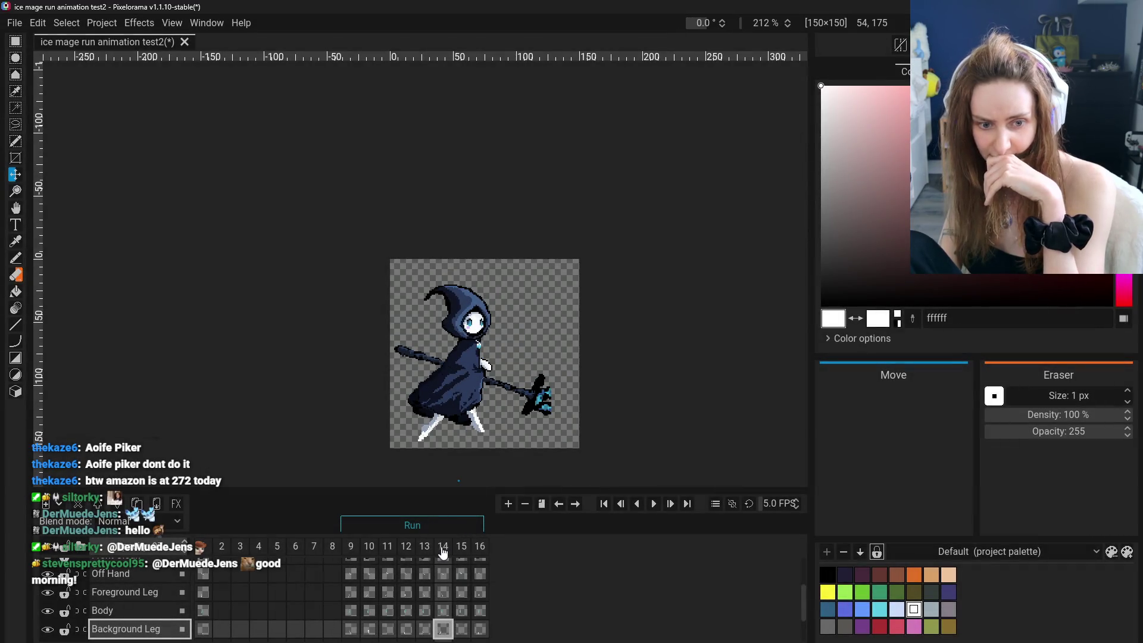
right_click(443, 546)
click(474, 524)
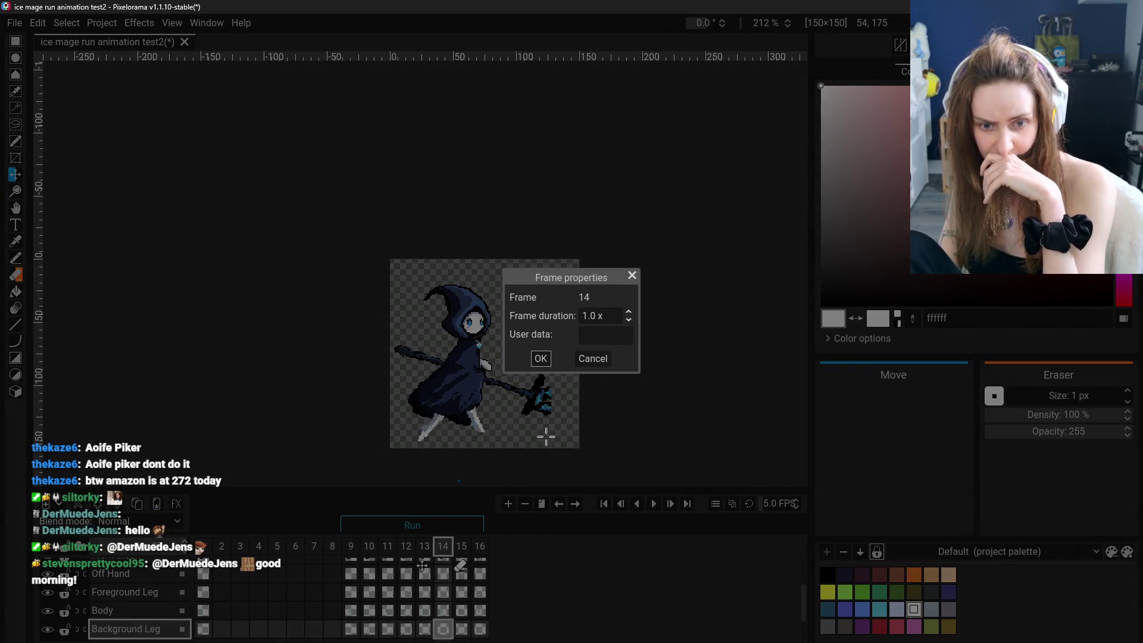
click(593, 358)
click(425, 545)
right_click(425, 546)
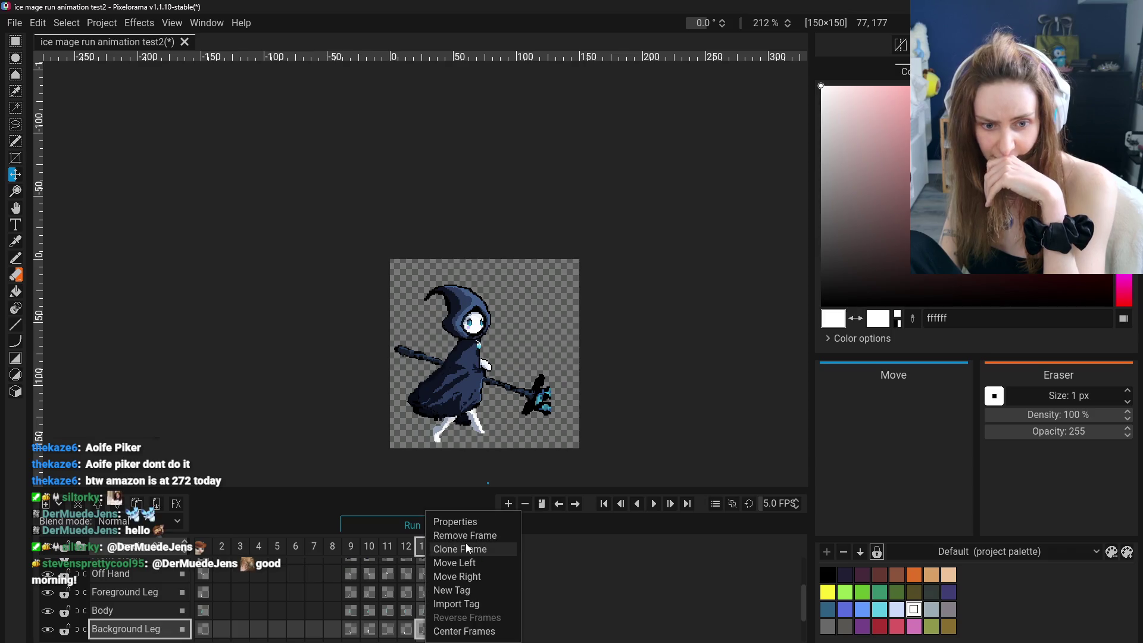
click(473, 522)
click(592, 358)
Raise frame 12's duration and set frame 11's duration in their Properties dialogs.
click(406, 546)
right_click(406, 546)
click(458, 521)
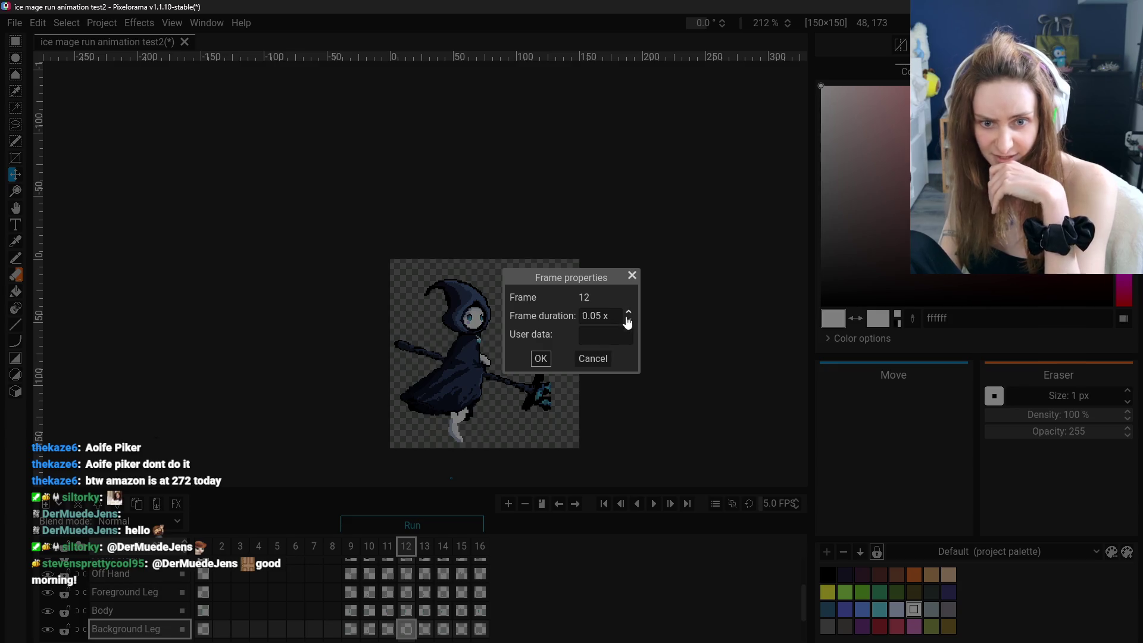
double_click(627, 314)
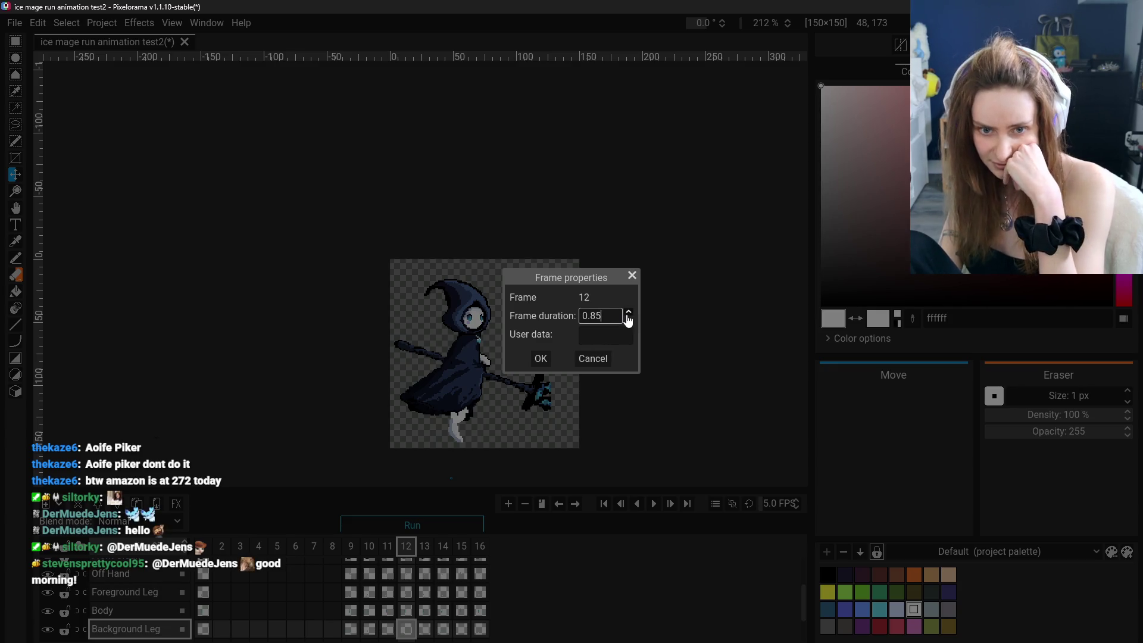
click(541, 359)
click(387, 546)
right_click(387, 546)
click(425, 525)
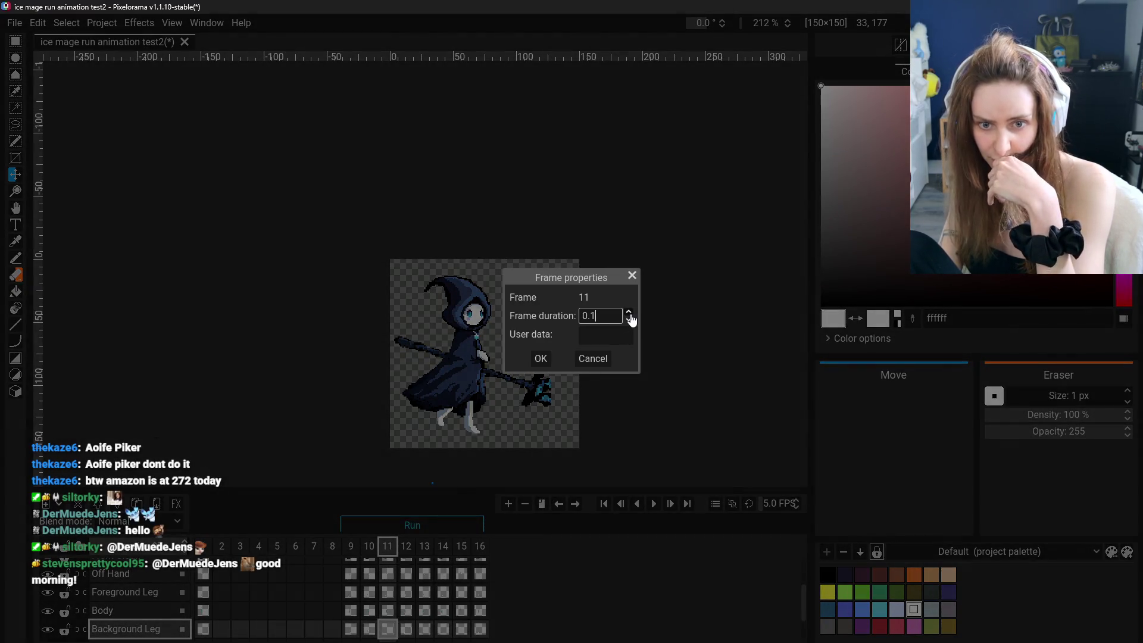
click(540, 358)
Raise frame 10's duration, set frame 9's, then play the run cycle with the new timings.
click(369, 546)
right_click(369, 545)
click(410, 516)
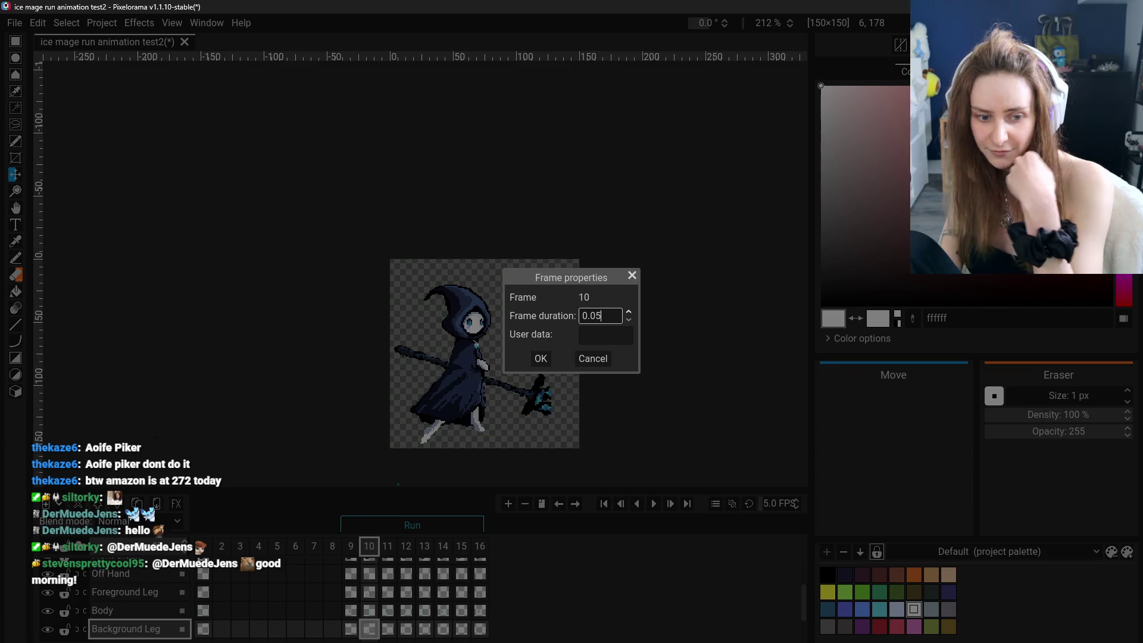
click(627, 312)
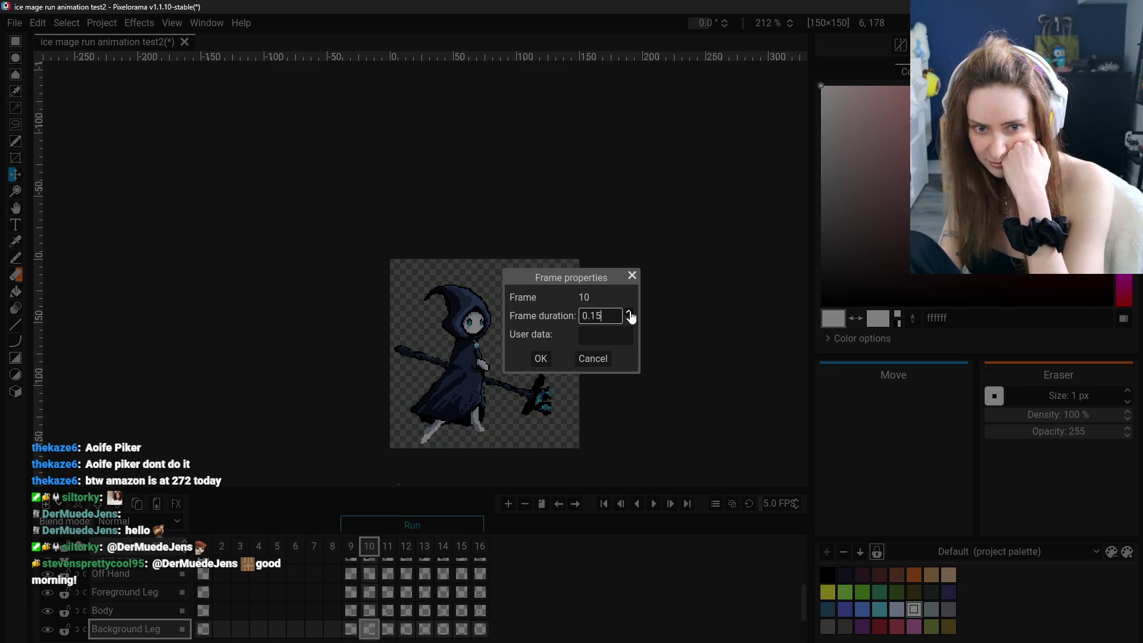
click(540, 358)
click(350, 546)
right_click(350, 546)
click(385, 524)
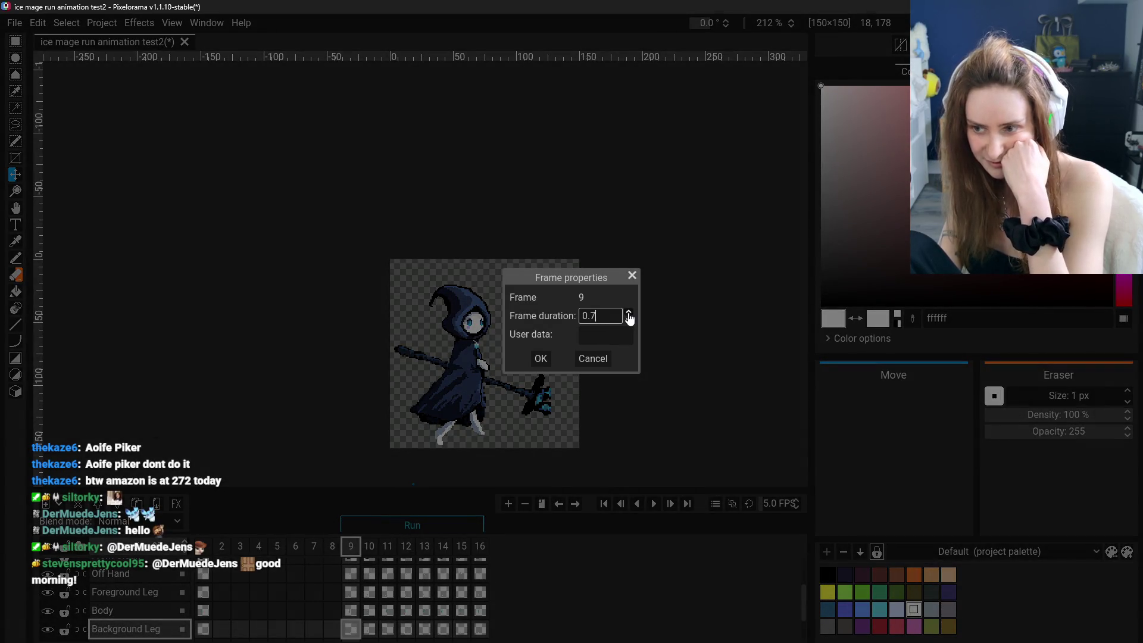
key(Return)
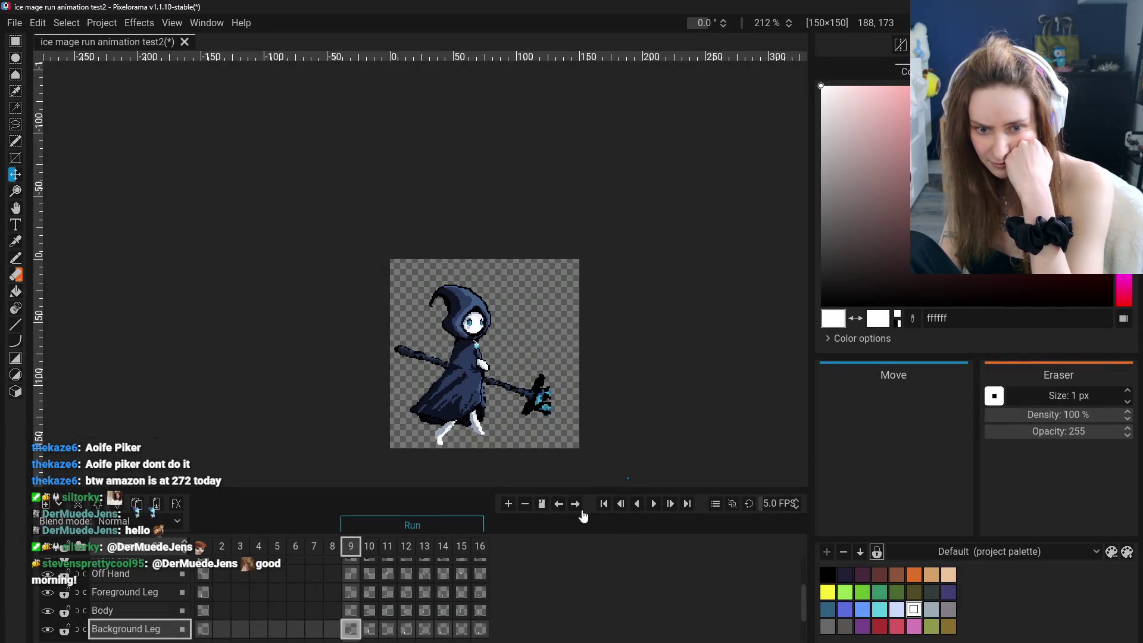
click(654, 505)
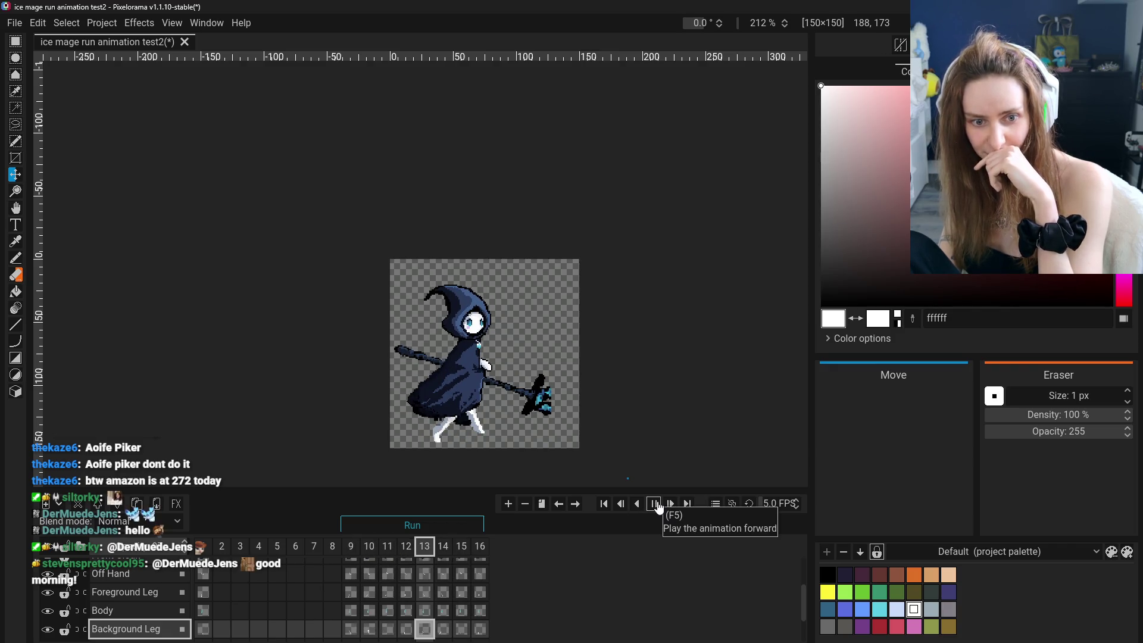
Stop playback and click through Background Leg, Staff, Main Hand and Back Cloak cels in frames 9 and 10.
click(655, 504)
click(350, 629)
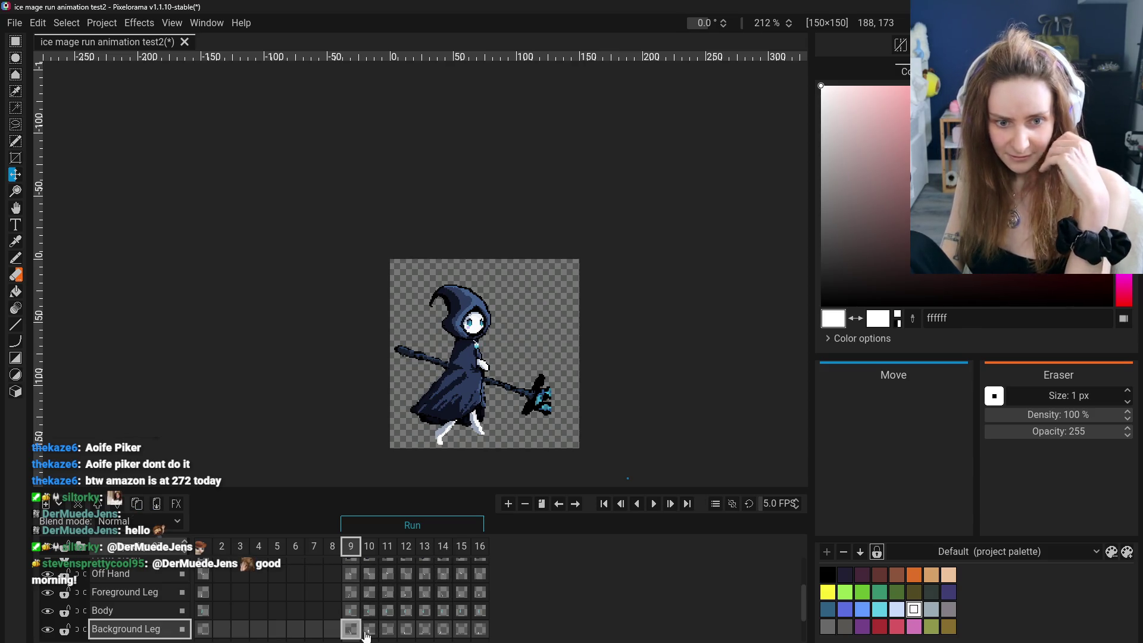
scroll(119, 616, down, 2)
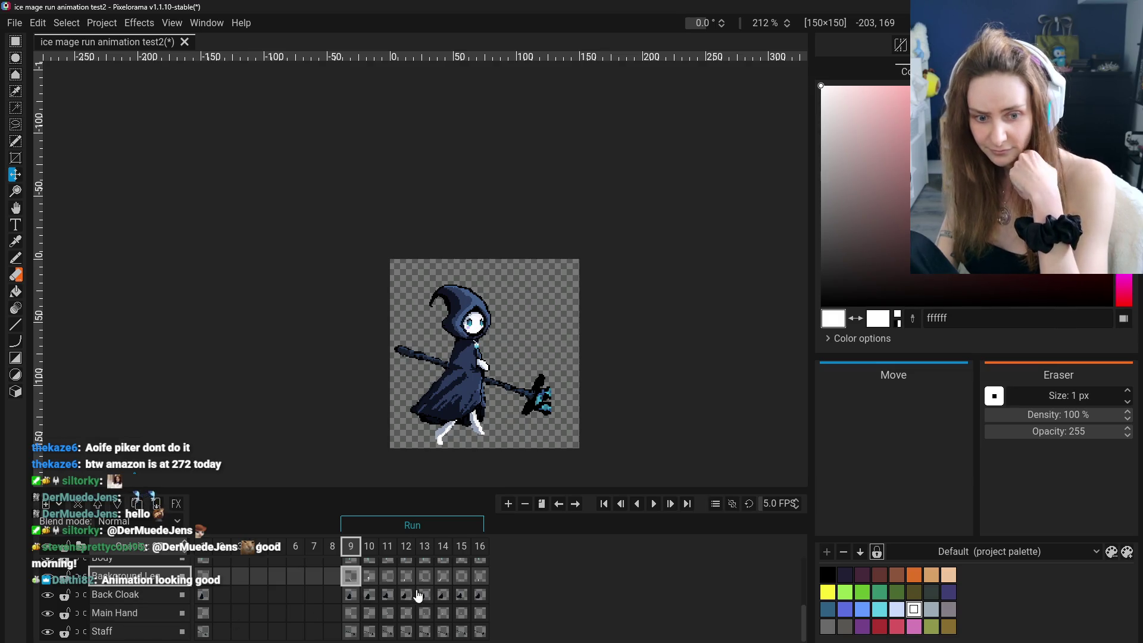
scroll(367, 598, up, 2)
scroll(157, 604, down, 2)
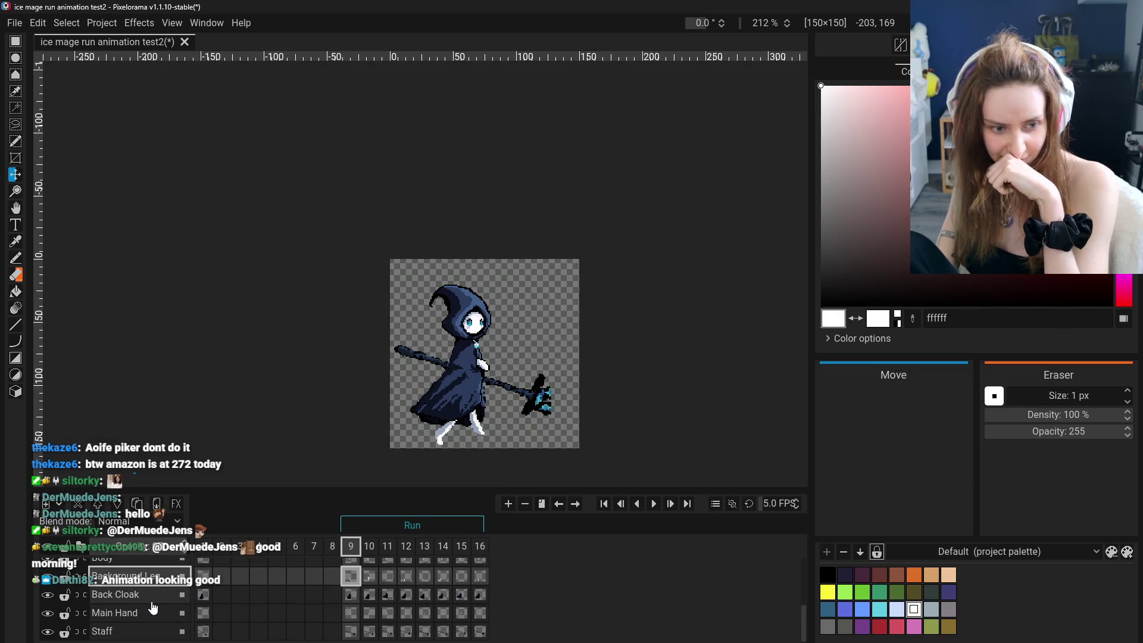
click(139, 630)
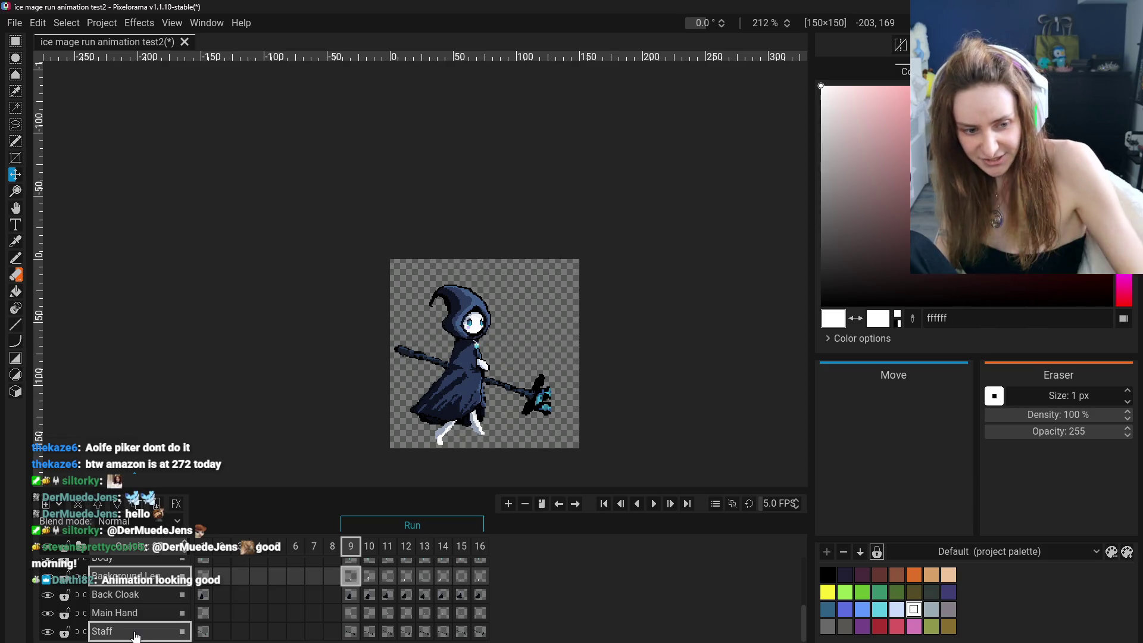
click(139, 617)
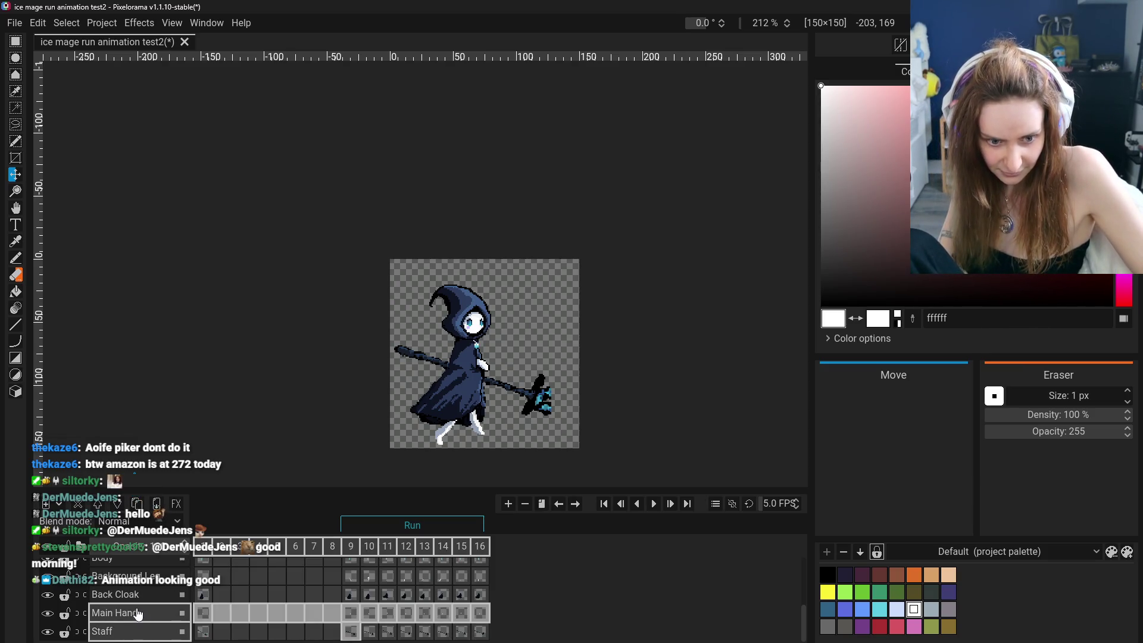
click(369, 594)
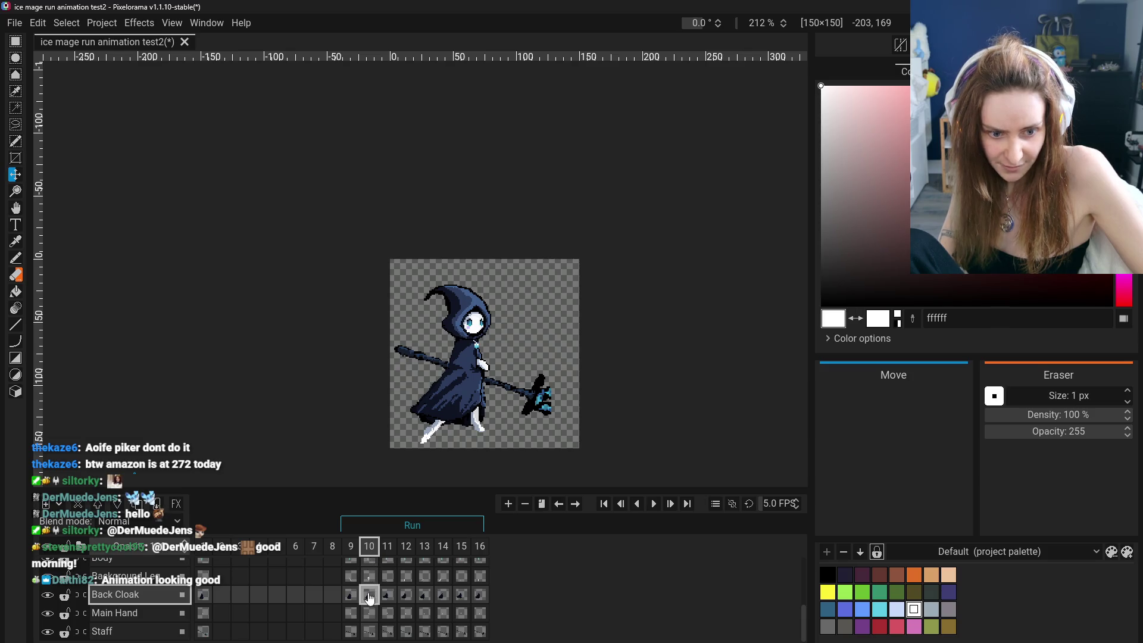
click(369, 631)
click(365, 546)
click(374, 632)
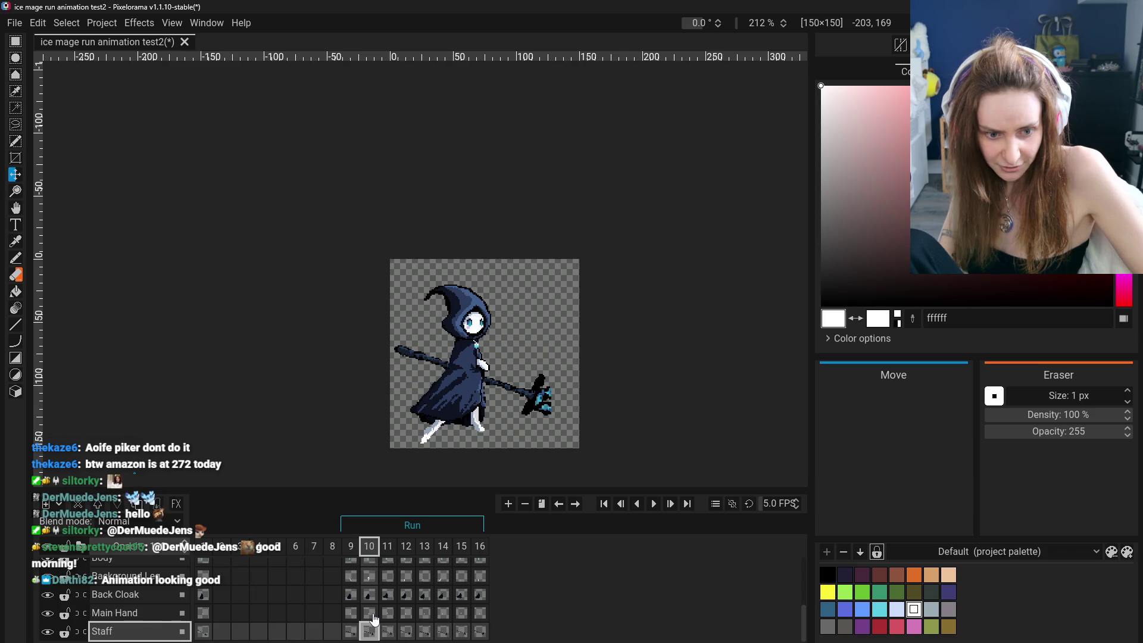
Ctrl-select the frame 10 cels of Main Hand, Back Cloak, Off Hand, Front Cloak and Head + Hood together.
shift+click(370, 615)
shift+click(370, 595)
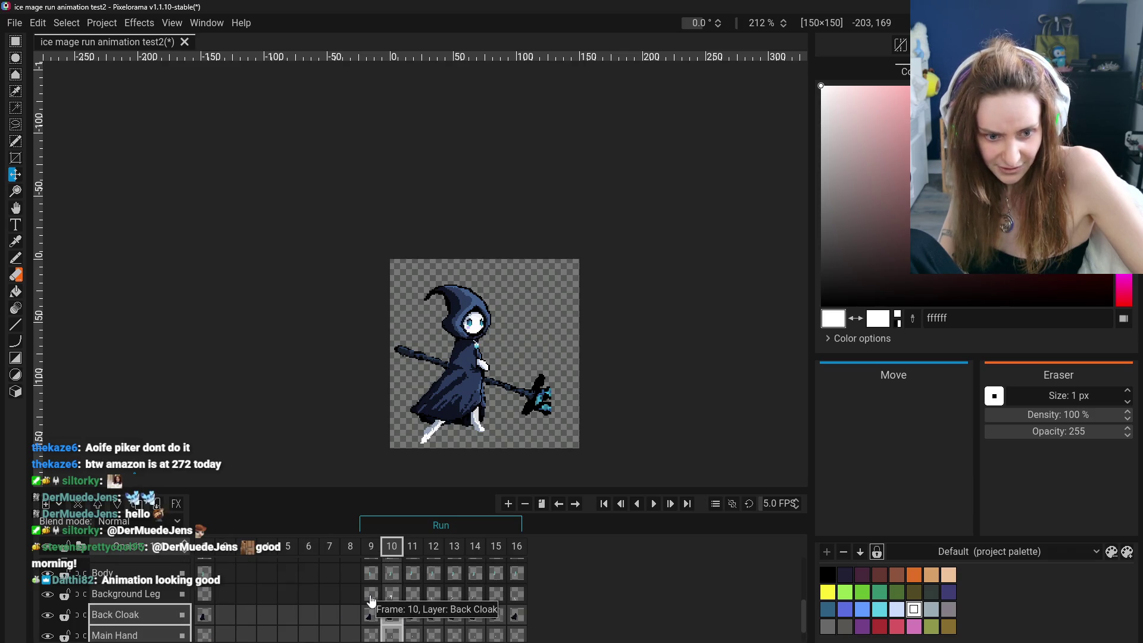
scroll(373, 591, up, 1)
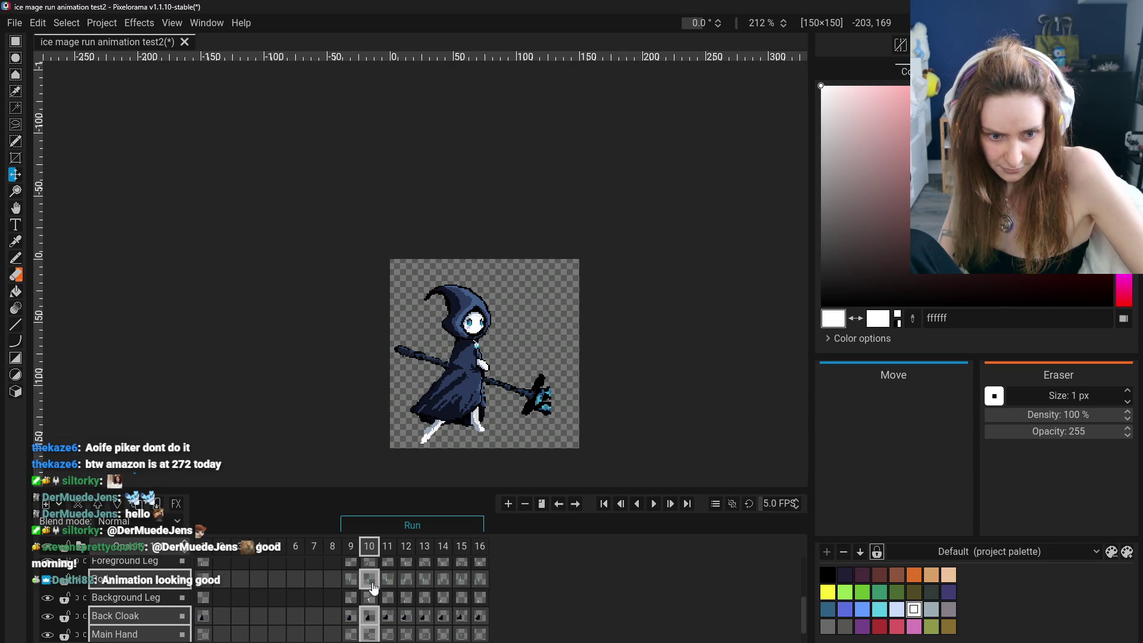
scroll(373, 588, up, 2)
scroll(373, 589, up, 1)
scroll(373, 589, up, 1)
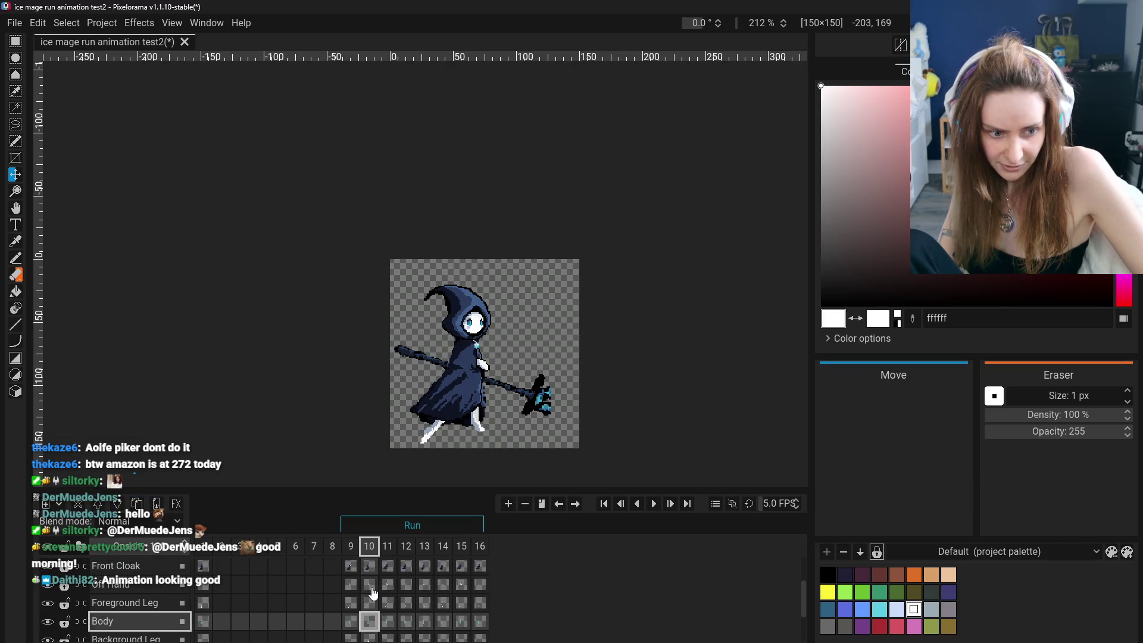
click(372, 585)
scroll(373, 587, up, 1)
shift+click(373, 589)
scroll(373, 592, up, 1)
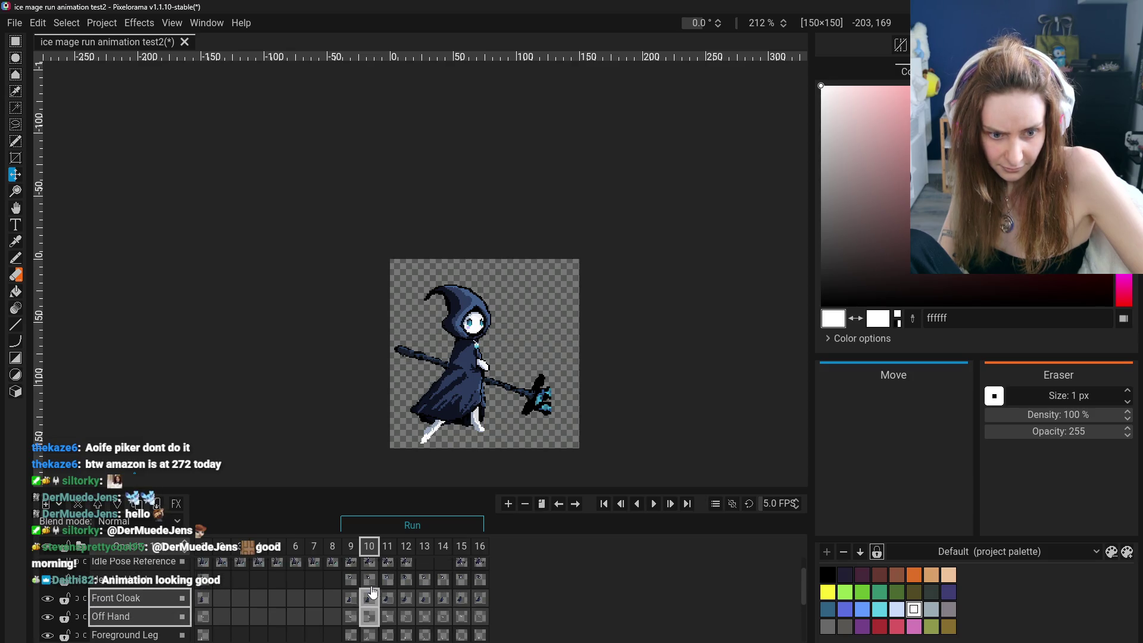
shift+click(371, 582)
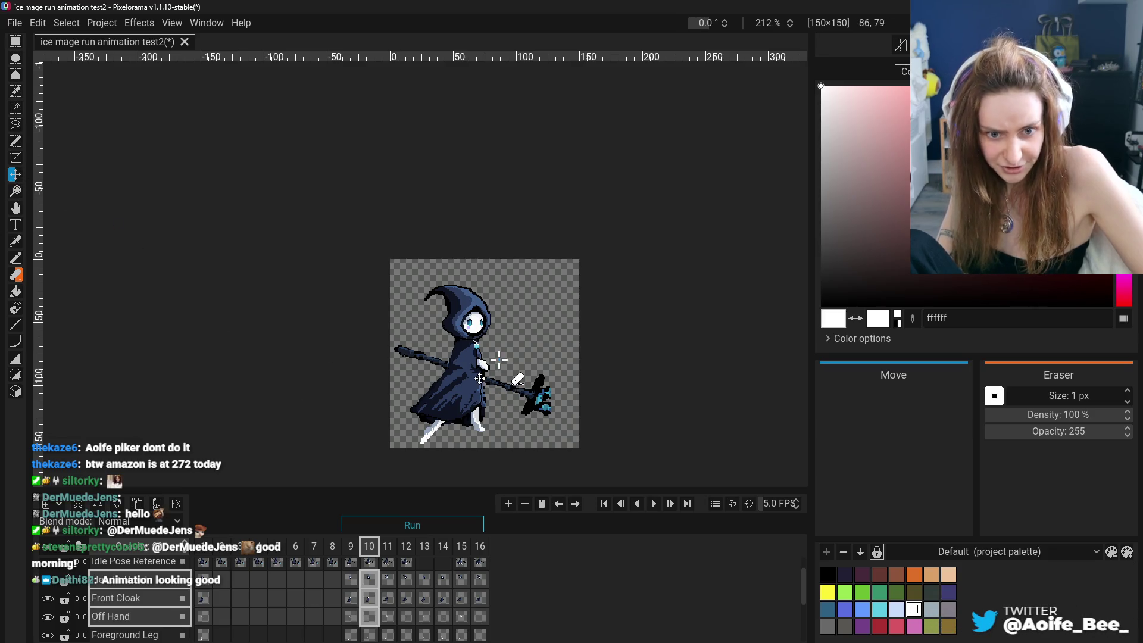
Test moving the frame 10 body parts, redo and undo the change, then return to frame 9.
drag(498, 352, 498, 353)
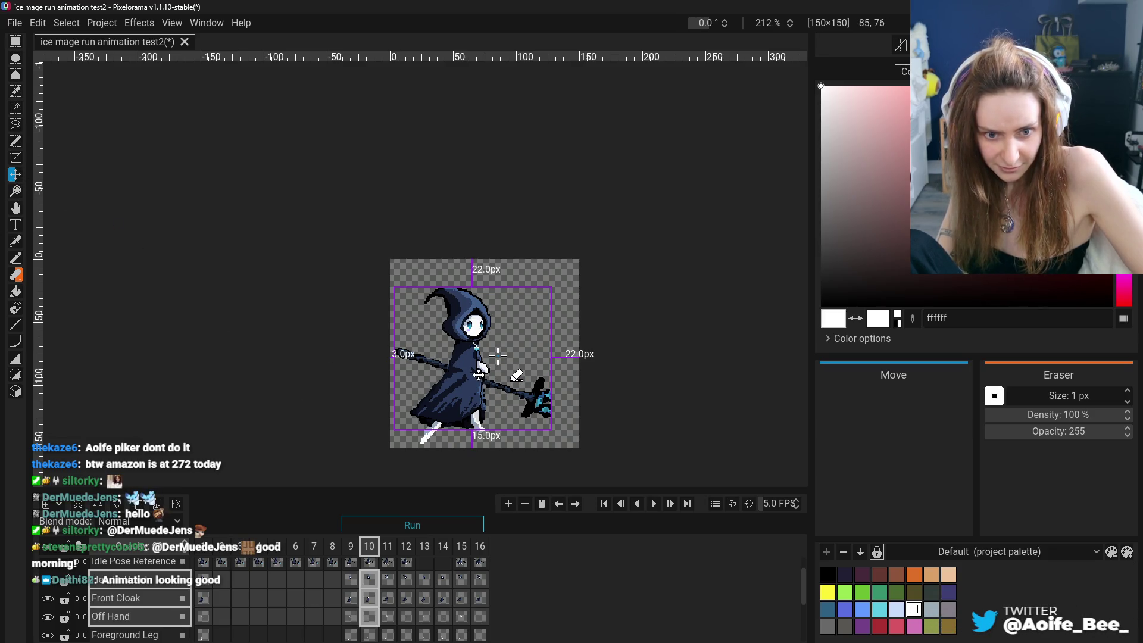
click(353, 548)
click(351, 547)
click(369, 547)
click(351, 547)
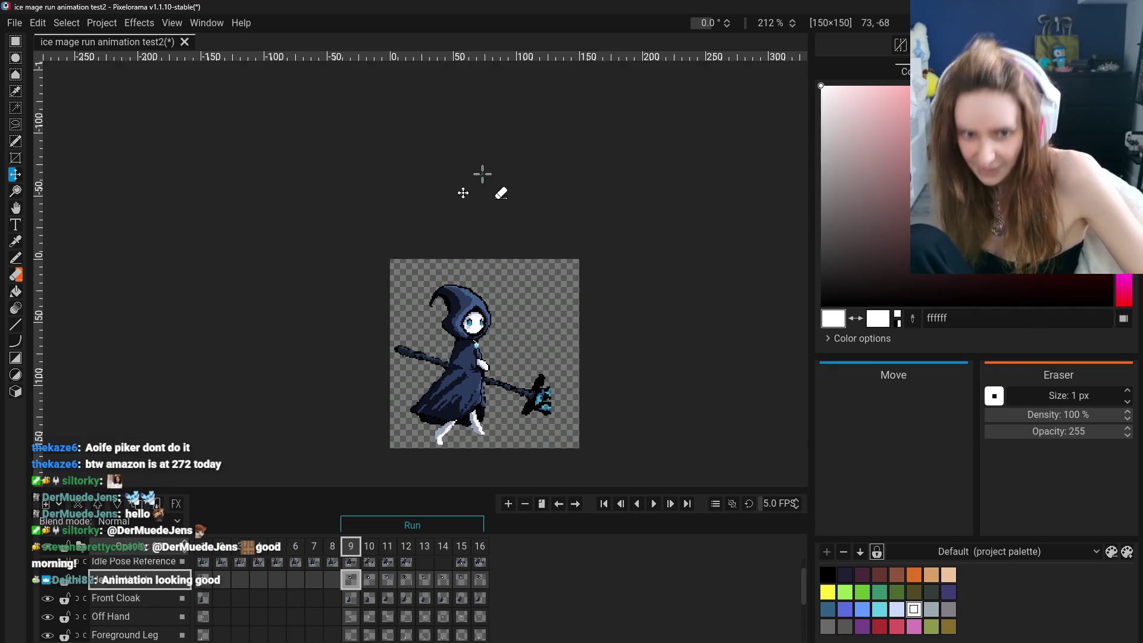
click(369, 548)
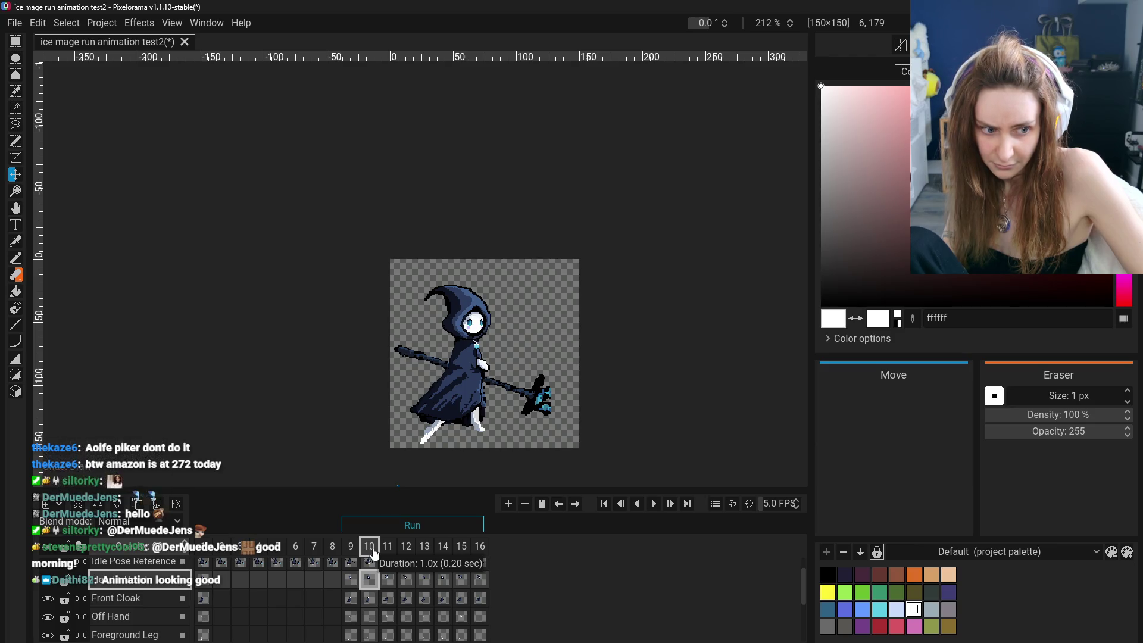
key(ctrl+y)
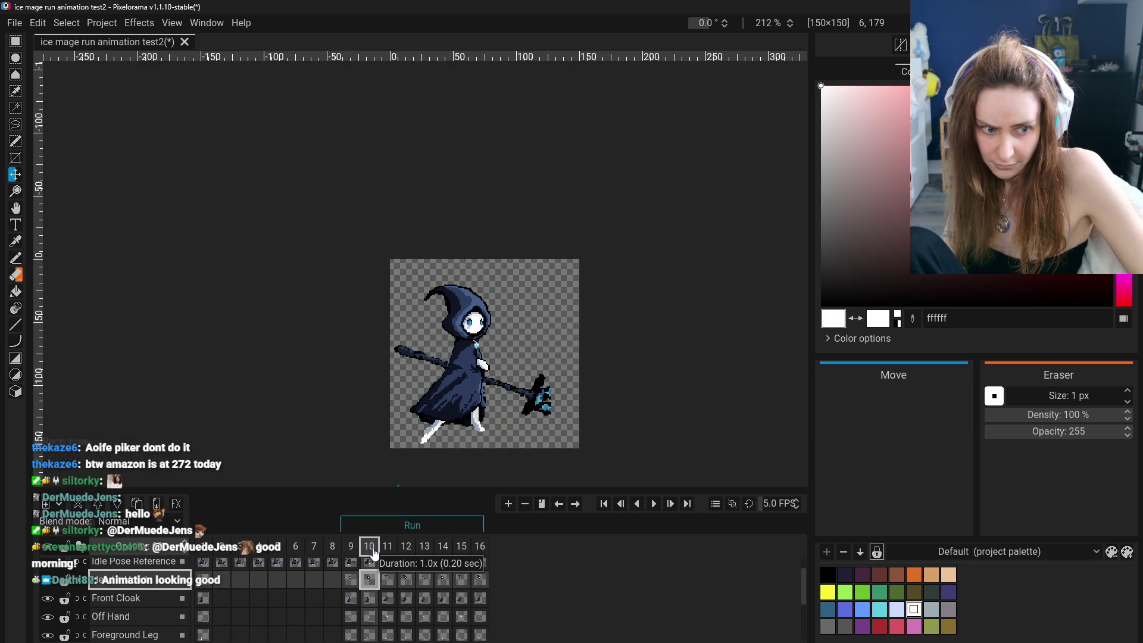
key(ctrl+z)
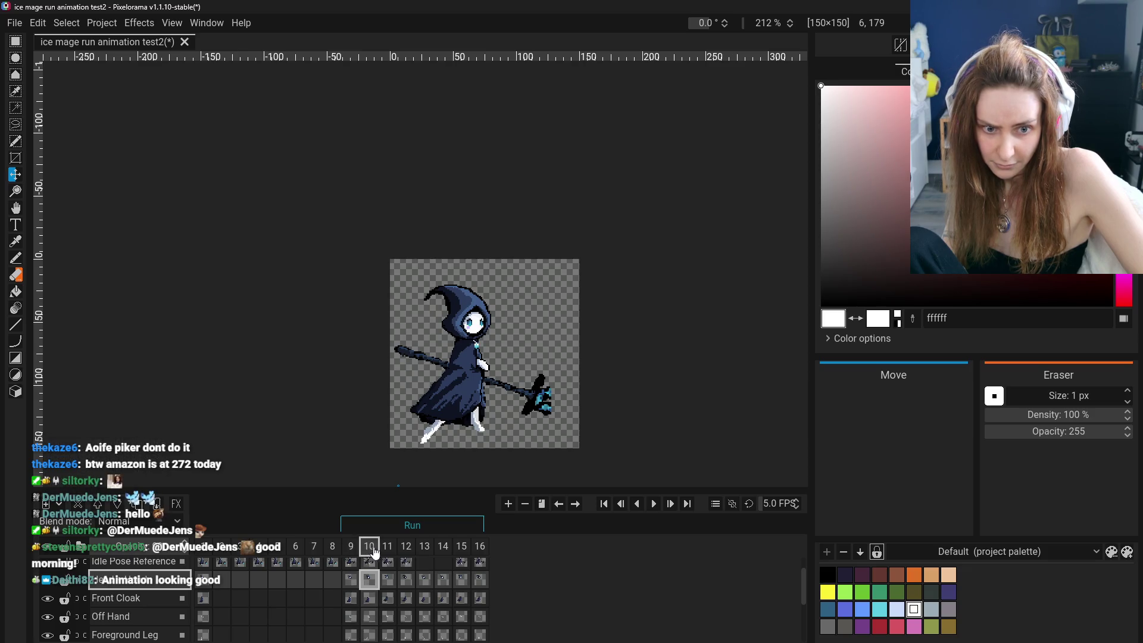
click(357, 549)
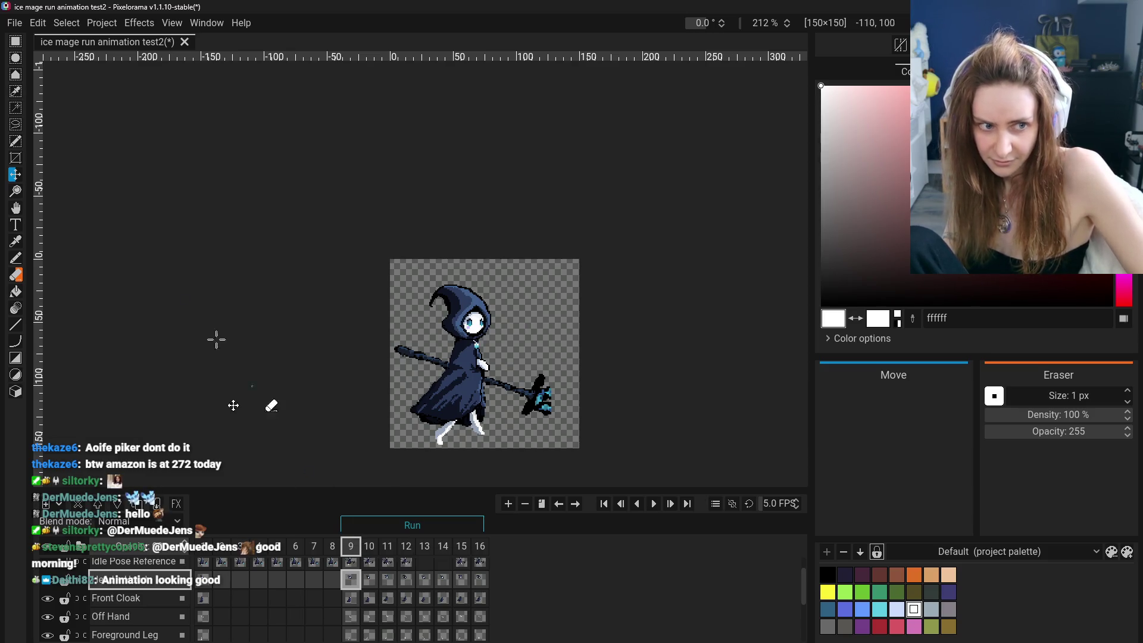
scroll(315, 585, down, 1)
scroll(332, 585, up, 1)
scroll(356, 582, down, 1)
scroll(355, 582, down, 1)
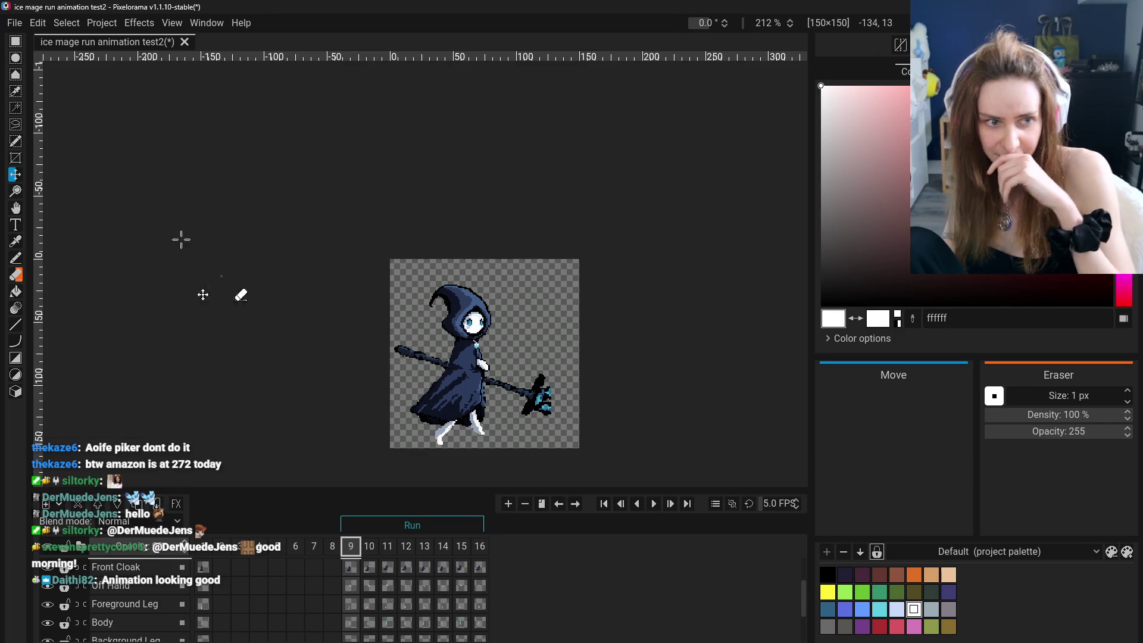
scroll(358, 581, up, 1)
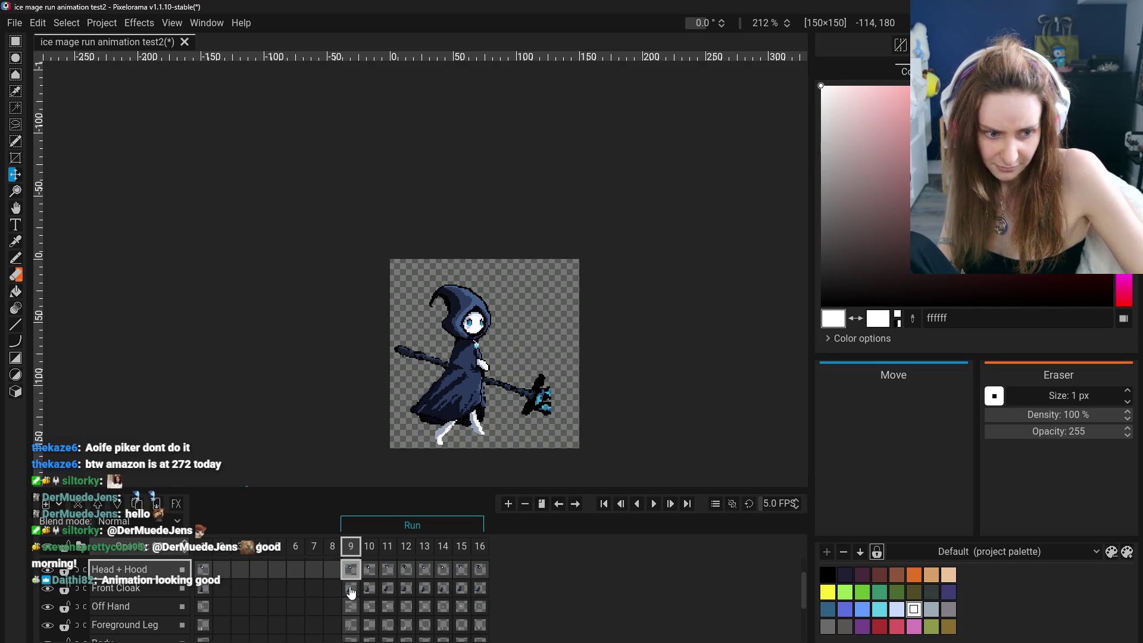
Ctrl-select frame 9's cels from Front Cloak down to Back Cloak and the remaining layers for a joint shift.
ctrl+click(351, 592)
ctrl+click(350, 608)
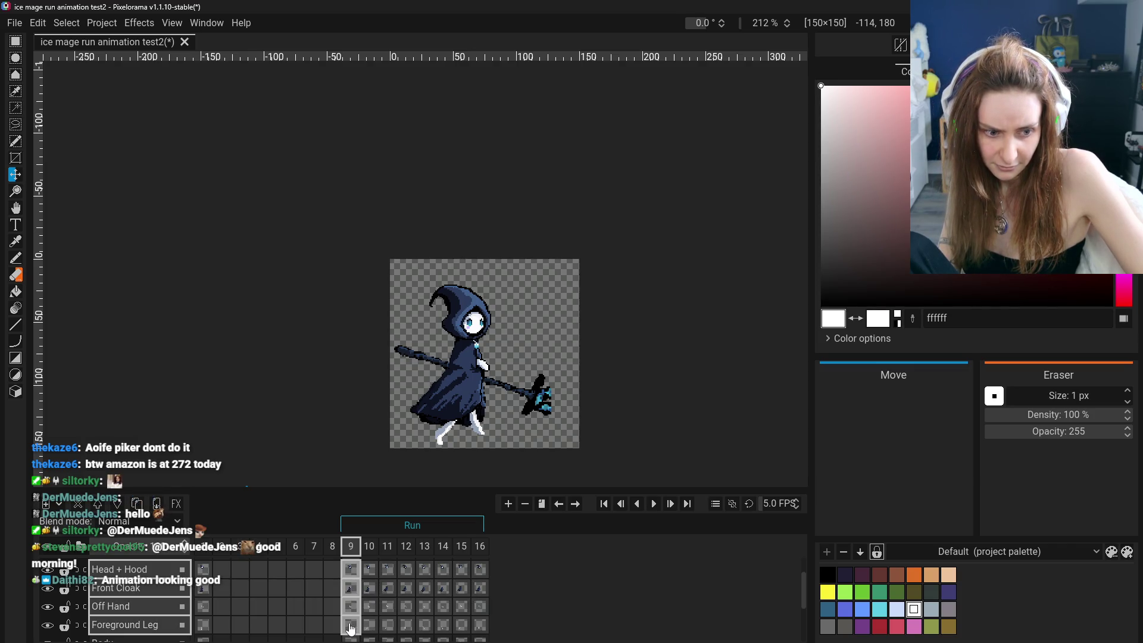
scroll(350, 620, down, 2)
scroll(351, 618, down, 1)
scroll(350, 613, down, 1)
scroll(354, 621, down, 1)
click(353, 613)
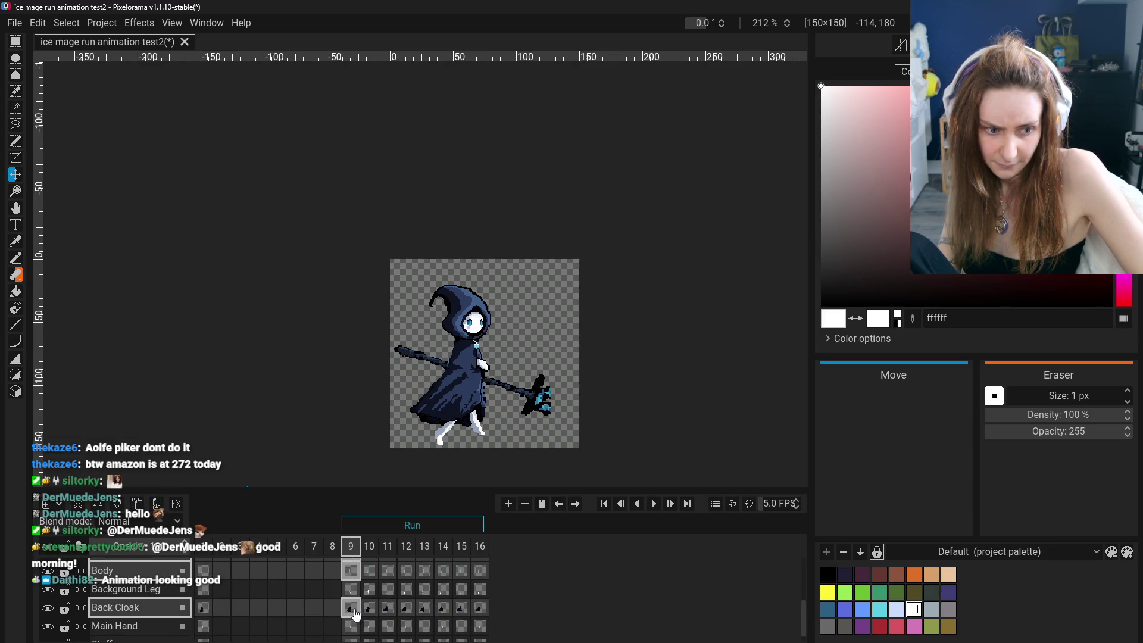
scroll(353, 612, down, 1)
ctrl+click(351, 616)
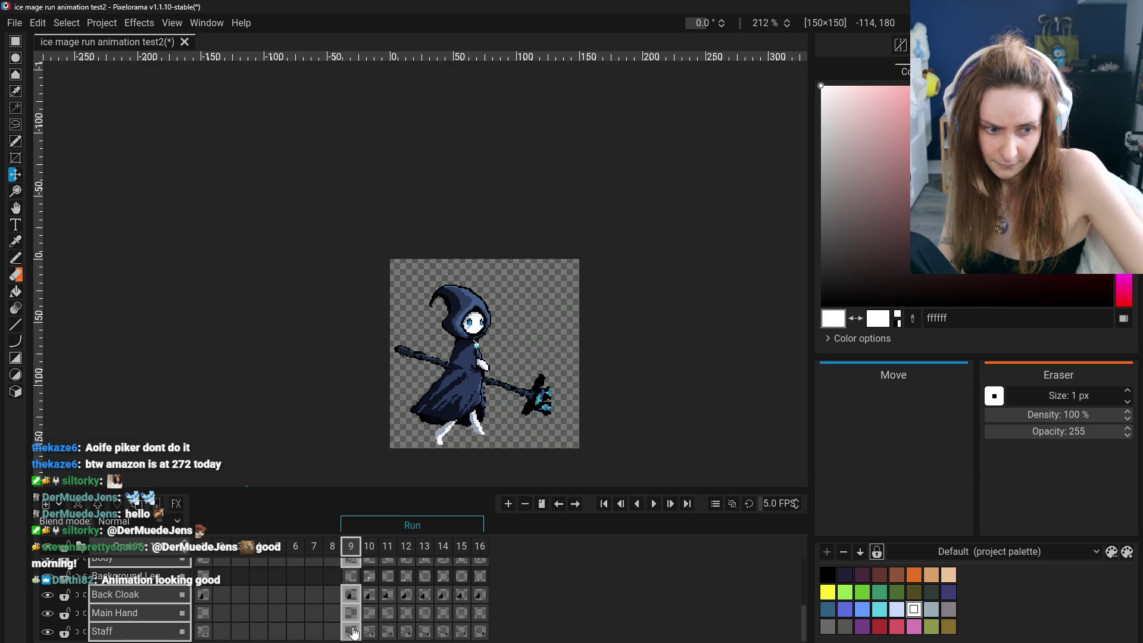
scroll(355, 631, up, 3)
scroll(352, 600, down, 1)
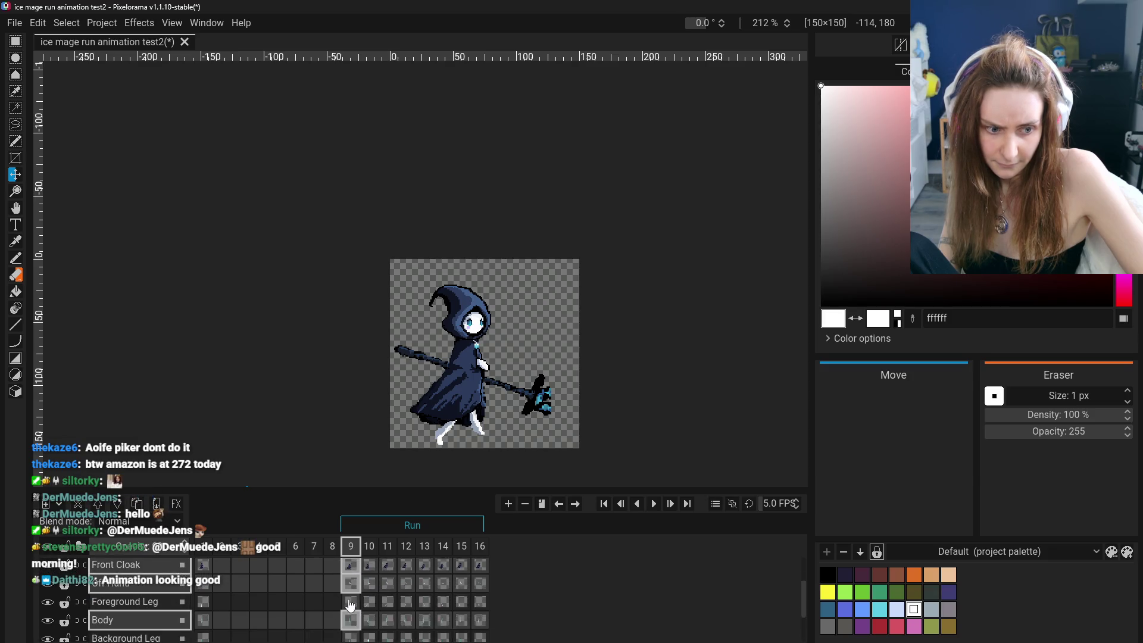
scroll(351, 606, down, 1)
scroll(349, 612, down, 1)
scroll(349, 612, down, 1)
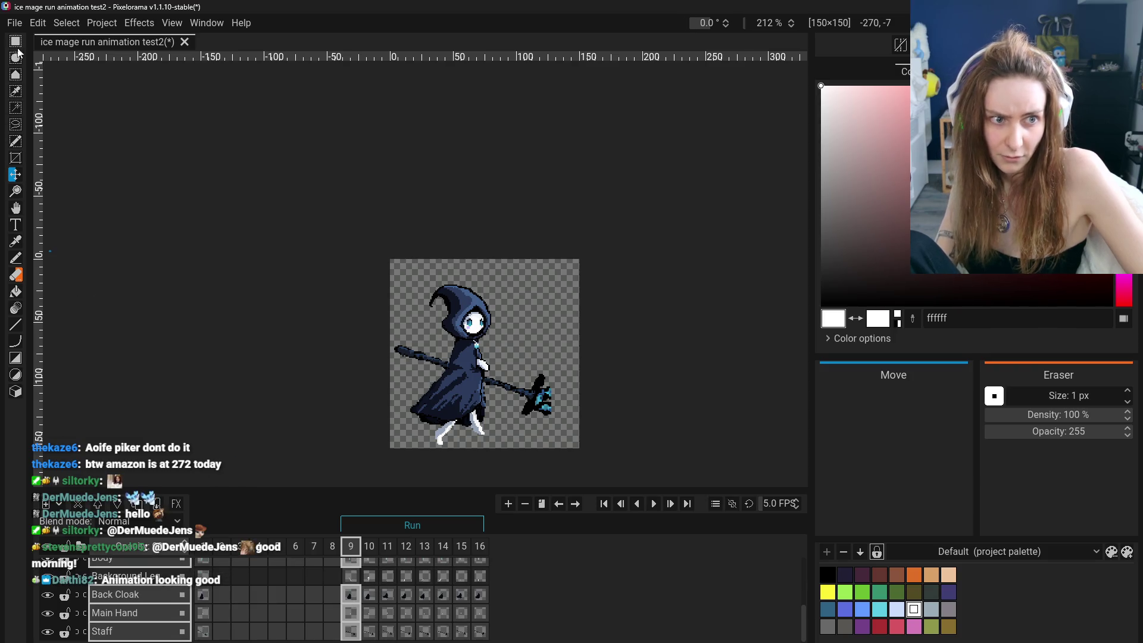
Select the whole sprite and toggle undo/redo to compare the pose with and without the 3 px move.
key(r)
drag(388, 257, 578, 450)
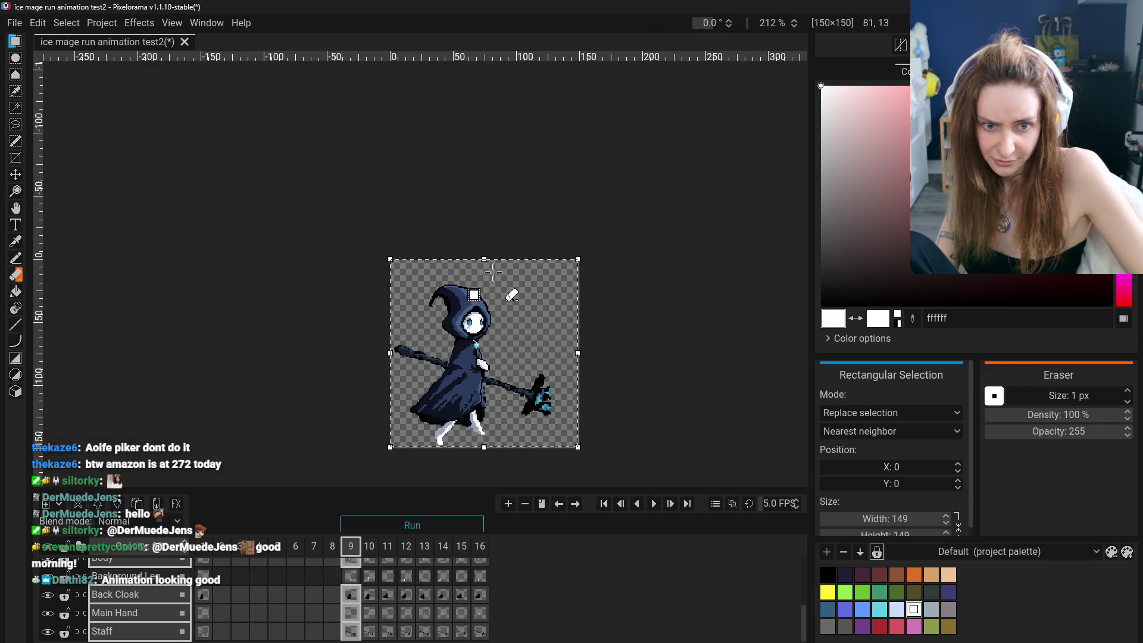
click(623, 357)
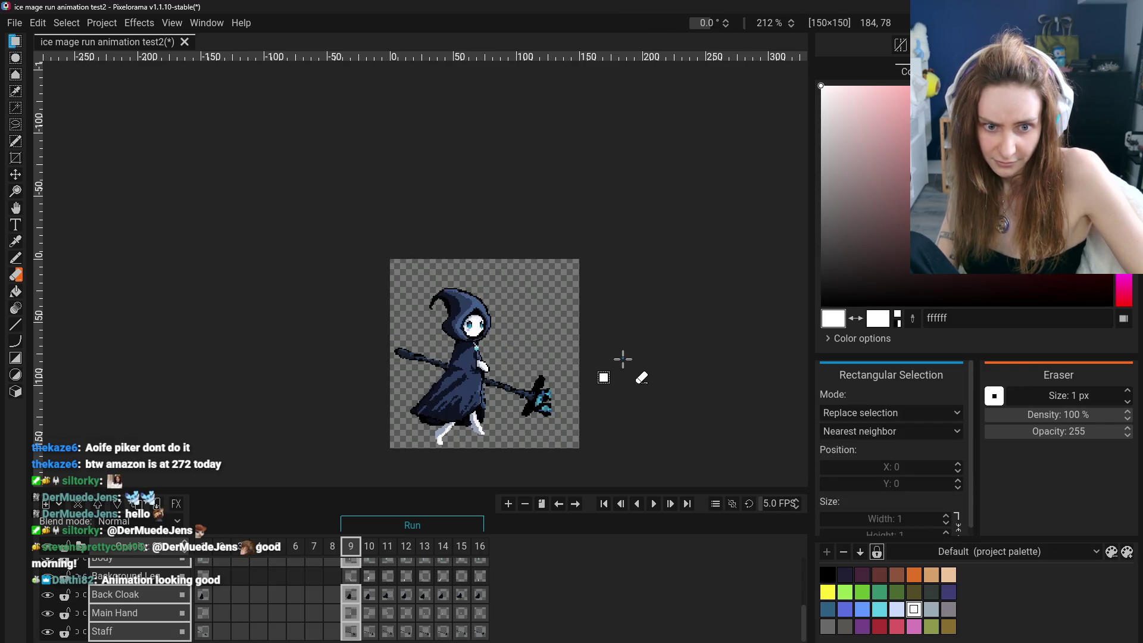
key(ctrl+z)
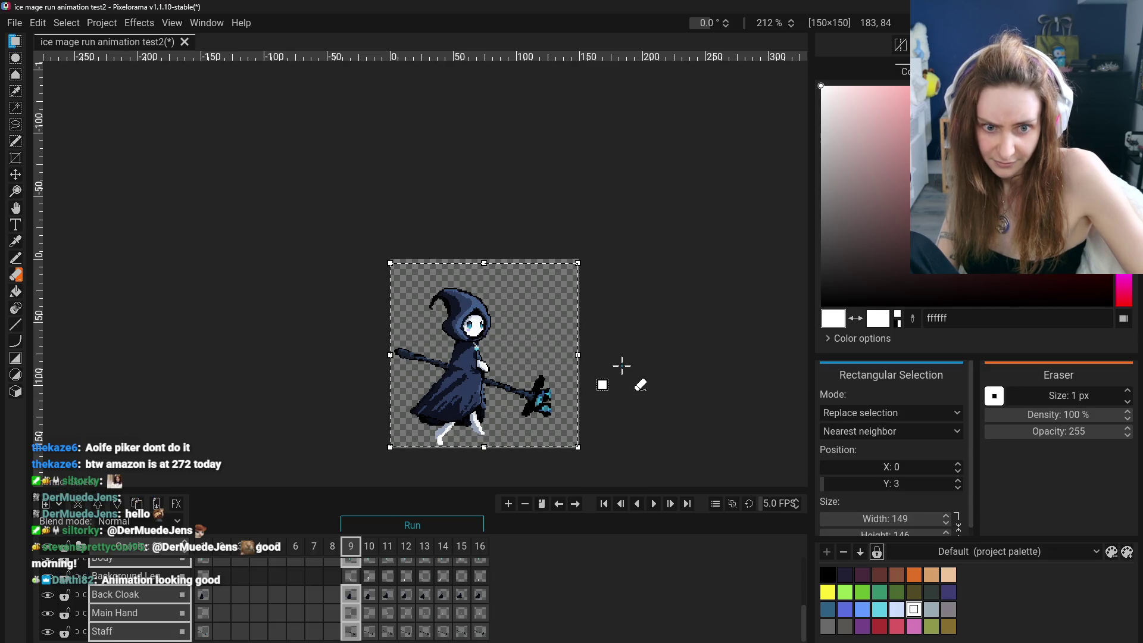
key(ctrl+y)
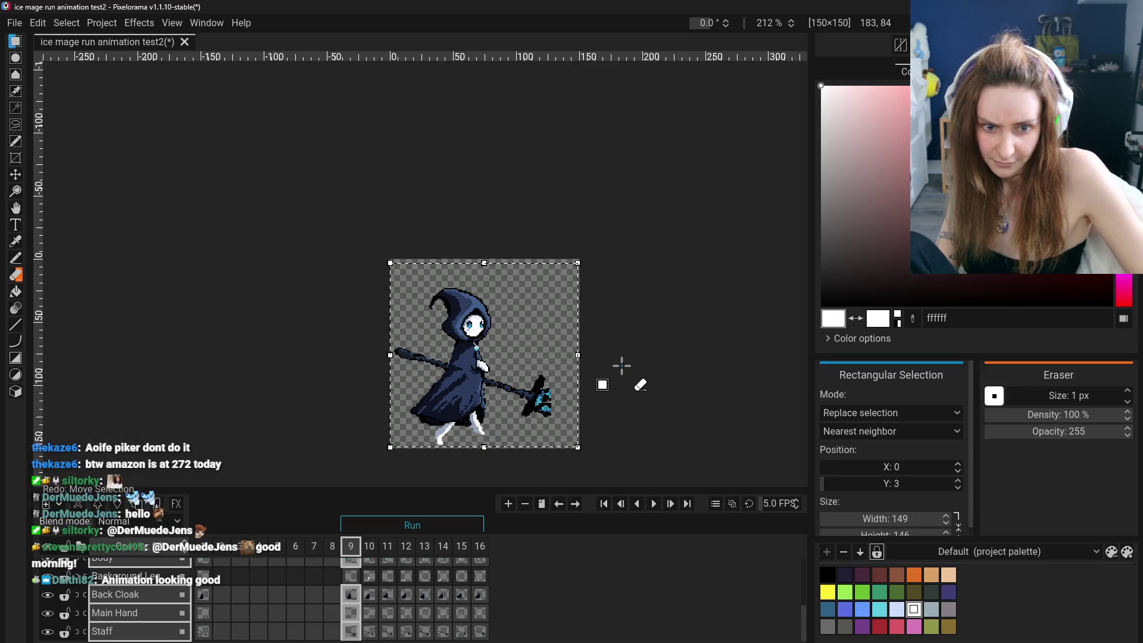
key(ctrl+z)
key(ctrl+y)
key(ctrl+z)
key(ctrl+y)
key(ctrl+z)
key(ctrl+y)
Flip between the Back Cloak cels on frames 9 and 10 to compare, ending on frame 9.
click(350, 595)
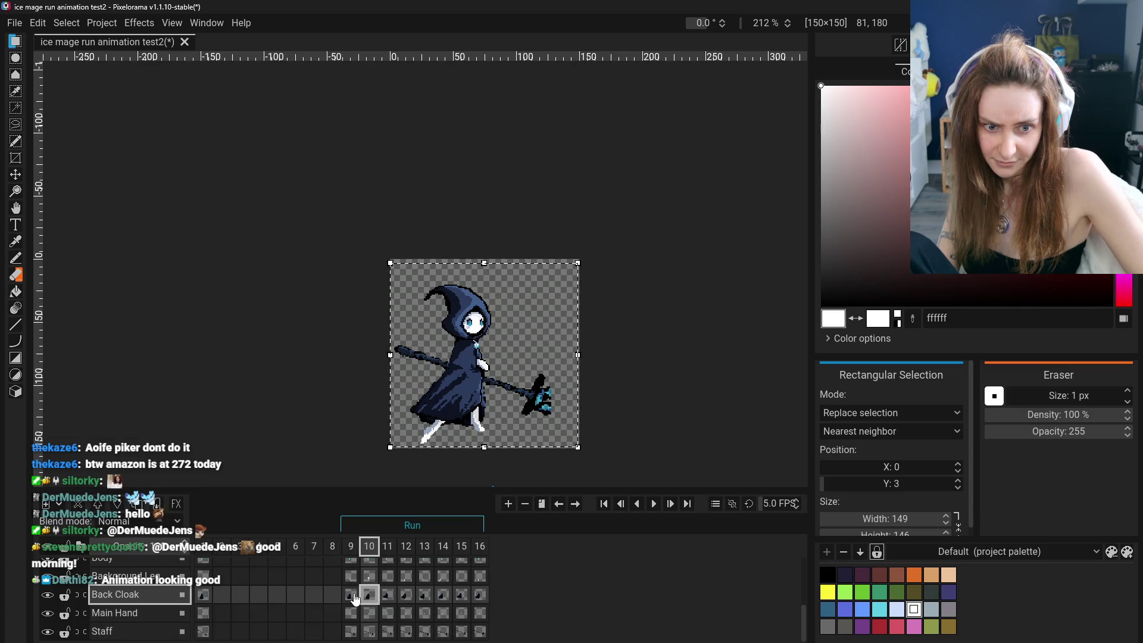
key(ctrl+z)
key(ctrl+y)
key(ctrl+z)
key(ctrl+y)
click(368, 595)
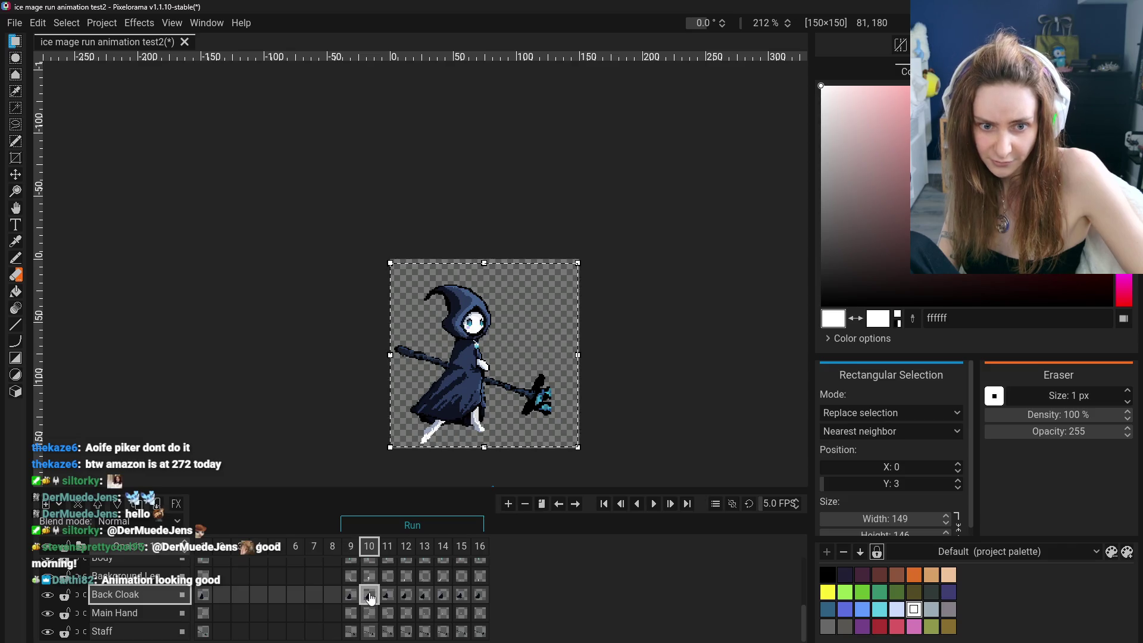
click(351, 596)
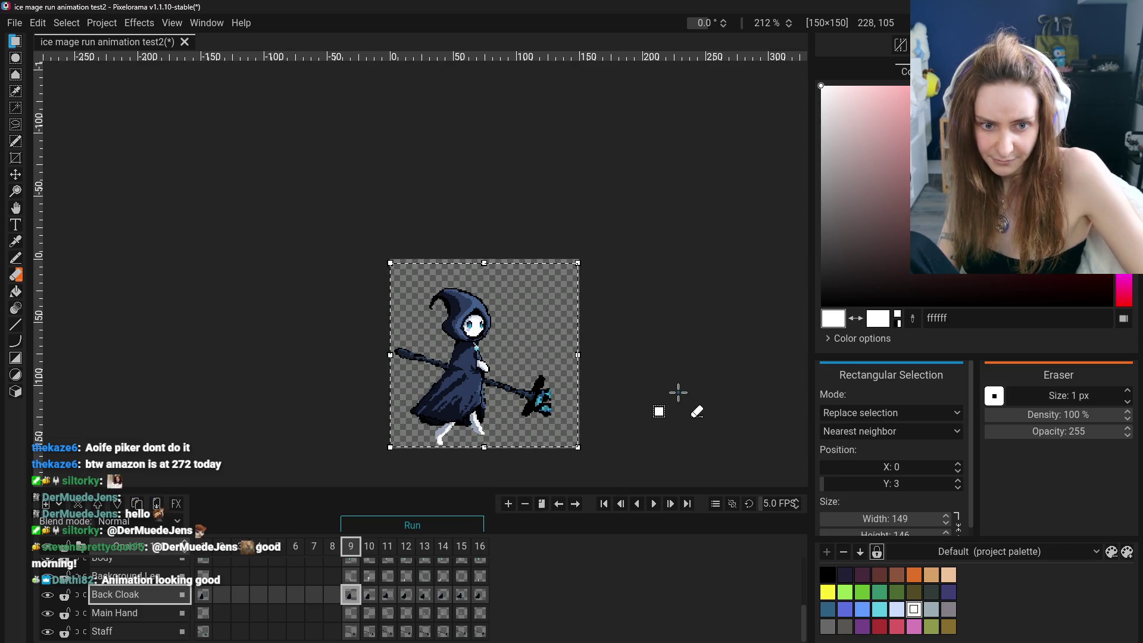
Step through frames 9–13 of the run cycle comparing poses, returning to frame 9.
click(647, 402)
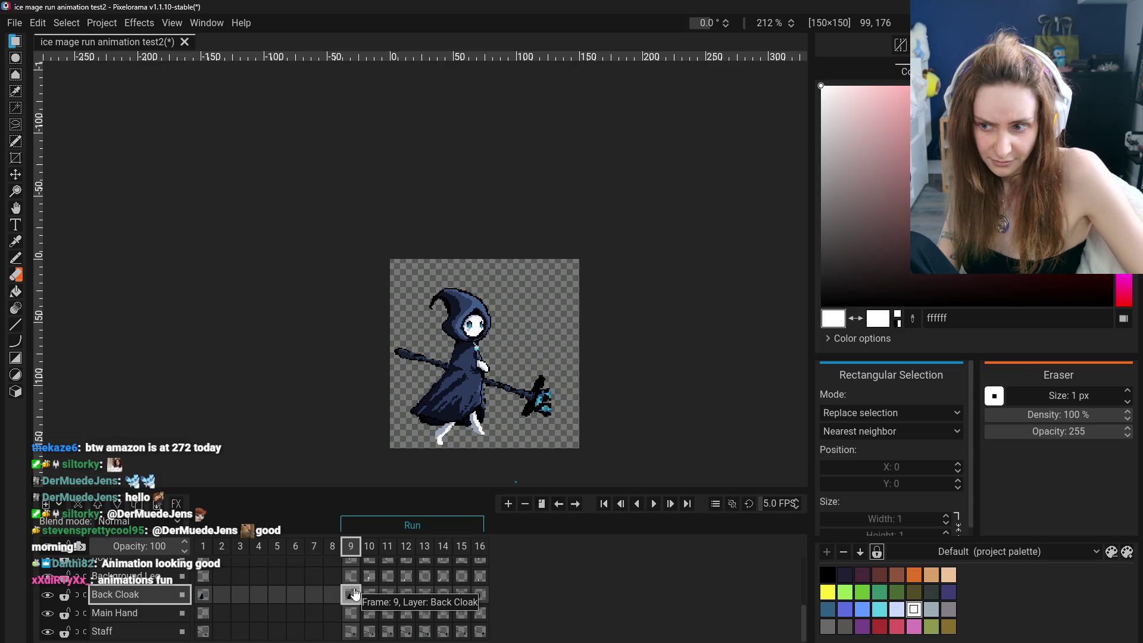
click(384, 596)
key(ctrl+Left)
key(ctrl+Left)
key(ctrl+Right)
click(384, 595)
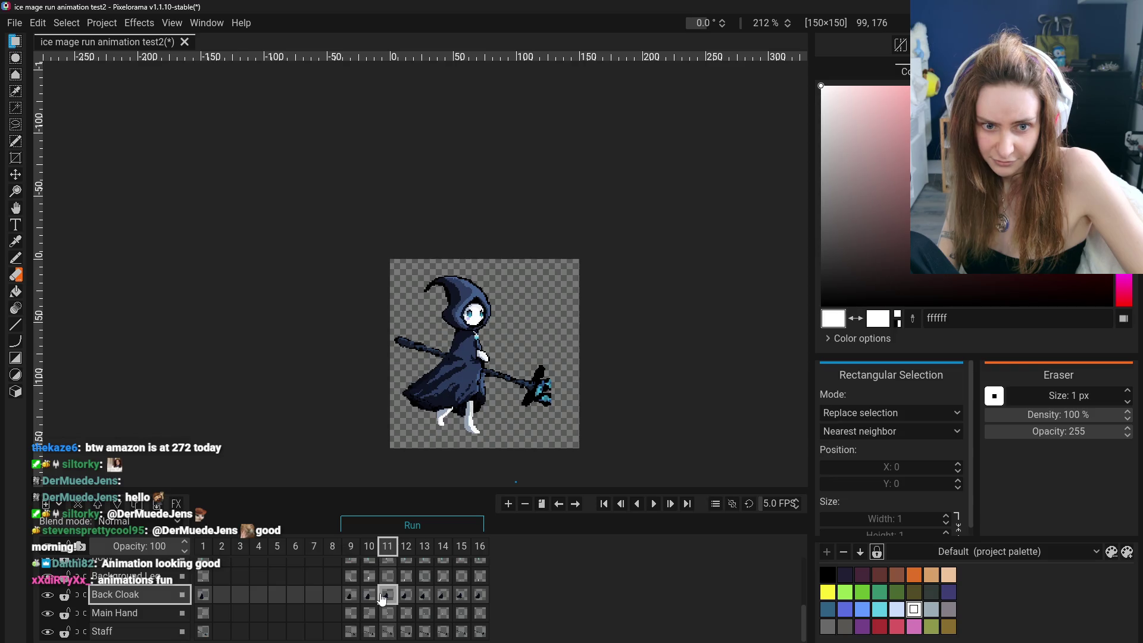
click(376, 597)
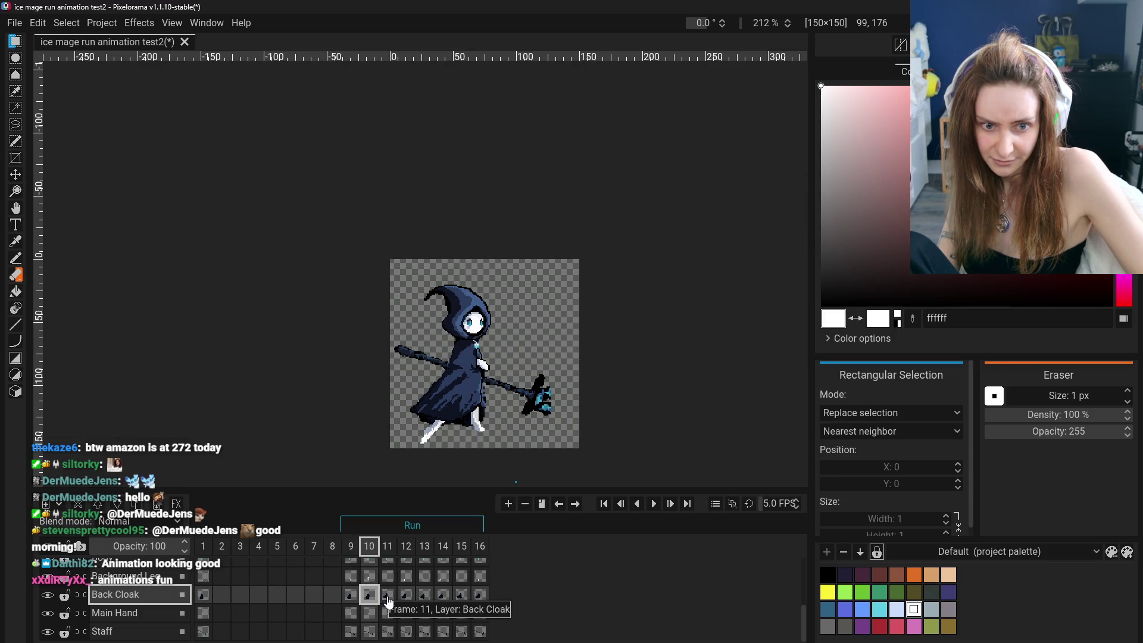
click(390, 597)
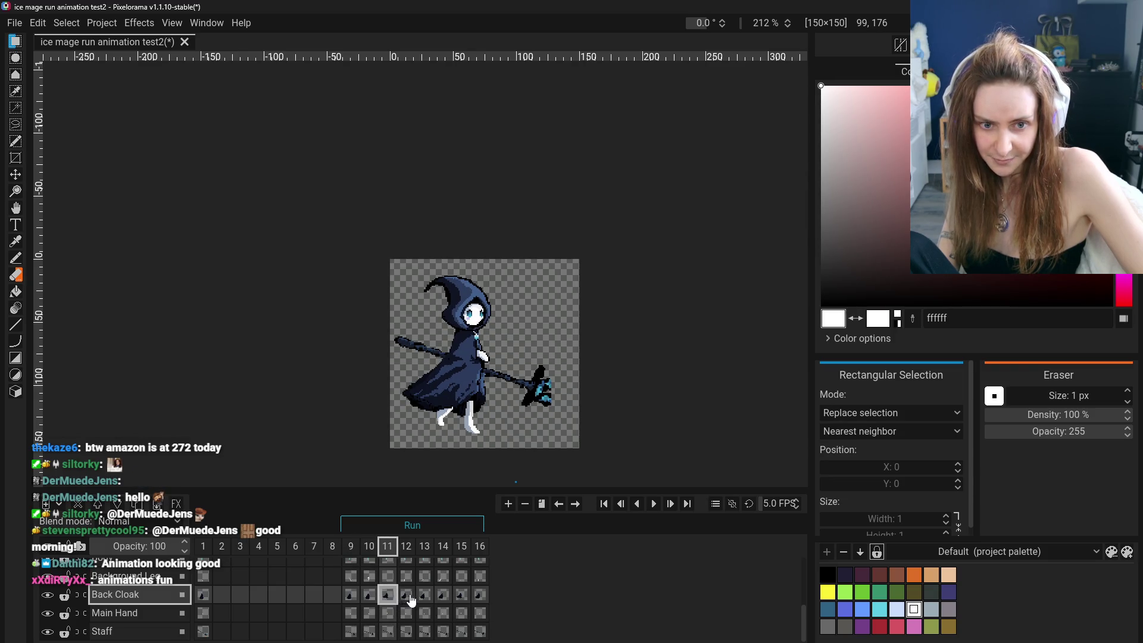
click(407, 596)
click(425, 597)
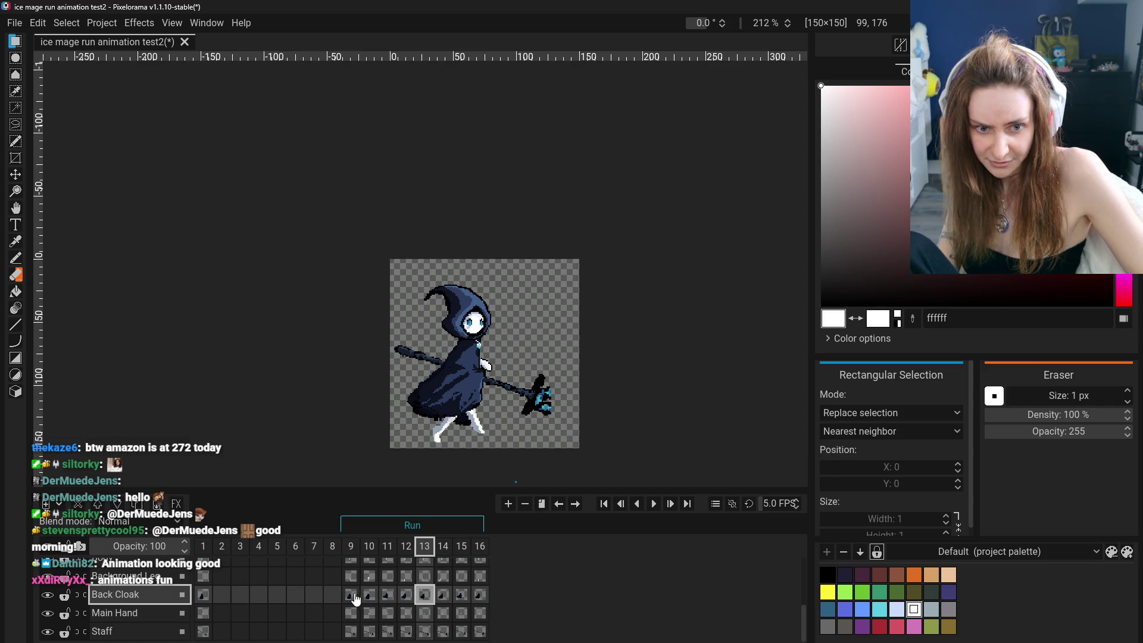
click(354, 598)
click(425, 598)
click(353, 599)
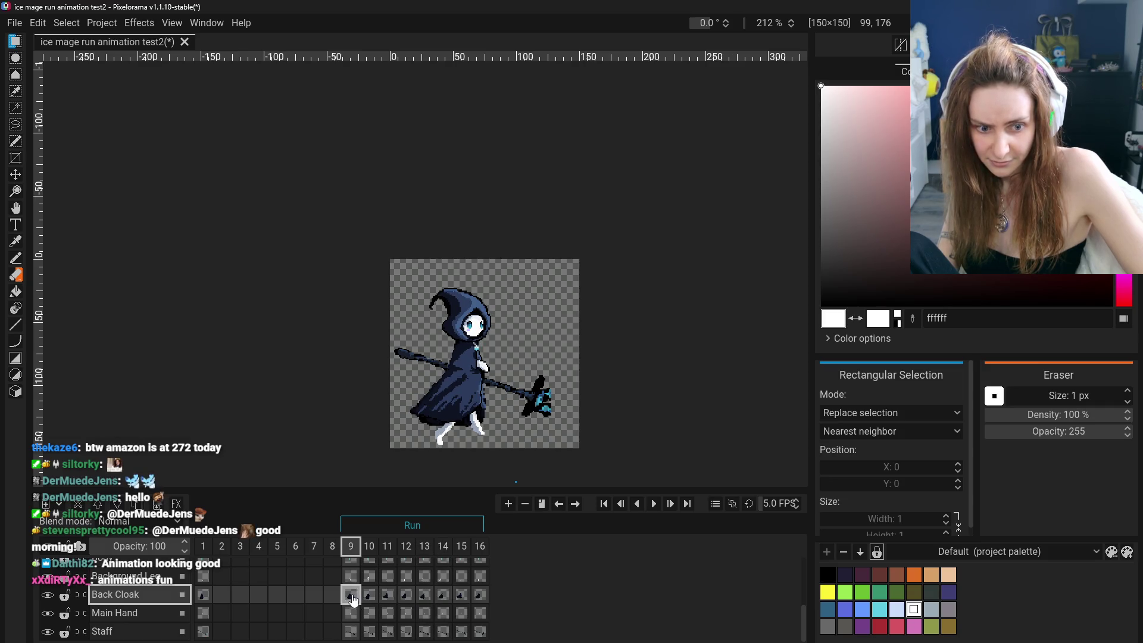
scroll(357, 599, up, 2)
scroll(361, 601, up, 2)
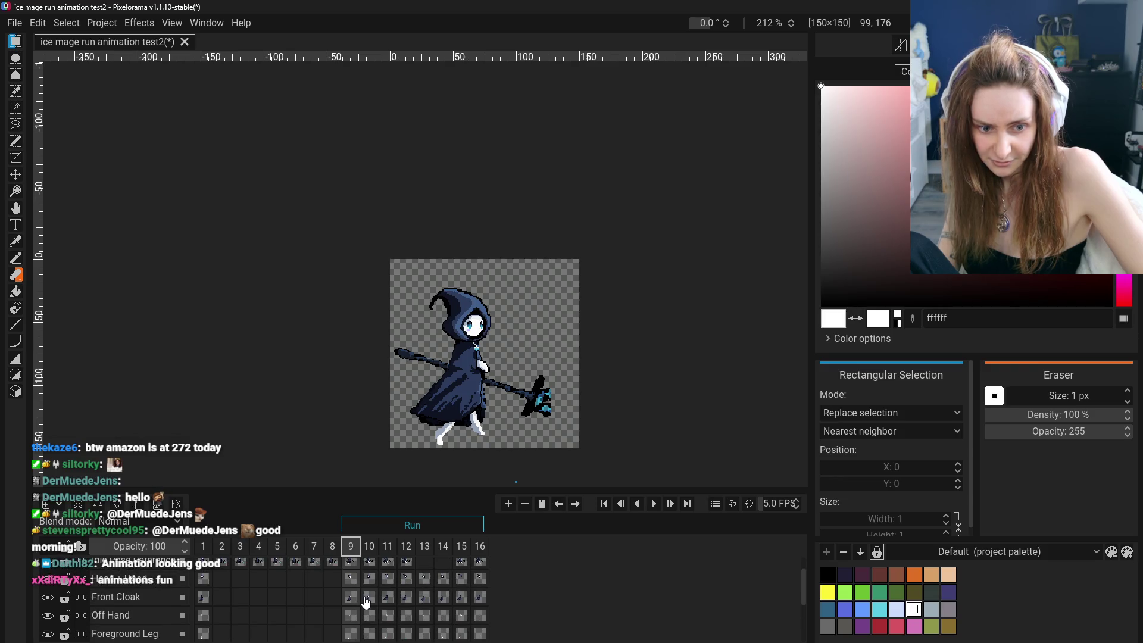
scroll(365, 604, down, 2)
scroll(367, 604, down, 1)
scroll(367, 605, down, 2)
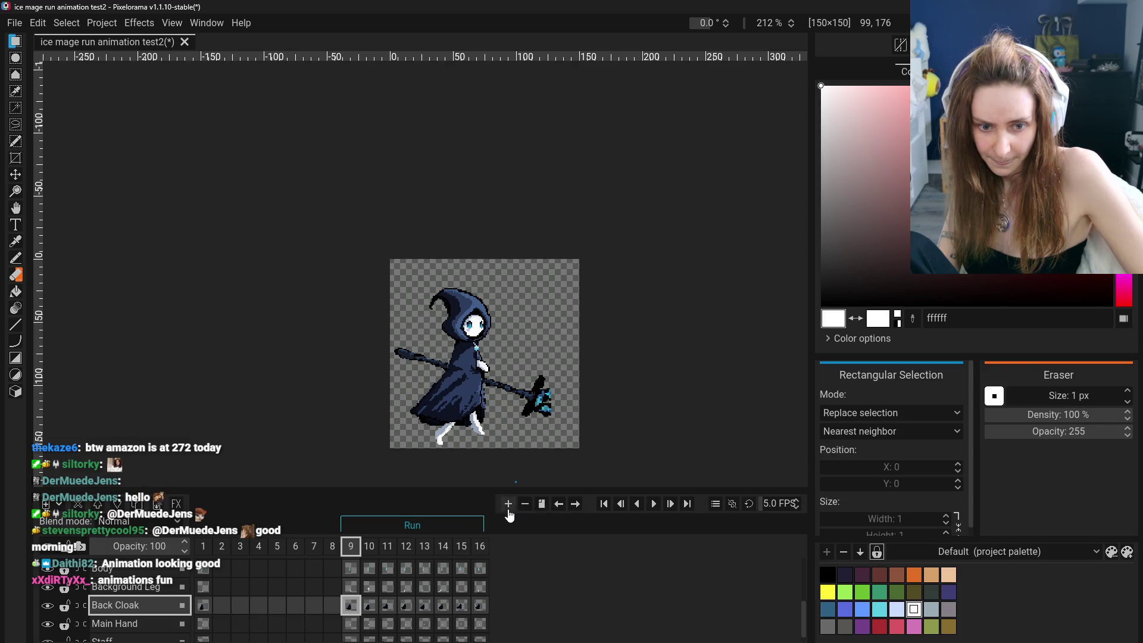
scroll(363, 596, down, 1)
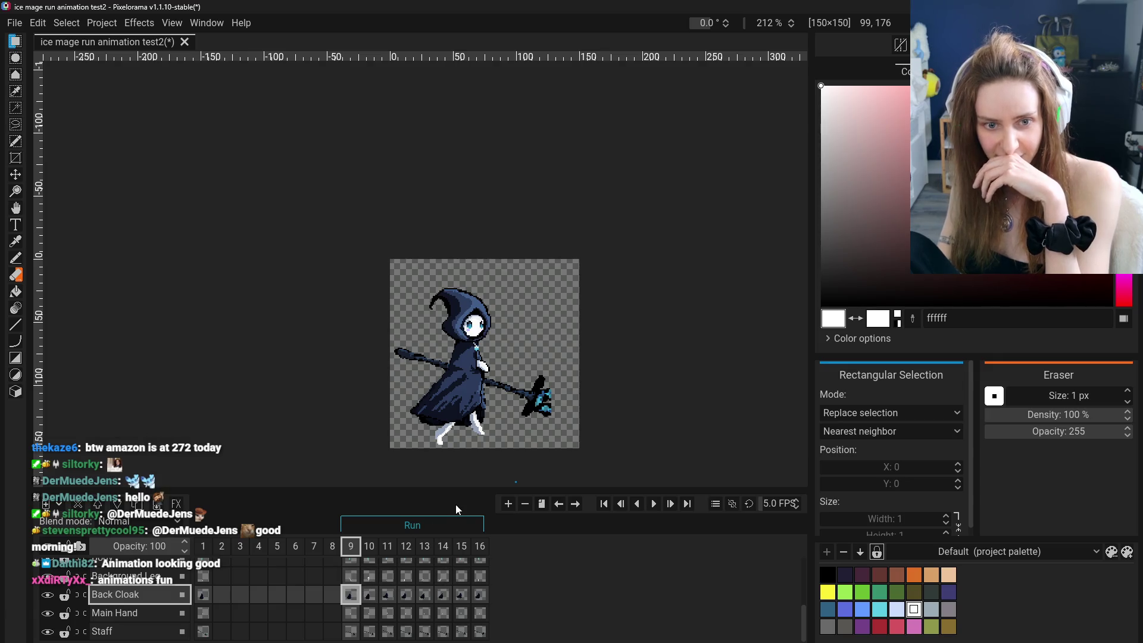
Select the whole canvas, discard a trial edge nudge, and select Head + Hood's frame 9 and 13 cels.
key(ctrl+a)
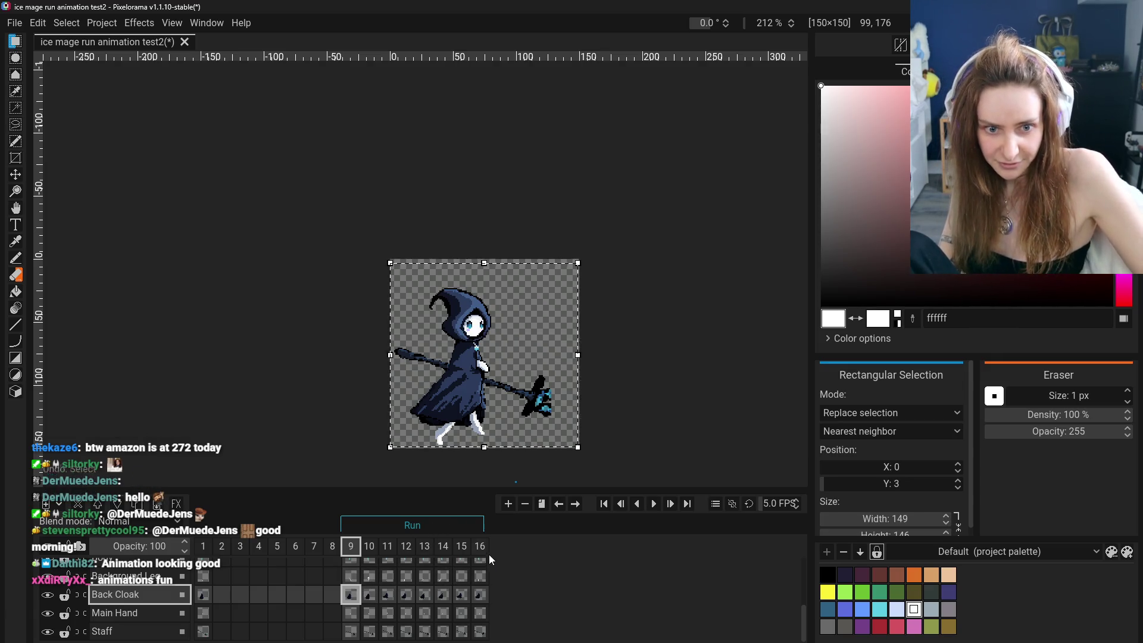
scroll(446, 590, up, 1)
scroll(420, 599, up, 1)
scroll(386, 608, down, 1)
scroll(387, 608, down, 1)
scroll(382, 605, down, 2)
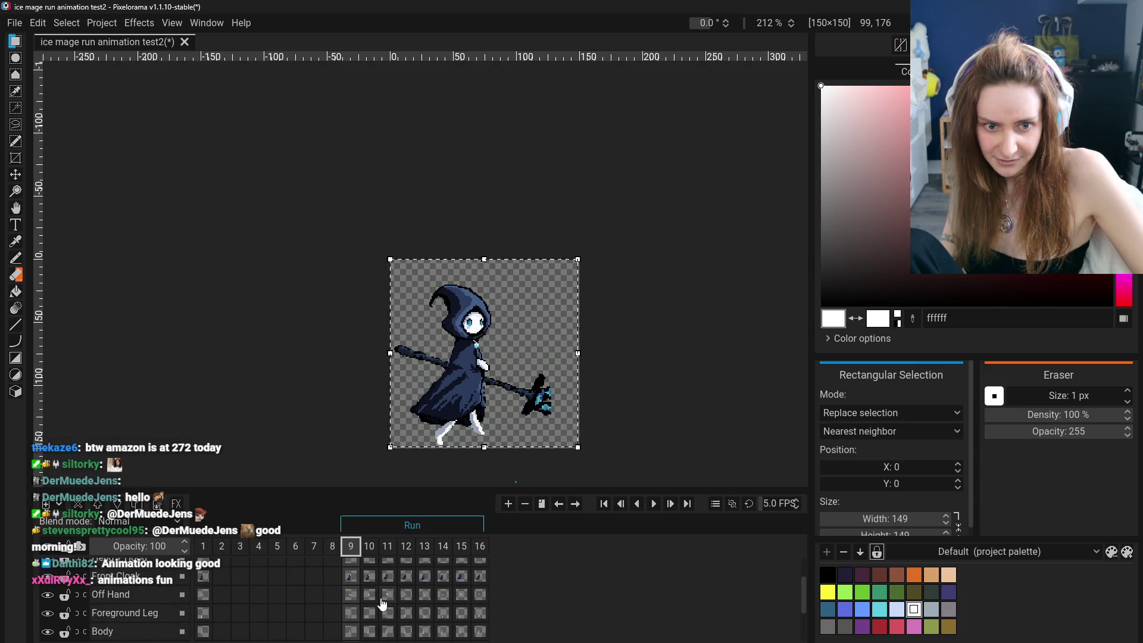
drag(522, 264, 521, 268)
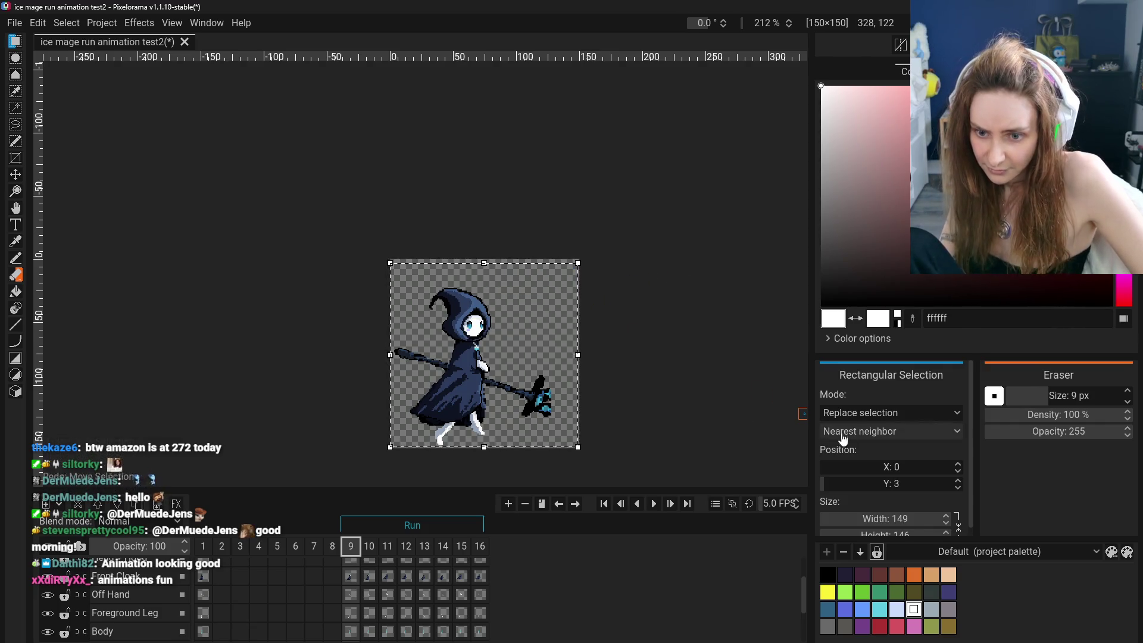
key(ctrl+z)
scroll(374, 591, up, 2)
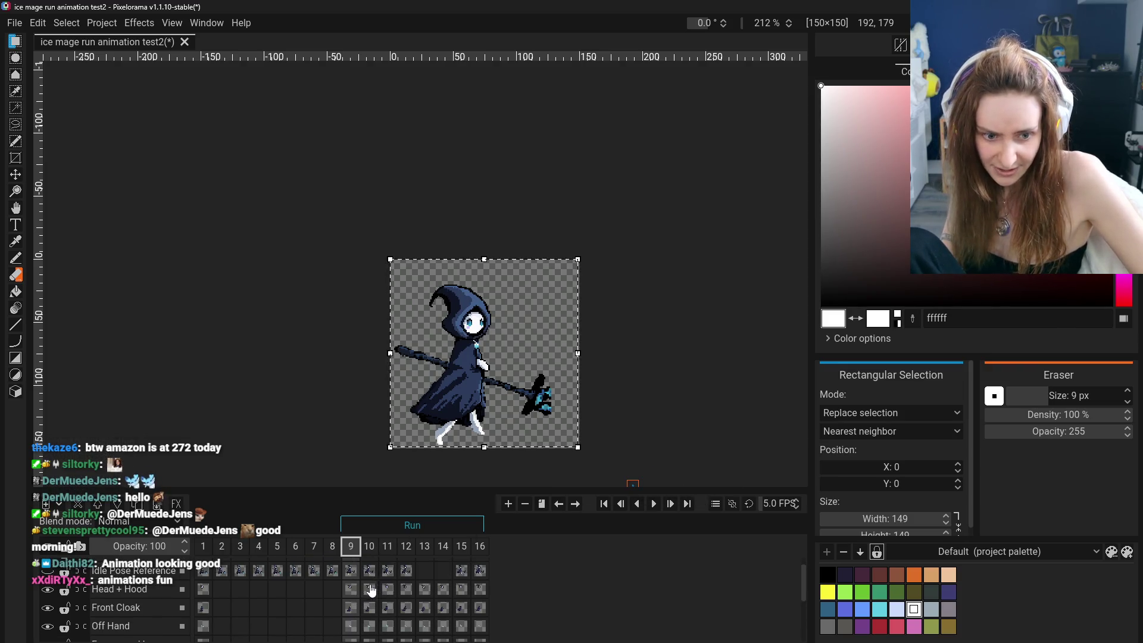
click(351, 592)
click(351, 615)
scroll(351, 615, down, 1)
scroll(351, 598, down, 1)
click(349, 589)
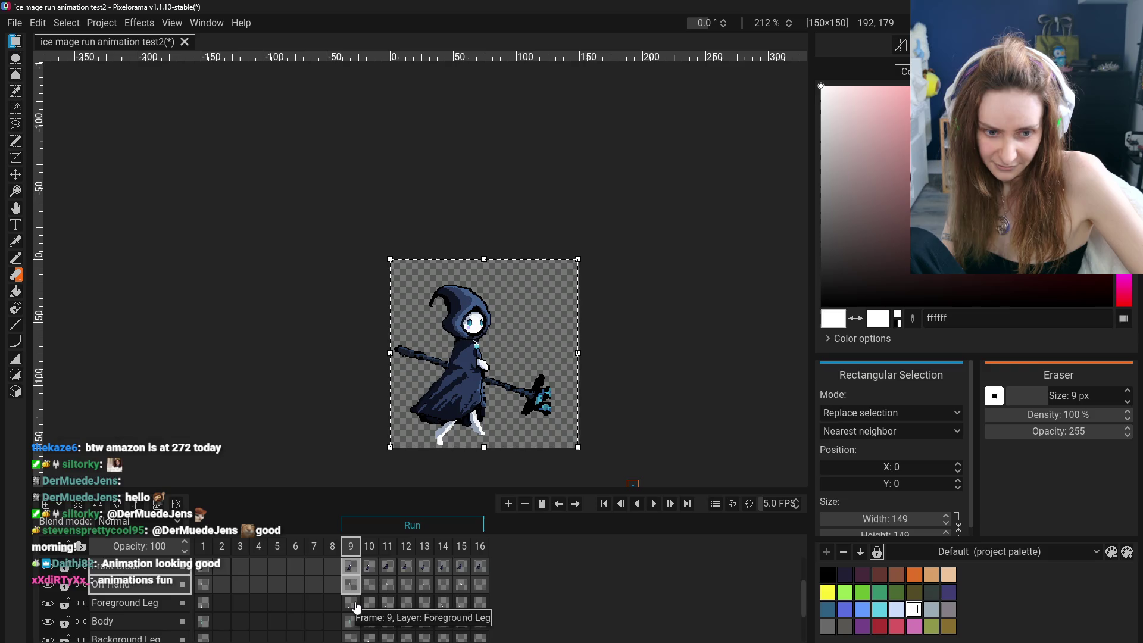
scroll(429, 608, up, 2)
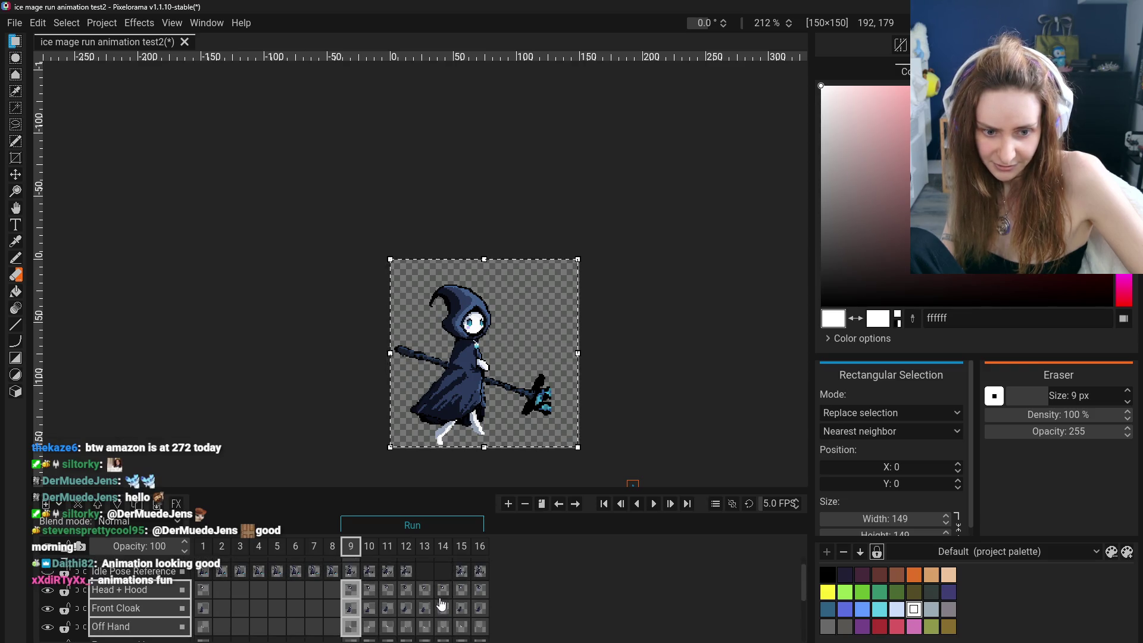
click(422, 593)
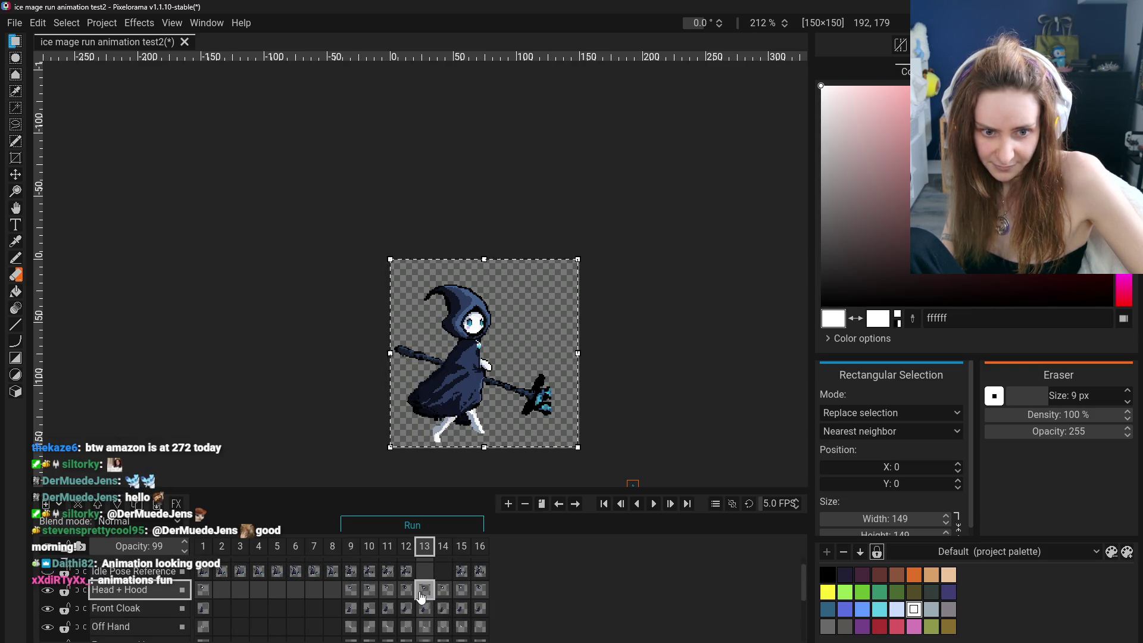
click(352, 592)
ctrl+click(426, 594)
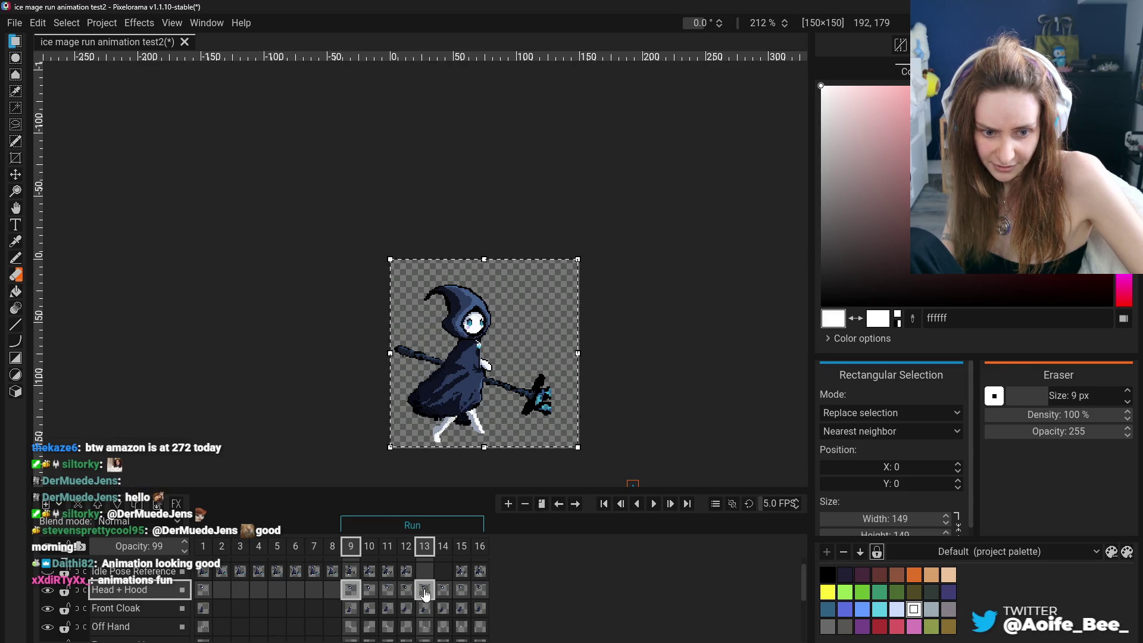
Add the frame 9 and 13 cels of Front Cloak, Off Hand, legs, Body, Back Cloak, Main Hand and Staff.
ctrl+click(352, 609)
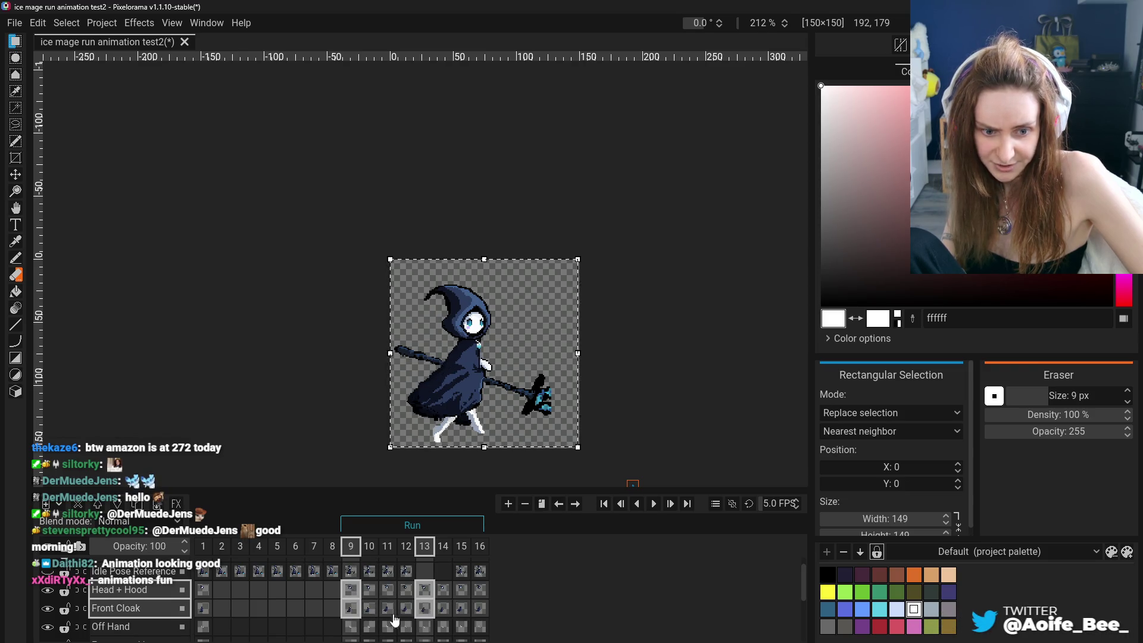
ctrl+click(349, 627)
scroll(351, 624, down, 1)
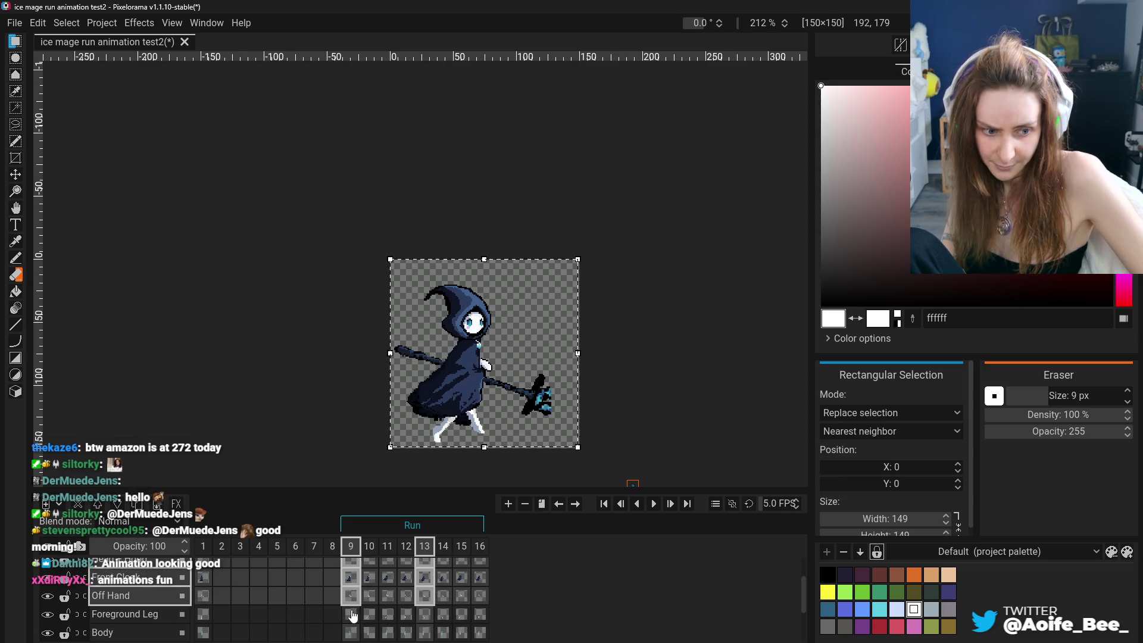
ctrl+click(350, 617)
scroll(349, 616, down, 1)
ctrl+click(349, 611)
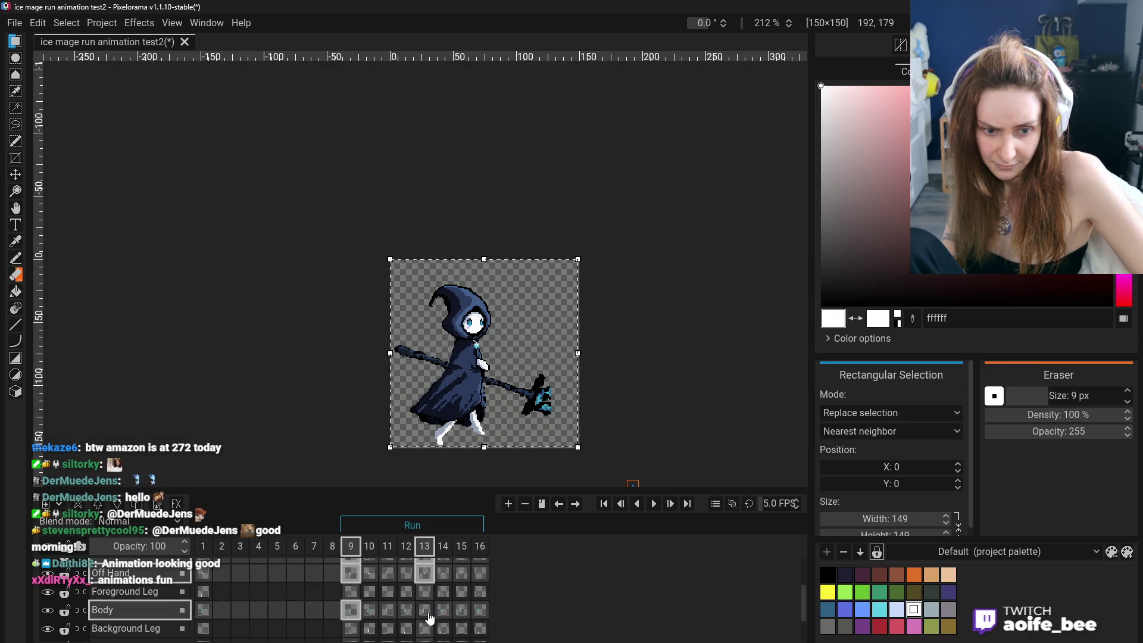
ctrl+click(426, 612)
scroll(393, 622, down, 1)
ctrl+click(351, 610)
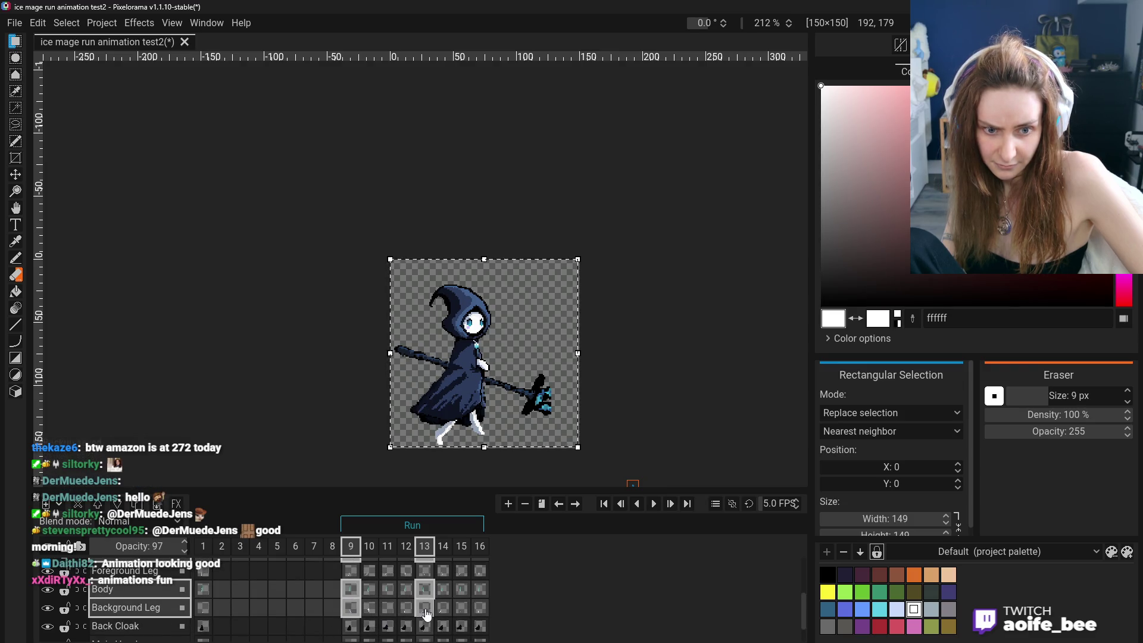
scroll(426, 613, up, 3)
scroll(432, 631, down, 3)
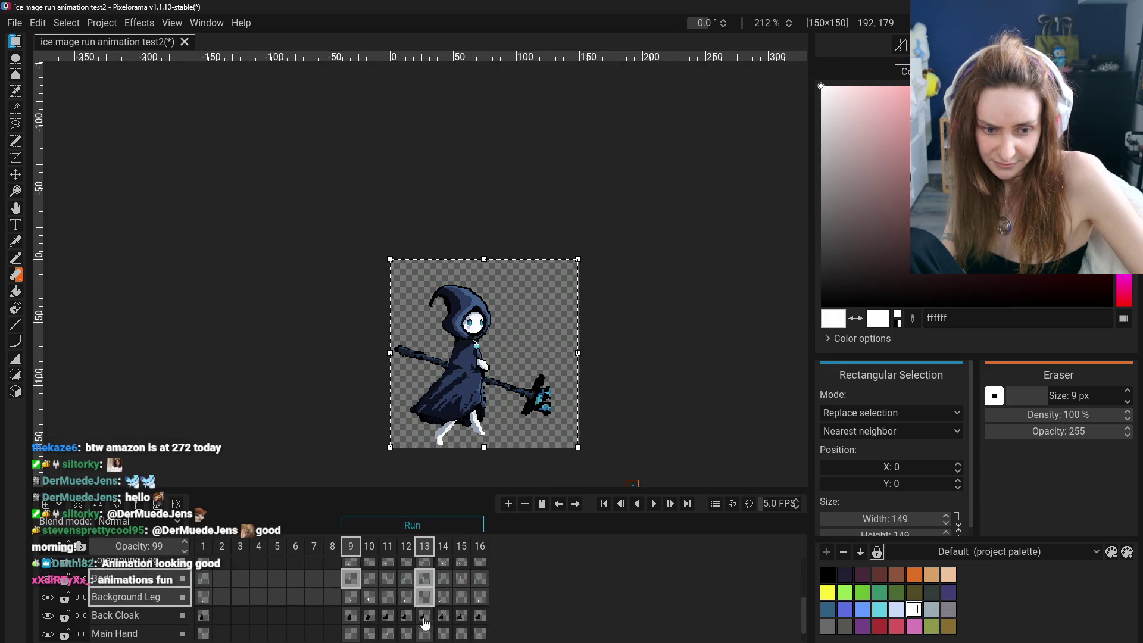
scroll(402, 606, down, 1)
scroll(376, 604, down, 1)
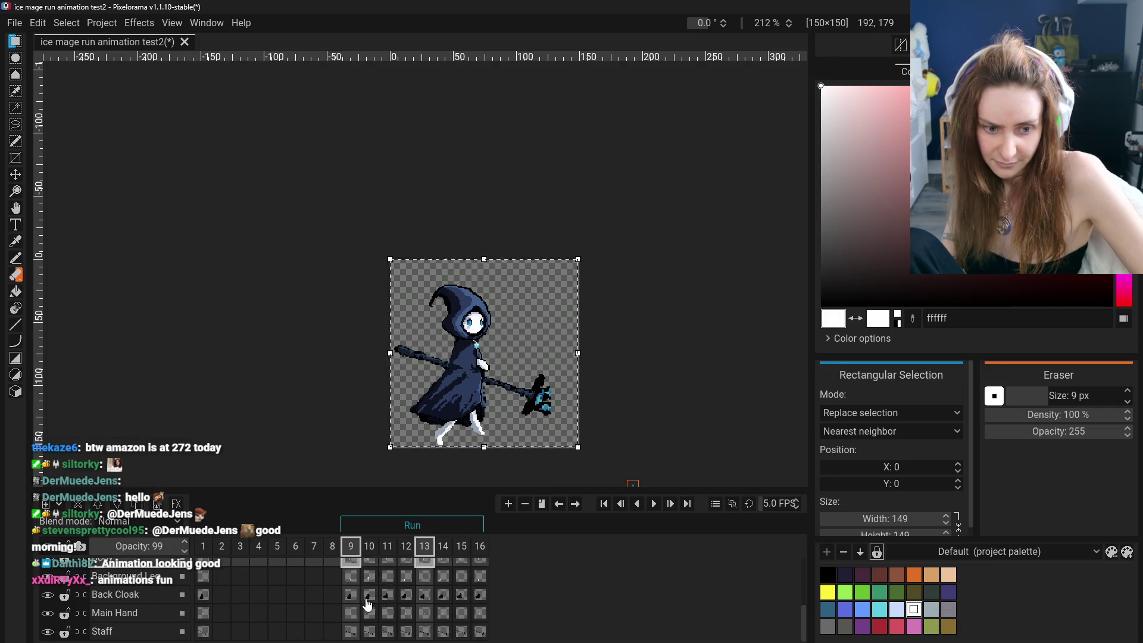
click(353, 598)
shift+click(355, 615)
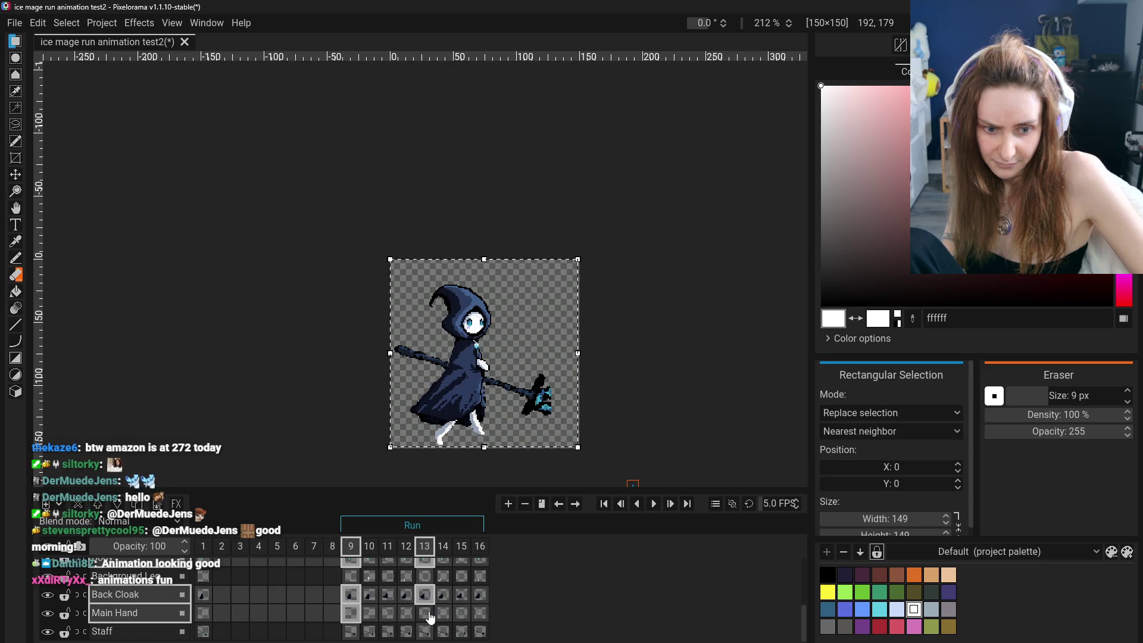
shift+click(350, 631)
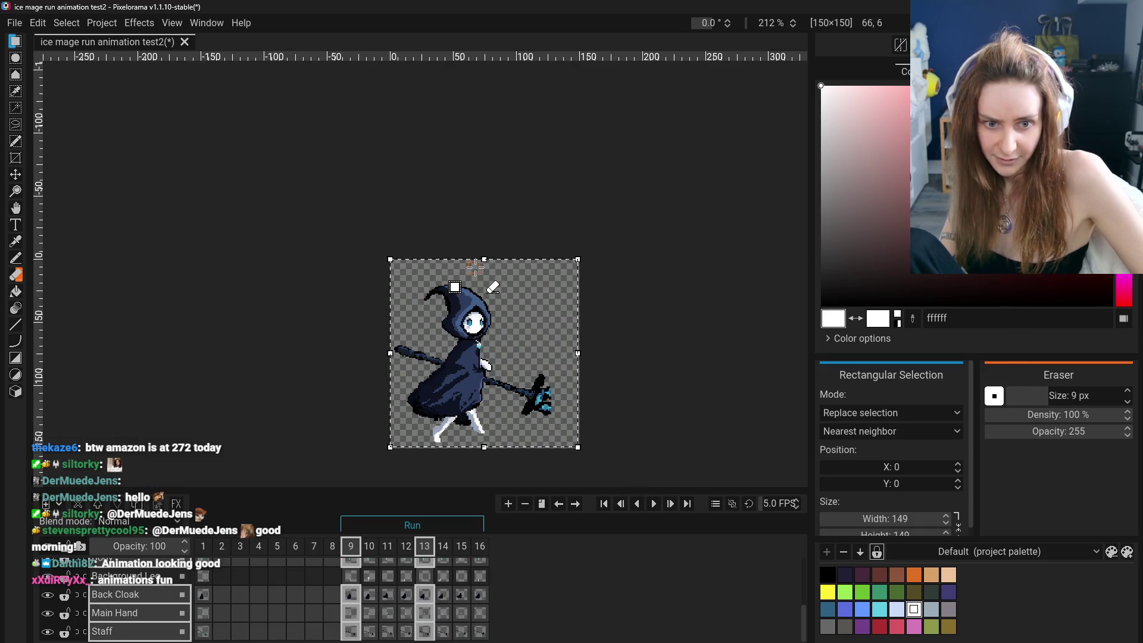
Shift the selected frame 9 and 13 cels down about 3 px and commit the transform.
click(959, 484)
click(958, 499)
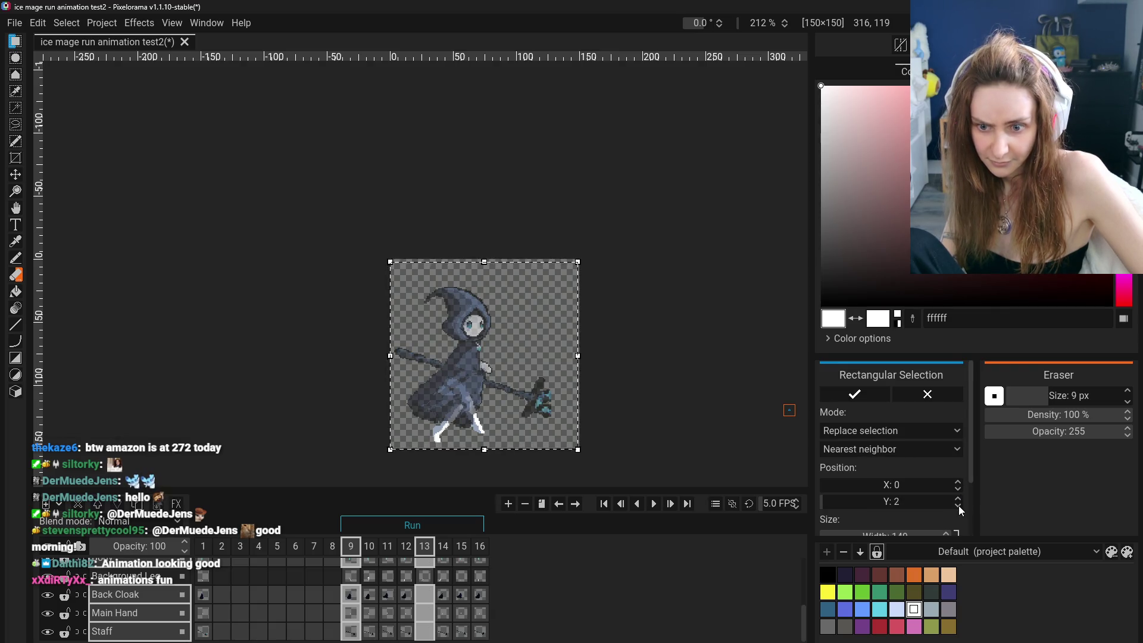
click(959, 505)
click(959, 506)
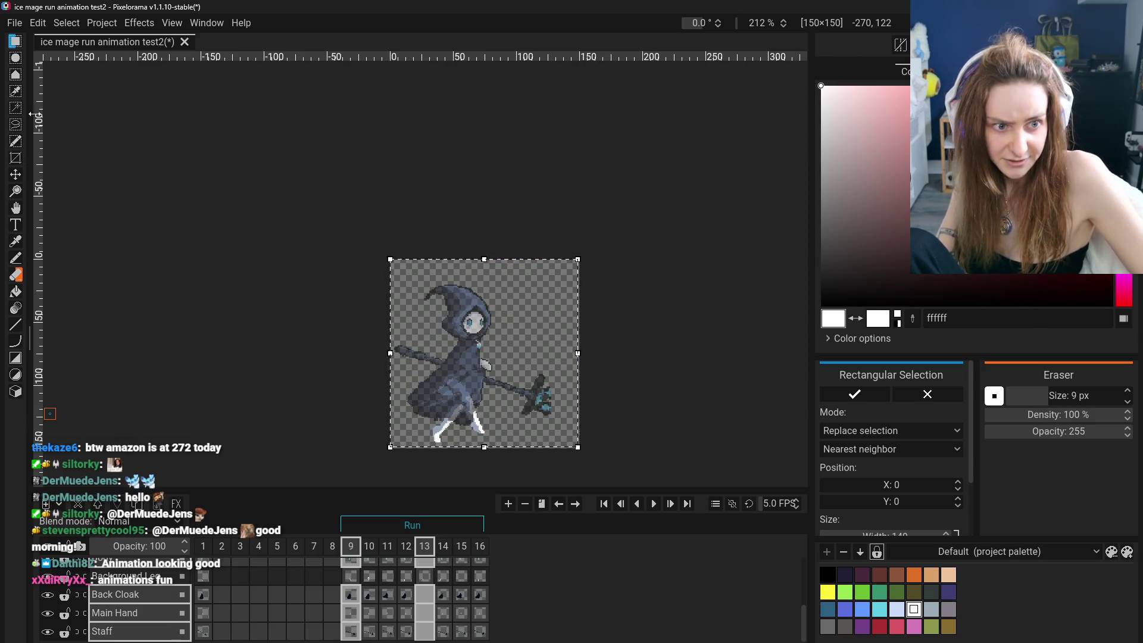
drag(483, 259, 485, 260)
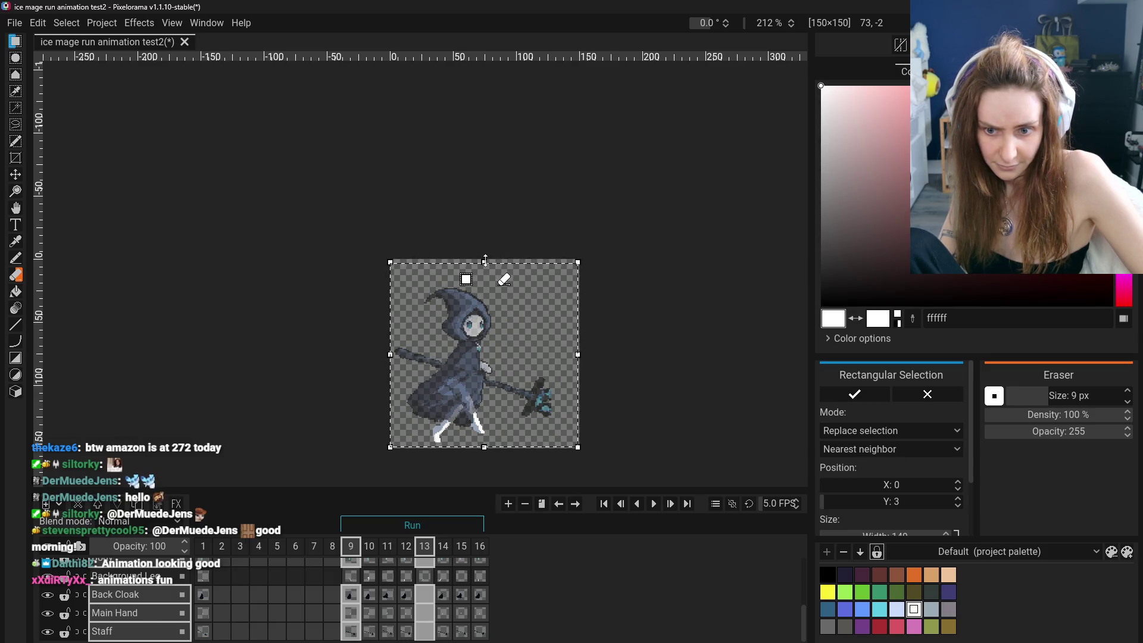
click(658, 409)
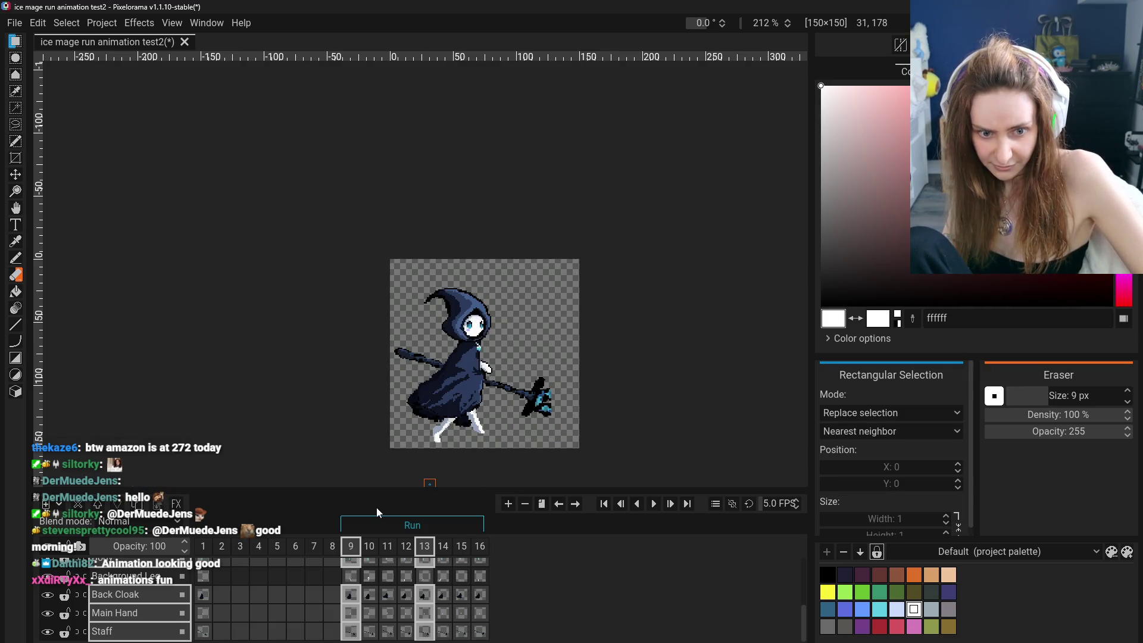
click(351, 548)
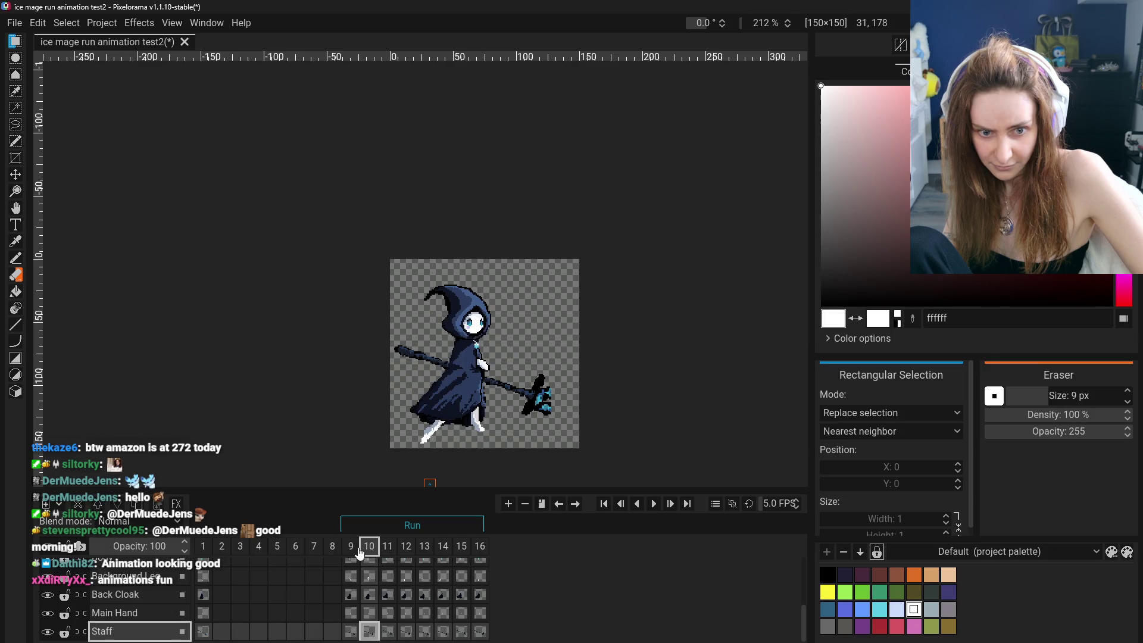
click(369, 547)
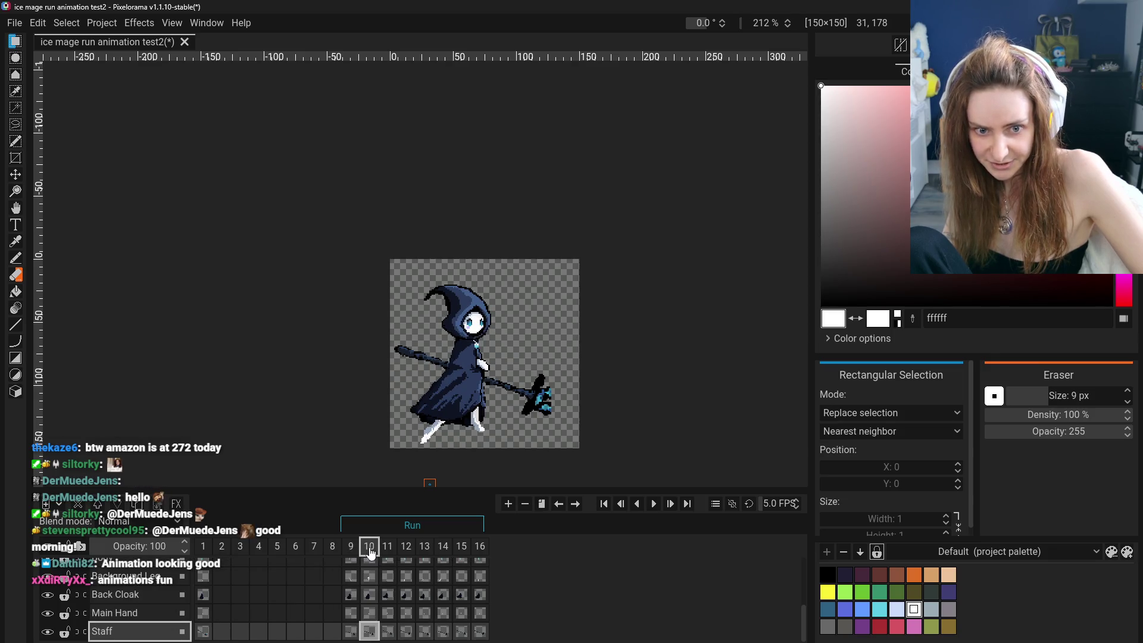
click(353, 547)
key(ctrl+equal)
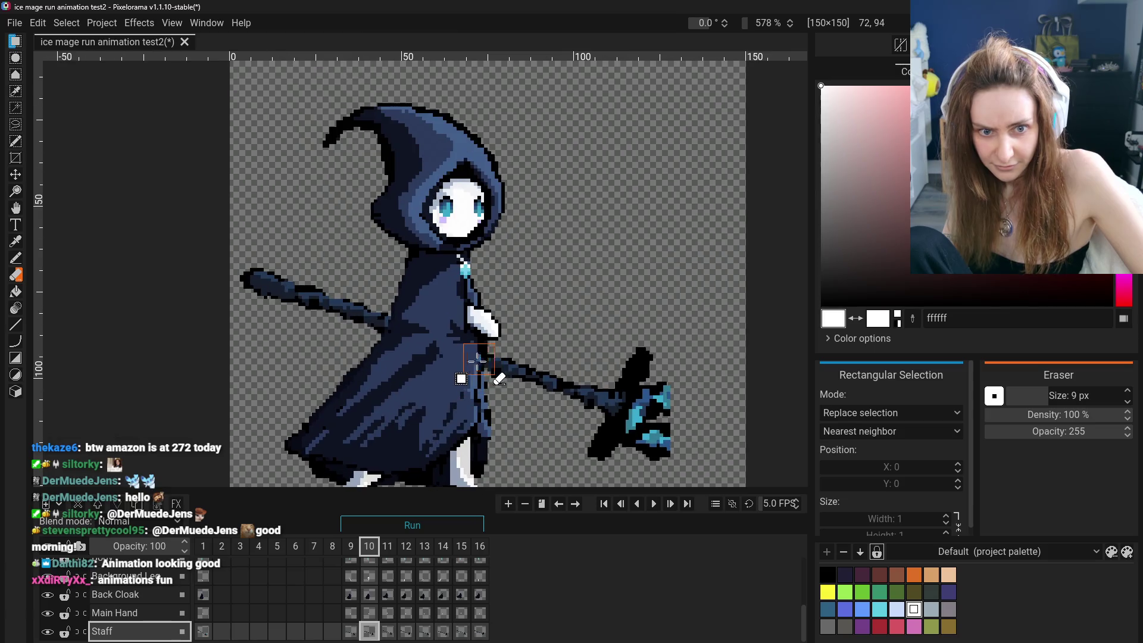
click(368, 548)
click(369, 548)
key(ctrl+Right)
key(ctrl+Left)
key(ctrl+Right)
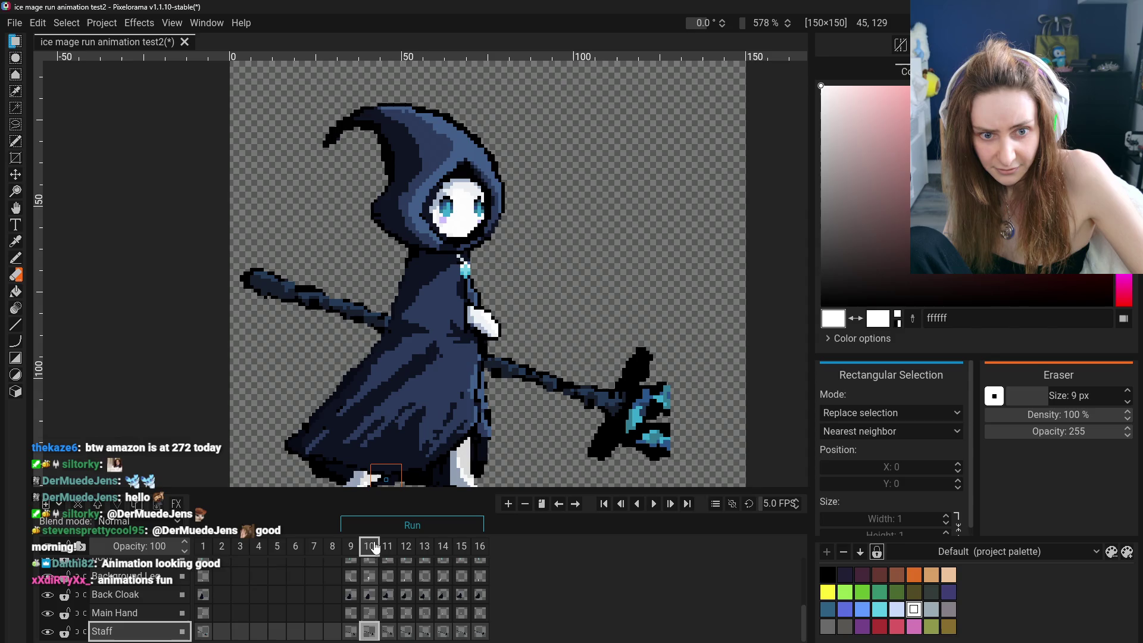
key(ctrl+Left)
key(ctrl+Right)
key(ctrl+Left)
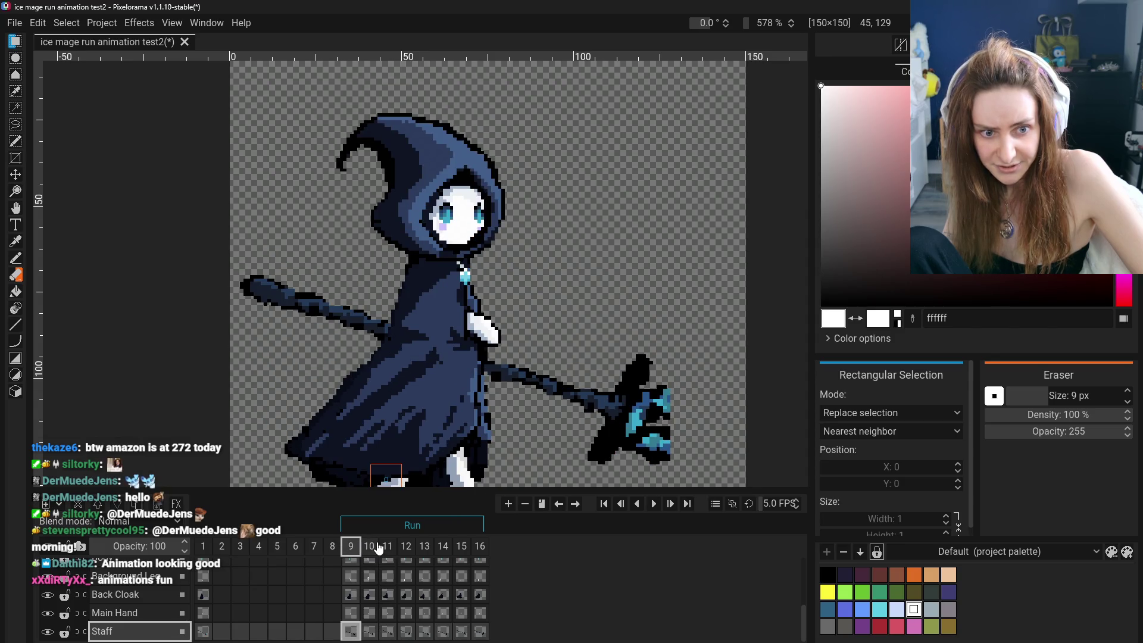
scroll(426, 478, down, 3)
scroll(427, 478, down, 2)
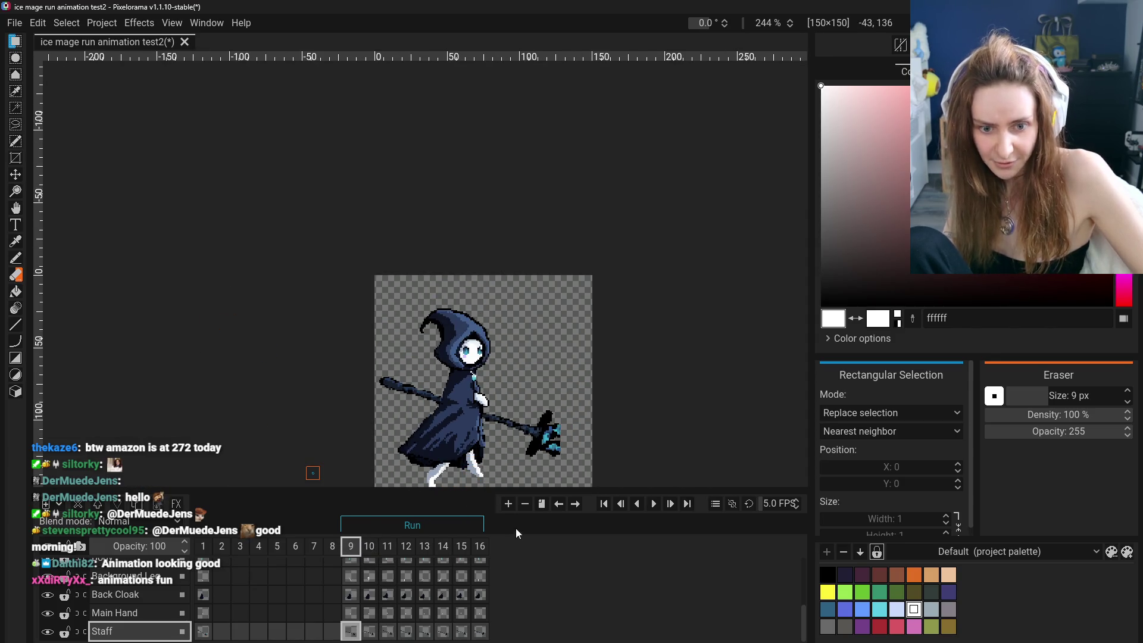
click(654, 505)
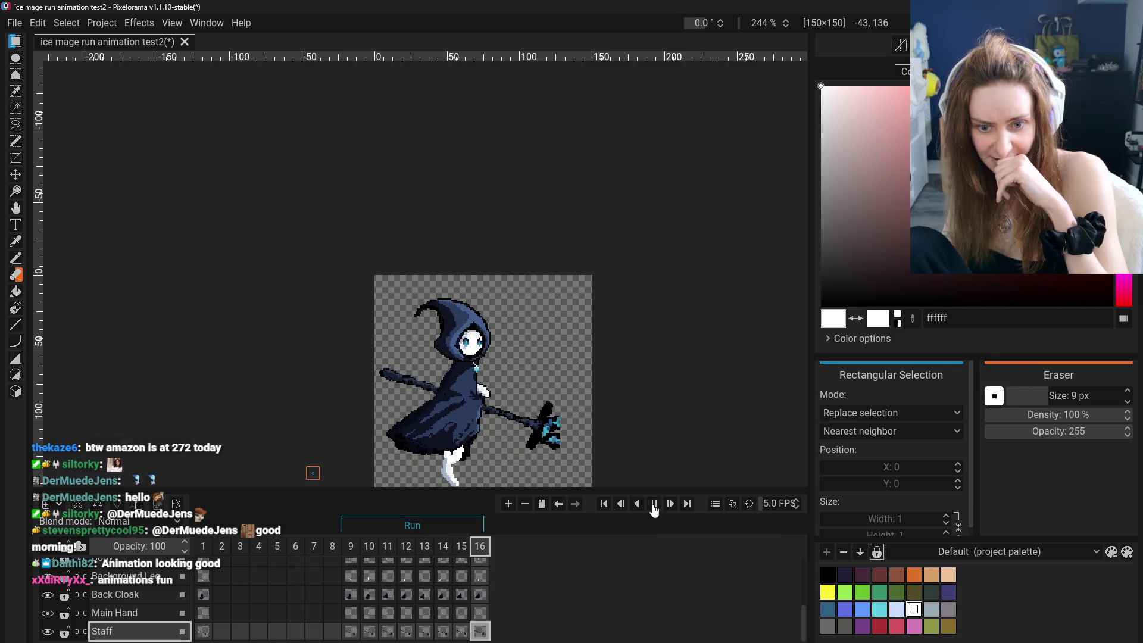
Inspect poses on frames 11, 14, 16 and 12, return to frame 9, and play the Run animation again.
click(351, 546)
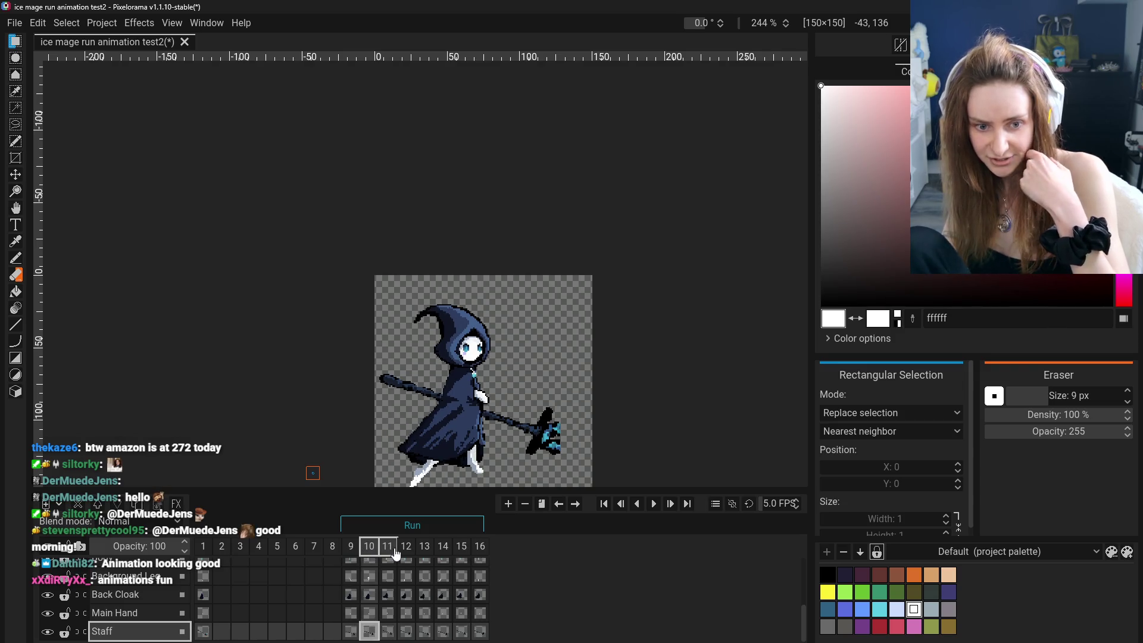
click(387, 546)
click(440, 549)
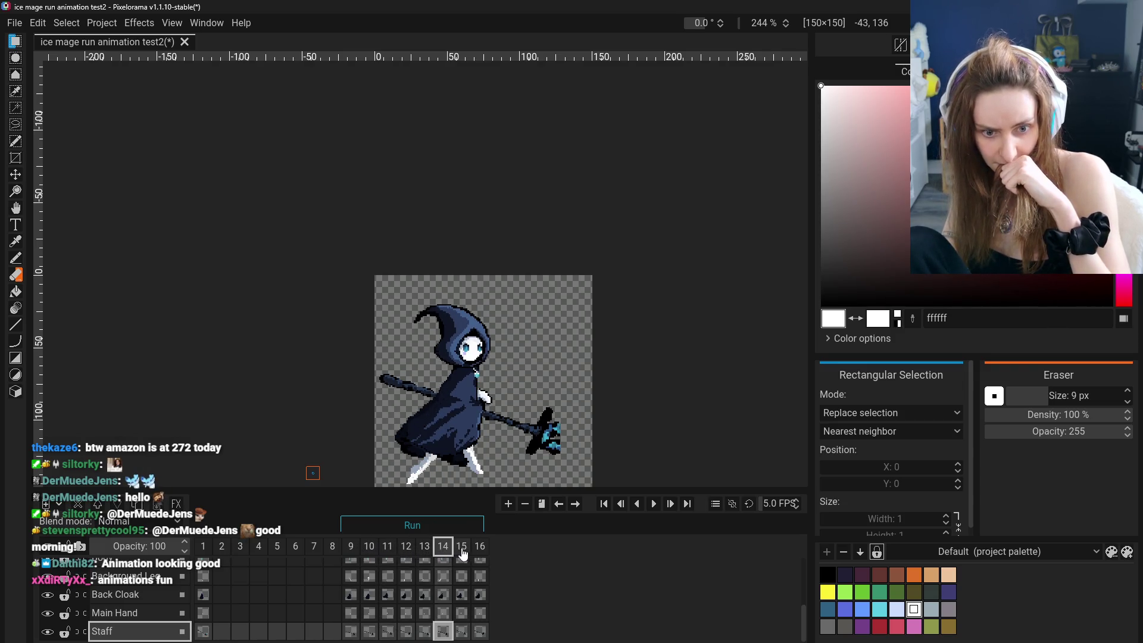
click(462, 548)
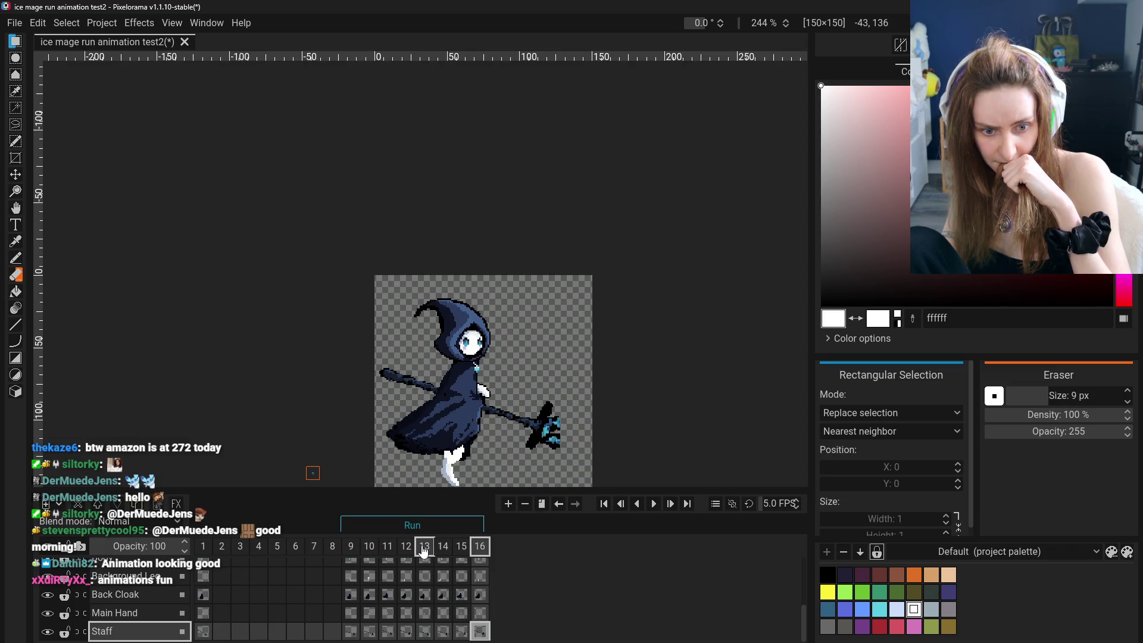
click(443, 548)
click(407, 548)
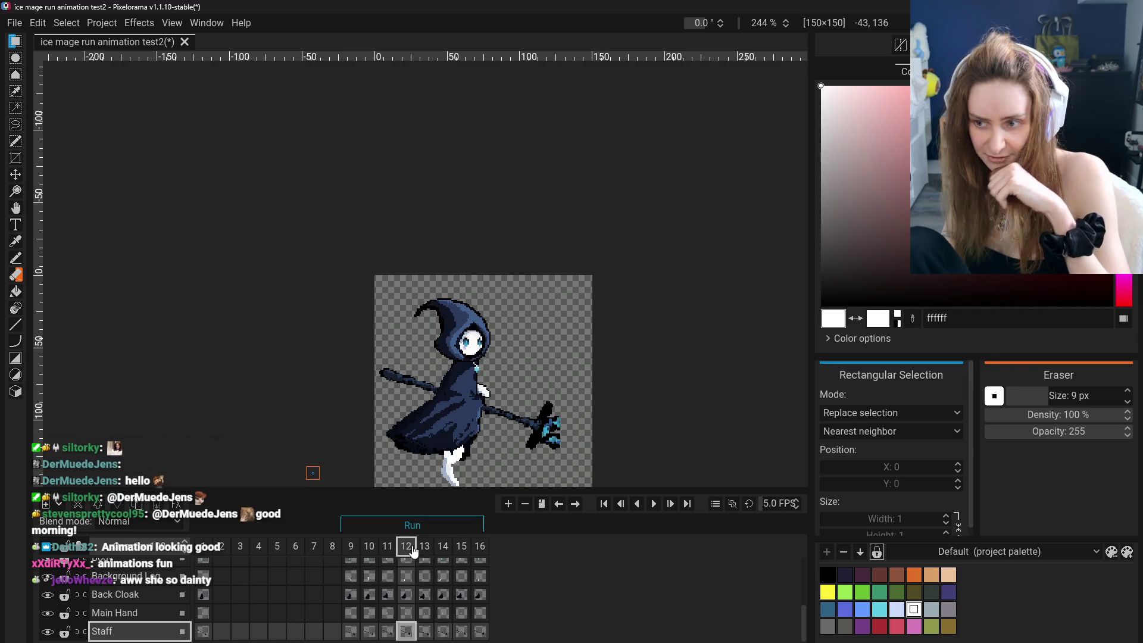
click(351, 548)
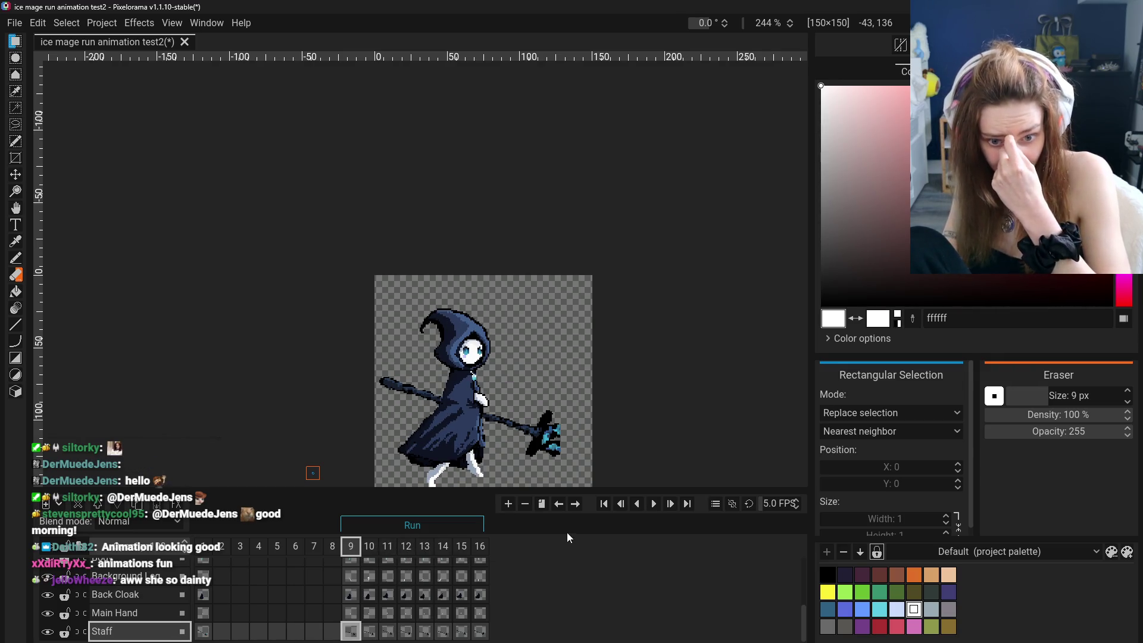
click(652, 505)
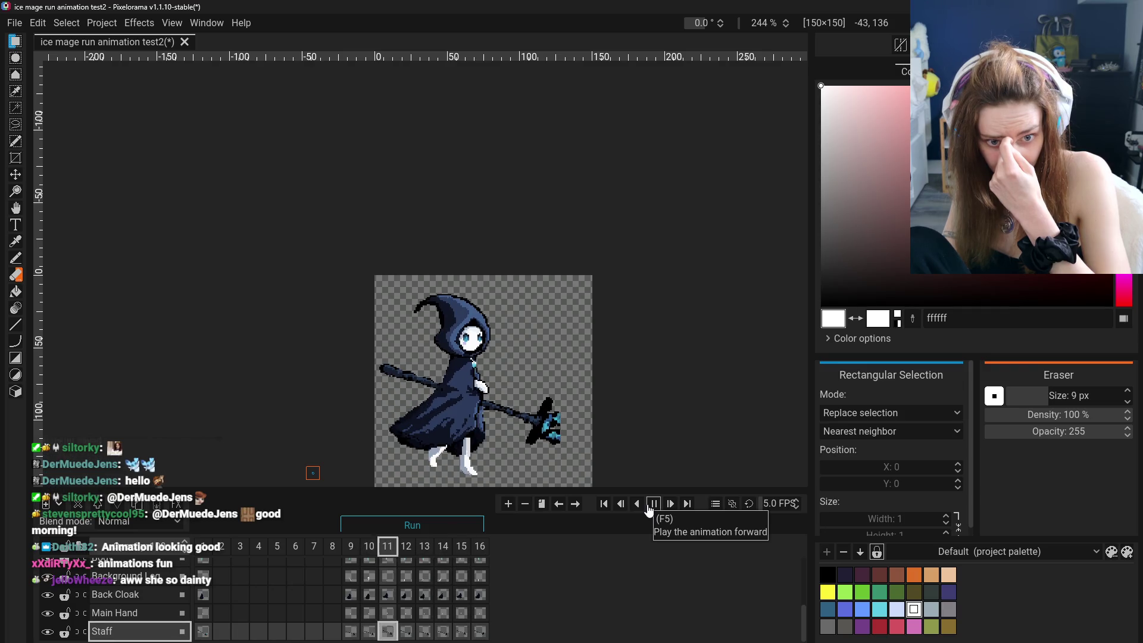
right_click(486, 548)
click(522, 521)
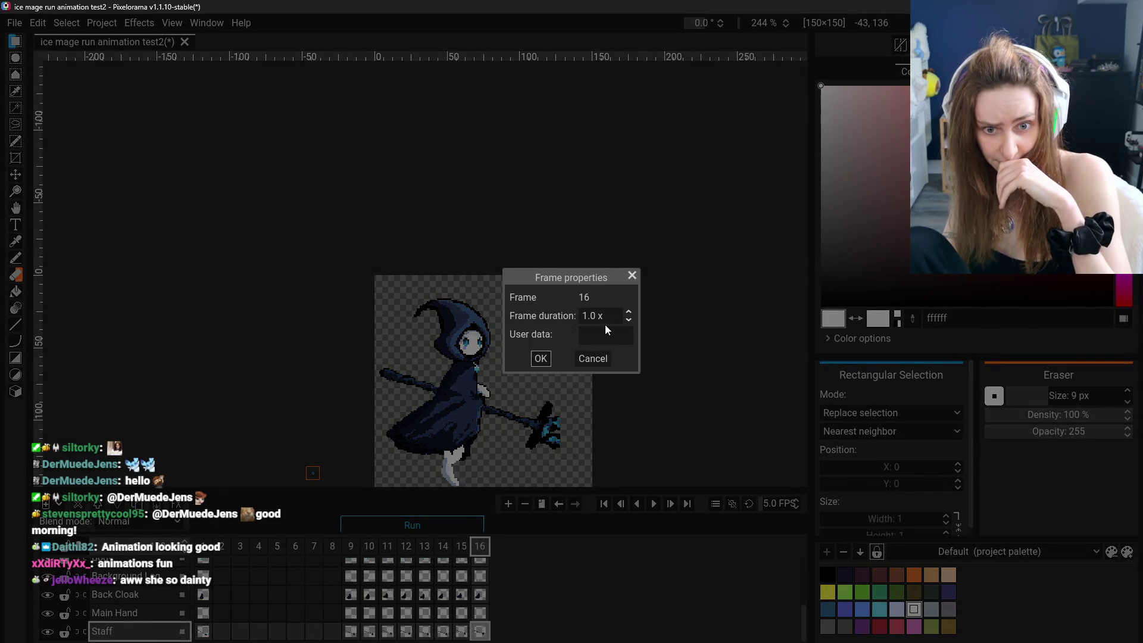
click(594, 359)
right_click(479, 549)
click(495, 525)
key(Escape)
right_click(464, 547)
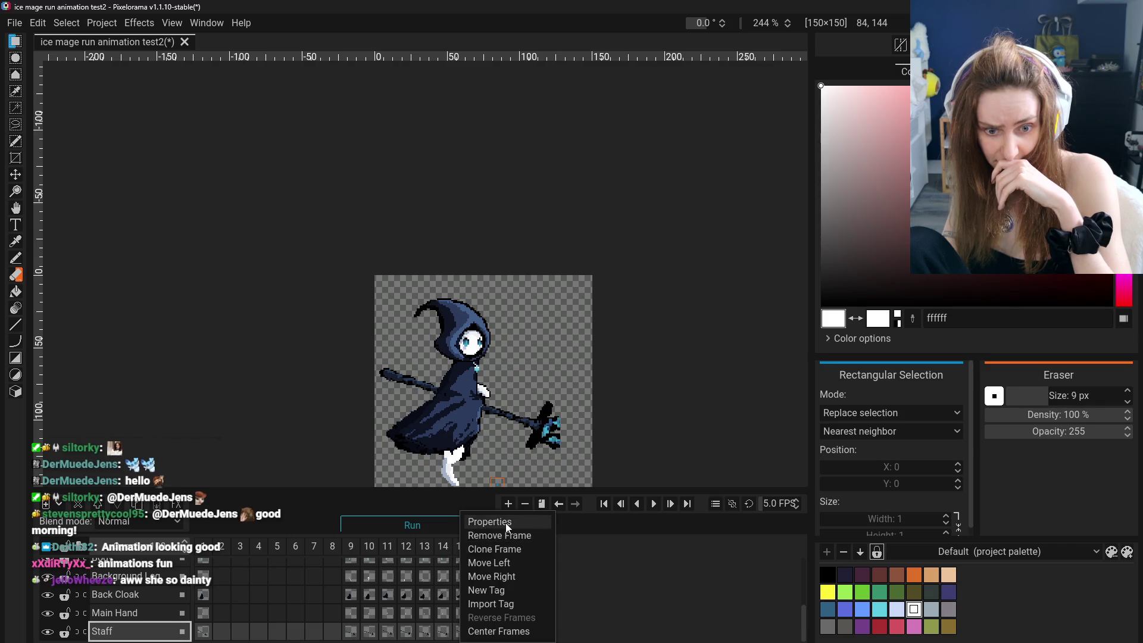
click(506, 523)
key(Escape)
right_click(447, 542)
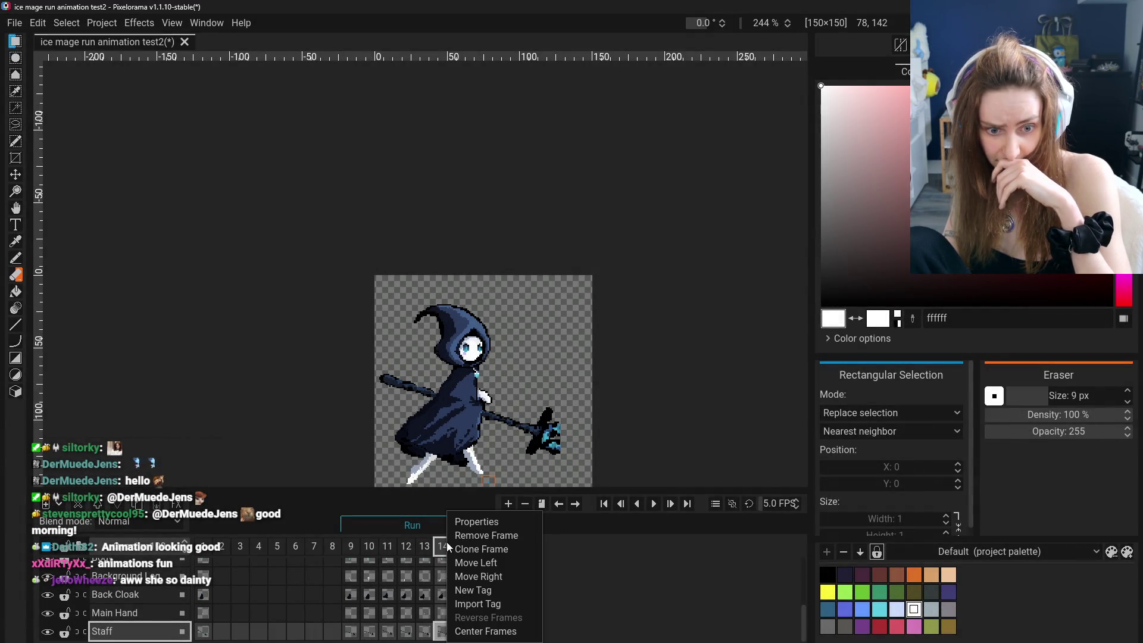
click(476, 522)
click(594, 359)
click(425, 548)
right_click(425, 552)
click(458, 520)
click(594, 358)
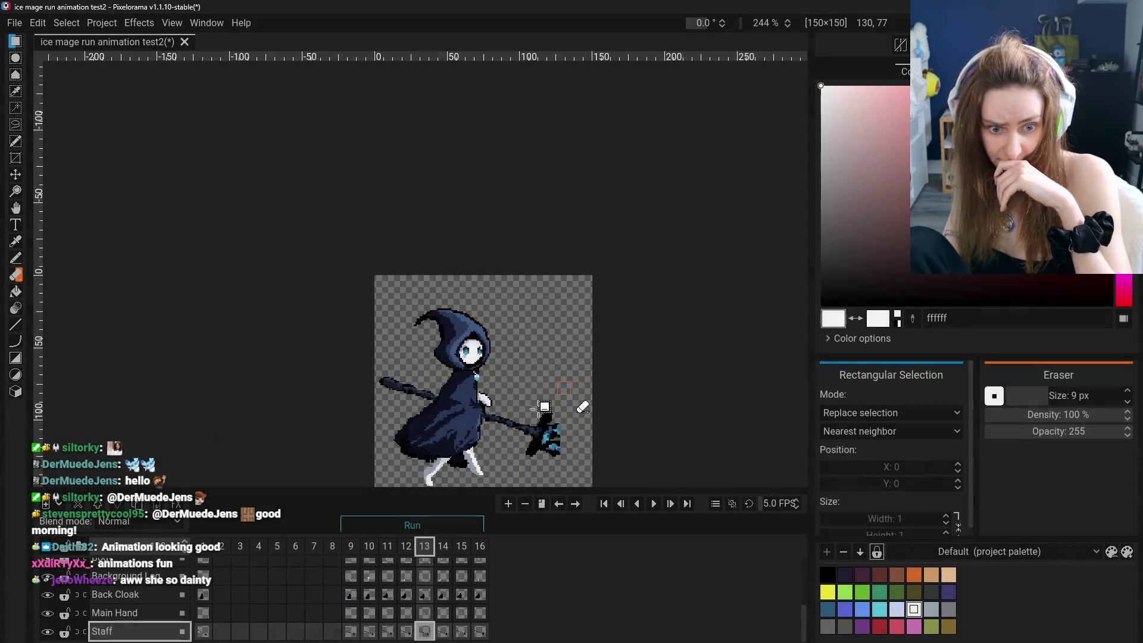
right_click(407, 547)
click(441, 523)
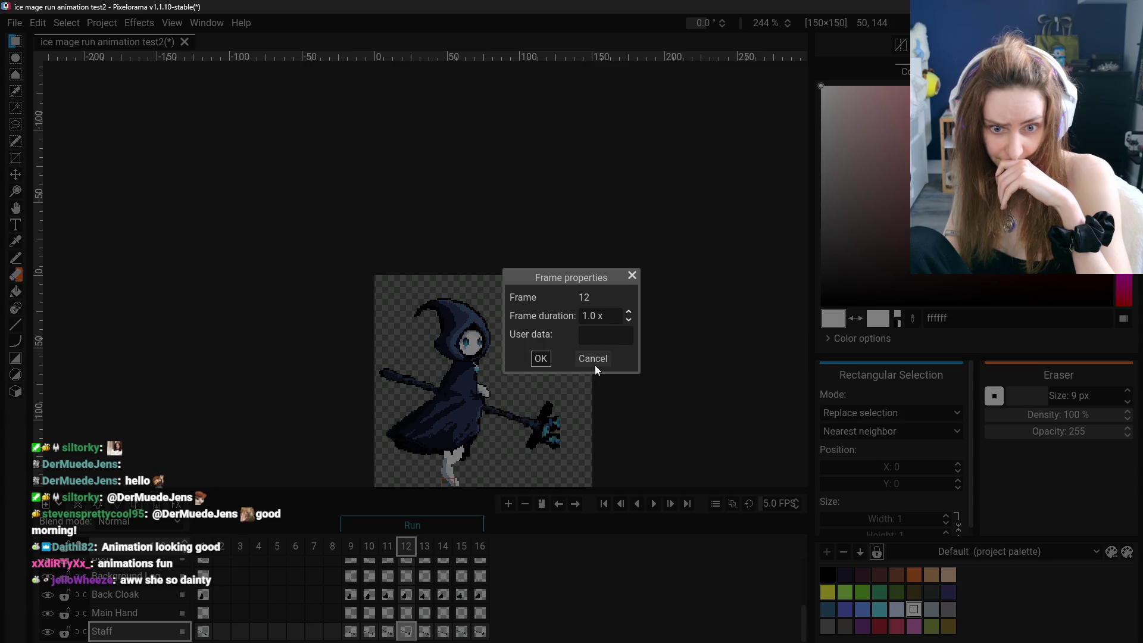
click(595, 361)
click(388, 547)
right_click(388, 547)
click(420, 523)
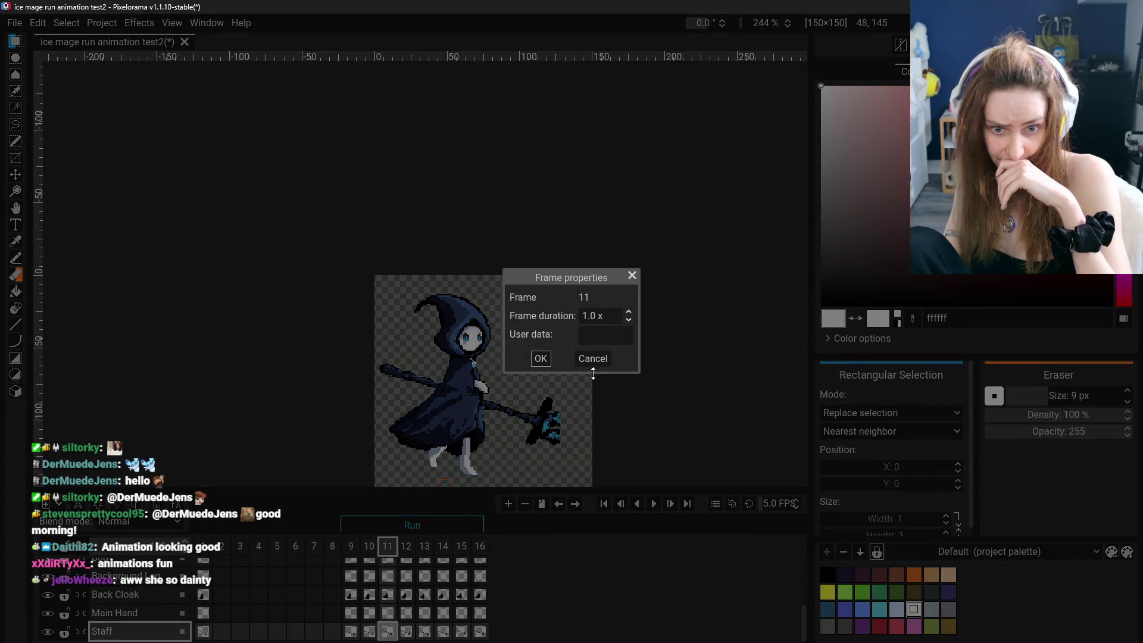
click(593, 358)
click(369, 547)
right_click(369, 547)
click(418, 516)
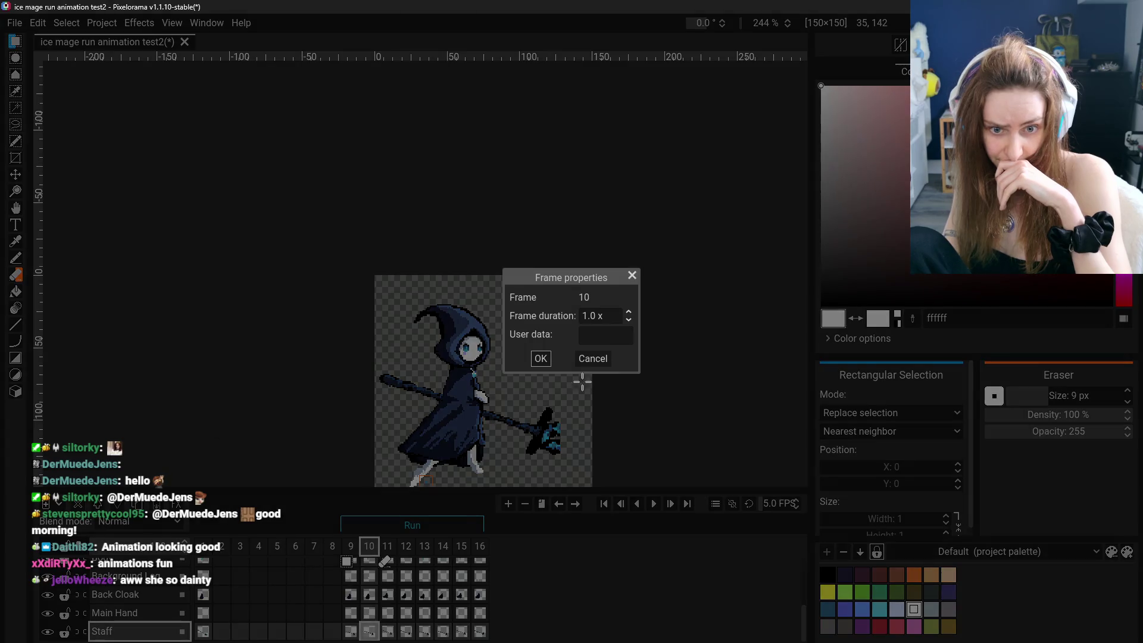
click(596, 364)
right_click(362, 546)
click(403, 521)
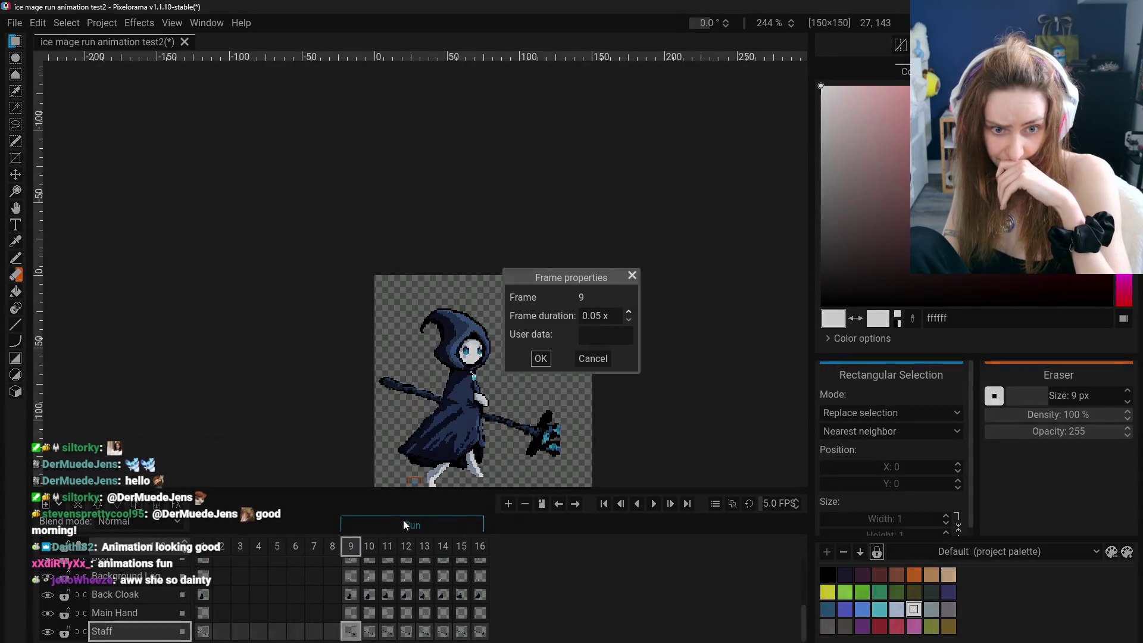
click(612, 362)
click(351, 546)
click(389, 551)
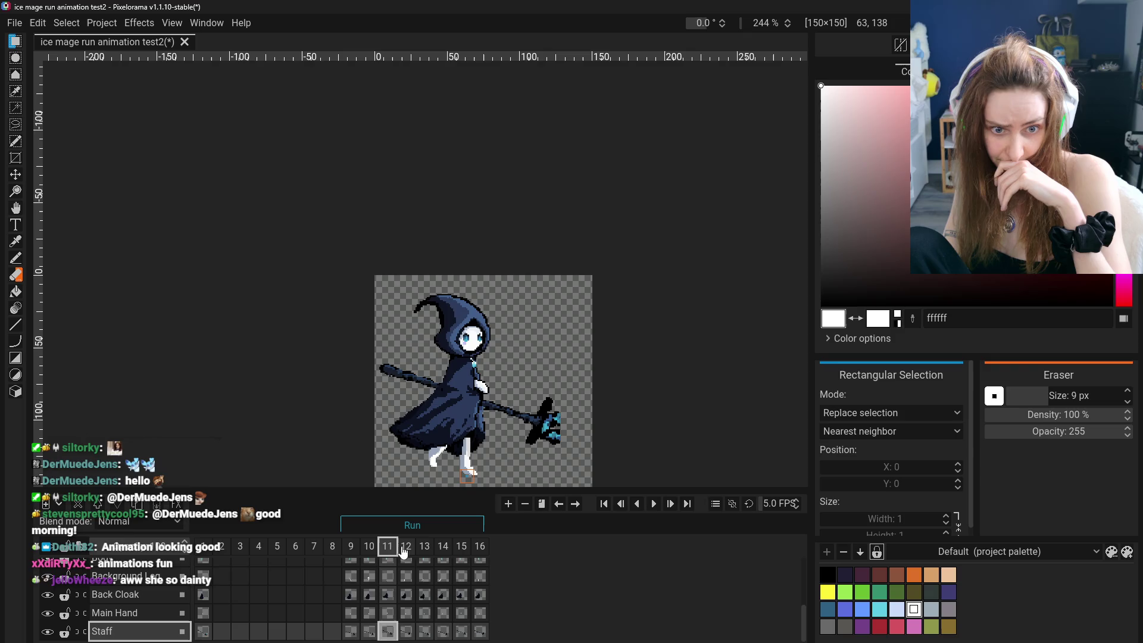
click(426, 550)
click(443, 551)
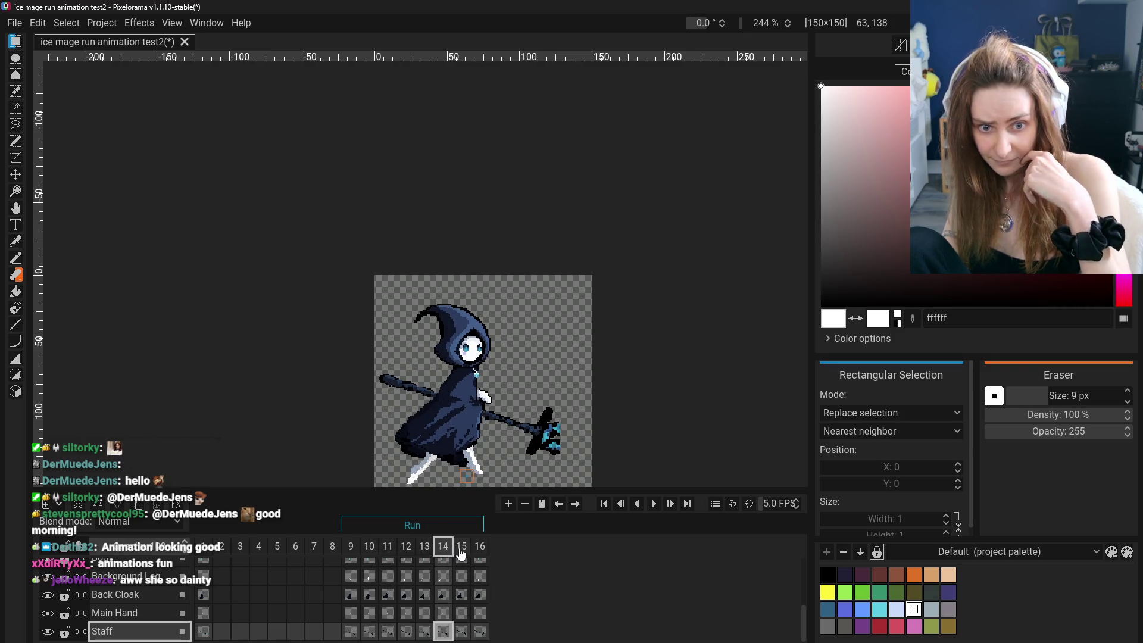
click(477, 551)
click(443, 552)
click(426, 552)
click(407, 552)
click(389, 552)
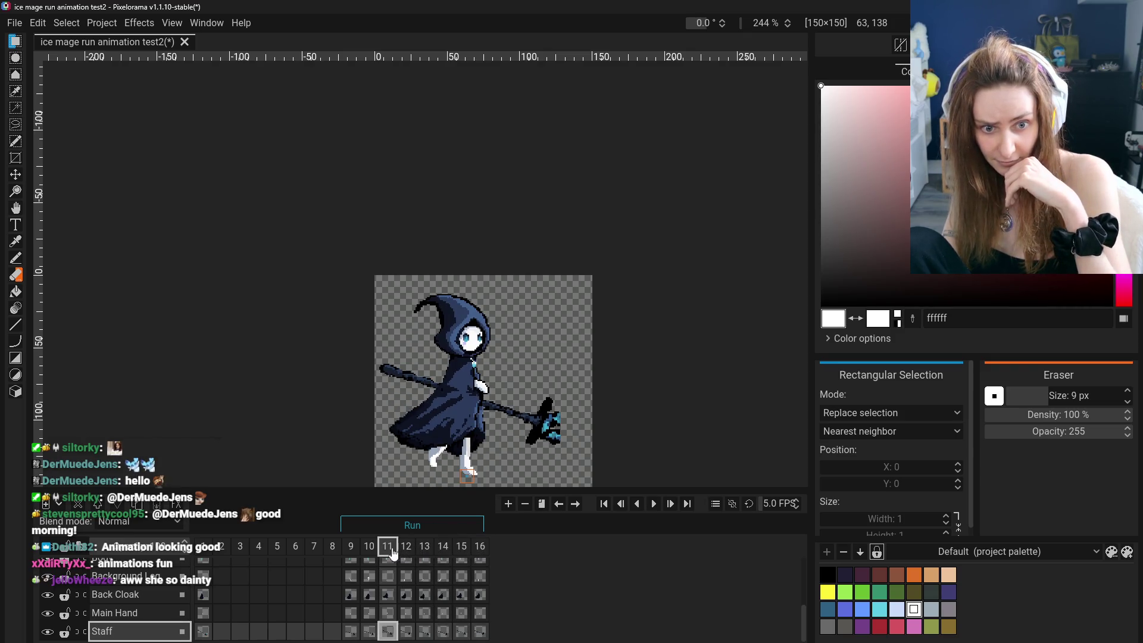
click(352, 552)
click(653, 505)
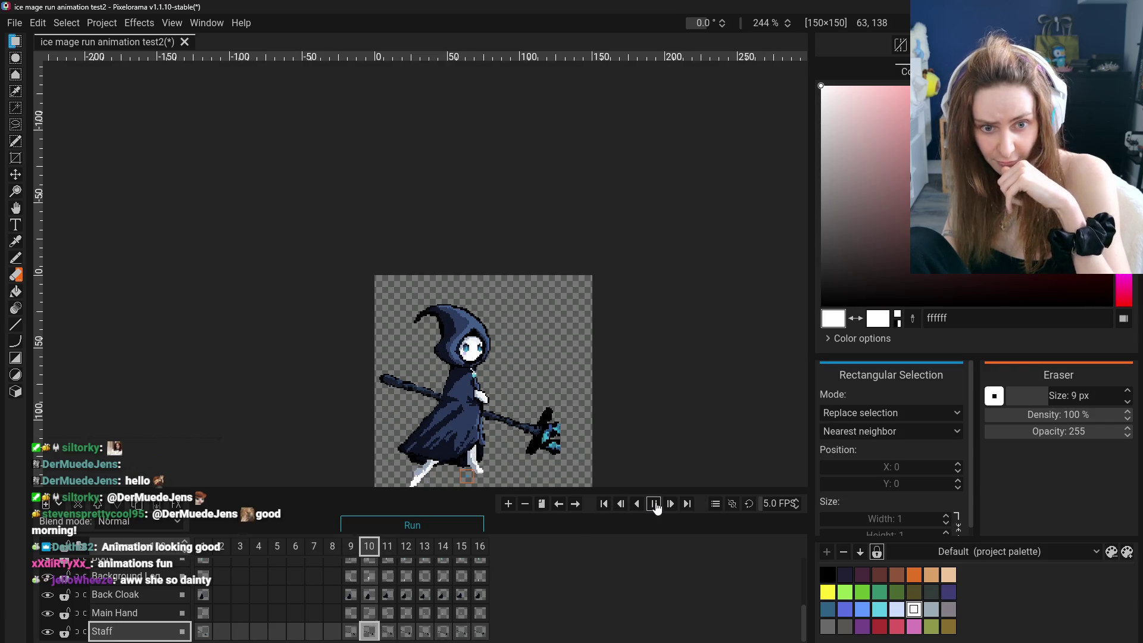
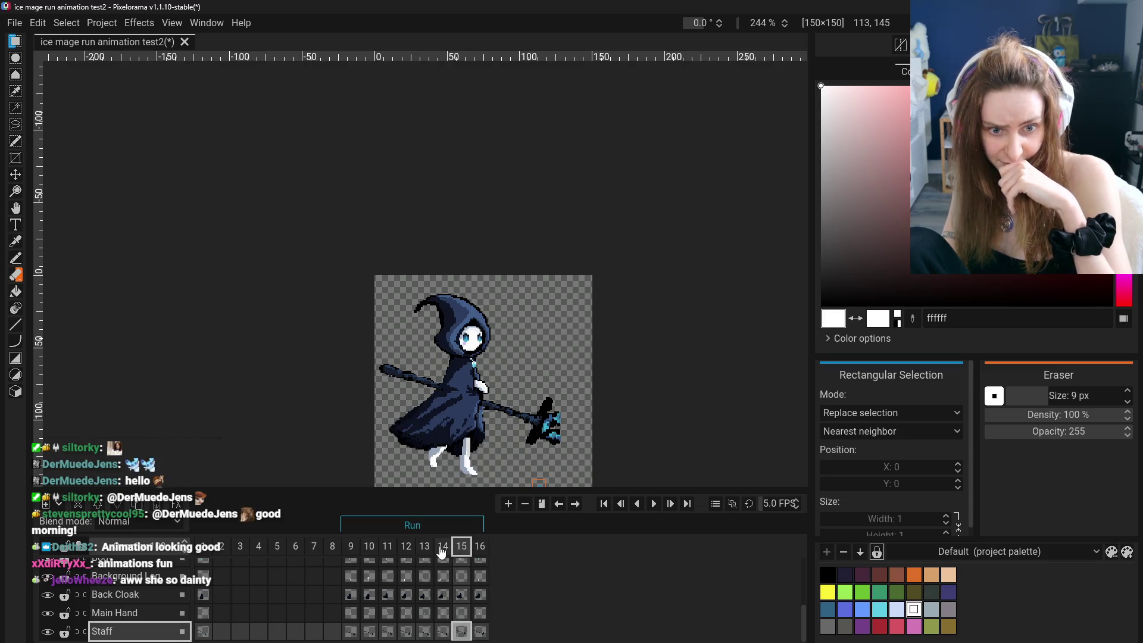
Scrub back and forth through run frames 9–16 on the Head + Hood cels to review the jump motion.
click(354, 553)
scroll(348, 614, up, 2)
scroll(350, 612, up, 1)
scroll(352, 607, up, 1)
scroll(358, 601, up, 1)
click(353, 601)
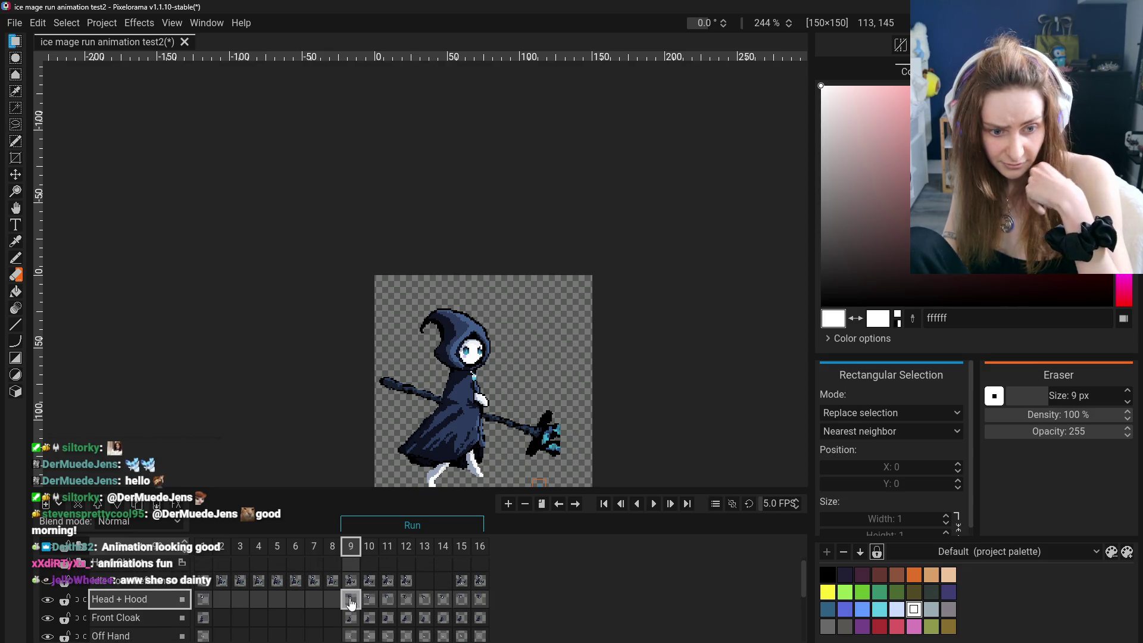
click(426, 599)
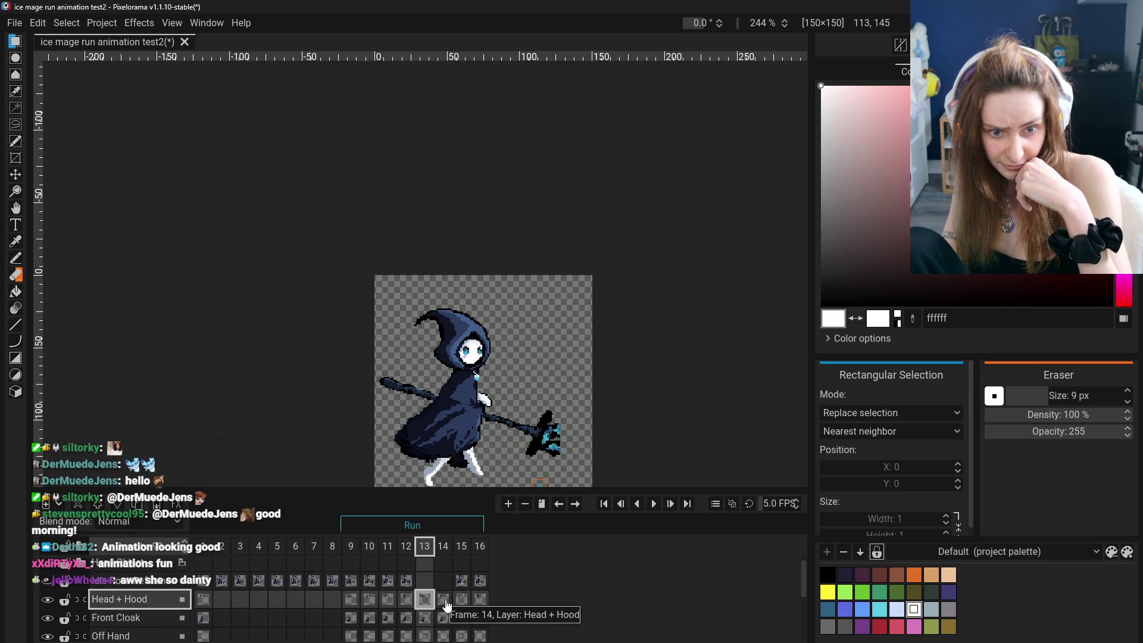
click(442, 604)
key(ctrl+Right)
key(ctrl+Right)
click(441, 604)
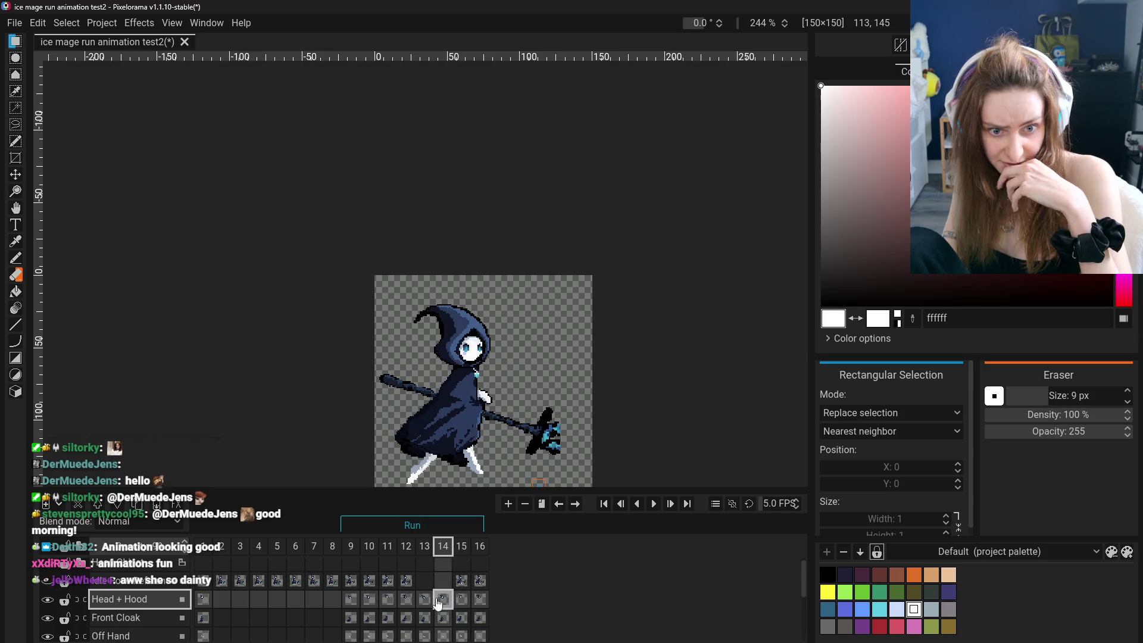
click(441, 602)
click(425, 605)
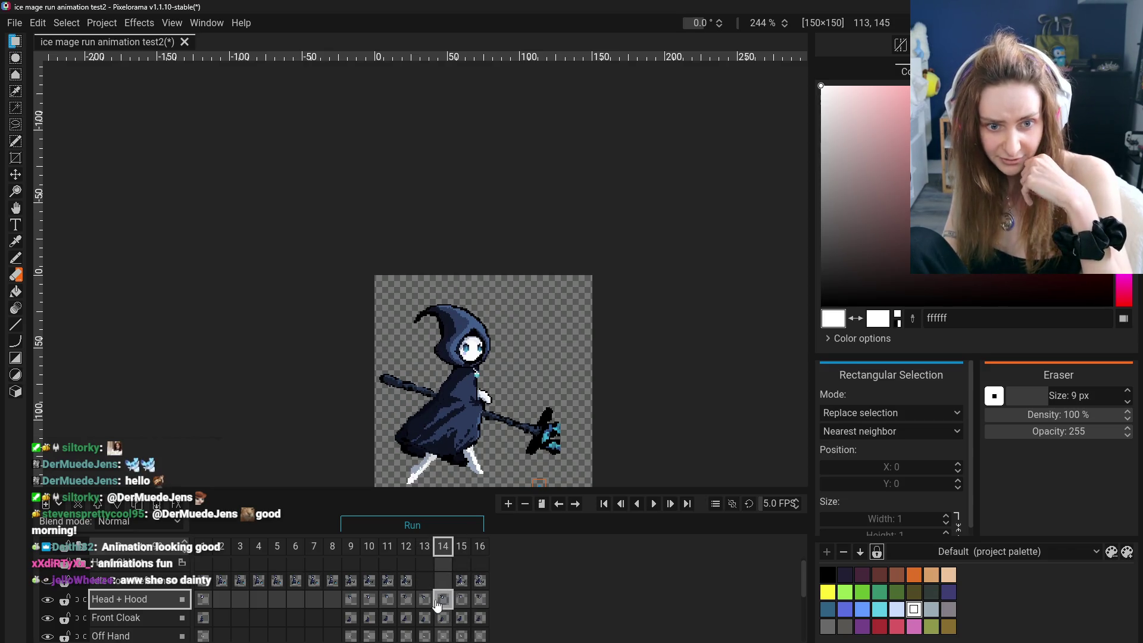
click(426, 606)
click(405, 605)
click(388, 605)
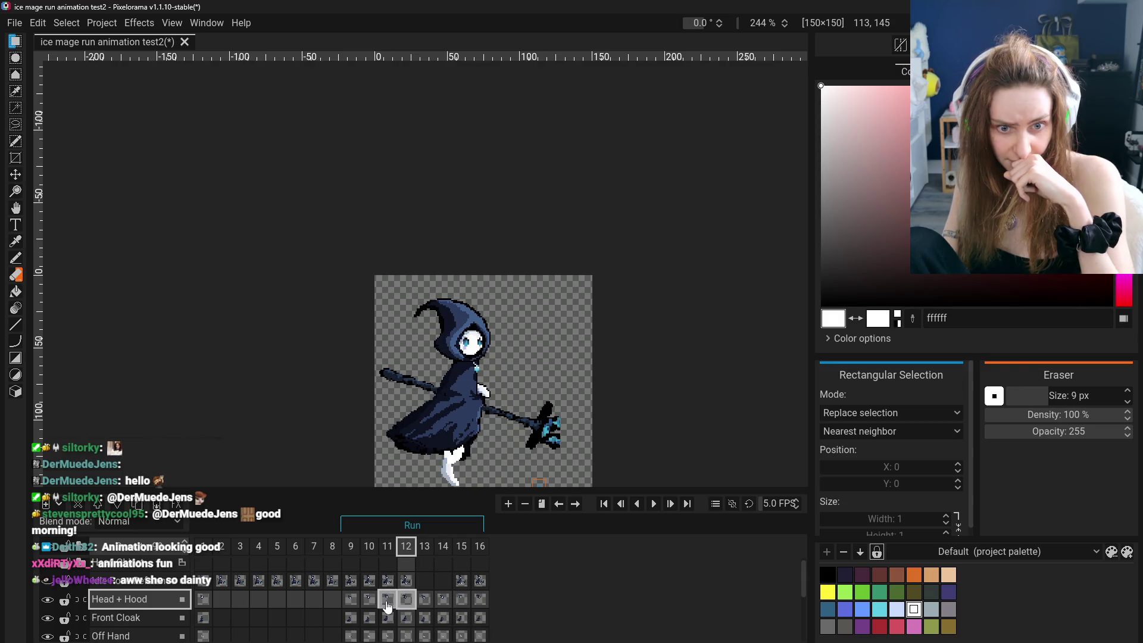
click(350, 607)
click(388, 605)
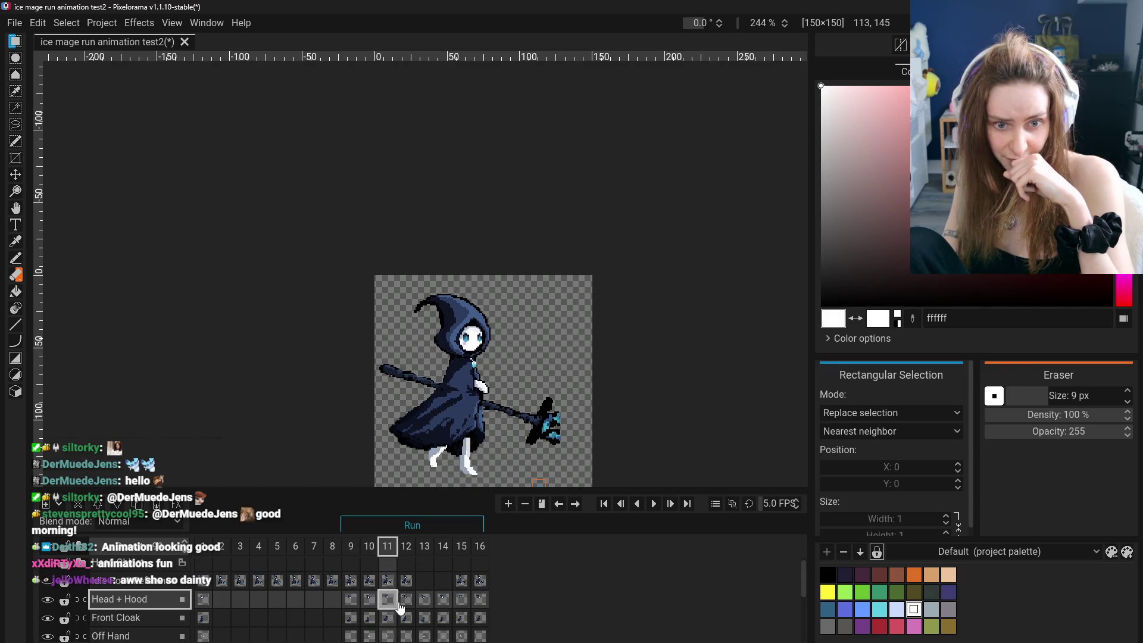
click(371, 606)
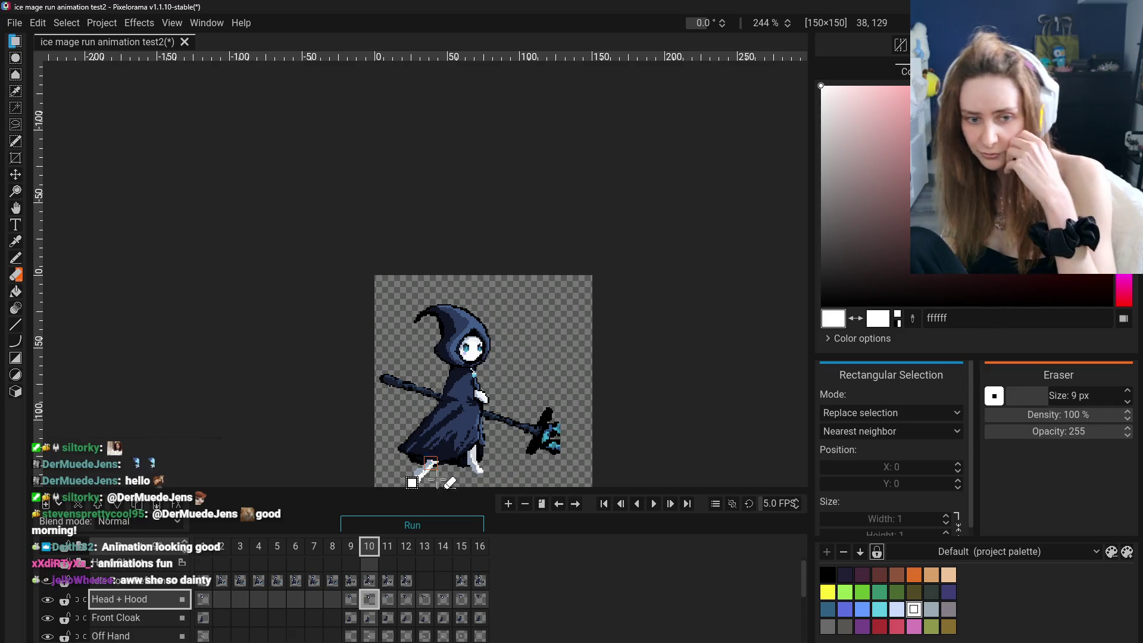
click(351, 604)
click(388, 605)
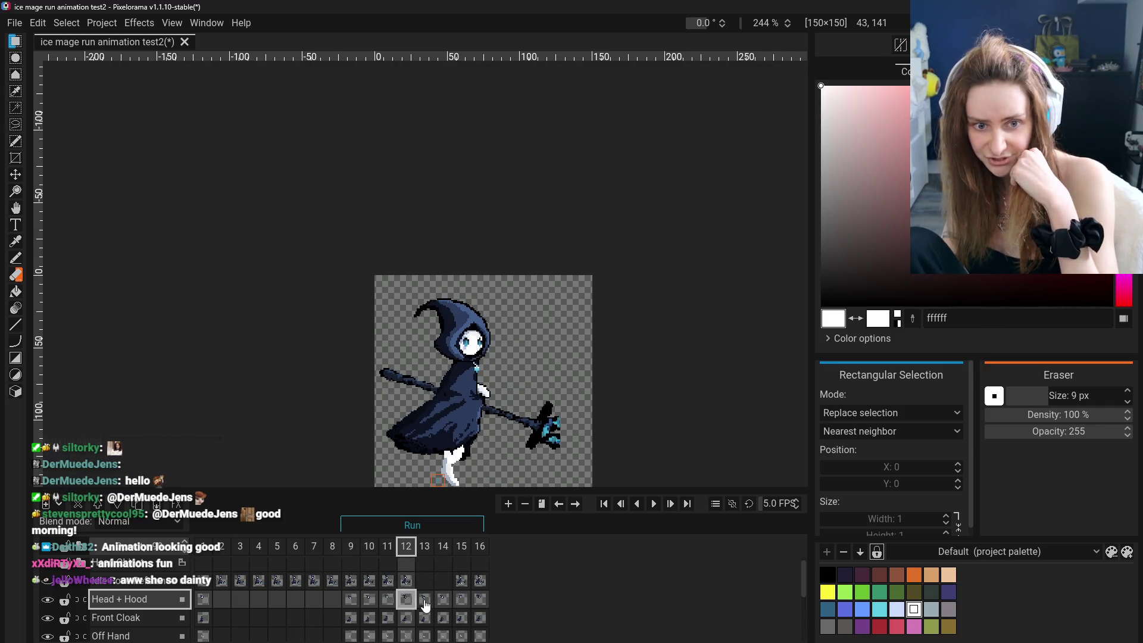
click(424, 605)
click(460, 605)
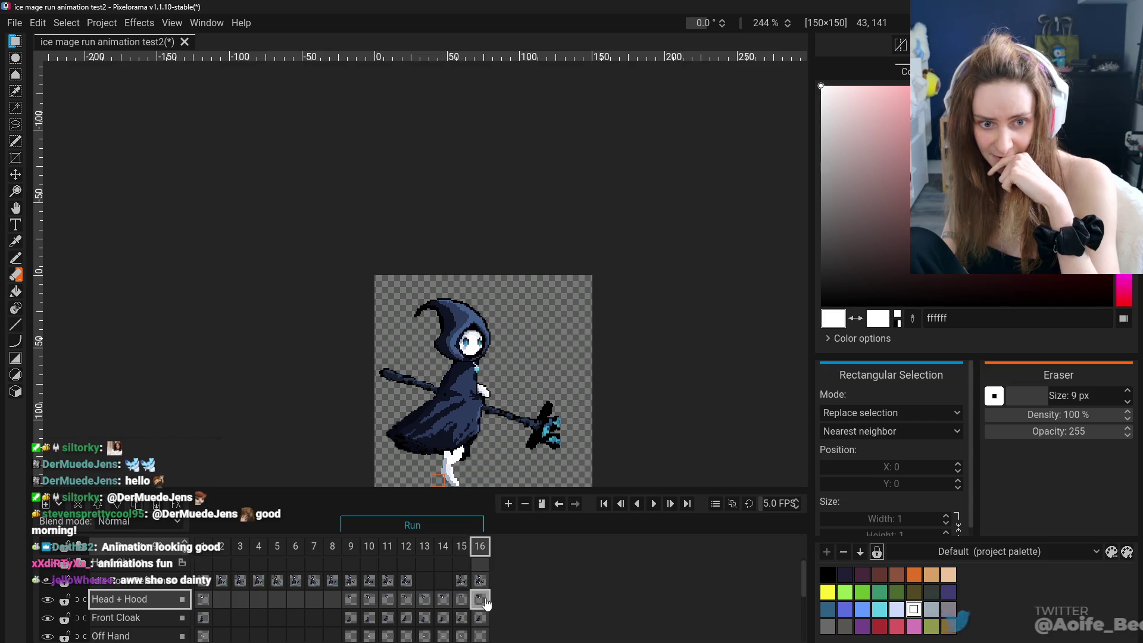
click(351, 607)
click(388, 608)
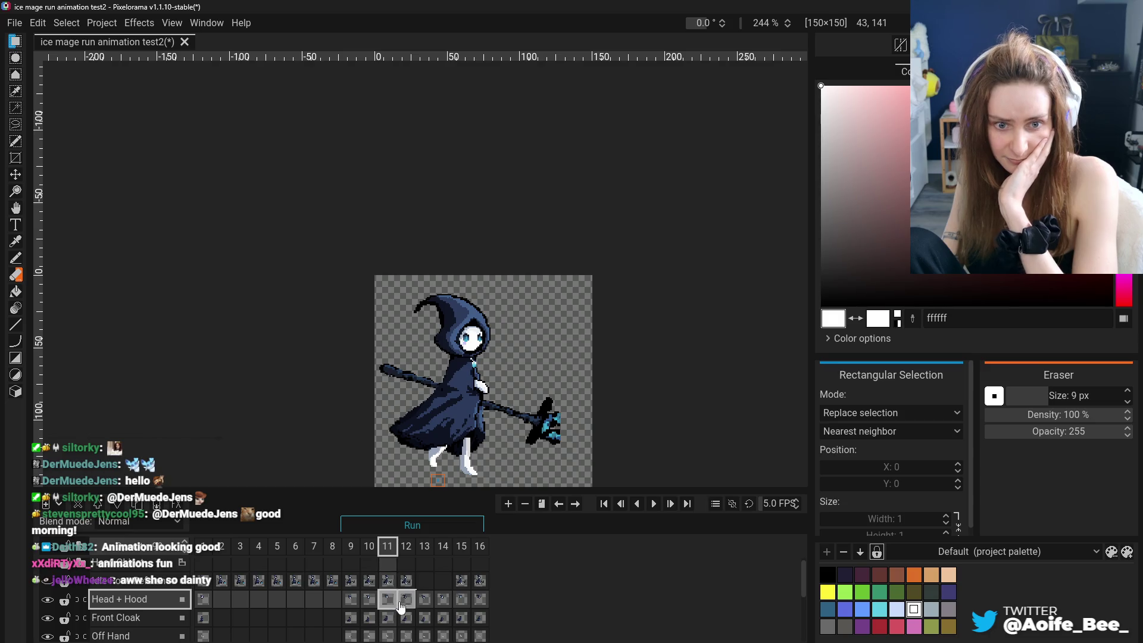
click(424, 607)
click(443, 605)
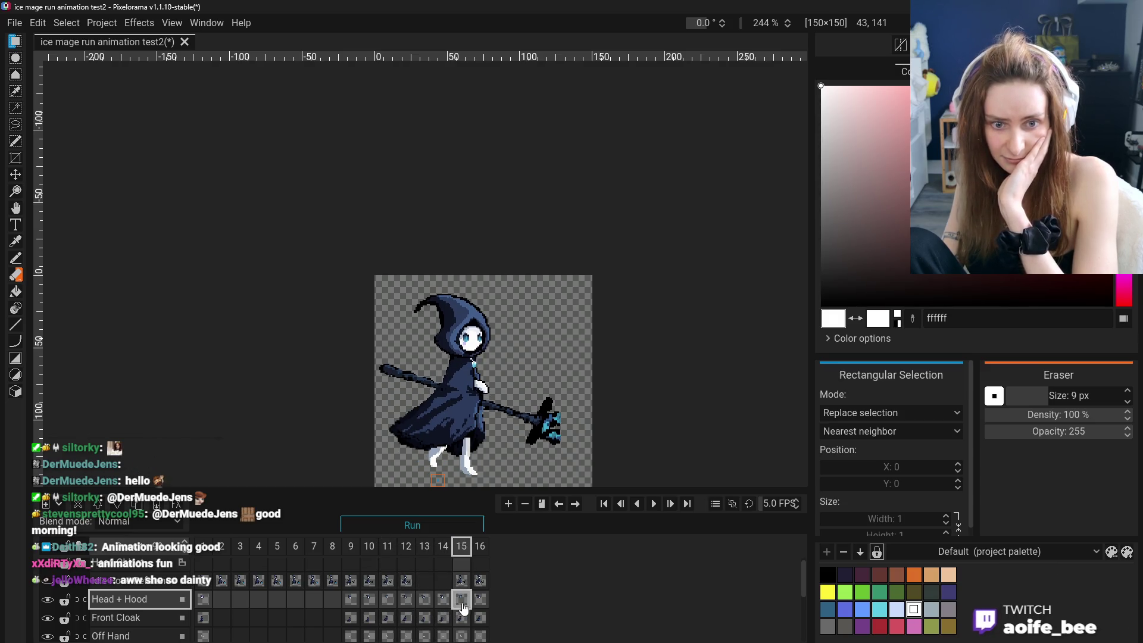
click(480, 605)
click(461, 604)
click(444, 605)
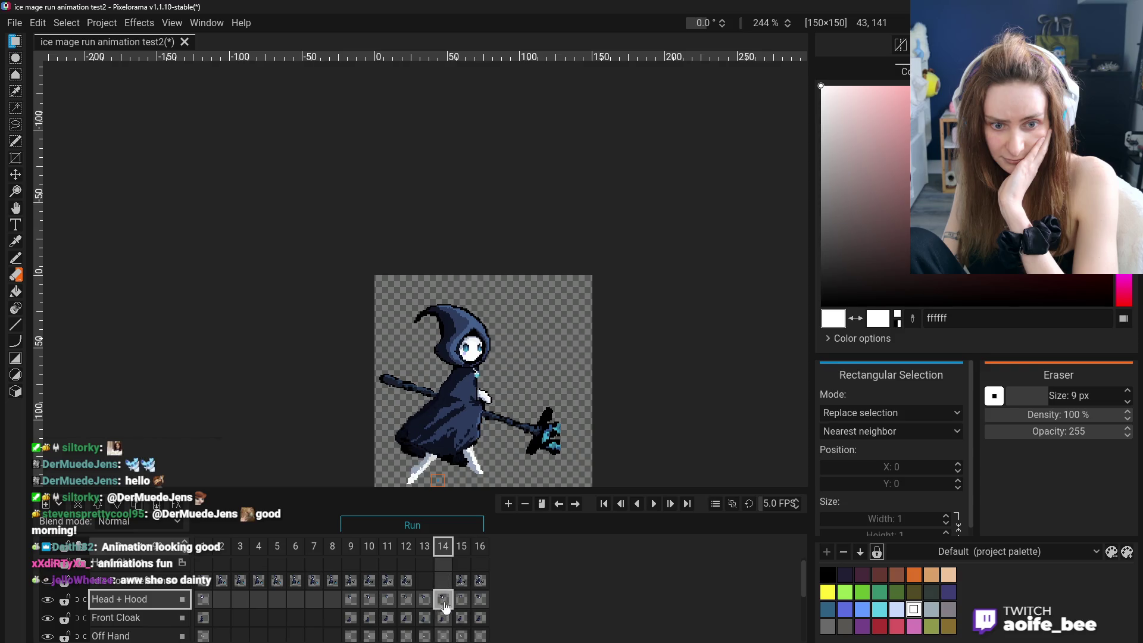
click(405, 605)
click(406, 605)
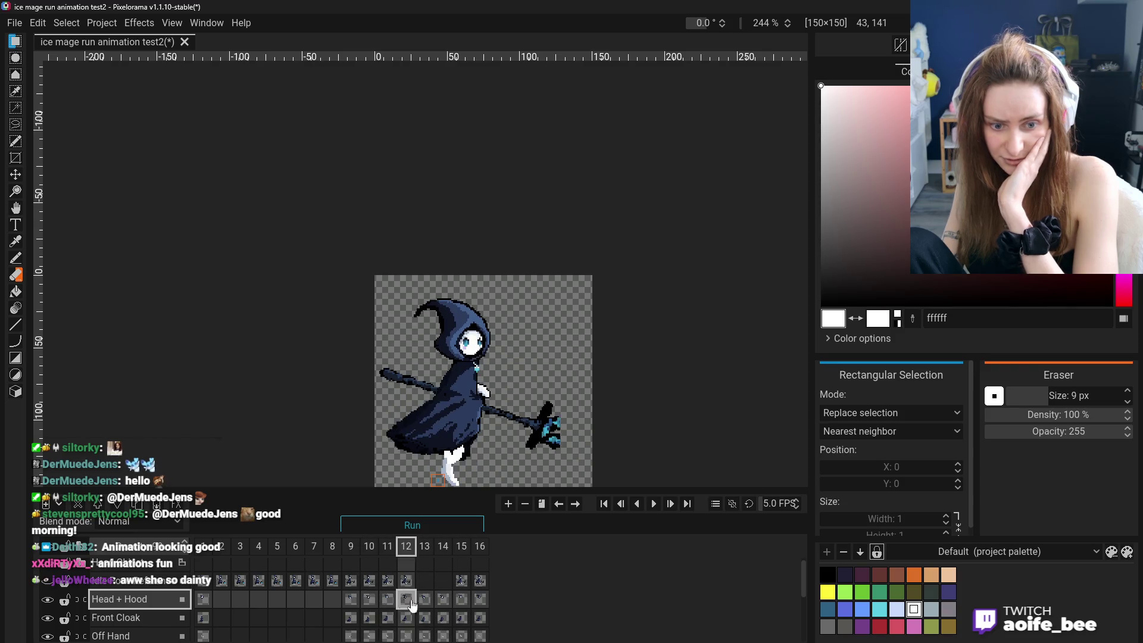
scroll(425, 604, down, 2)
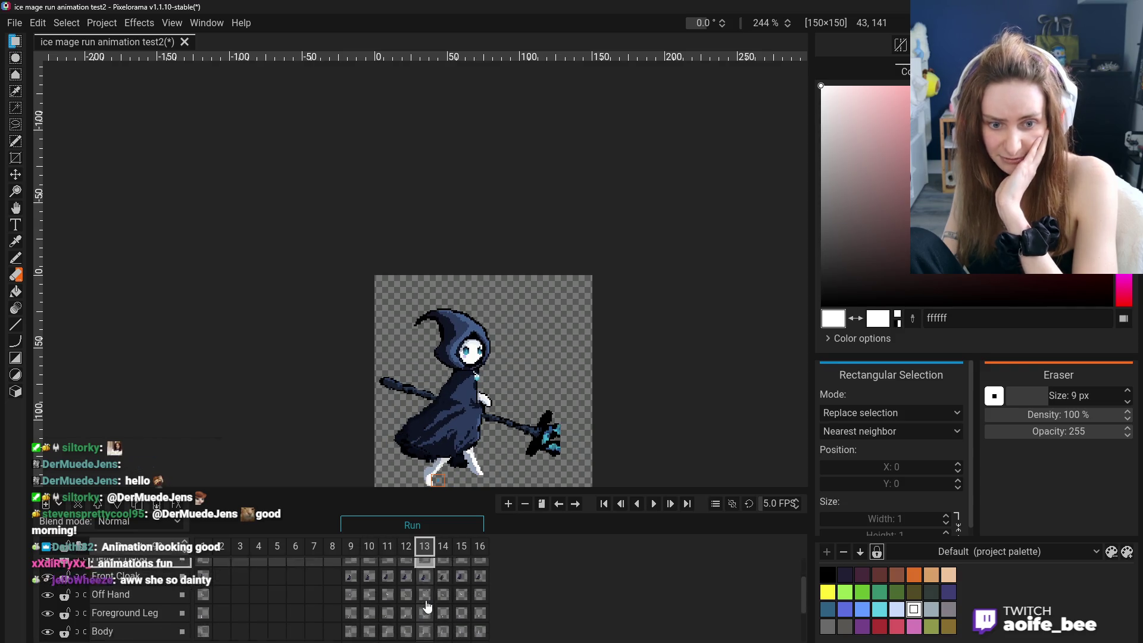
scroll(429, 557, up, 2)
Review frames 9–15 again, flipping closely between frames 13 and 14.
click(406, 554)
scroll(416, 581, down, 2)
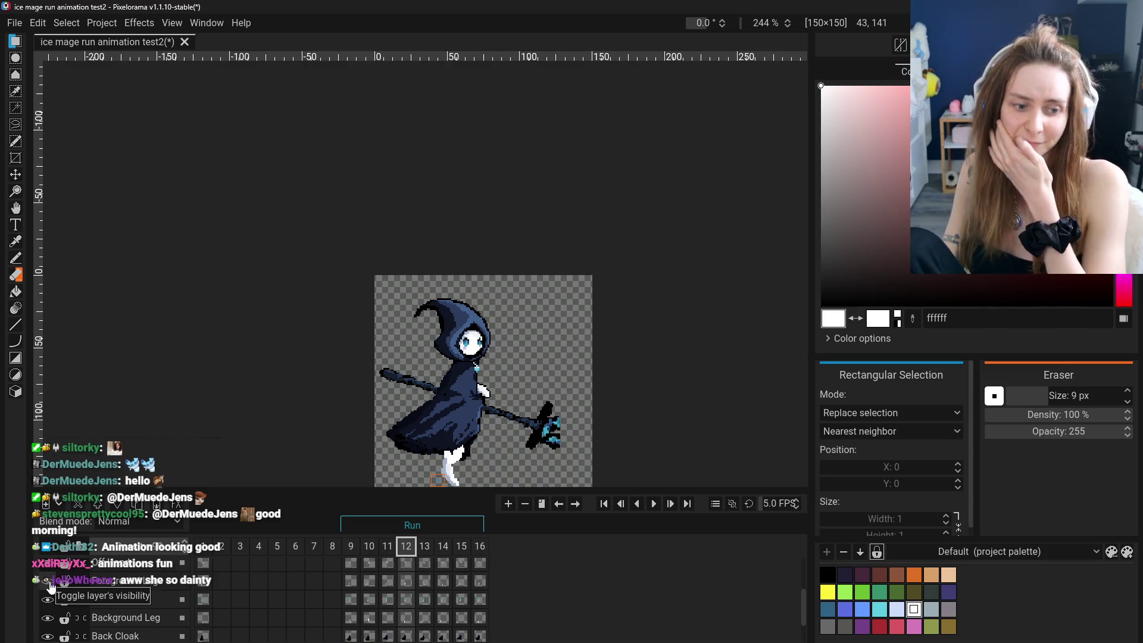
scroll(387, 618, up, 2)
scroll(357, 613, up, 1)
click(369, 551)
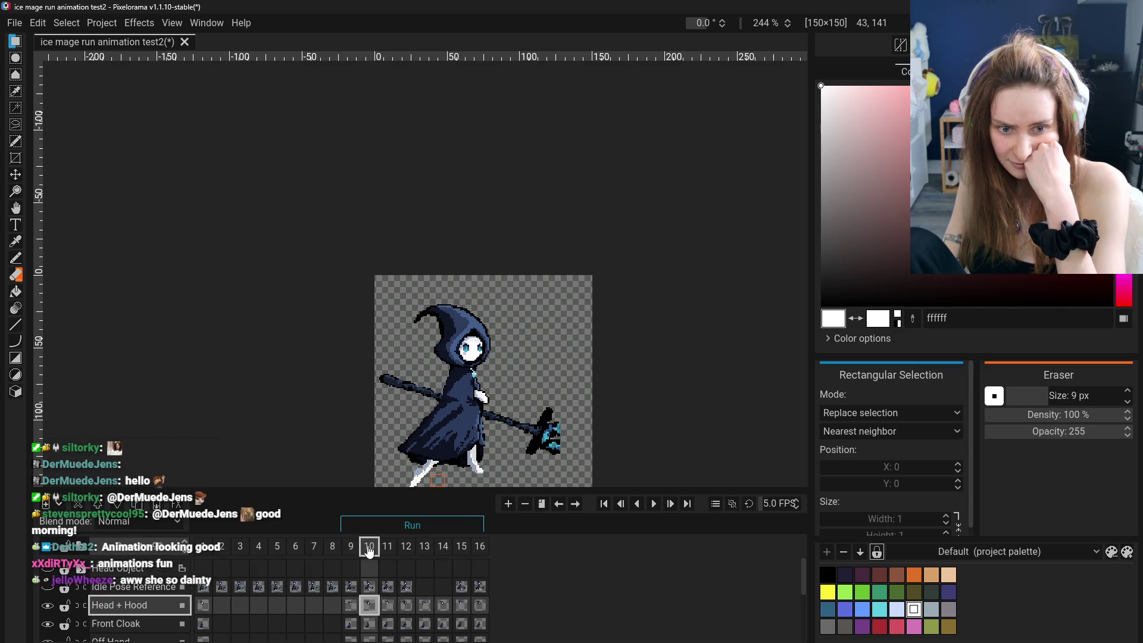
click(388, 551)
click(424, 552)
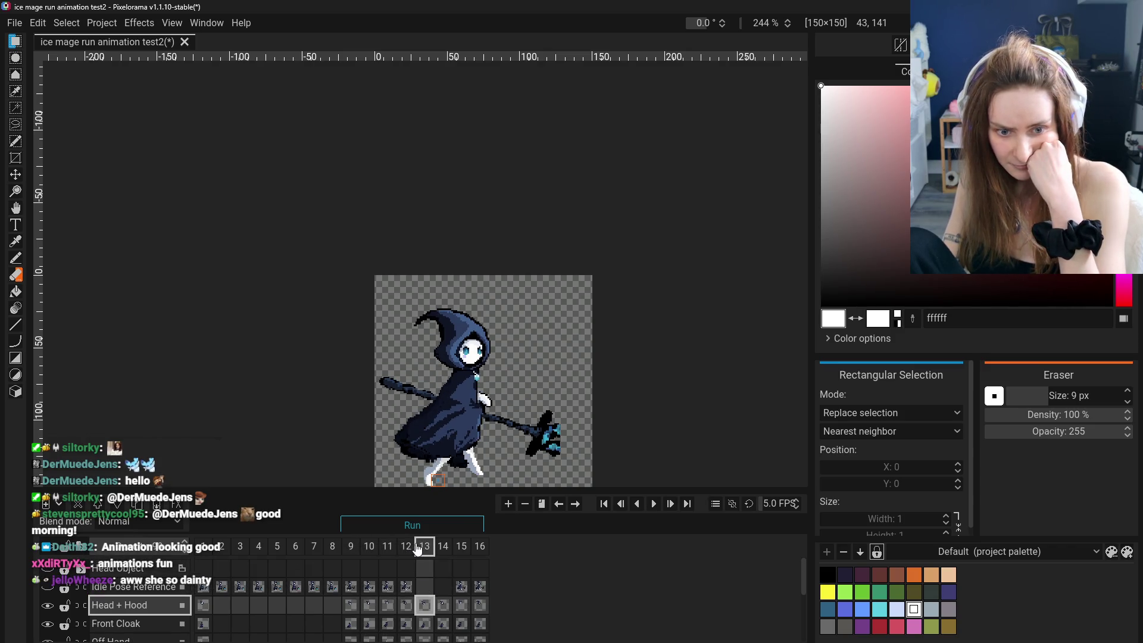
click(460, 549)
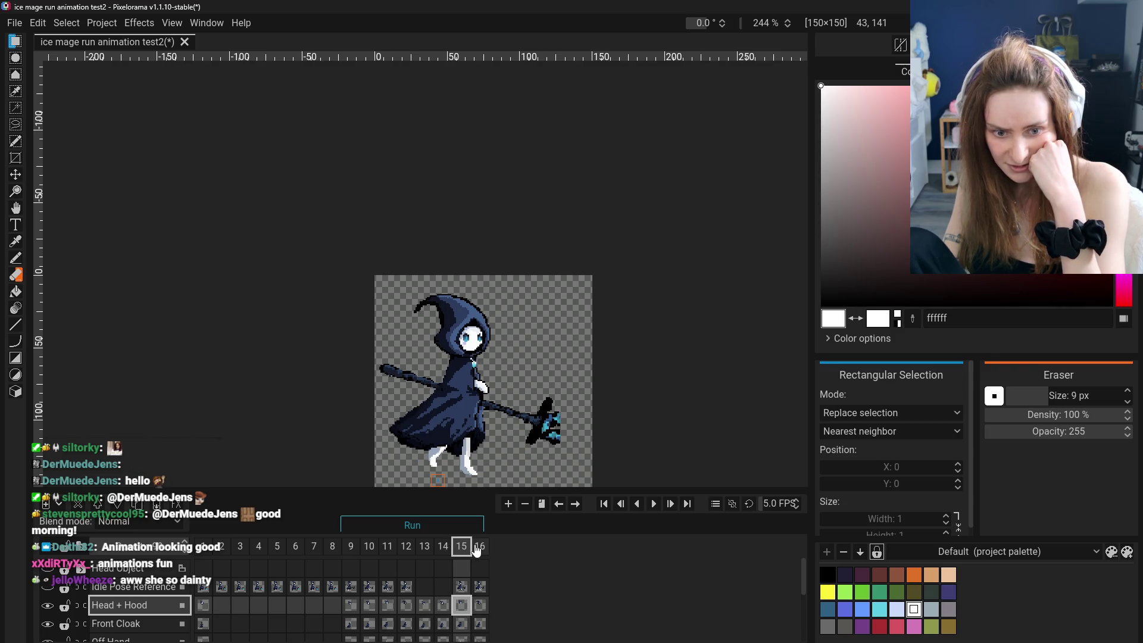
click(445, 548)
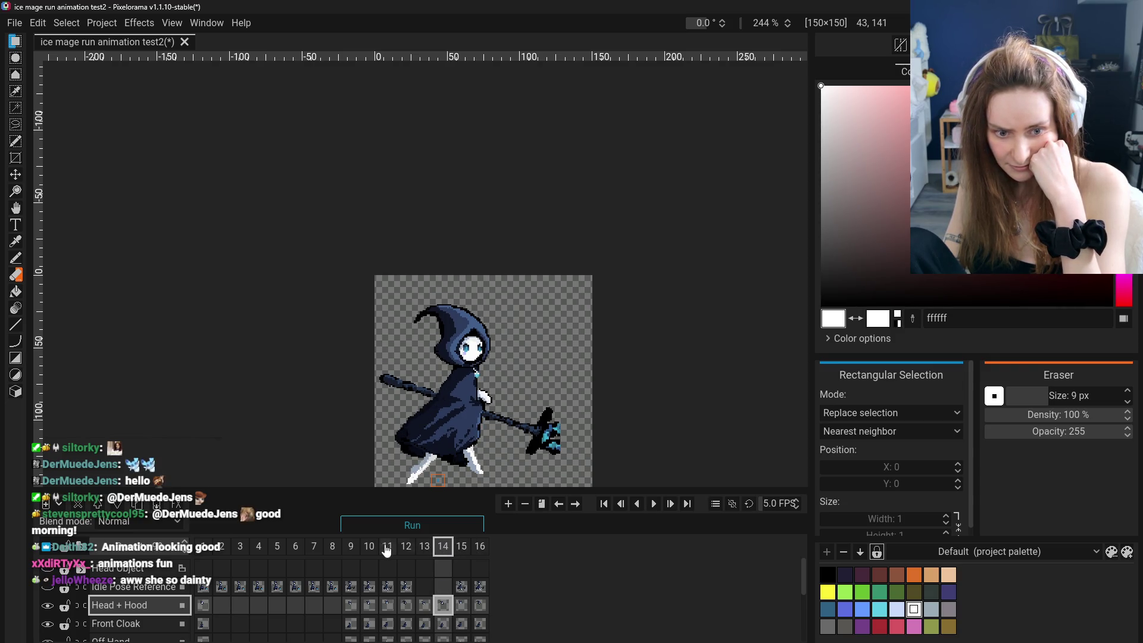
click(372, 552)
click(406, 551)
click(424, 552)
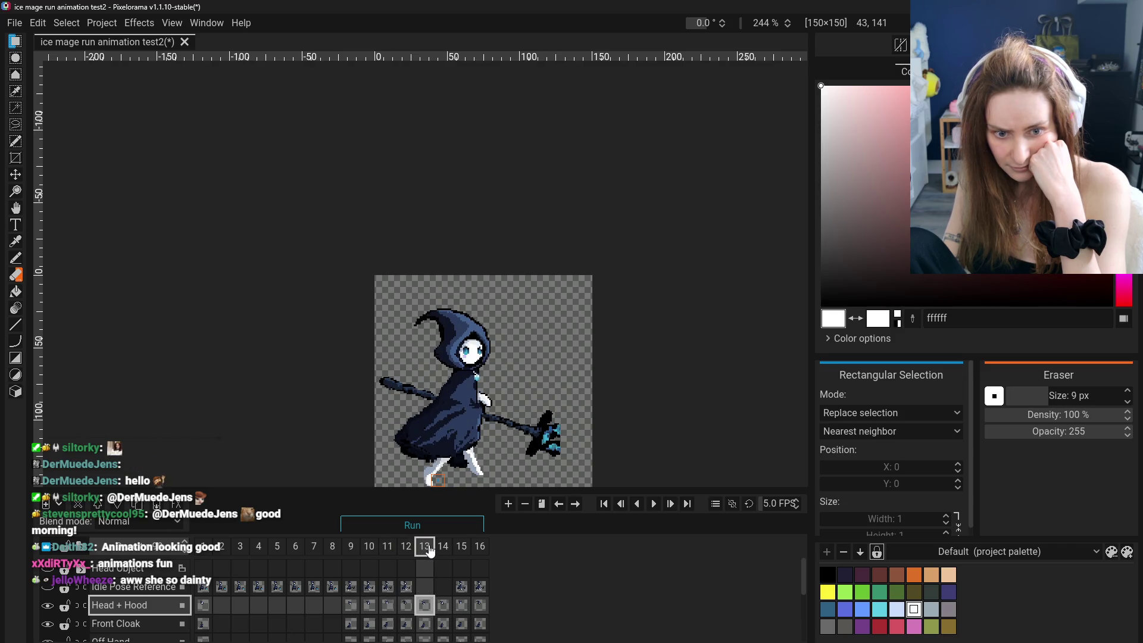
click(444, 548)
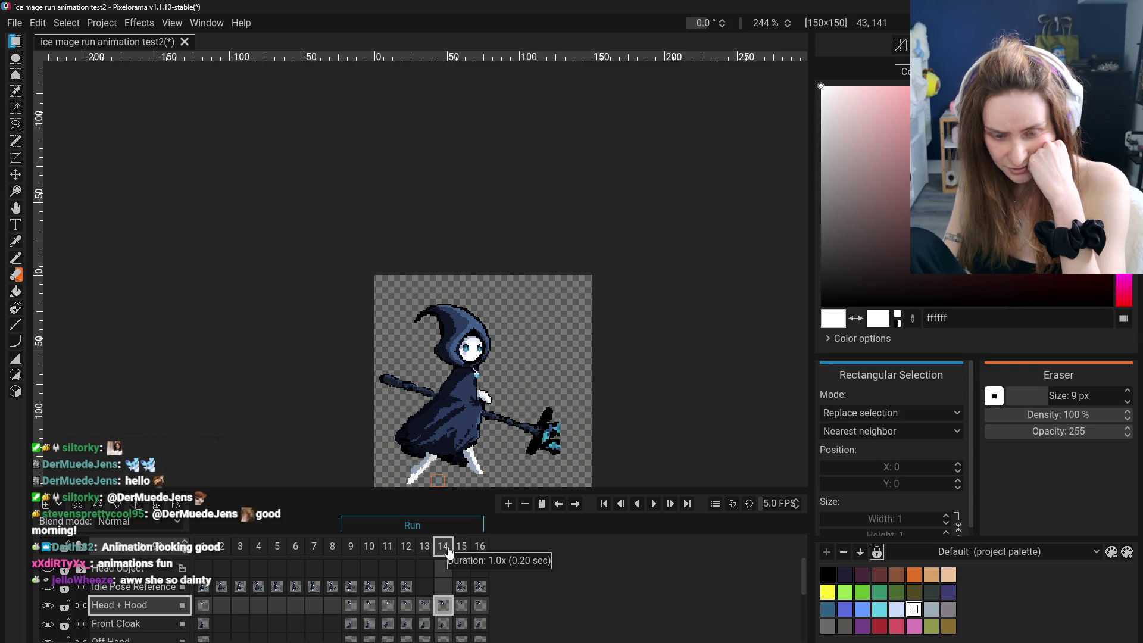
click(461, 548)
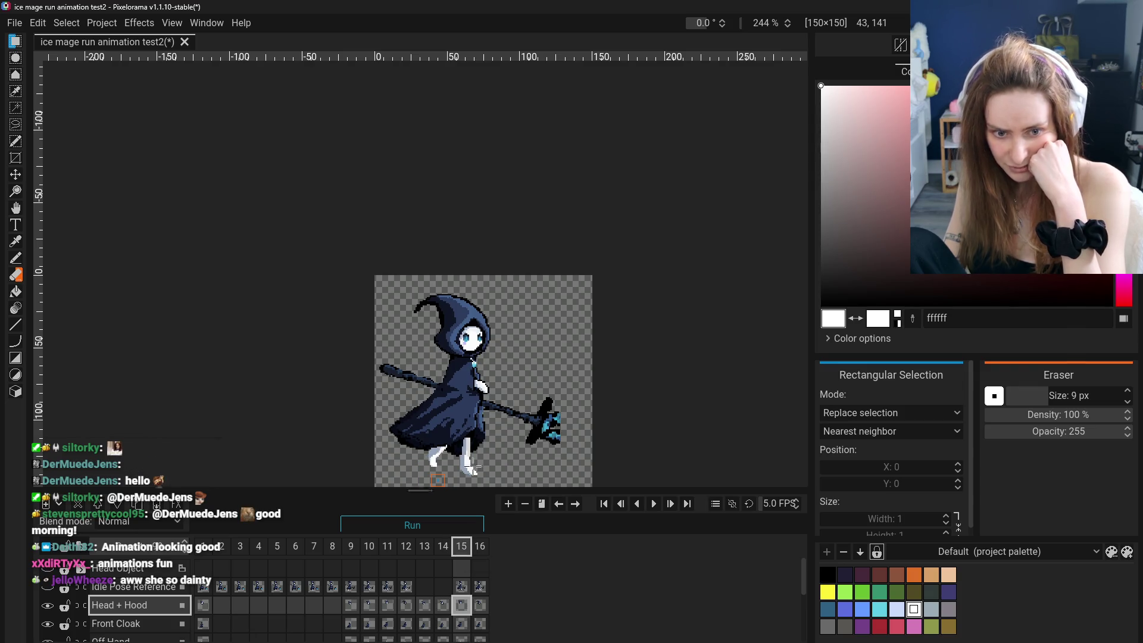
click(356, 548)
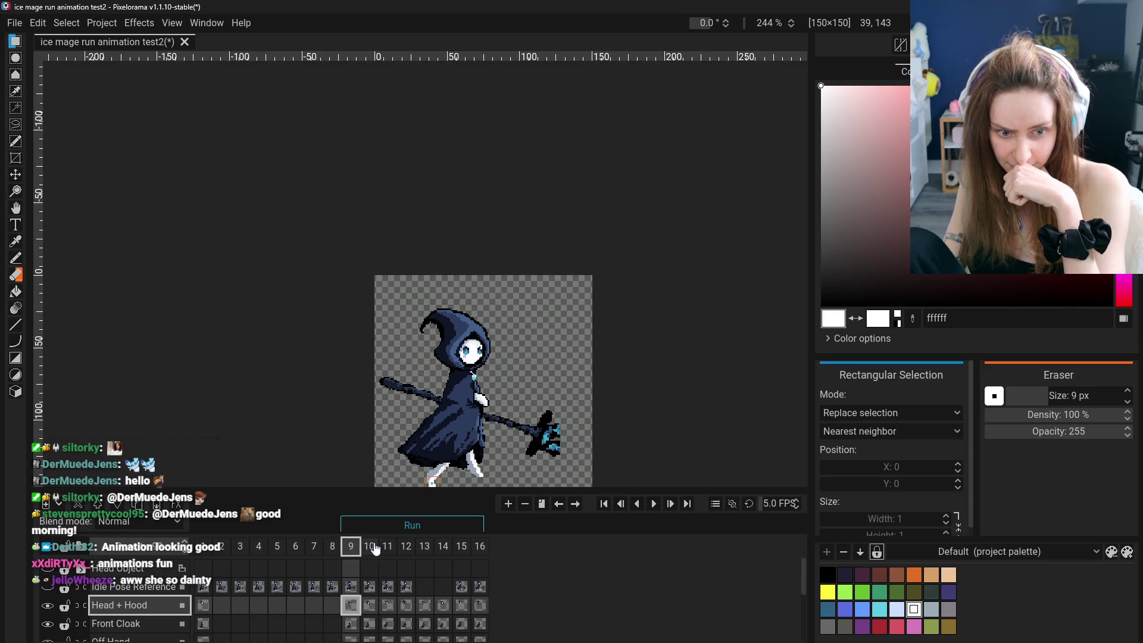
click(372, 547)
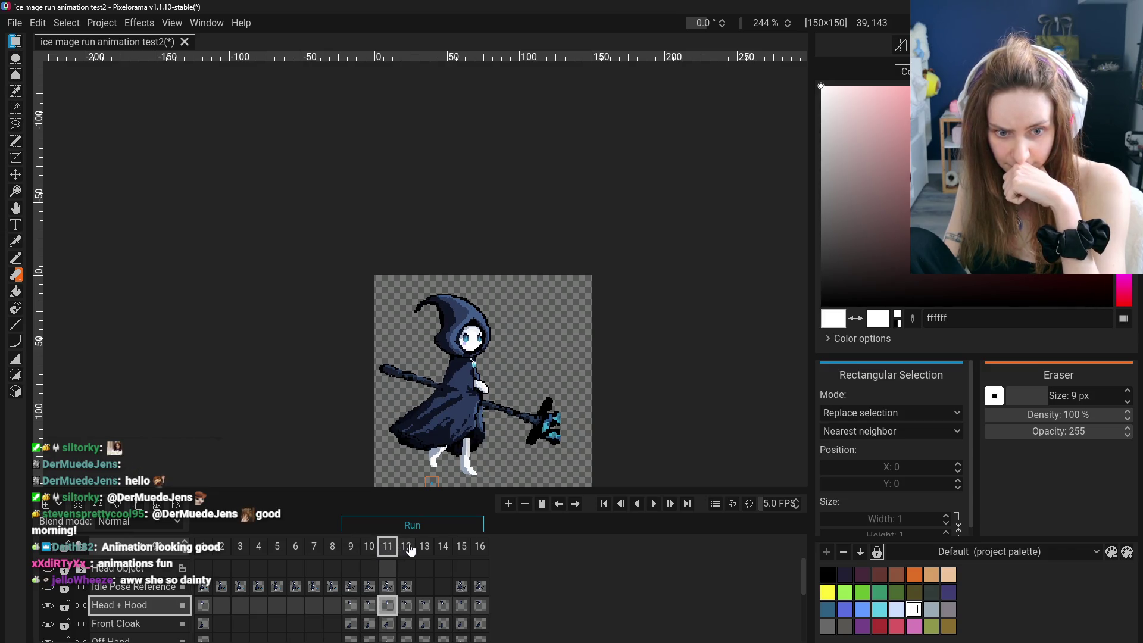
click(407, 547)
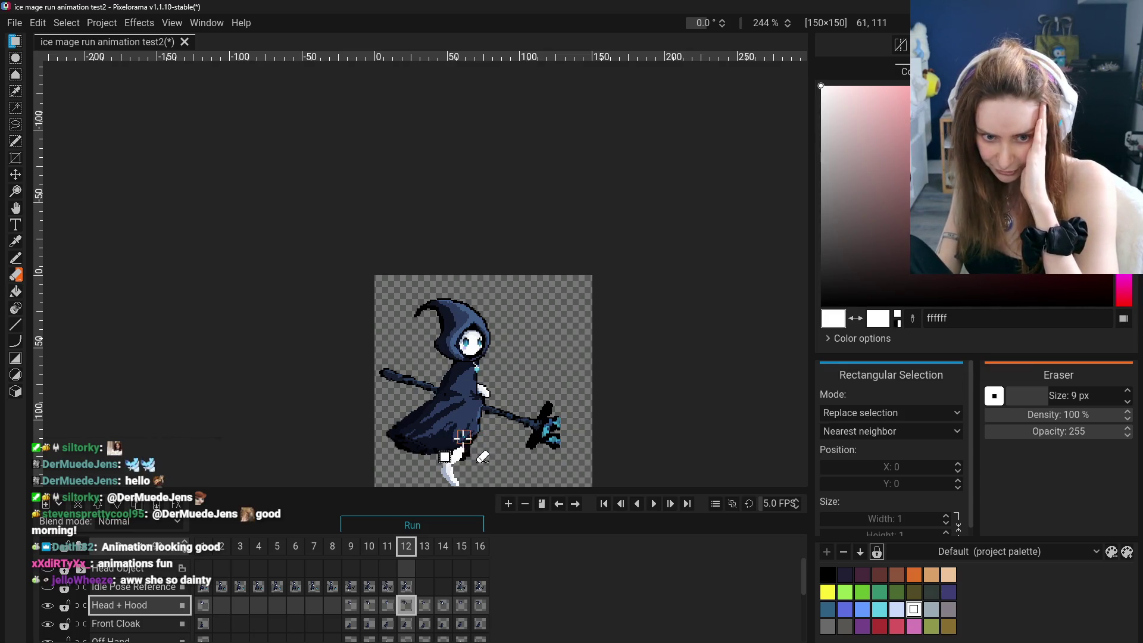
click(426, 547)
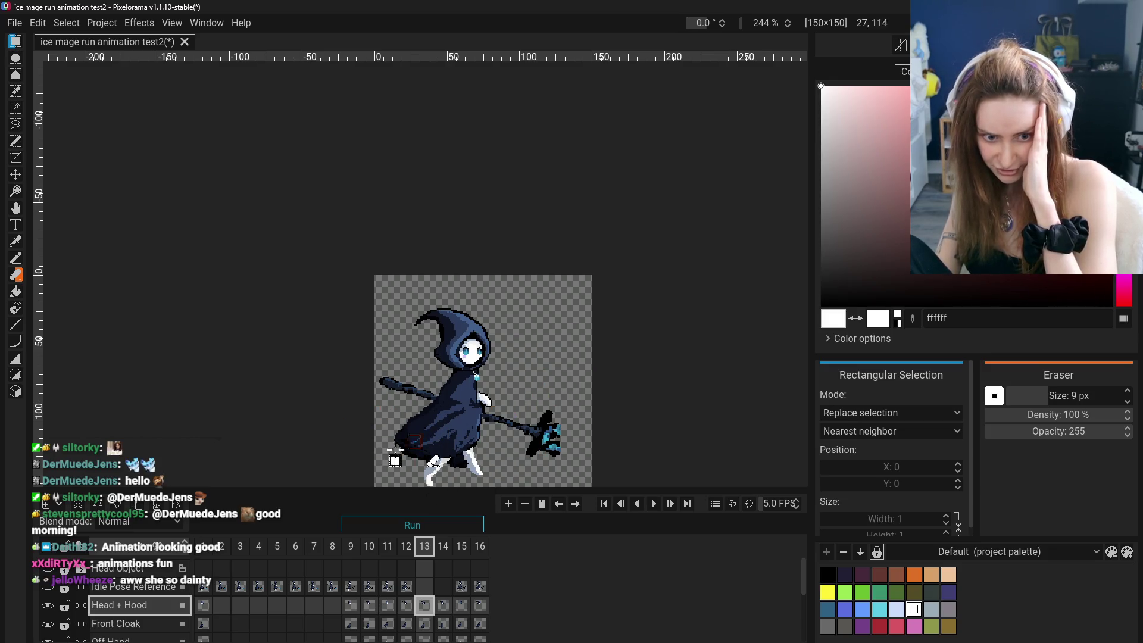
click(444, 546)
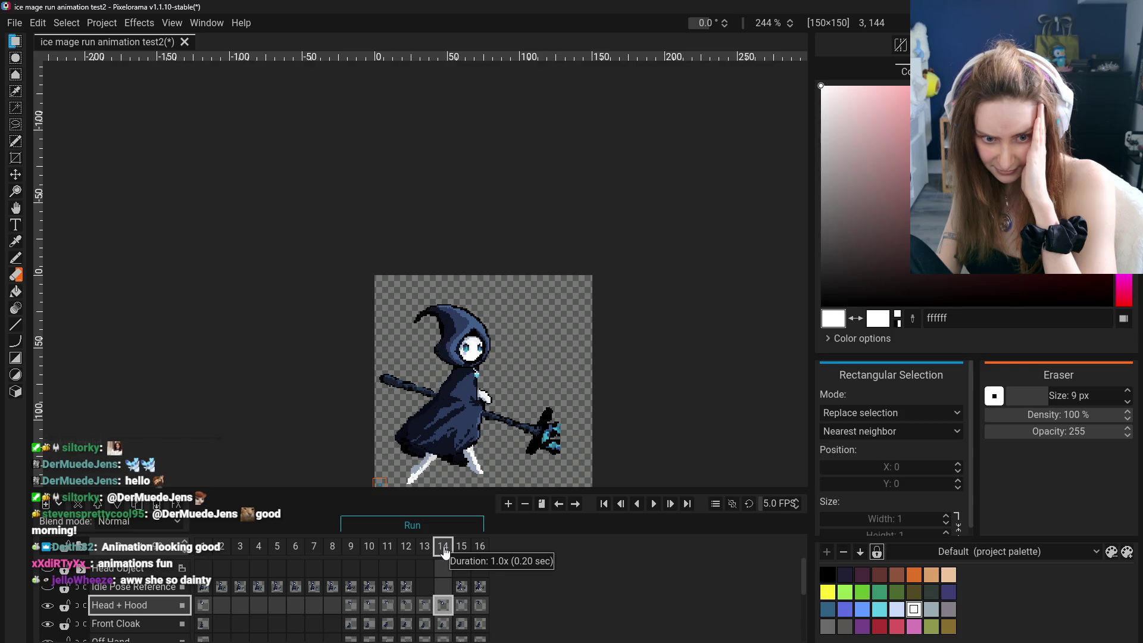
key(ctrl+Left)
key(ctrl+Right)
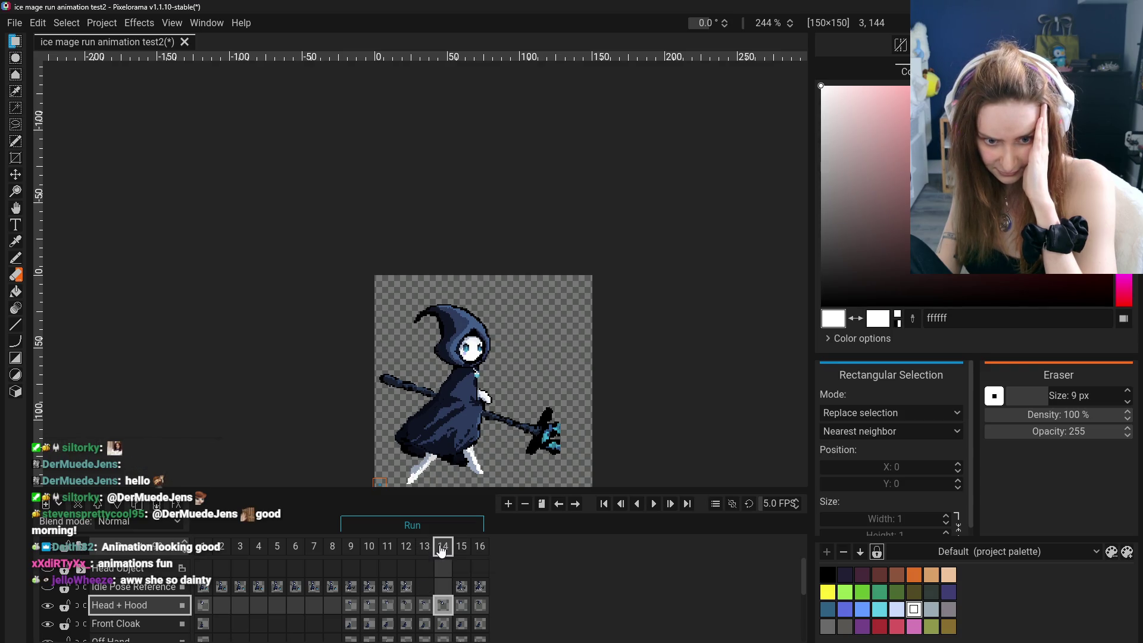
click(461, 548)
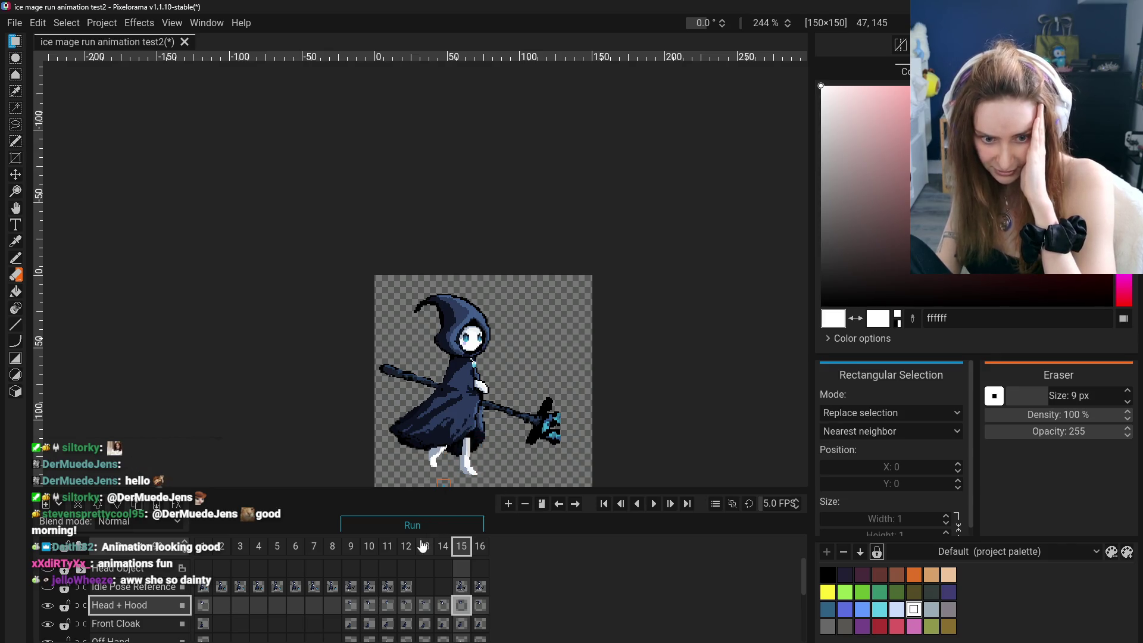
Compare jump-peak frame 11 against frames 10 and 15, ending on frame 11 with Front Cloak as the active layer.
click(390, 549)
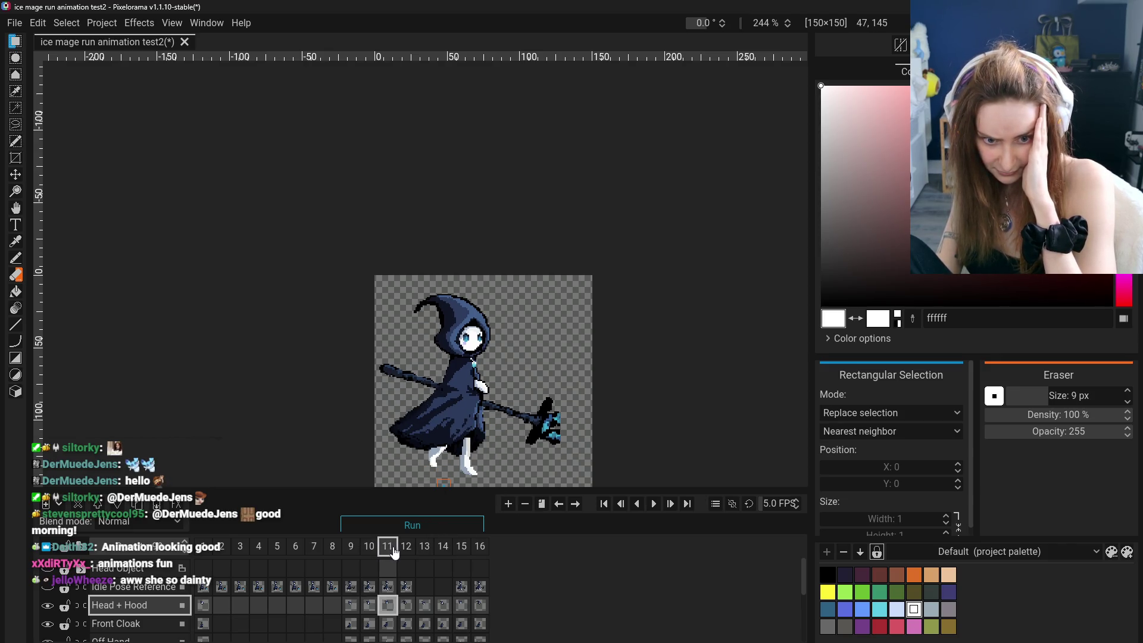
click(444, 547)
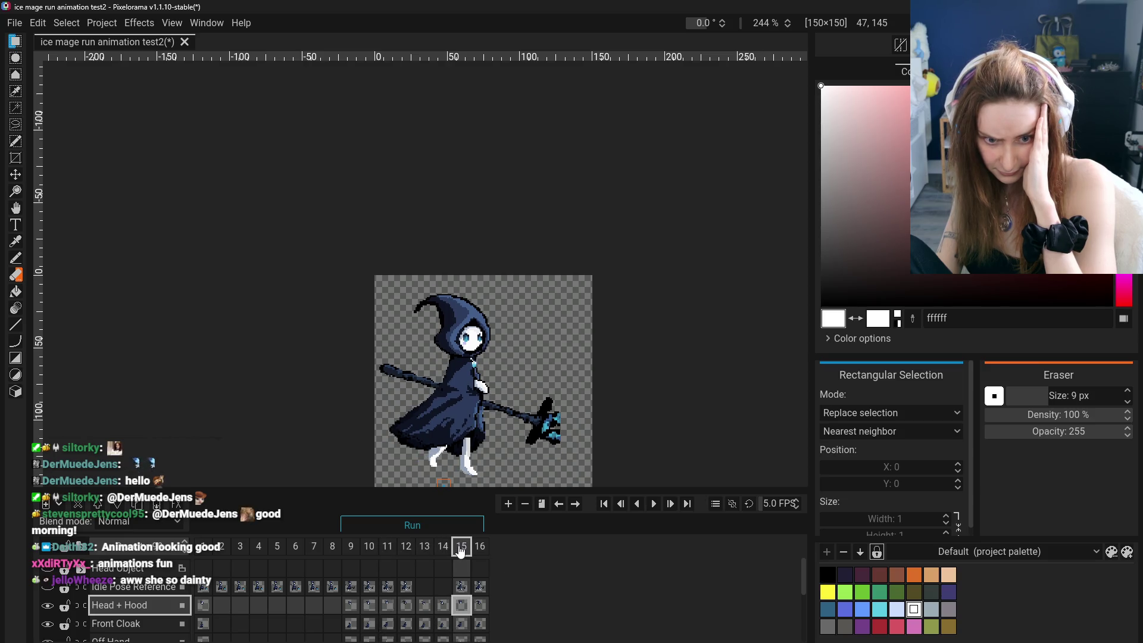
click(370, 546)
click(386, 547)
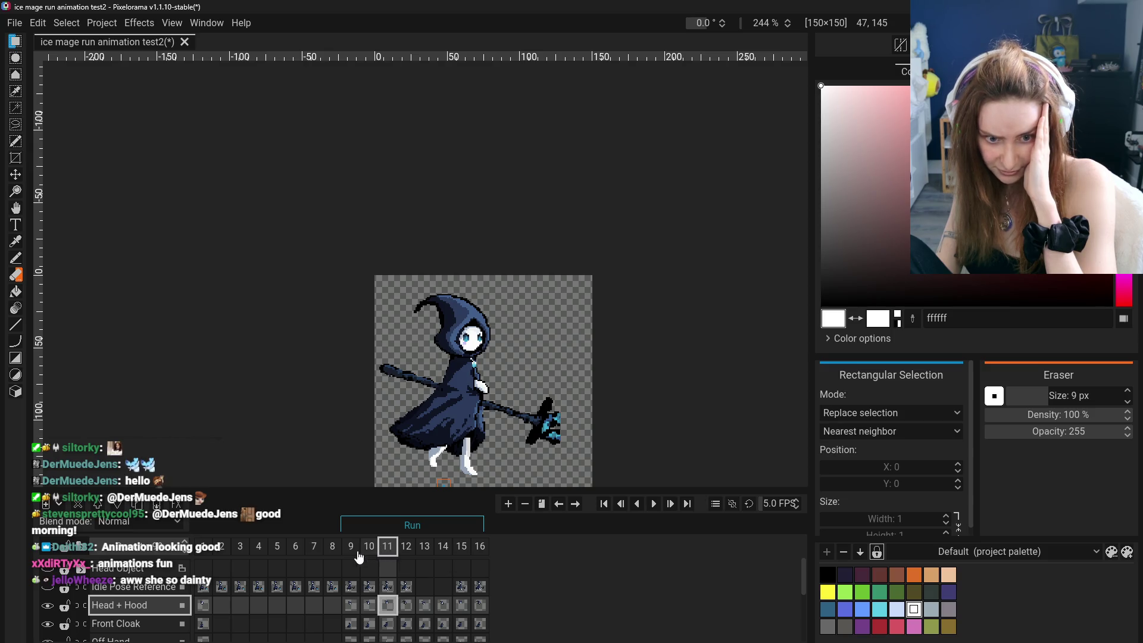
click(351, 555)
click(388, 554)
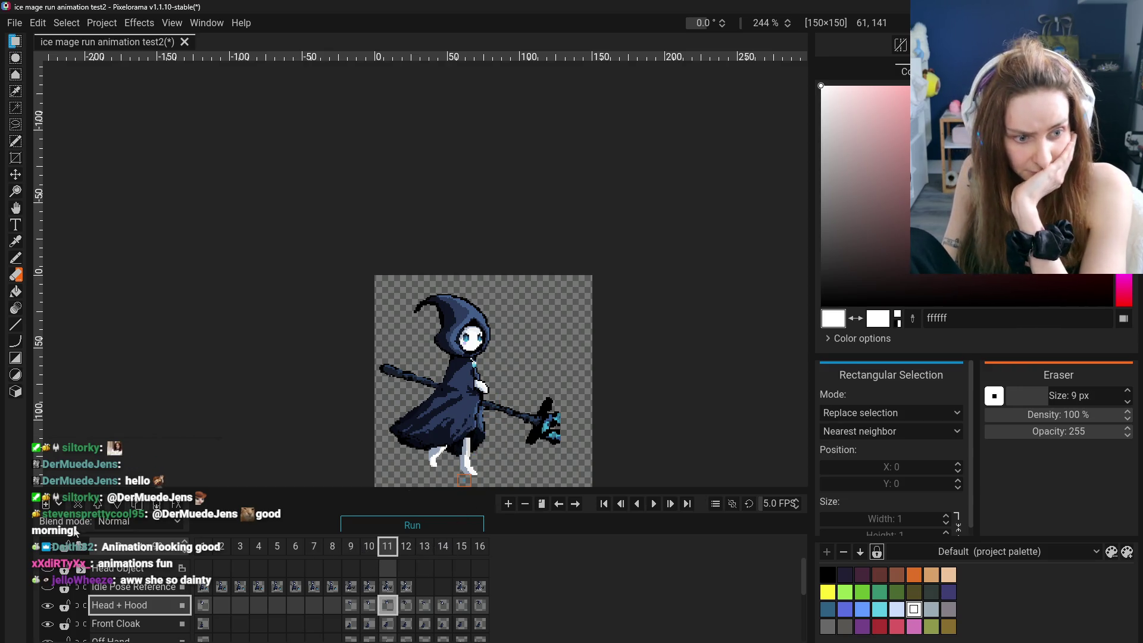
scroll(114, 594, down, 1)
click(116, 603)
scroll(117, 607, down, 1)
scroll(118, 609, down, 1)
scroll(125, 623, up, 1)
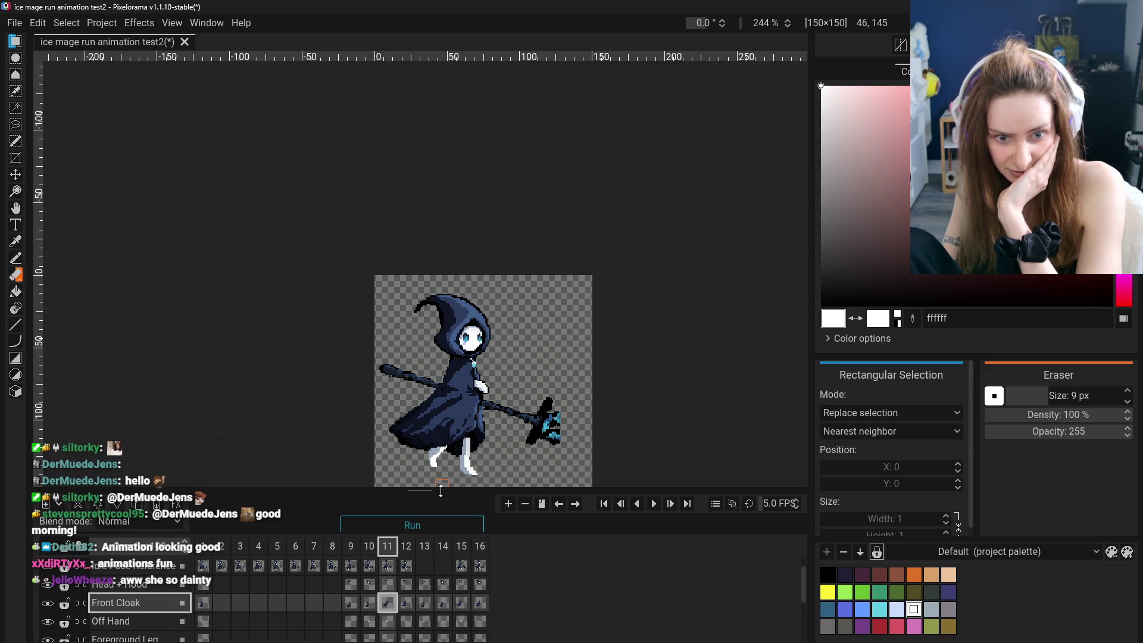
scroll(130, 608, down, 1)
scroll(134, 613, down, 1)
scroll(135, 614, down, 1)
scroll(135, 614, down, 1)
scroll(135, 613, up, 1)
scroll(134, 613, up, 2)
scroll(134, 614, up, 1)
Make frame 11's Front Cloak cel active with the Move tool ready to shift it.
click(407, 604)
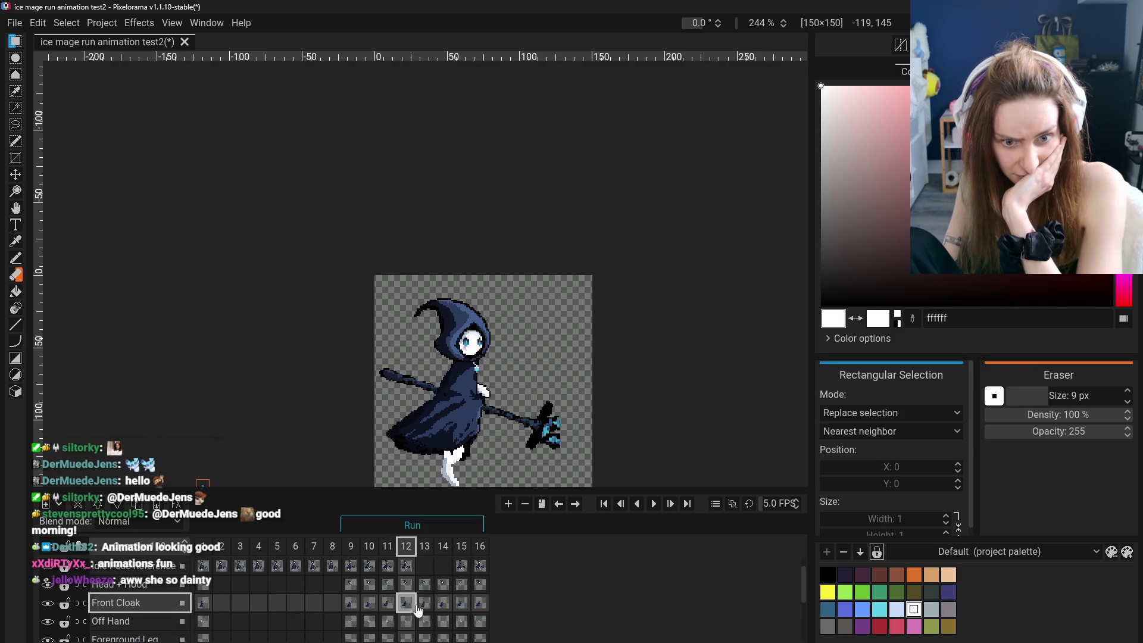
click(389, 608)
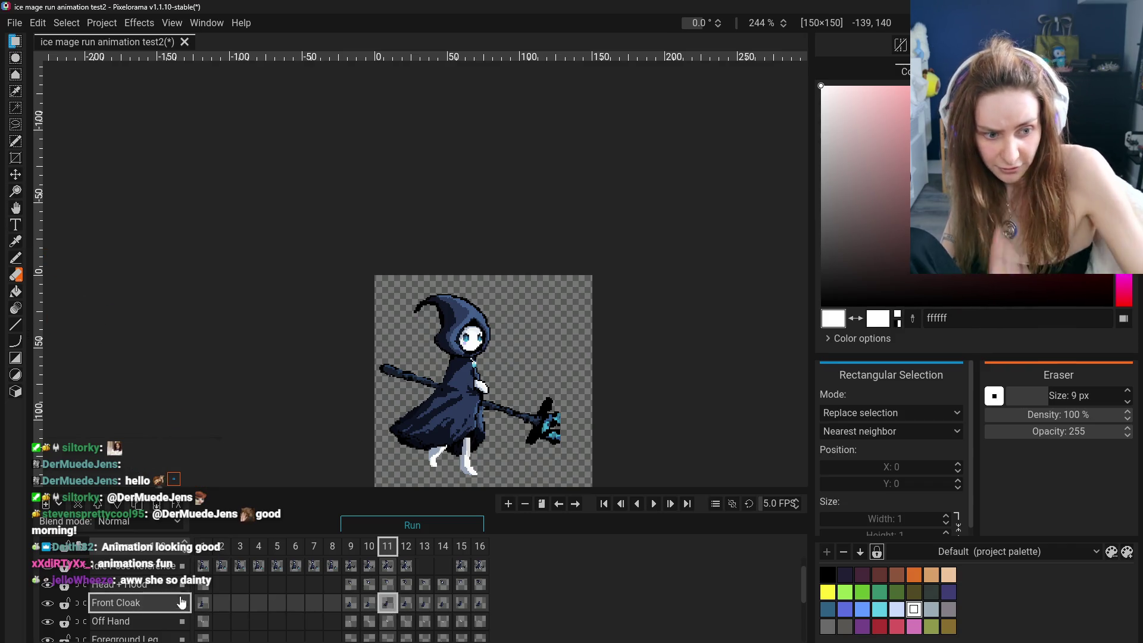
scroll(269, 608, down, 2)
scroll(157, 609, down, 1)
scroll(157, 609, down, 1)
scroll(157, 609, up, 2)
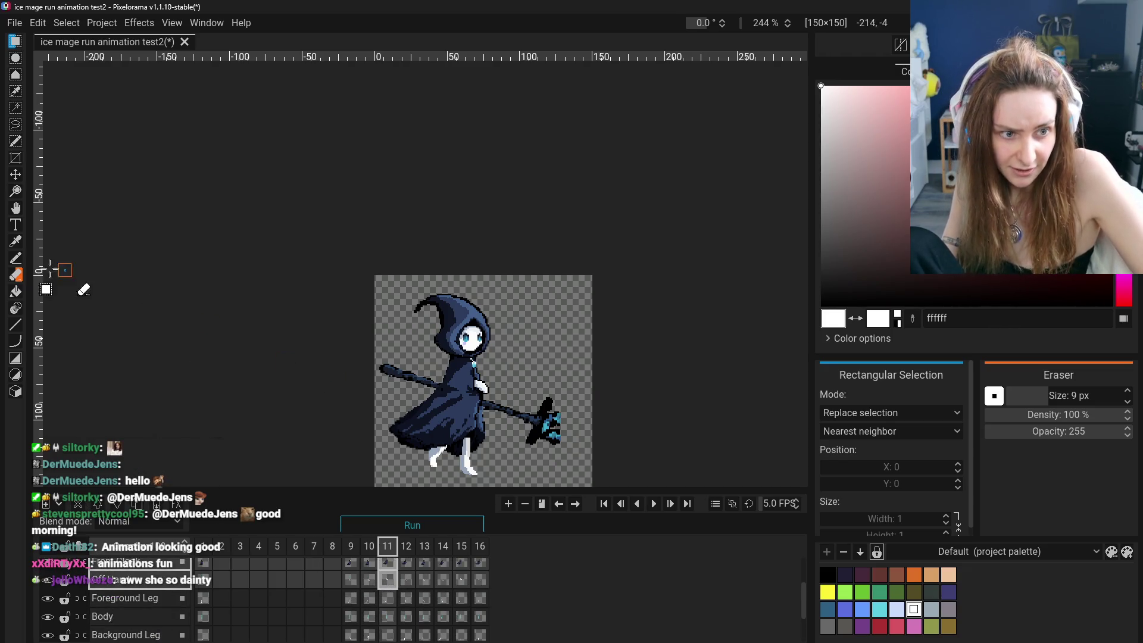
click(15, 175)
Shift frame 11's front cloak 2 px right, deselect, and switch to the Body cel with the 1 px Eraser.
drag(399, 460, 403, 460)
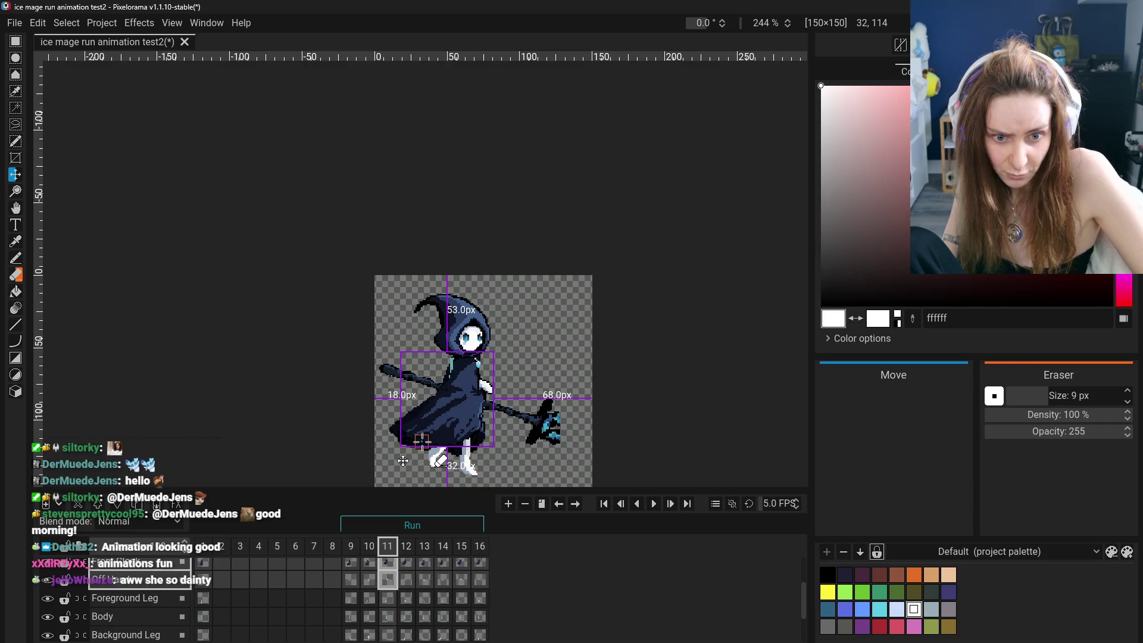
key(ctrl+shift+a)
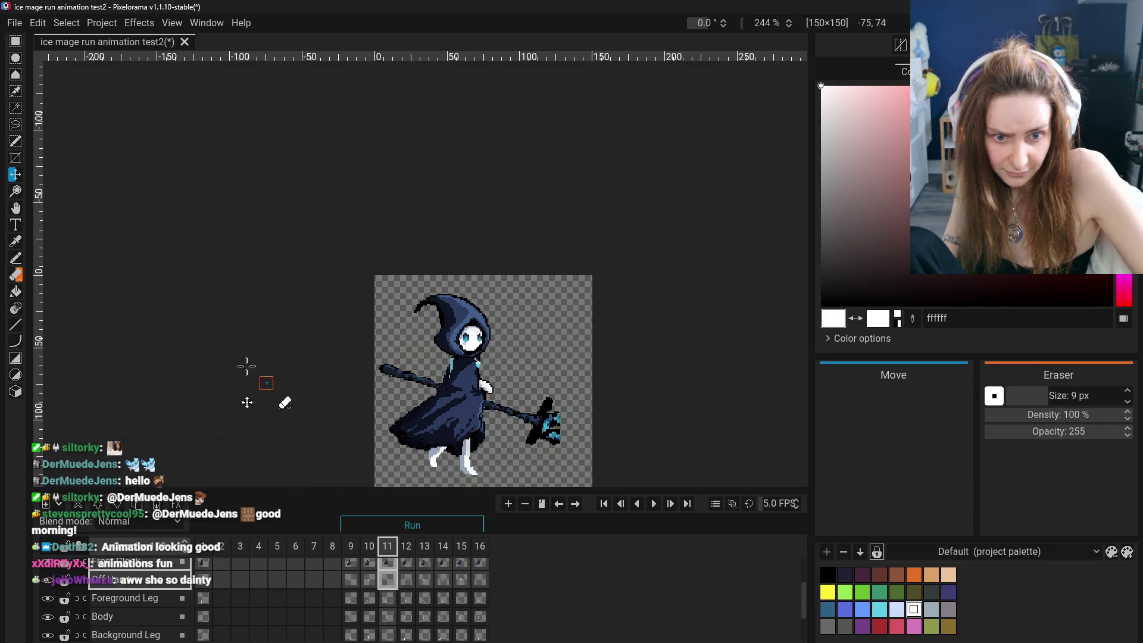
scroll(451, 414, up, 3)
click(387, 617)
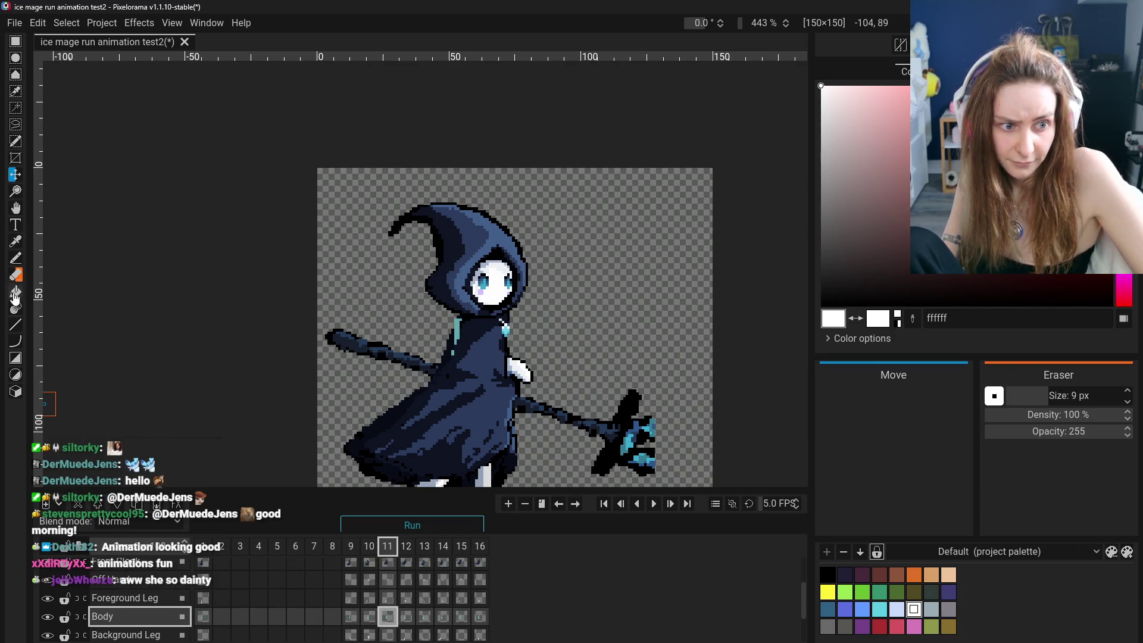
click(16, 275)
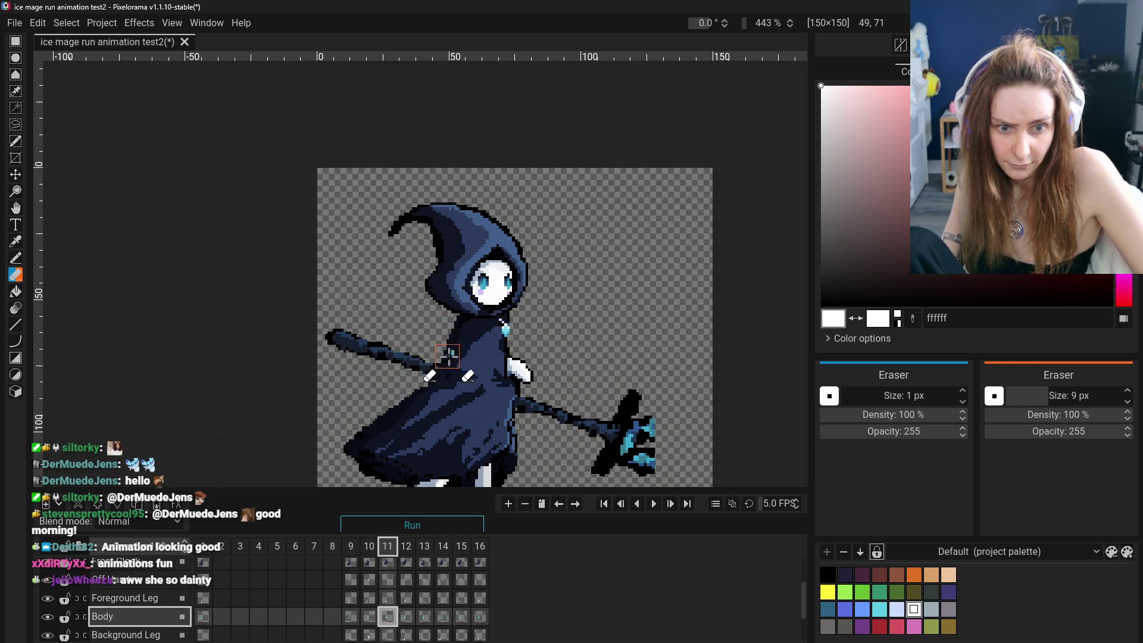
scroll(396, 415, down, 1)
scroll(397, 415, down, 2)
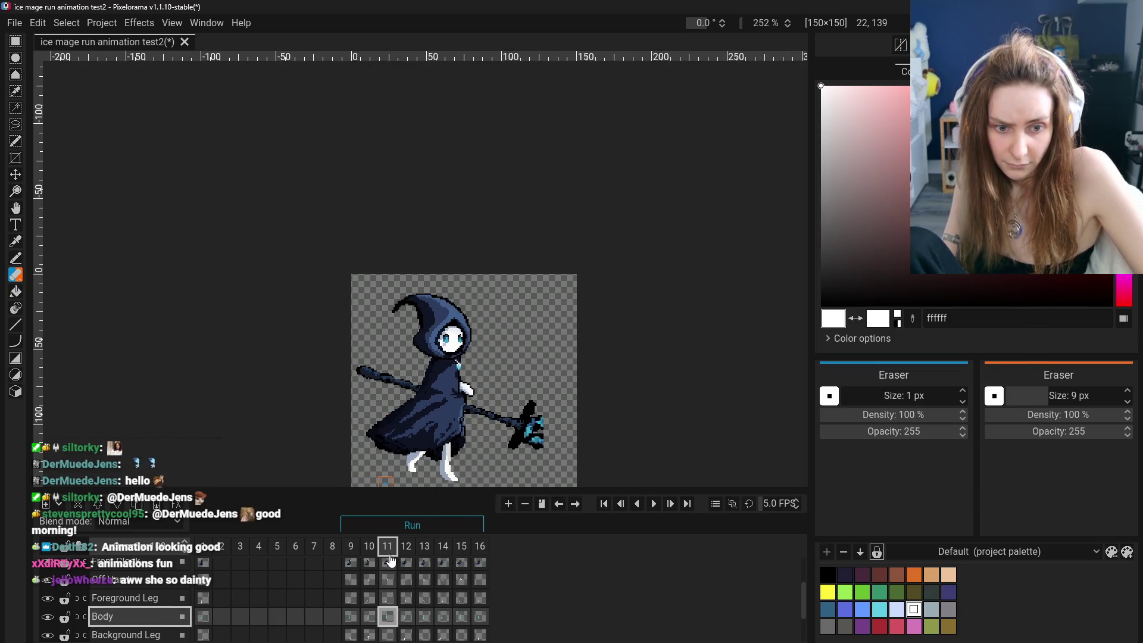
Check run frames 9–16 after the move and pan the canvas to recentre the sprite.
click(351, 618)
click(387, 618)
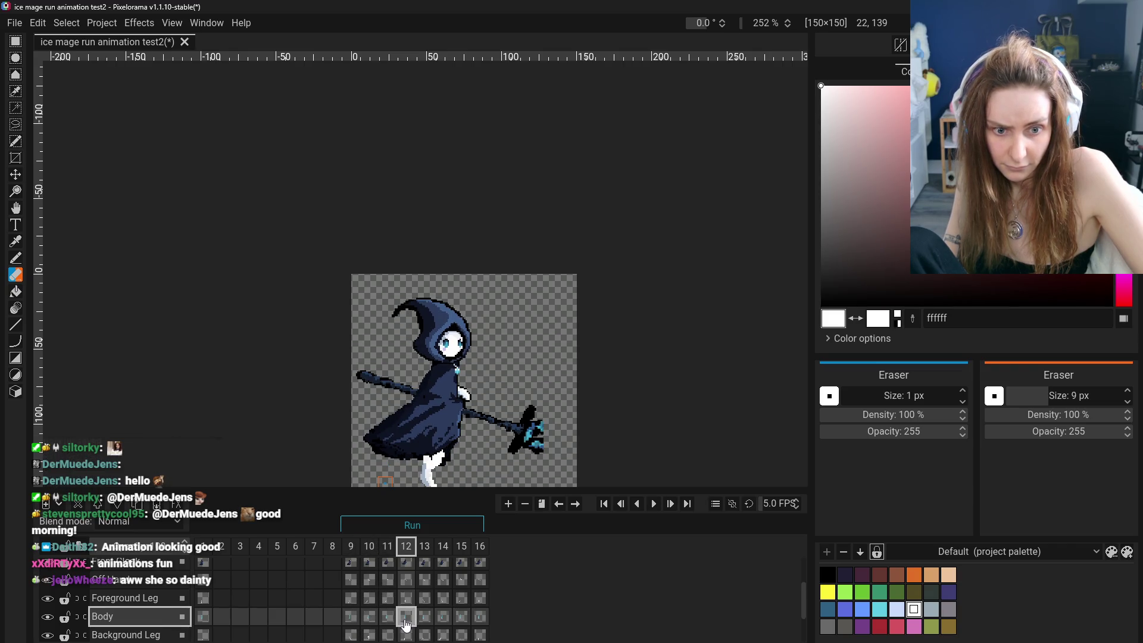
click(424, 622)
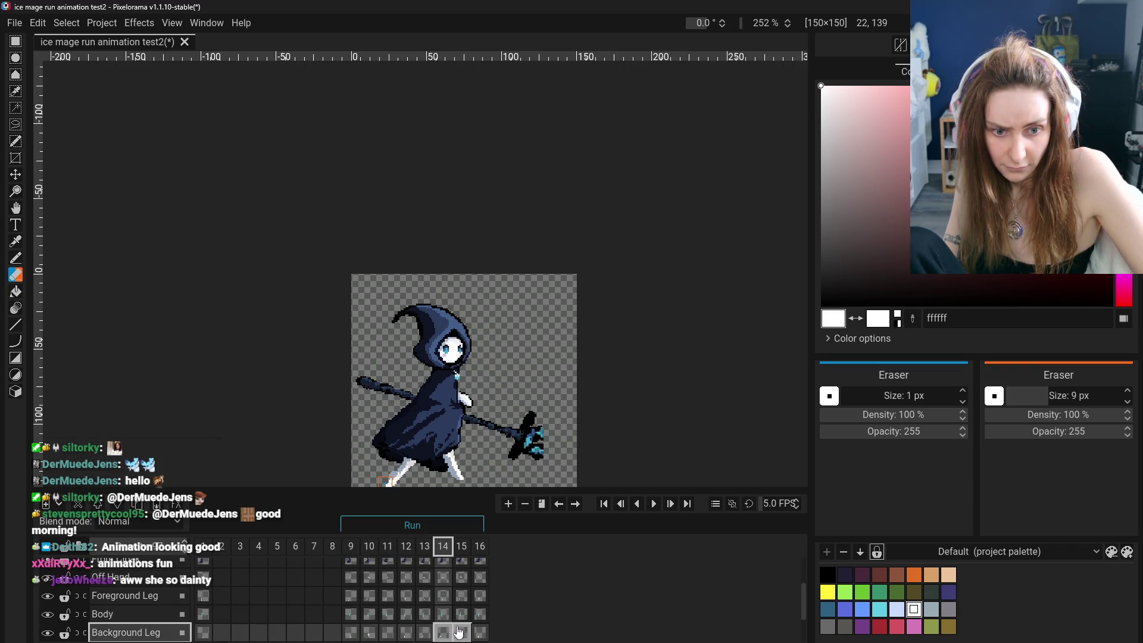
key(ctrl+Right)
key(ctrl+Right)
click(350, 633)
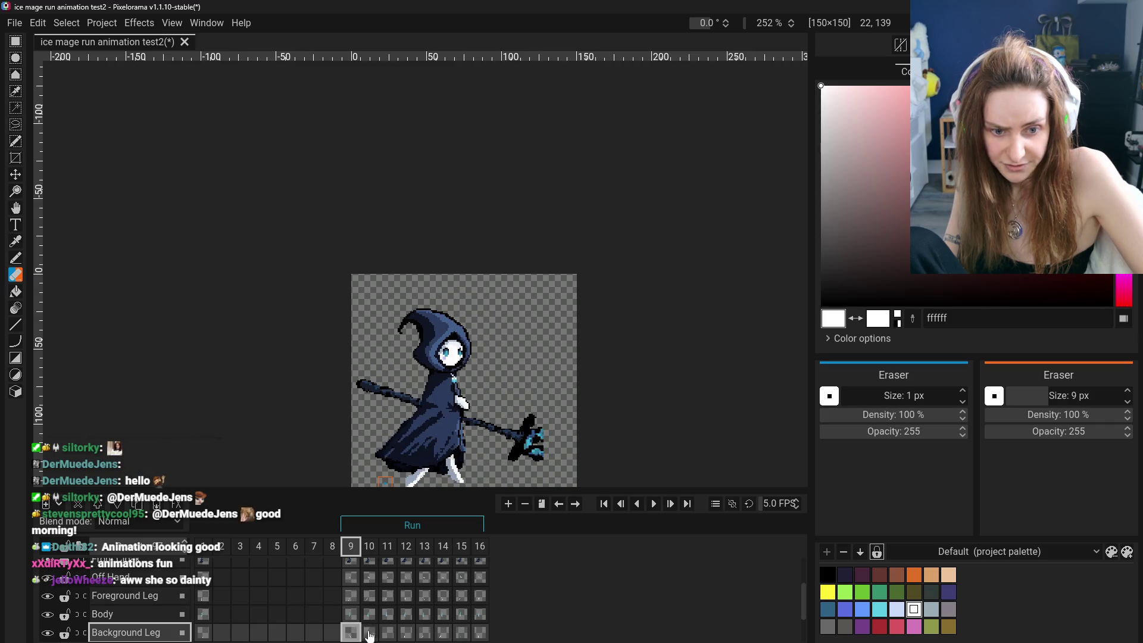
click(407, 632)
click(369, 632)
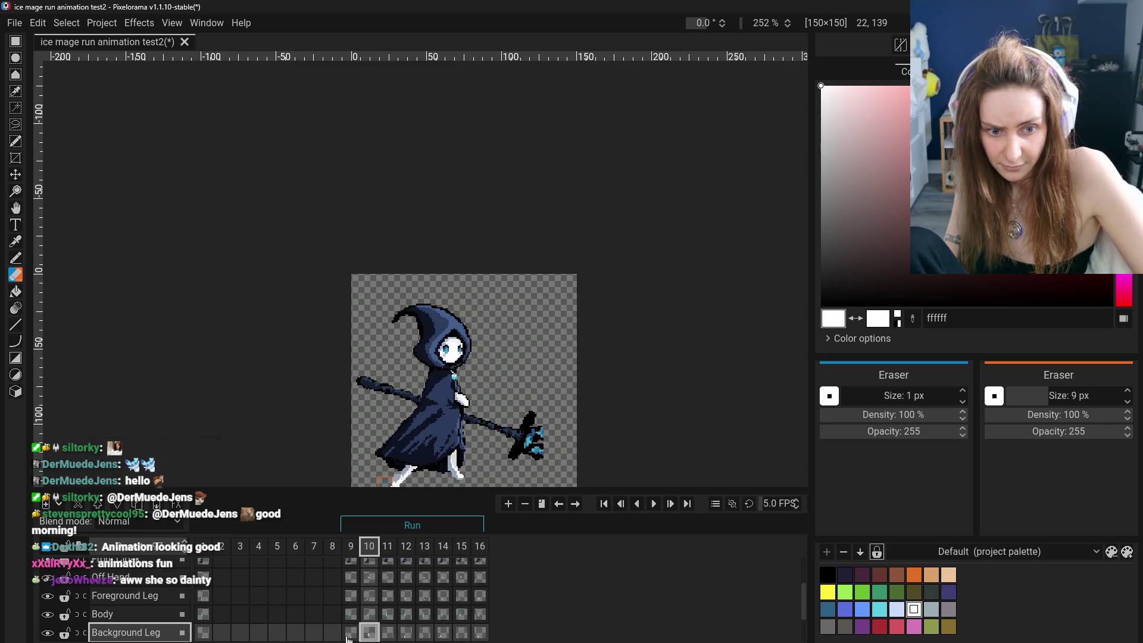
click(387, 633)
click(369, 632)
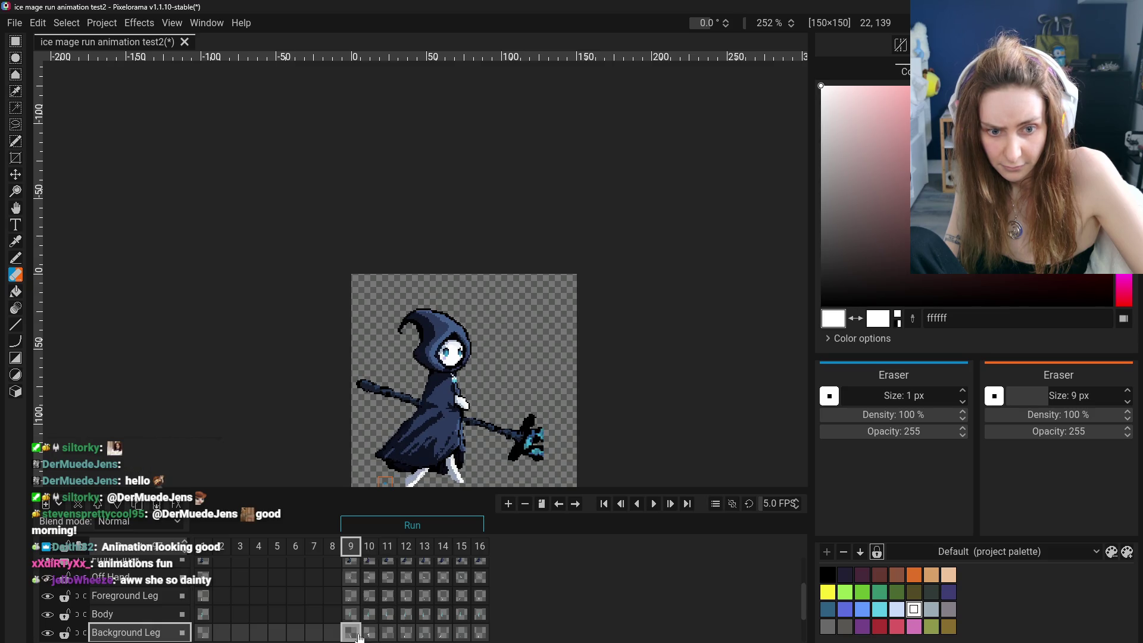
scroll(494, 407, down, 1)
scroll(493, 407, down, 1)
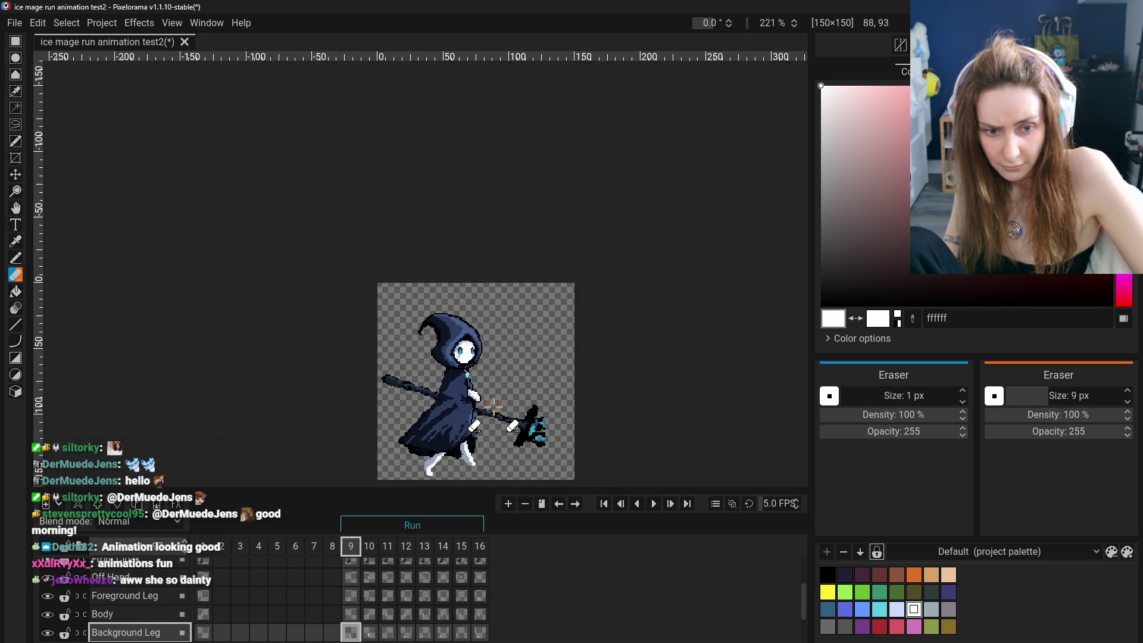
scroll(477, 514, down, 2)
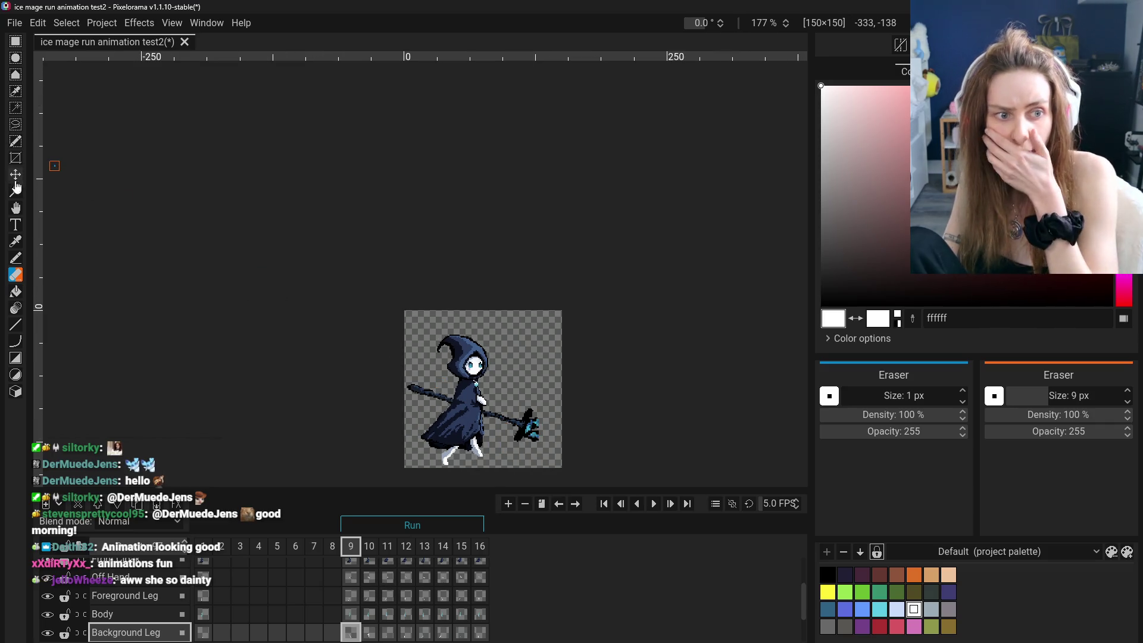
click(15, 208)
mouse_move(456, 459)
mouse_down()
mouse_move(456, 382)
mouse_move(398, 350)
mouse_up()
scroll(455, 383, up, 2)
scroll(447, 376, up, 3)
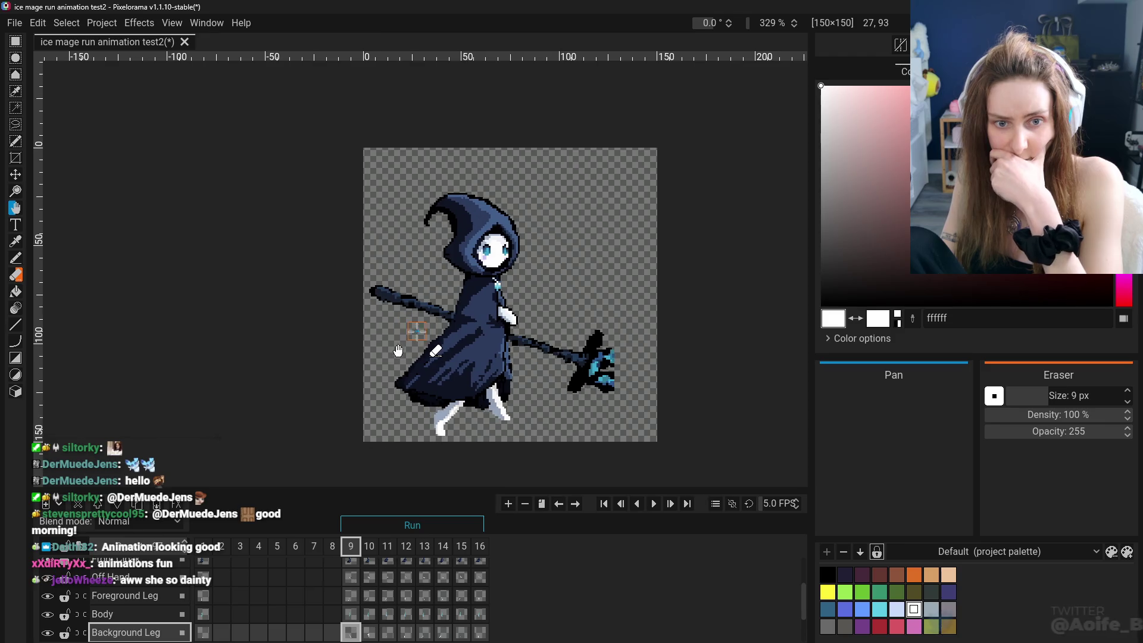
Scrub frames 10–16, flipping between neighbouring frames, and loop back to frame 9.
click(369, 633)
click(408, 634)
click(443, 634)
click(462, 634)
click(482, 635)
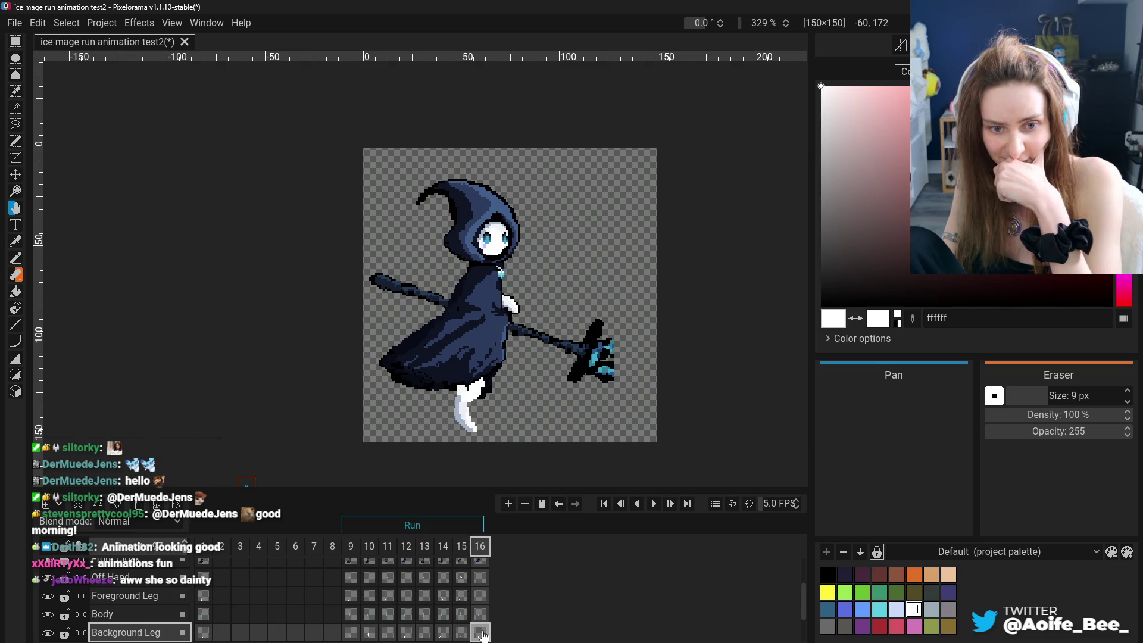
click(462, 633)
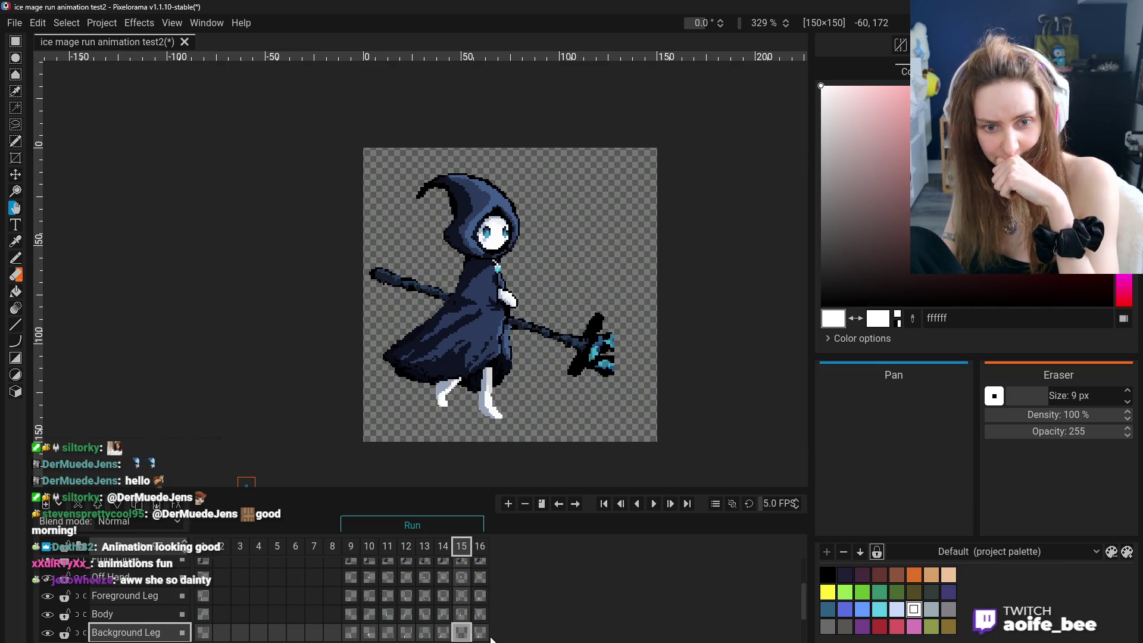
click(483, 635)
click(443, 634)
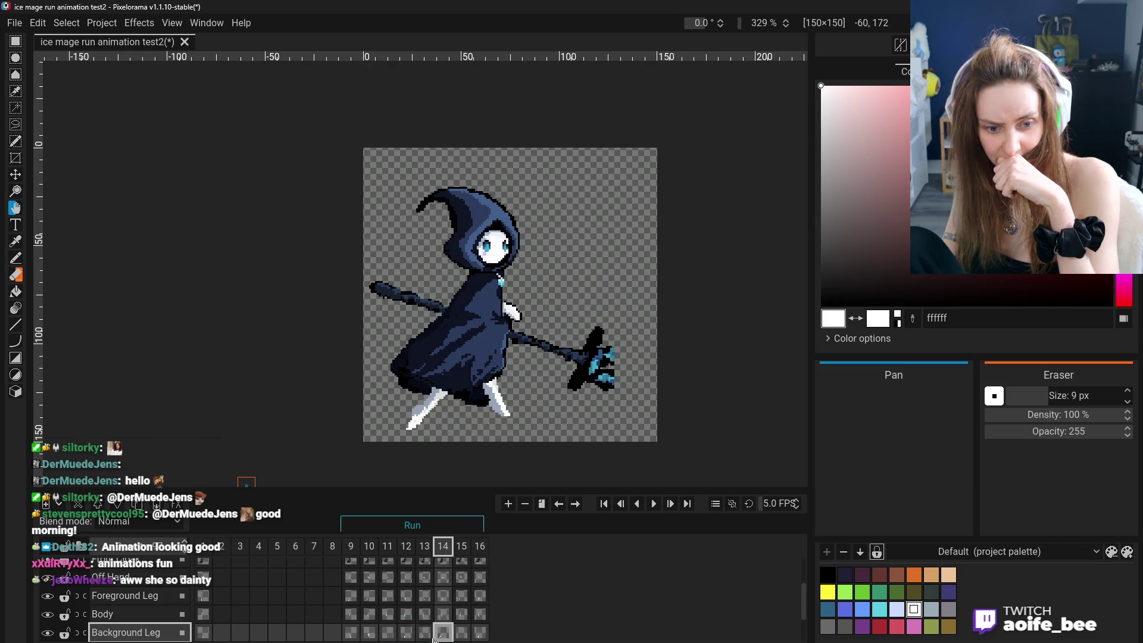
click(462, 634)
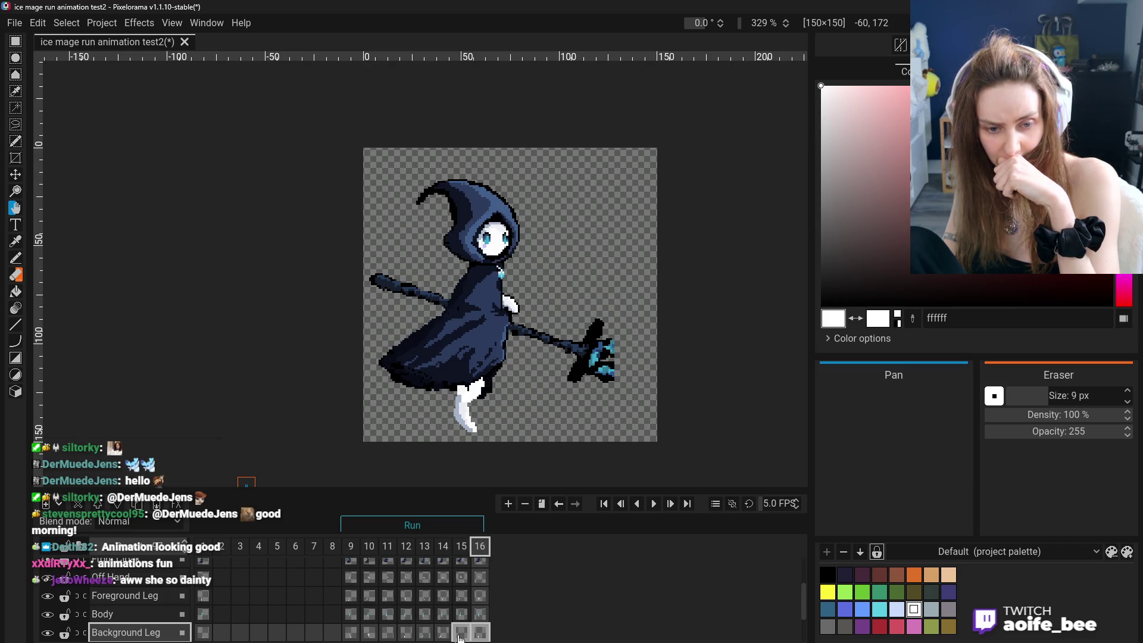
click(462, 634)
click(481, 633)
click(350, 633)
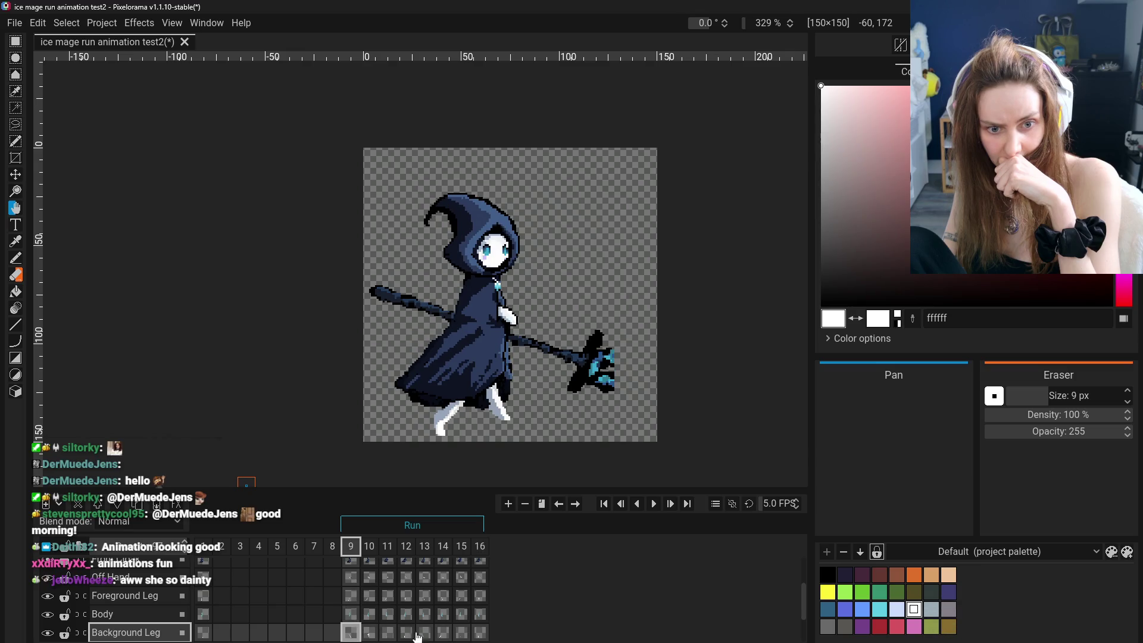
Step through frames 10–16 and make the Back Cloak layer active on jump-peak frame 16.
click(369, 633)
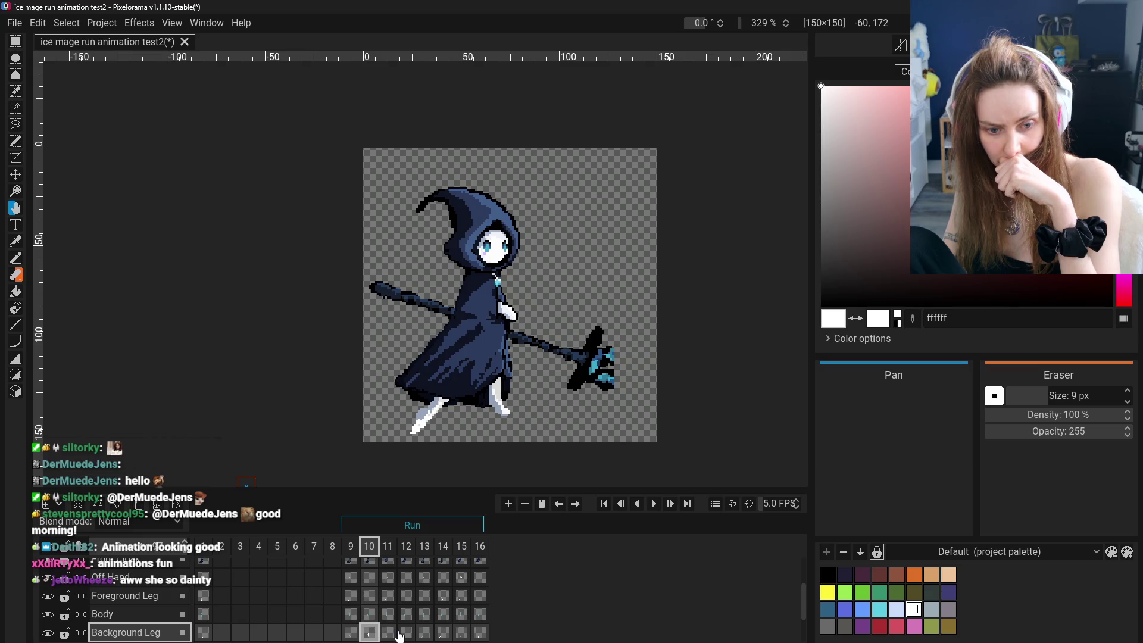
click(388, 633)
click(406, 633)
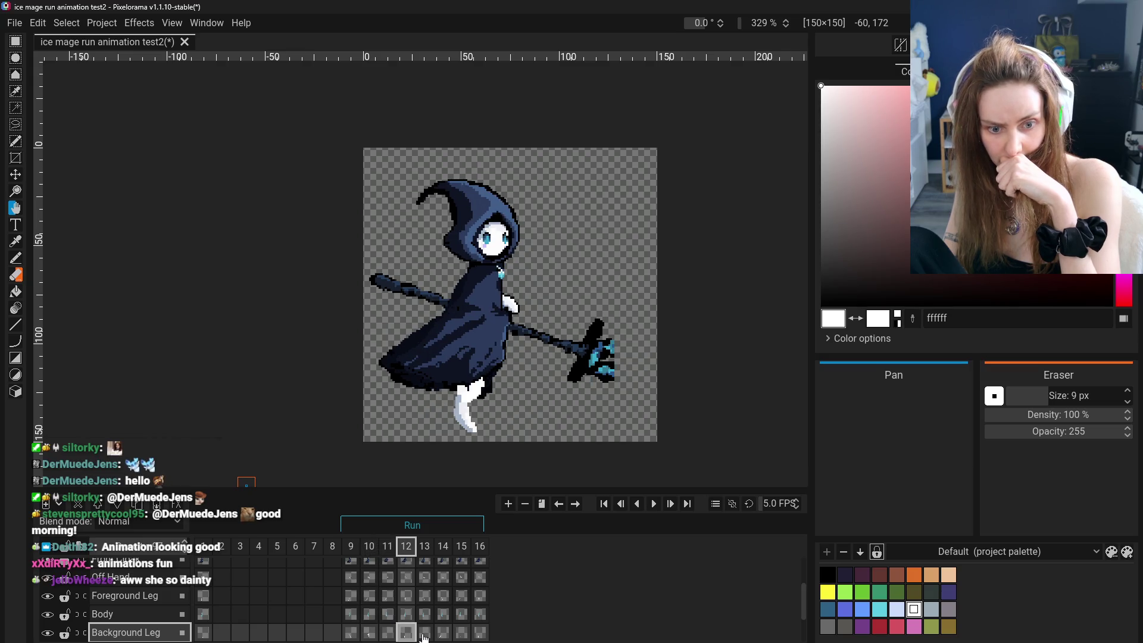
click(443, 633)
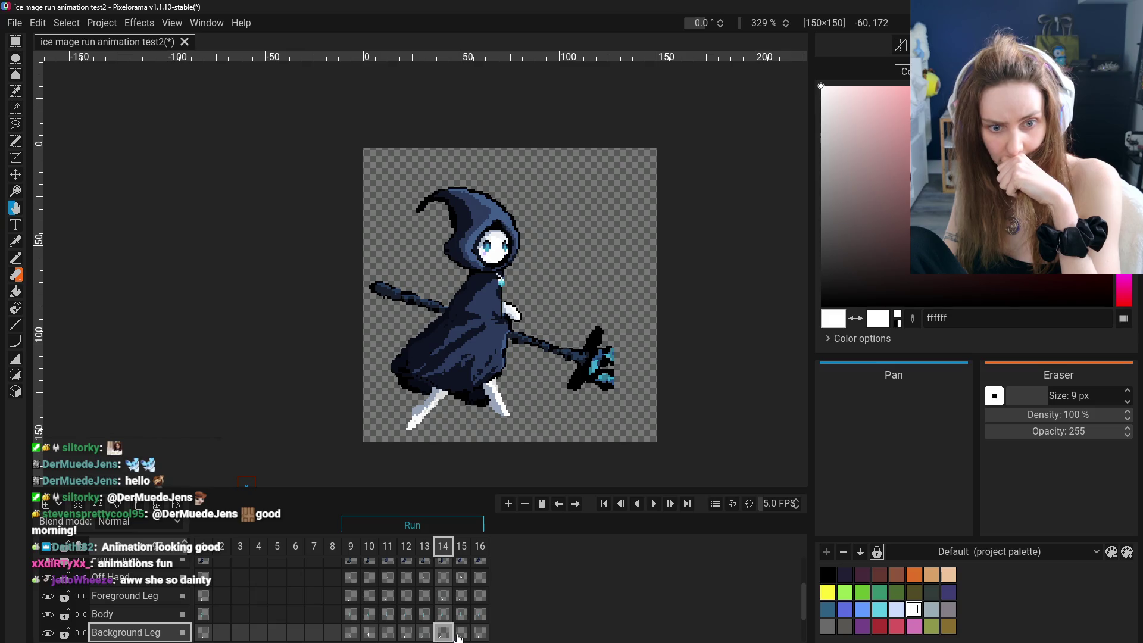
click(461, 634)
click(479, 633)
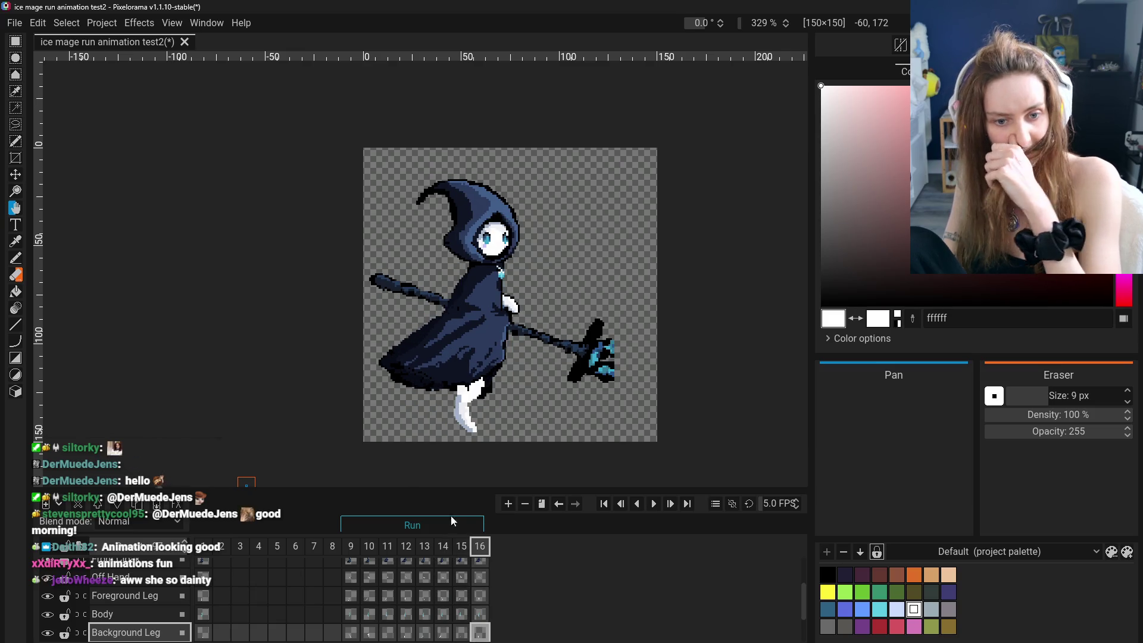
scroll(134, 598, up, 1)
scroll(134, 600, down, 2)
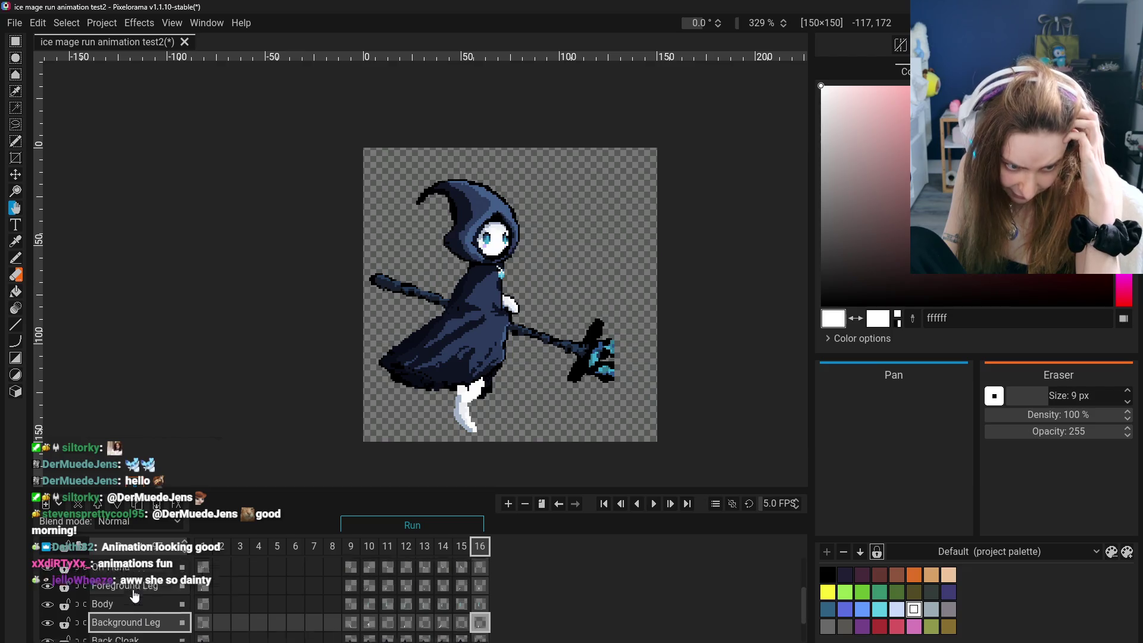
scroll(134, 608, down, 1)
click(152, 624)
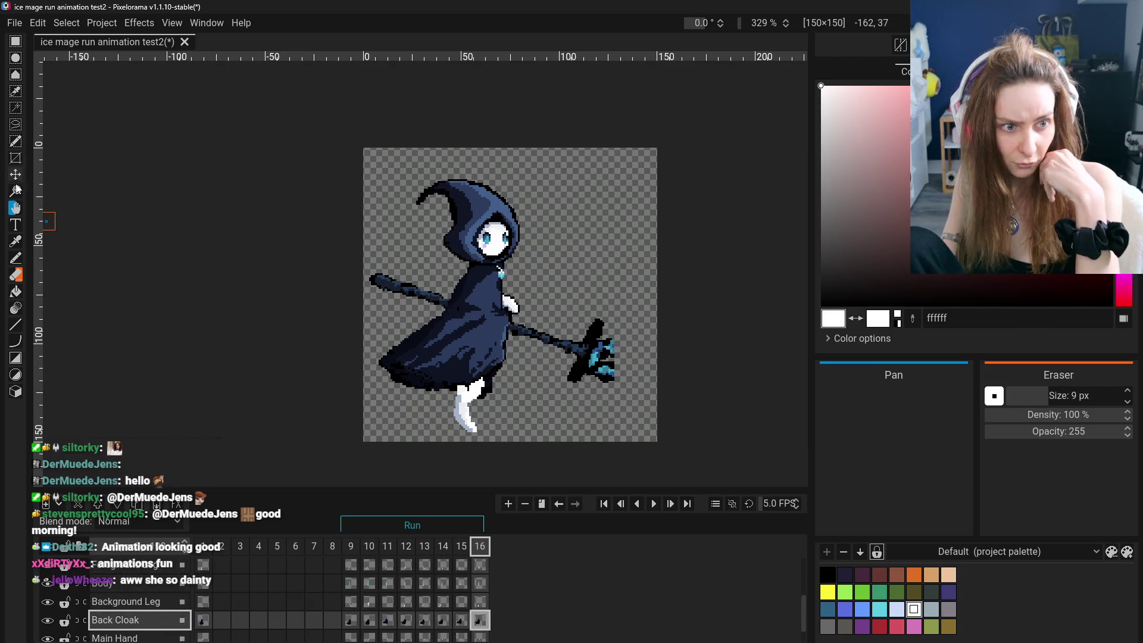
With the preview playing, shift frame 16's back cloak a few pixels left and compare it with frame 15.
key(Return)
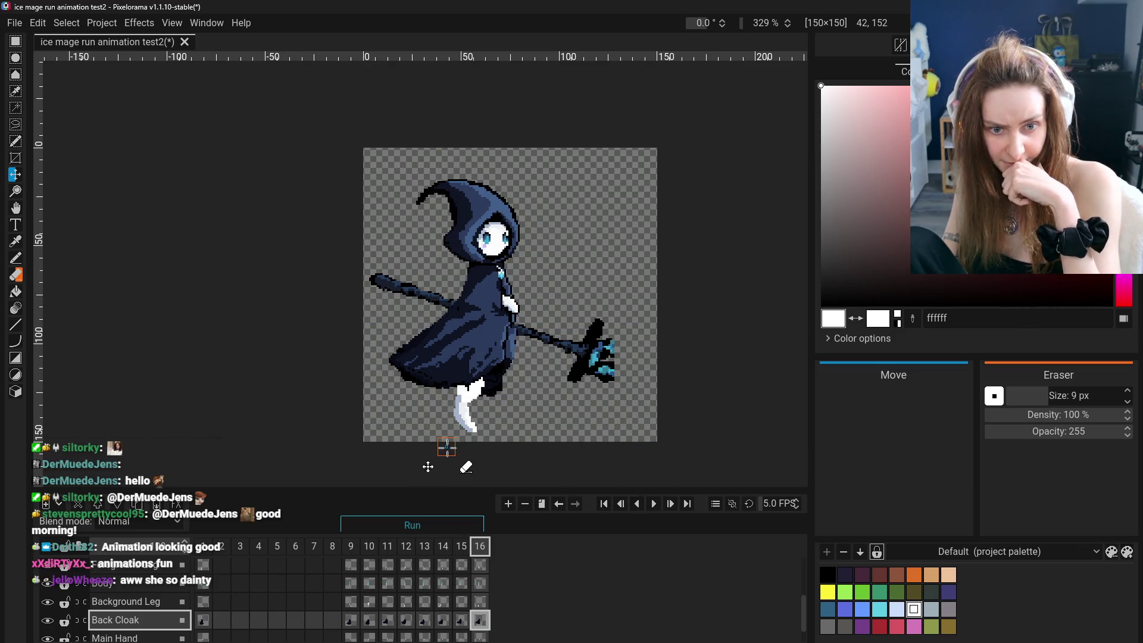
drag(453, 436, 448, 436)
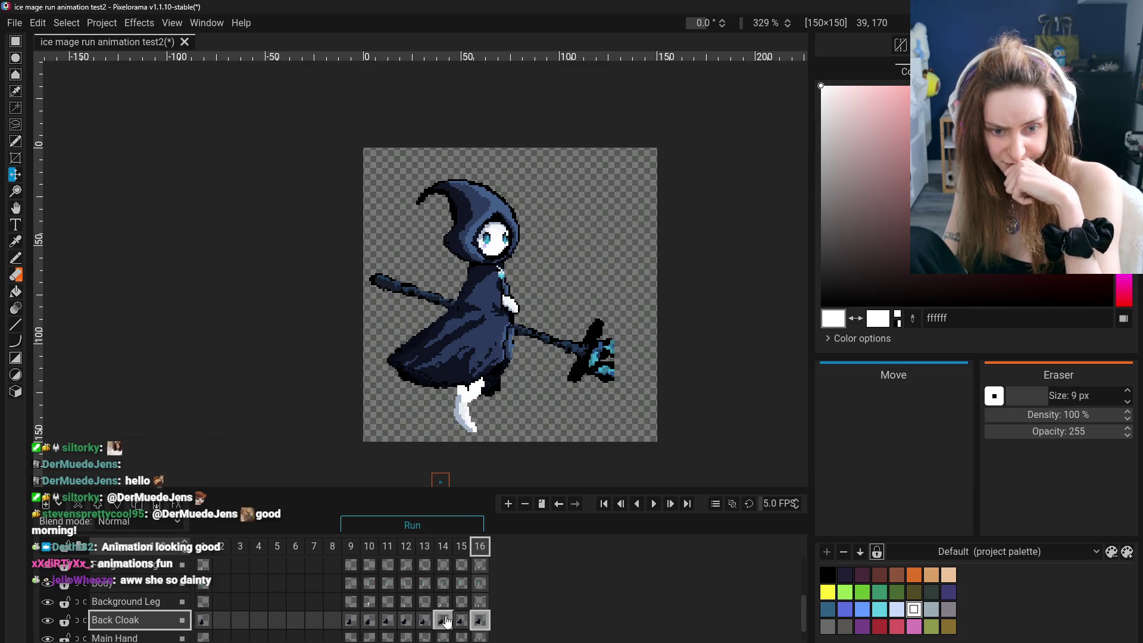
click(446, 621)
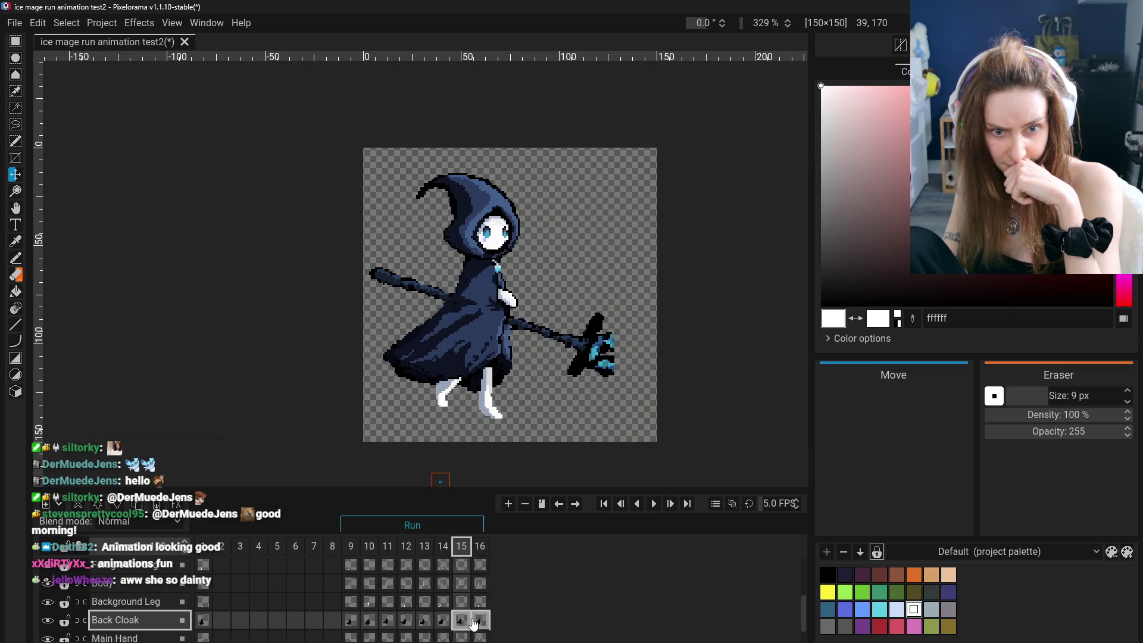
click(475, 623)
click(459, 623)
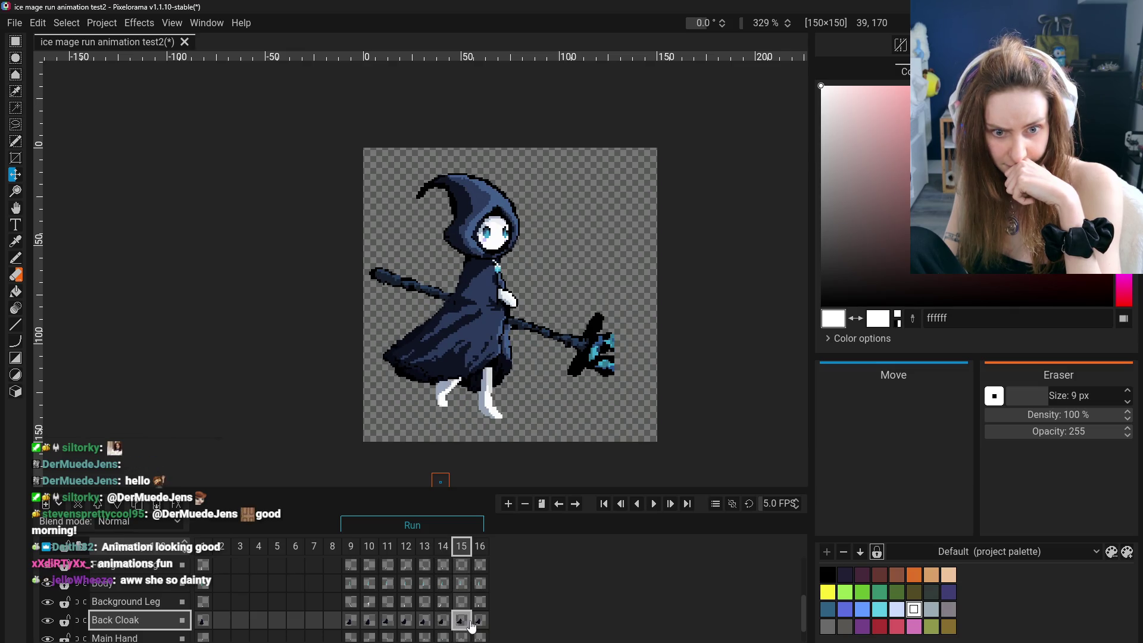
Flip through frames 12–16 to check the cloak motion, ending on frame 15's Back Cloak cel options.
click(479, 623)
click(443, 622)
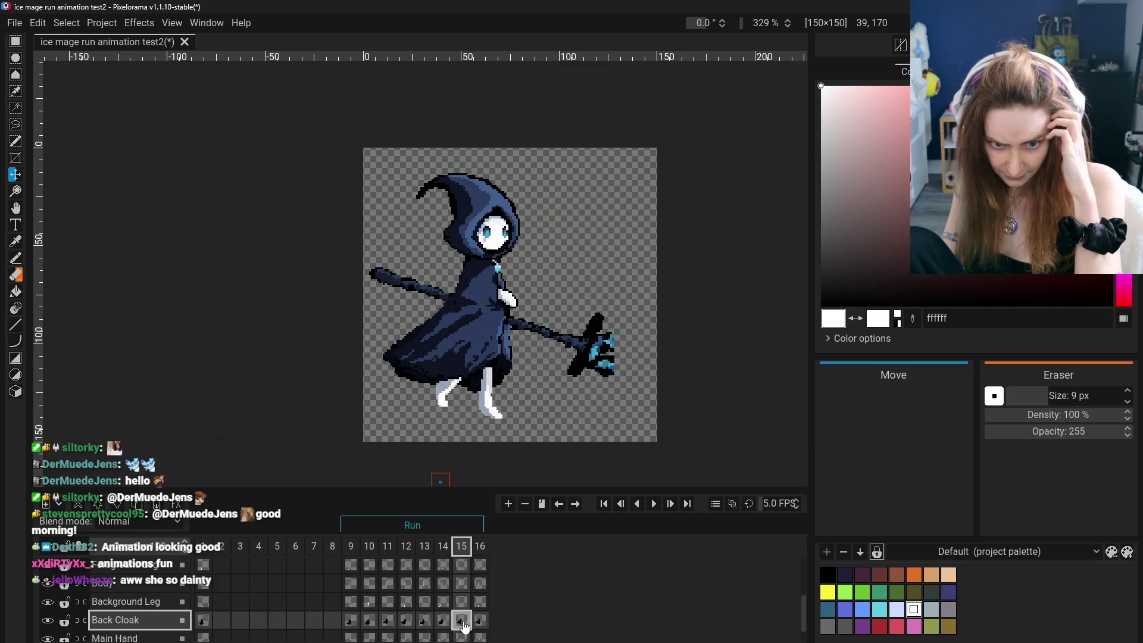
click(406, 620)
click(443, 620)
click(480, 620)
click(480, 623)
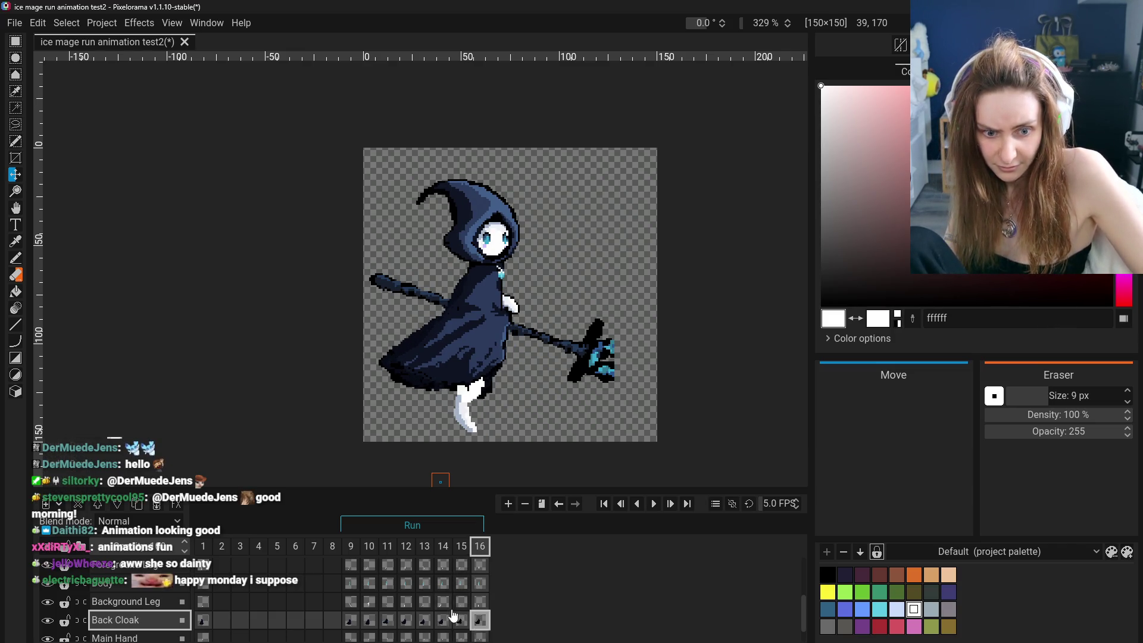
click(461, 621)
right_click(463, 623)
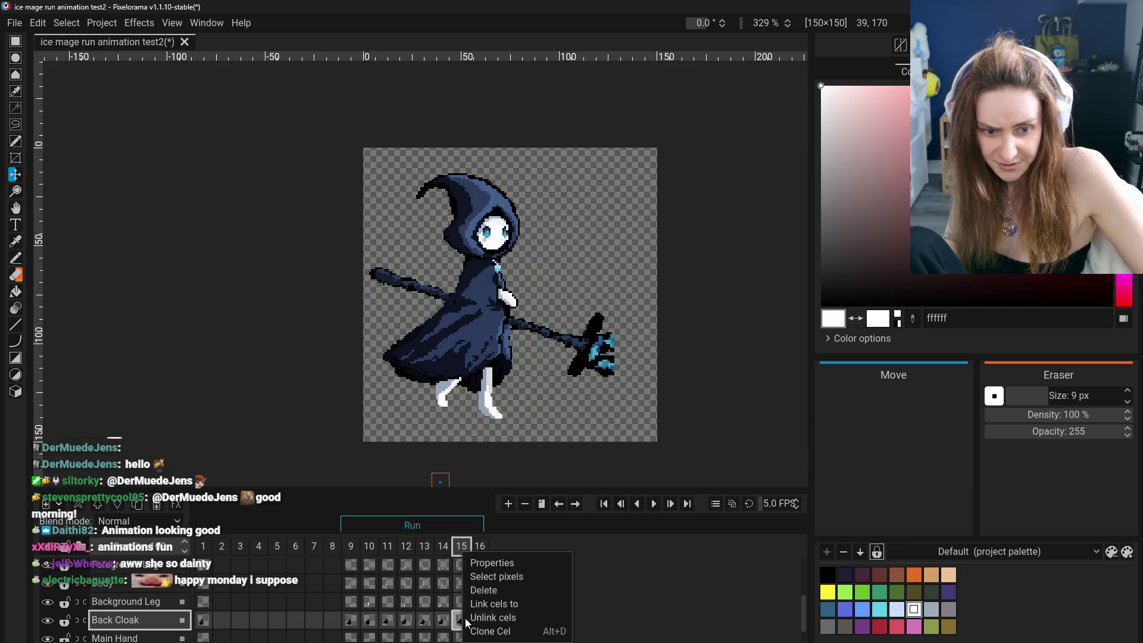
Dismiss the cel menu, scrub frames 9–16, and flip repeatedly between frames 15 and 16.
click(484, 628)
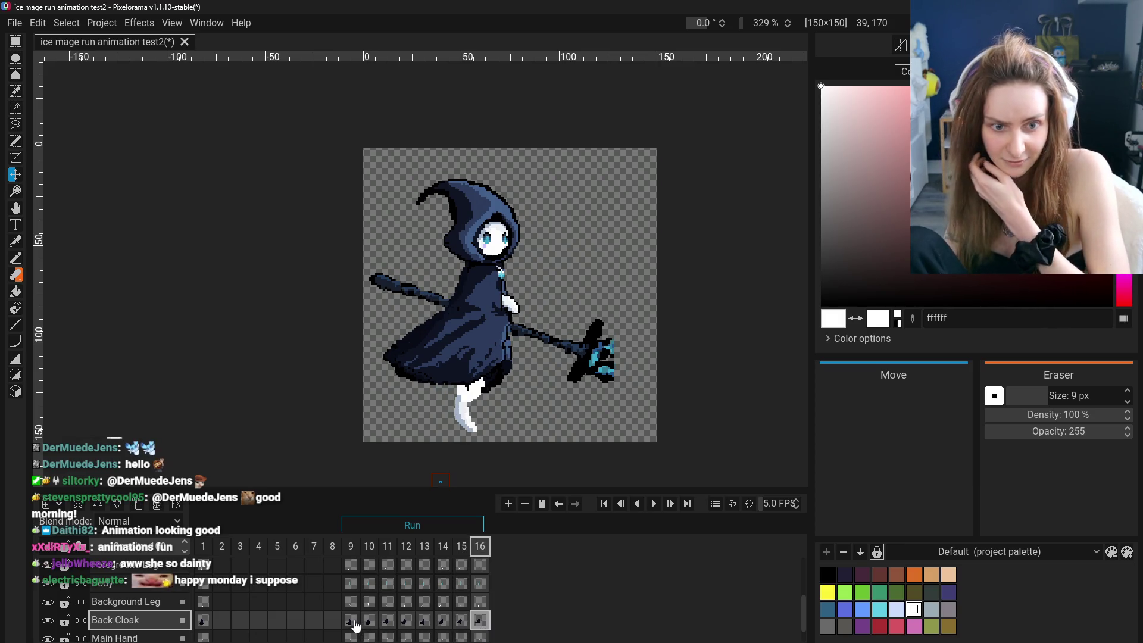
click(354, 625)
click(368, 623)
click(406, 622)
click(461, 623)
click(461, 622)
click(461, 623)
click(461, 622)
click(461, 622)
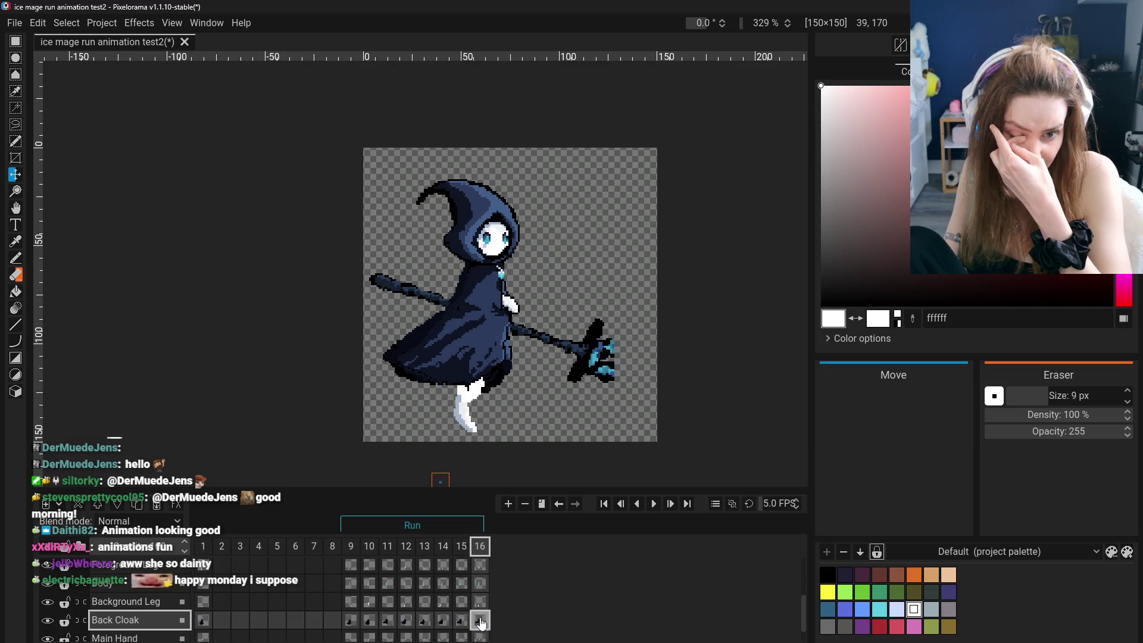
click(461, 622)
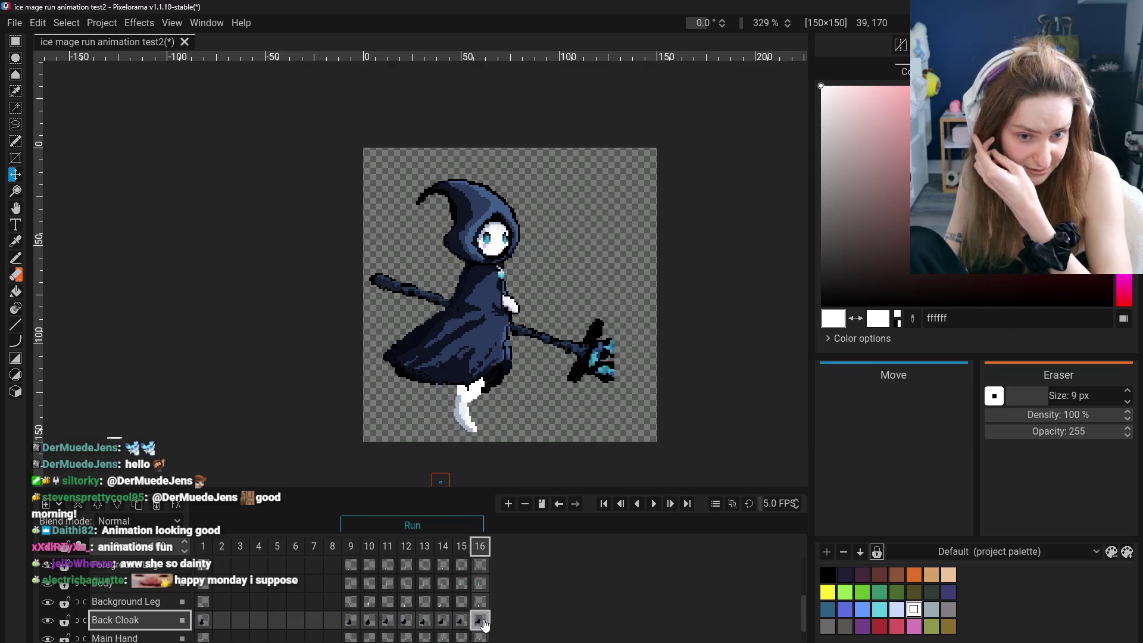
click(462, 622)
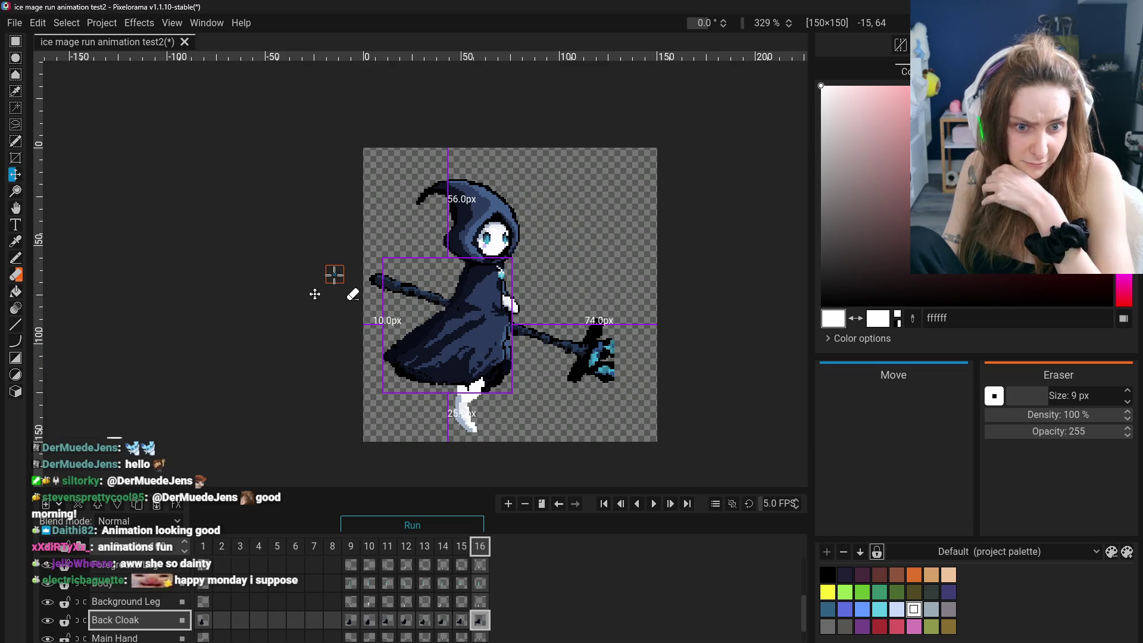
Raise frame 16's back cloak by 1 px, verify against frame 15, and make frame 15's Head + Hood cel active.
drag(315, 295, 315, 296)
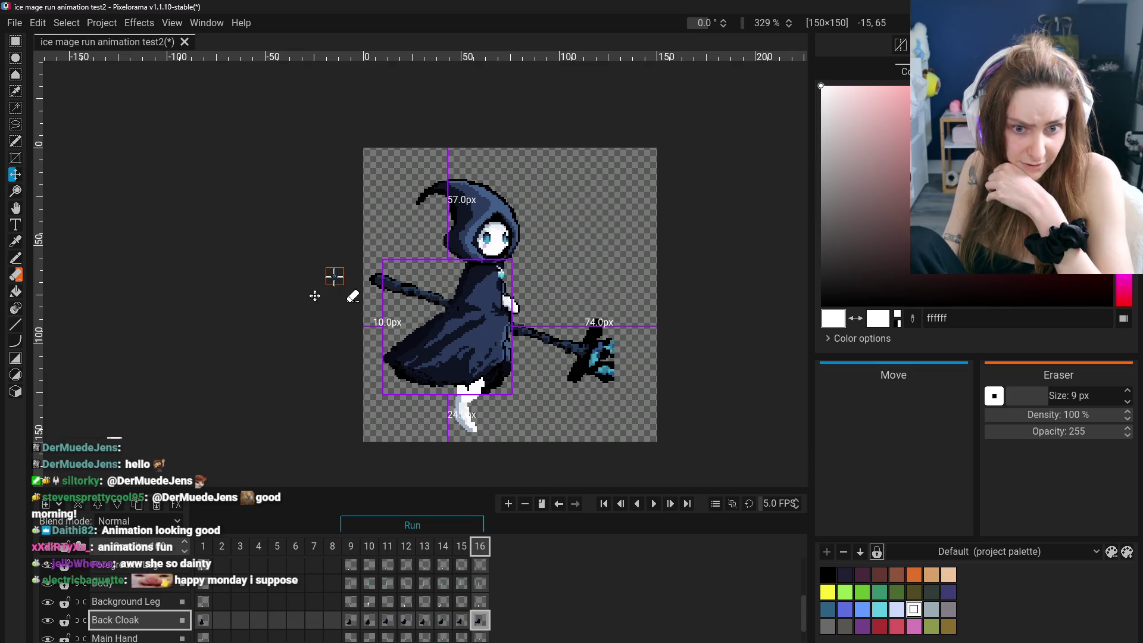
click(454, 620)
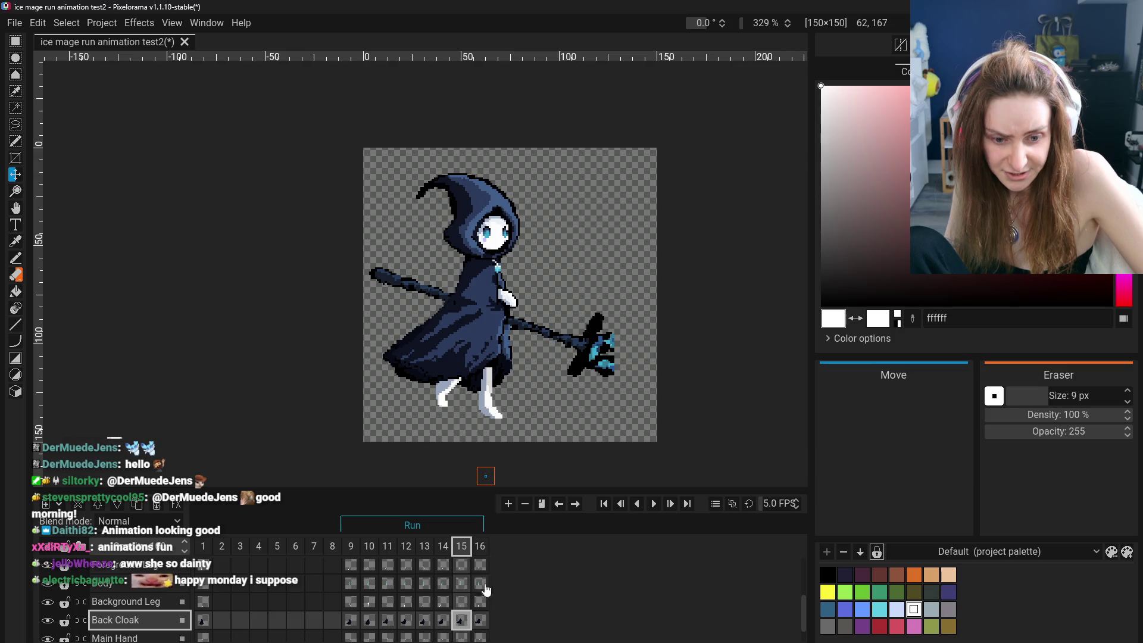
key(ctrl+Right)
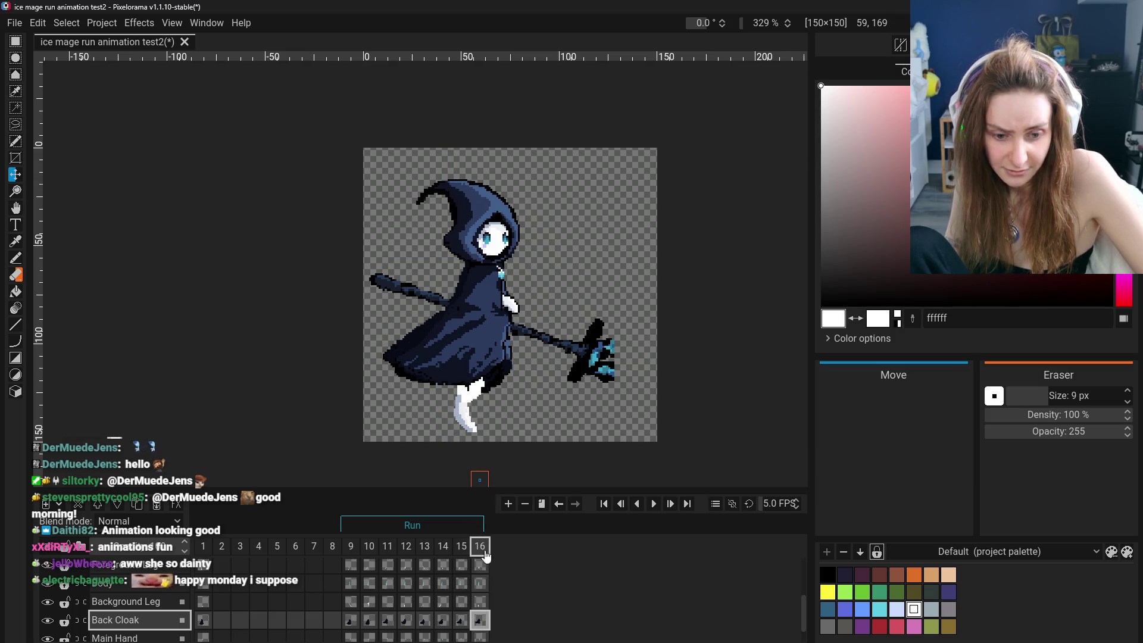
click(461, 620)
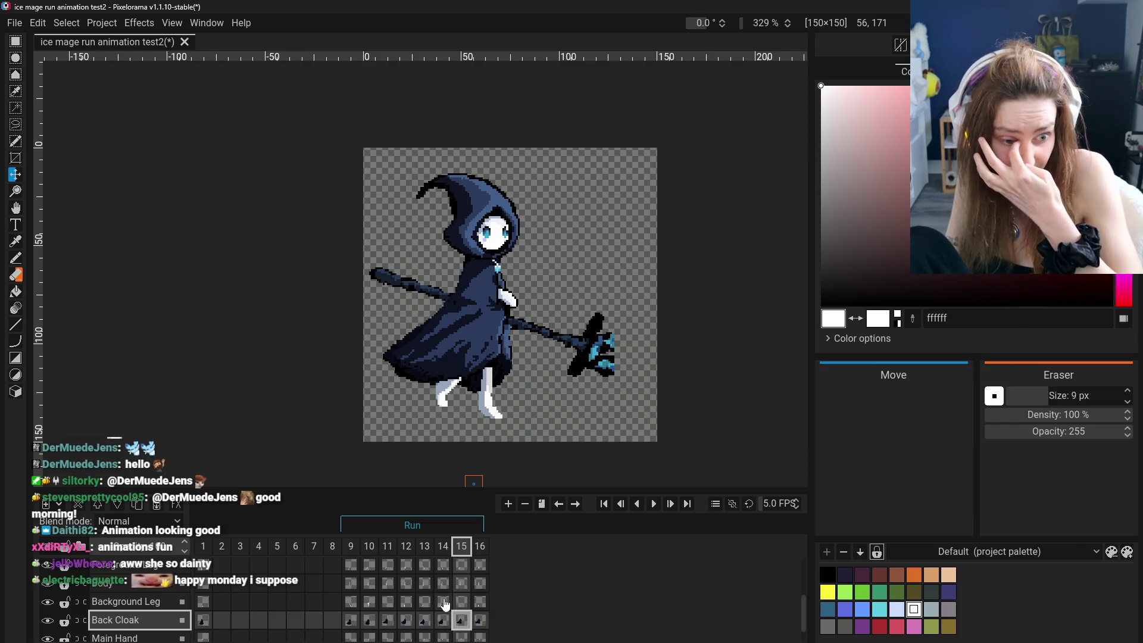
scroll(427, 597, up, 2)
scroll(450, 595, up, 2)
click(462, 573)
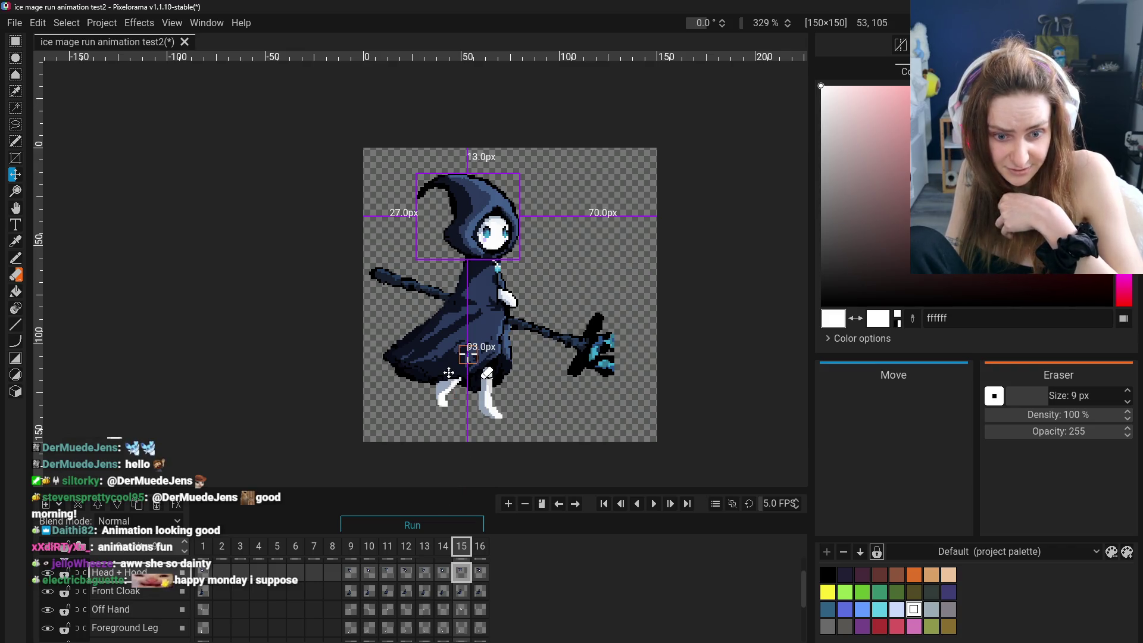
Compare frames 15 and 16, then reposition the Back Cloak cel on frame 16 with the Move tool.
click(480, 572)
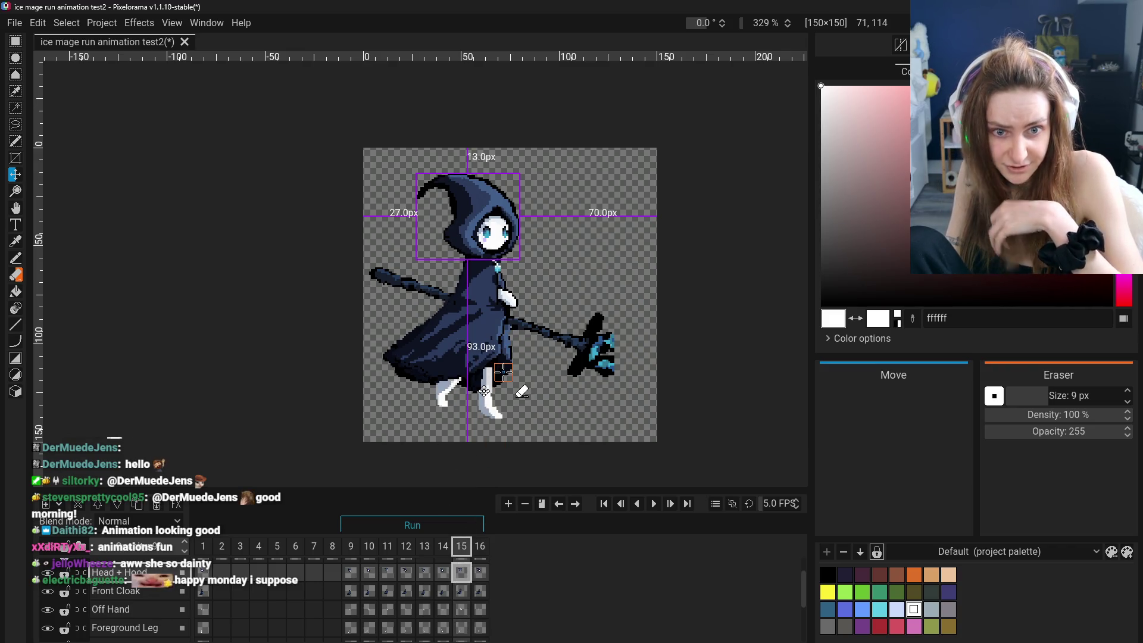
click(480, 571)
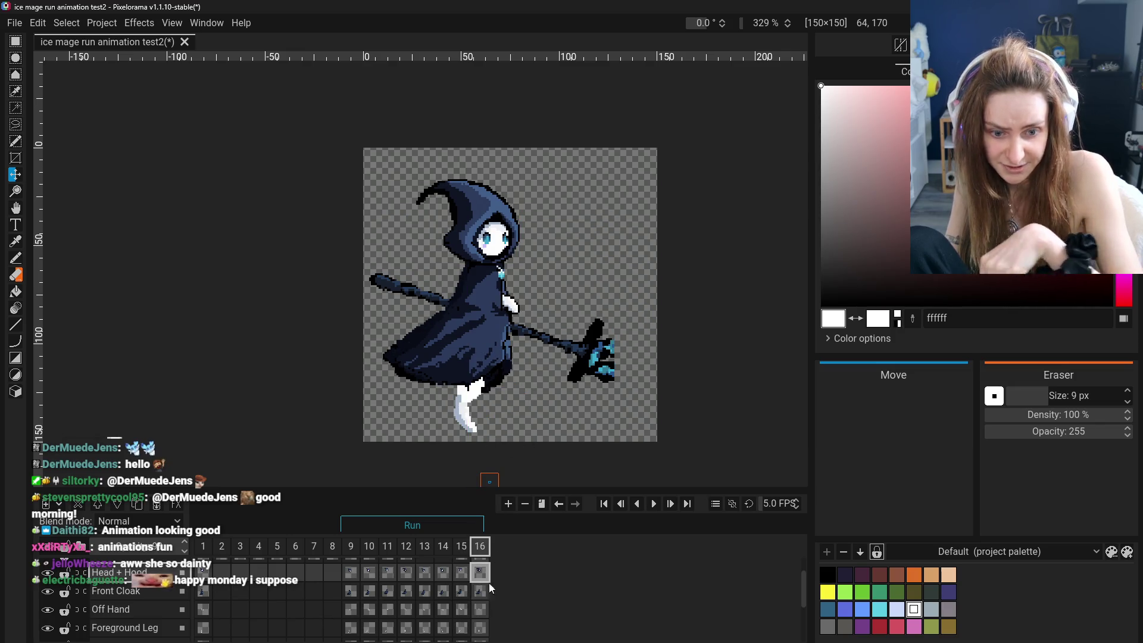
scroll(452, 607, down, 1)
scroll(463, 588, down, 1)
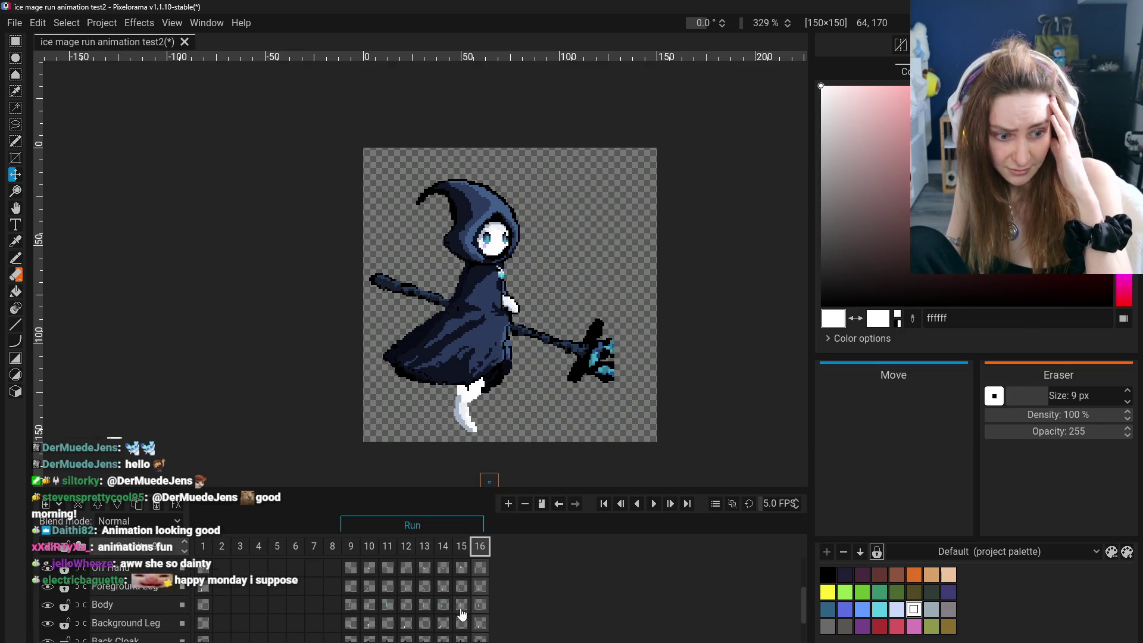
scroll(481, 620, down, 1)
click(480, 620)
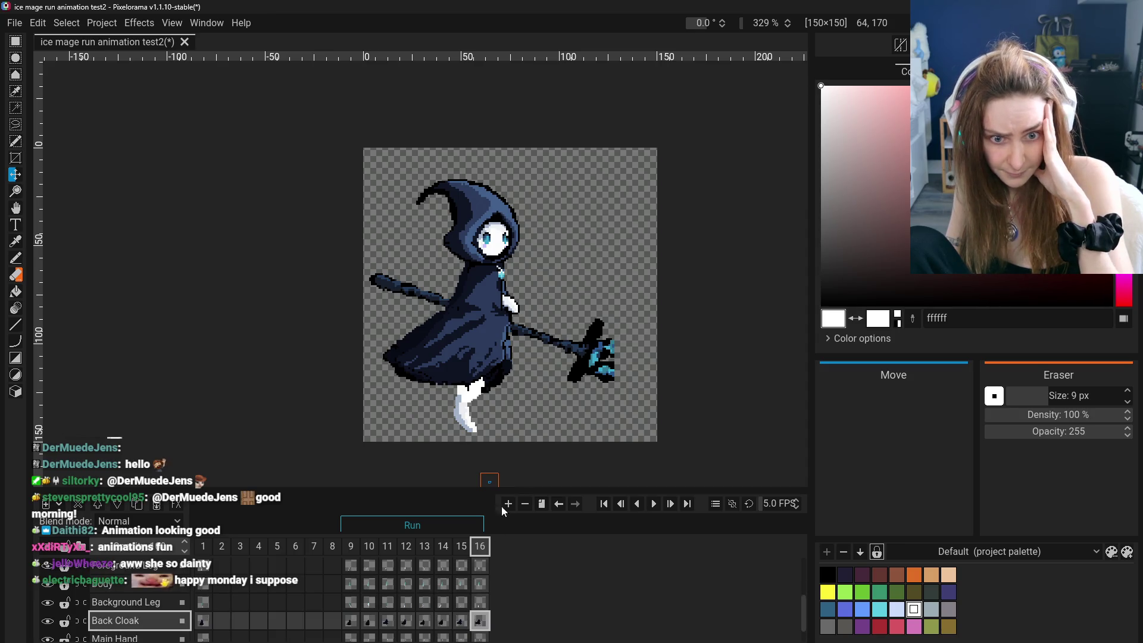
click(462, 628)
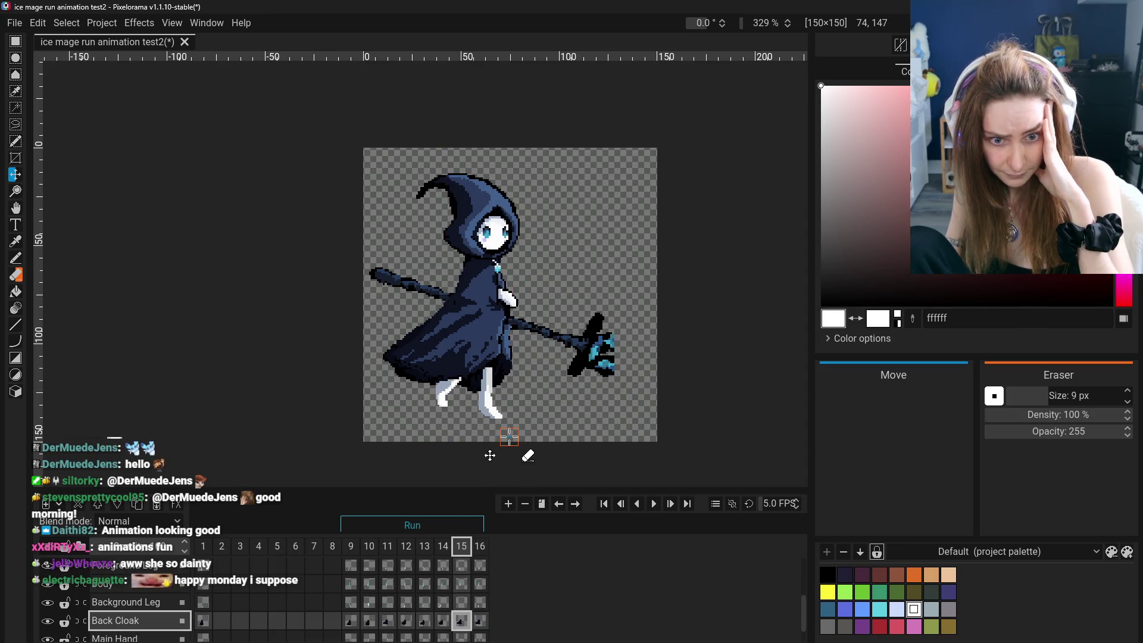
click(479, 621)
drag(483, 389, 486, 405)
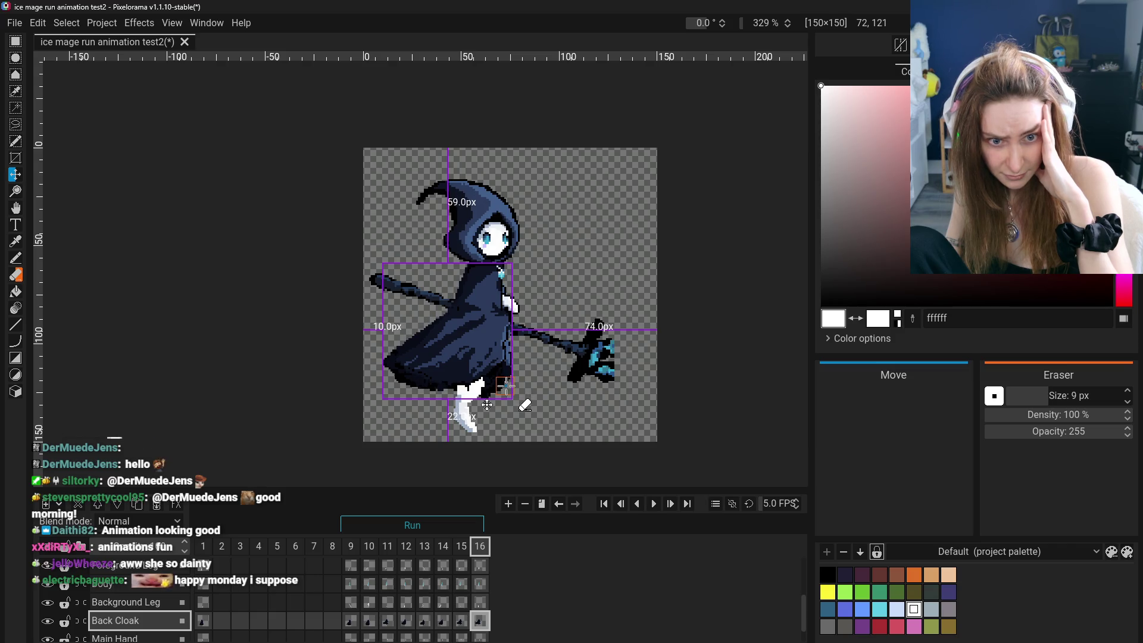
Flip between frames 15 and 16 to check the cloak, then switch to the Eraser for touch-ups.
click(464, 619)
click(479, 620)
click(462, 620)
click(462, 620)
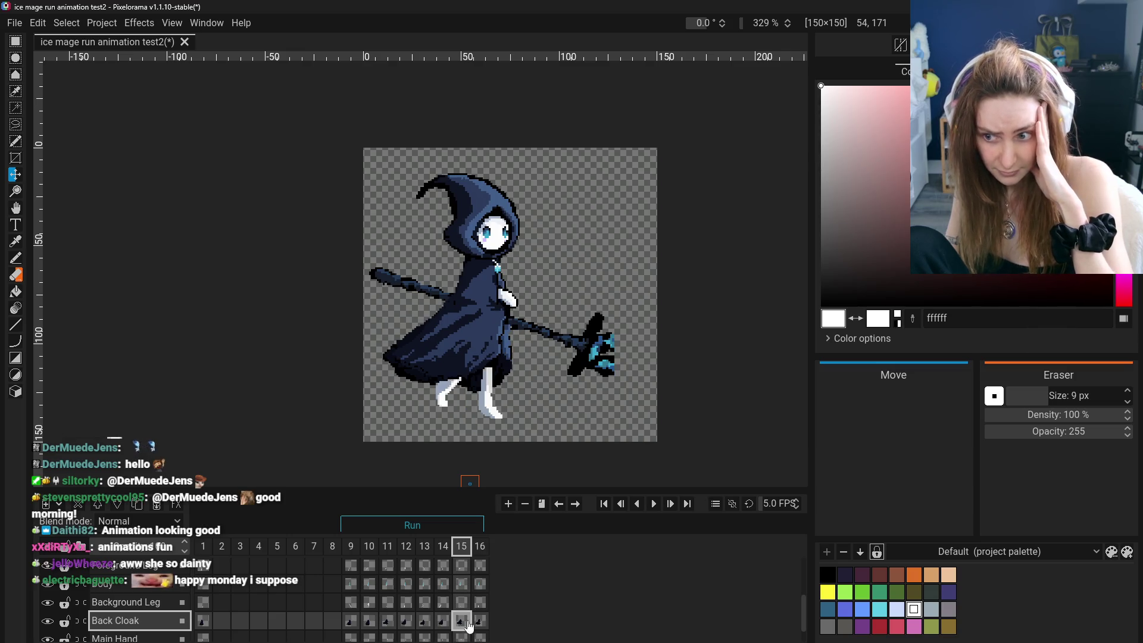
click(461, 620)
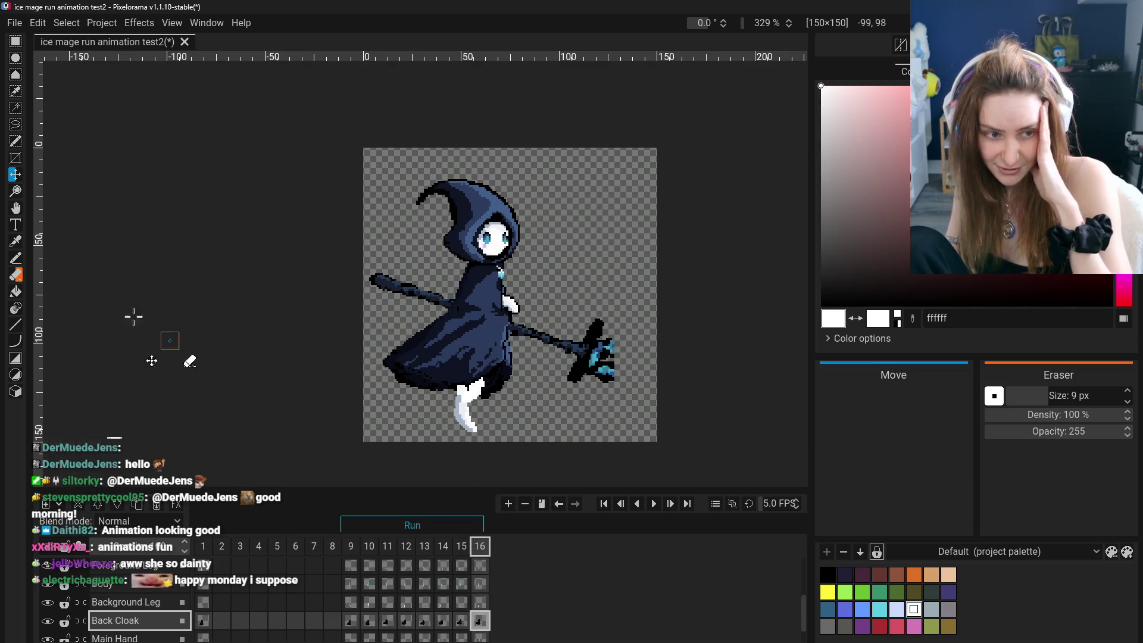
key(e)
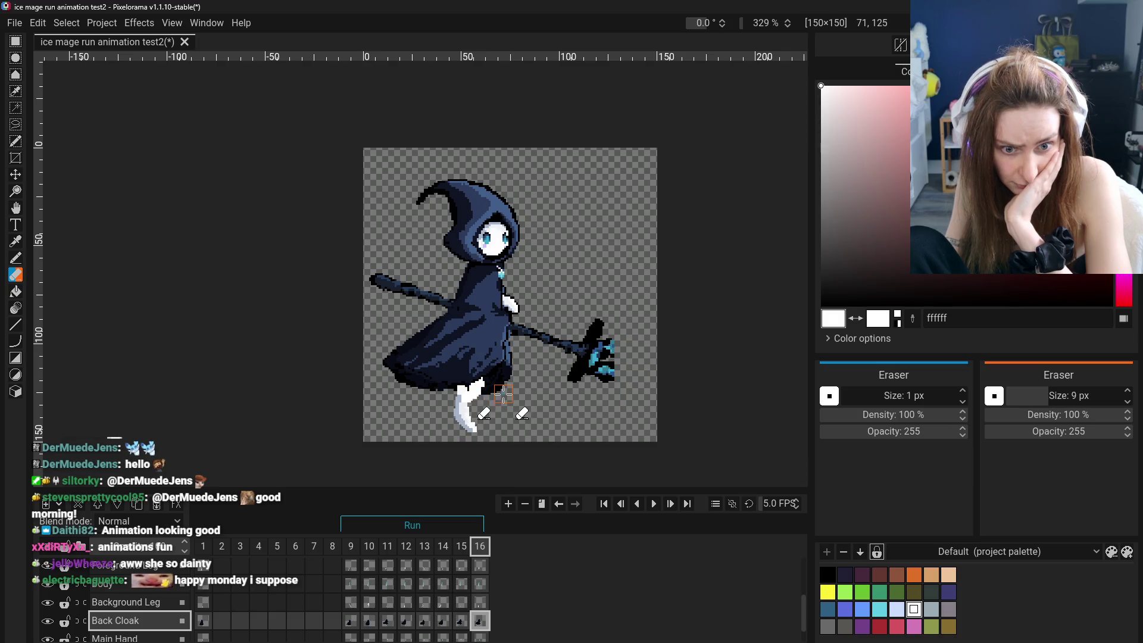
Compare frames 15, 14 and 16 on the Back Cloak layer, then jump back to frame 9.
click(461, 620)
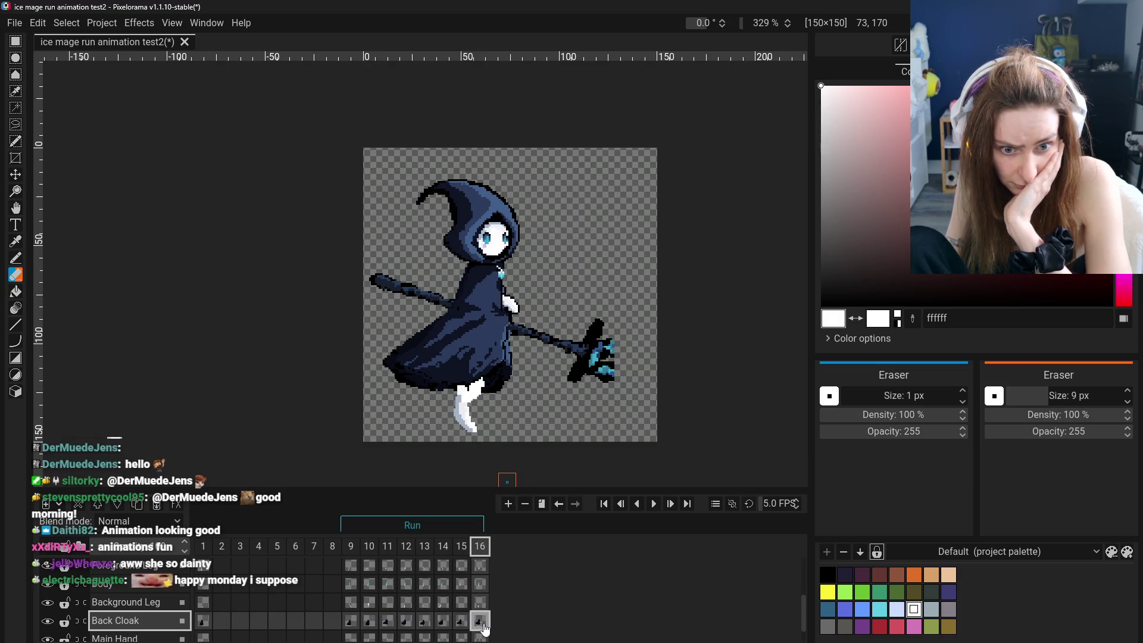
click(444, 621)
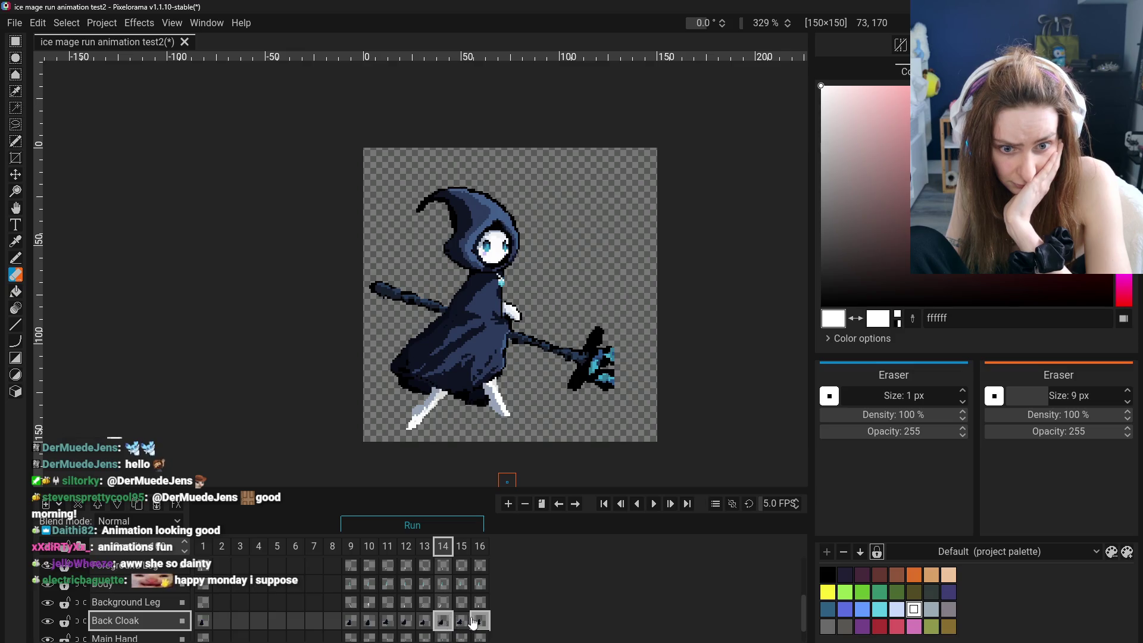
click(479, 621)
click(444, 621)
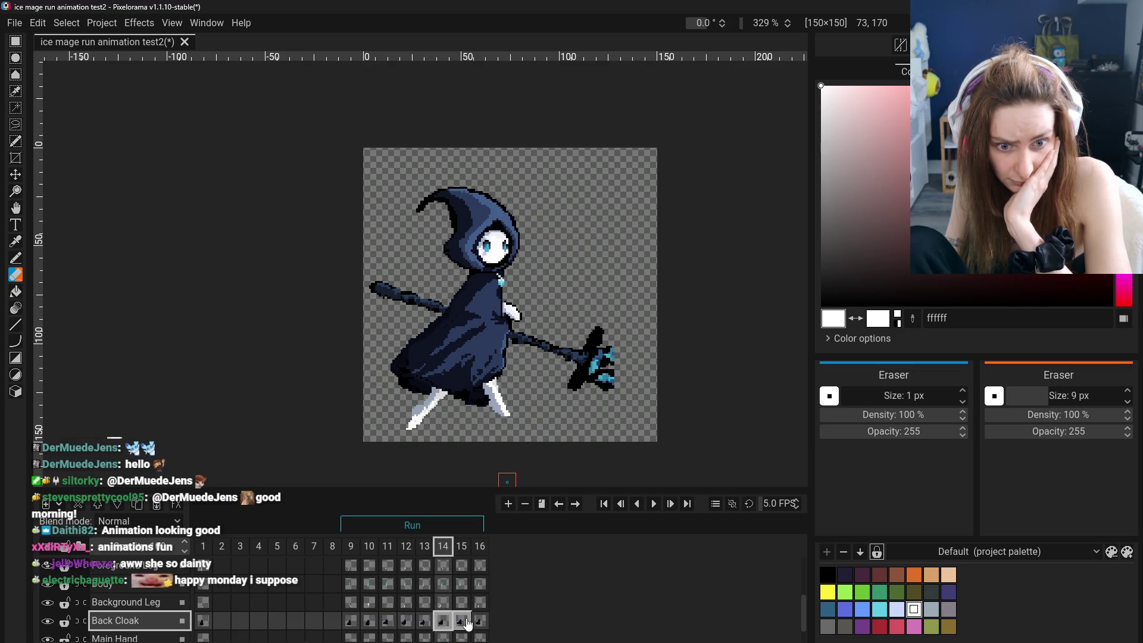
click(350, 621)
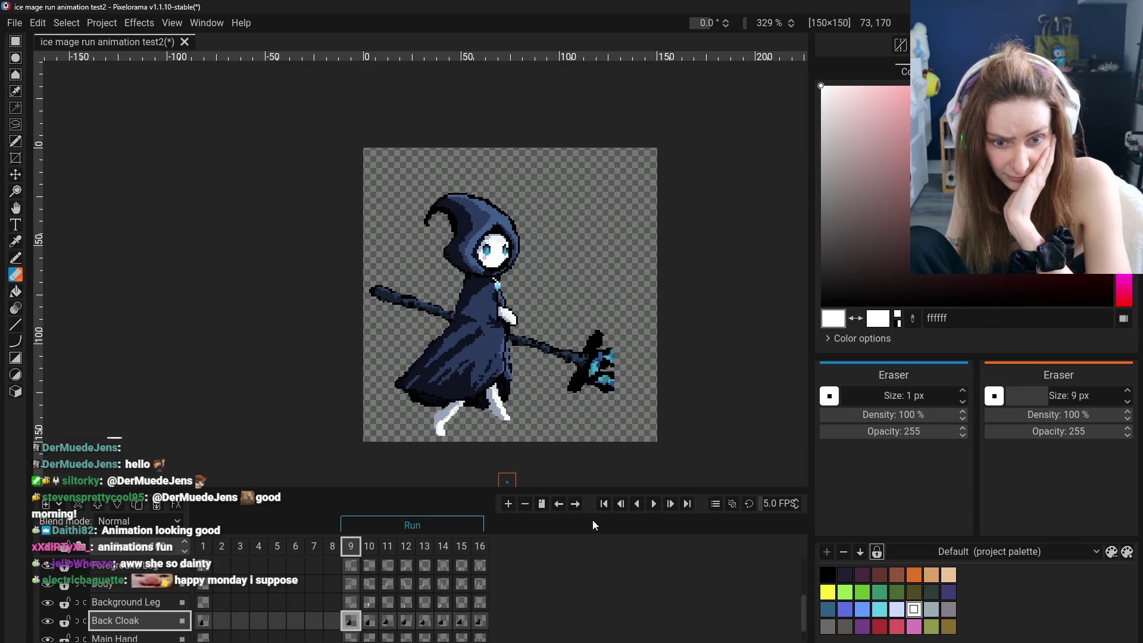
click(652, 504)
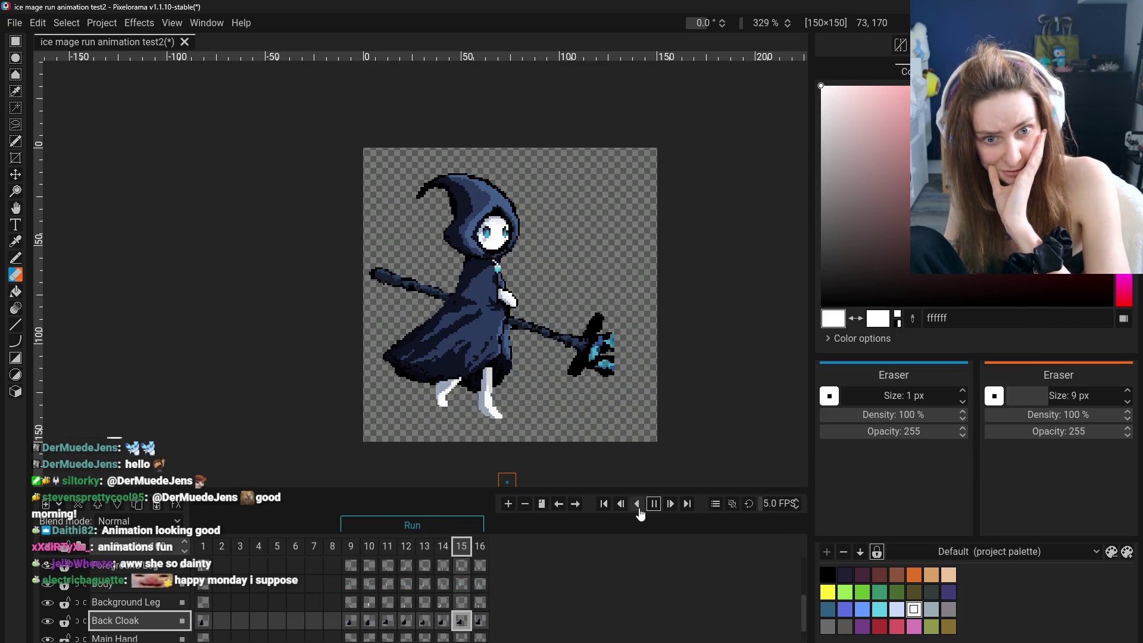
scroll(582, 310, down, 2)
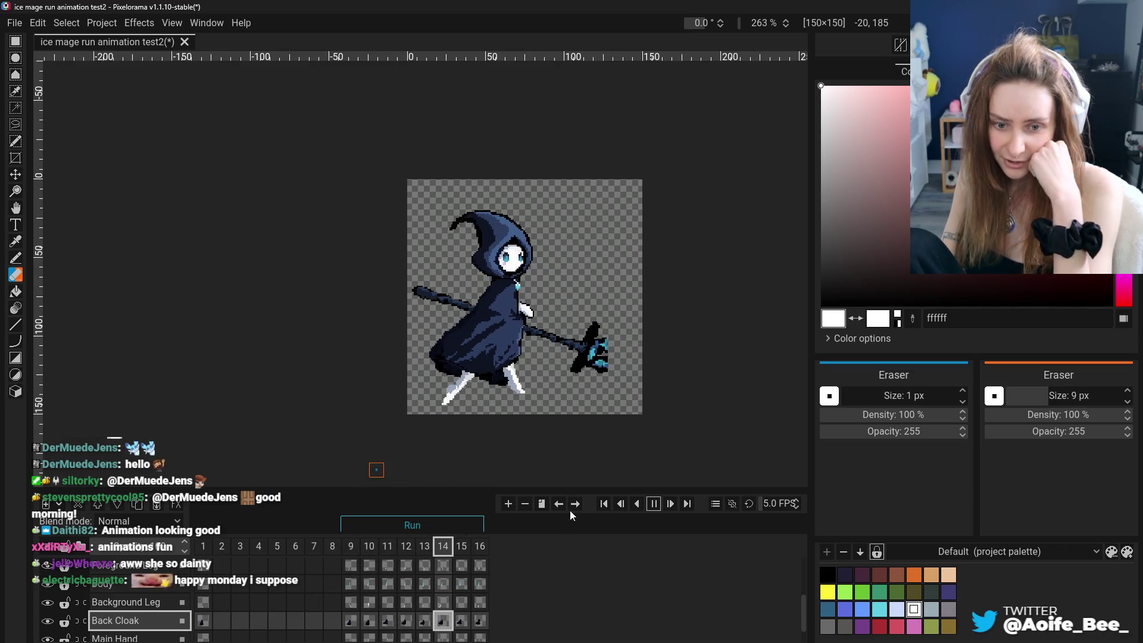
click(652, 506)
scroll(477, 626, down, 1)
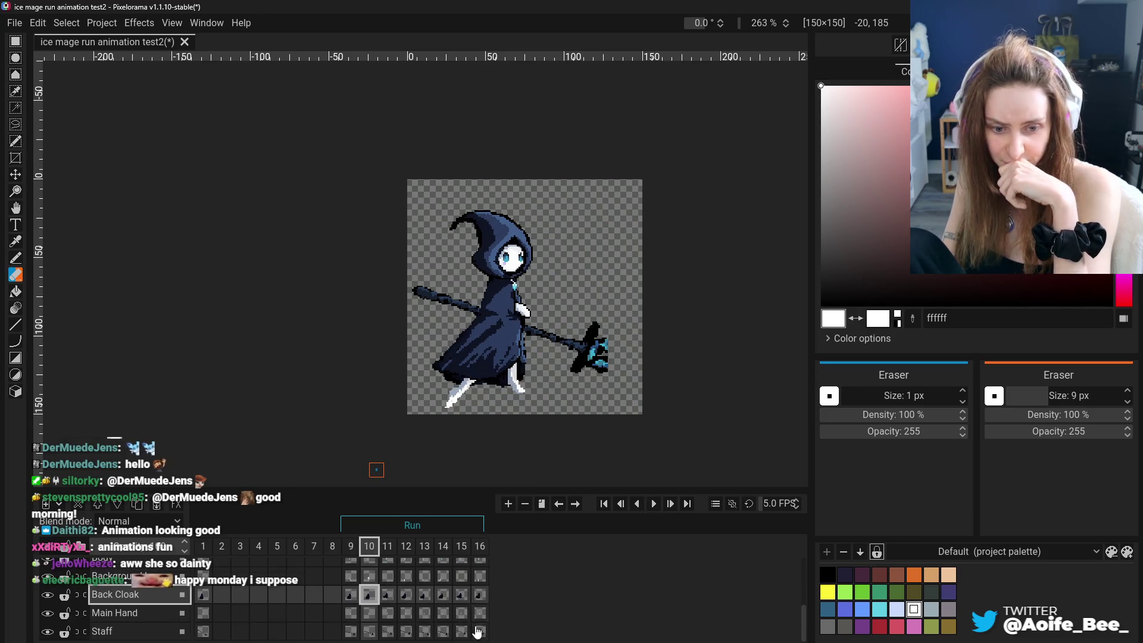
click(481, 596)
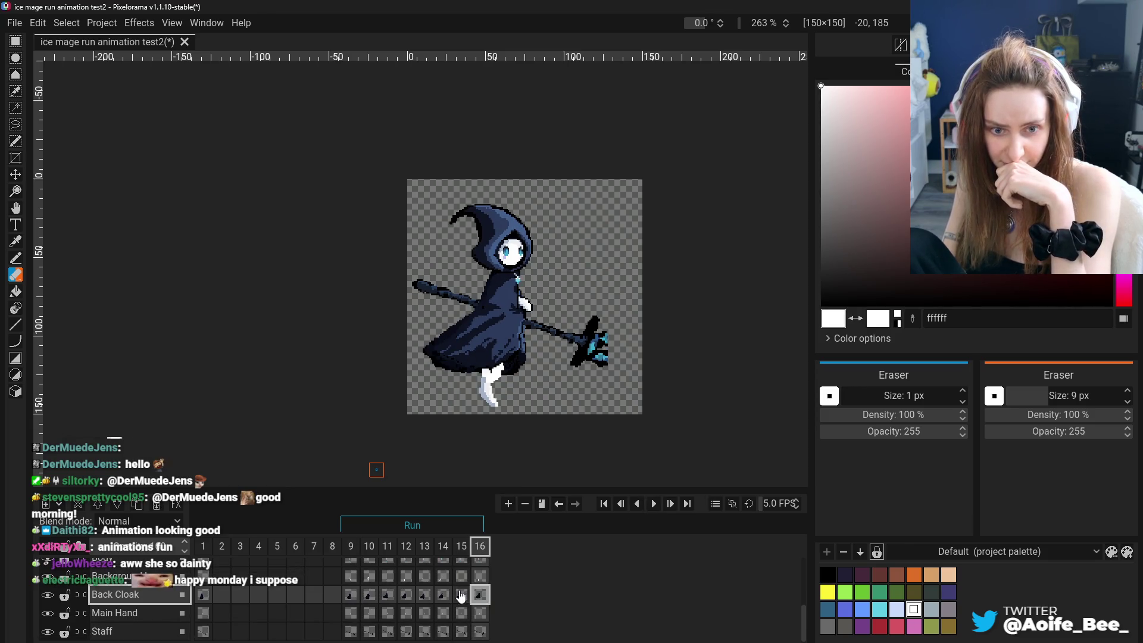
click(353, 601)
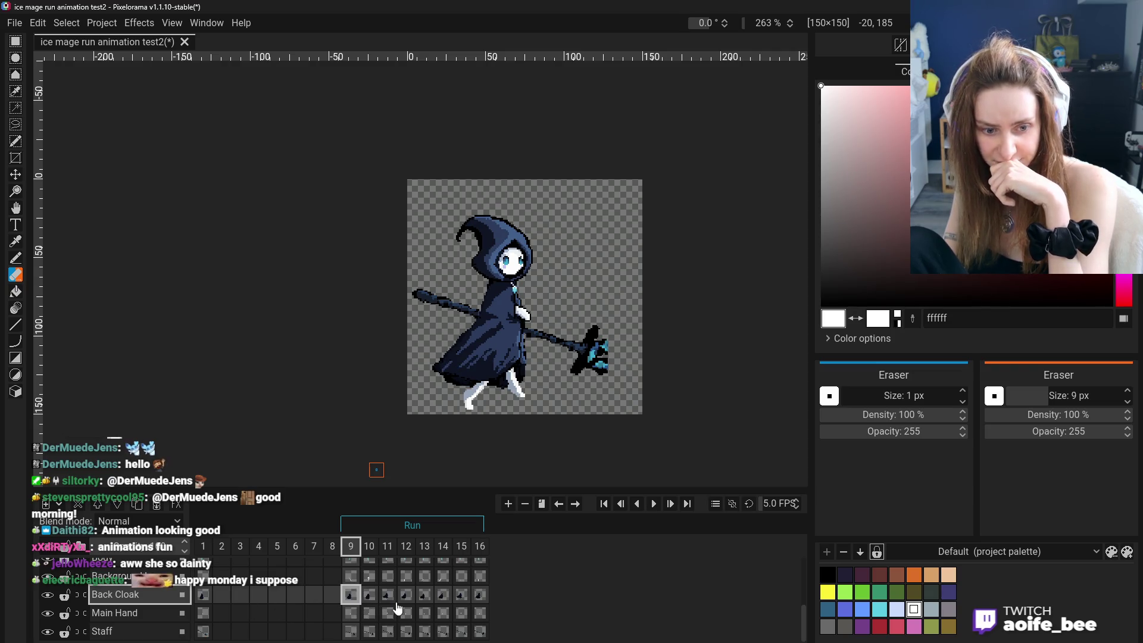
drag(363, 601, 480, 595)
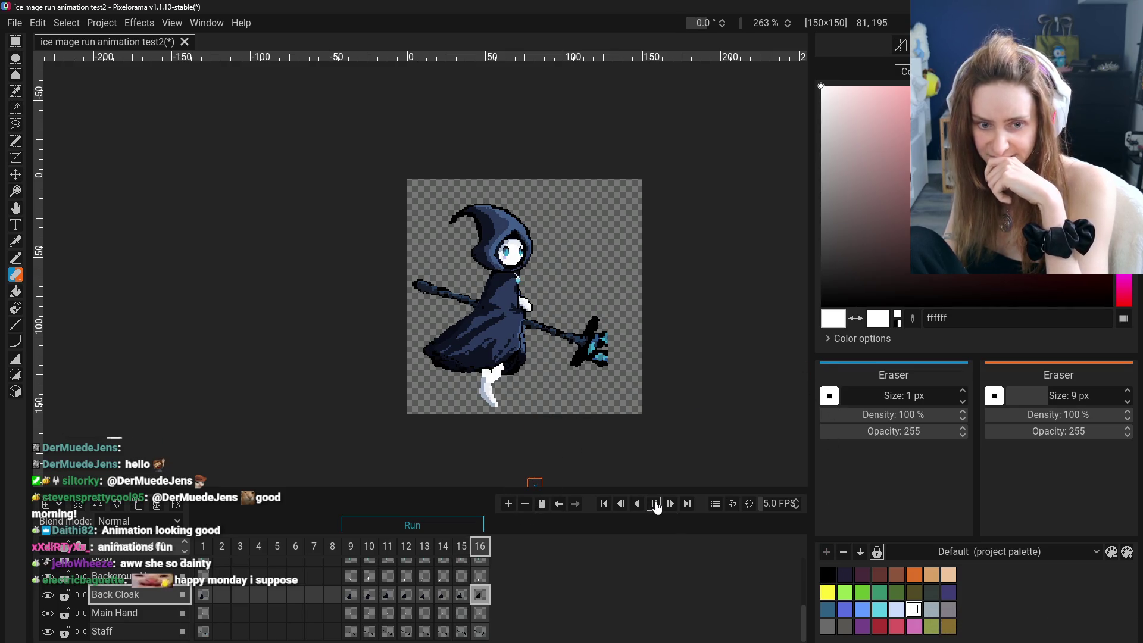
click(654, 504)
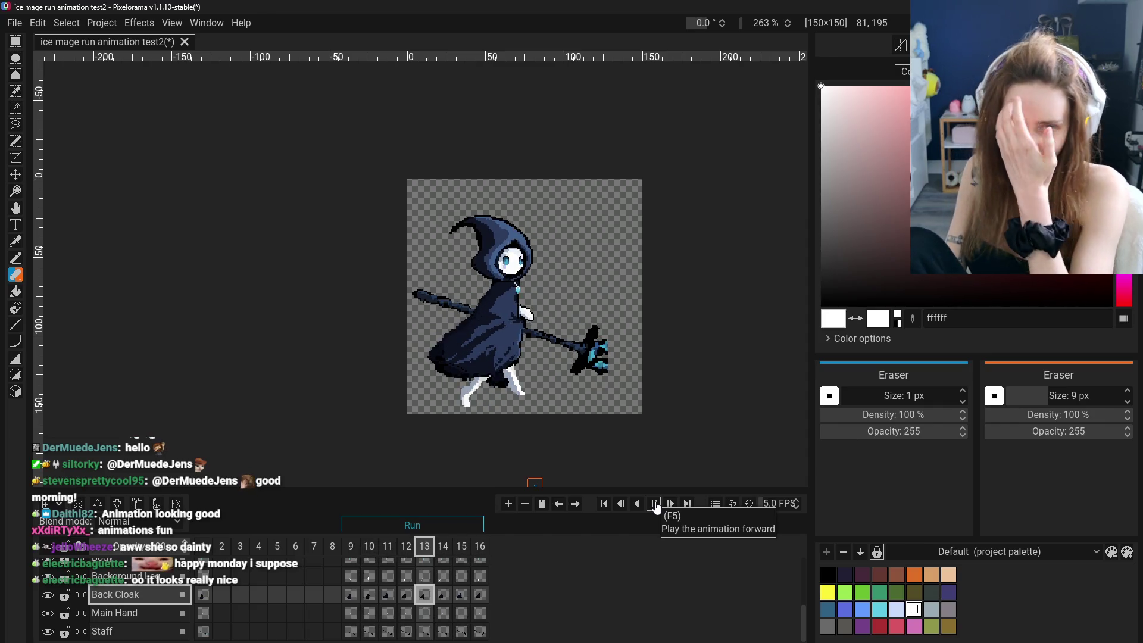
click(655, 505)
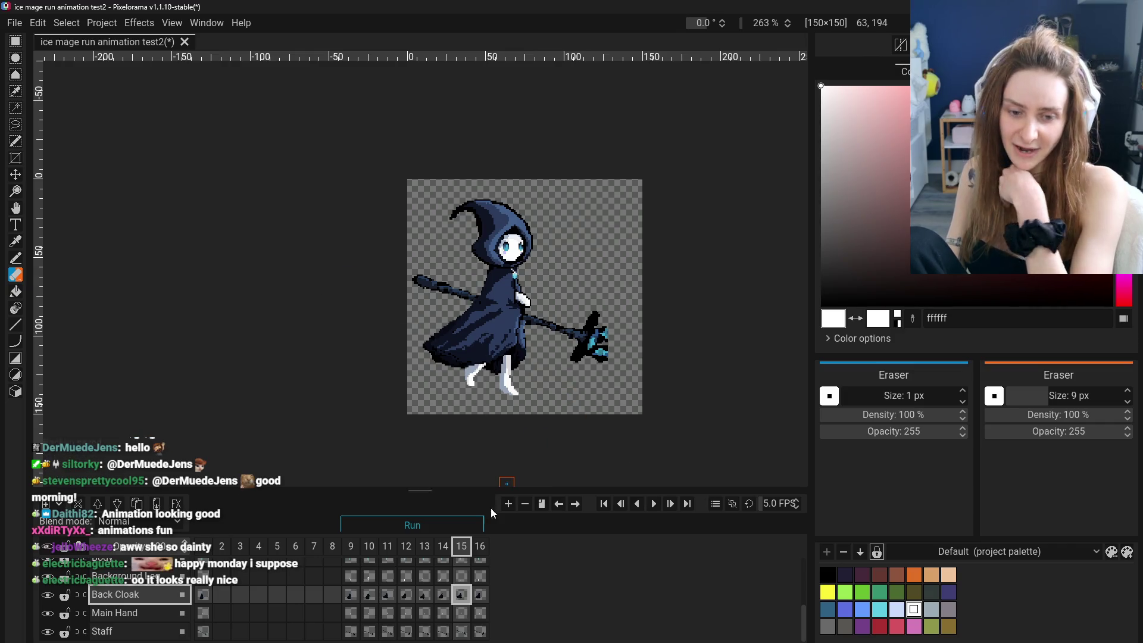
click(350, 594)
click(387, 594)
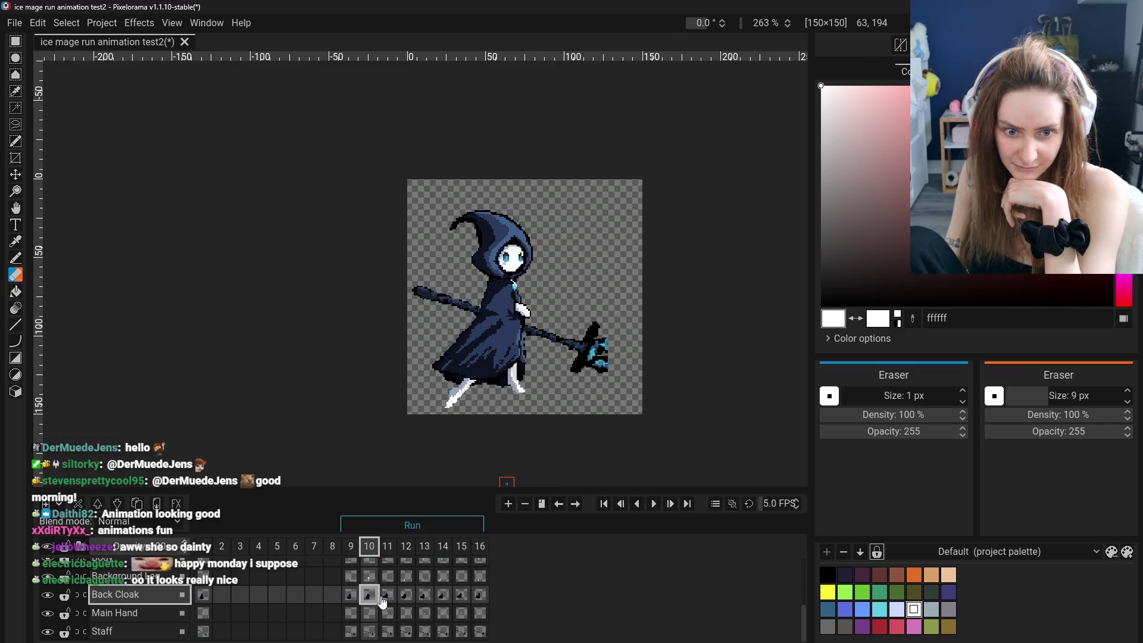
click(655, 506)
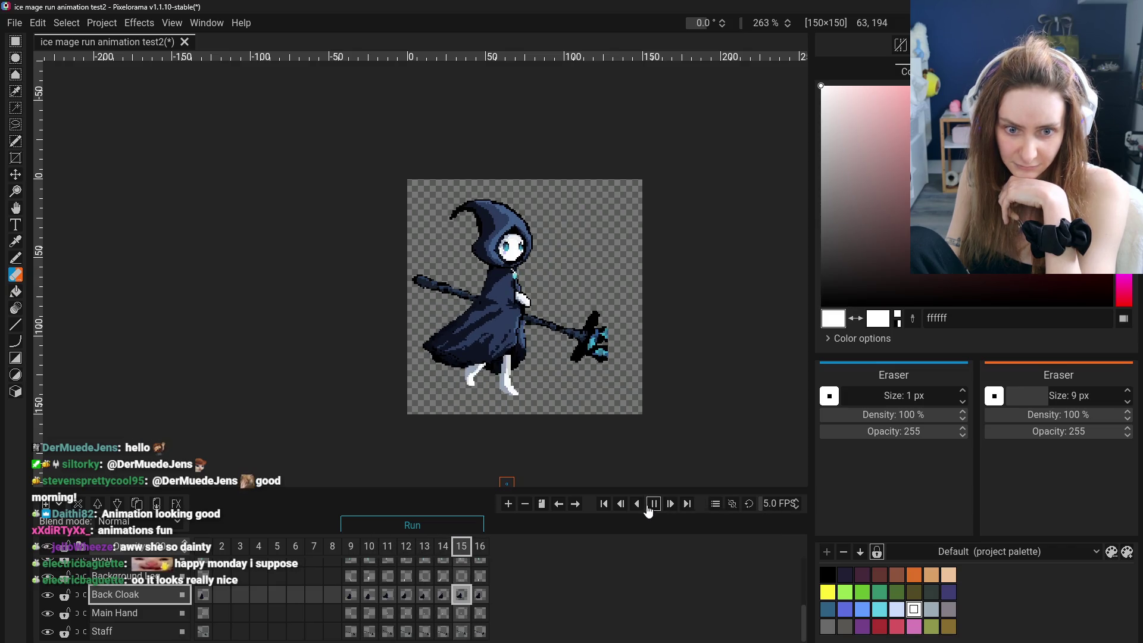
click(387, 595)
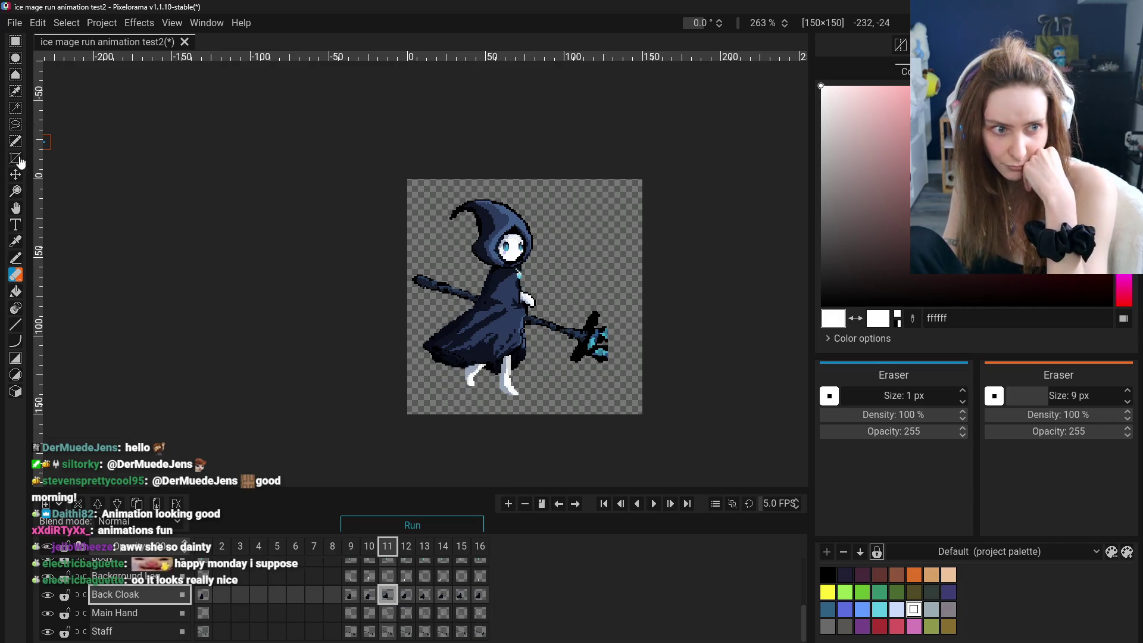
scroll(145, 598, up, 1)
scroll(146, 598, up, 1)
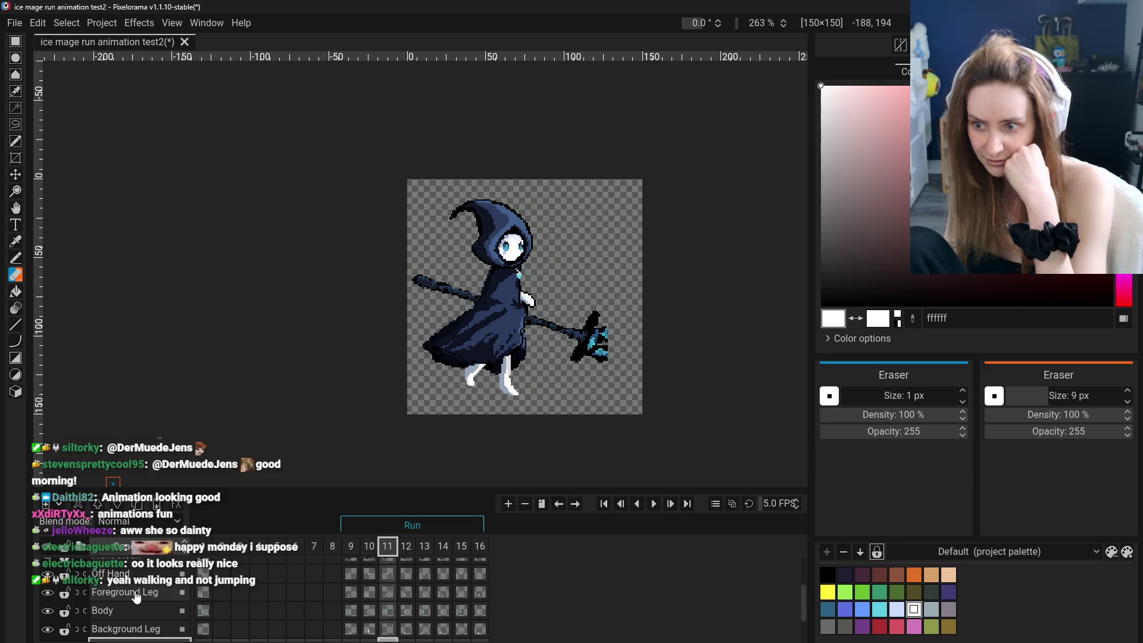
scroll(144, 598, up, 1)
scroll(145, 599, up, 1)
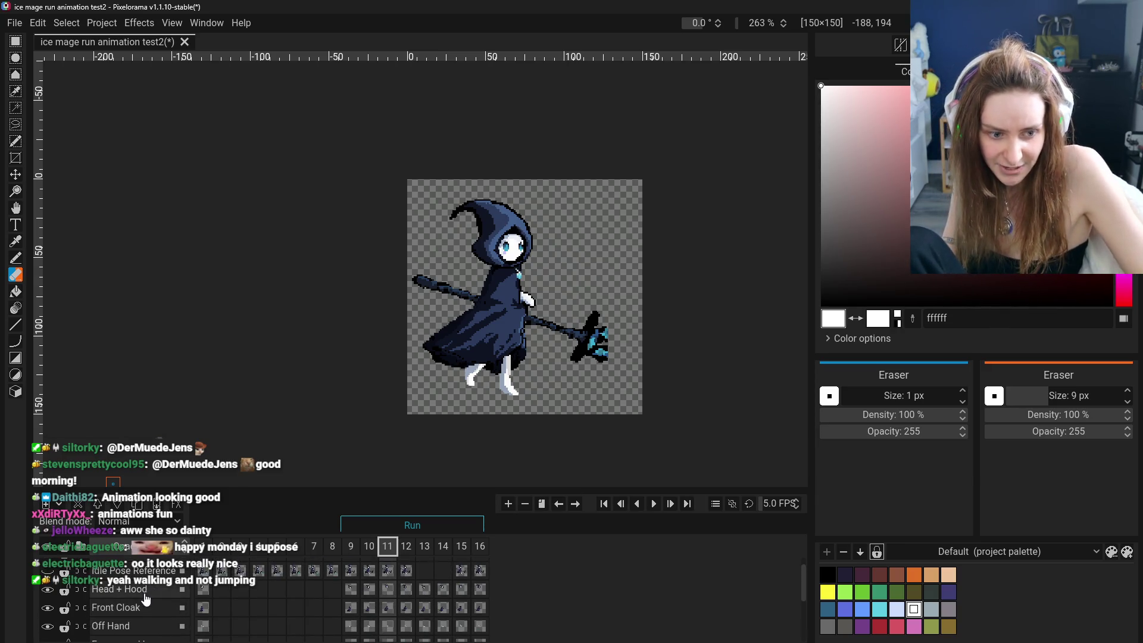
Switch to the Move tool and step through the timeline to the jump-peak frame 16.
click(140, 595)
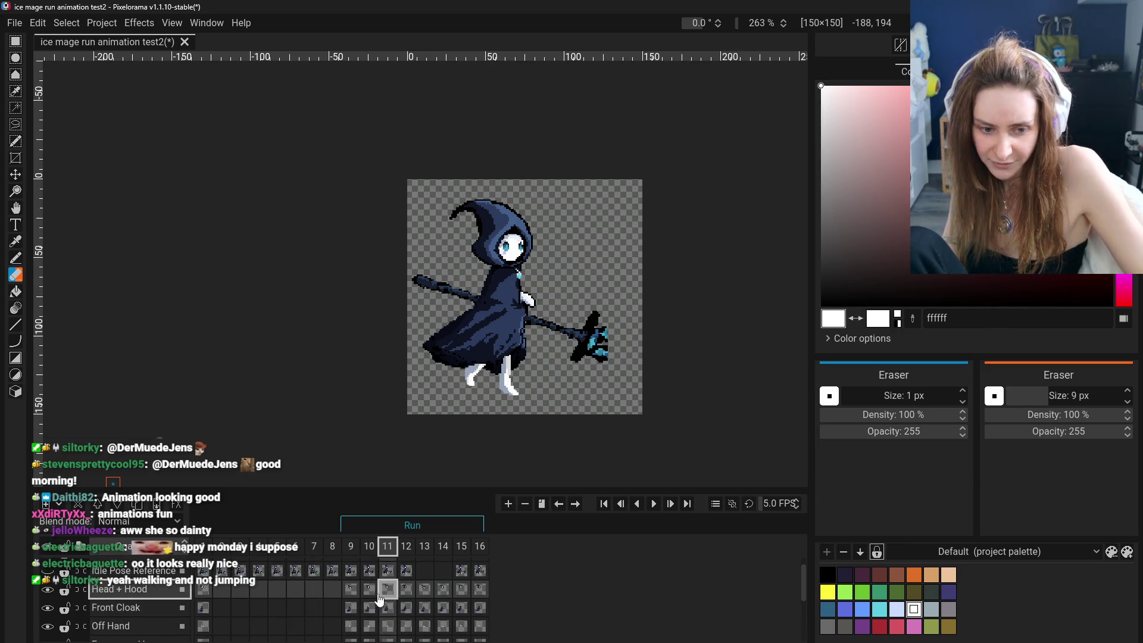
drag(390, 609, 390, 635)
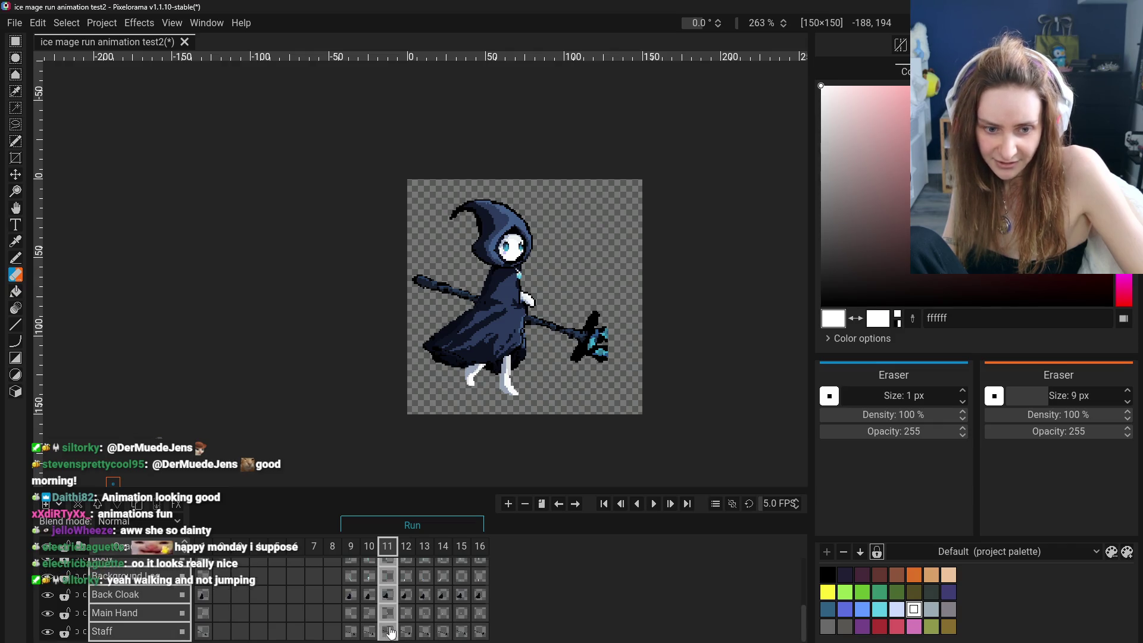
scroll(391, 632, up, 3)
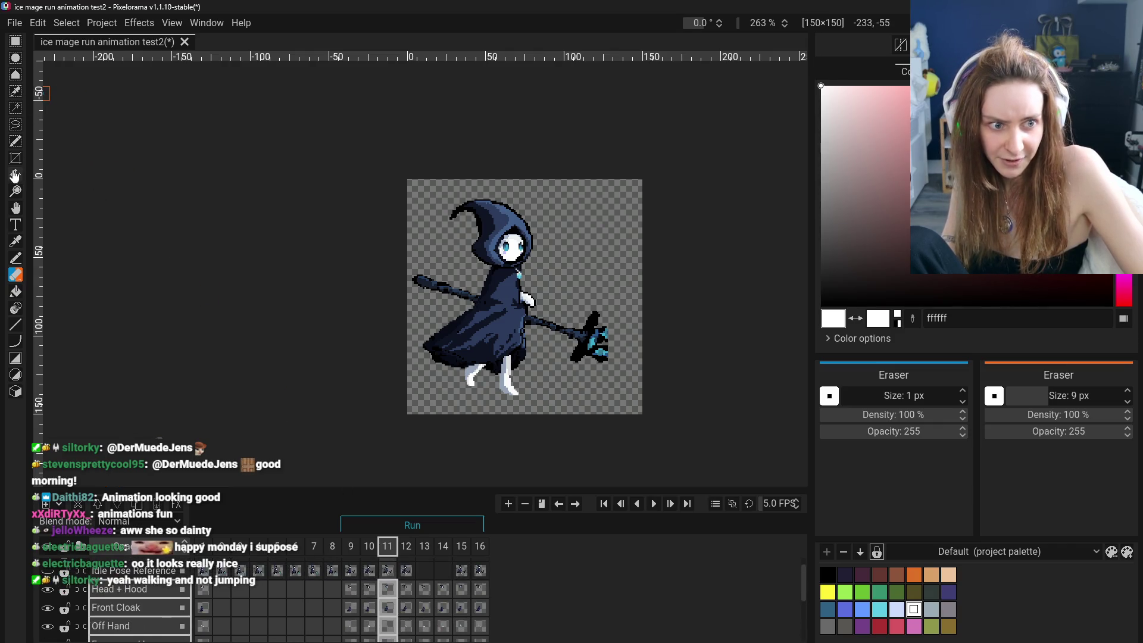
click(15, 176)
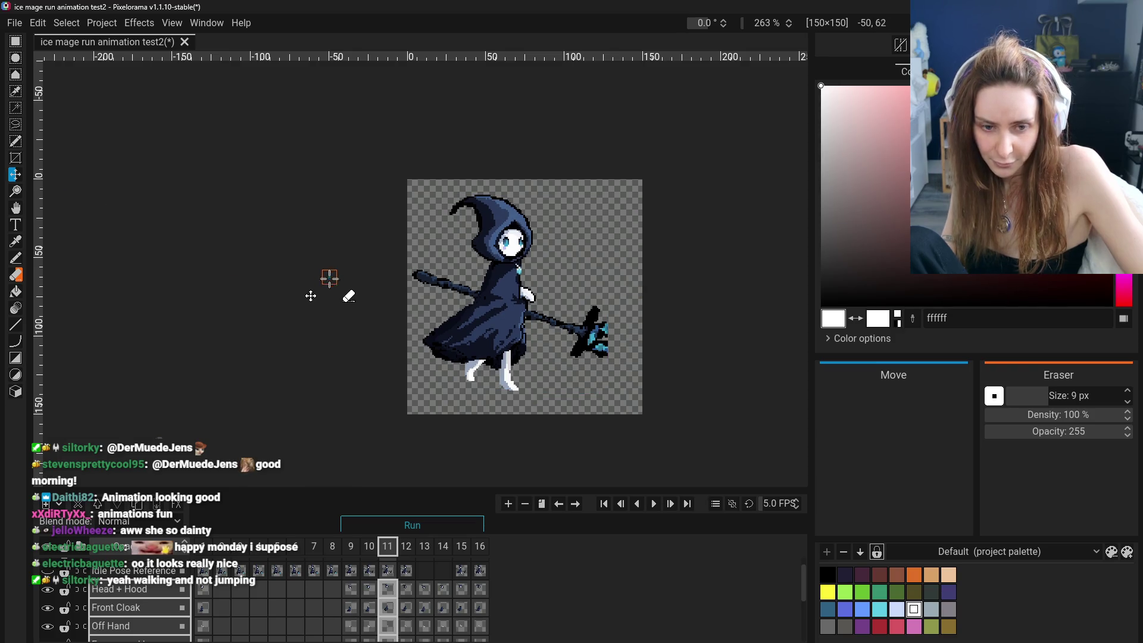
click(350, 590)
click(387, 590)
click(424, 590)
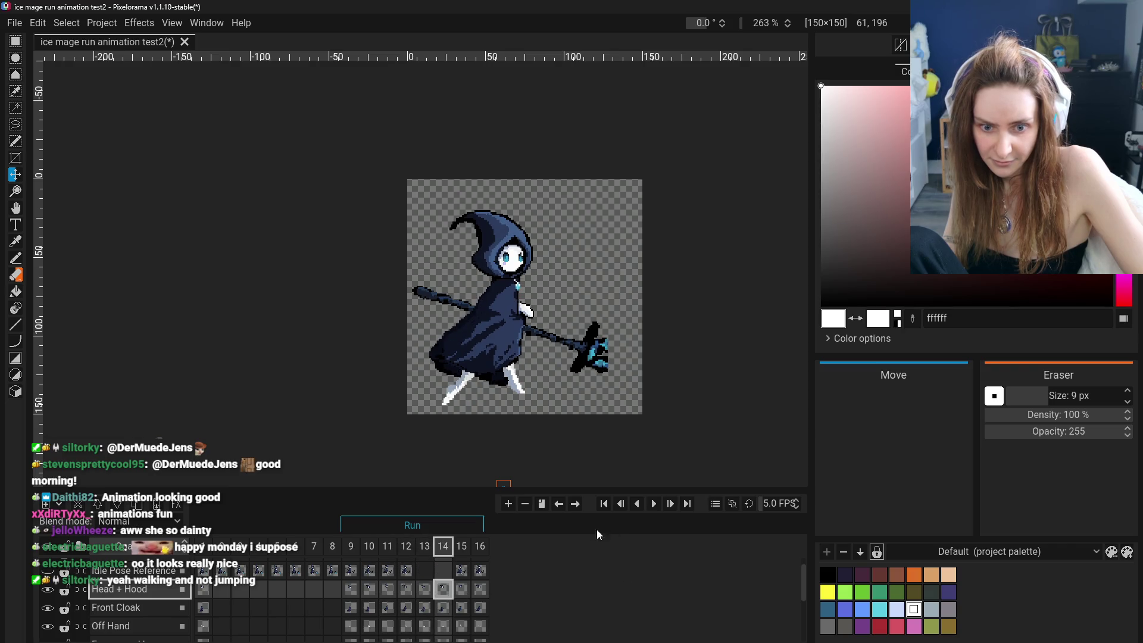
click(480, 589)
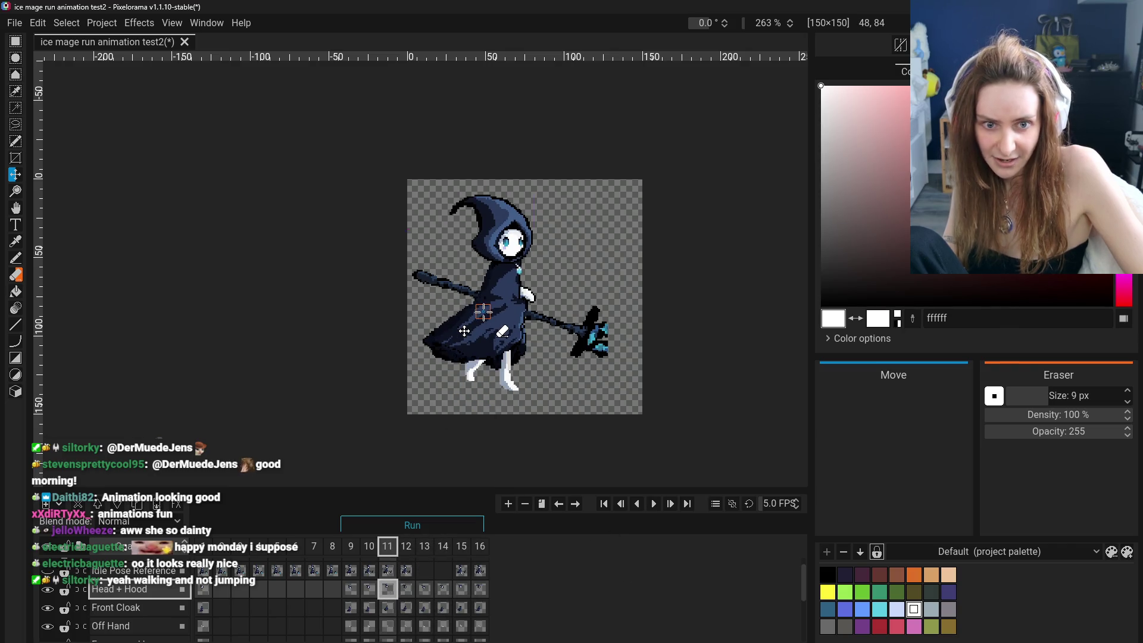
click(481, 590)
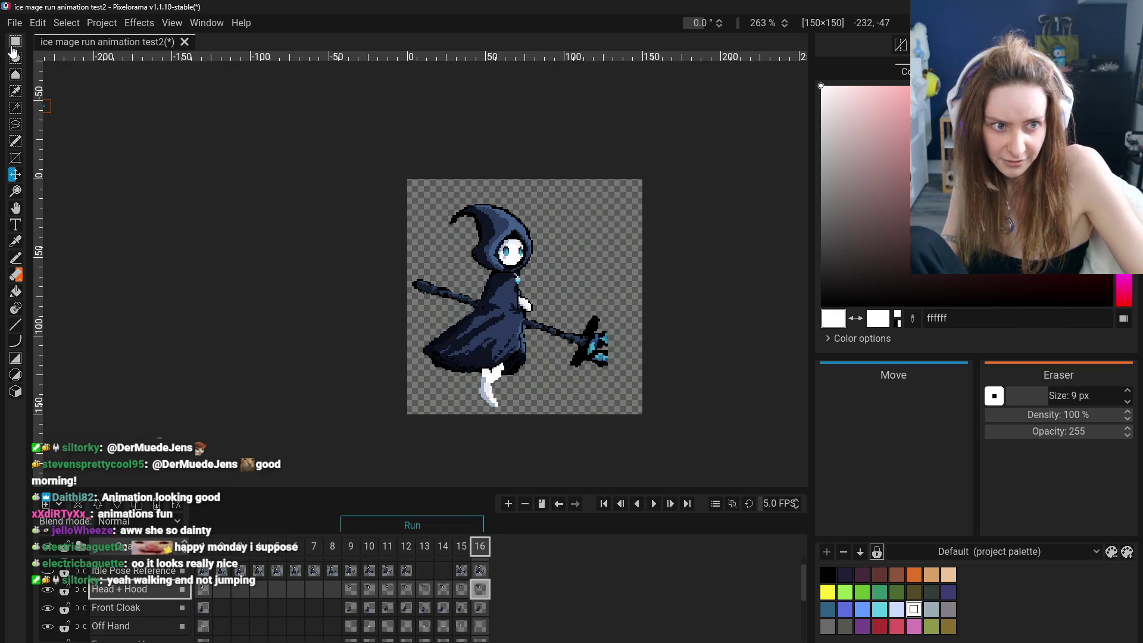
Select the frame 16 cels of all character layers together and start shifting them upward.
click(481, 609)
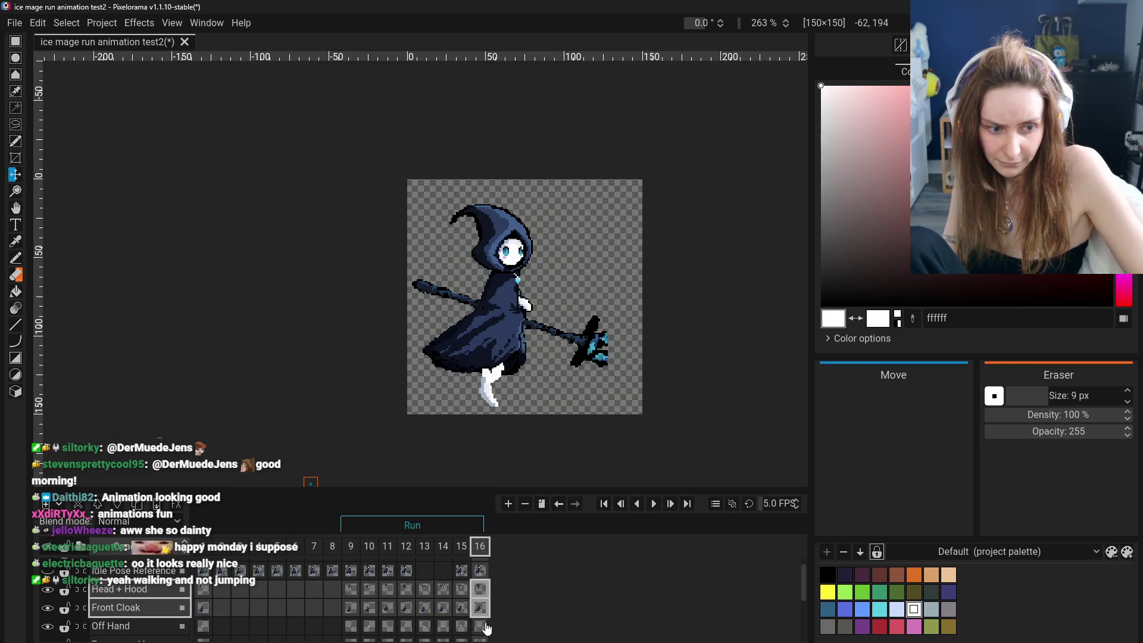
scroll(483, 628, down, 1)
shift+click(481, 616)
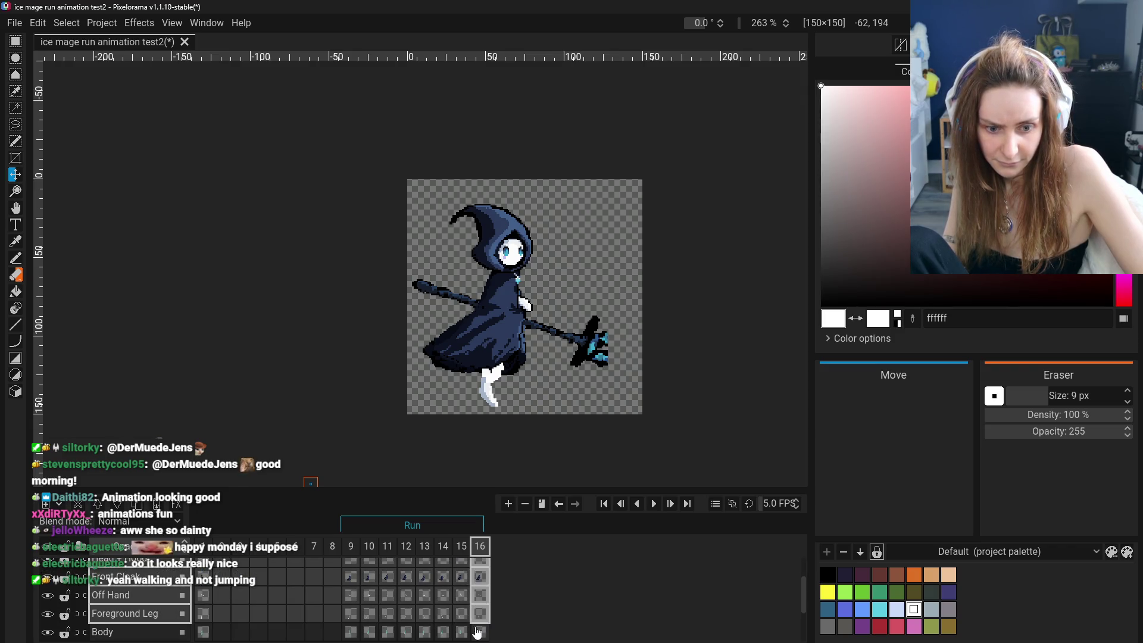
scroll(482, 626, down, 2)
scroll(491, 598, up, 2)
scroll(489, 588, up, 2)
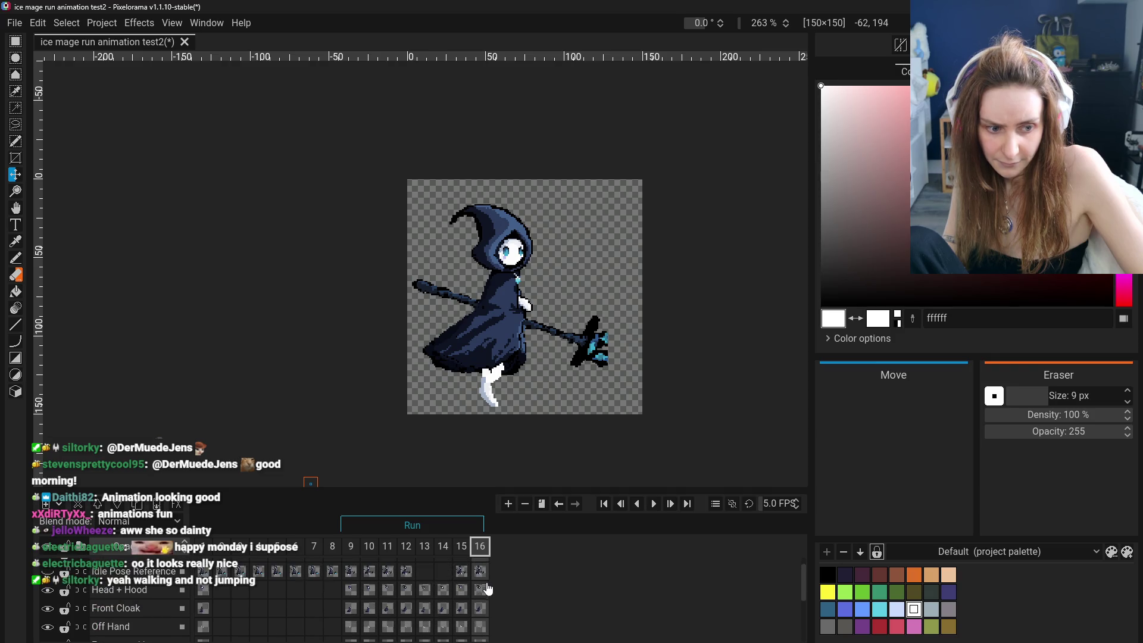
shift+click(480, 592)
scroll(482, 617, down, 3)
scroll(483, 622, down, 3)
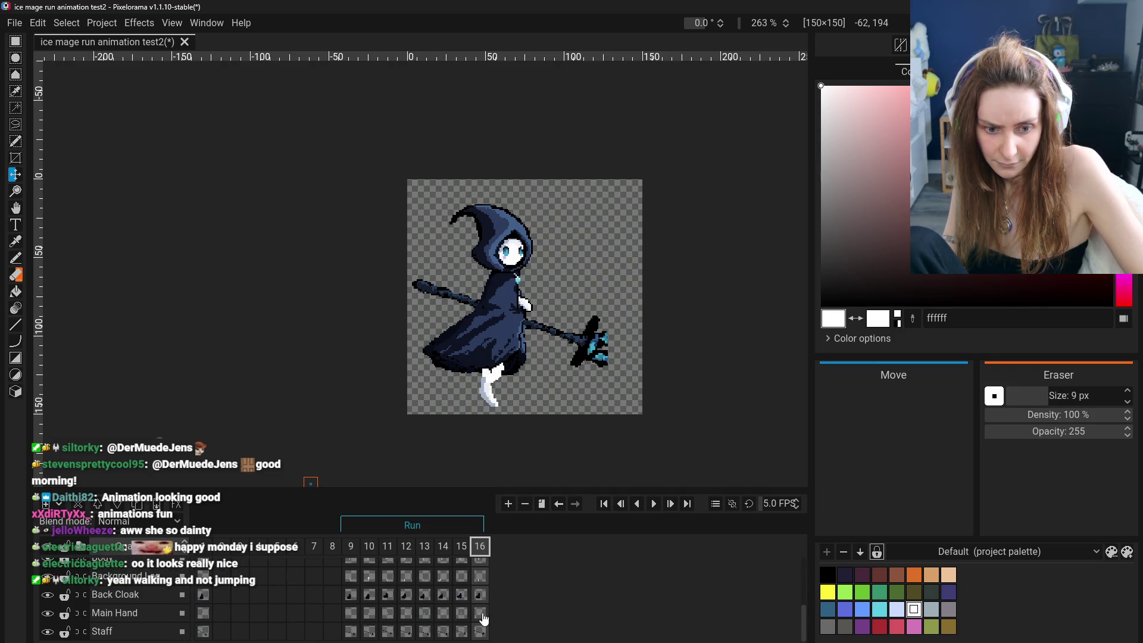
shift+click(483, 631)
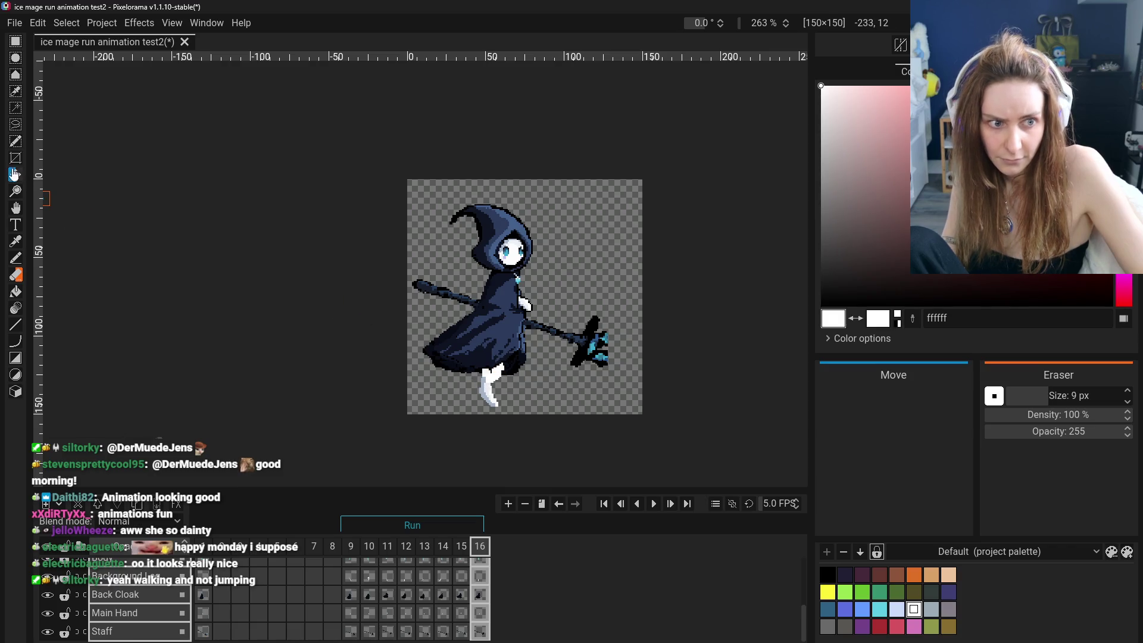
drag(485, 376, 488, 370)
Nudge the selected frame 16 parts upward and play the run back to check the shift.
key(Up)
key(Up)
key(Up)
key(Return)
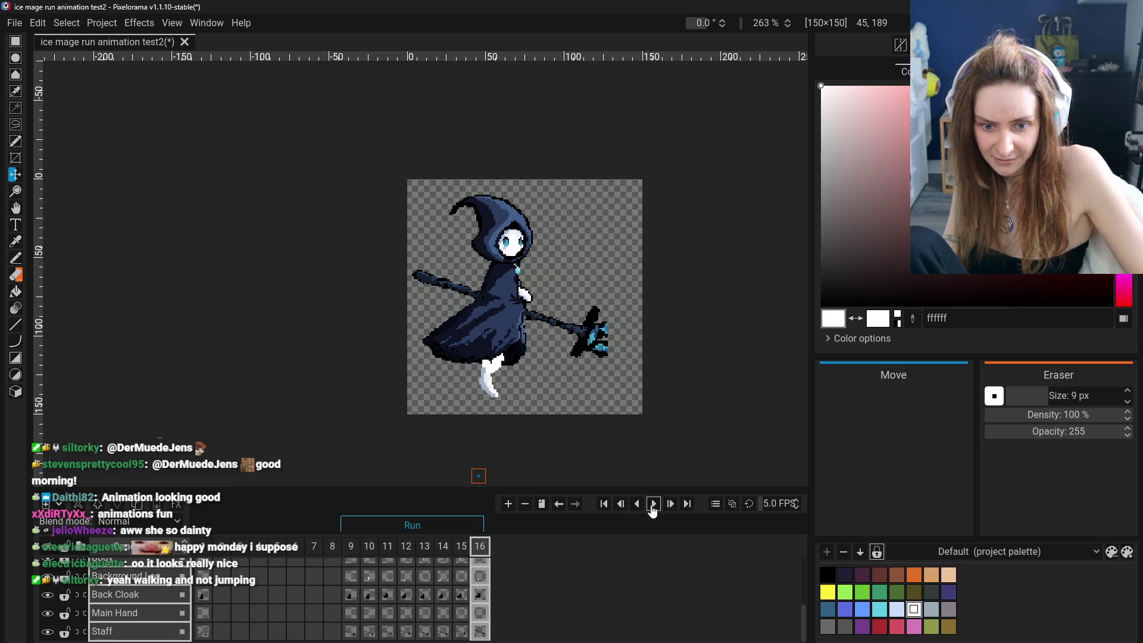
click(652, 506)
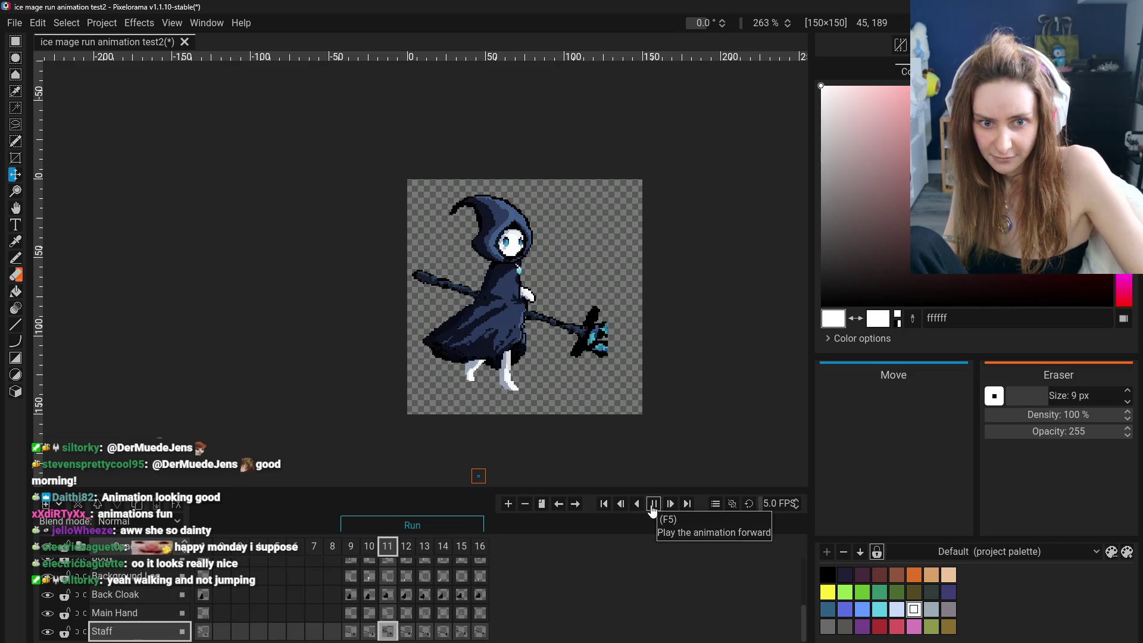
click(652, 507)
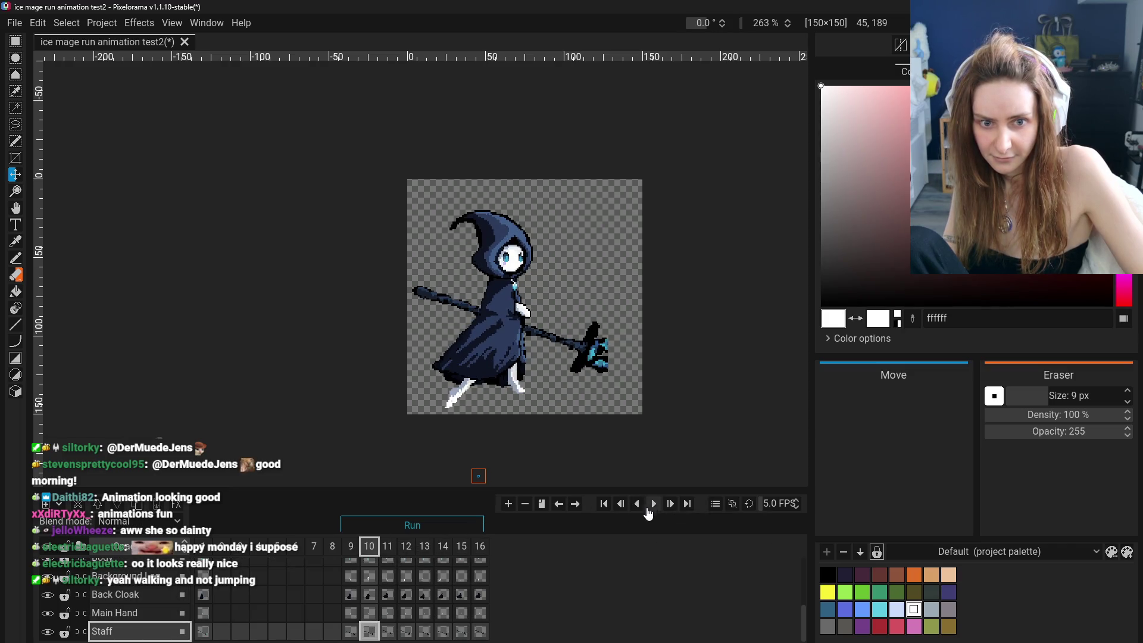
Flip through frames 9 to 11 comparing poses, settle on frame 9 and switch to Rectangular Selection.
click(386, 546)
click(405, 546)
click(387, 545)
click(386, 549)
click(354, 549)
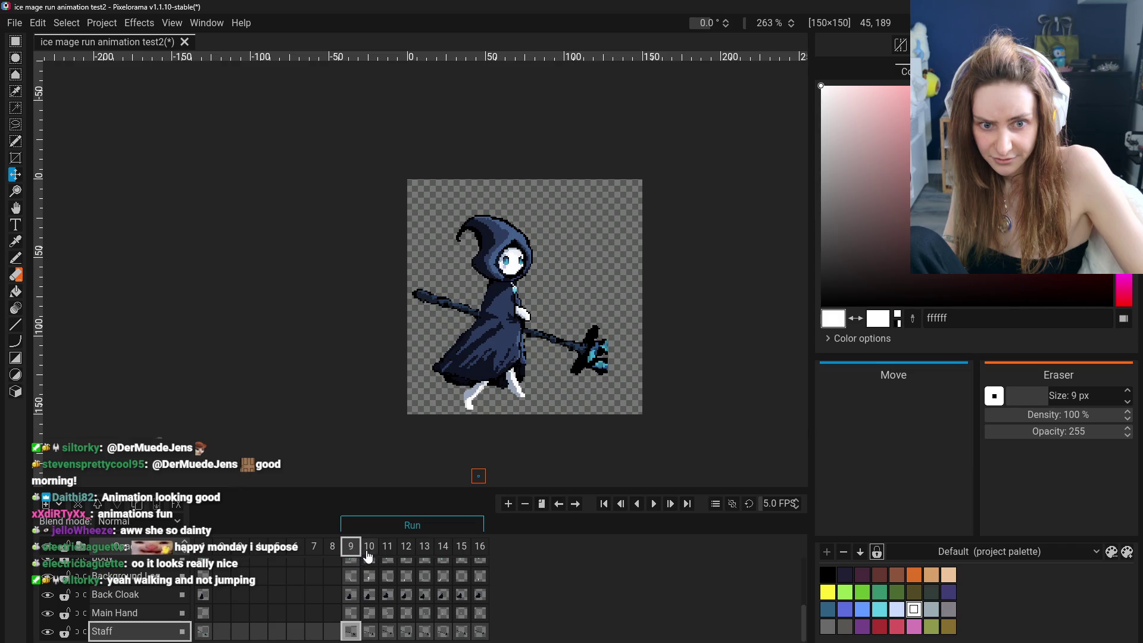
click(368, 548)
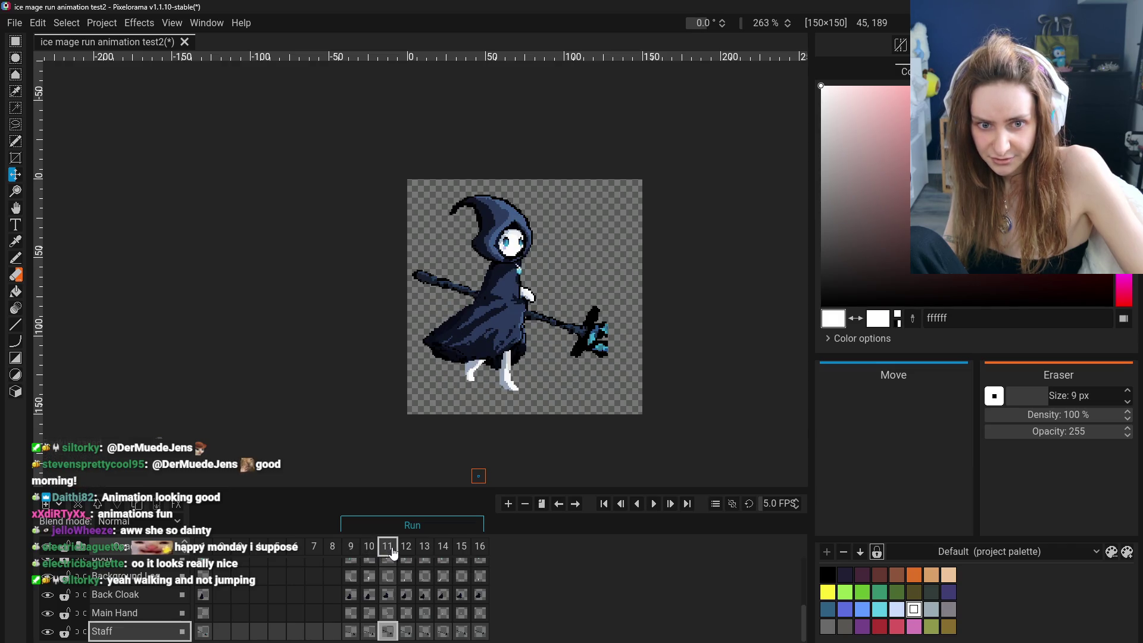
click(355, 549)
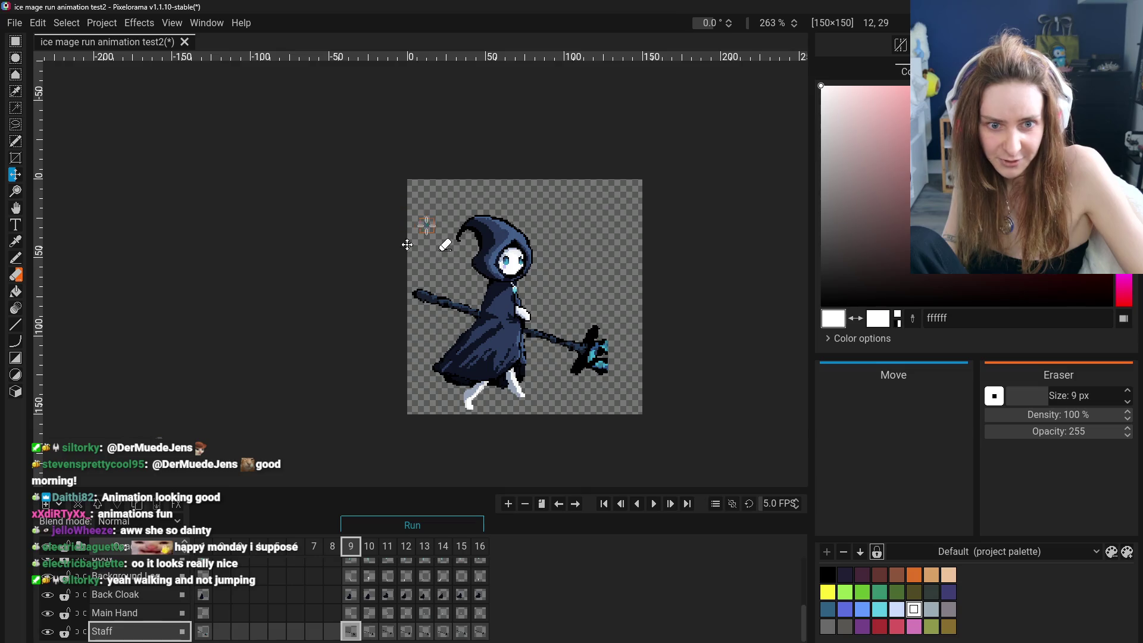
key(r)
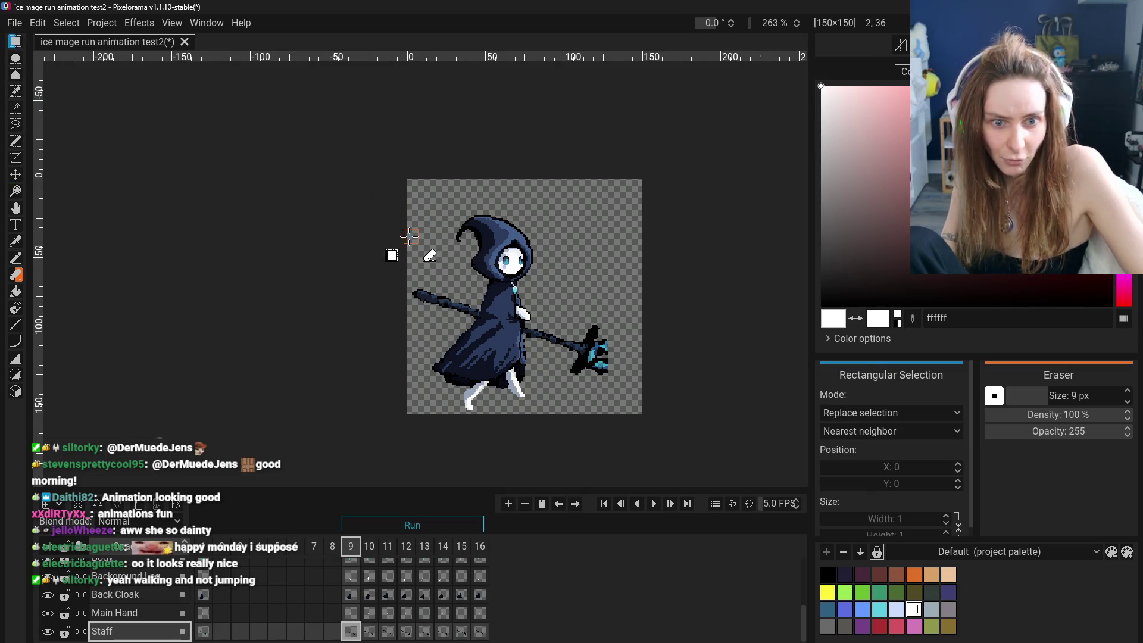
Select the area around the whole figure and preview frame 16 and the animation.
drag(412, 186, 625, 412)
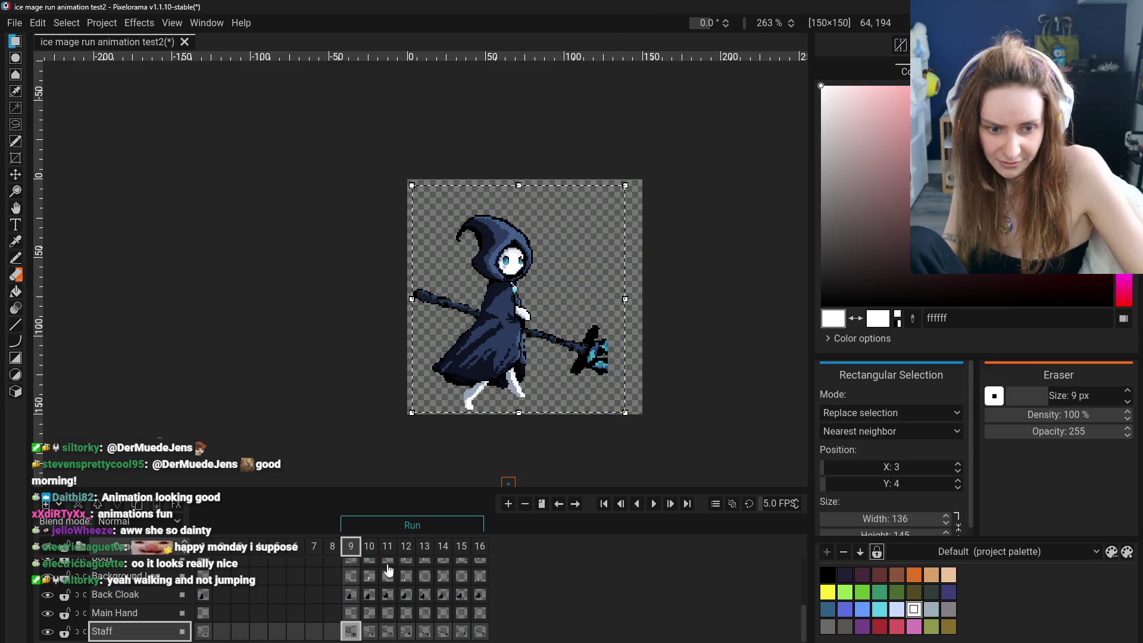
scroll(336, 617, up, 2)
scroll(349, 602, up, 2)
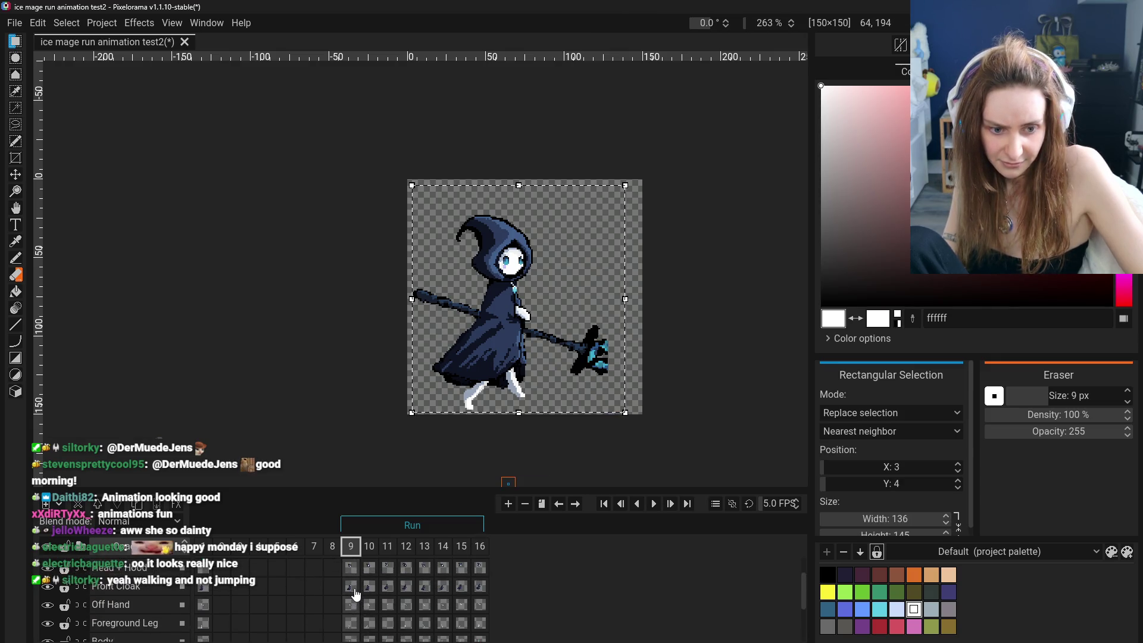
scroll(352, 600, up, 2)
scroll(354, 621, down, 2)
scroll(355, 630, down, 2)
scroll(429, 621, up, 1)
scroll(492, 601, up, 2)
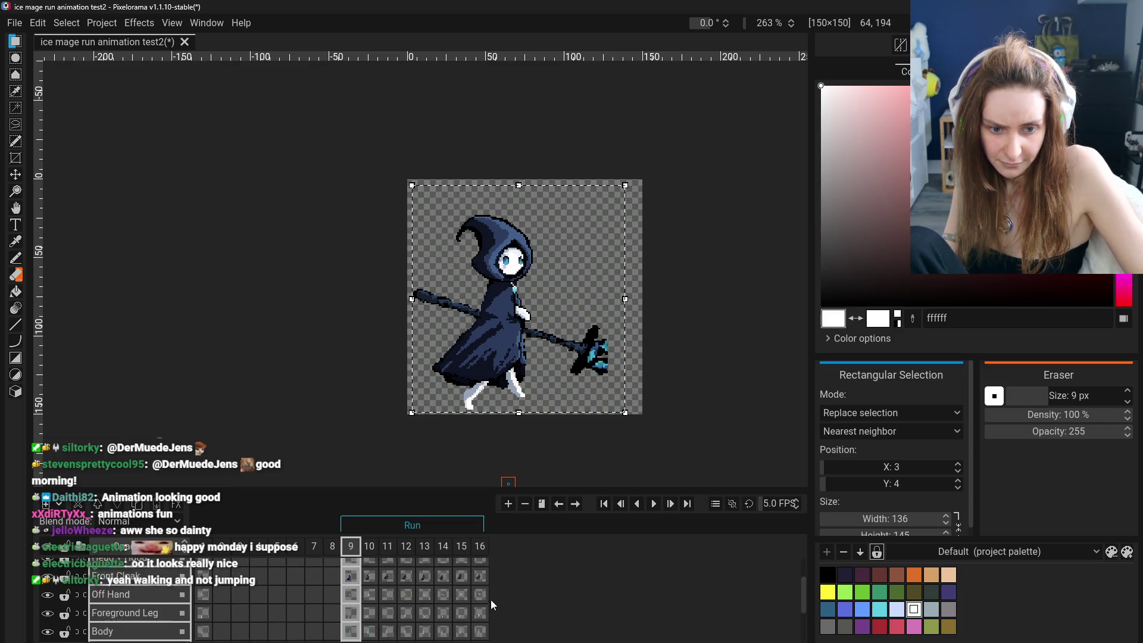
scroll(487, 603, up, 2)
click(481, 606)
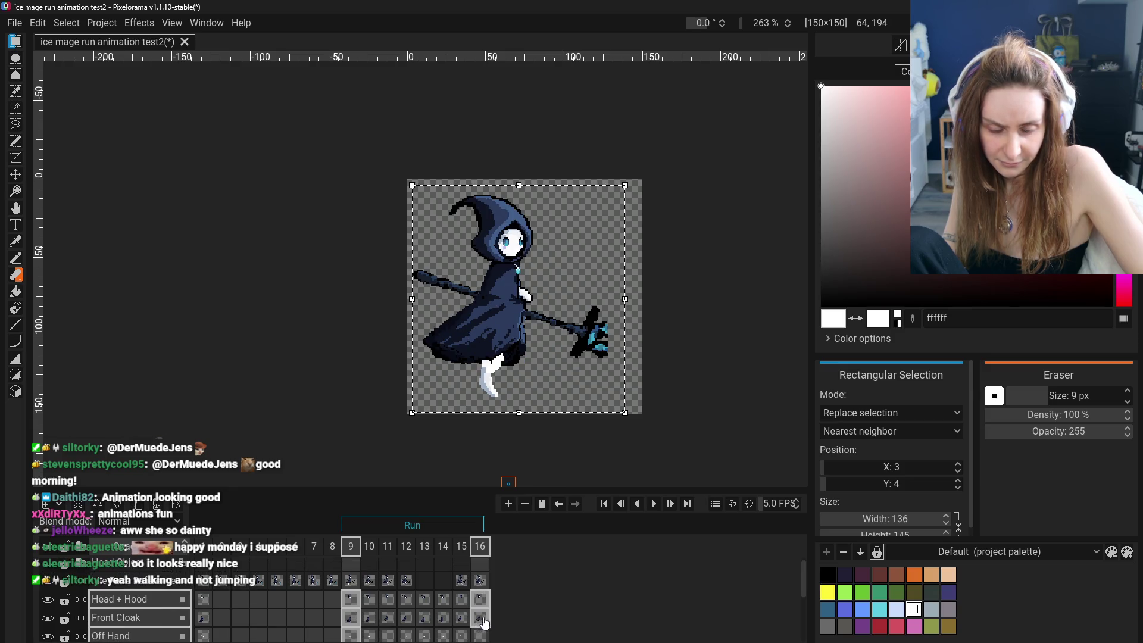
click(479, 603)
key(Return)
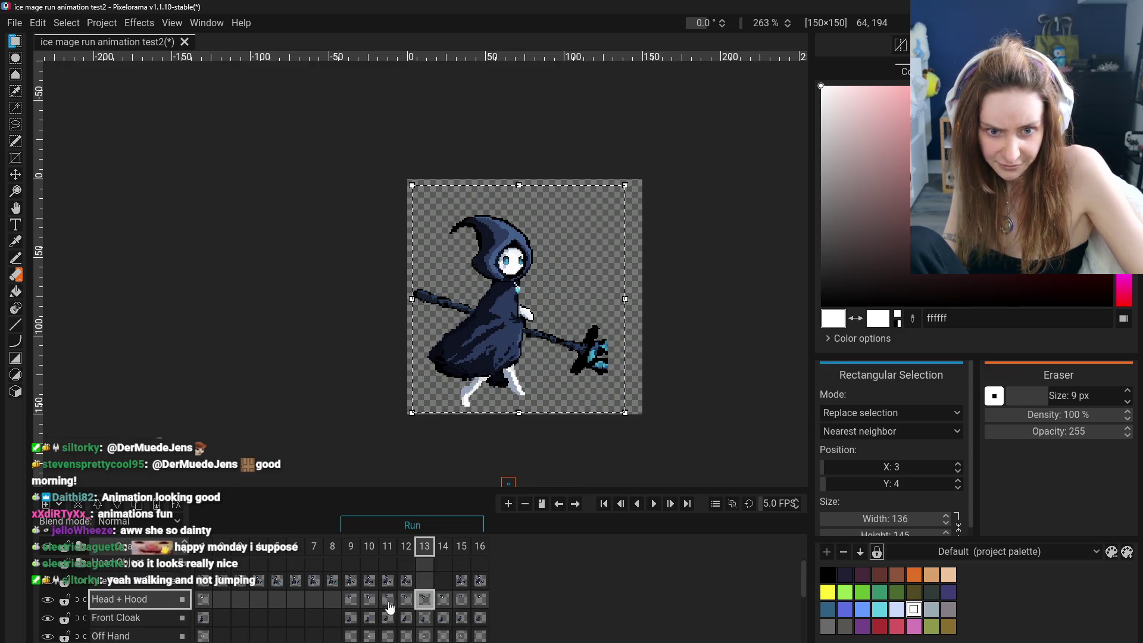
Select all layer cels on frames 9 and 13, then move the figure's pixels 8 px lower and apply.
click(354, 606)
click(354, 619)
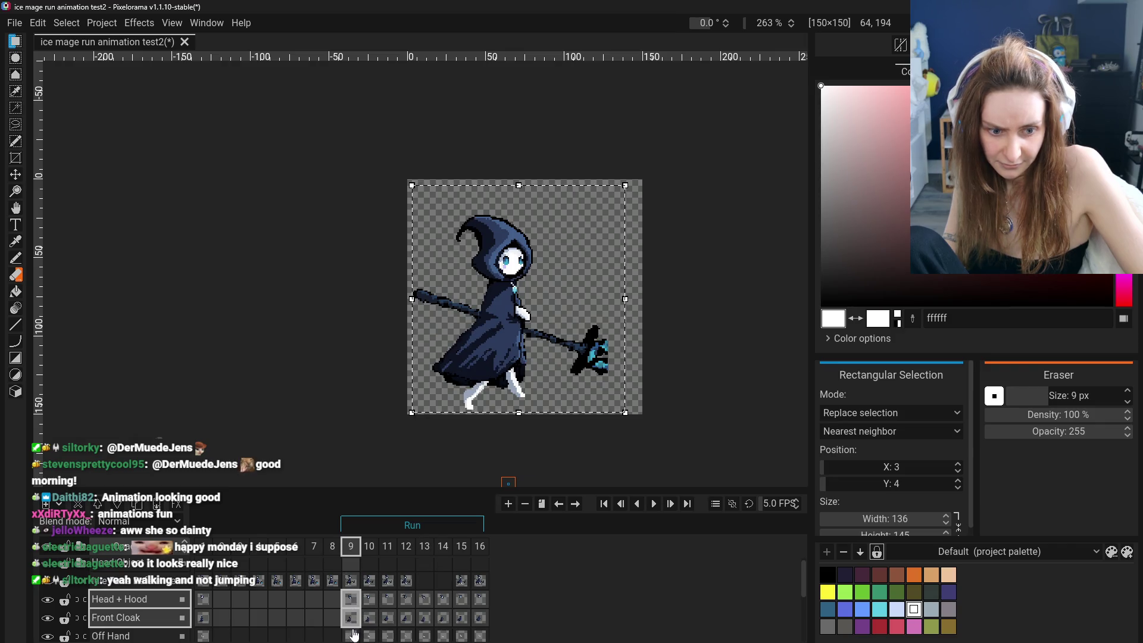
scroll(355, 619, down, 3)
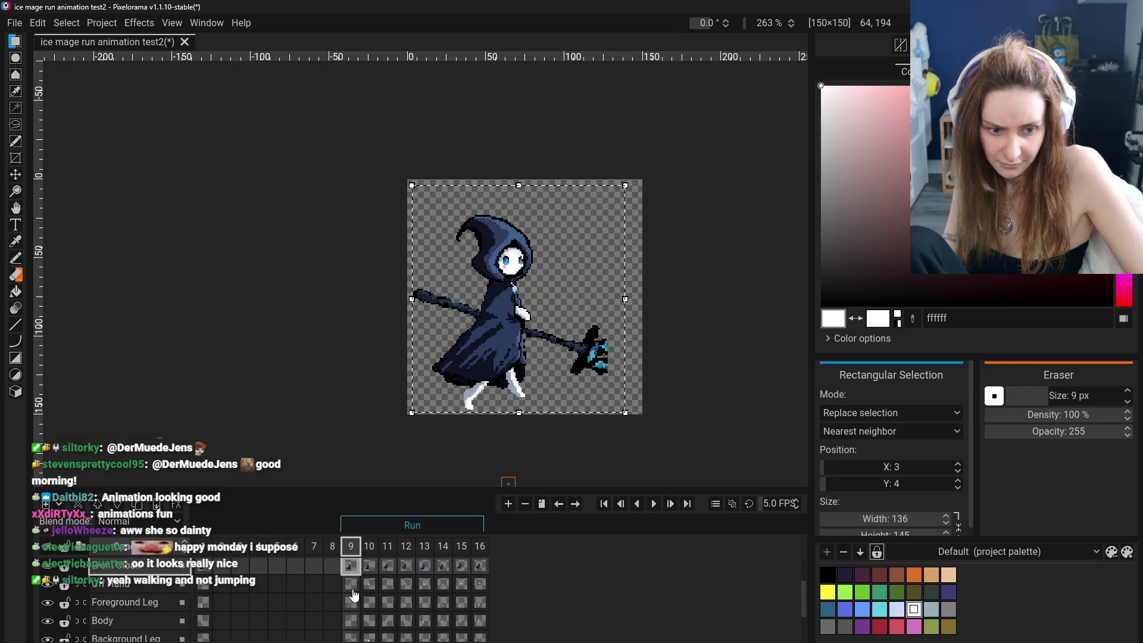
scroll(354, 621, down, 2)
scroll(355, 625, down, 1)
scroll(356, 632, down, 1)
ctrl+click(355, 632)
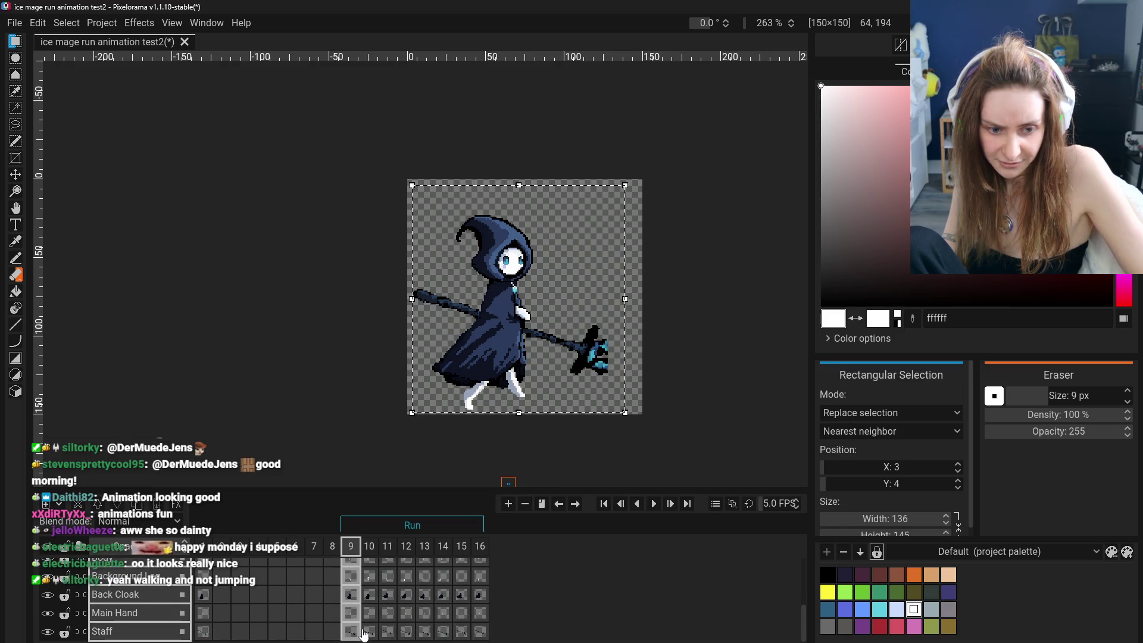
click(427, 632)
scroll(429, 577, up, 1)
scroll(430, 580, up, 2)
scroll(431, 583, up, 2)
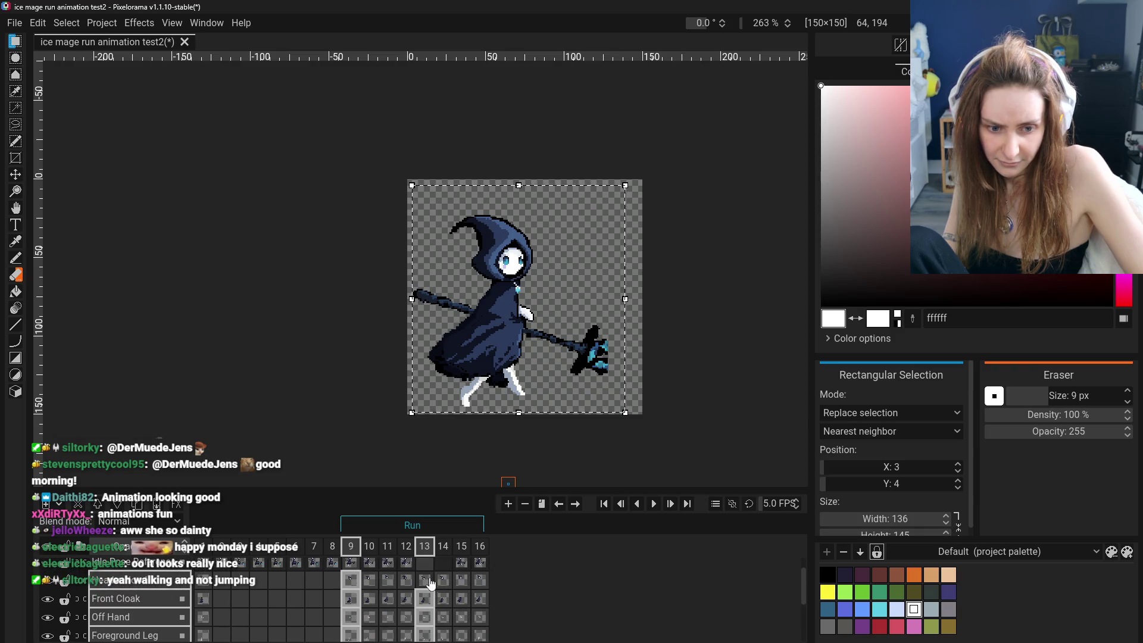
click(519, 186)
drag(519, 186, 519, 196)
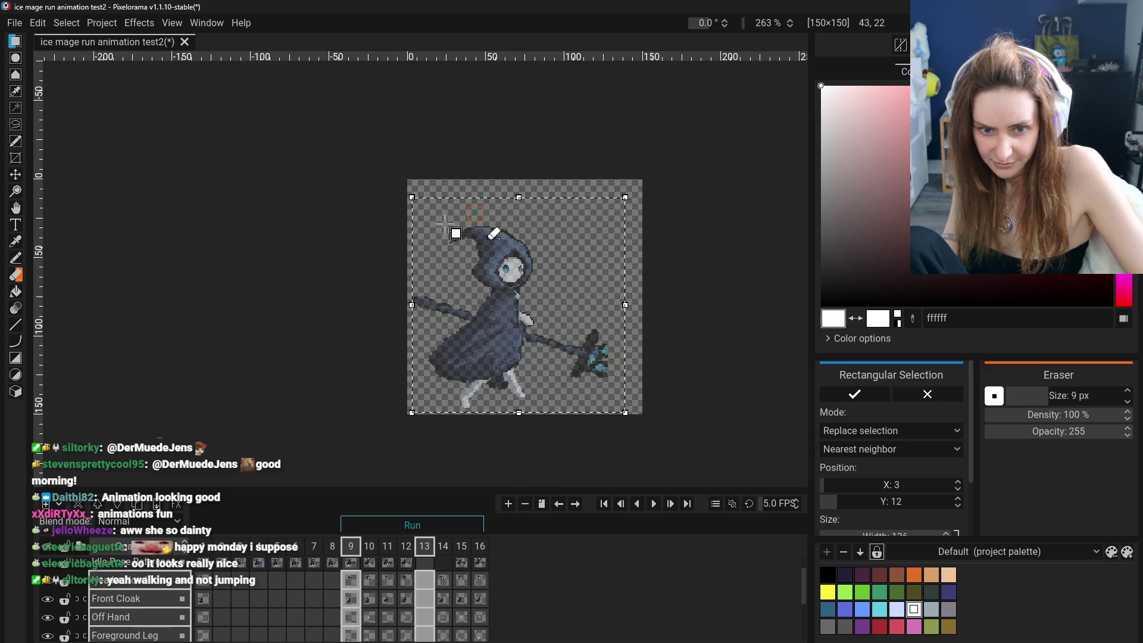
click(308, 267)
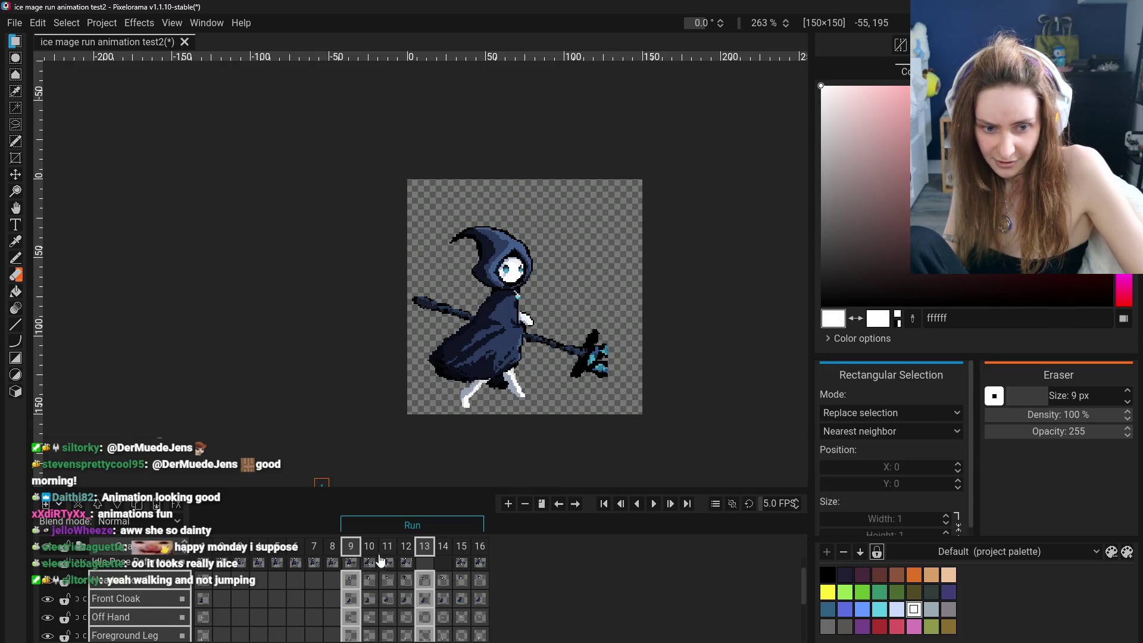
Play the run cycle once and stop it on frame 14.
click(652, 505)
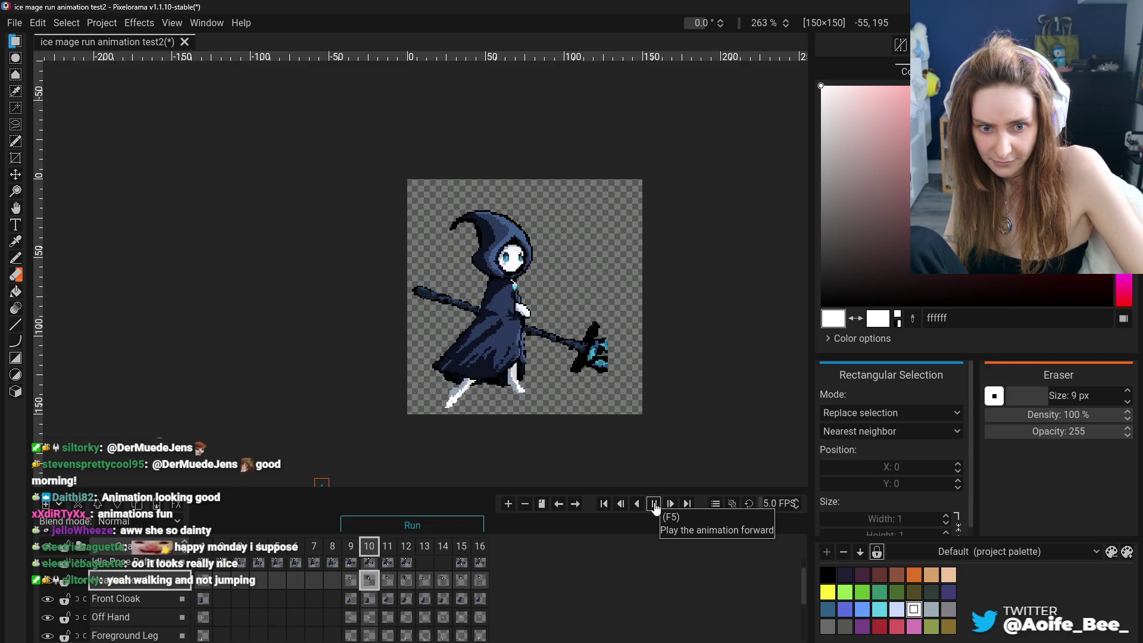
click(654, 504)
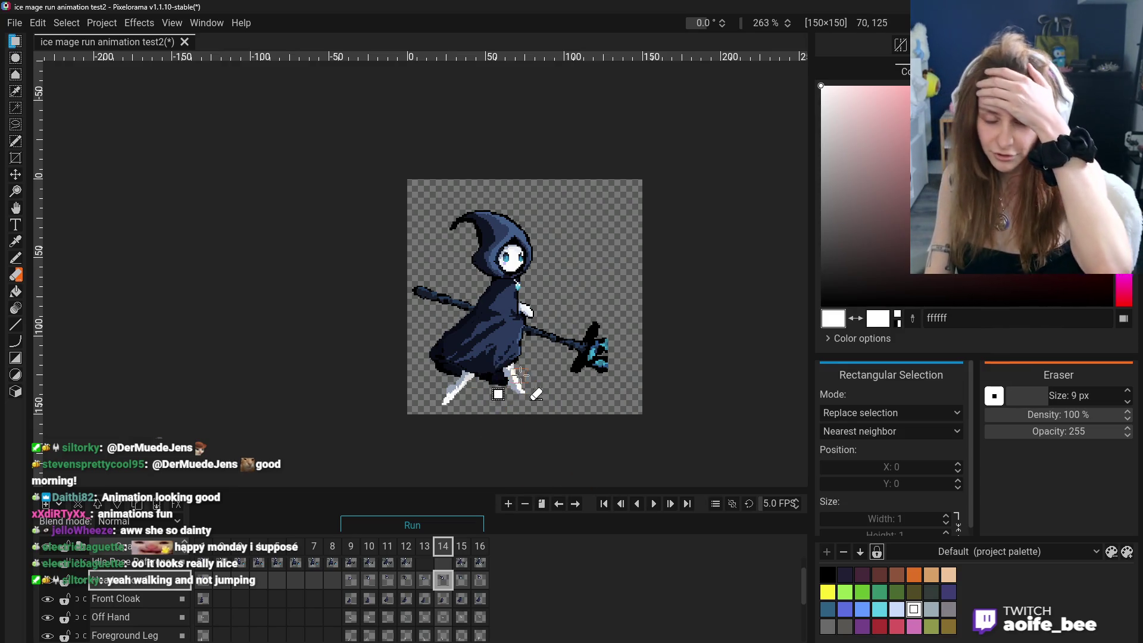
Play briefly, then flip between frames 9 and 16 to compare the poses.
click(653, 504)
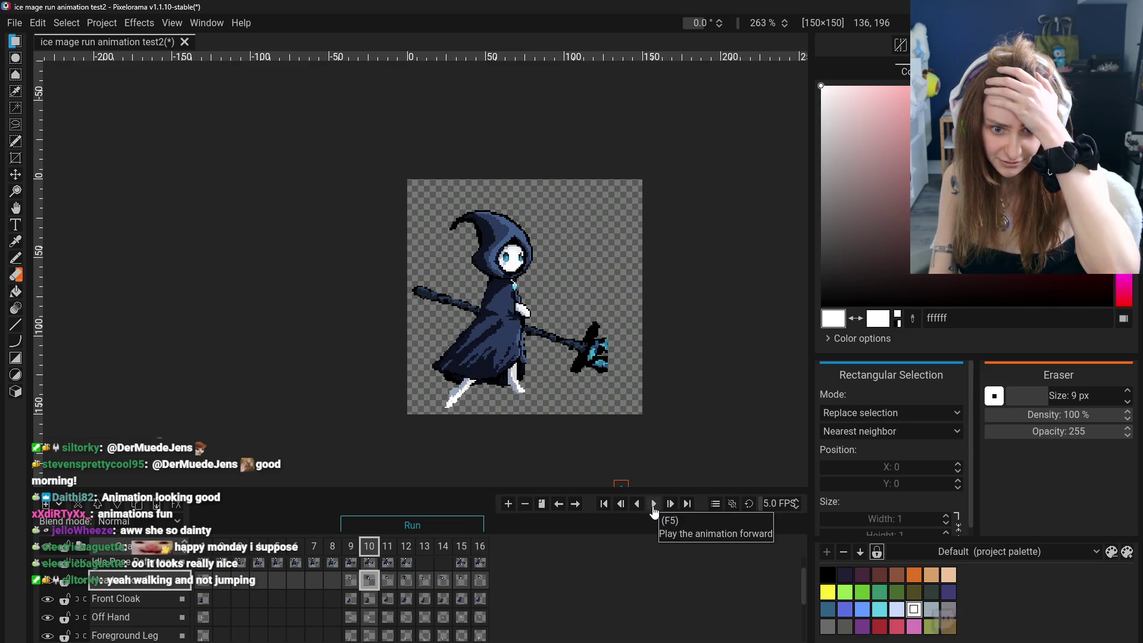
click(350, 580)
click(481, 581)
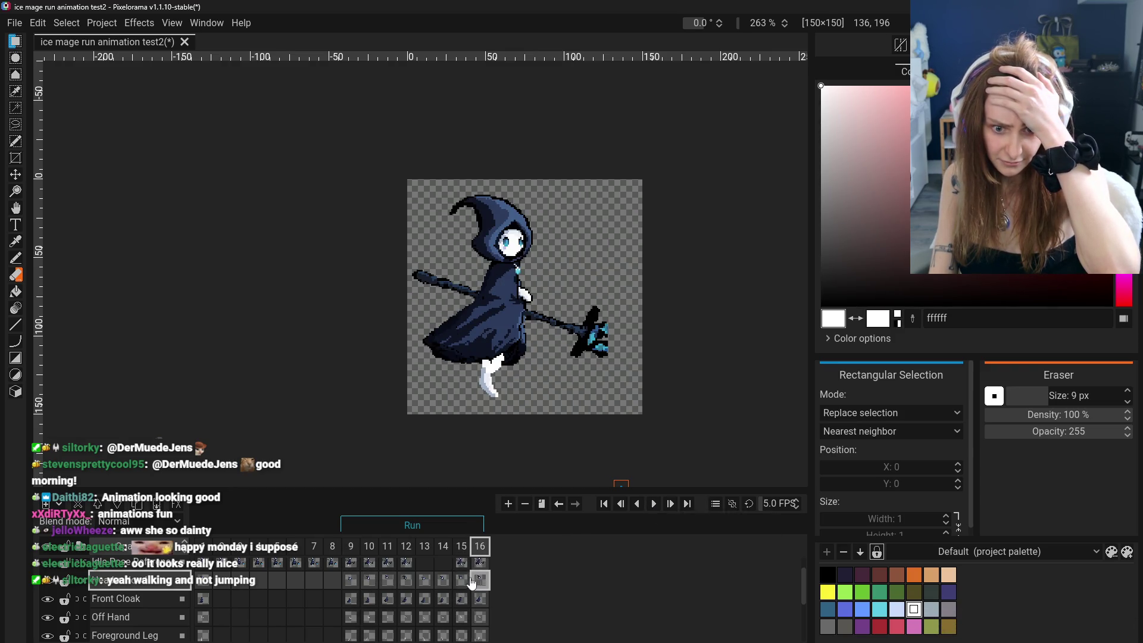
click(351, 581)
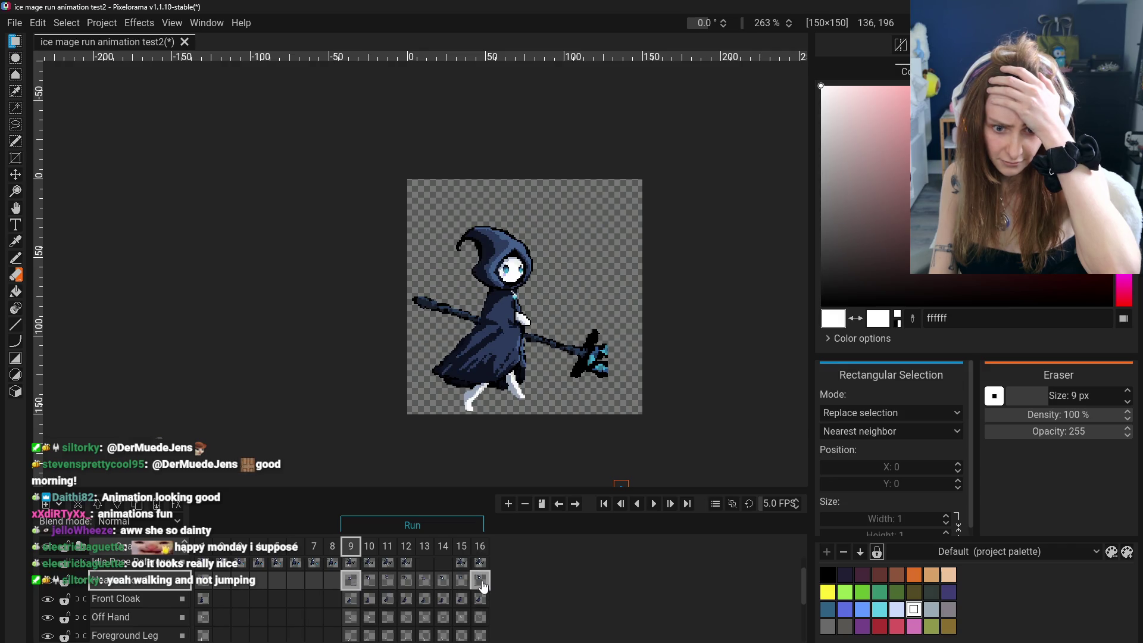
click(480, 581)
click(350, 580)
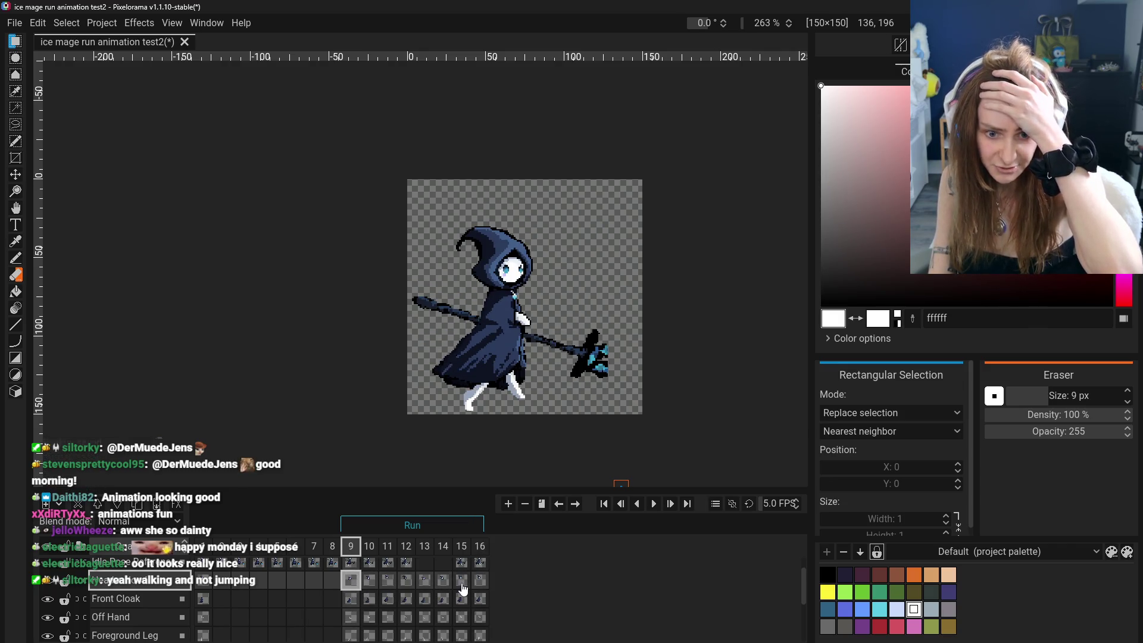
click(480, 583)
Compare frames 12 and 13, end on frame 12 and bring up its frame actions.
click(420, 582)
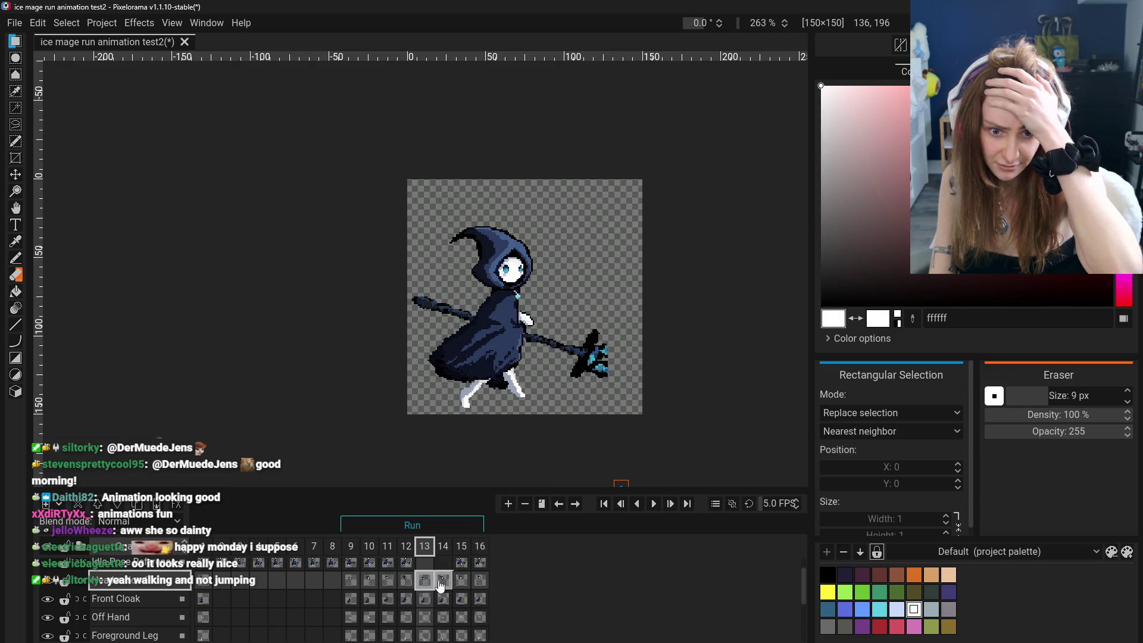
click(407, 581)
click(428, 581)
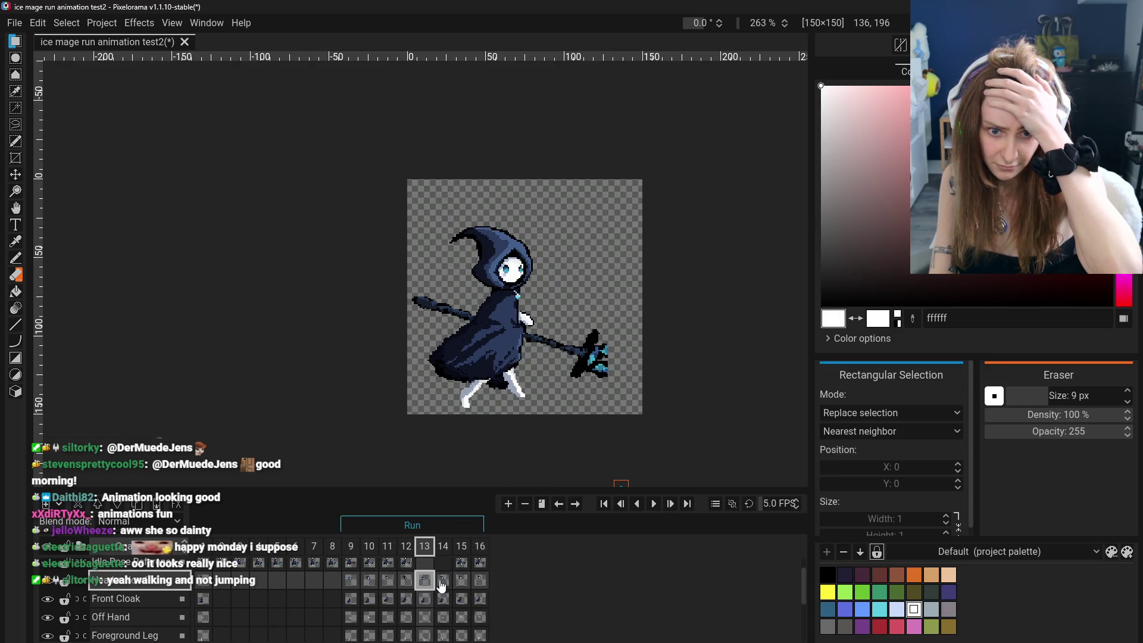
click(406, 583)
click(413, 584)
click(409, 587)
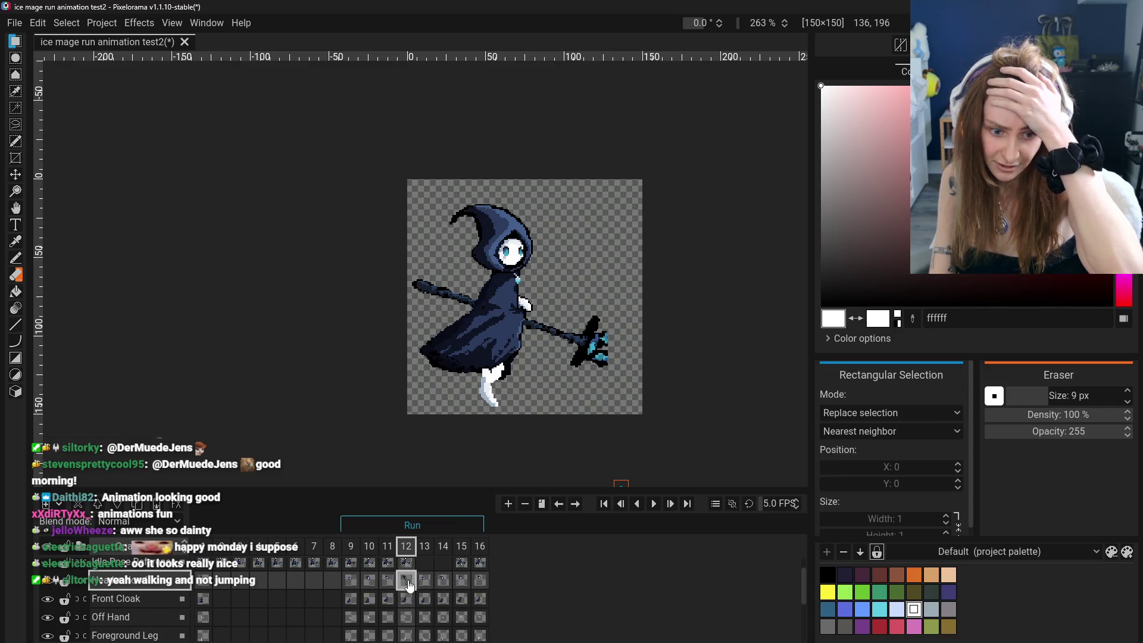
right_click(409, 547)
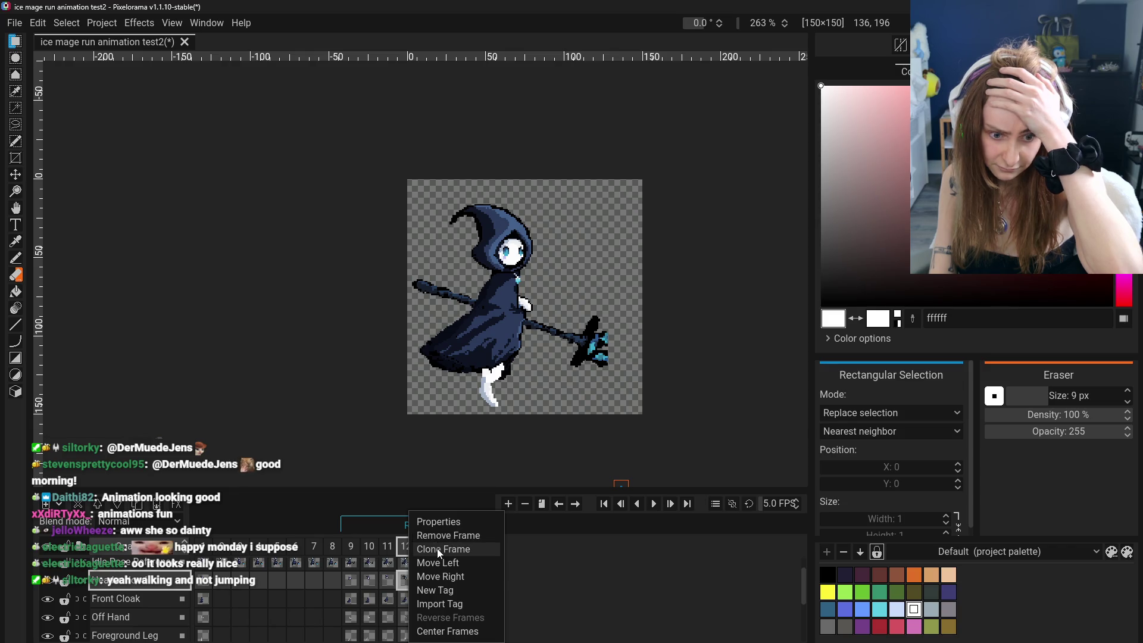
Clone frame 12 into a new frame 13 and check it against frame 14.
click(437, 548)
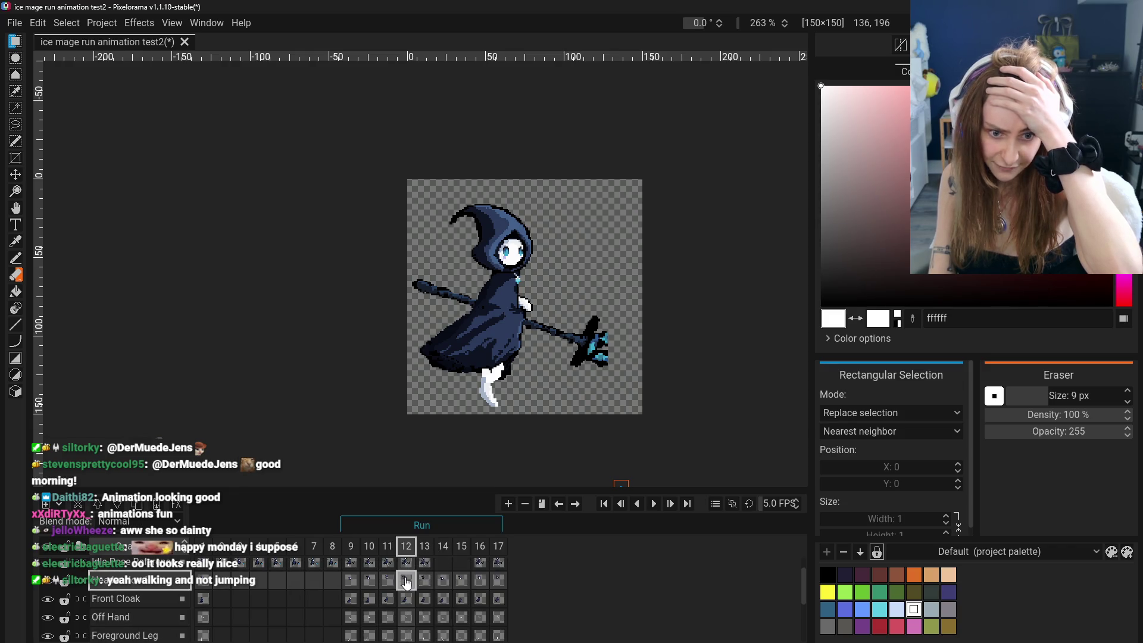
click(443, 580)
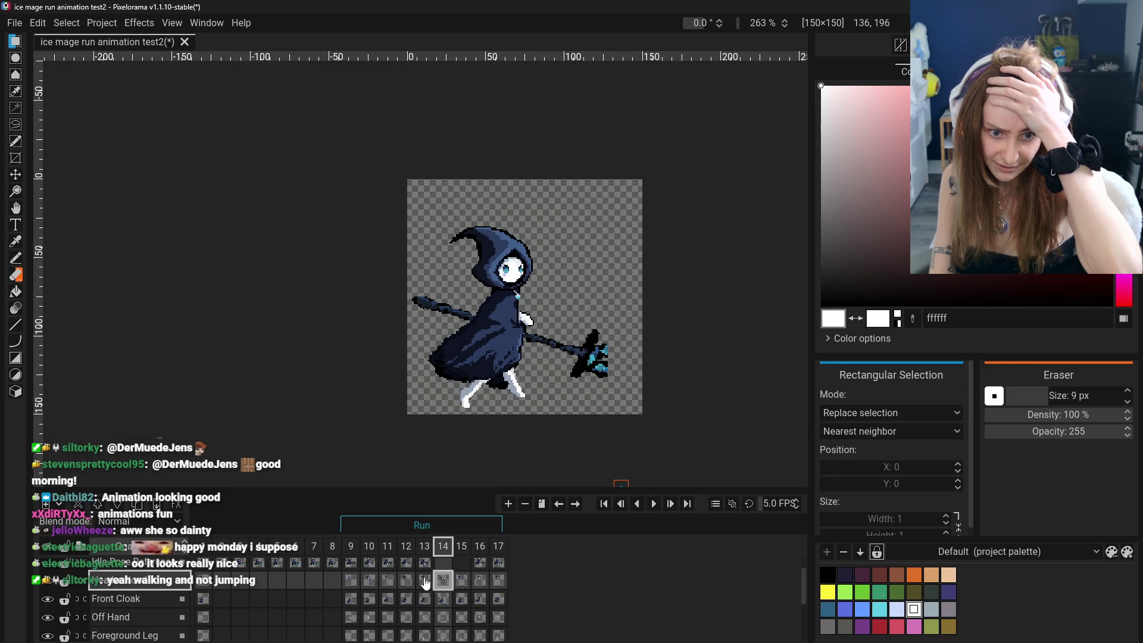
click(402, 581)
click(444, 581)
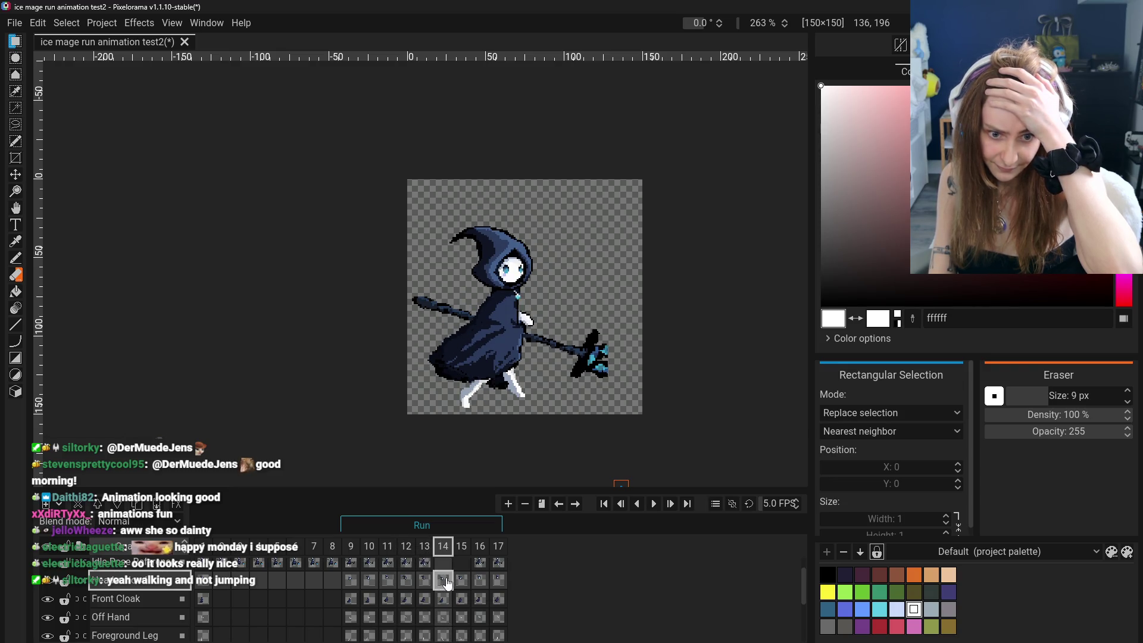
click(427, 581)
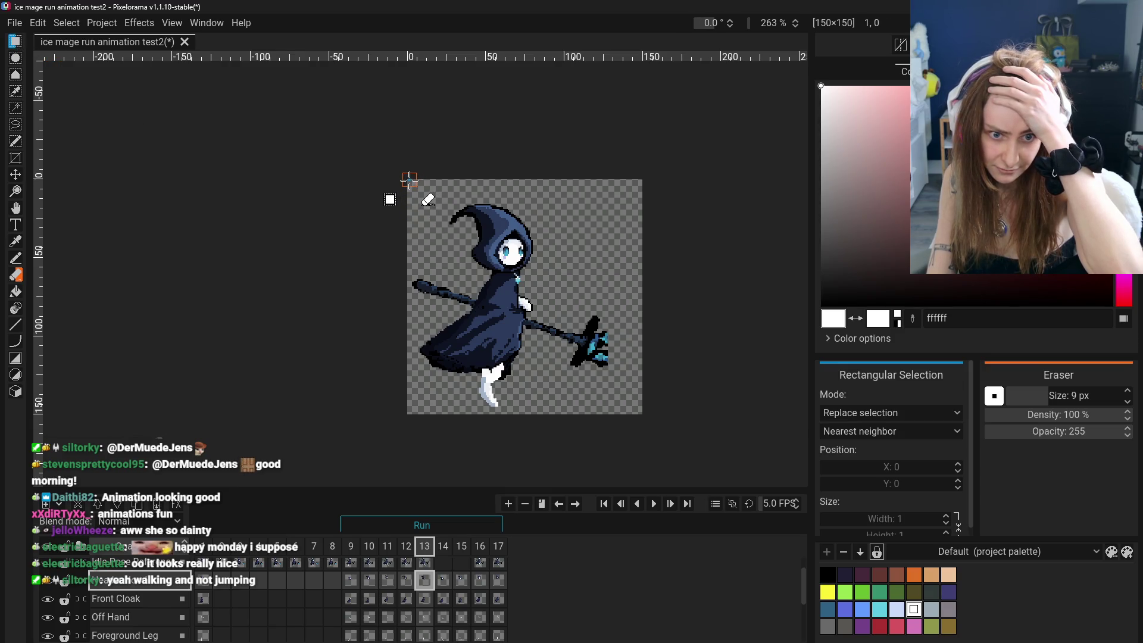
Select the entire canvas and pan the view right and down.
drag(410, 179, 640, 413)
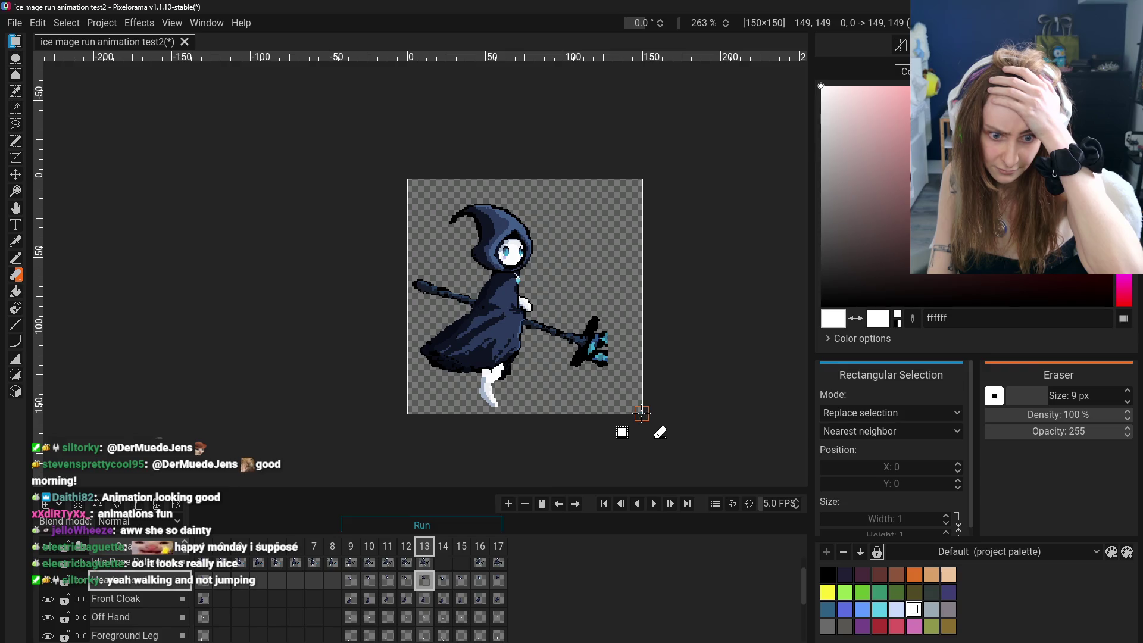
scroll(418, 616, down, 3)
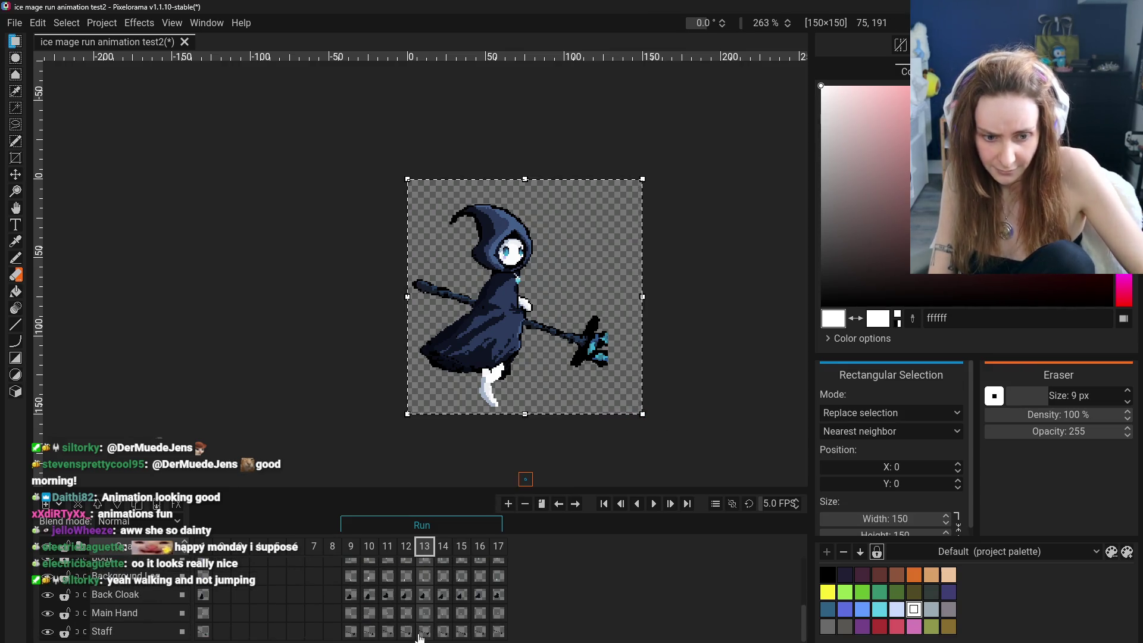
scroll(716, 245, up, 2)
scroll(716, 244, down, 3)
scroll(715, 244, up, 2)
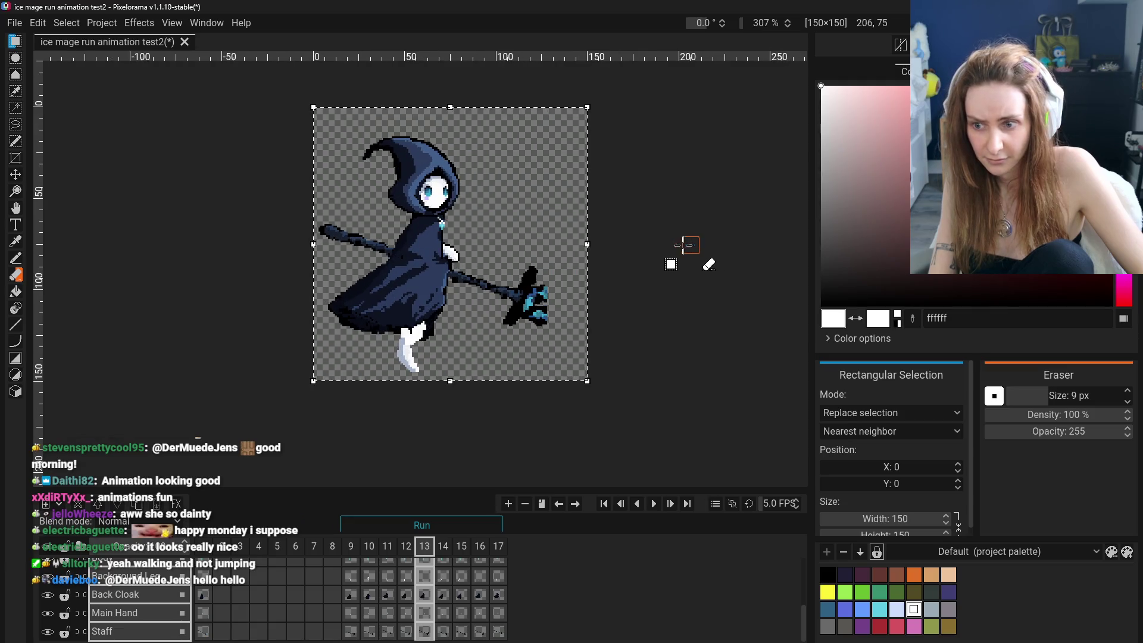
click(15, 176)
click(15, 208)
drag(185, 187, 215, 251)
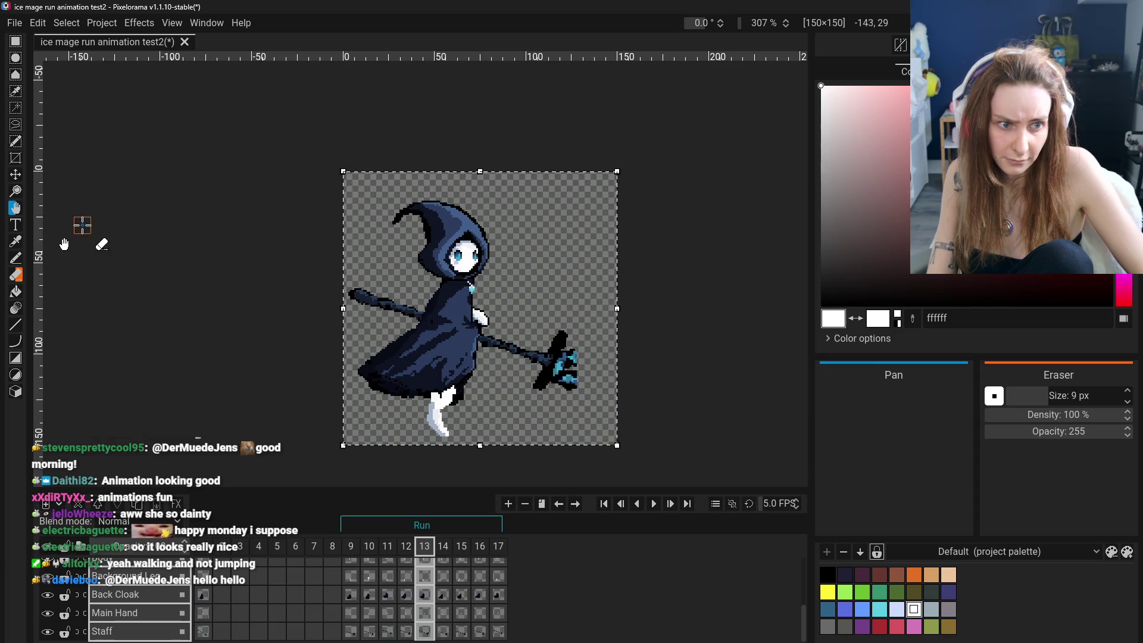
click(15, 42)
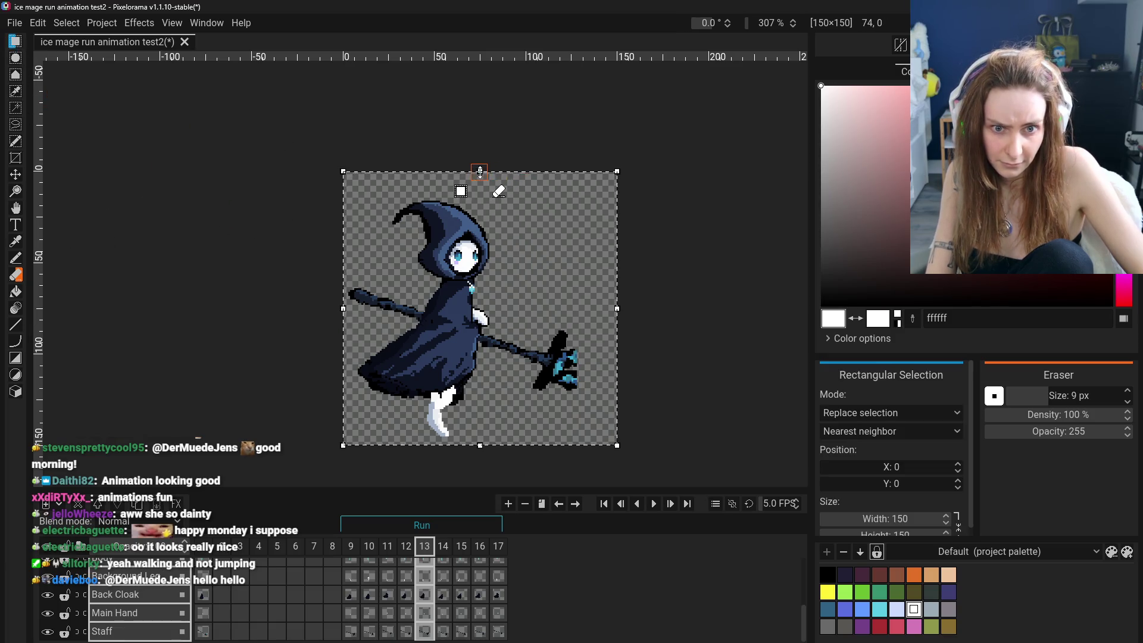
Lower the selection's top edge by 6 px, then scrub frames 9 to 14 comparing poses.
drag(480, 171, 480, 181)
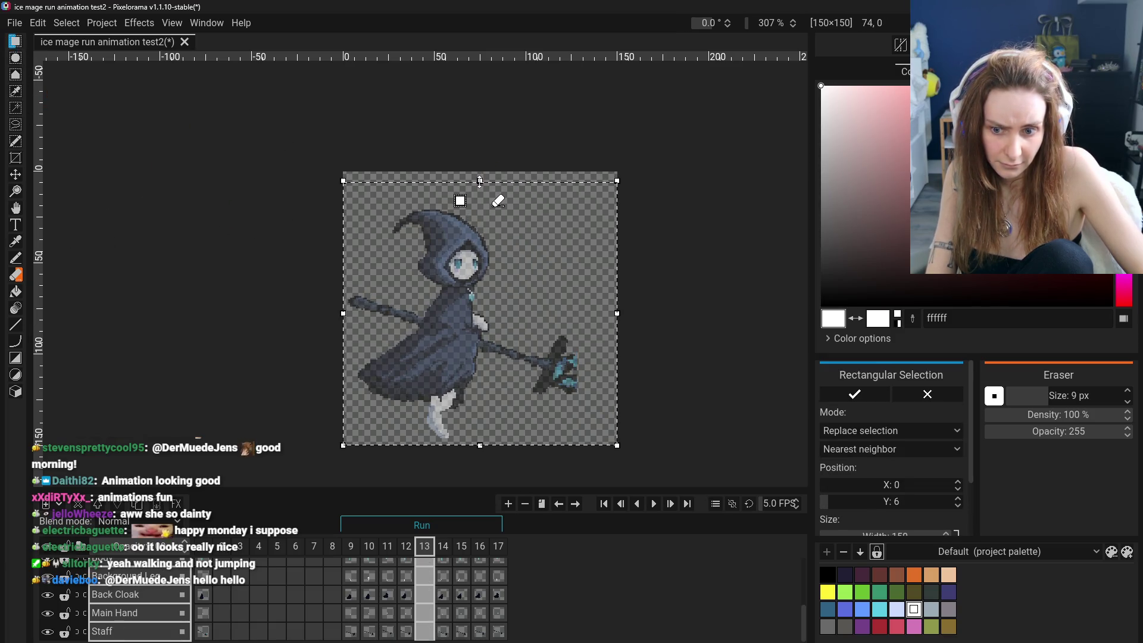
drag(355, 553, 429, 559)
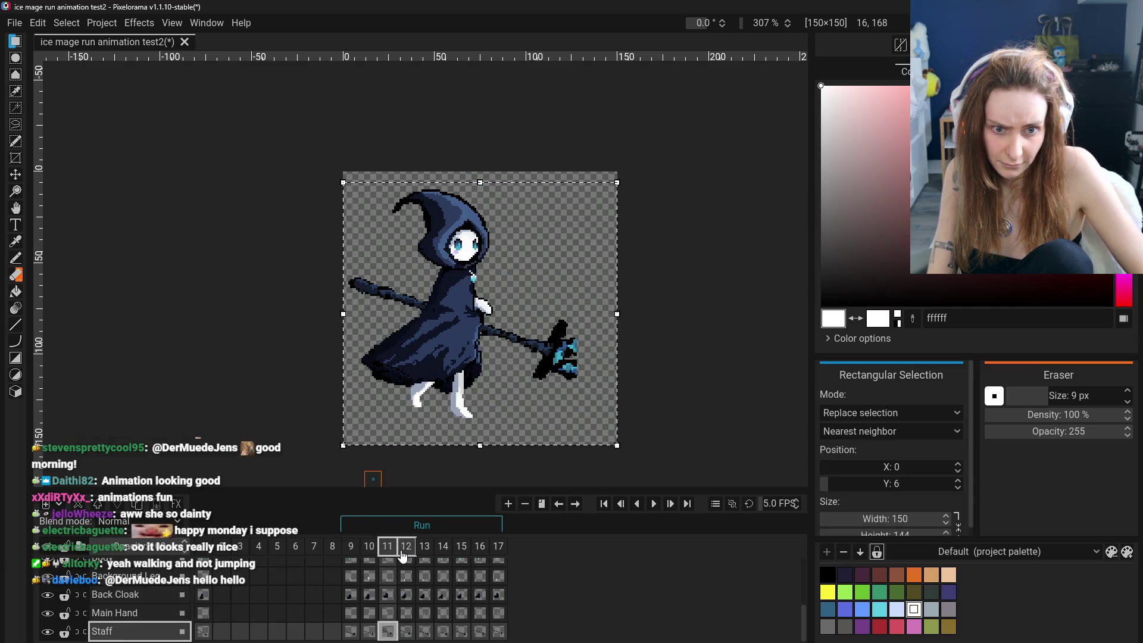
click(440, 559)
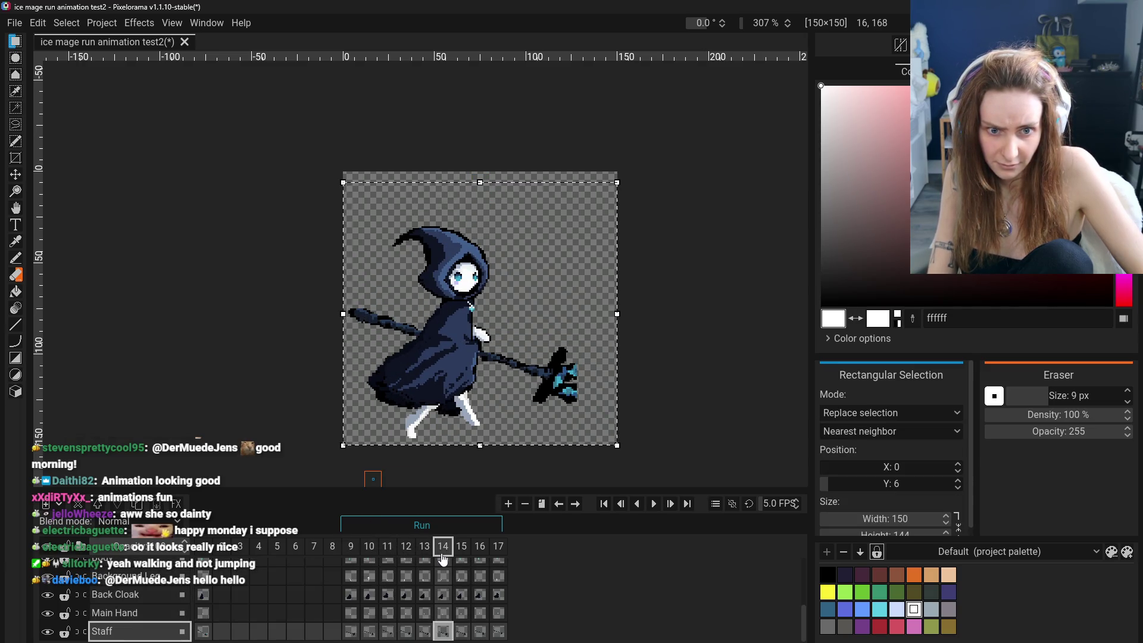
Flip through frames 11, 10 and 9 comparing poses and return to frame 13.
click(385, 554)
click(383, 555)
click(369, 556)
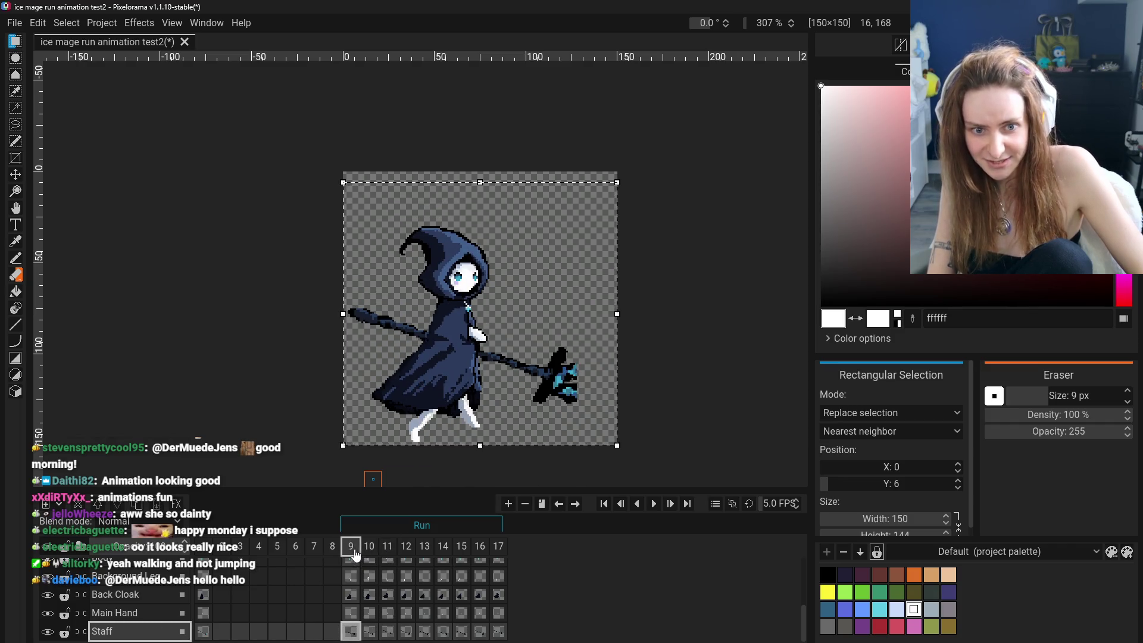
click(385, 555)
click(351, 555)
click(352, 555)
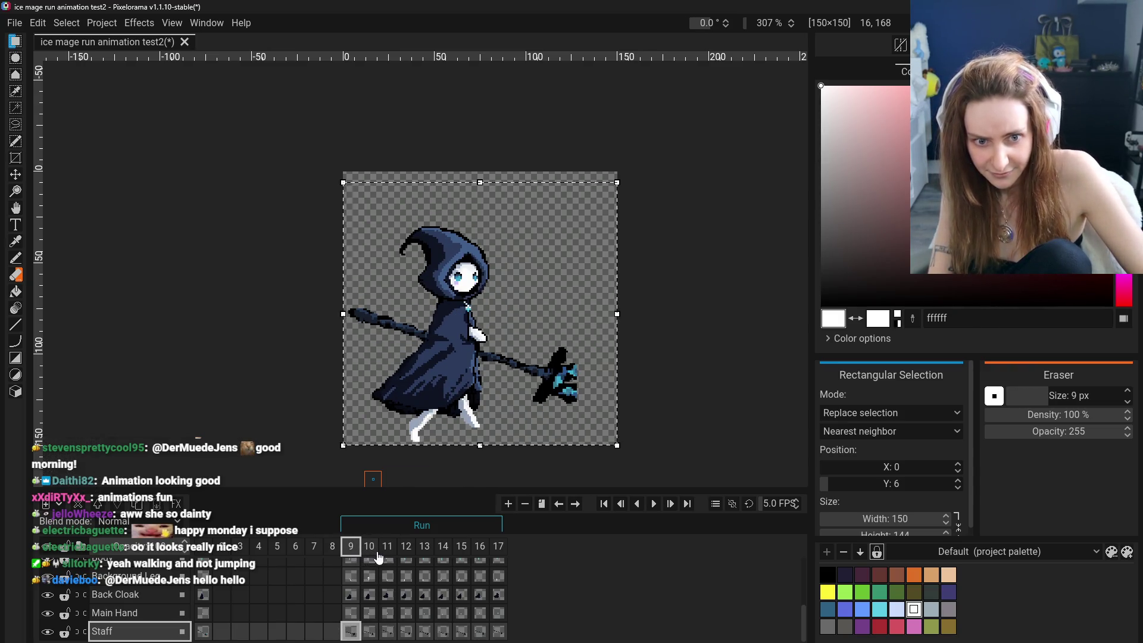
click(373, 556)
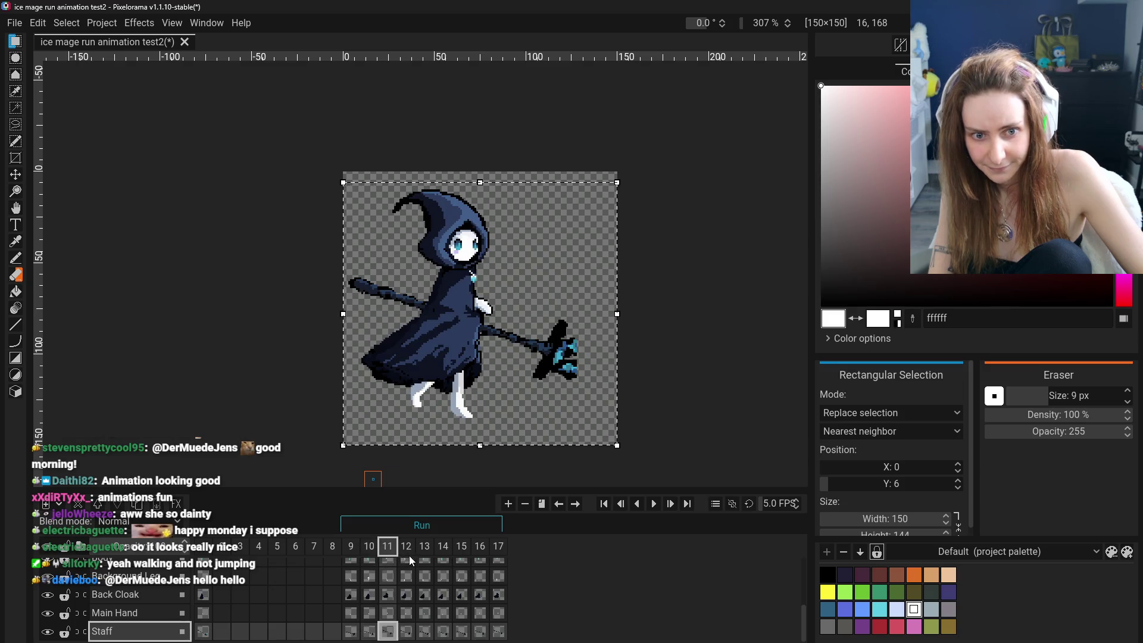
click(424, 556)
click(429, 556)
scroll(449, 257, up, 5)
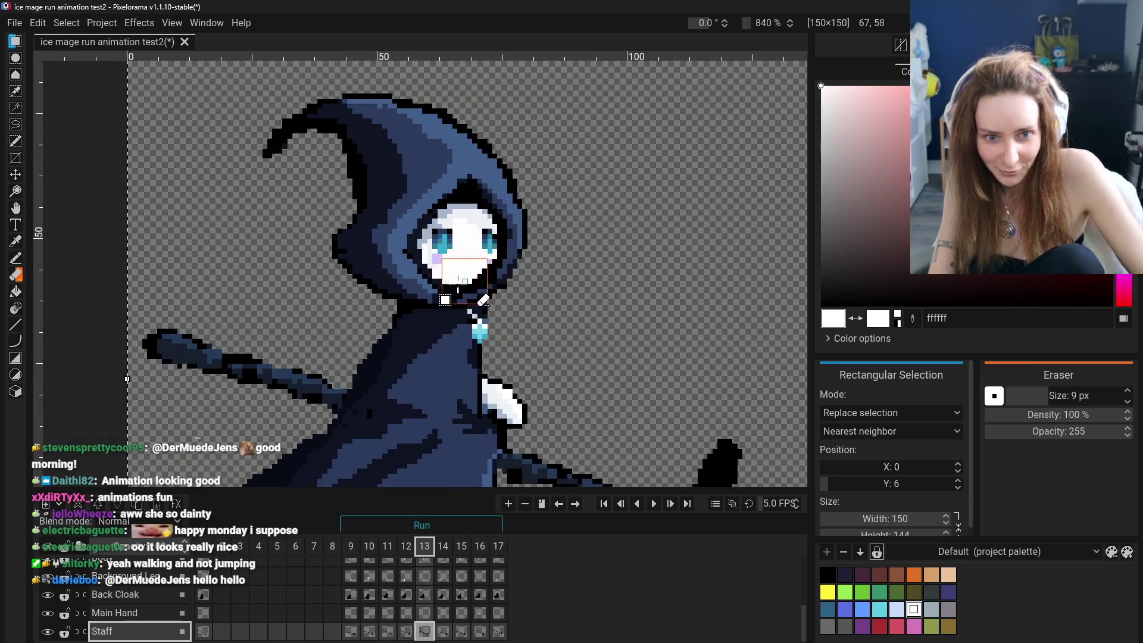
Set the Eraser to 1 px, pick black for the Pencil and make the Head + Hood layer active.
click(15, 241)
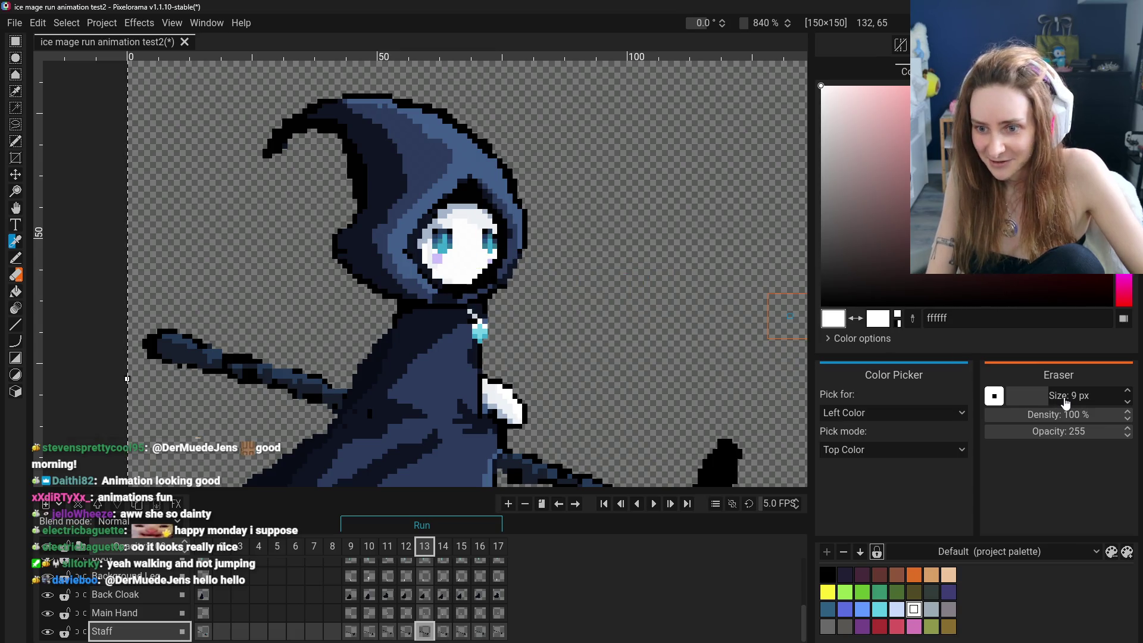
drag(1069, 404, 988, 402)
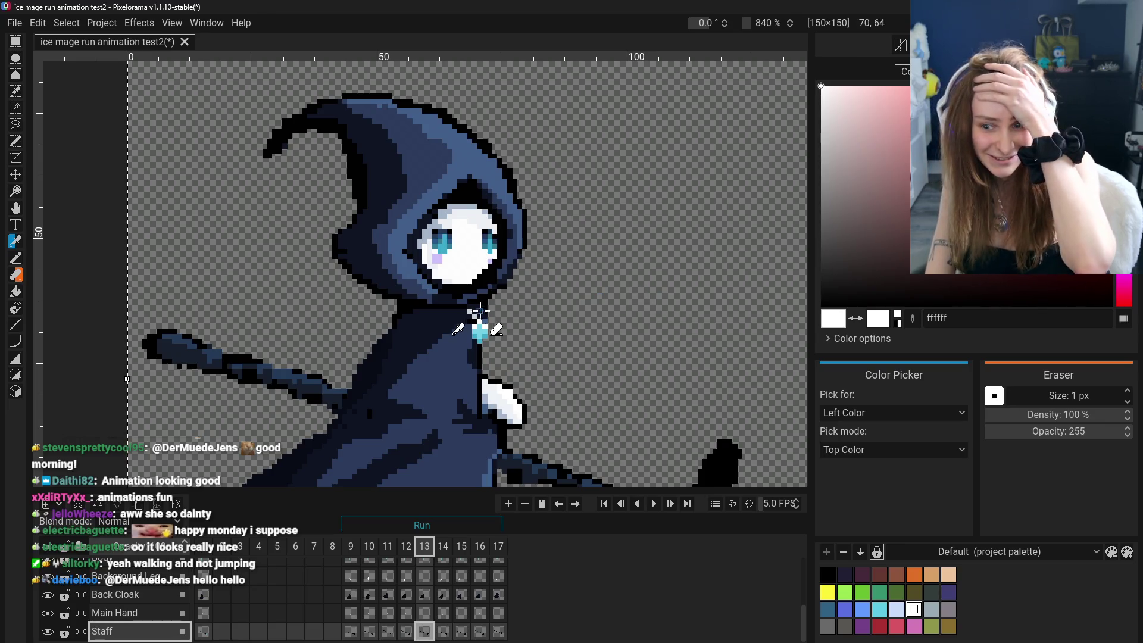
click(15, 256)
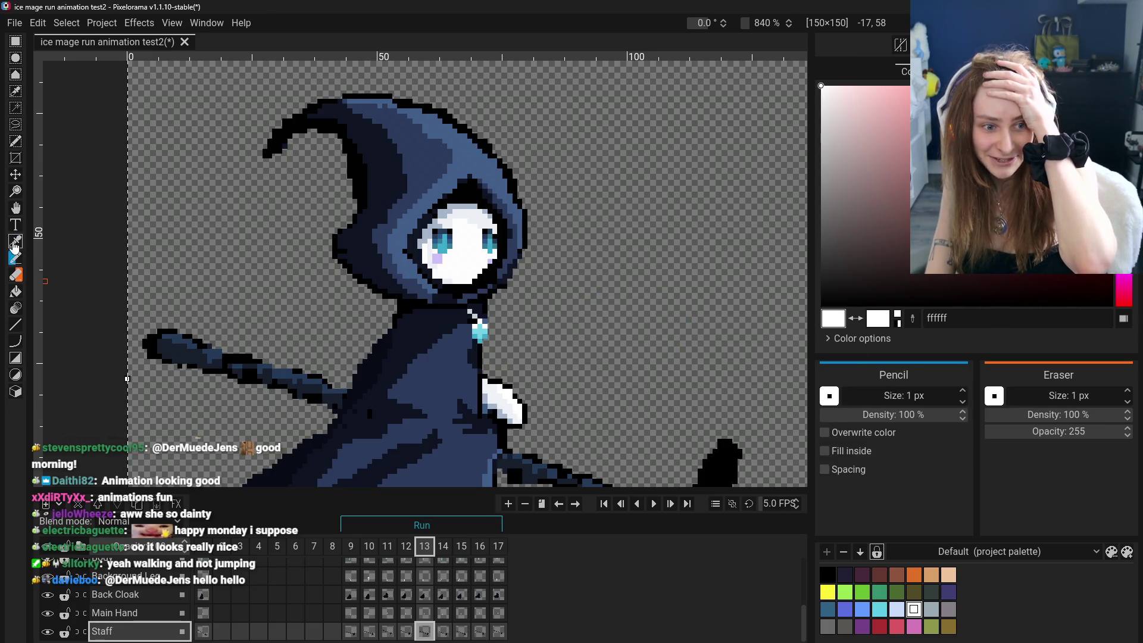
click(64, 239)
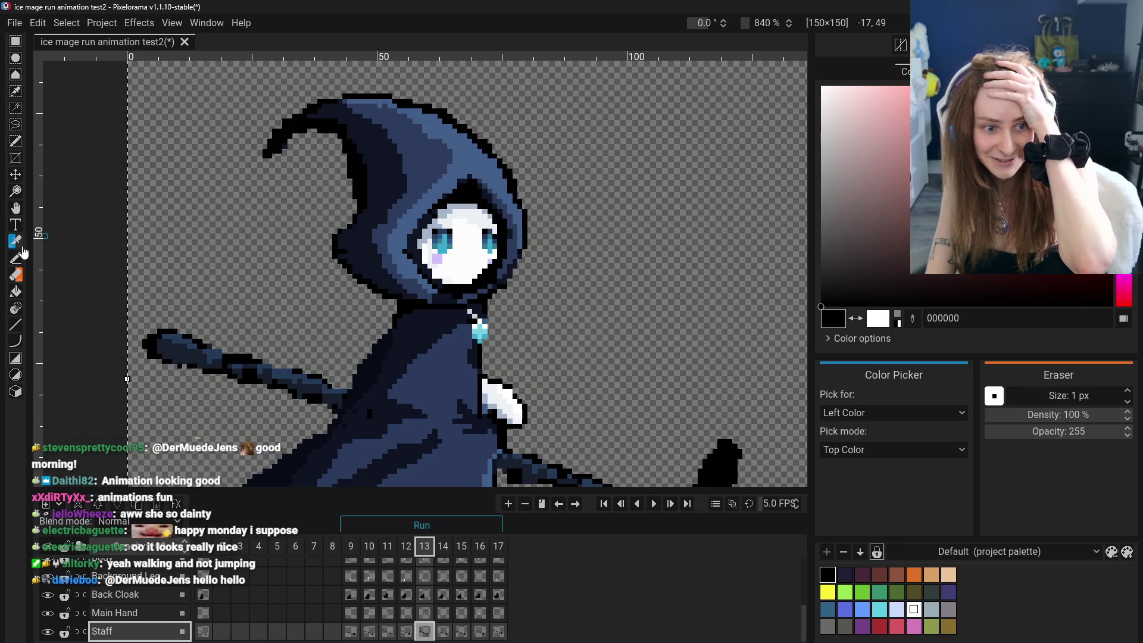
click(16, 255)
scroll(458, 217, up, 3)
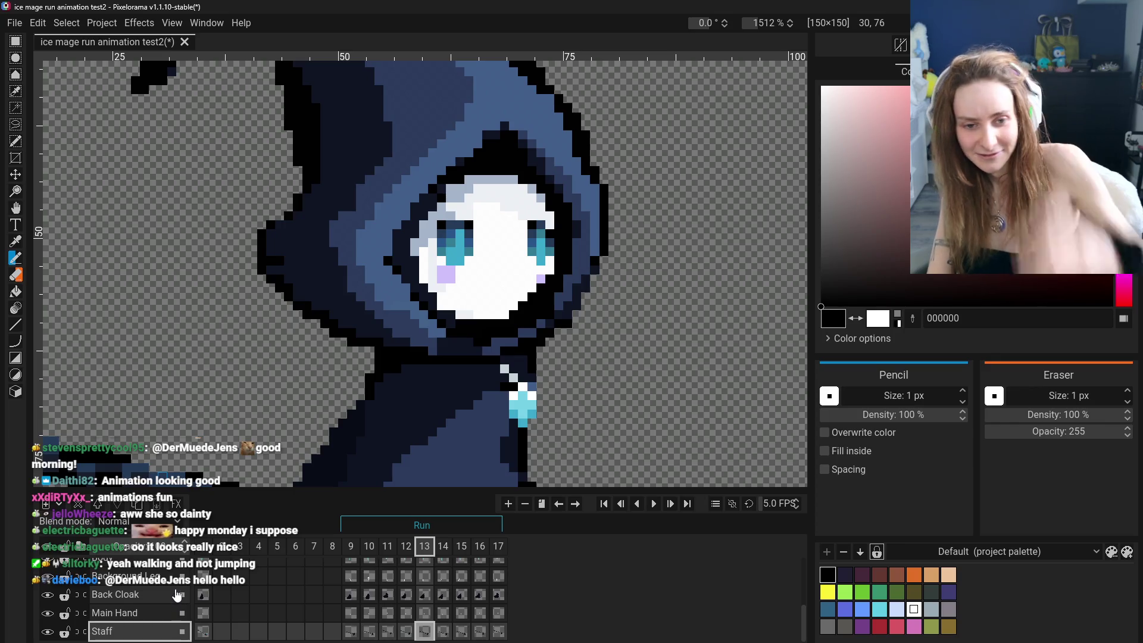
scroll(178, 595, up, 3)
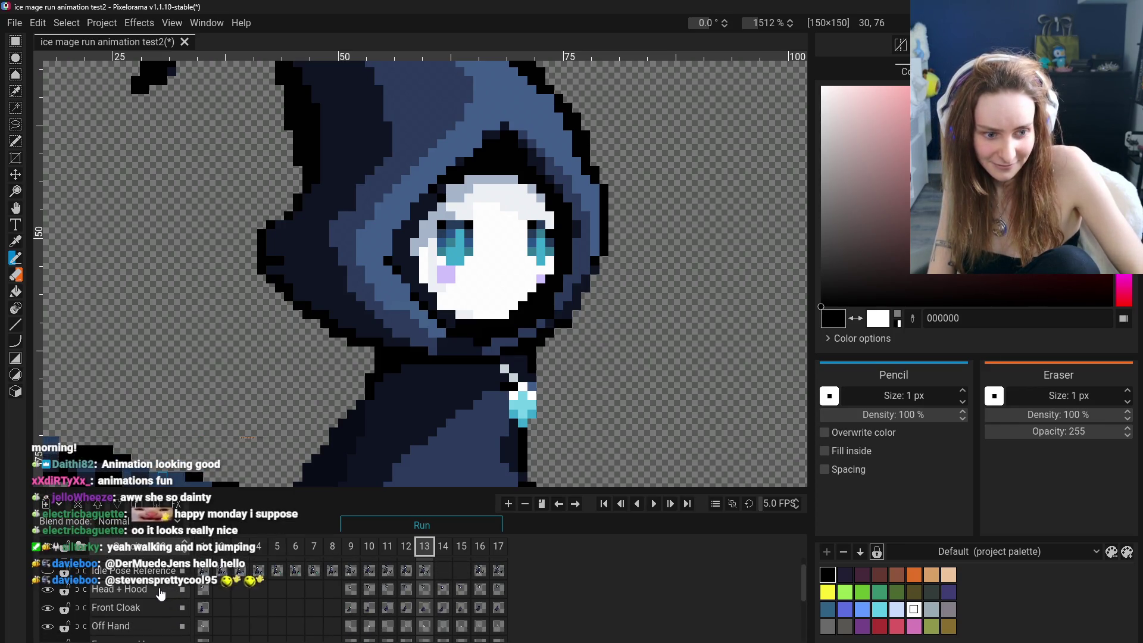
click(134, 589)
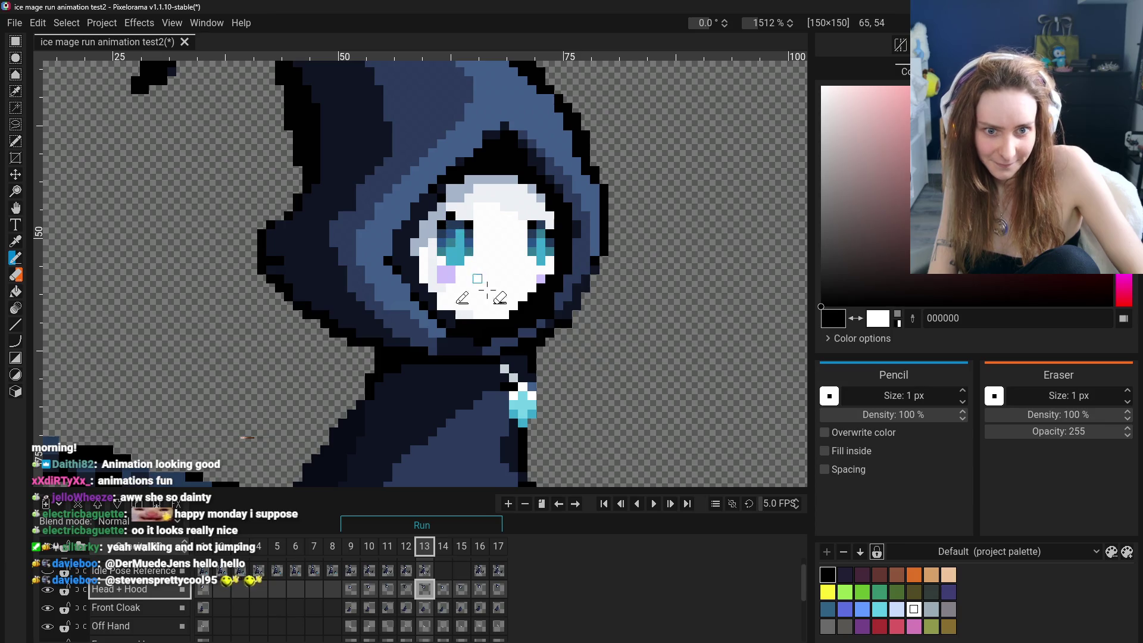
scroll(466, 217, down, 2)
scroll(478, 268, down, 2)
scroll(488, 344, down, 2)
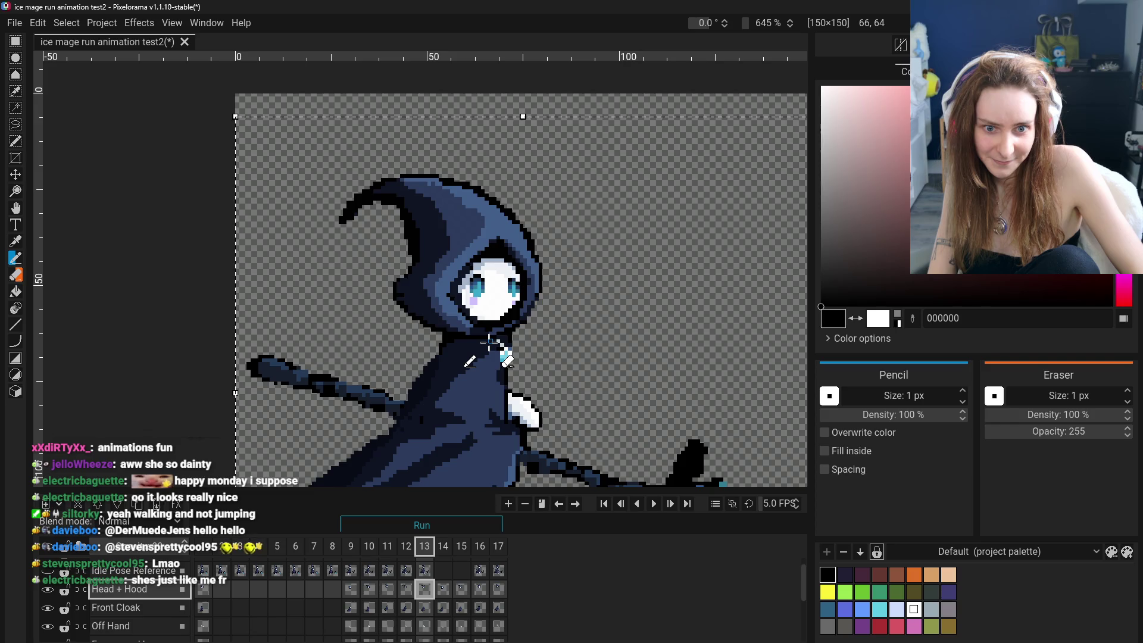
scroll(490, 343, up, 3)
scroll(401, 311, up, 2)
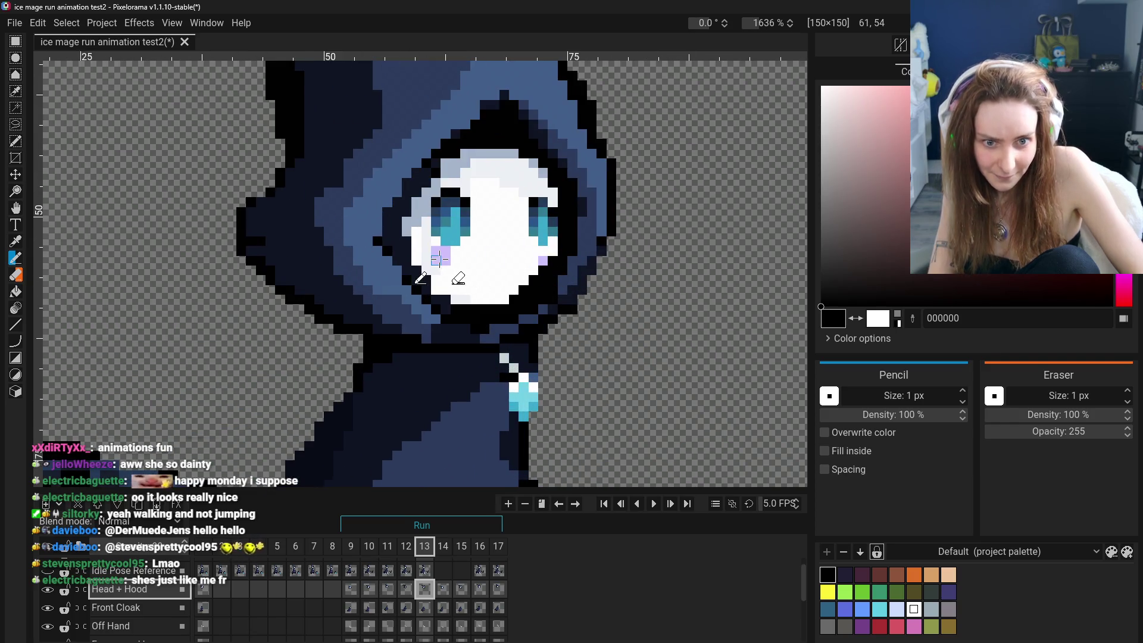
scroll(401, 310, down, 3)
scroll(402, 376, down, 4)
scroll(402, 464, down, 3)
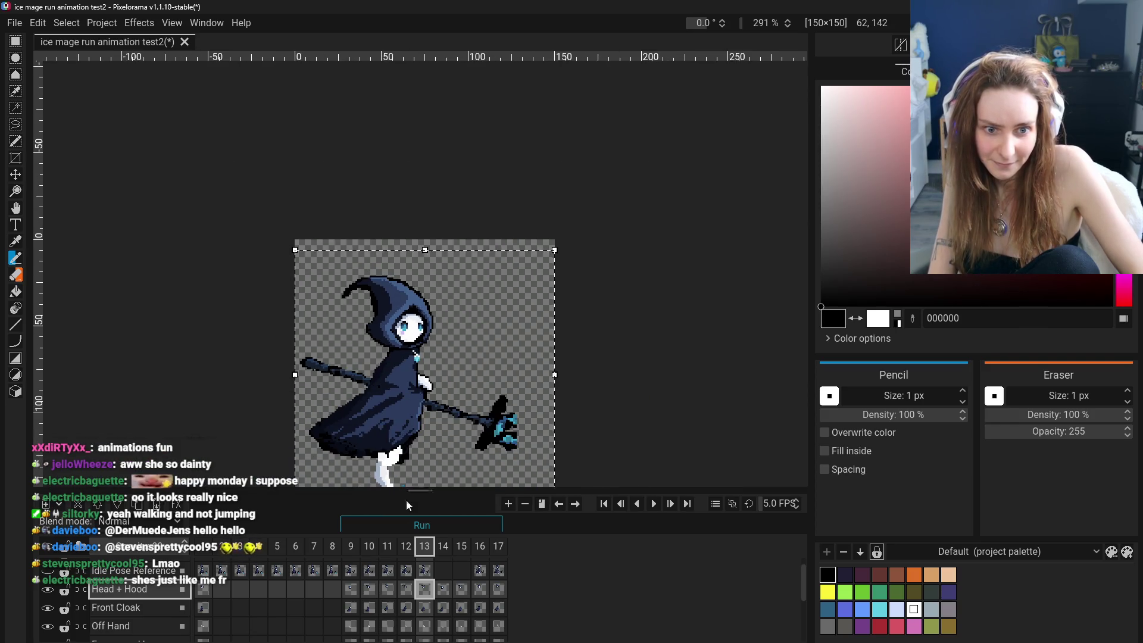
click(356, 592)
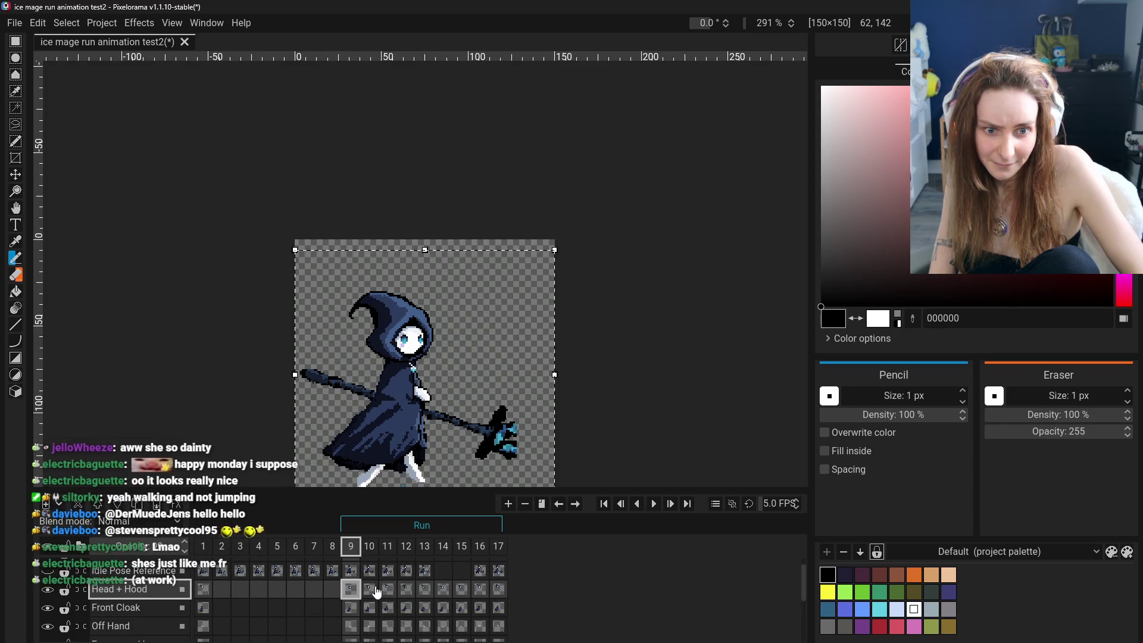
click(376, 592)
click(407, 589)
click(427, 588)
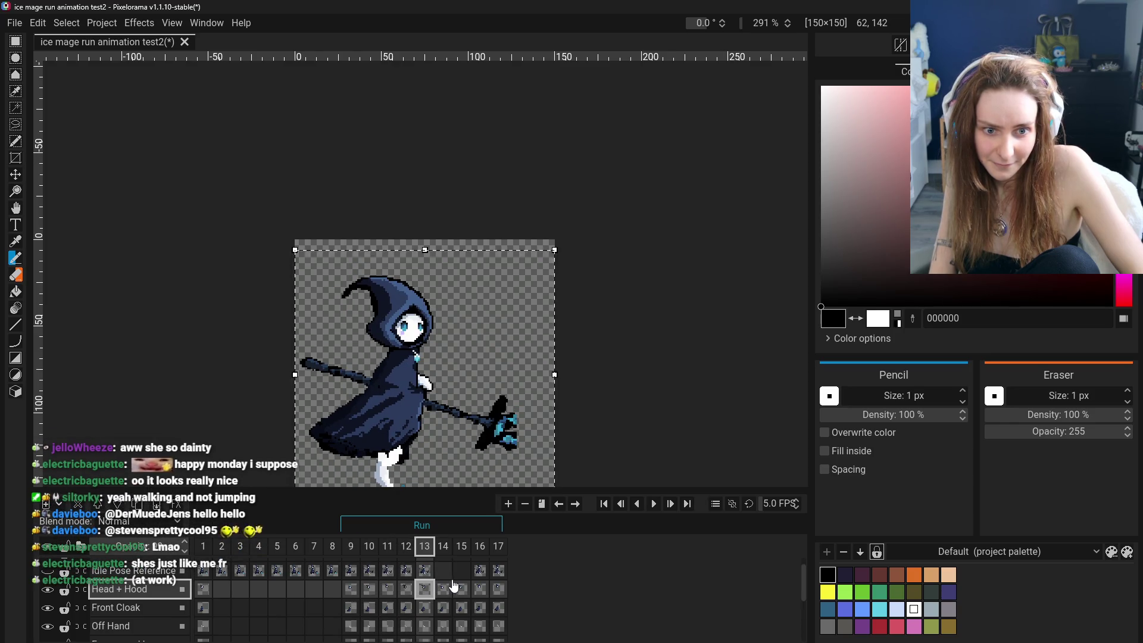
click(446, 586)
click(424, 576)
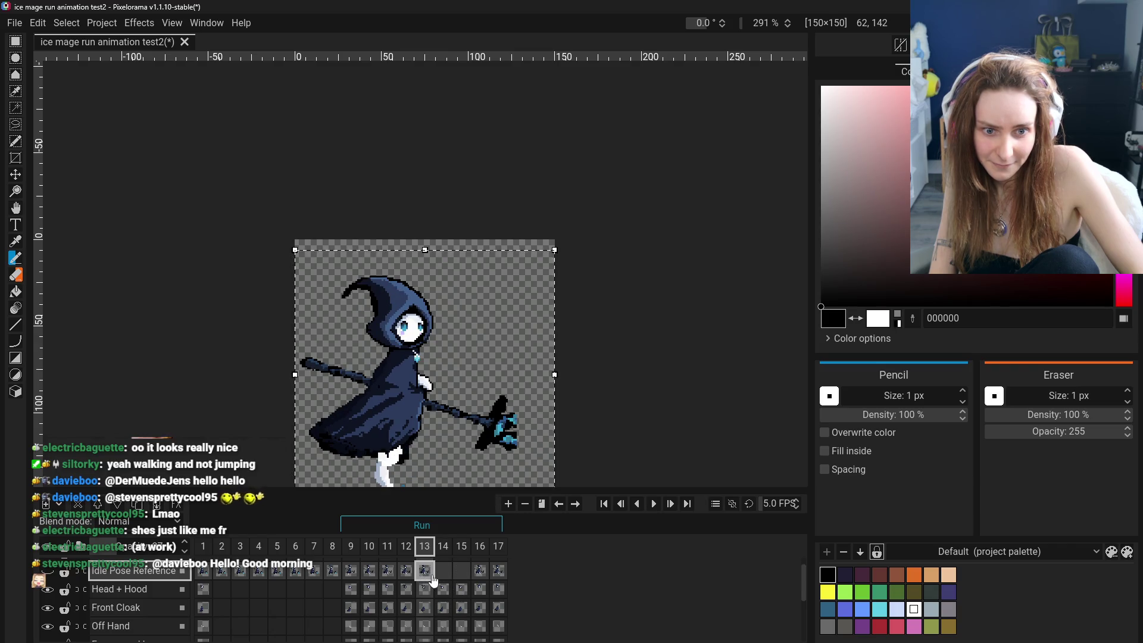
scroll(411, 313, up, 3)
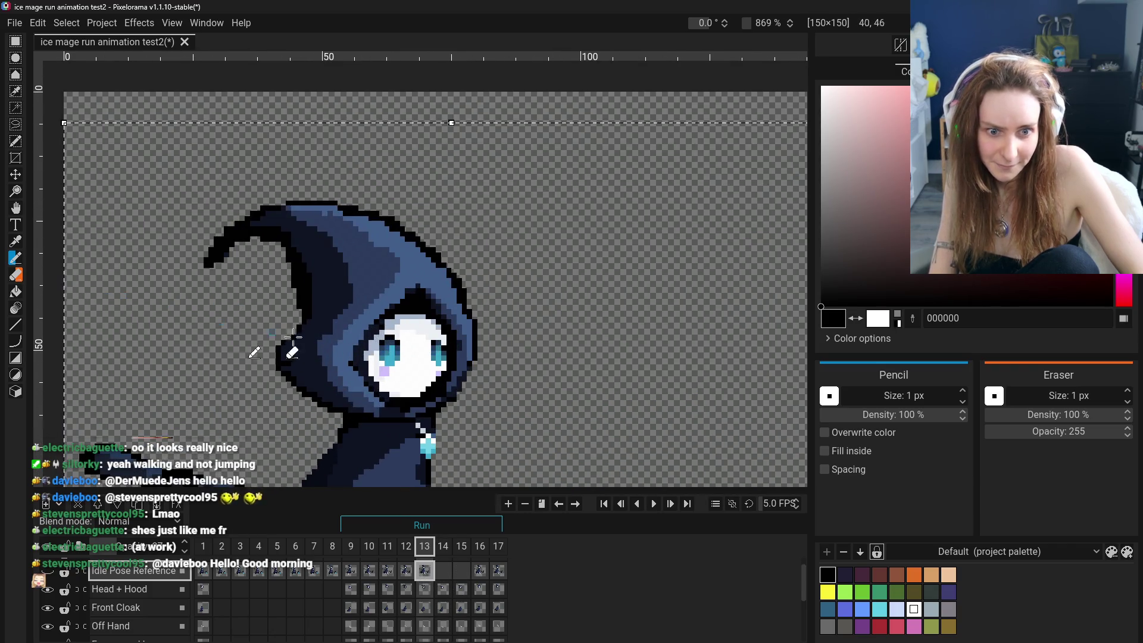
scroll(268, 348, up, 1)
click(446, 576)
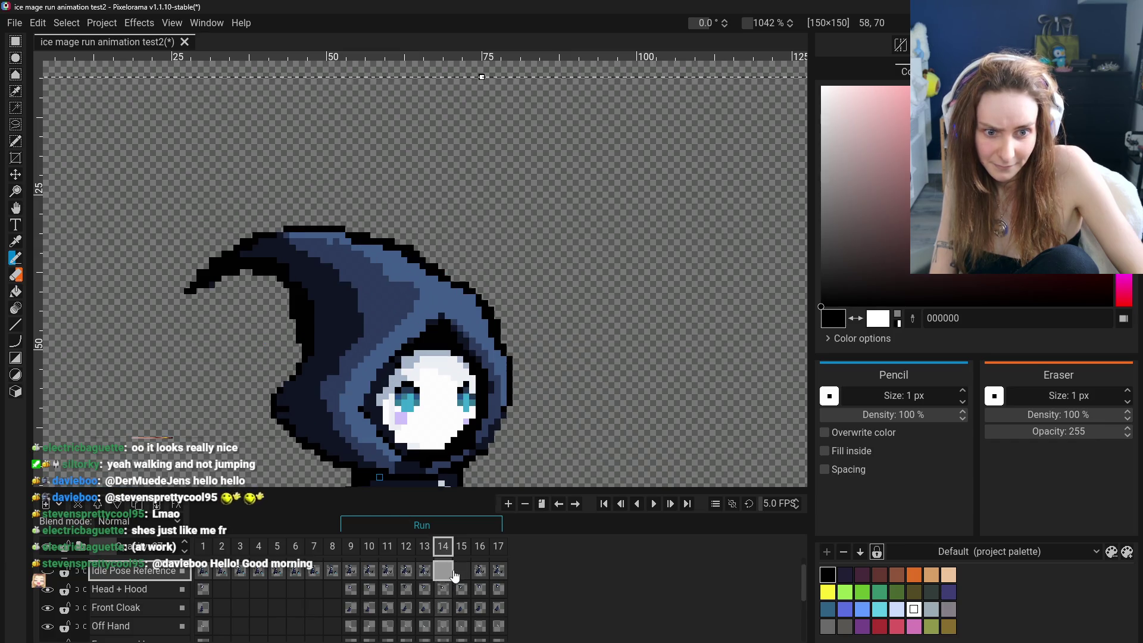
click(447, 574)
click(428, 574)
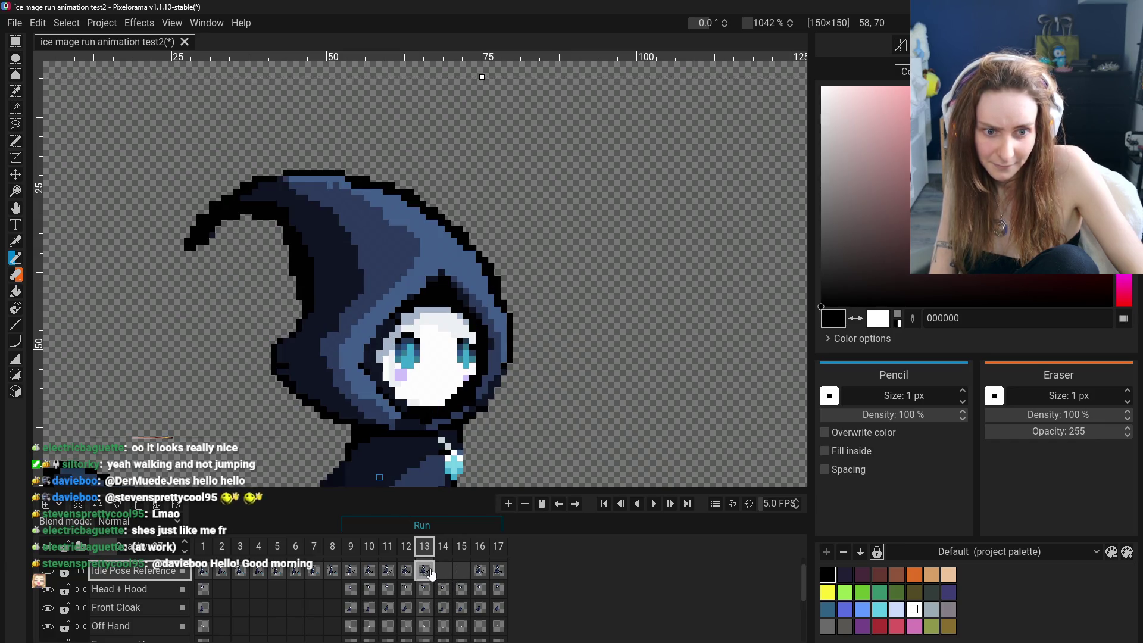
click(427, 572)
click(455, 572)
click(447, 568)
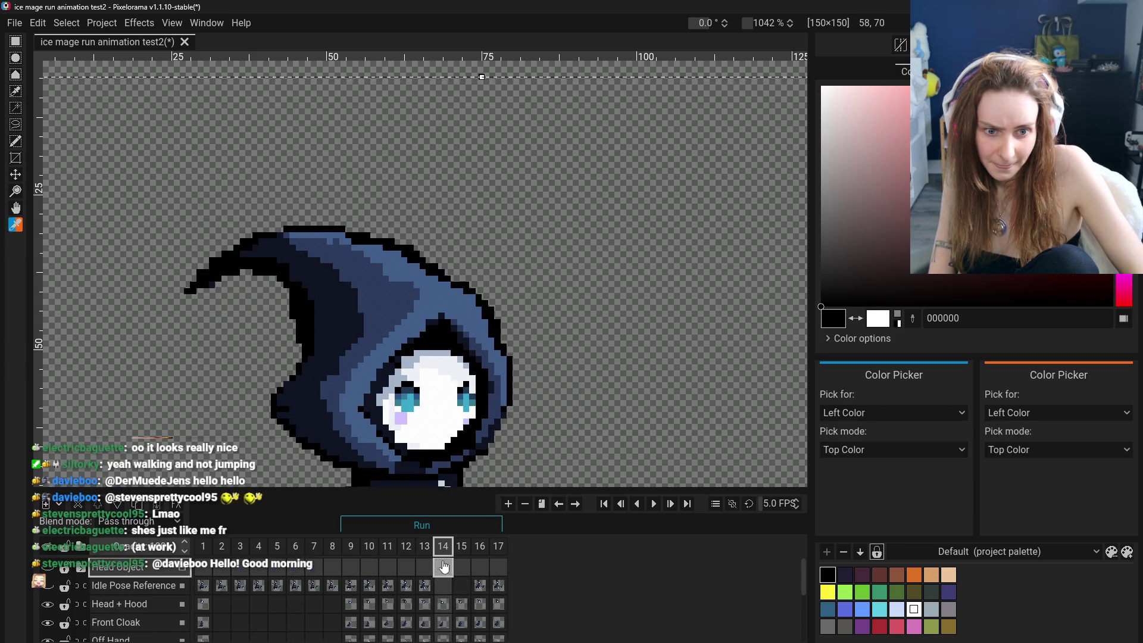
click(445, 568)
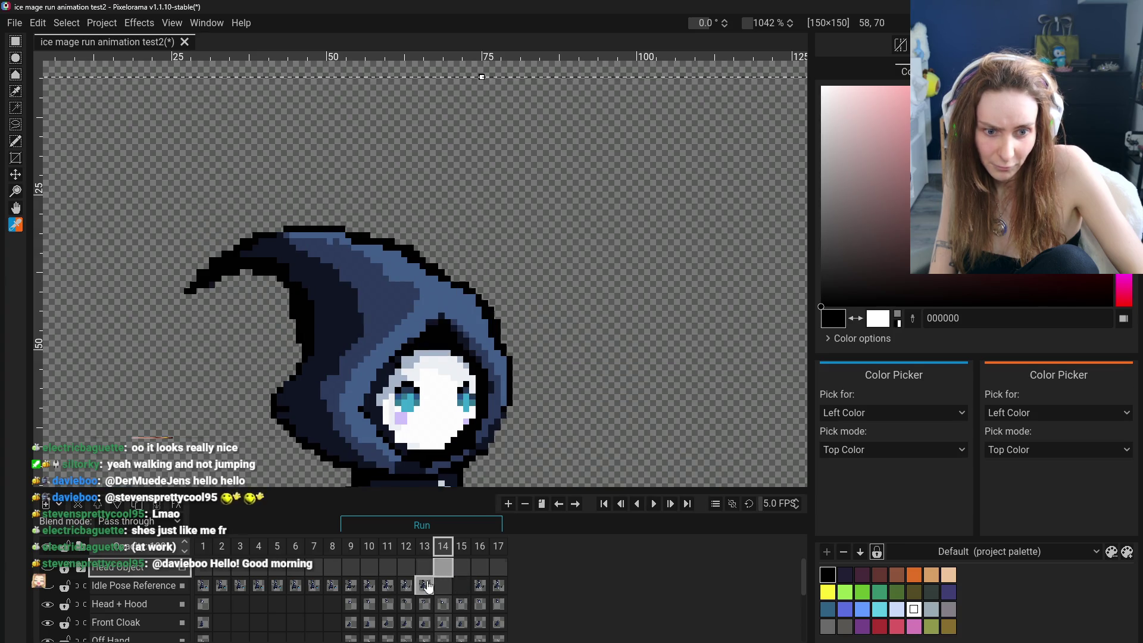
click(426, 586)
click(462, 585)
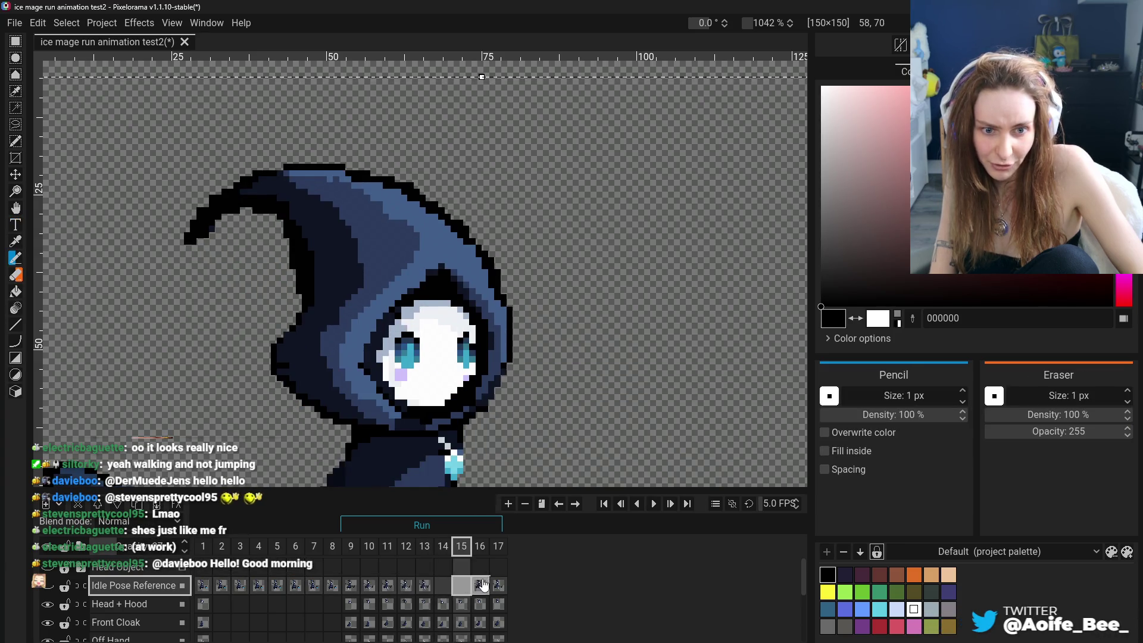
click(499, 585)
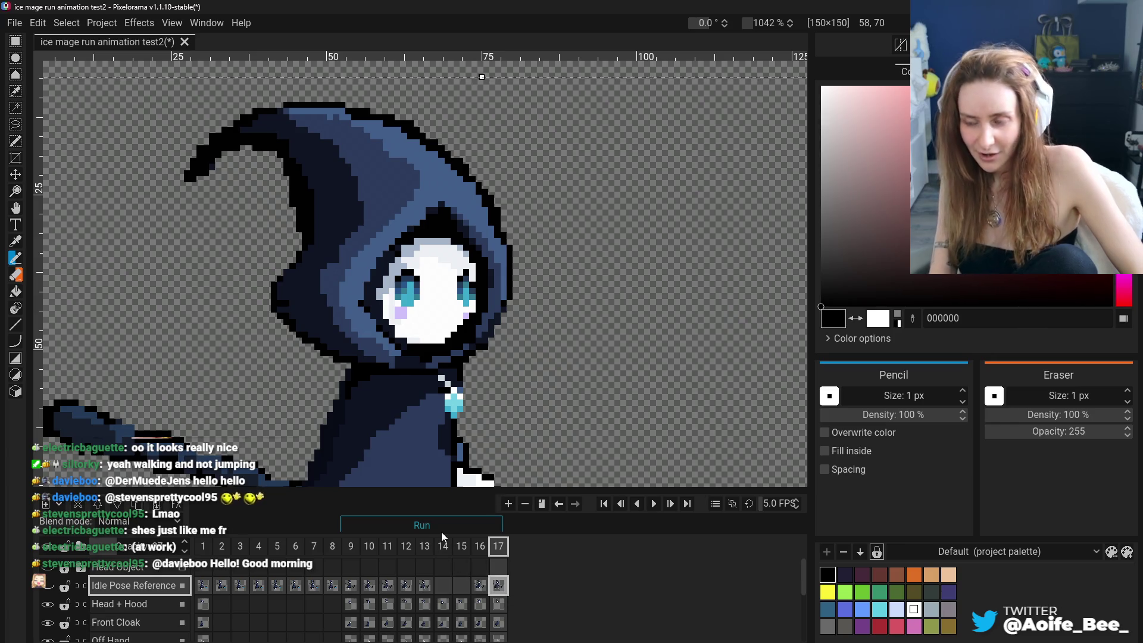
click(405, 604)
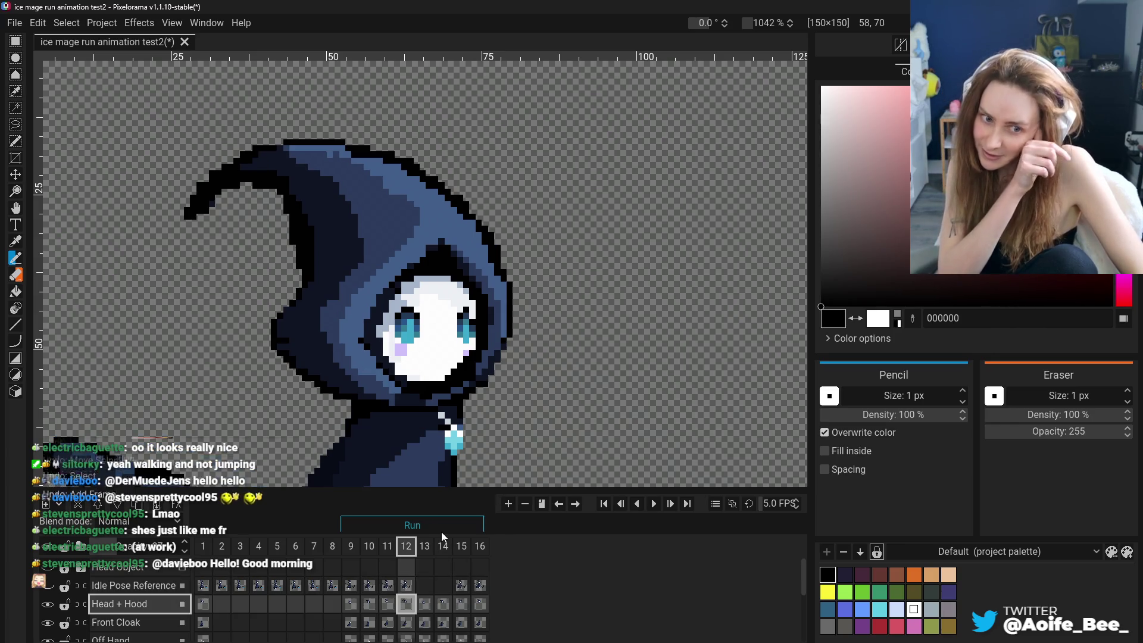
scroll(467, 403, down, 5)
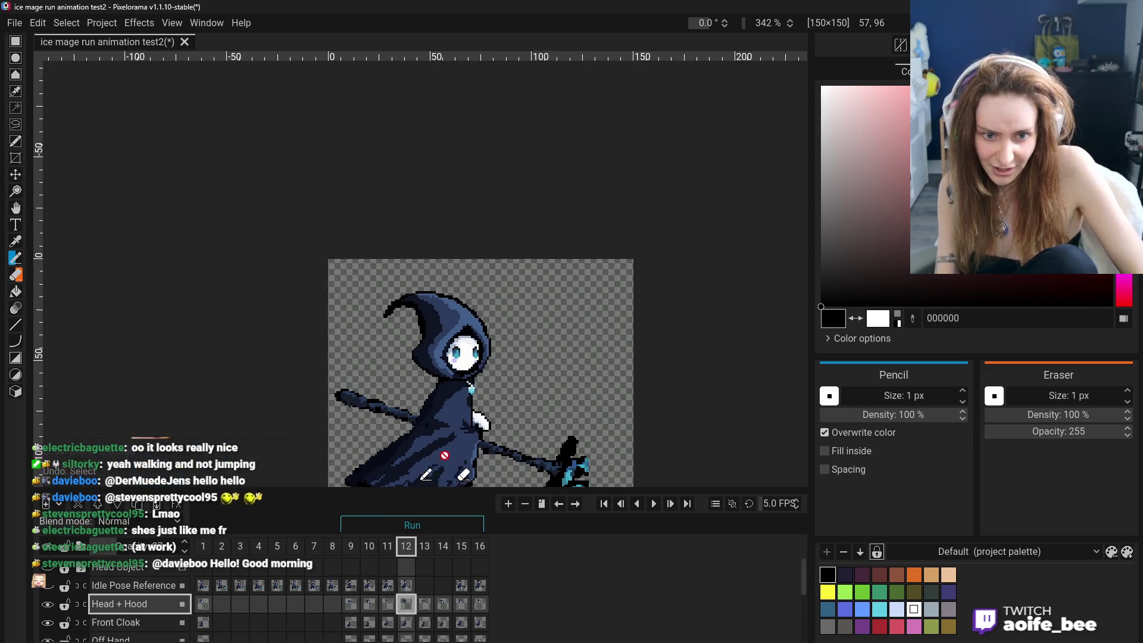
scroll(409, 592, down, 2)
scroll(408, 592, up, 3)
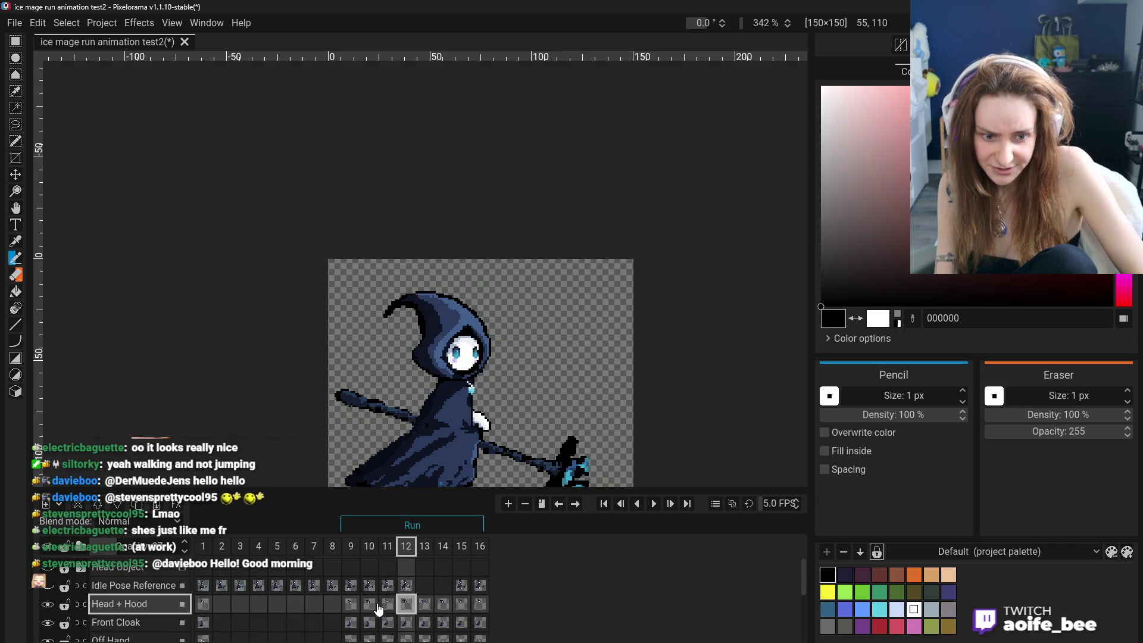
click(351, 604)
click(351, 605)
click(350, 605)
scroll(474, 445, down, 3)
scroll(475, 445, up, 2)
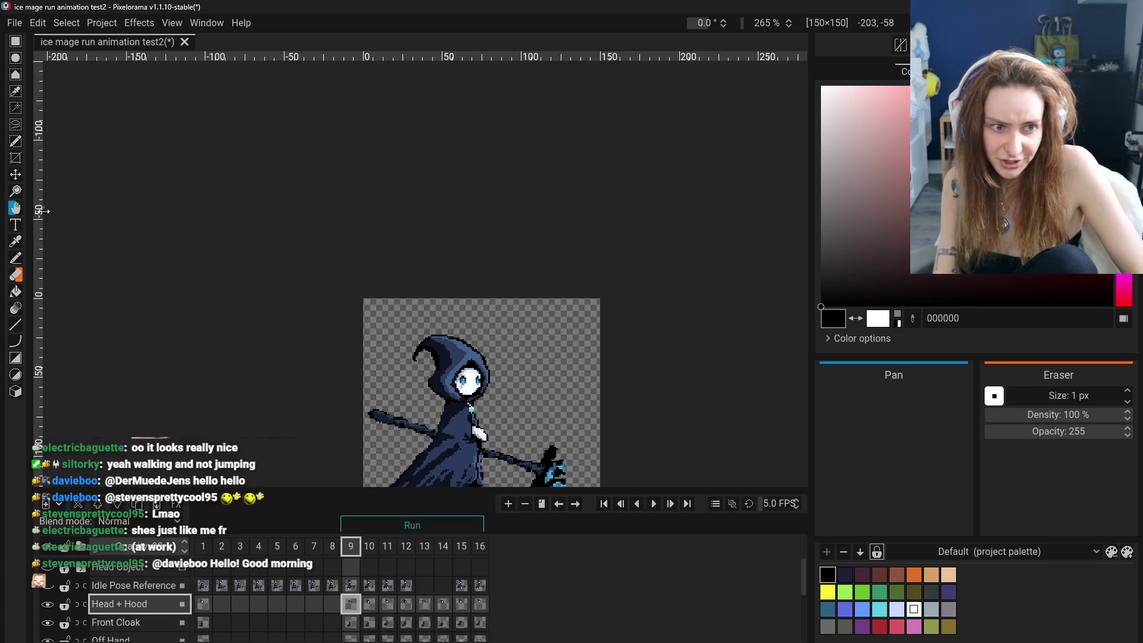
drag(260, 331, 260, 263)
scroll(345, 333, up, 1)
scroll(345, 333, up, 2)
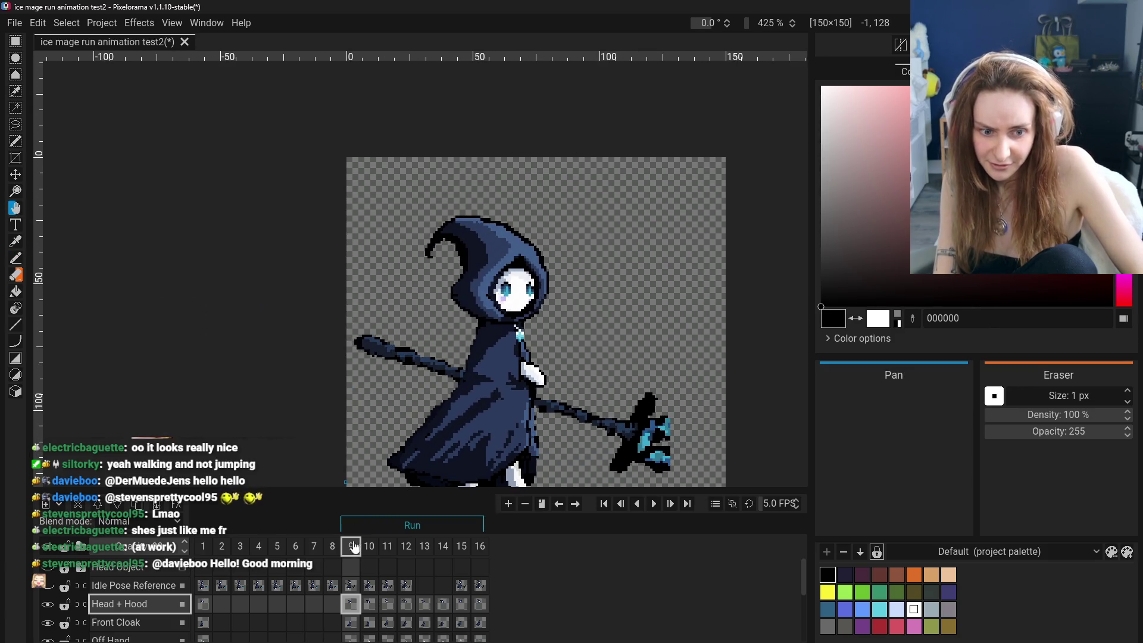
click(369, 547)
click(355, 547)
click(356, 548)
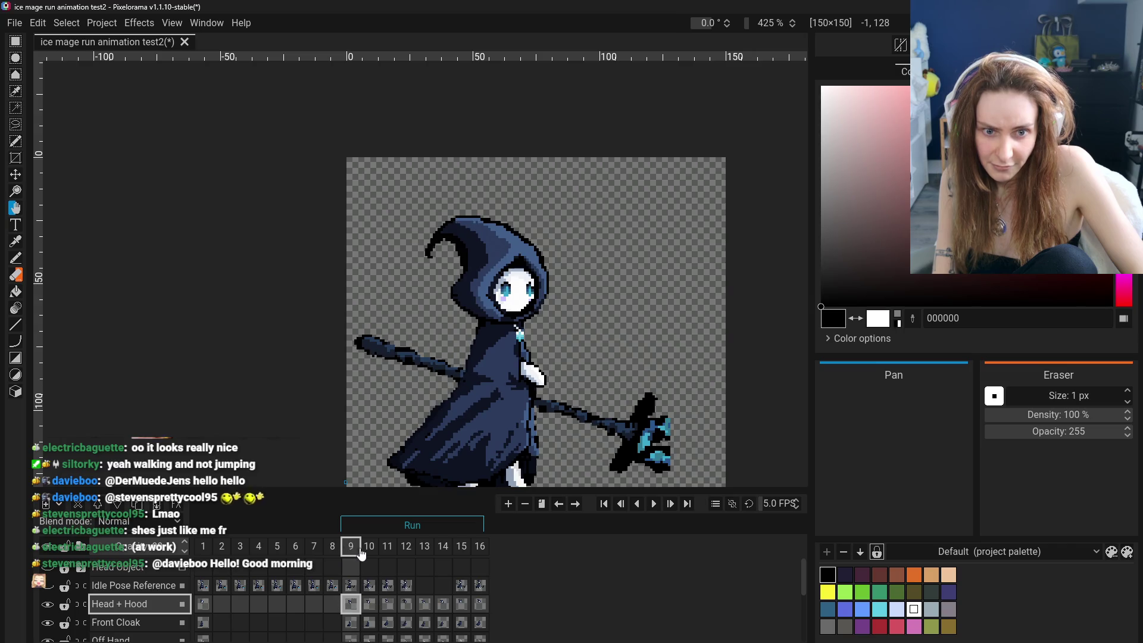
click(337, 547)
click(352, 547)
click(354, 547)
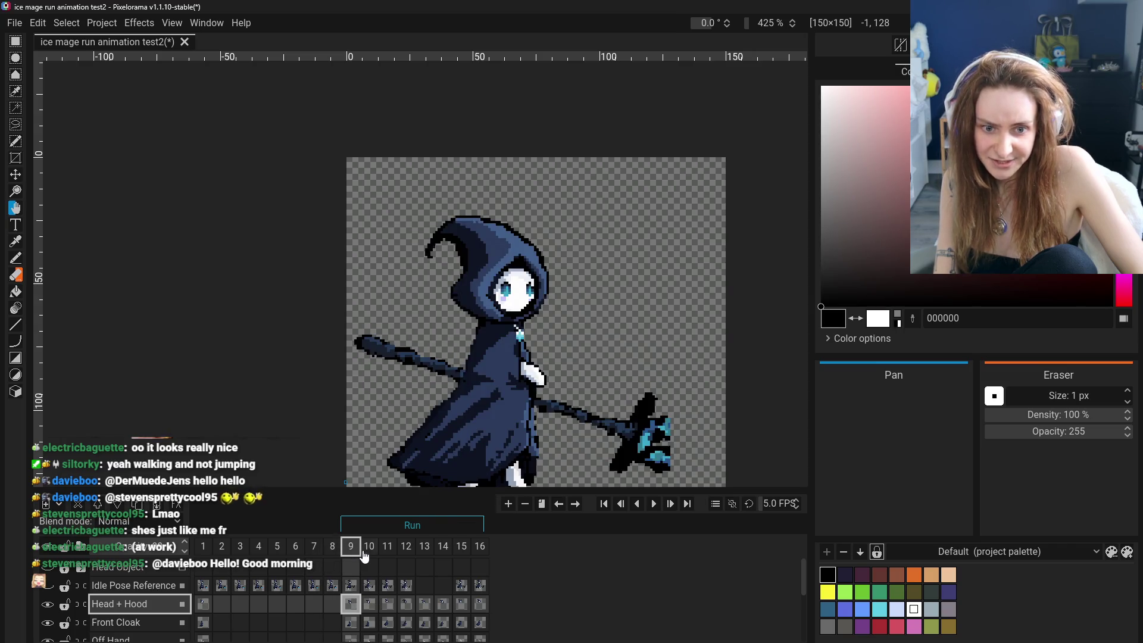
click(369, 547)
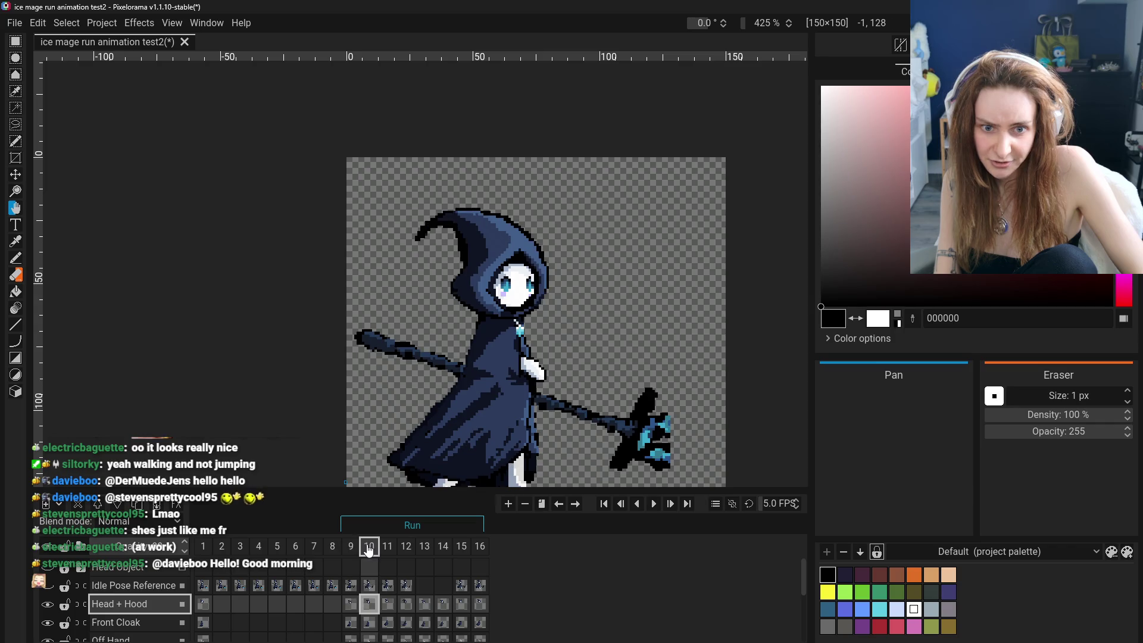
click(365, 548)
click(387, 547)
click(350, 547)
click(350, 548)
click(352, 547)
click(367, 547)
click(351, 548)
click(356, 549)
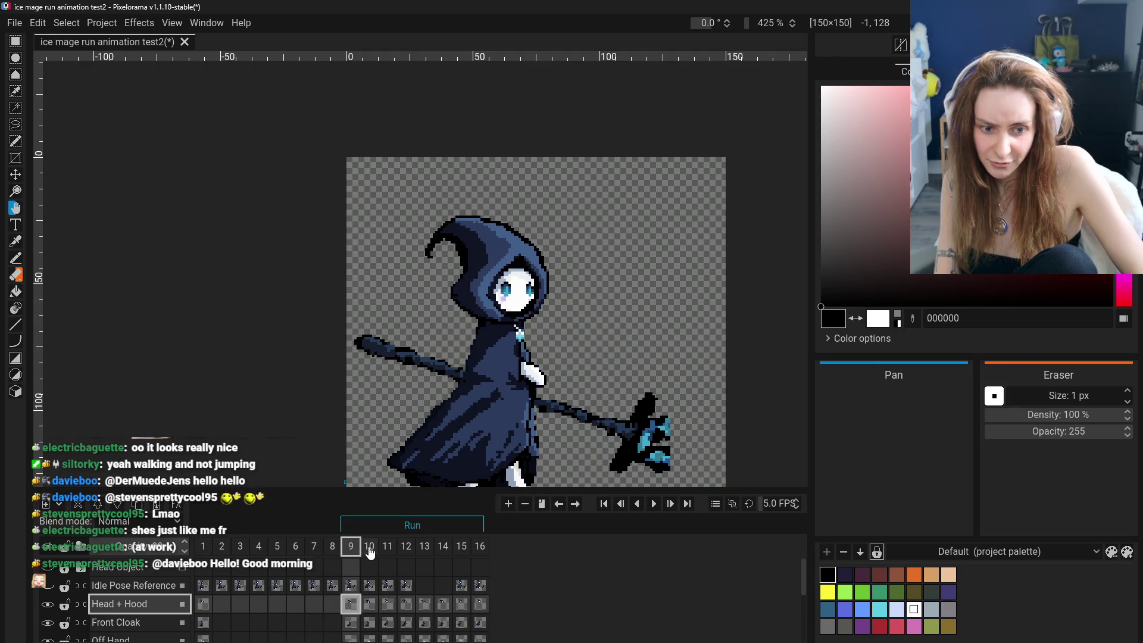
click(406, 547)
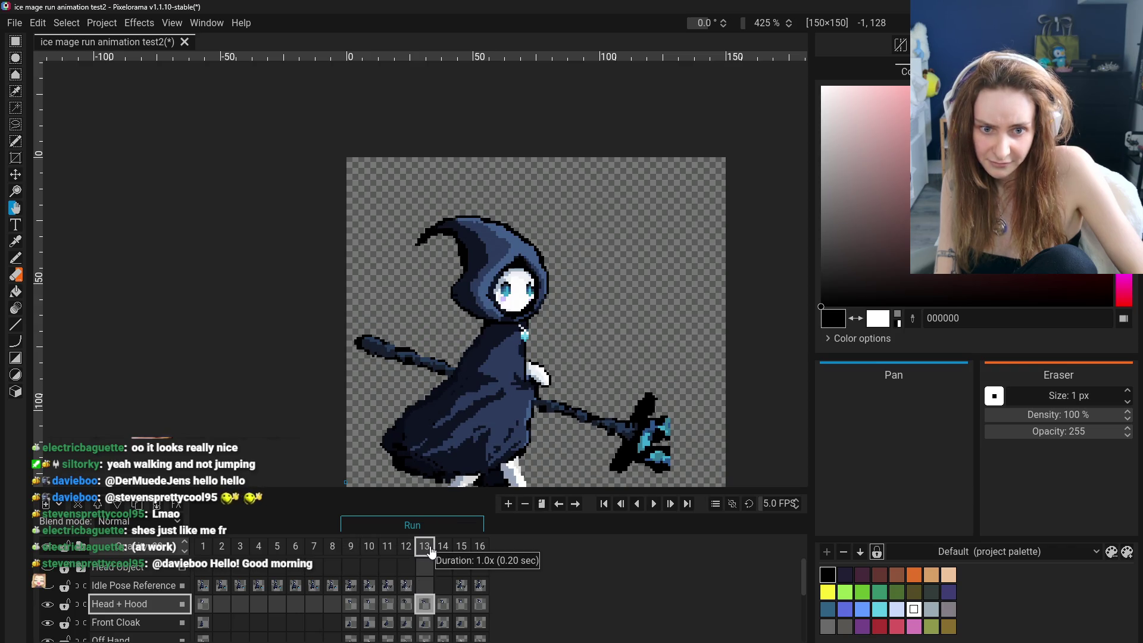
scroll(499, 410, down, 2)
scroll(500, 410, down, 2)
scroll(510, 467, up, 1)
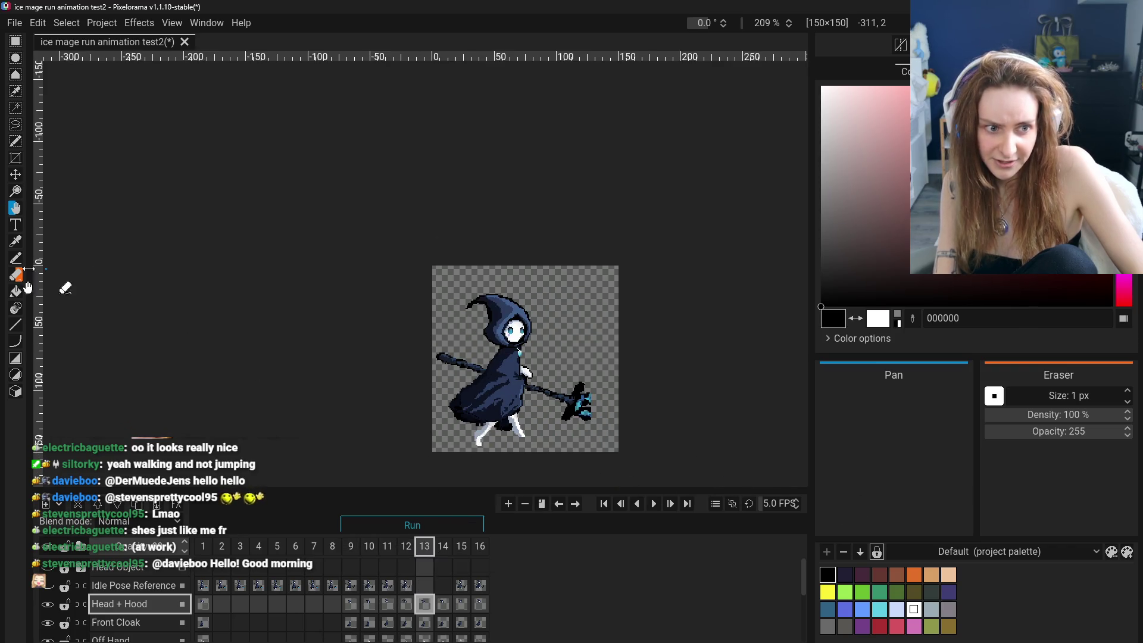
Play the run and compare frames 9 to 13 against frame 12.
click(652, 504)
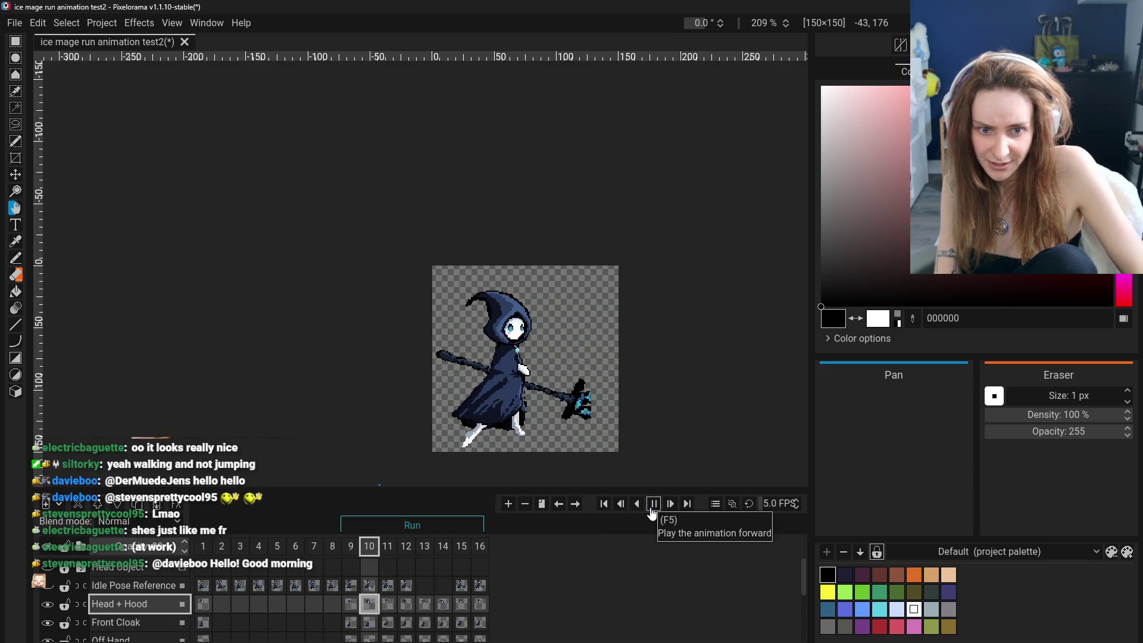
click(651, 509)
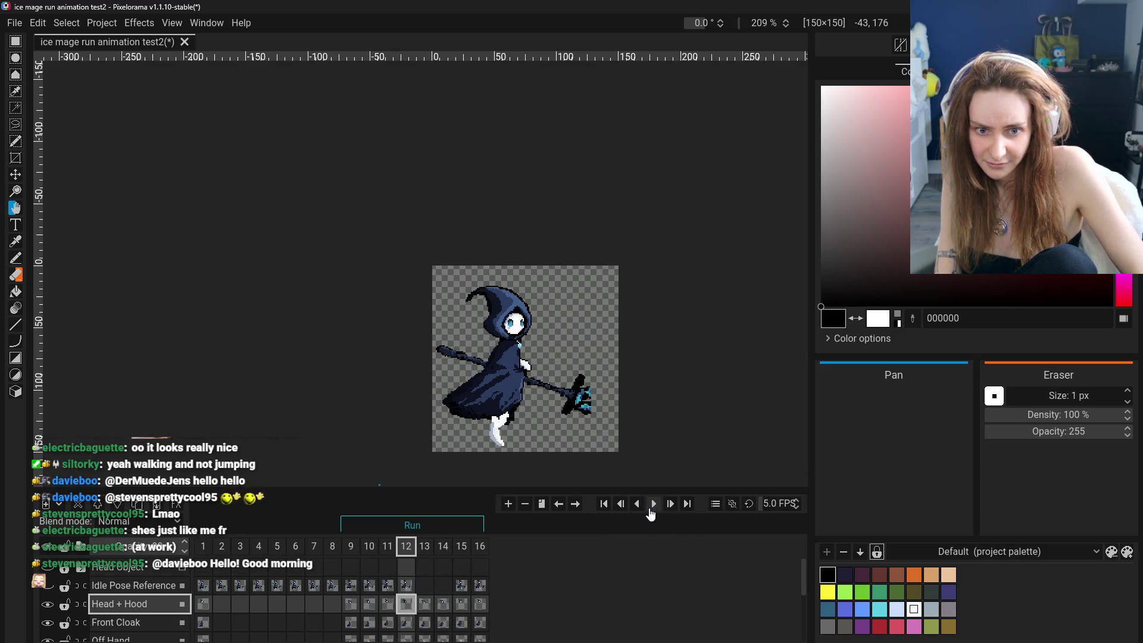
click(369, 546)
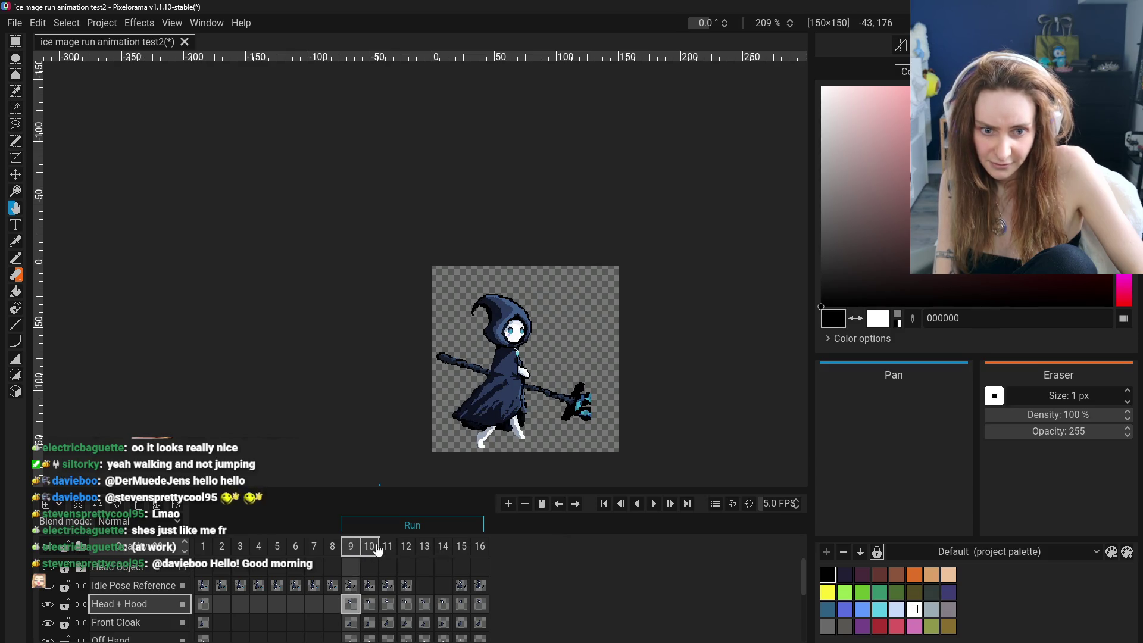
click(406, 545)
click(424, 546)
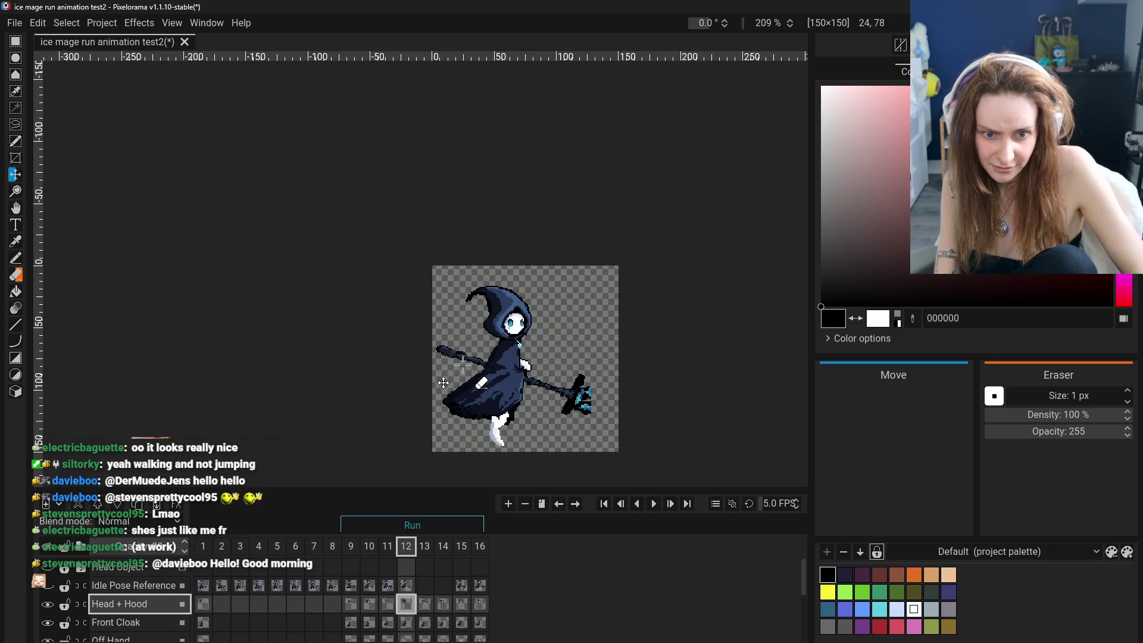
scroll(409, 610, down, 2)
scroll(408, 612, down, 2)
scroll(408, 616, down, 1)
Raise frame 12's Body, Back Cloak, Main Hand and Staff cels one pixel and replay.
shift+click(409, 632)
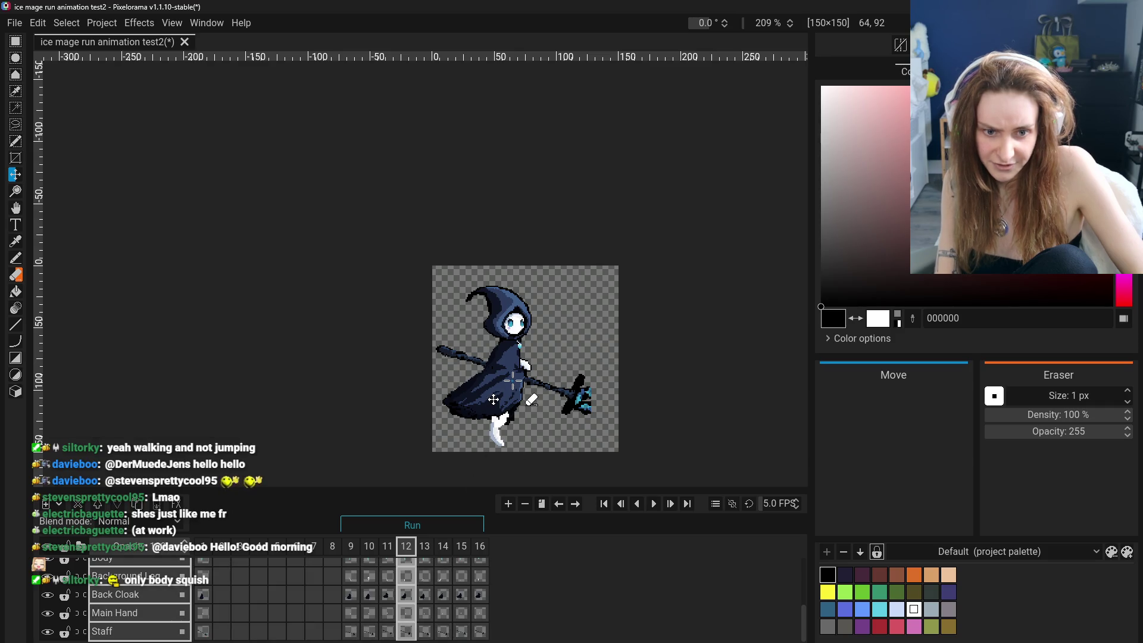
drag(493, 399, 494, 398)
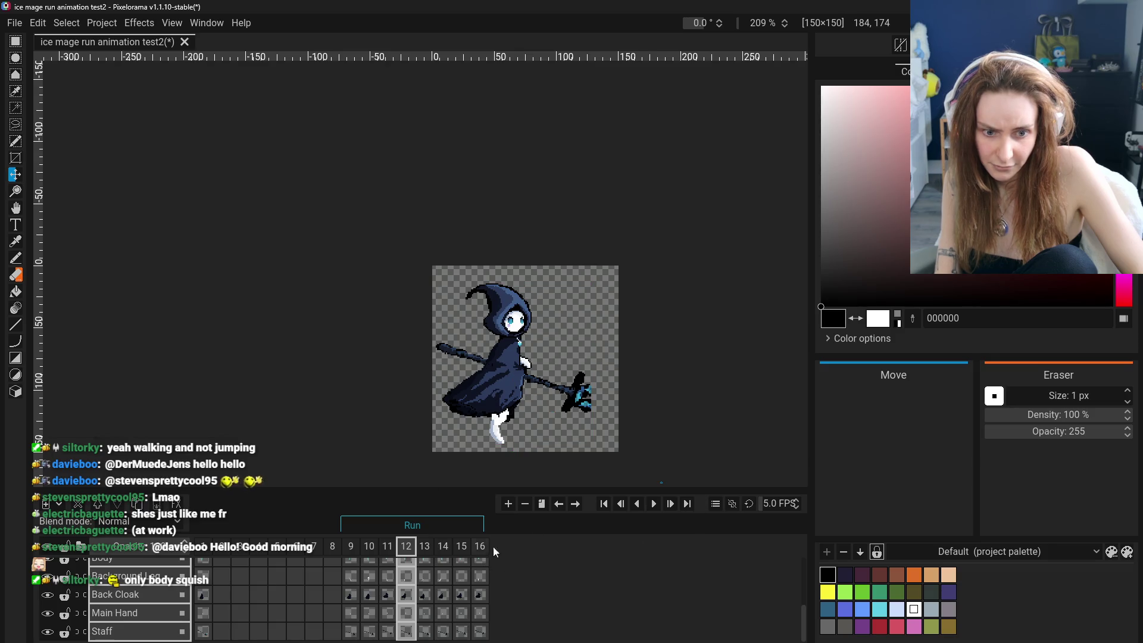
click(654, 504)
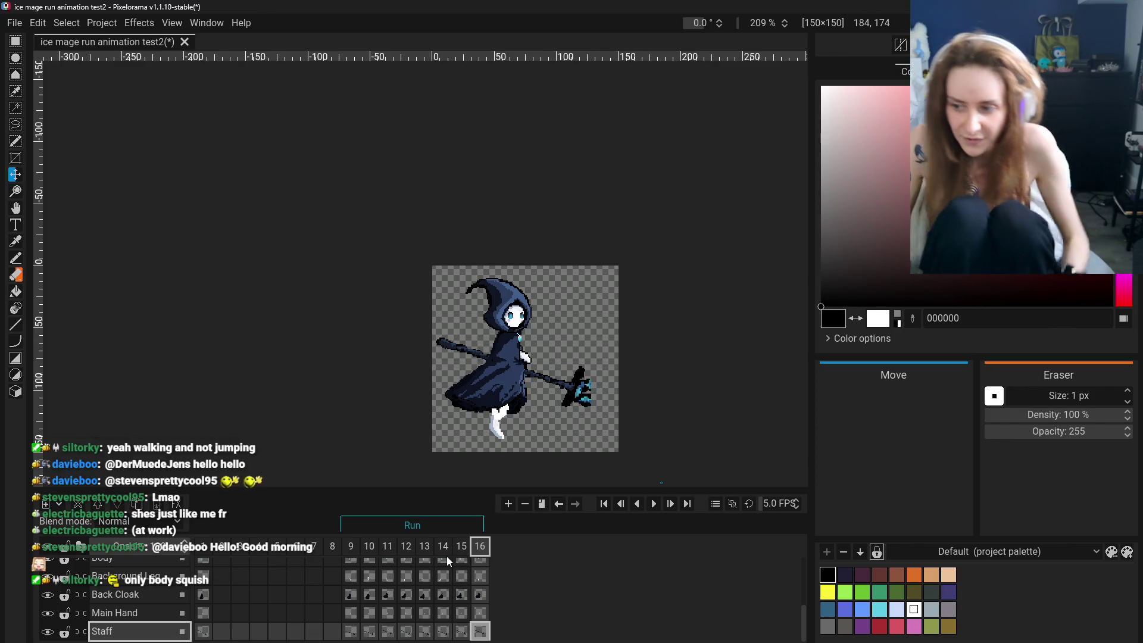
Flip back and forth through frames 10 to 12 checking the lift, settling on frame 11.
click(388, 547)
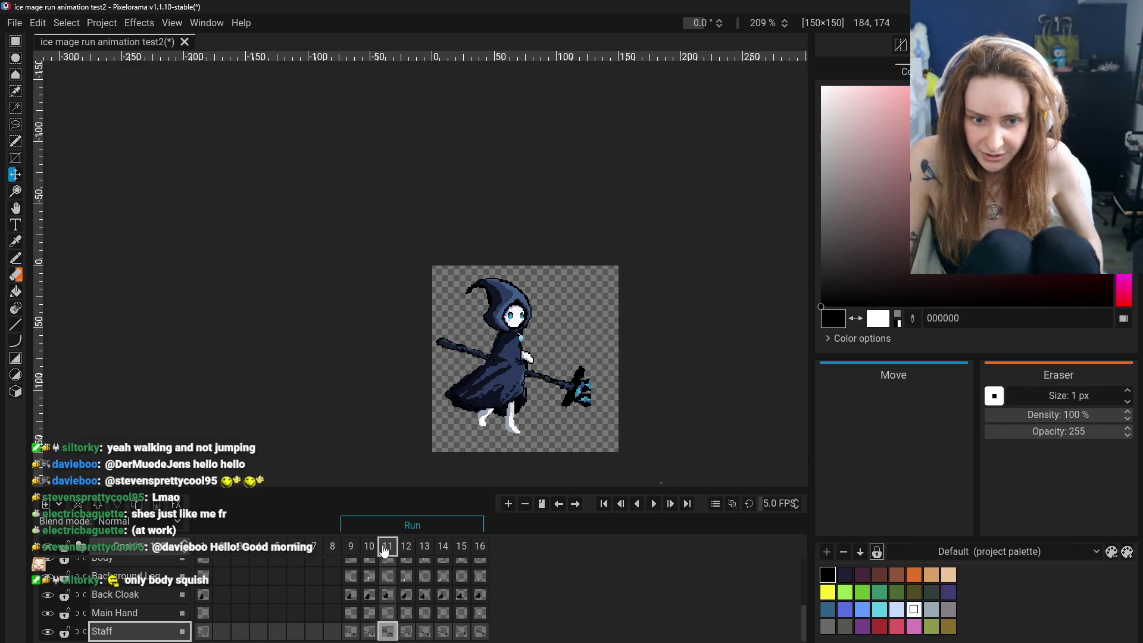
click(366, 547)
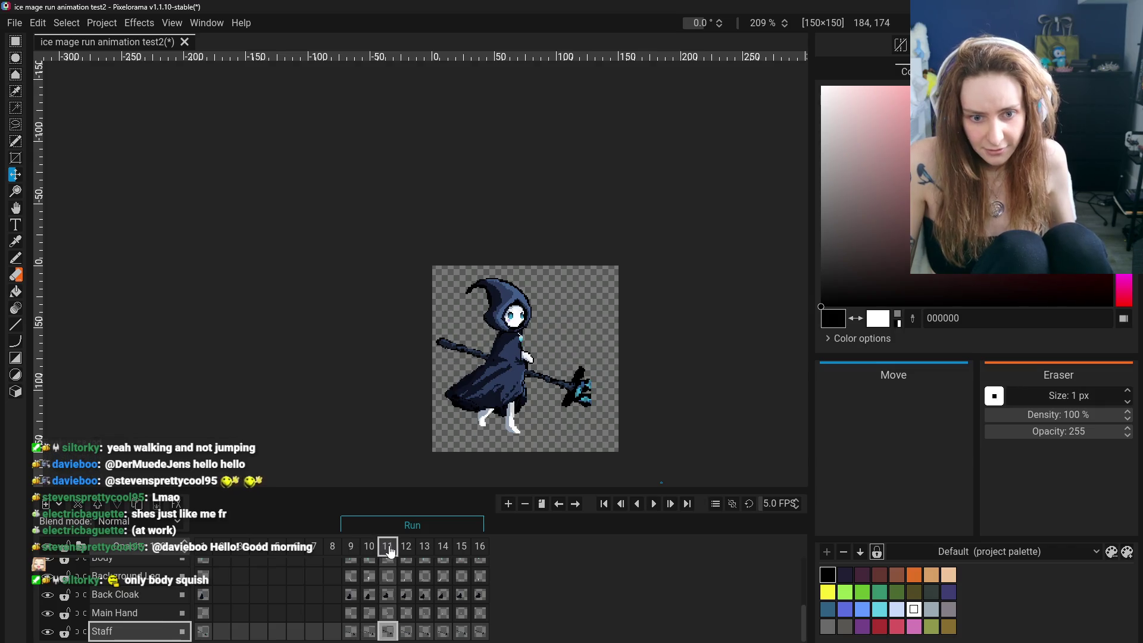
key(ctrl+Left)
key(ctrl+Right)
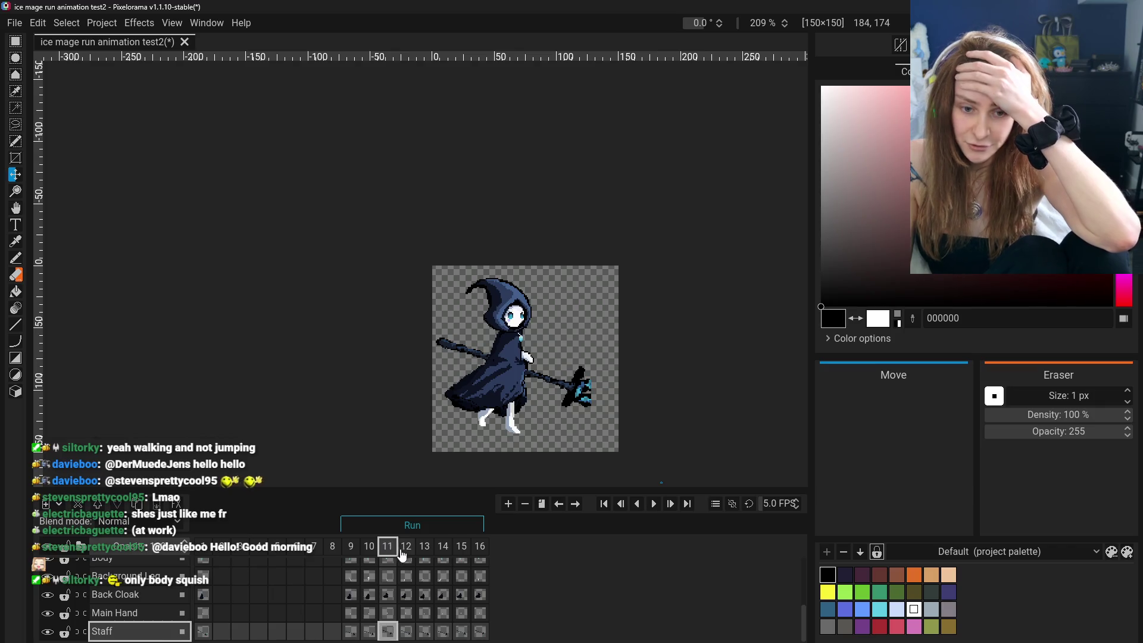
mouse_move(388, 547)
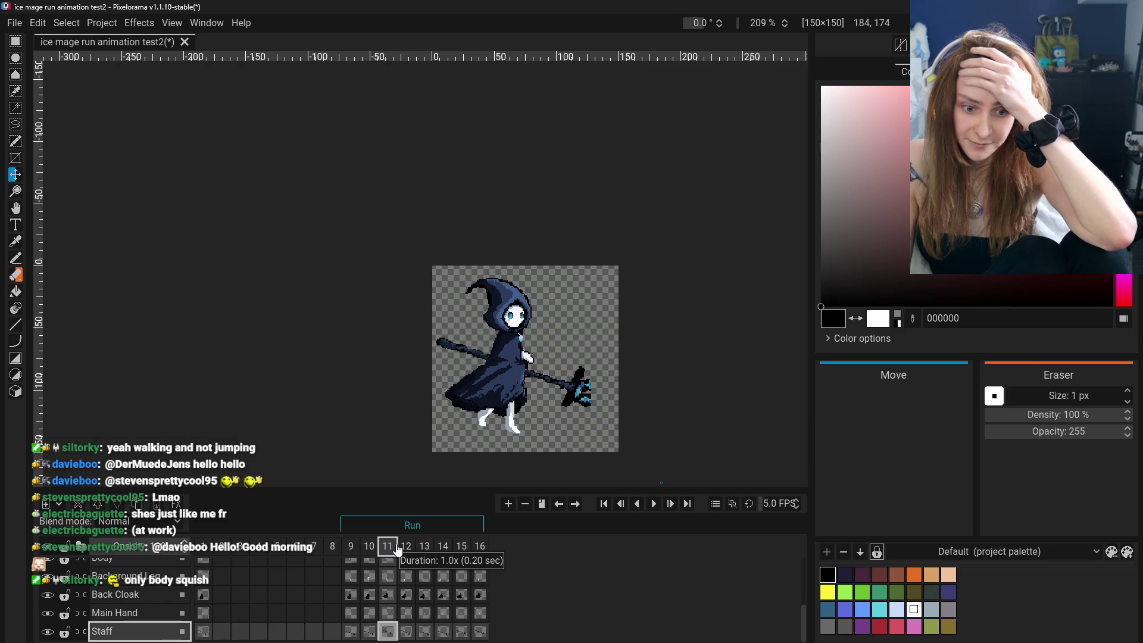
click(406, 547)
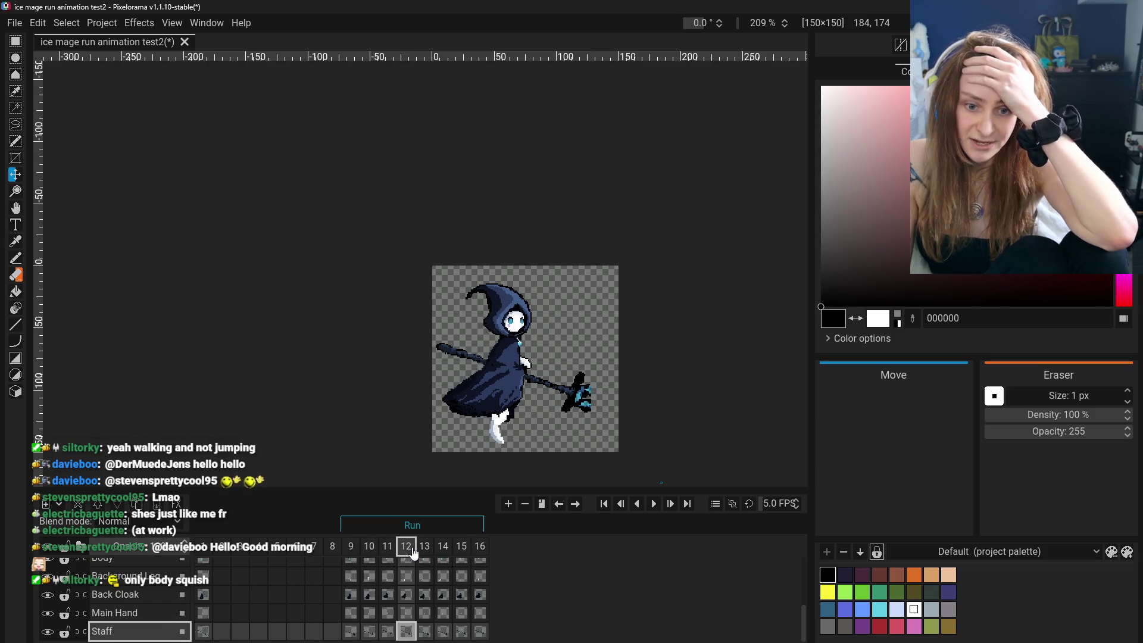
mouse_move(424, 547)
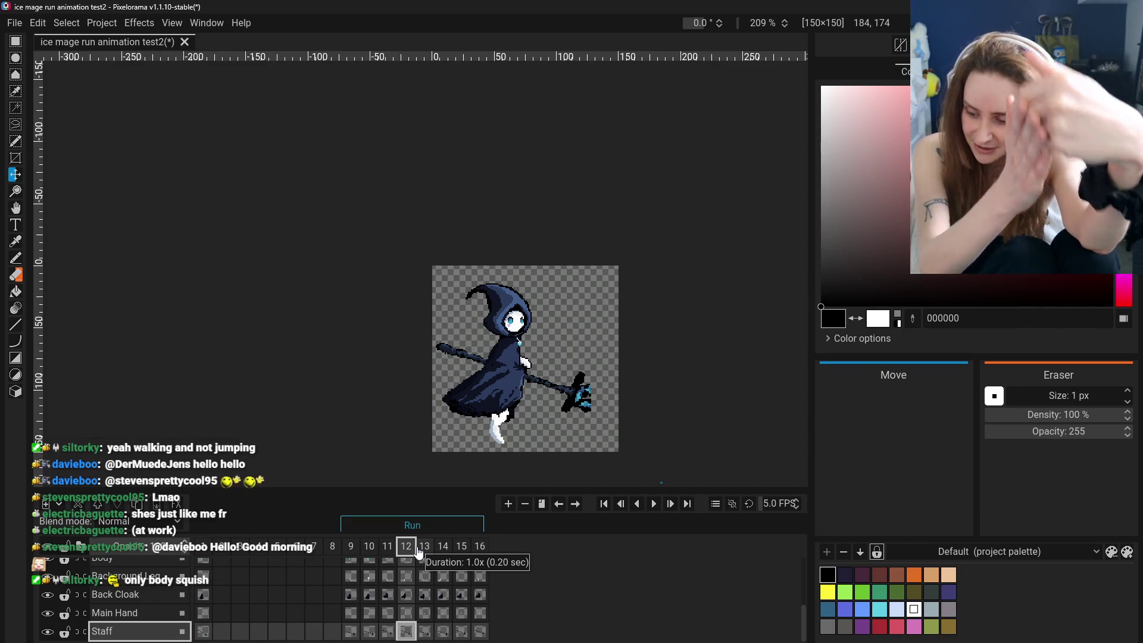
key(Left)
click(408, 554)
click(368, 554)
click(406, 553)
click(407, 553)
click(370, 552)
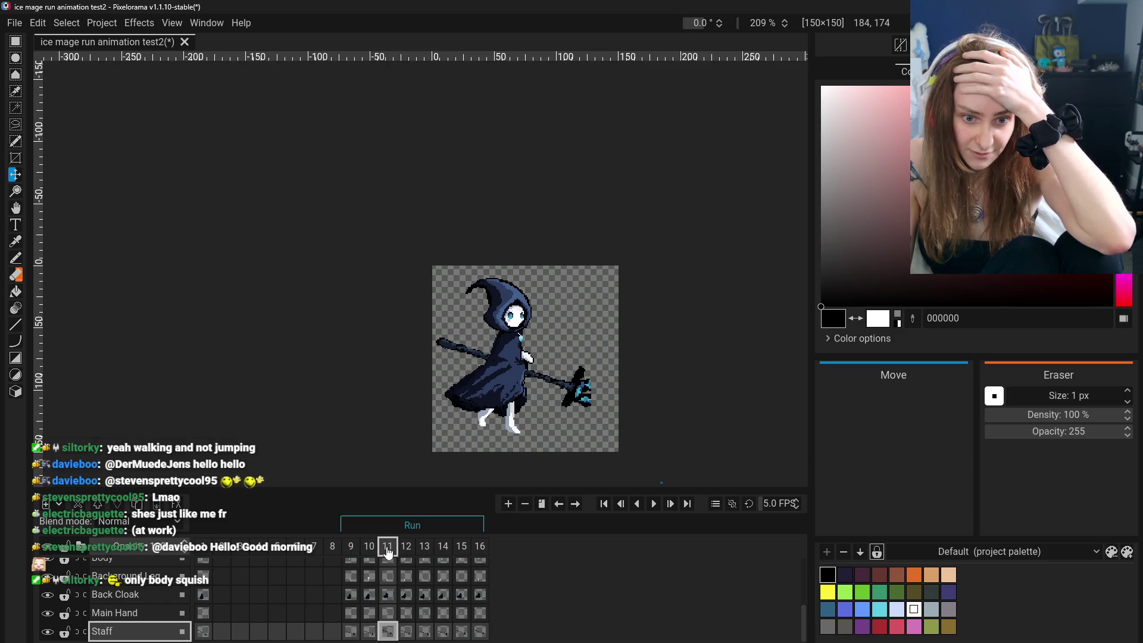
click(369, 553)
click(388, 553)
click(388, 553)
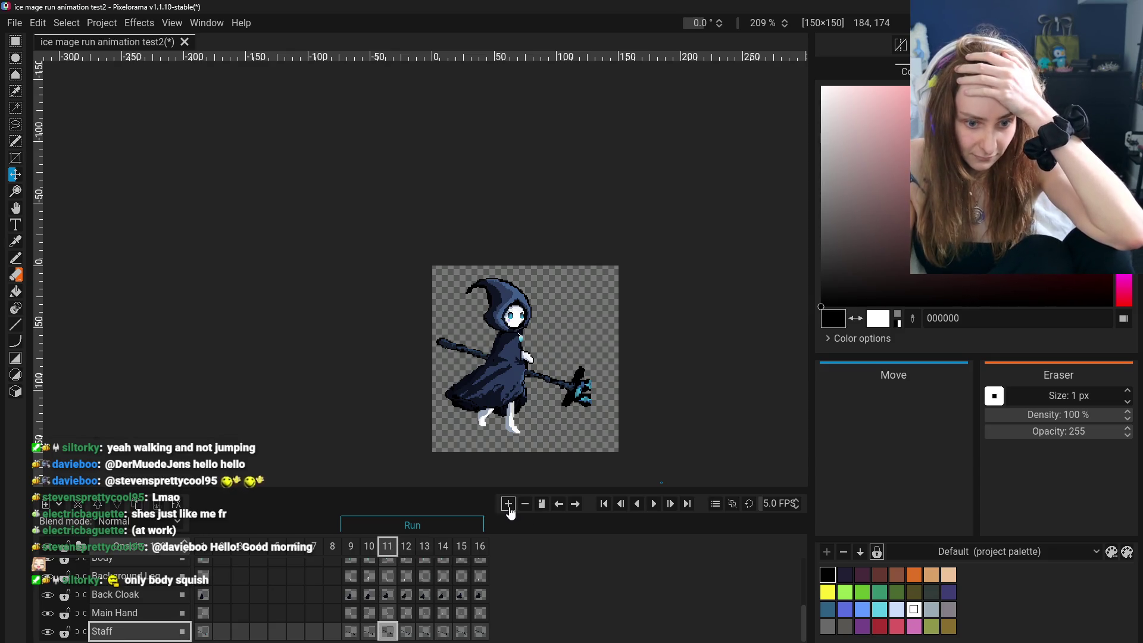
Try inserting an empty frame after frame 11, undo it, and compare the last drawing change with undo/redo.
click(508, 503)
click(388, 553)
click(443, 554)
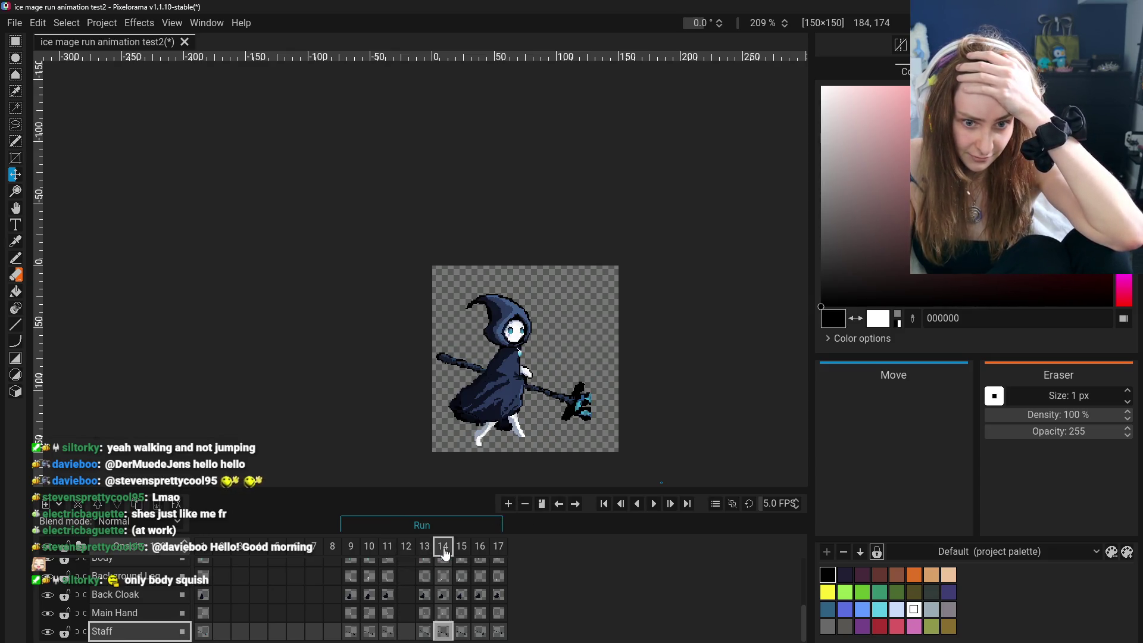
right_click(408, 553)
click(428, 564)
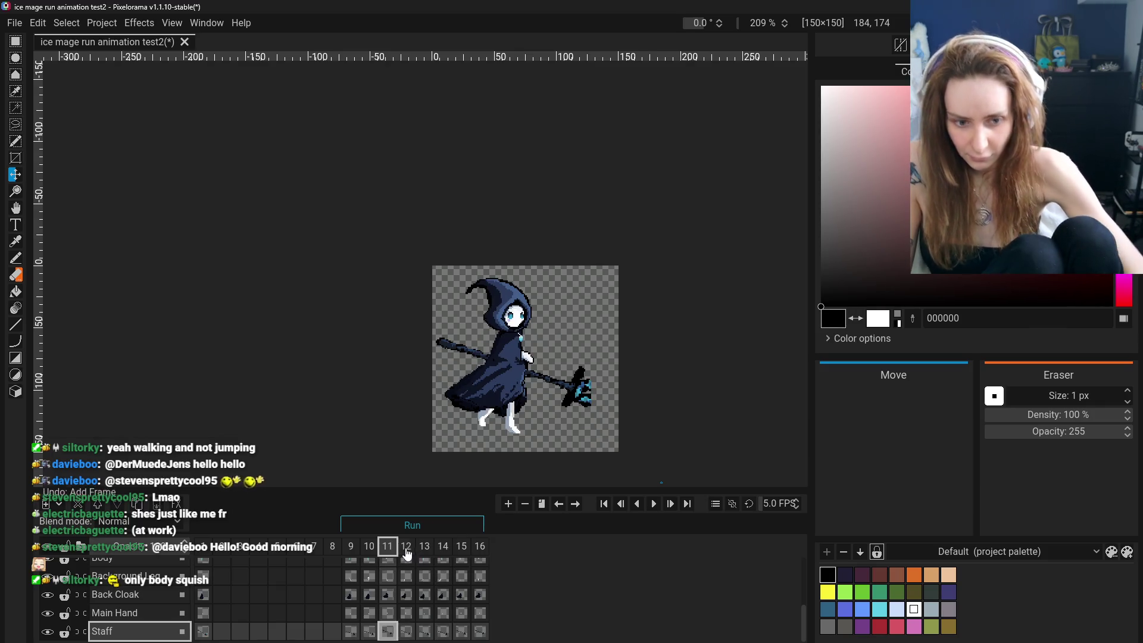
right_click(394, 555)
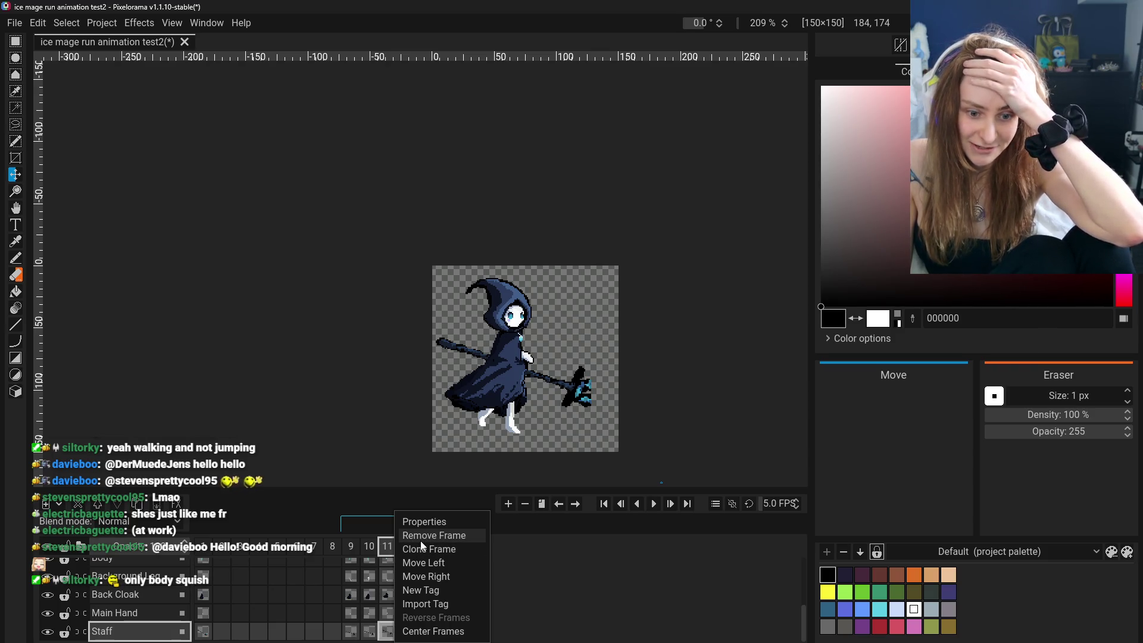
click(386, 552)
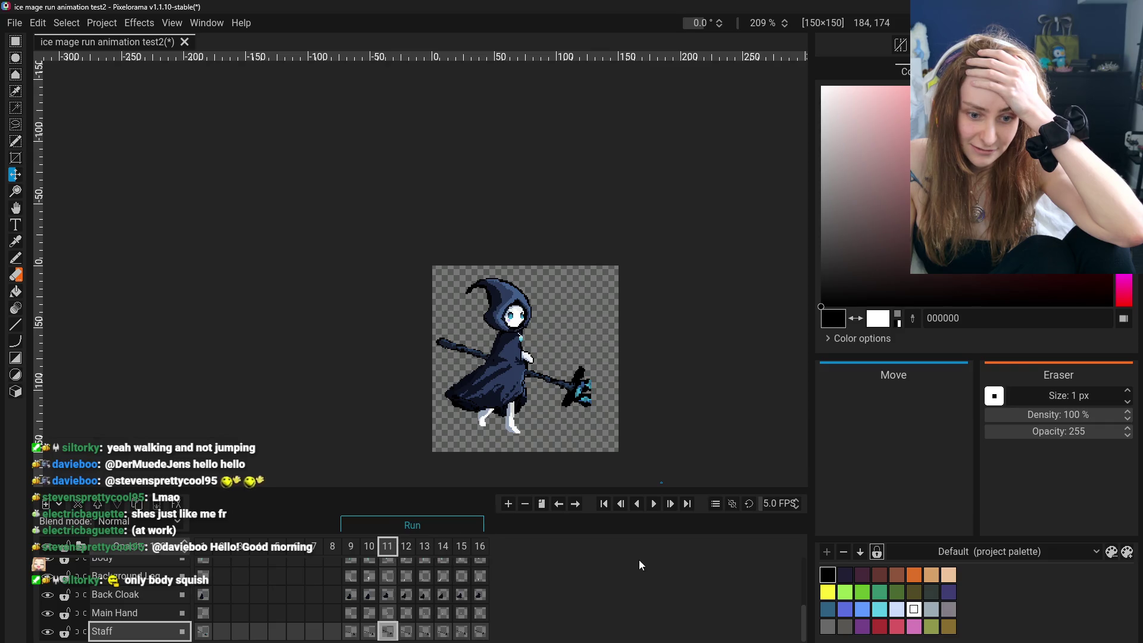
key(ctrl+shift+z)
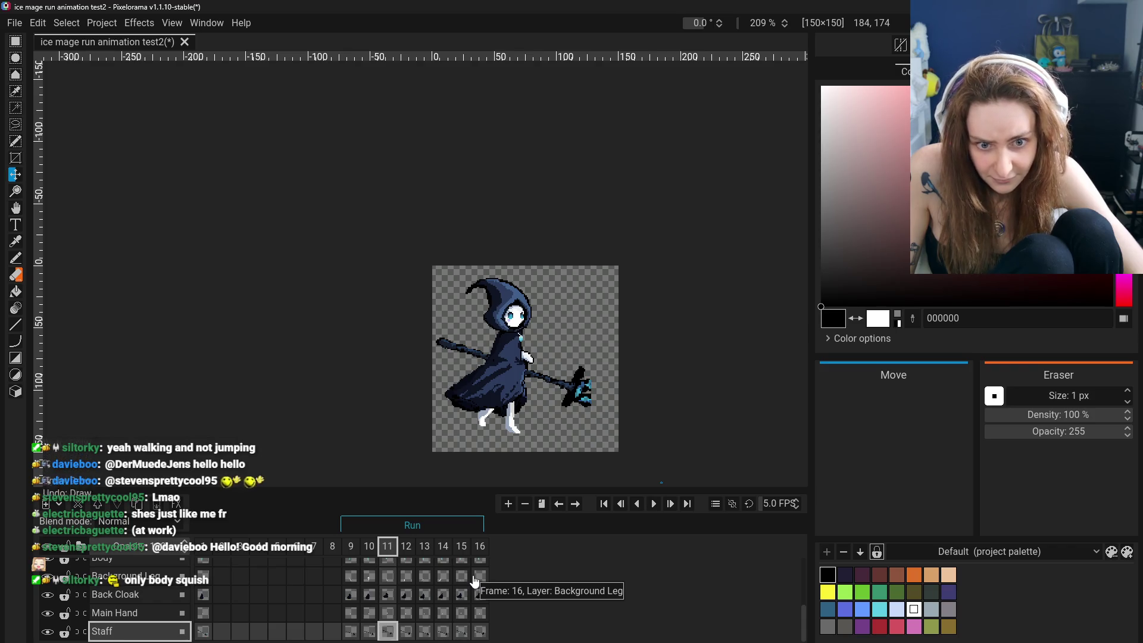
key(ctrl+z)
key(ctrl+shift+z)
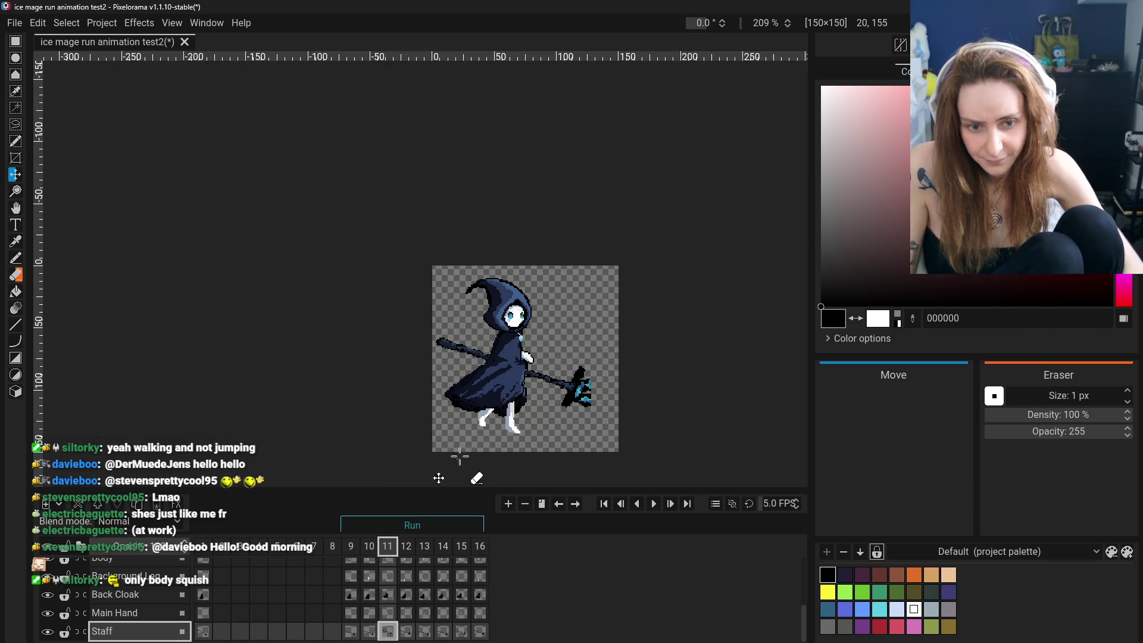
Set frame 11's duration to 2 in its Frame Properties.
right_click(384, 547)
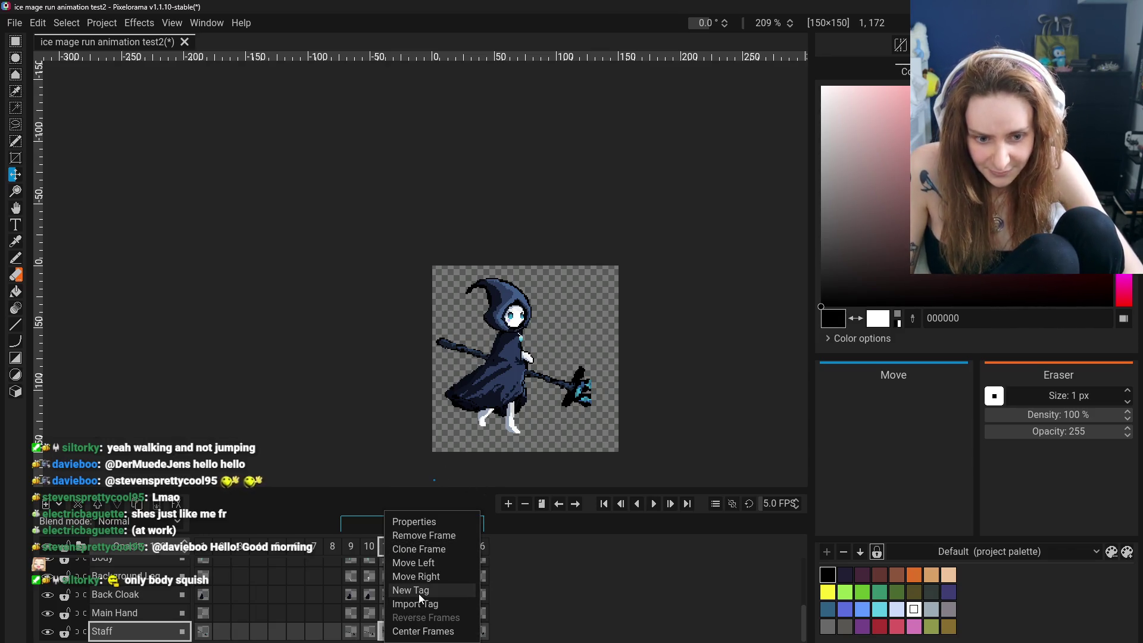
click(427, 520)
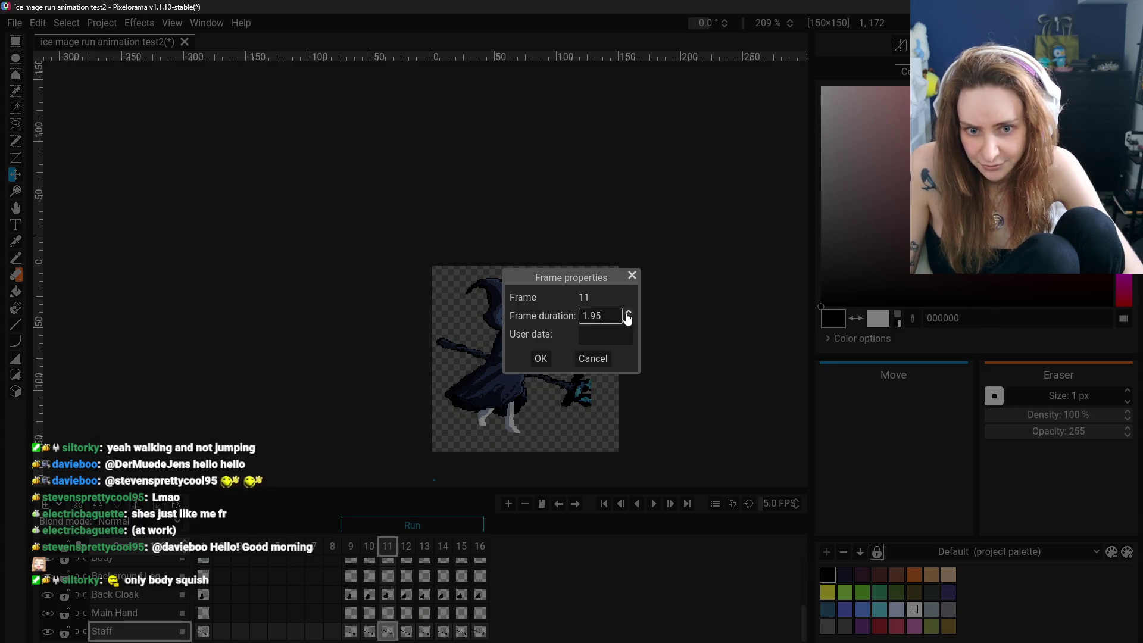
click(541, 359)
Check frames 10–15, then set frame 15's duration to 2 as well.
click(368, 549)
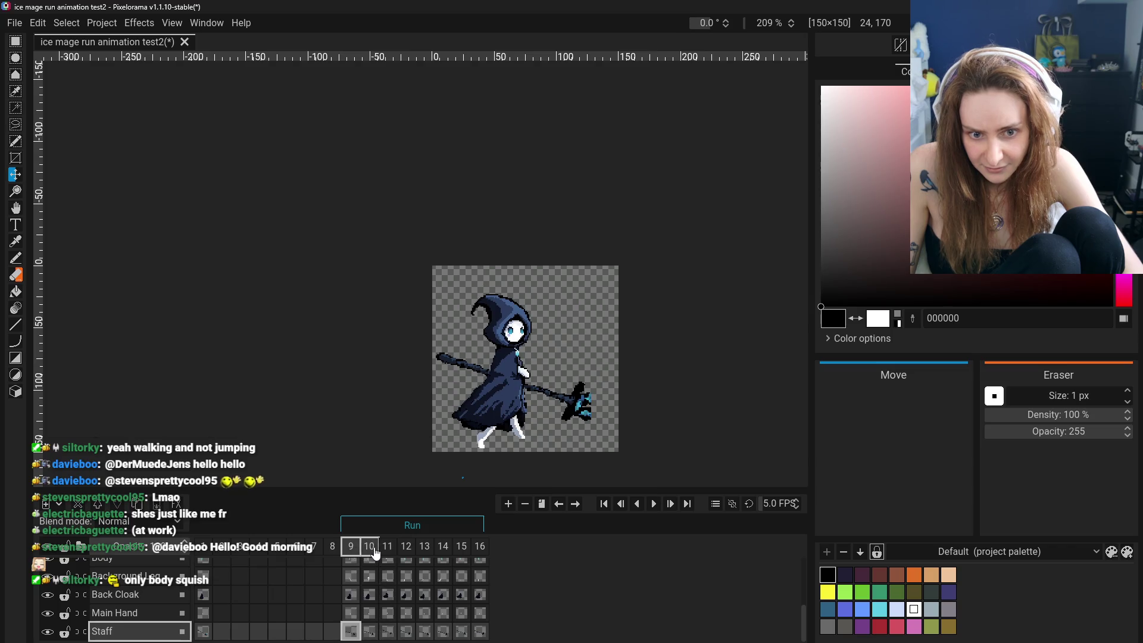
click(405, 550)
click(444, 549)
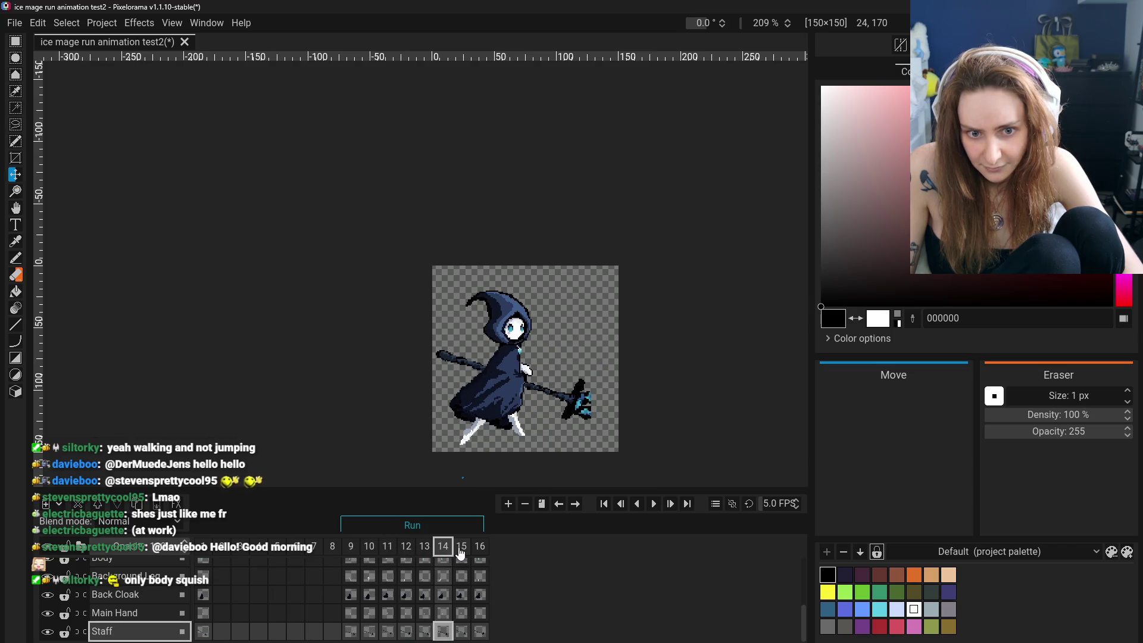
click(480, 550)
right_click(466, 547)
click(527, 522)
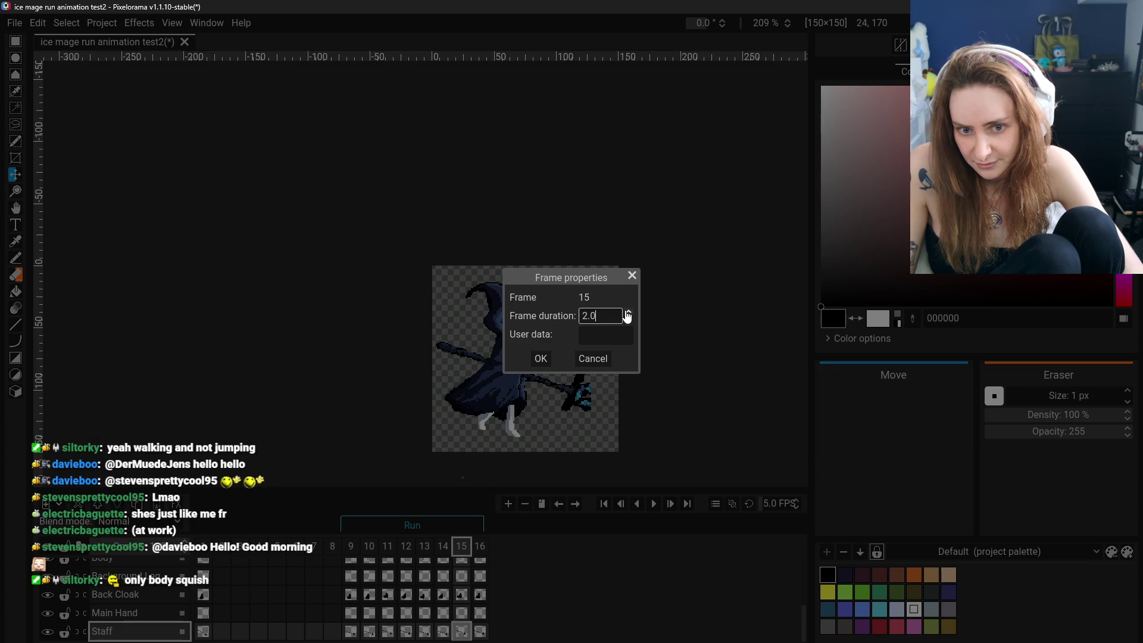
click(540, 359)
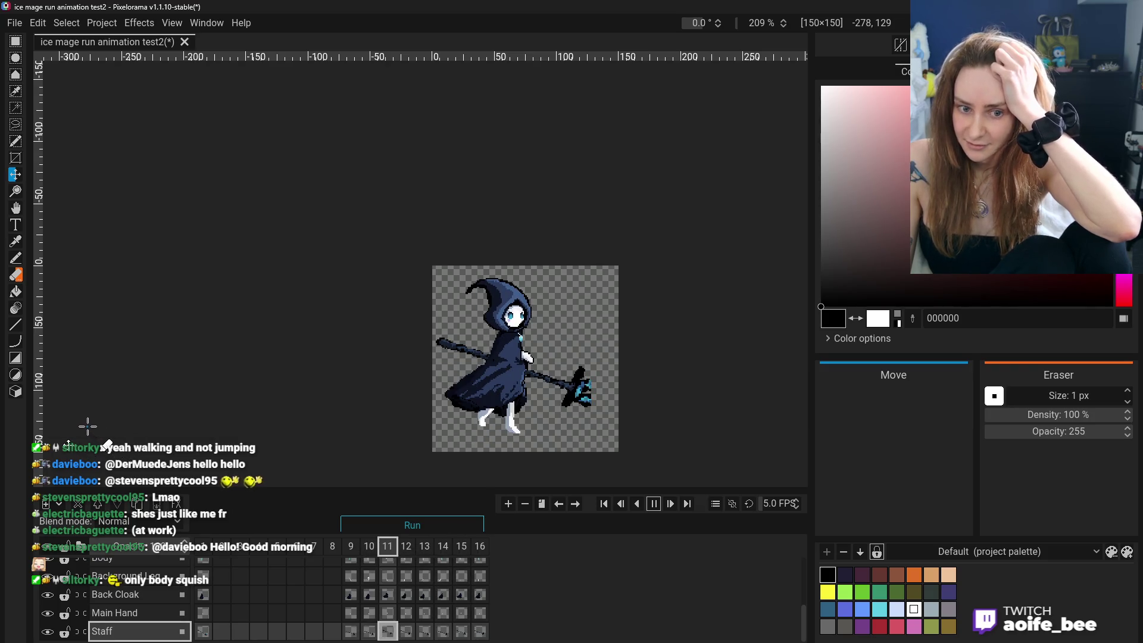
Raise the preview FPS to about 10, bring it back to 5, and stop playback.
click(795, 505)
click(798, 504)
click(798, 505)
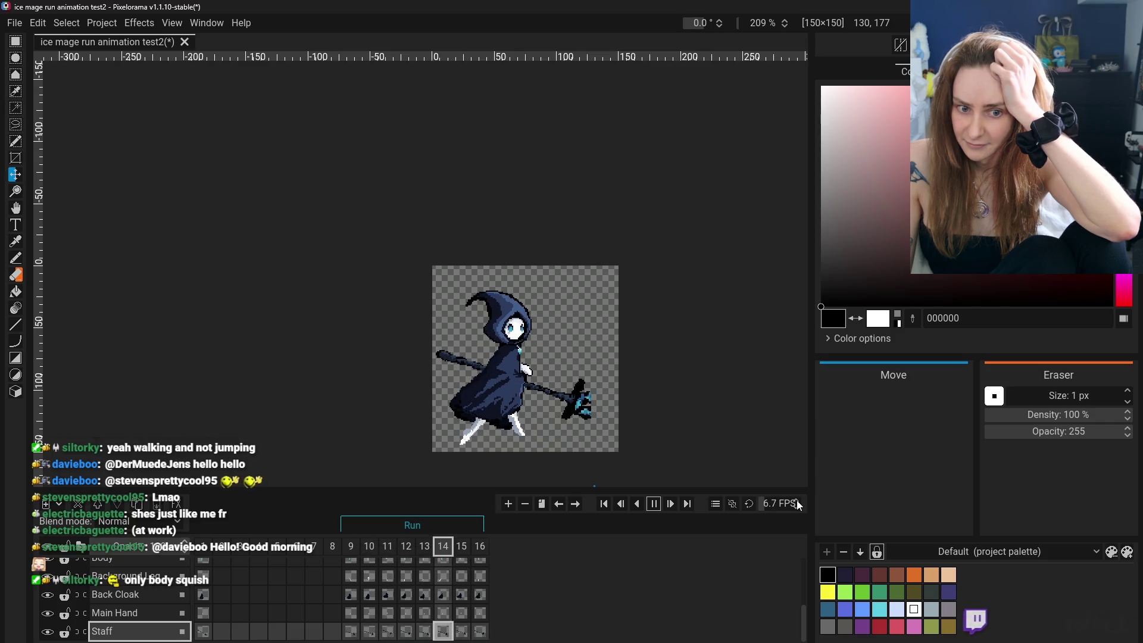
click(798, 505)
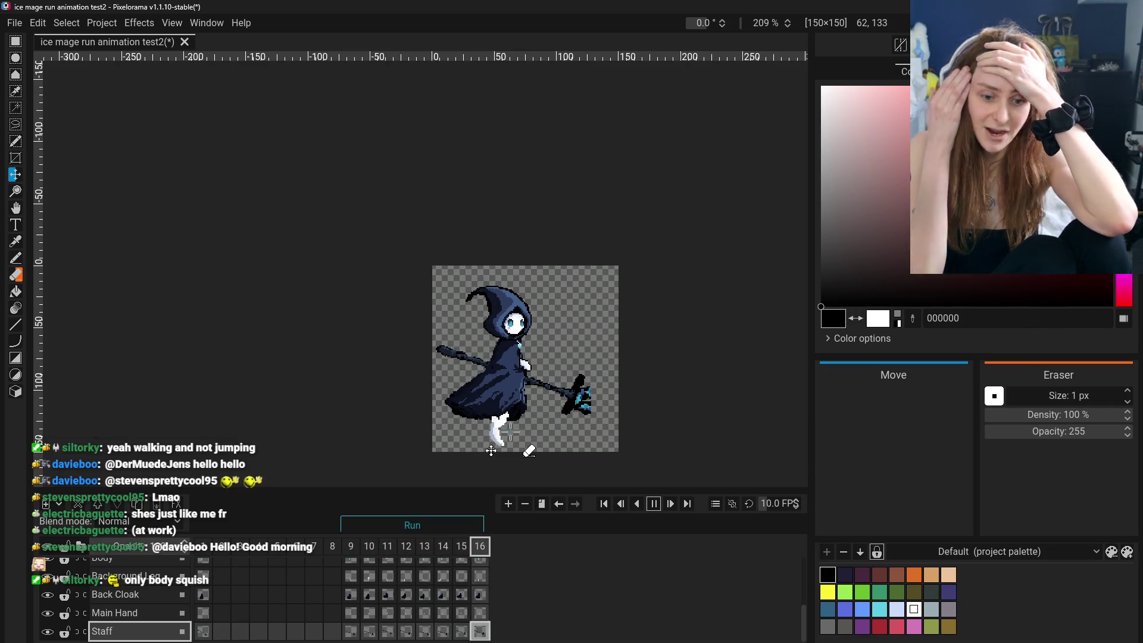
click(796, 508)
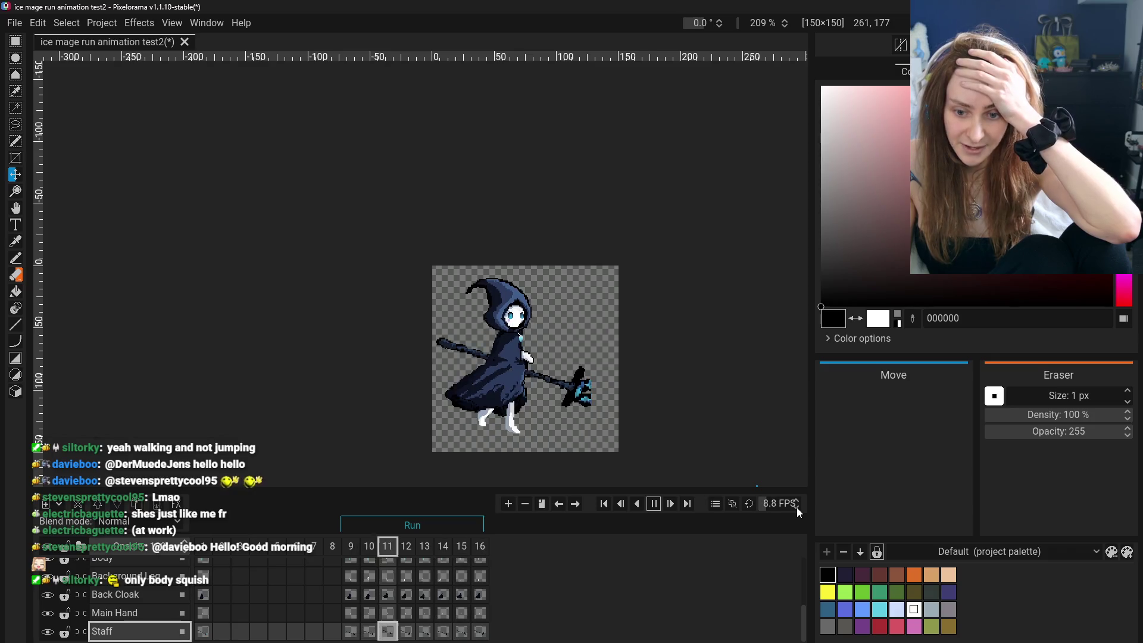
click(797, 507)
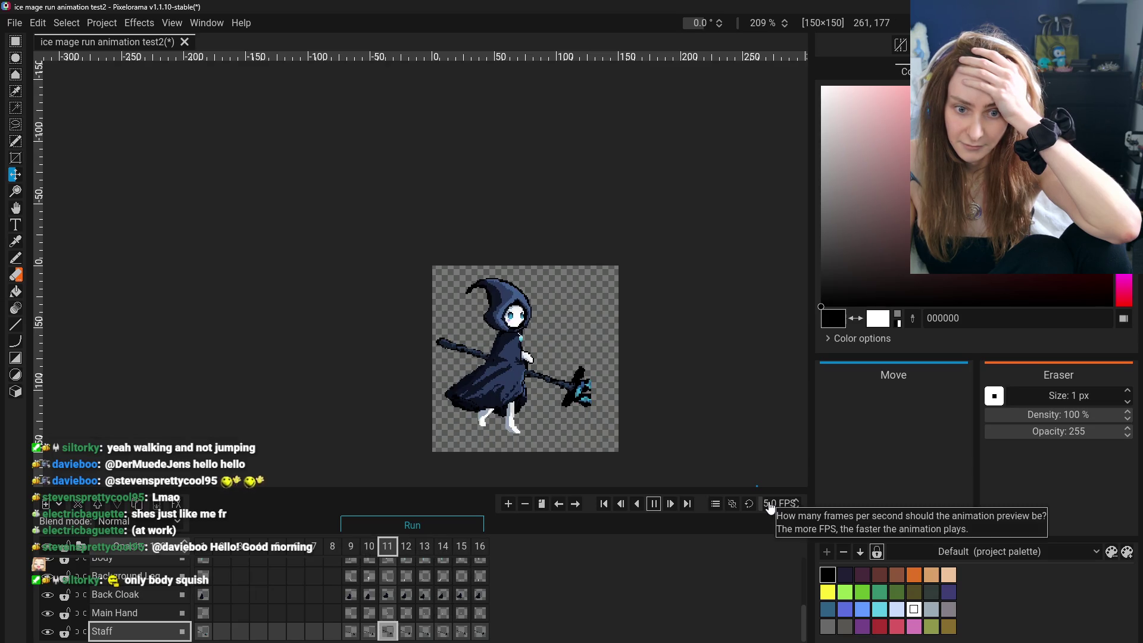
click(637, 505)
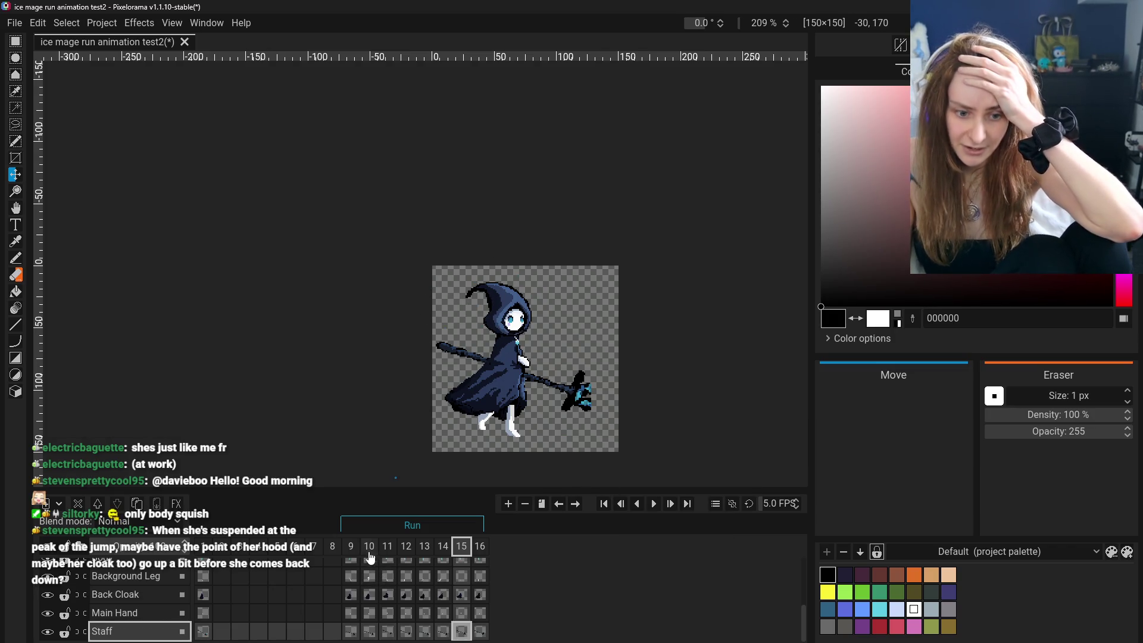
Step through frames 9–14 to review the run poses.
click(350, 546)
click(387, 546)
click(352, 548)
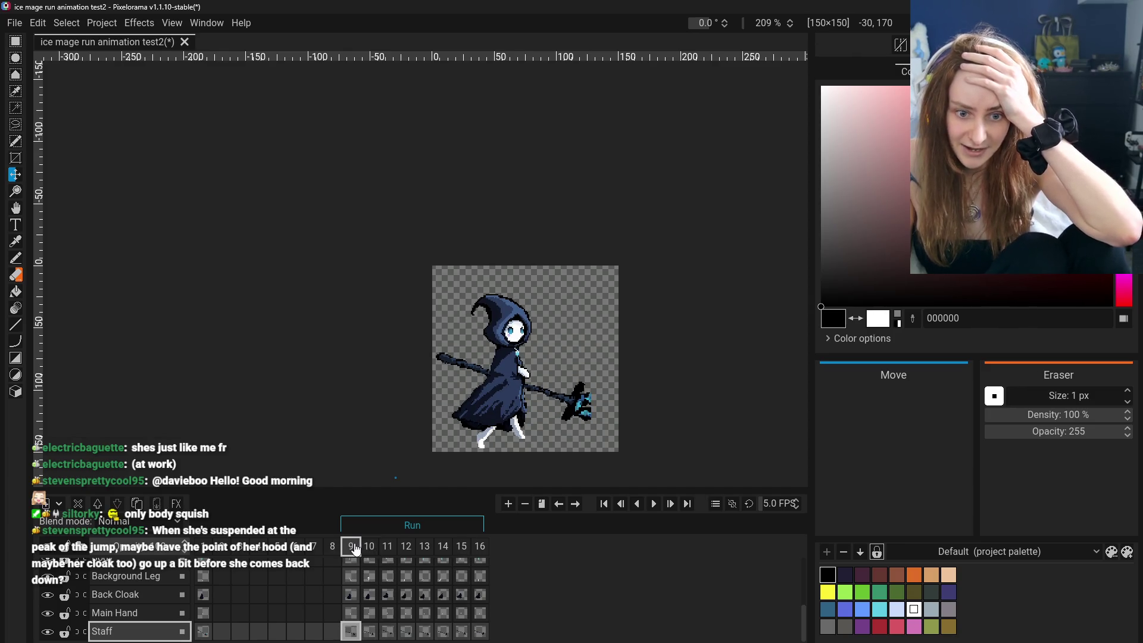
click(369, 546)
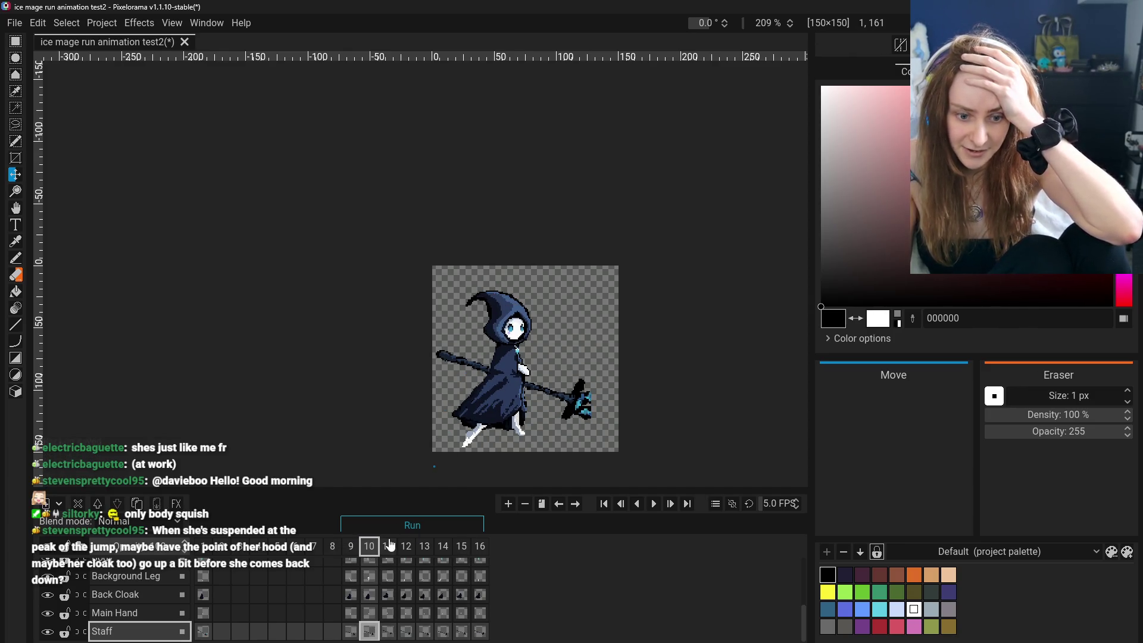
click(388, 545)
click(405, 549)
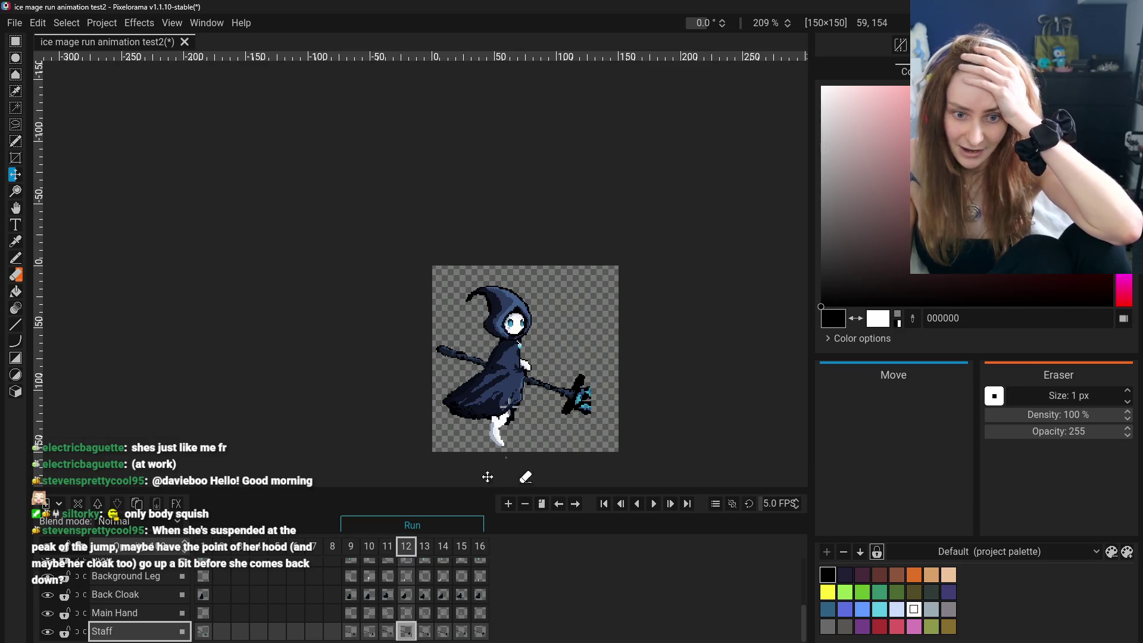
click(387, 546)
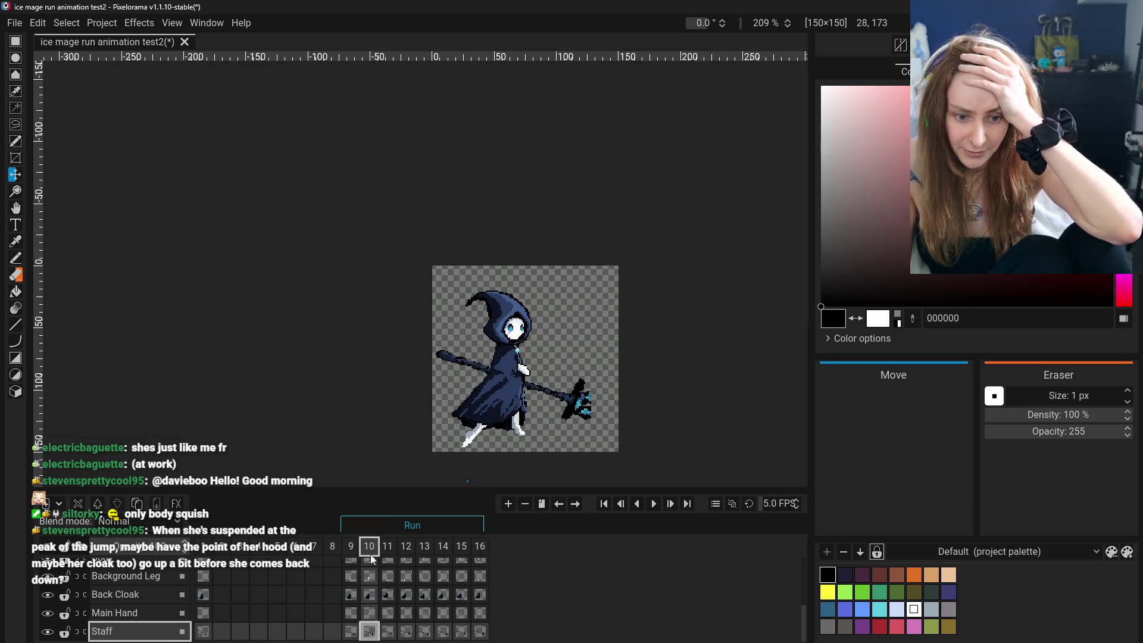
click(386, 545)
click(424, 545)
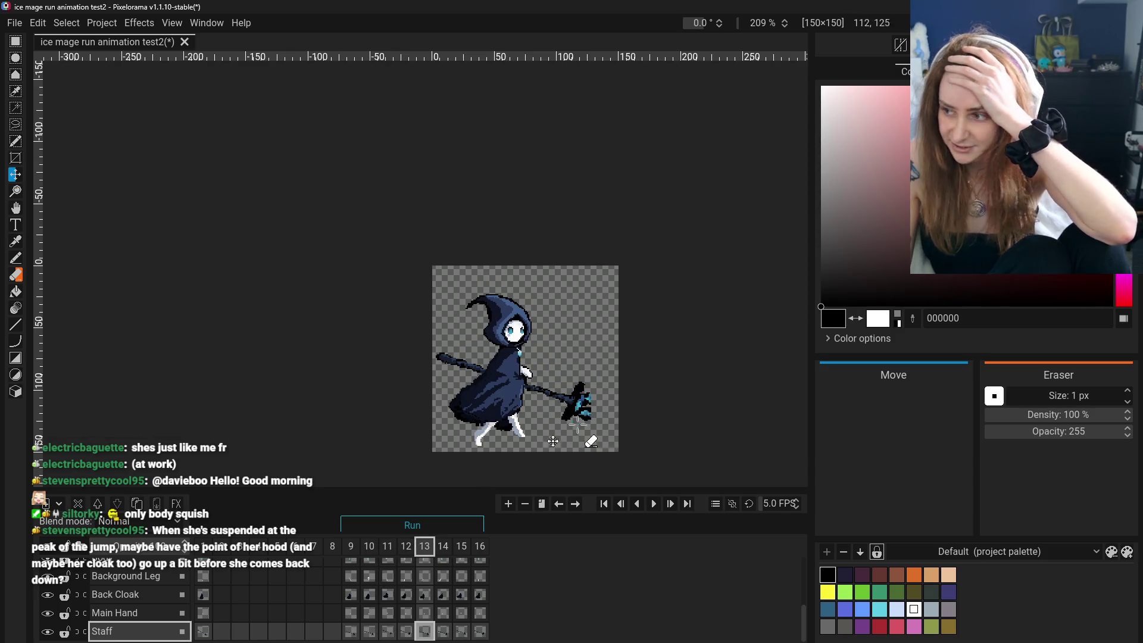
click(444, 547)
Flip between frames 11–14 to compare the poses, ending on frame 14.
click(405, 545)
click(387, 546)
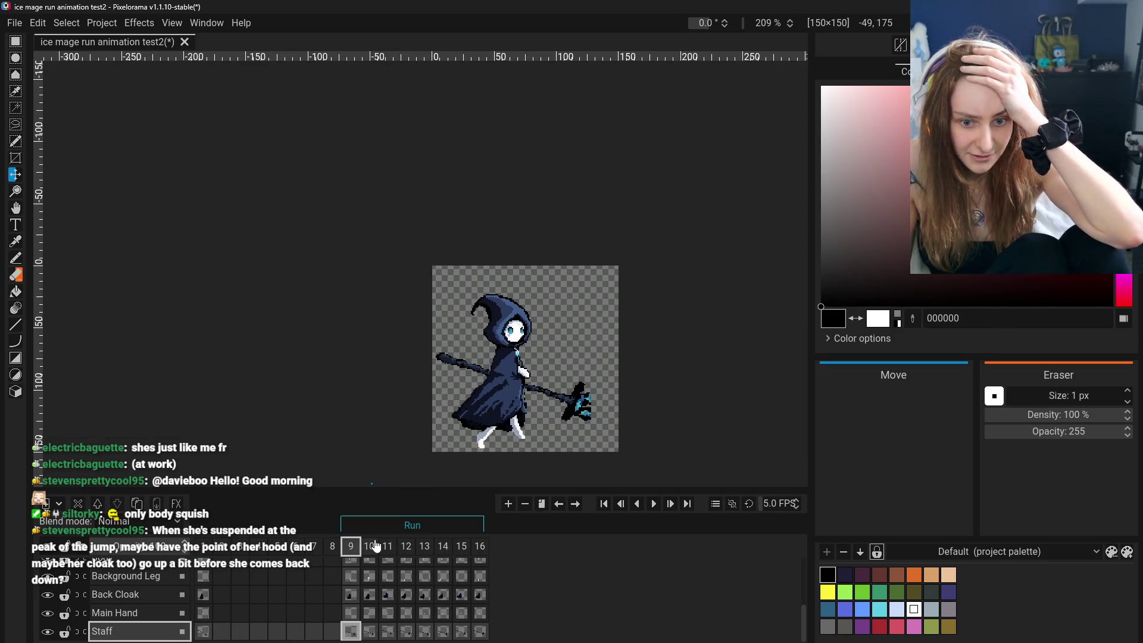
click(424, 546)
click(443, 547)
click(445, 546)
click(405, 546)
click(444, 546)
click(425, 546)
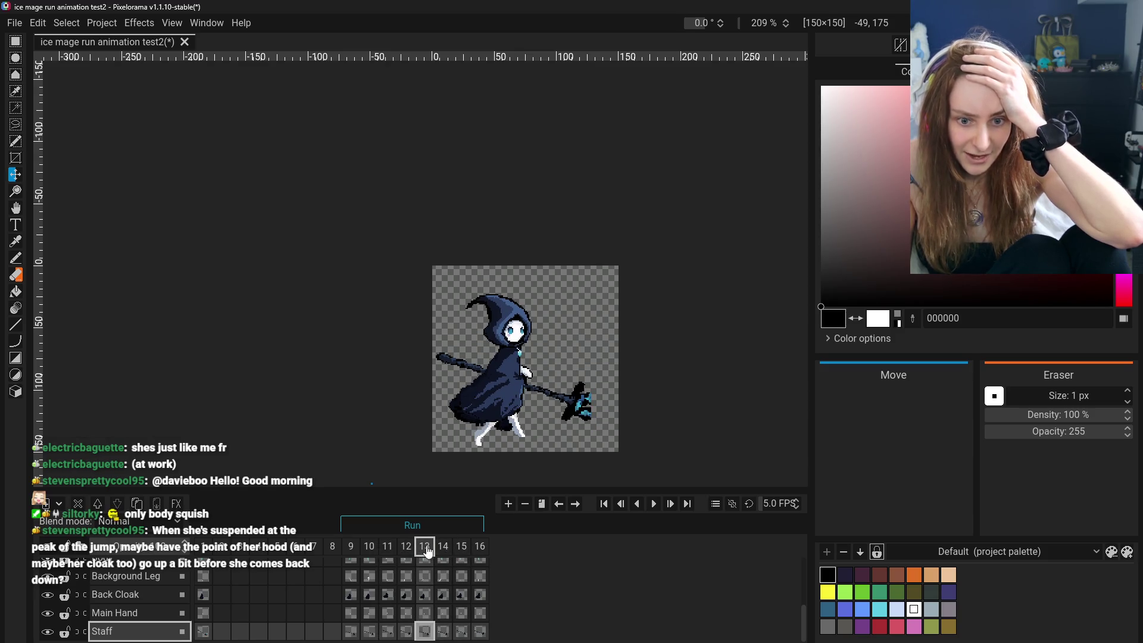
scroll(536, 375, up, 2)
scroll(515, 347, up, 2)
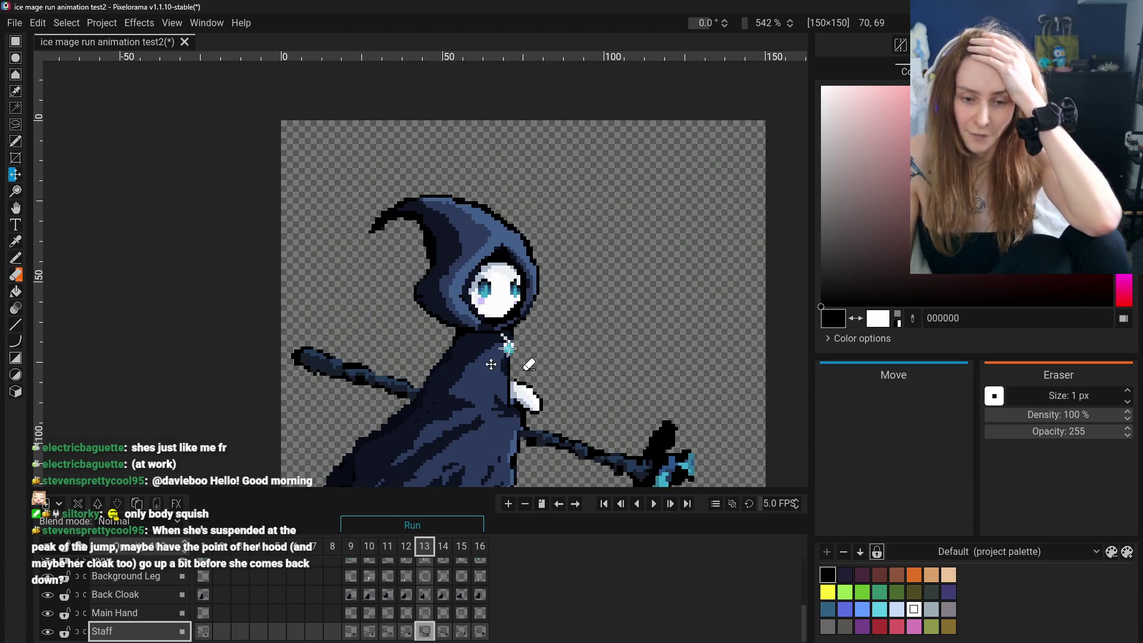
scroll(509, 347, down, 3)
scroll(512, 358, up, 2)
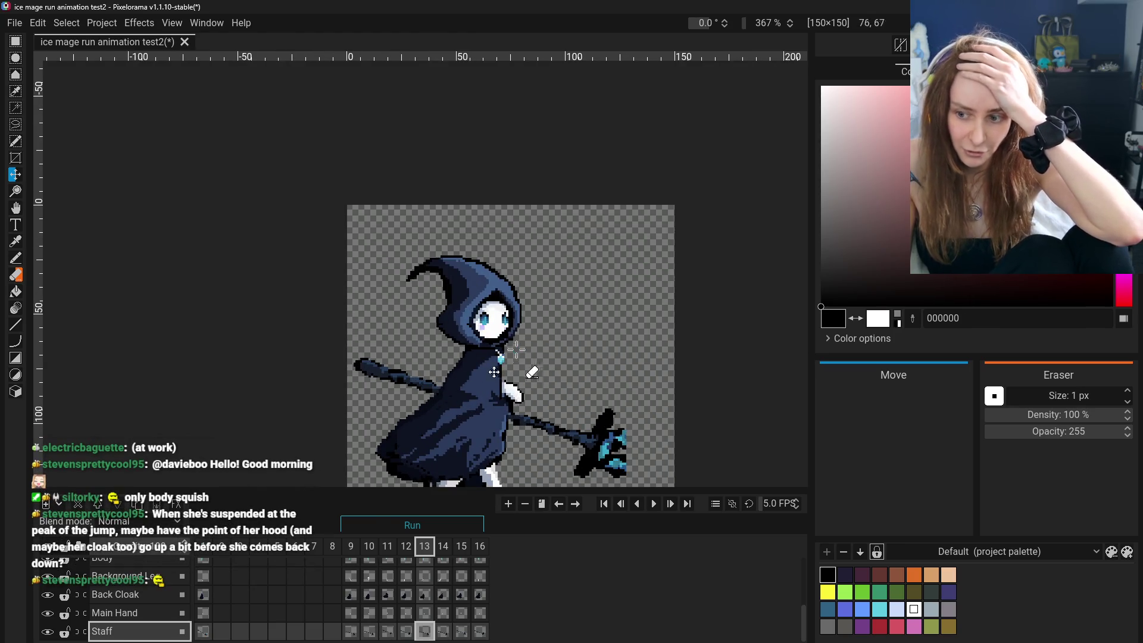
key(Left)
key(Left)
key(Left)
click(391, 546)
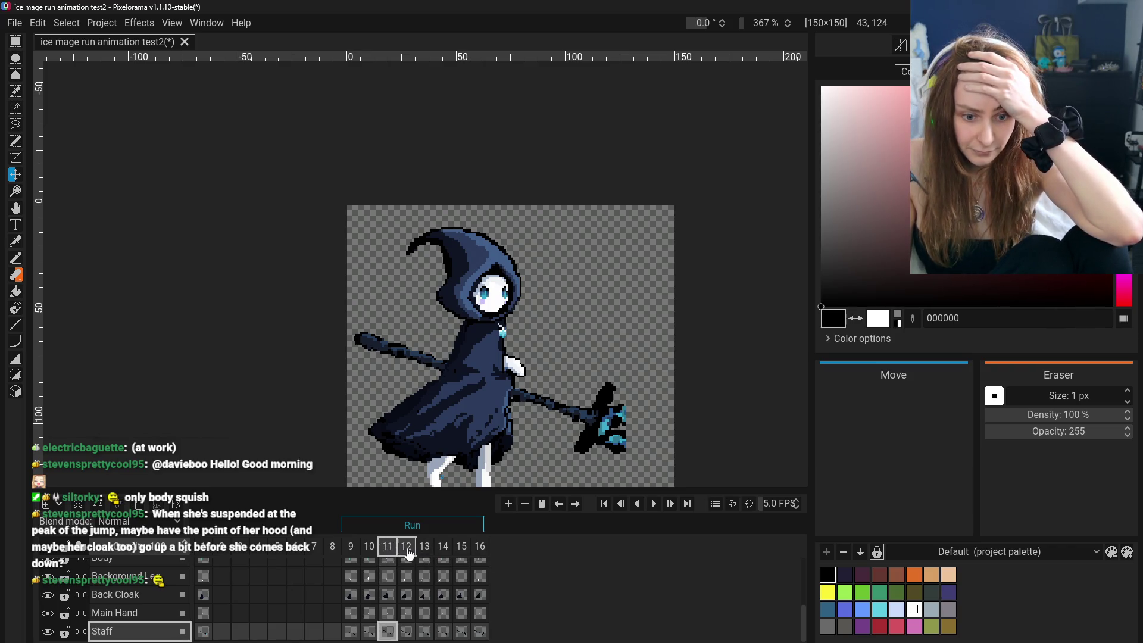
click(407, 549)
click(425, 549)
scroll(536, 421, down, 2)
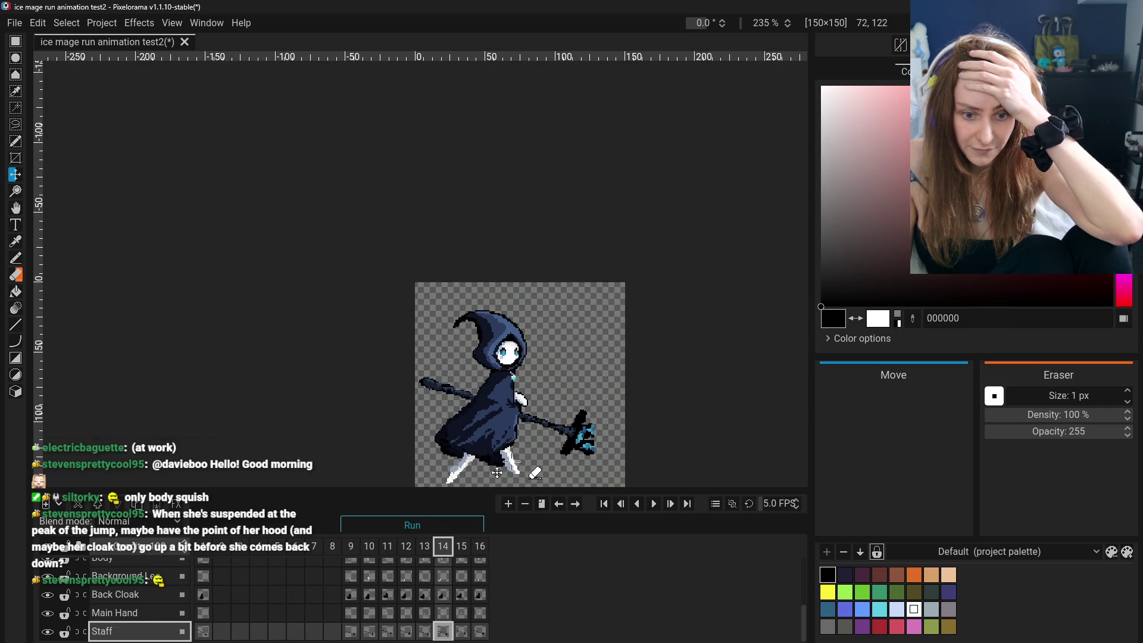
Pan the canvas up and compare frame 10 against jump-peak frame 11.
click(15, 208)
drag(268, 306, 269, 274)
click(424, 548)
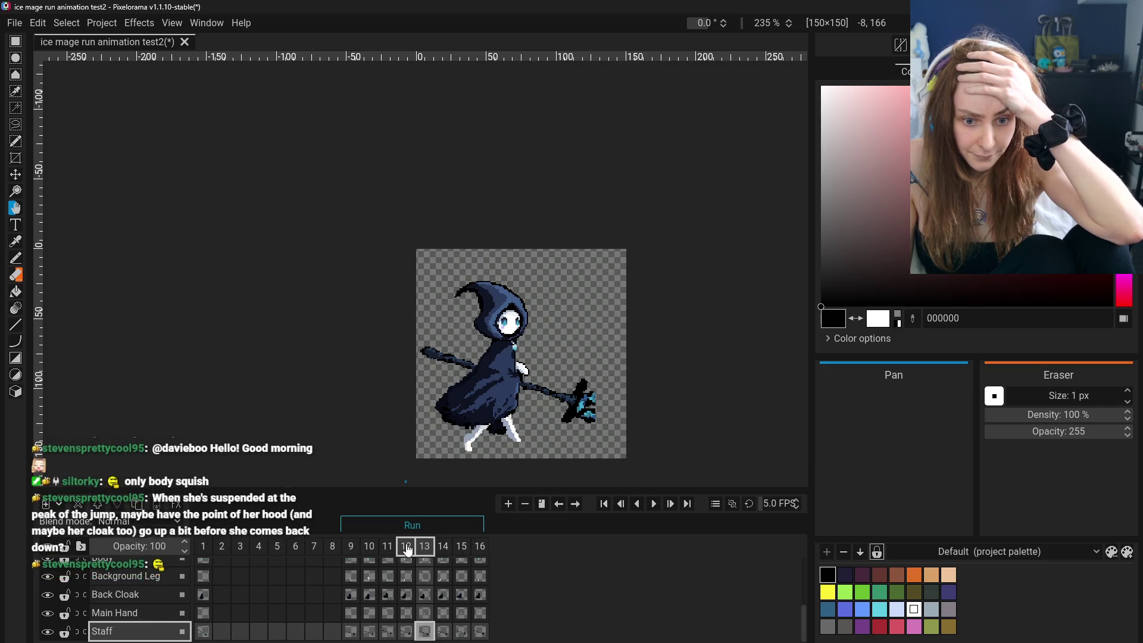
click(387, 548)
click(369, 549)
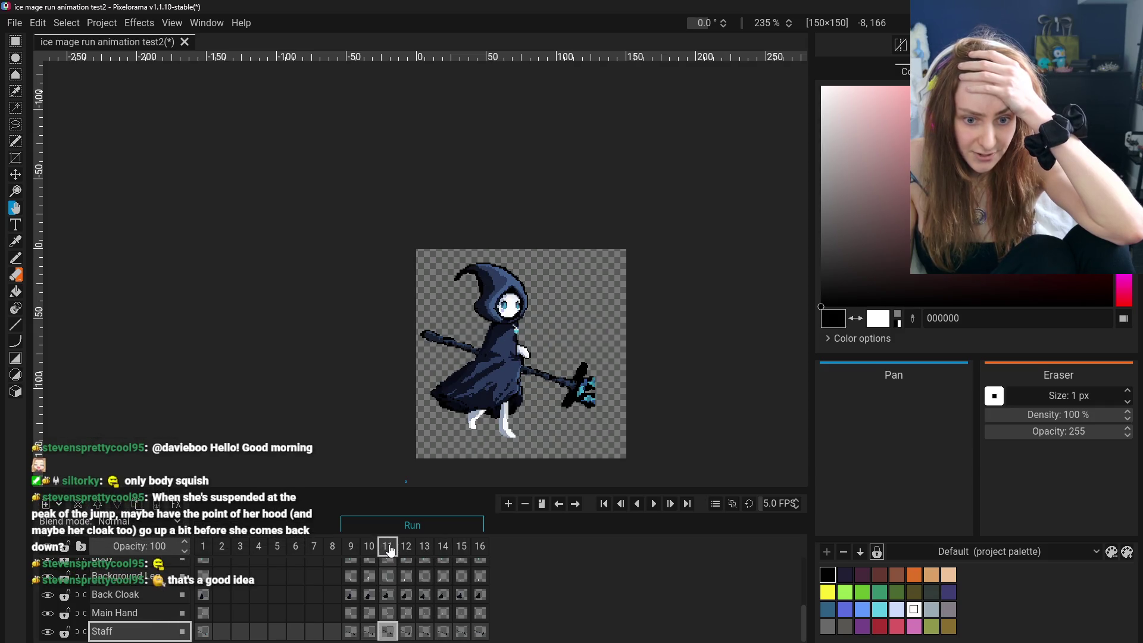
click(368, 549)
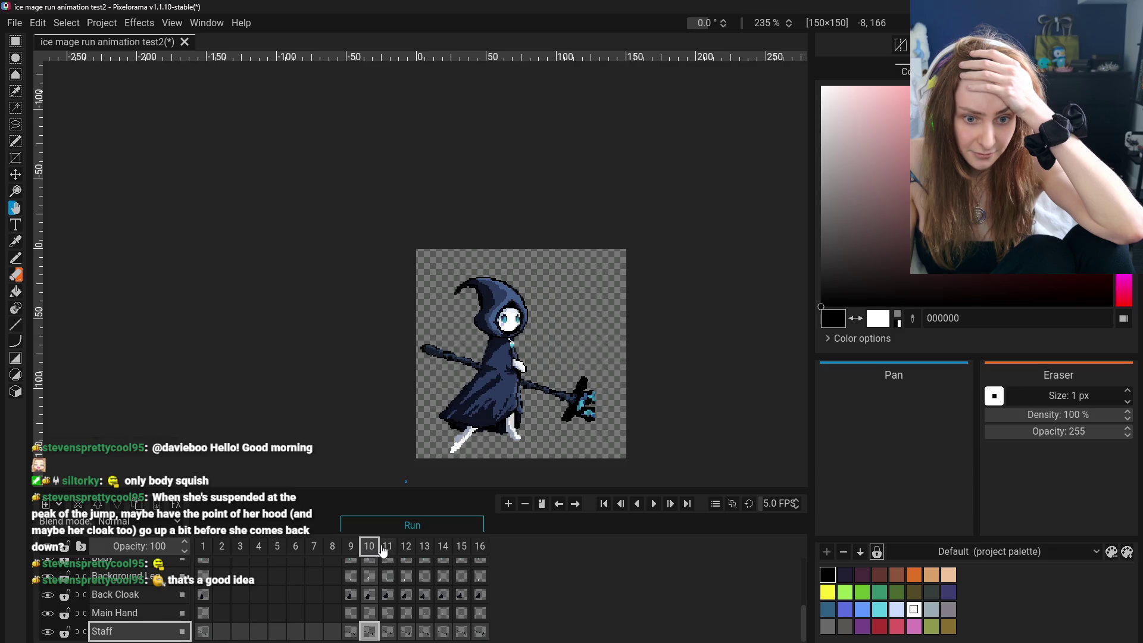
mouse_move(387, 547)
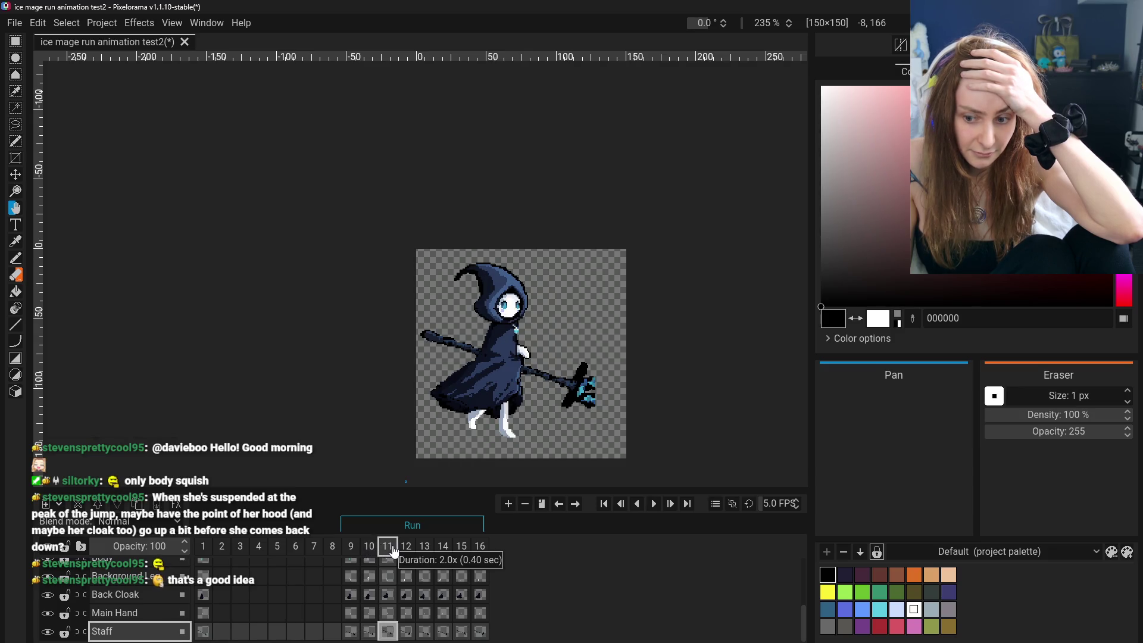
click(368, 547)
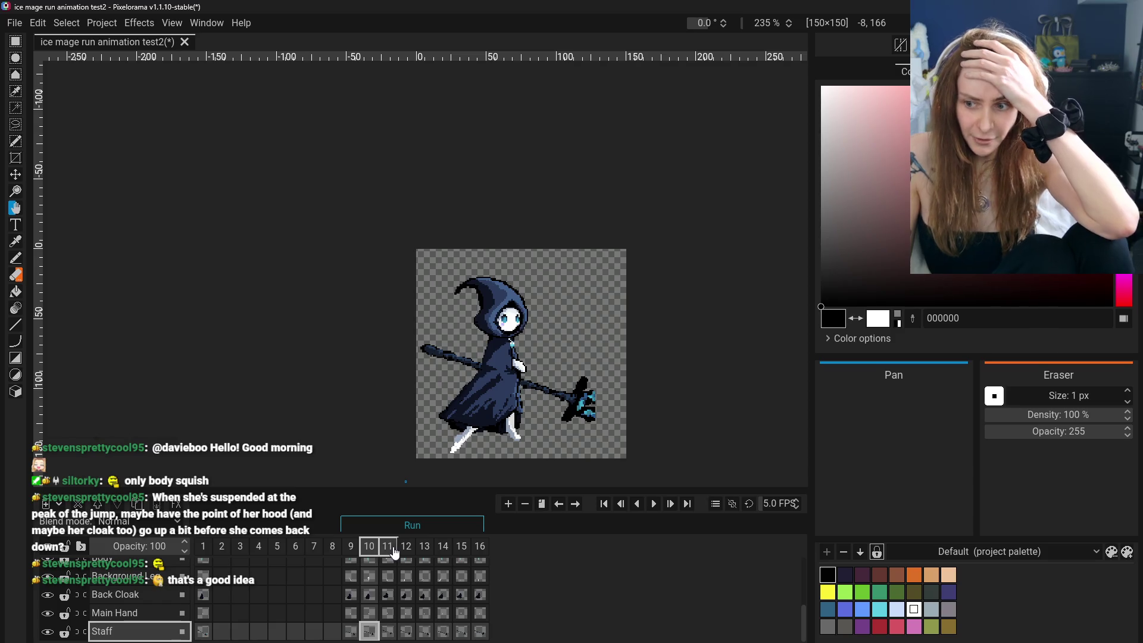
click(390, 547)
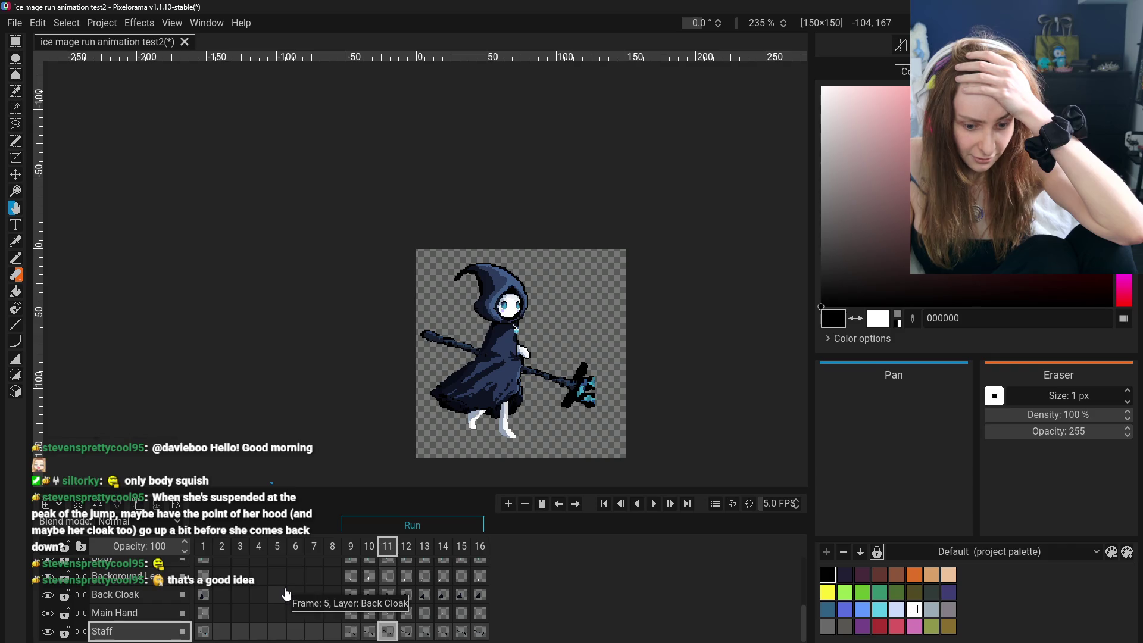
Settle on frame 11 and make its Front Cloak cel the active one.
click(374, 552)
click(395, 551)
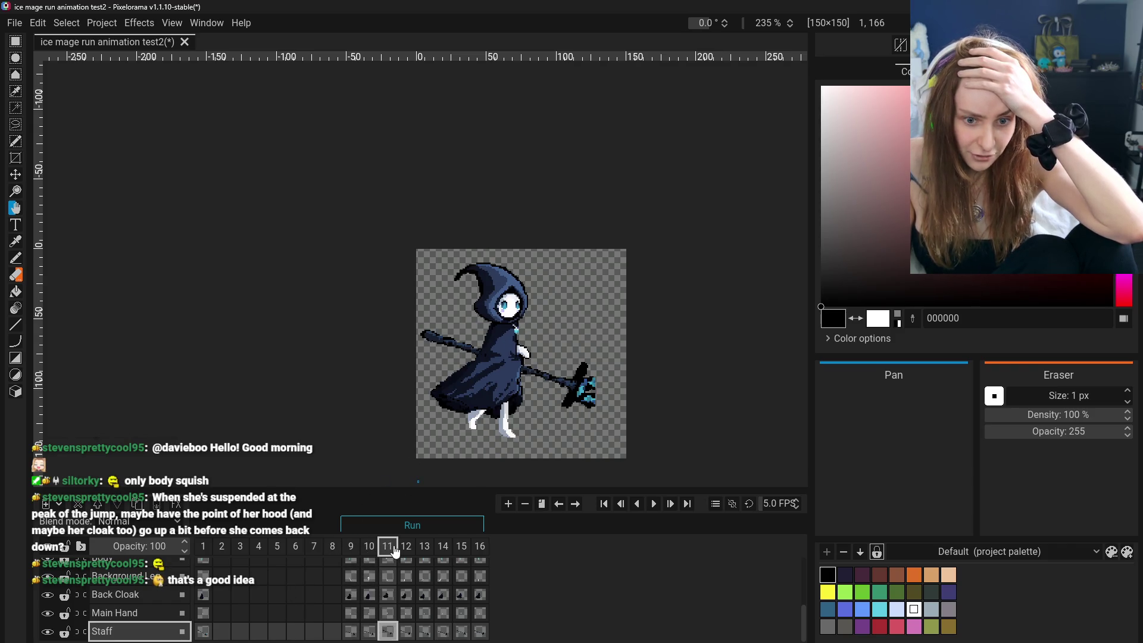
click(370, 550)
click(387, 547)
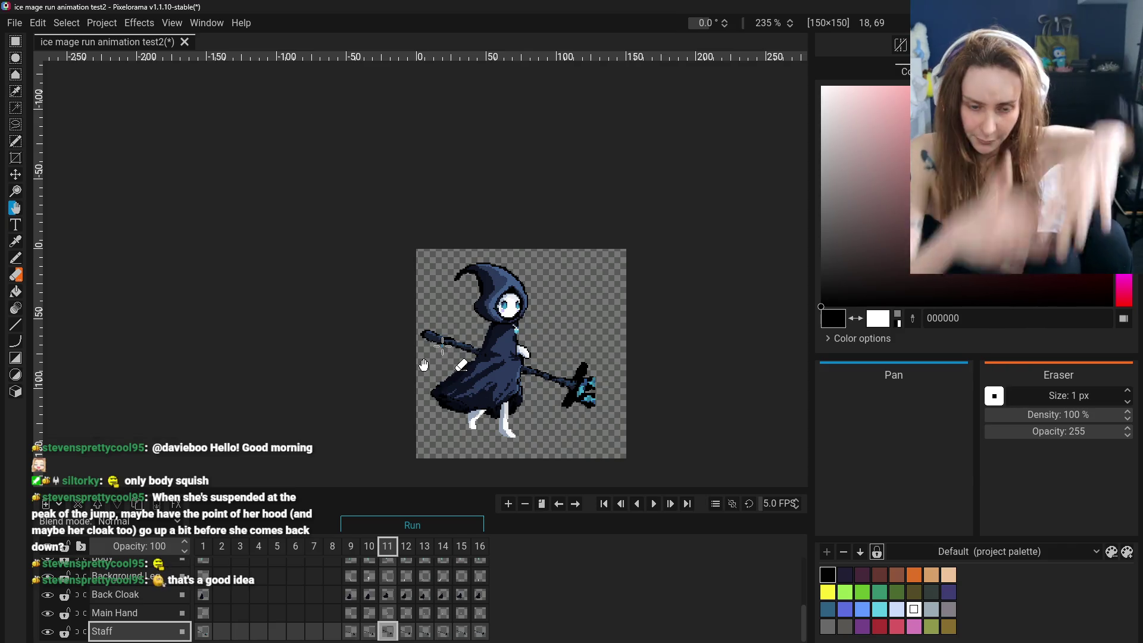
scroll(134, 607, up, 1)
scroll(143, 600, up, 2)
scroll(143, 600, up, 2)
scroll(148, 605, up, 1)
click(152, 607)
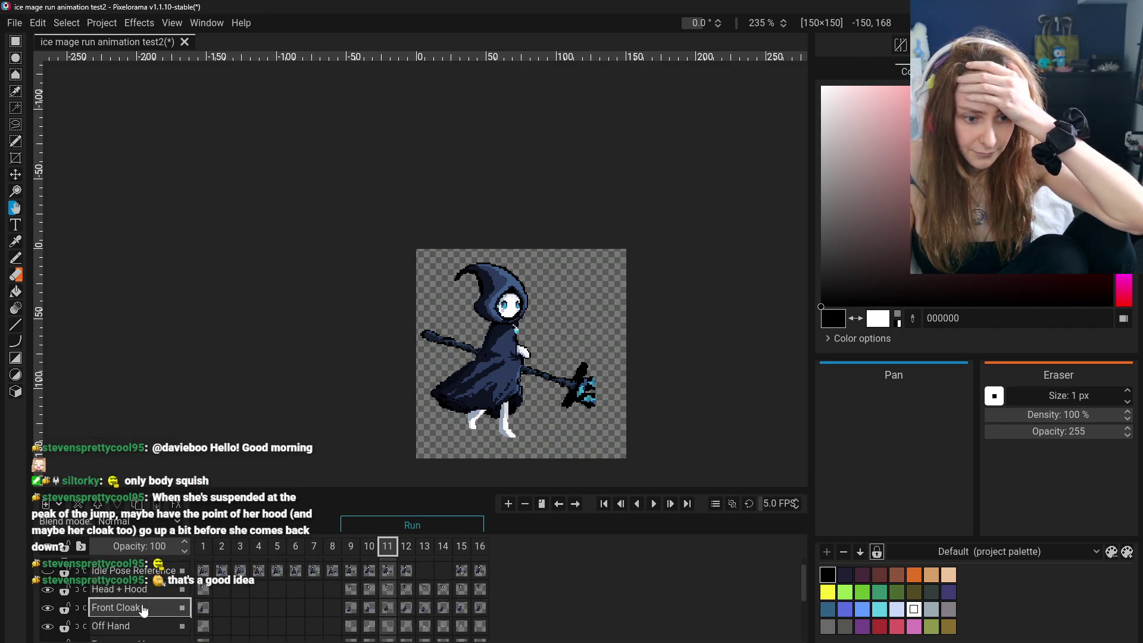
scroll(152, 607, down, 1)
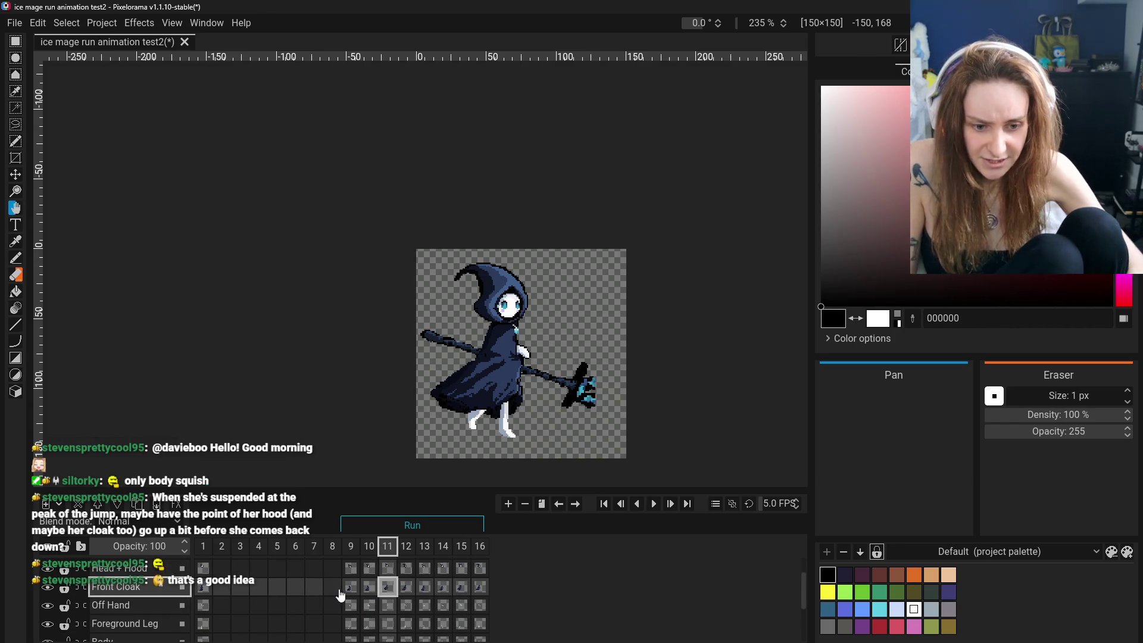
scroll(386, 594, down, 4)
click(390, 606)
scroll(390, 608, up, 1)
scroll(390, 613, up, 2)
scroll(390, 613, down, 3)
scroll(402, 612, up, 1)
scroll(423, 613, up, 1)
scroll(423, 613, up, 1)
scroll(421, 603, up, 1)
click(419, 588)
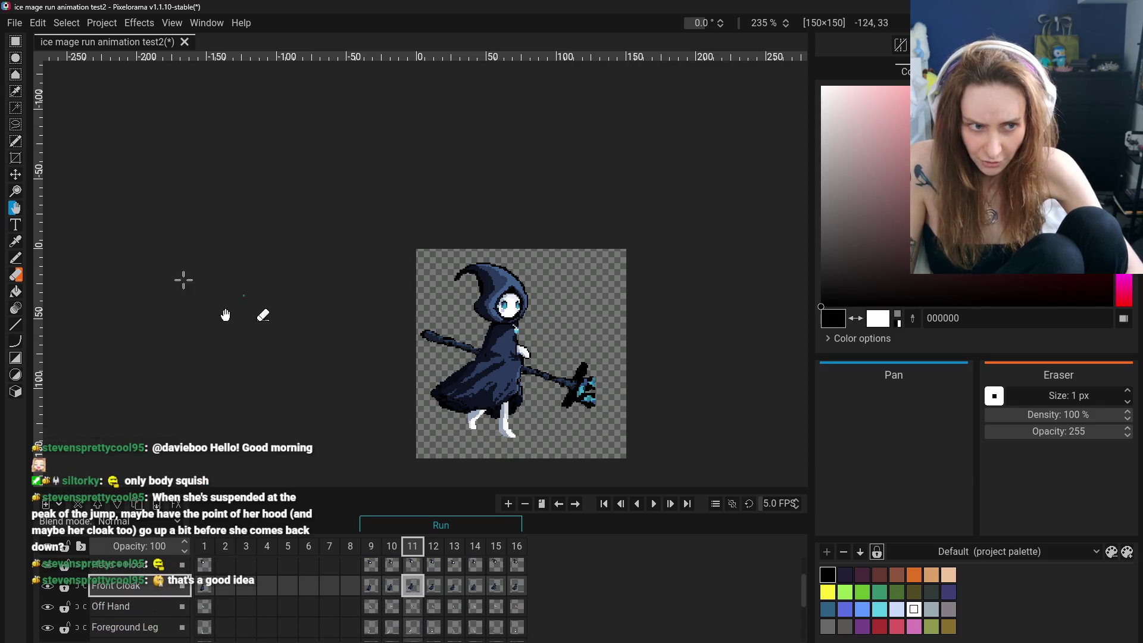
Rectangle-select the lower body on frame 11, try stretching the cloak, cancel, then select and commit the back cloak area.
click(14, 44)
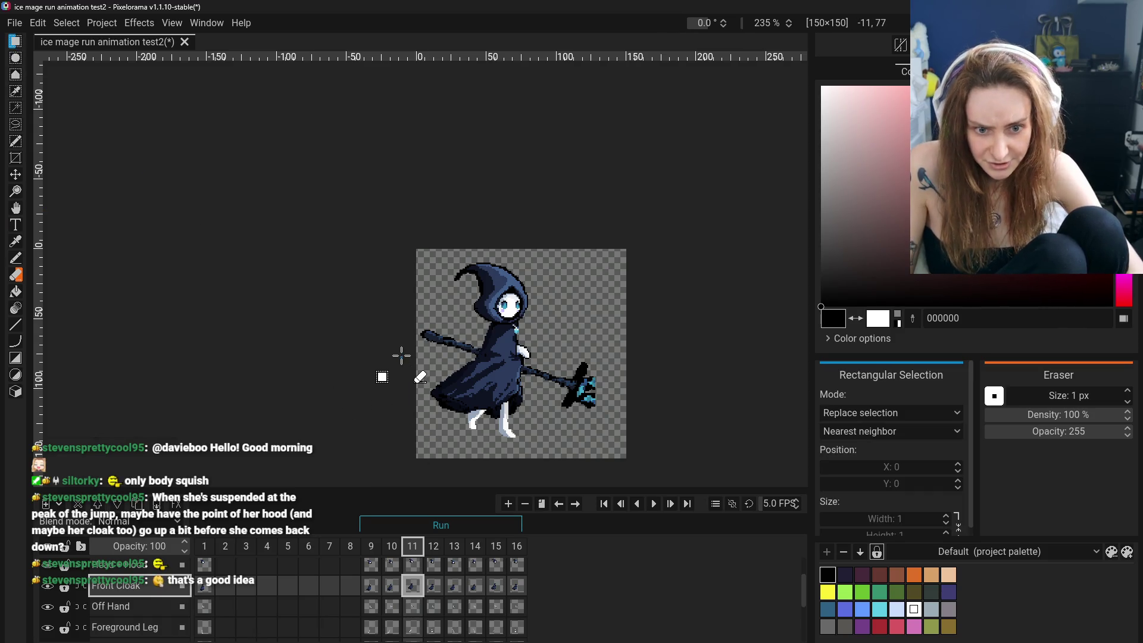
drag(401, 355, 624, 414)
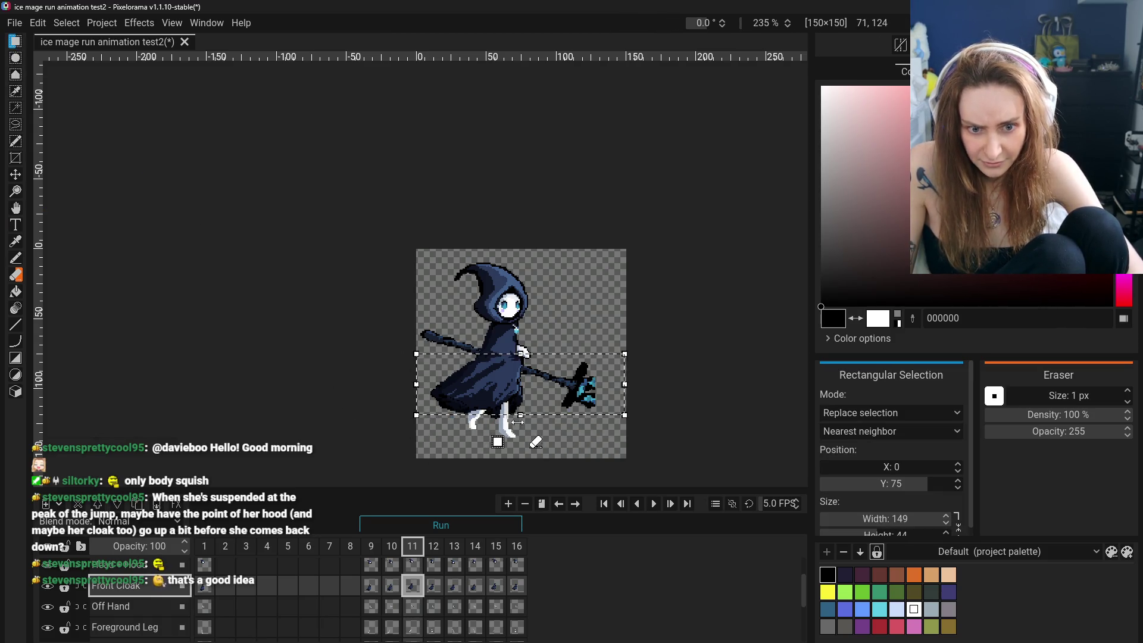
drag(520, 420, 534, 421)
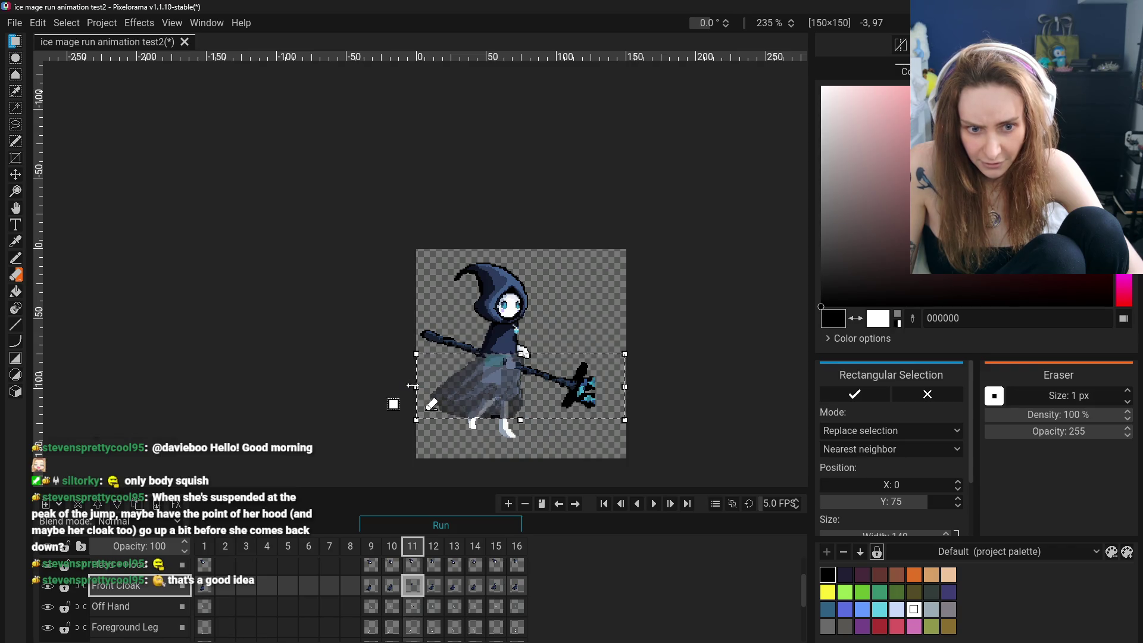
drag(417, 355, 420, 358)
key(Escape)
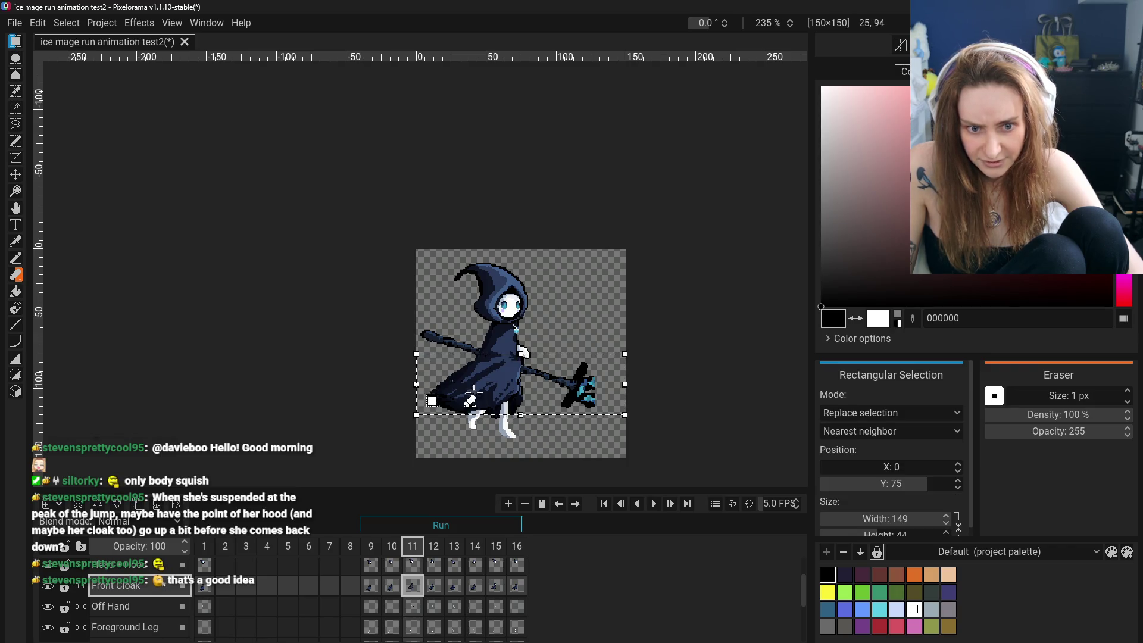
mouse_move(375, 344)
mouse_down()
mouse_move(479, 416)
mouse_move(463, 433)
mouse_move(445, 417)
mouse_up()
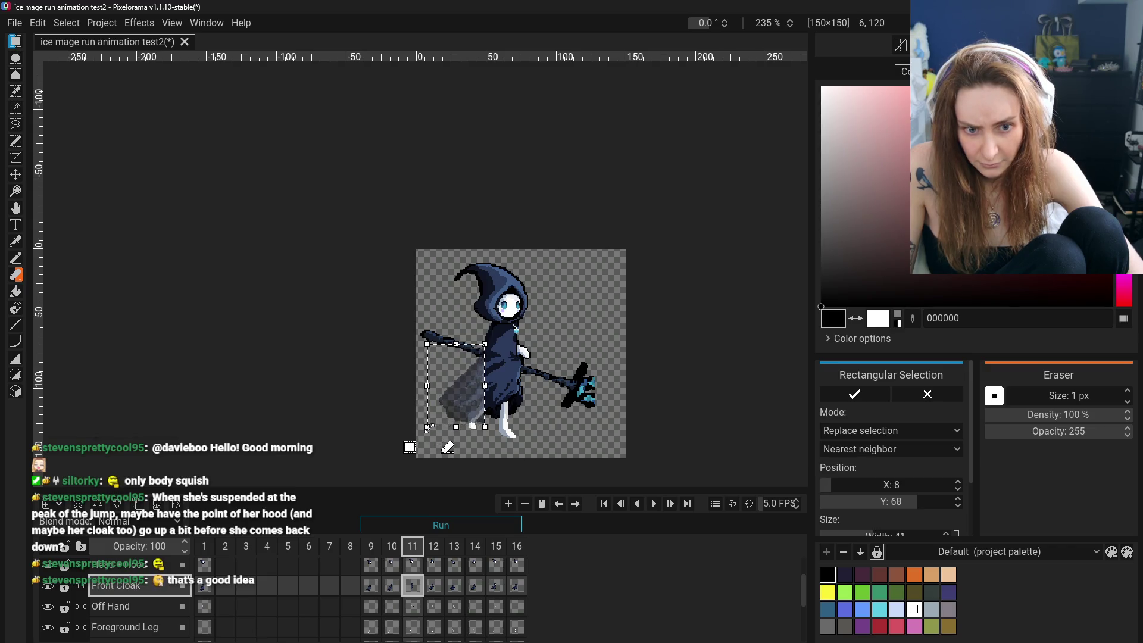
click(320, 457)
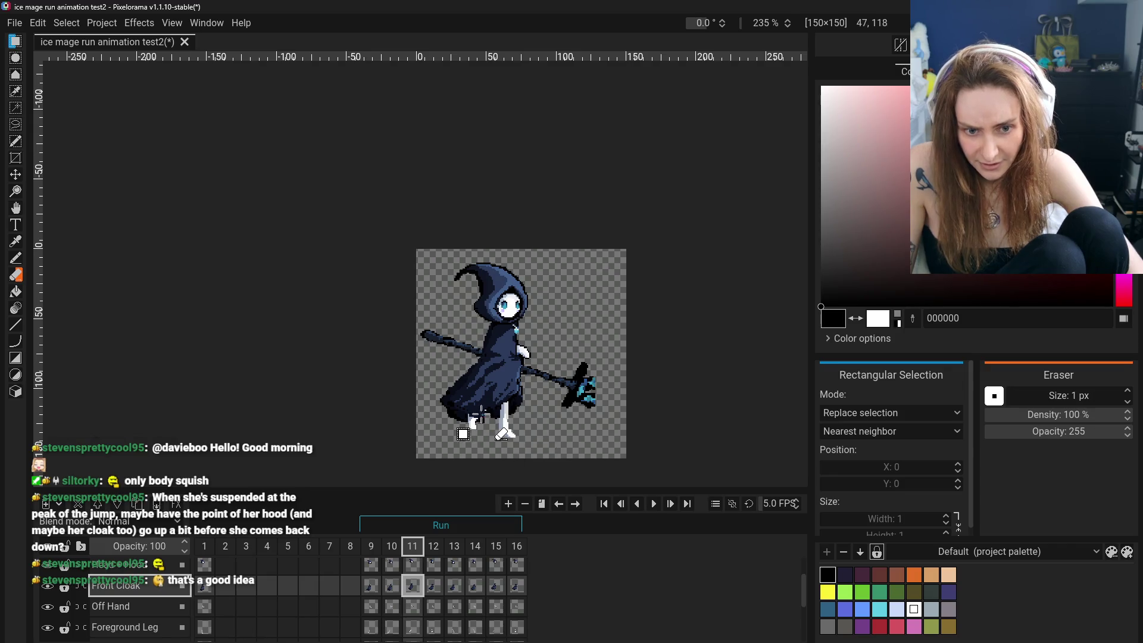
Compare frames 10 and 11, reselect the lower-body cloak region, commit, and undo to restore the selection.
key(ctrl+Left)
key(ctrl+Right)
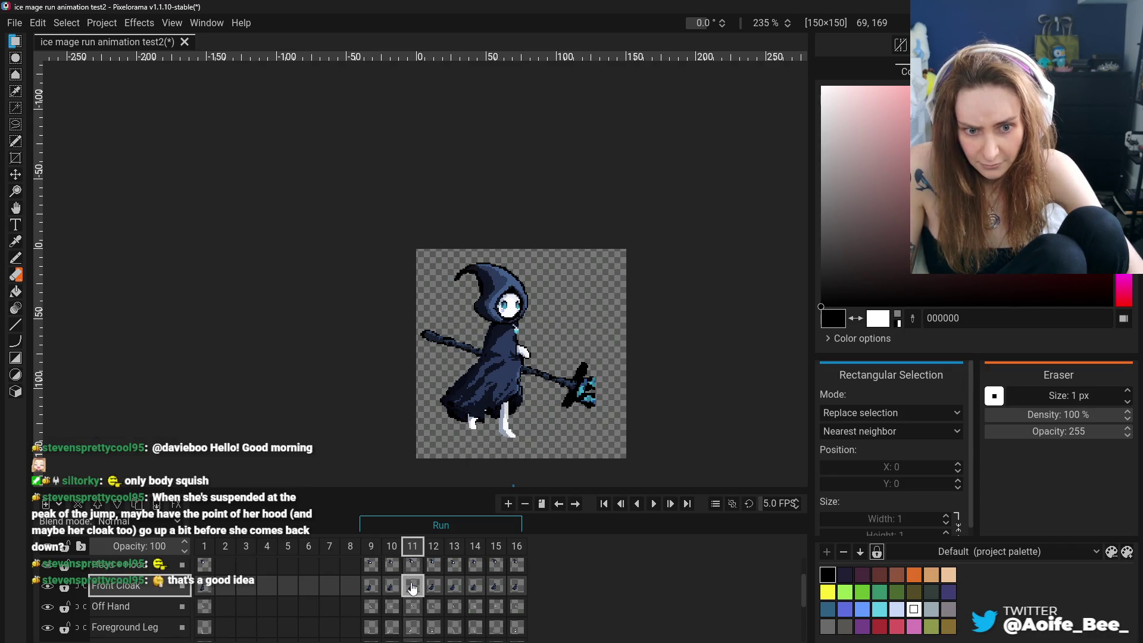
key(ctrl+Left)
click(411, 588)
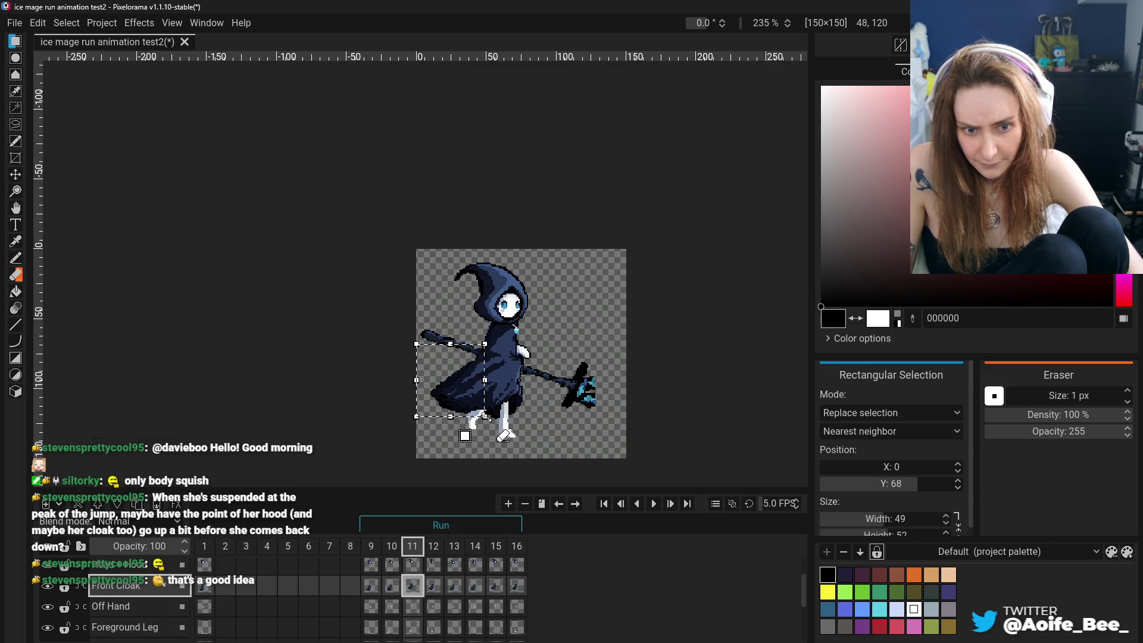
mouse_move(428, 354)
mouse_down()
mouse_move(538, 422)
mouse_move(424, 431)
mouse_up()
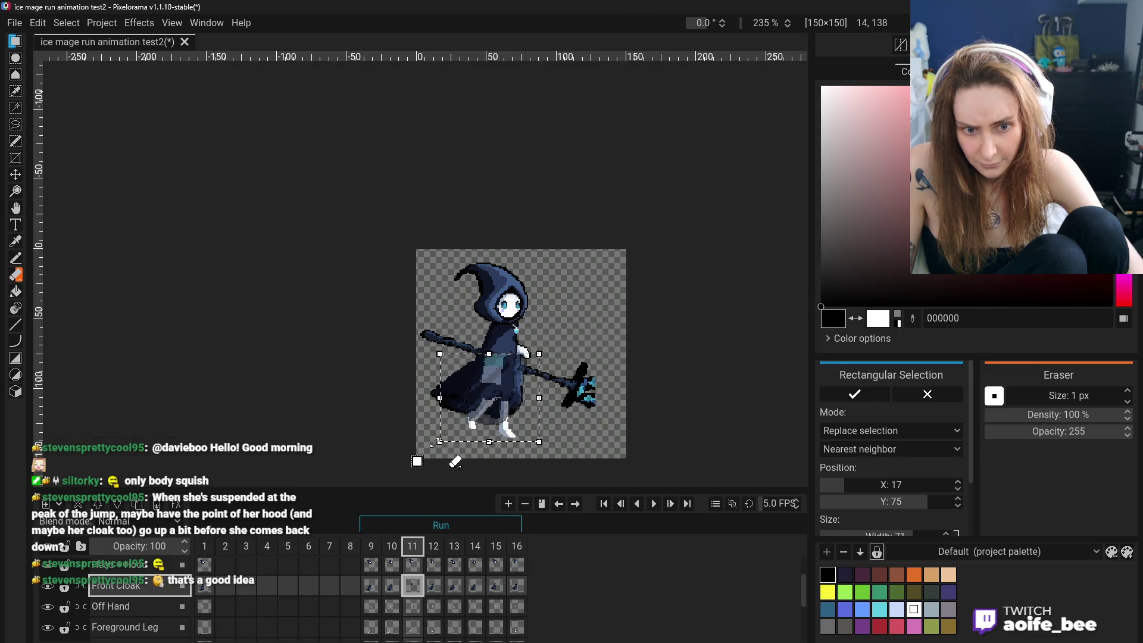
click(334, 433)
key(ctrl+z)
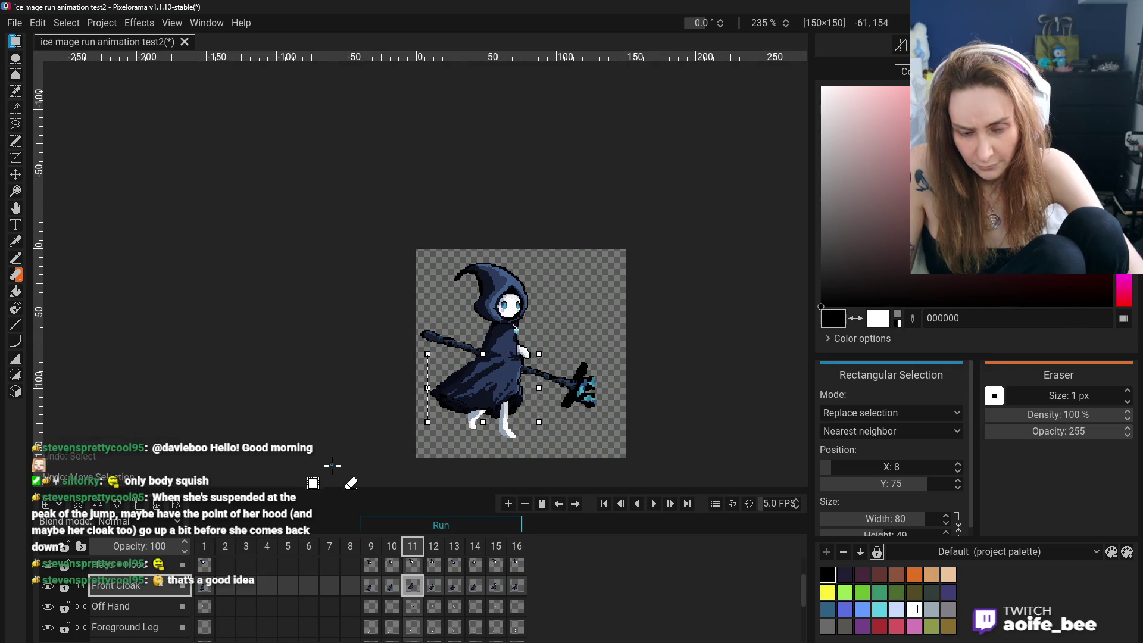
scroll(413, 593, down, 3)
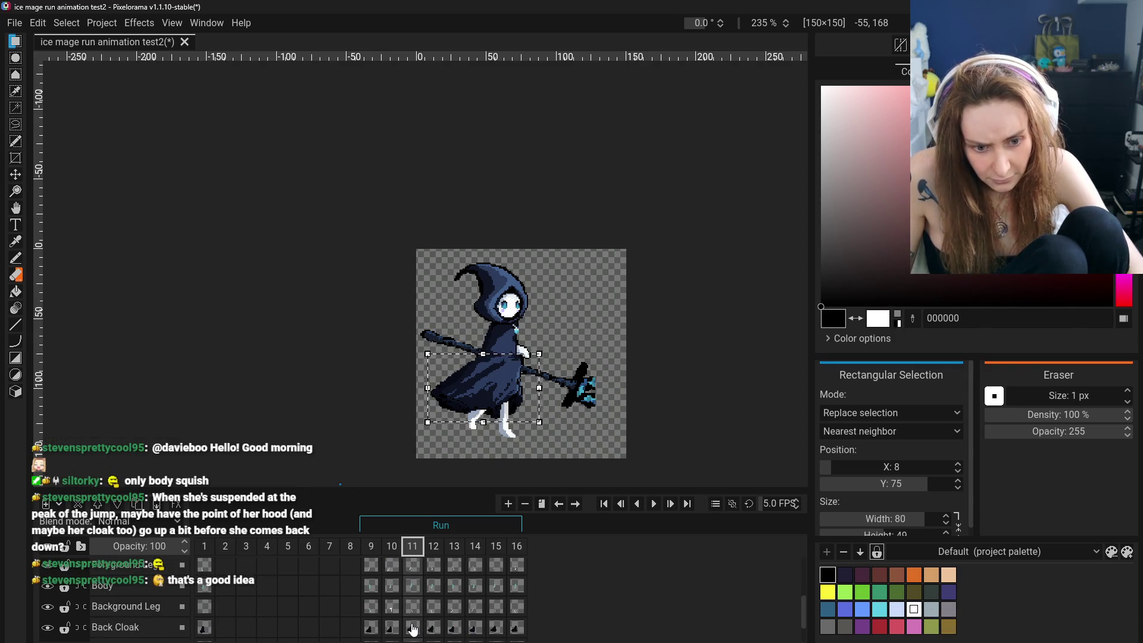
On frame 11's Back Cloak cel, try a stretch and undo it, check frame 10, then squish the cloak about 12 px narrower from the left.
click(413, 631)
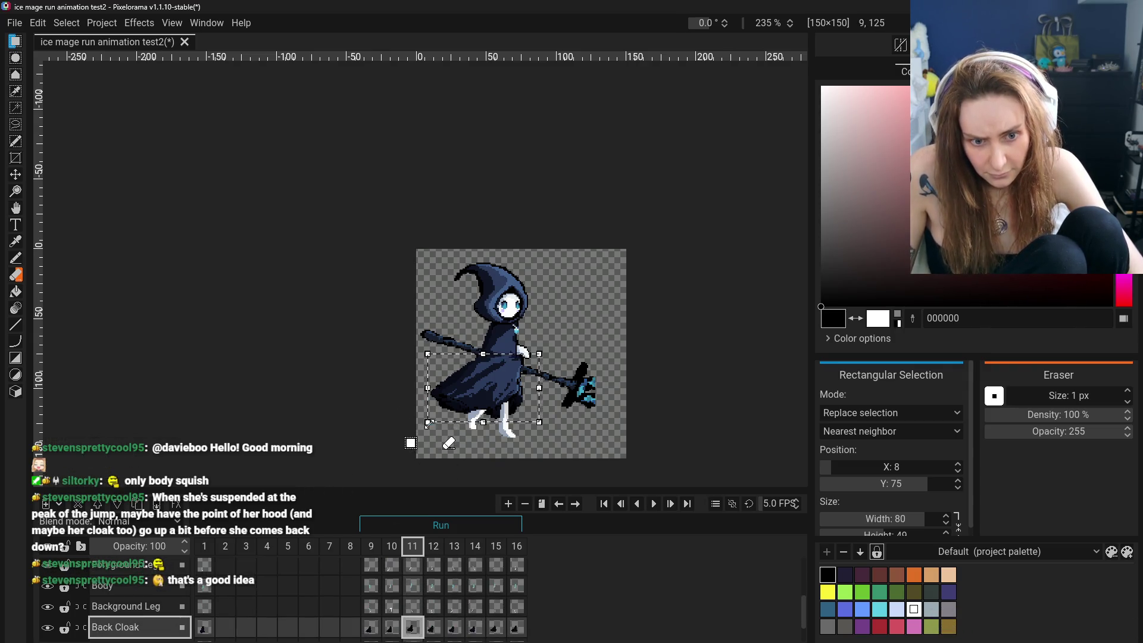
drag(428, 422, 431, 430)
click(599, 435)
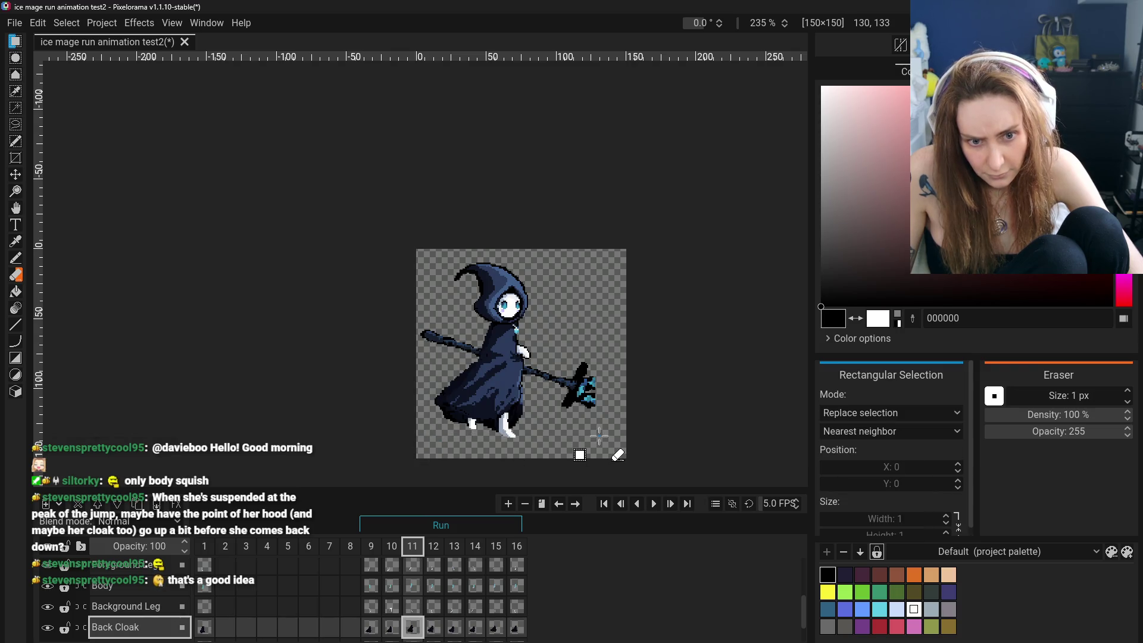
key(ctrl+z)
key(ctrl+shift+z)
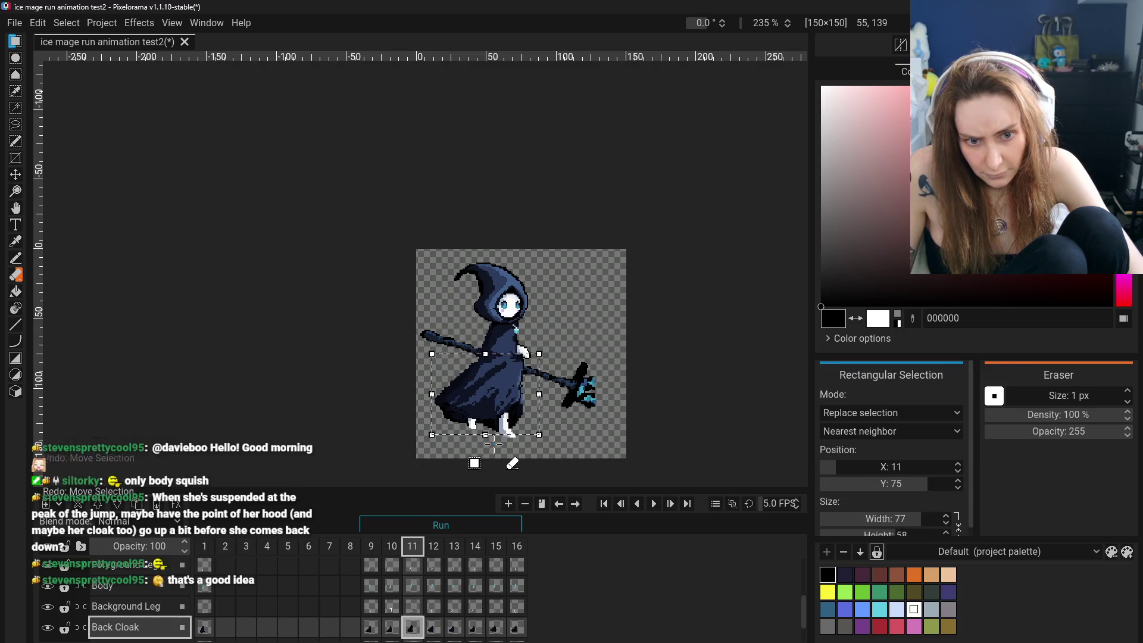
click(394, 630)
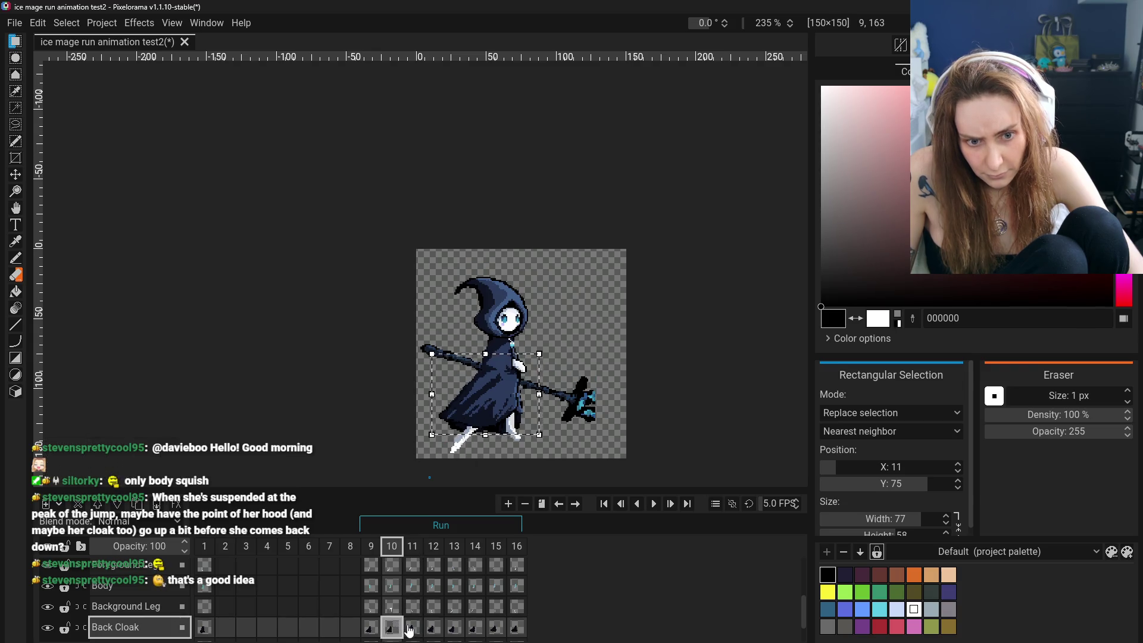
key(ctrl+z)
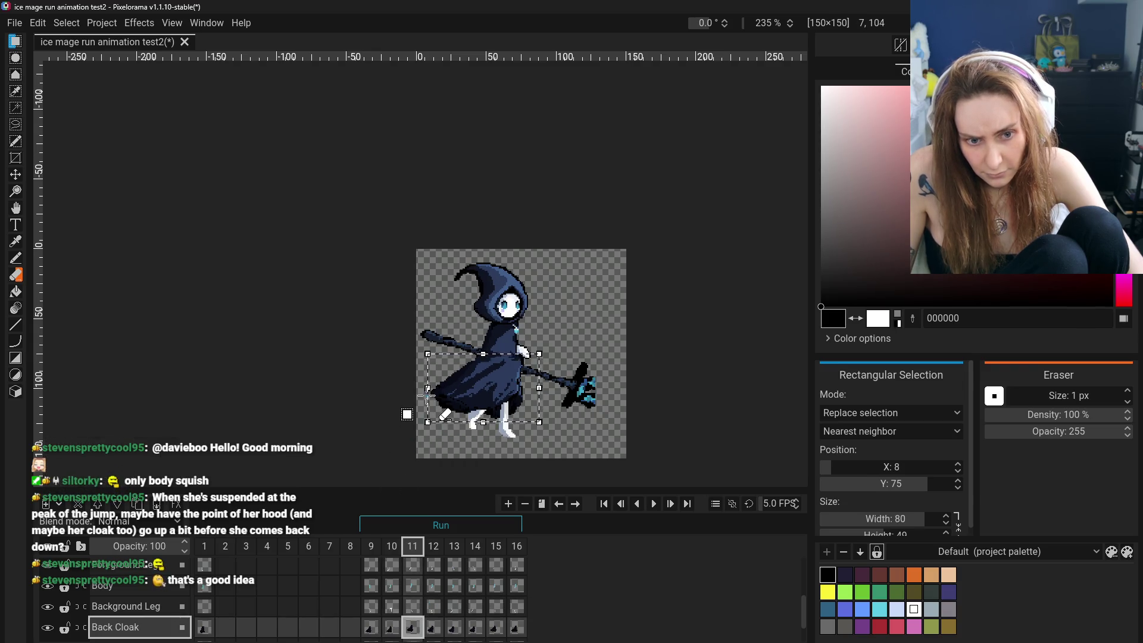
drag(428, 388, 436, 394)
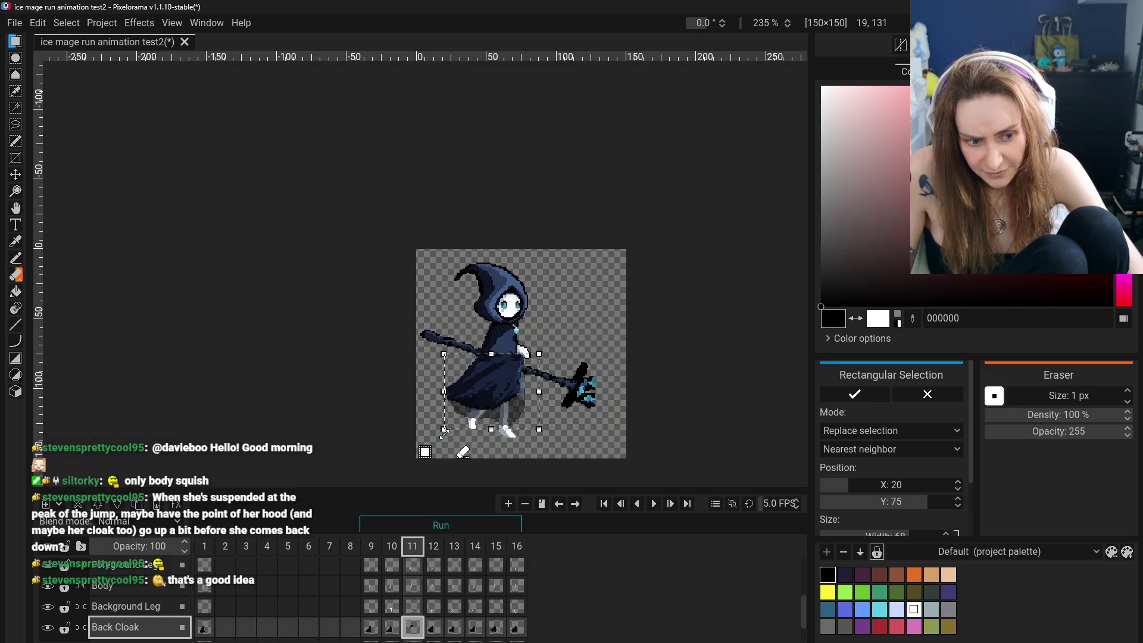
scroll(415, 607, up, 1)
scroll(420, 605, up, 1)
scroll(420, 605, up, 1)
scroll(422, 605, up, 1)
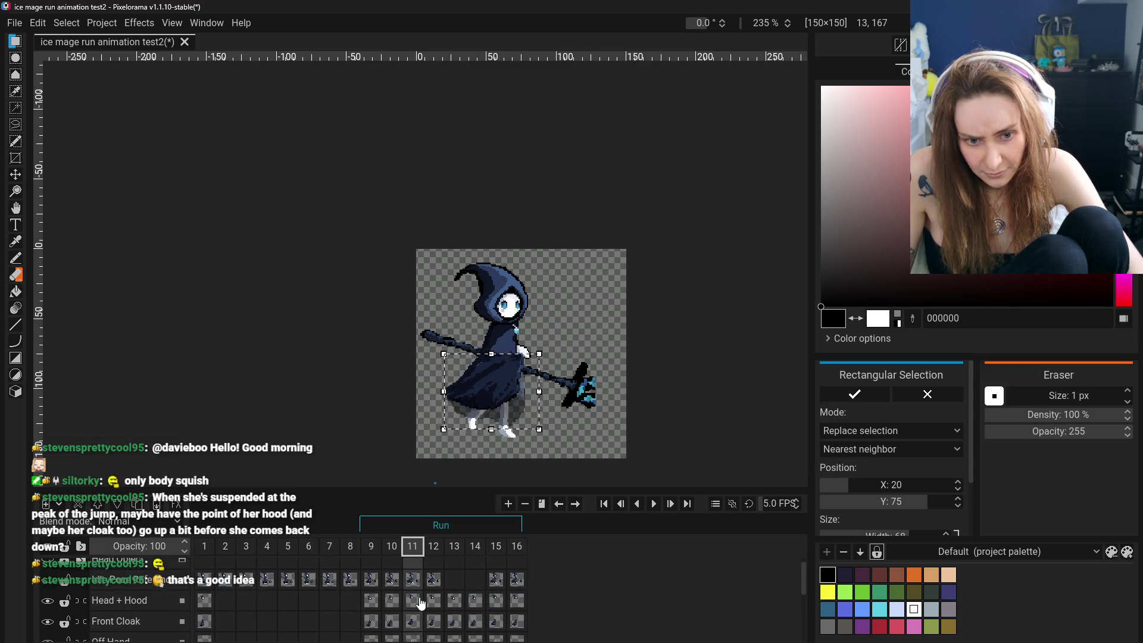
Cancel the pending transform and resize frame 11's front cloak from its lower-left, retrying once with undo.
key(Escape)
click(412, 620)
scroll(479, 449, down, 5)
scroll(462, 431, up, 5)
drag(425, 472, 478, 443)
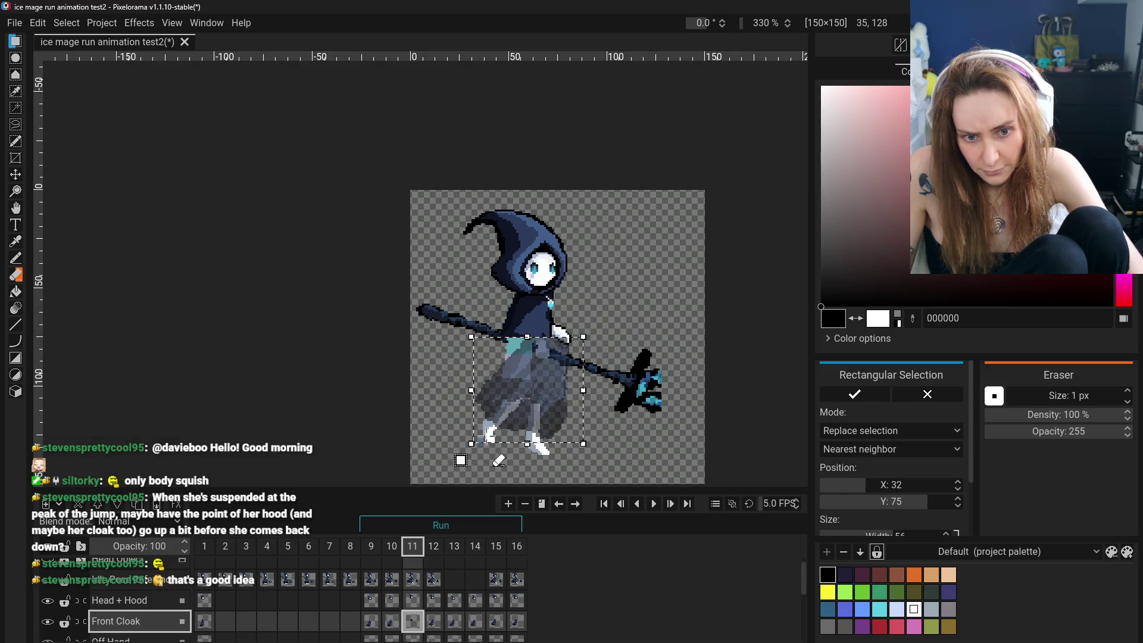
click(342, 413)
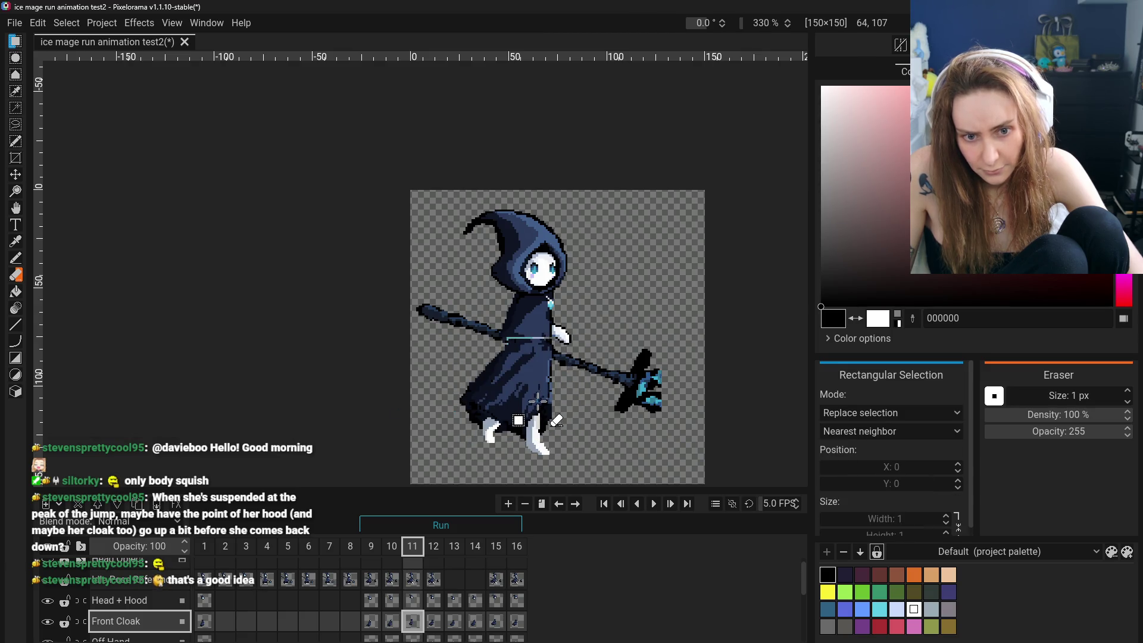
key(ctrl+z)
drag(427, 388, 458, 387)
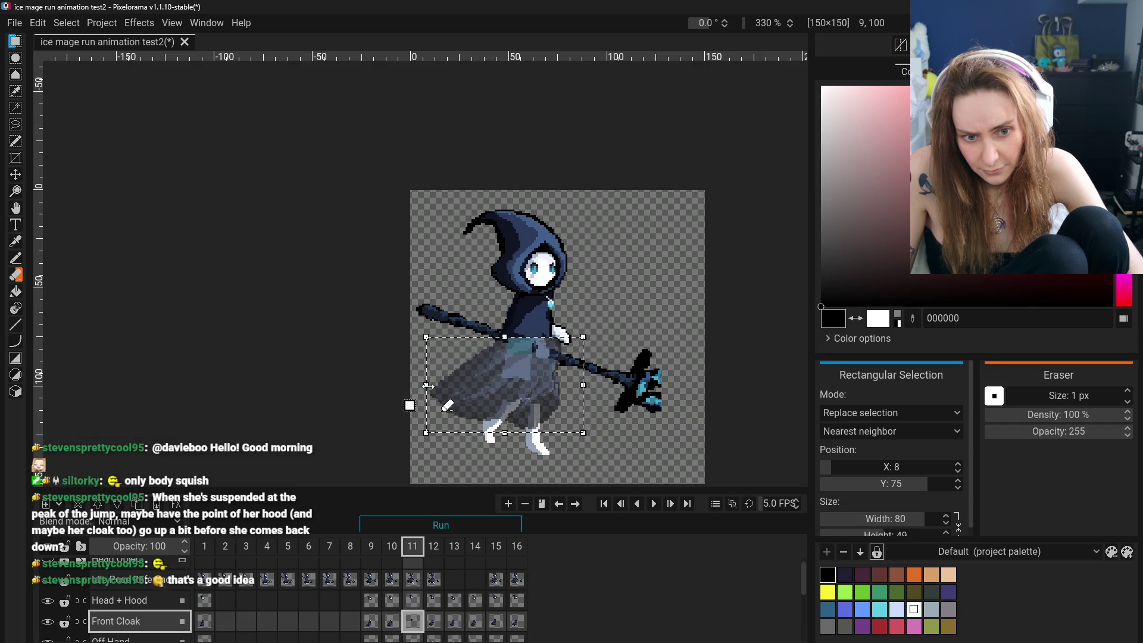
click(340, 397)
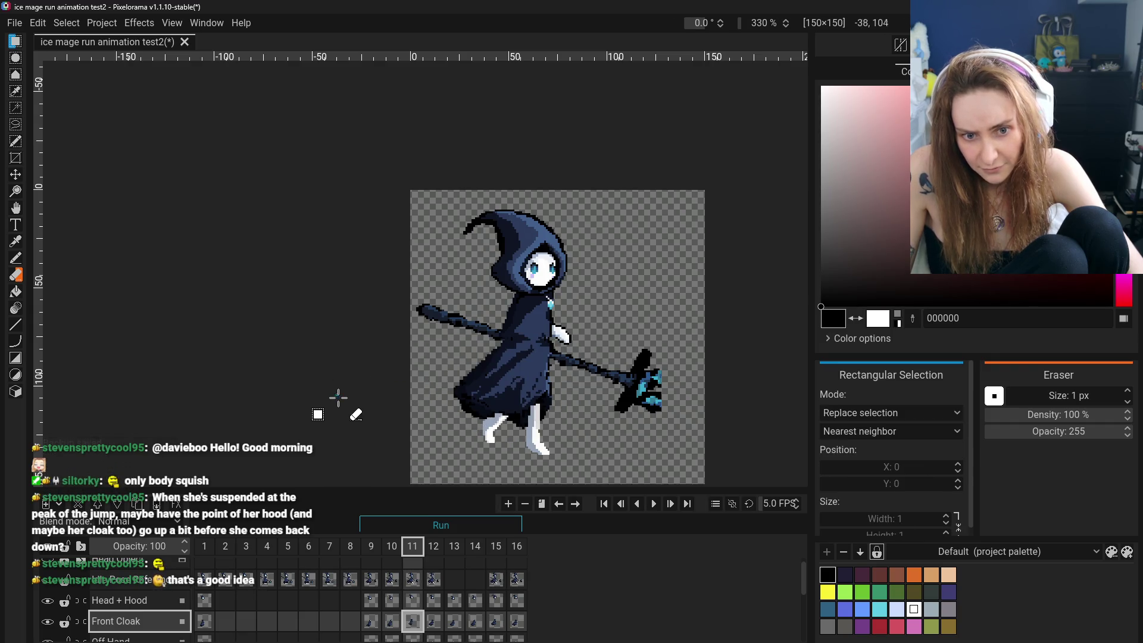
scroll(547, 441, down, 2)
scroll(546, 436, down, 5)
scroll(542, 439, up, 3)
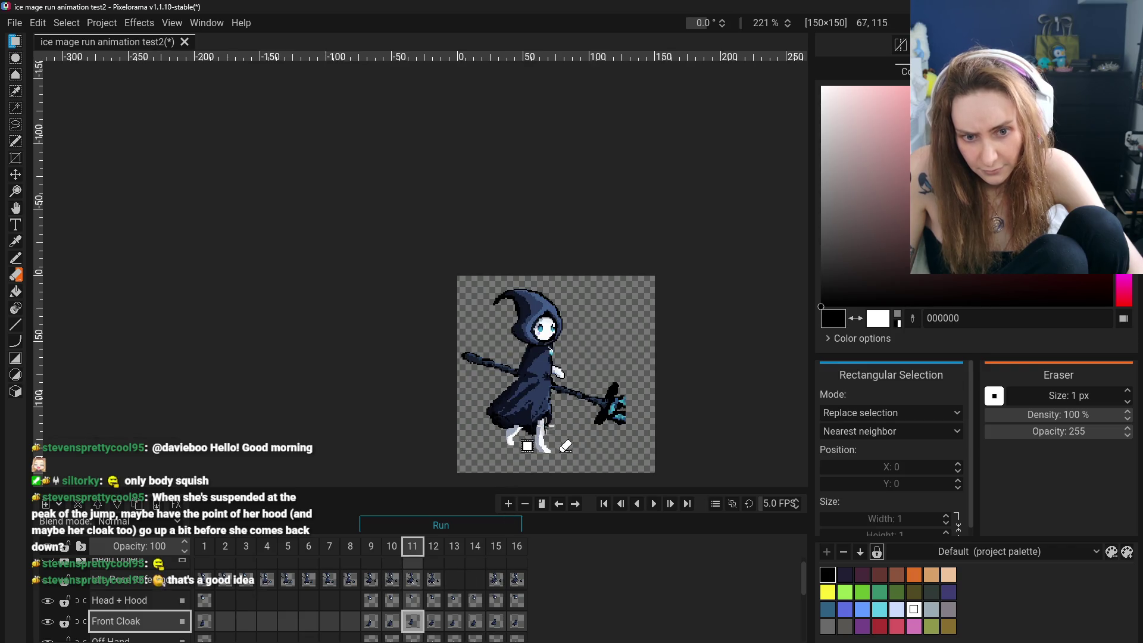
scroll(542, 439, up, 2)
Reselect the front cloak region and stretch it downward, leaving the transform unconfirmed.
click(392, 621)
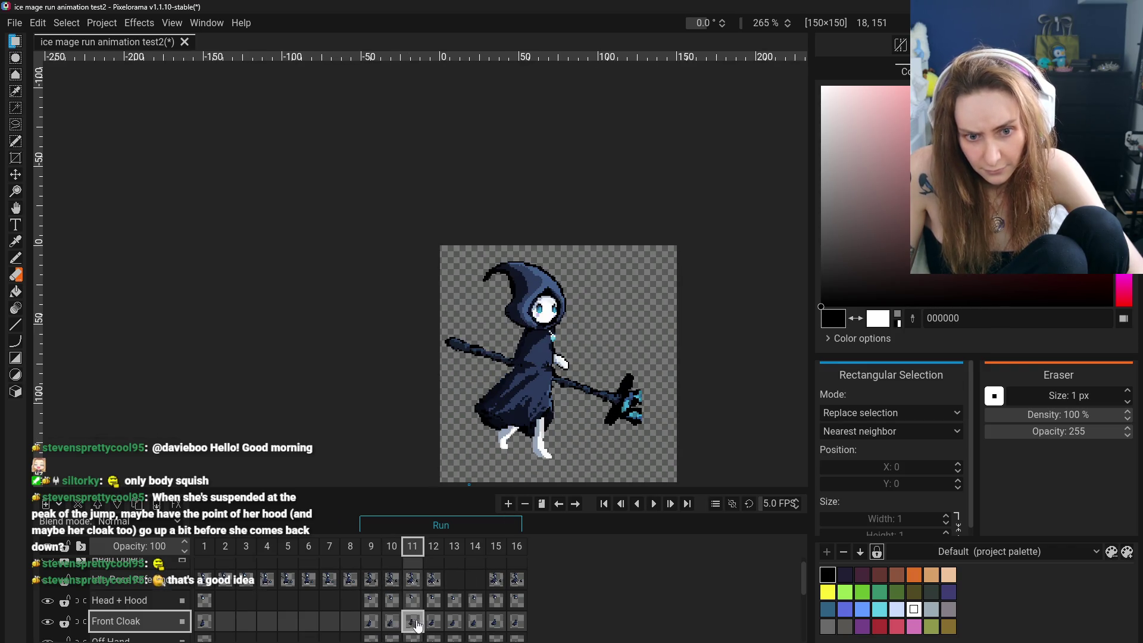
drag(472, 365, 568, 440)
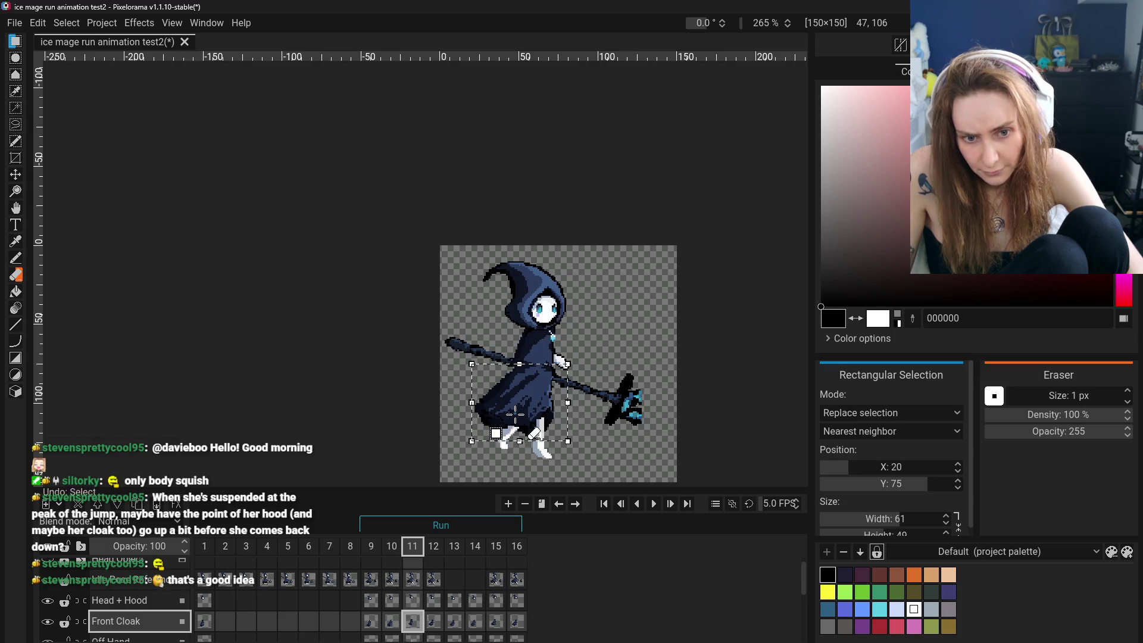
drag(492, 417, 491, 479)
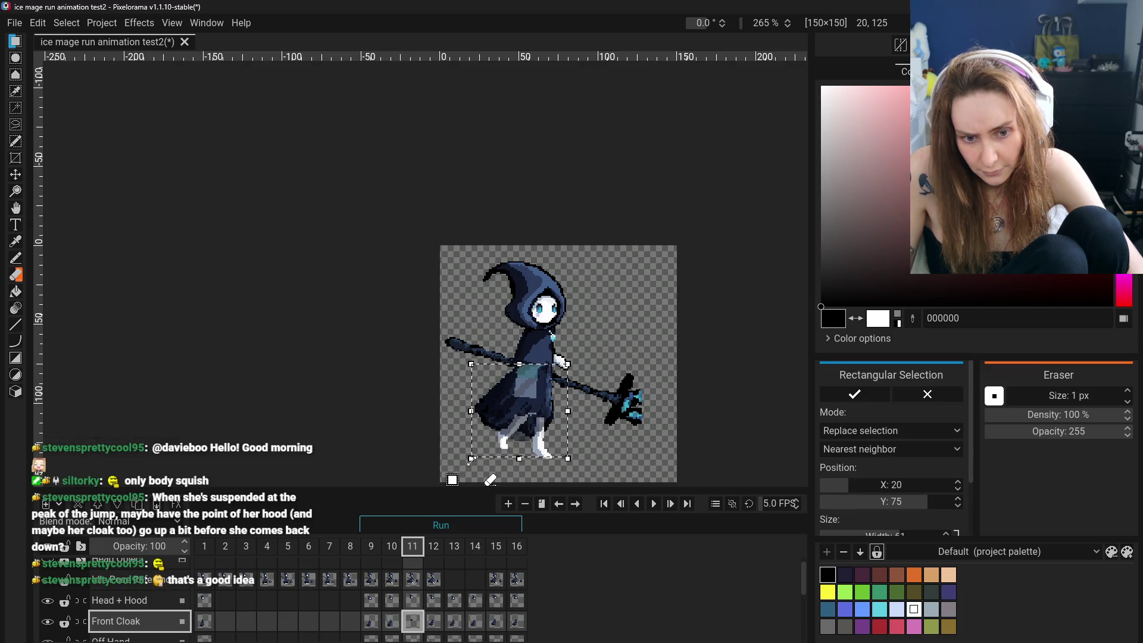
scroll(433, 587, down, 2)
scroll(420, 608, down, 1)
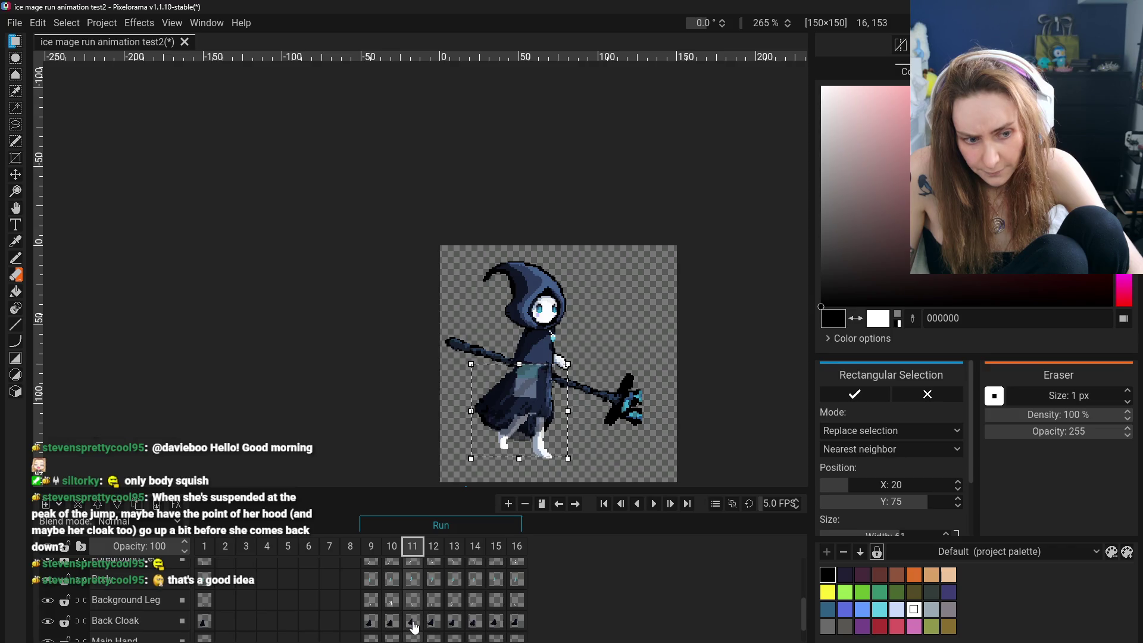
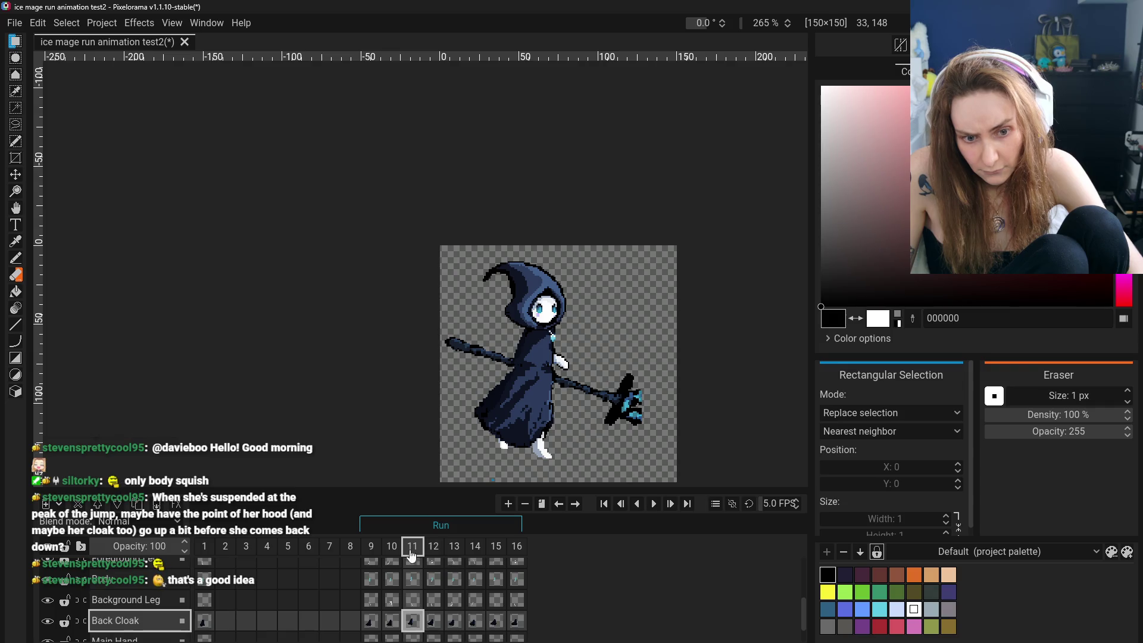
Compare frames 9–11 and undo/redo the earlier cloak move to check it.
click(371, 547)
click(412, 546)
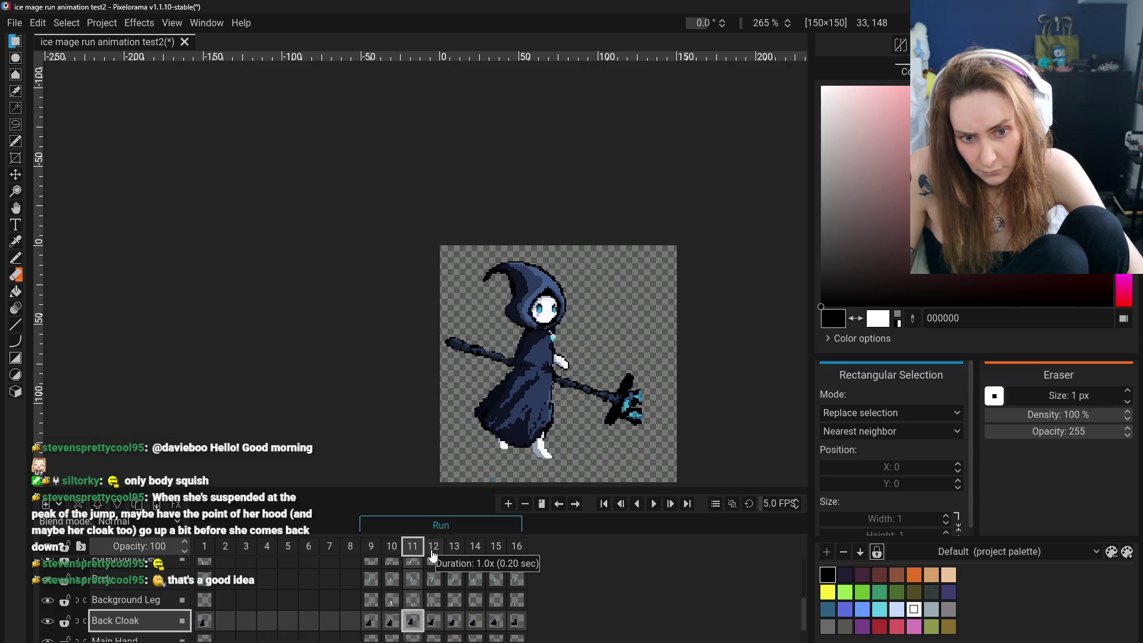
click(391, 547)
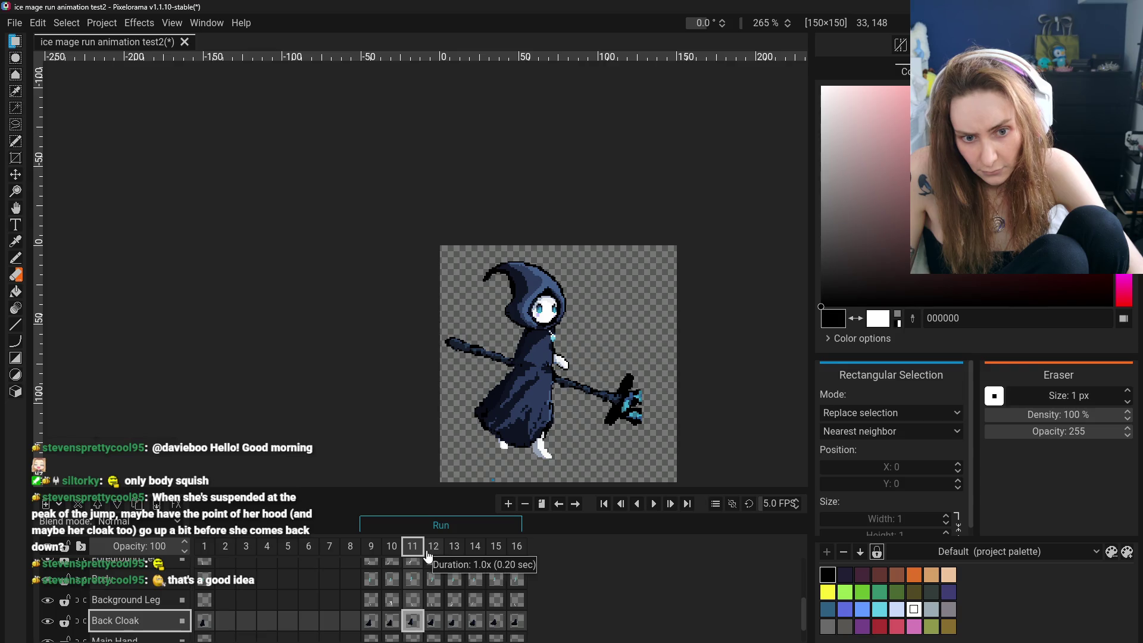
key(ctrl+z)
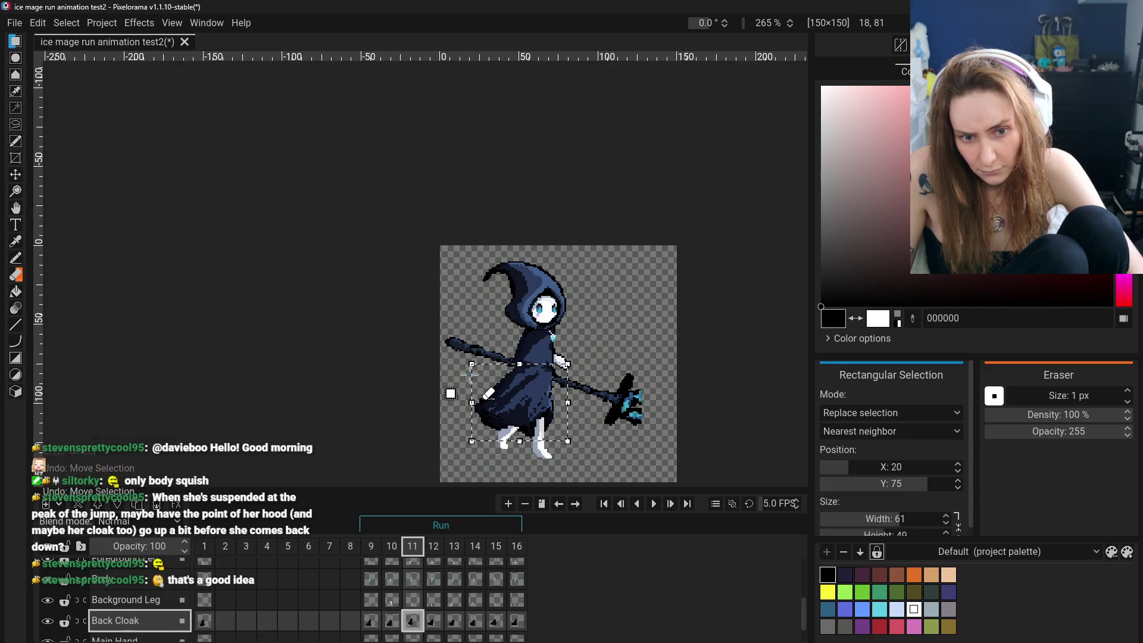
key(ctrl+z)
key(ctrl+z)
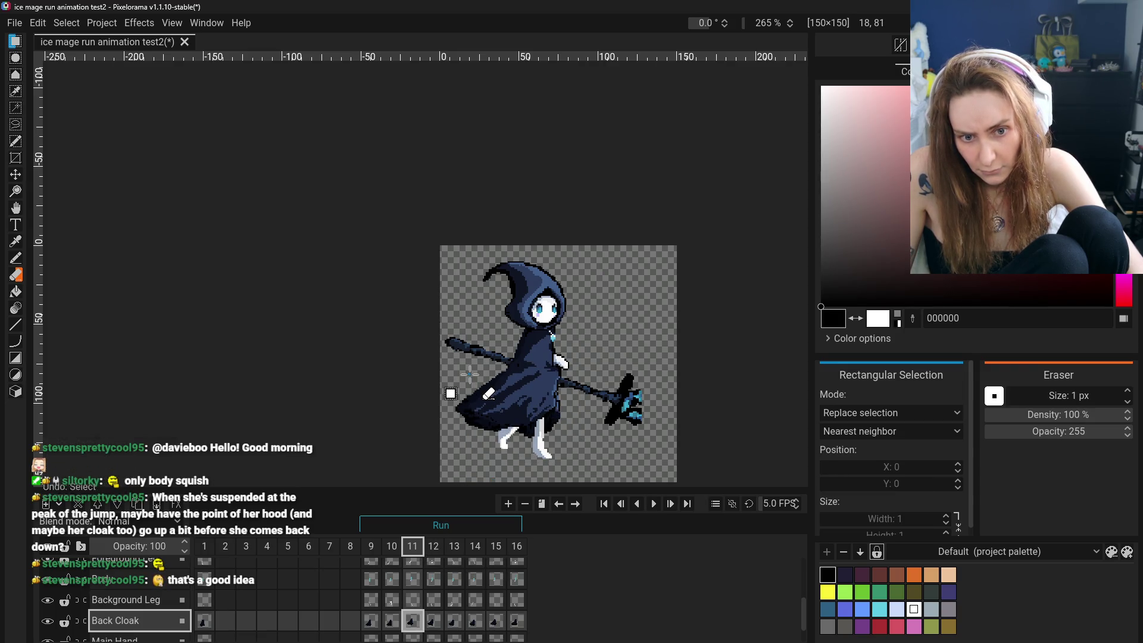
key(ctrl+y)
key(ctrl+y)
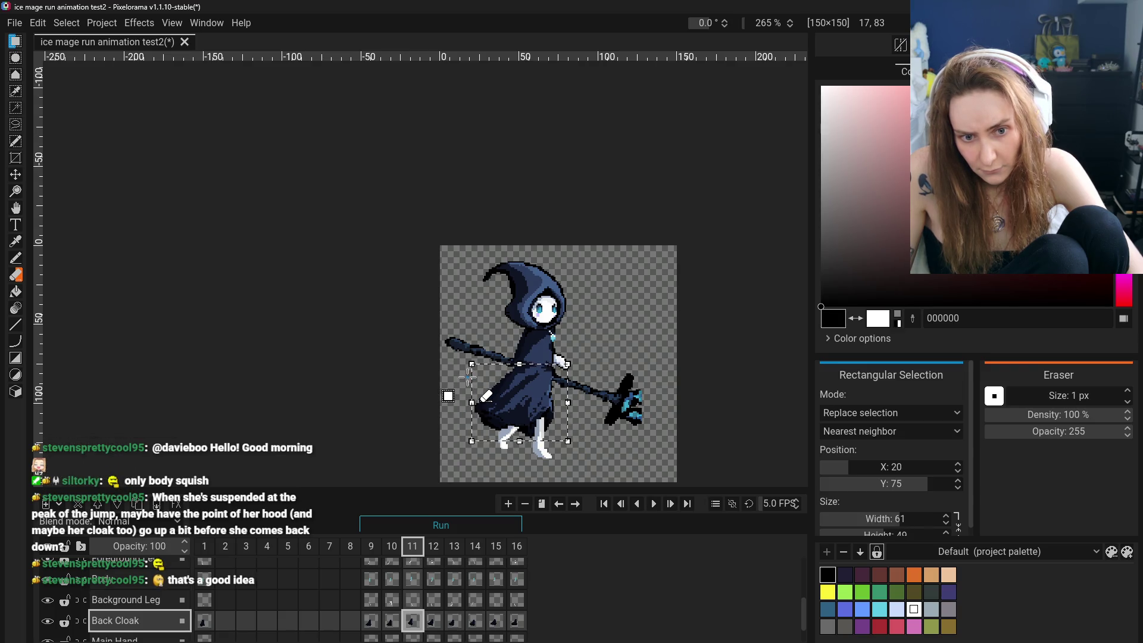
Stretch frame 11's back cloak wider to the left and lower, then apply it.
drag(458, 380, 438, 405)
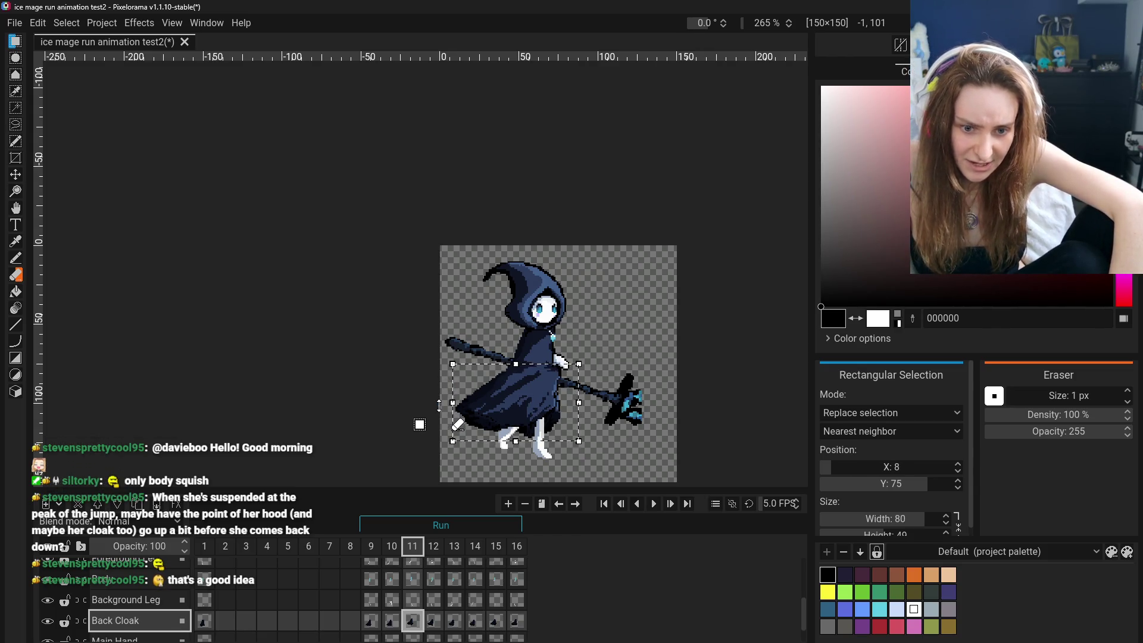
drag(453, 441, 456, 447)
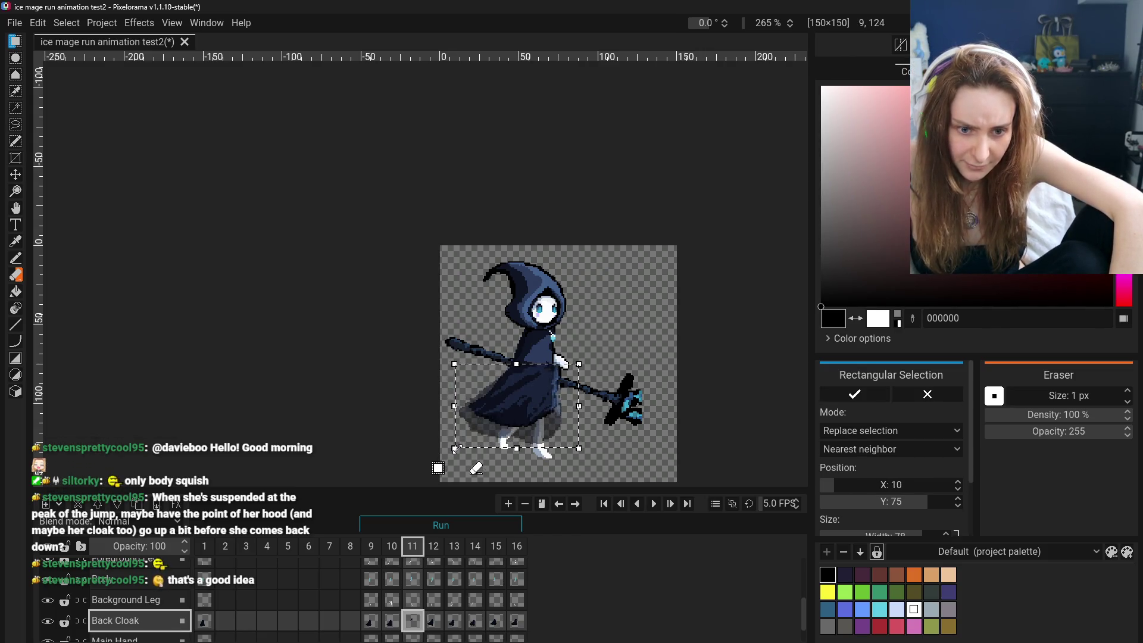
click(393, 408)
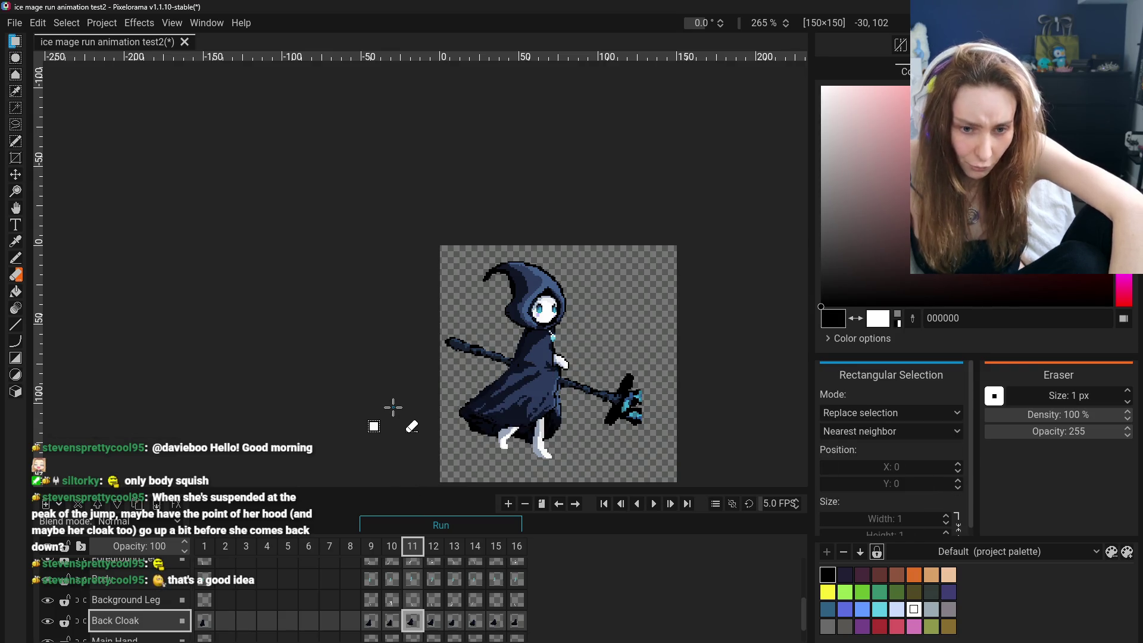
key(ctrl+z)
key(ctrl+z)
key(ctrl+shift+z)
key(ctrl+shift+z)
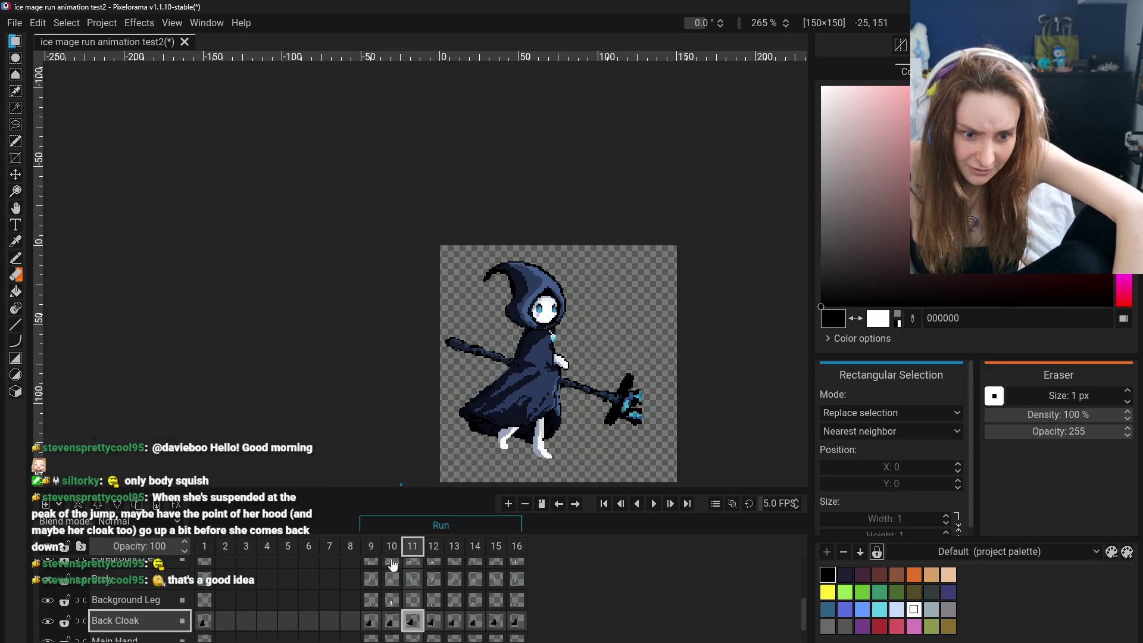
click(371, 546)
click(412, 546)
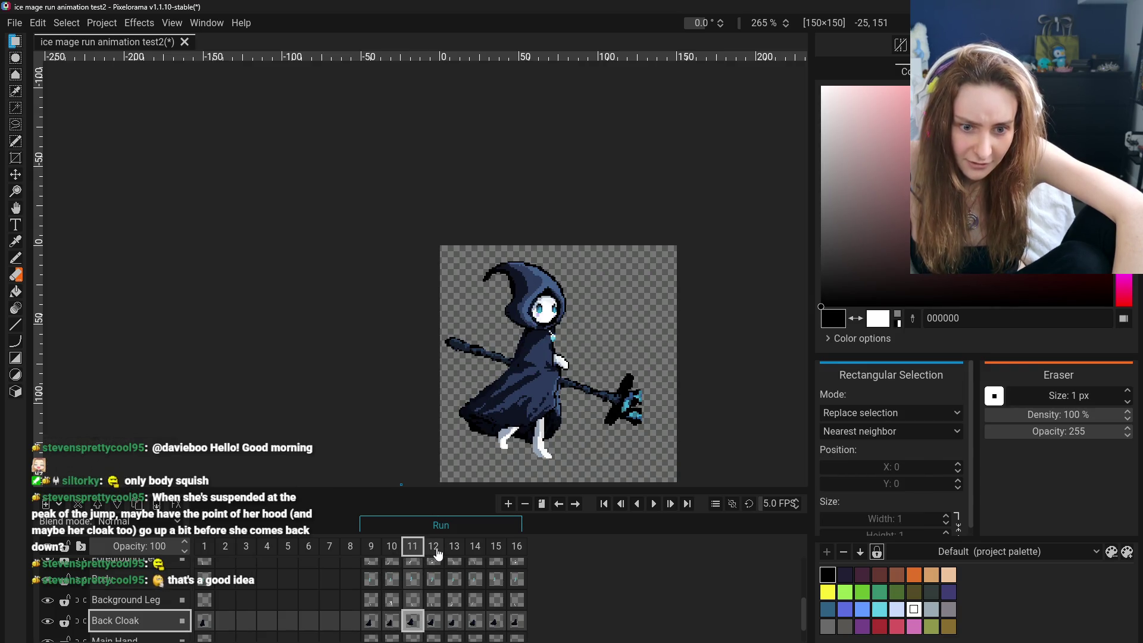
click(434, 546)
click(413, 546)
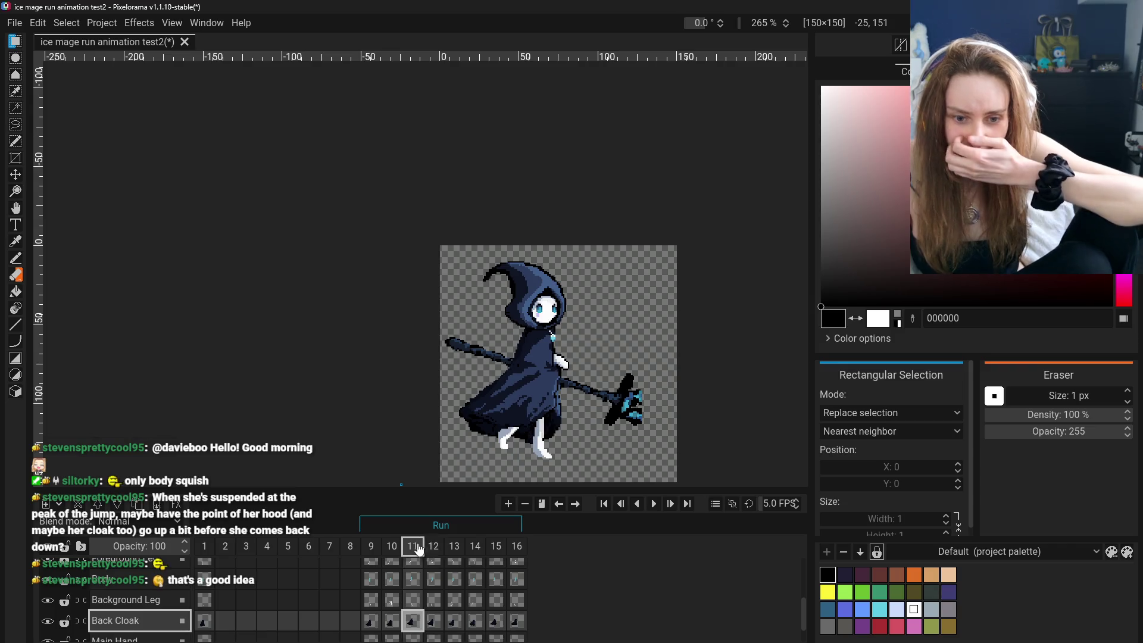
click(452, 547)
click(458, 548)
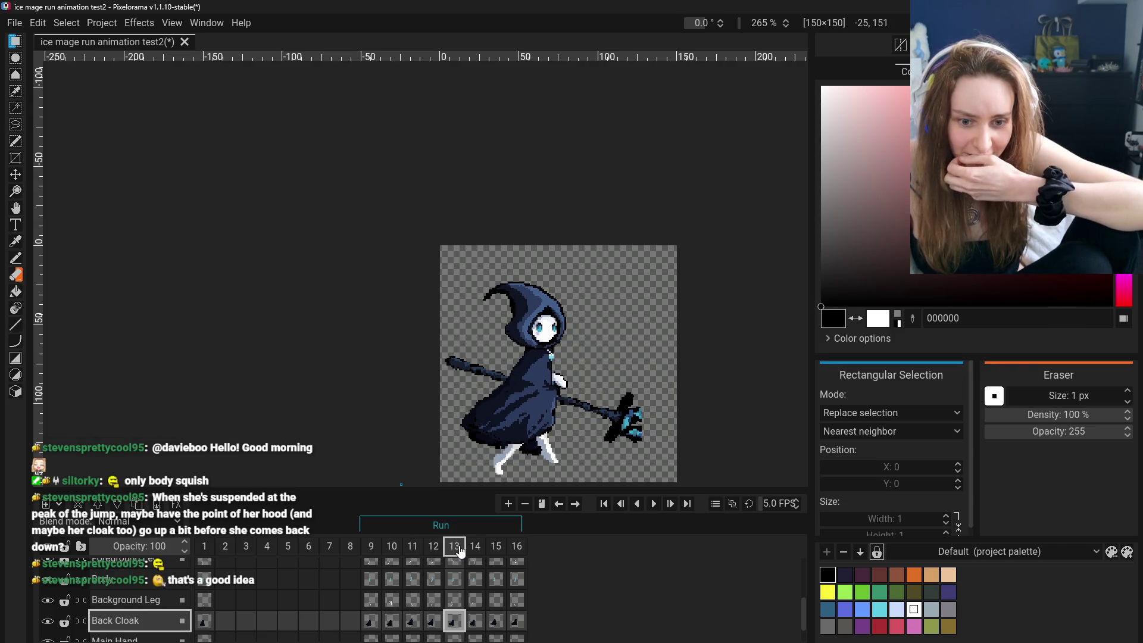
click(393, 547)
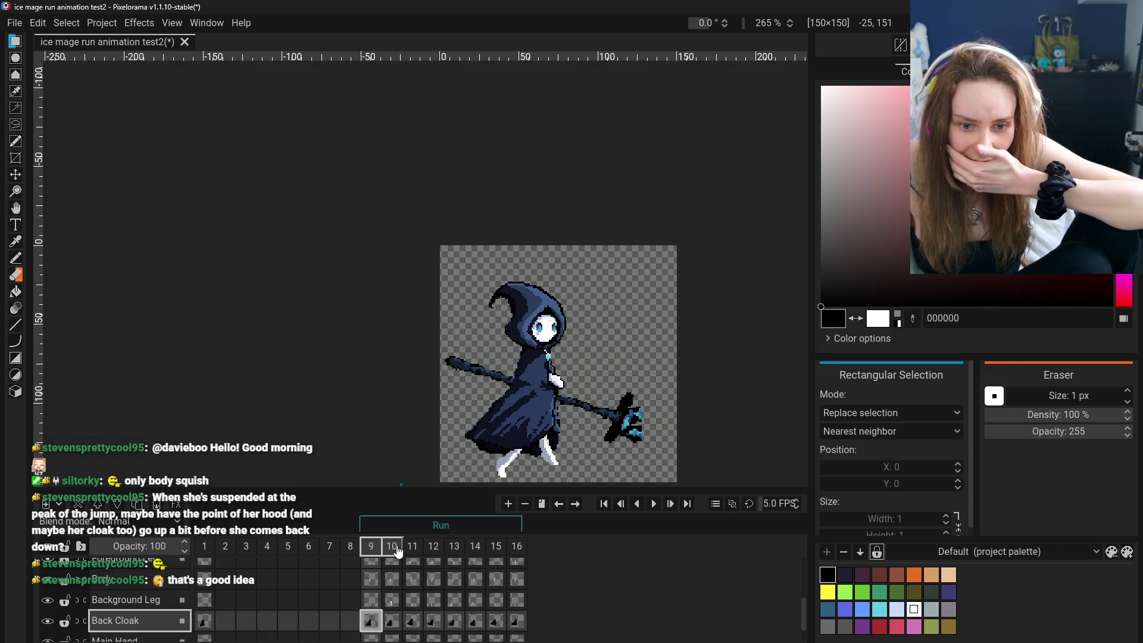
click(455, 556)
click(371, 546)
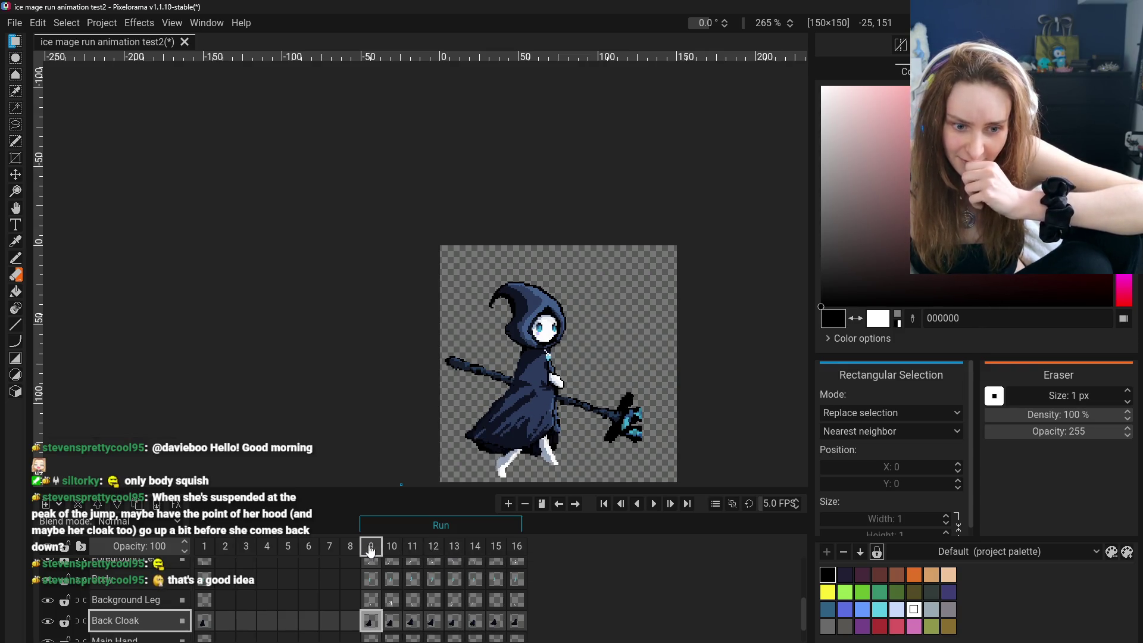
click(413, 547)
click(412, 547)
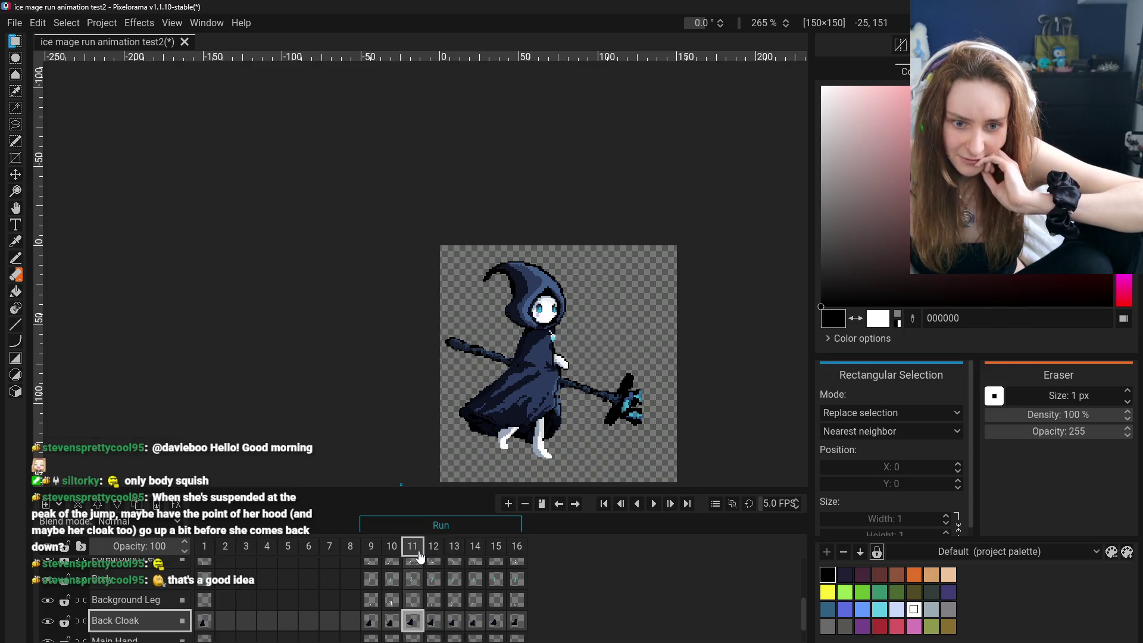
click(371, 558)
click(392, 559)
click(430, 559)
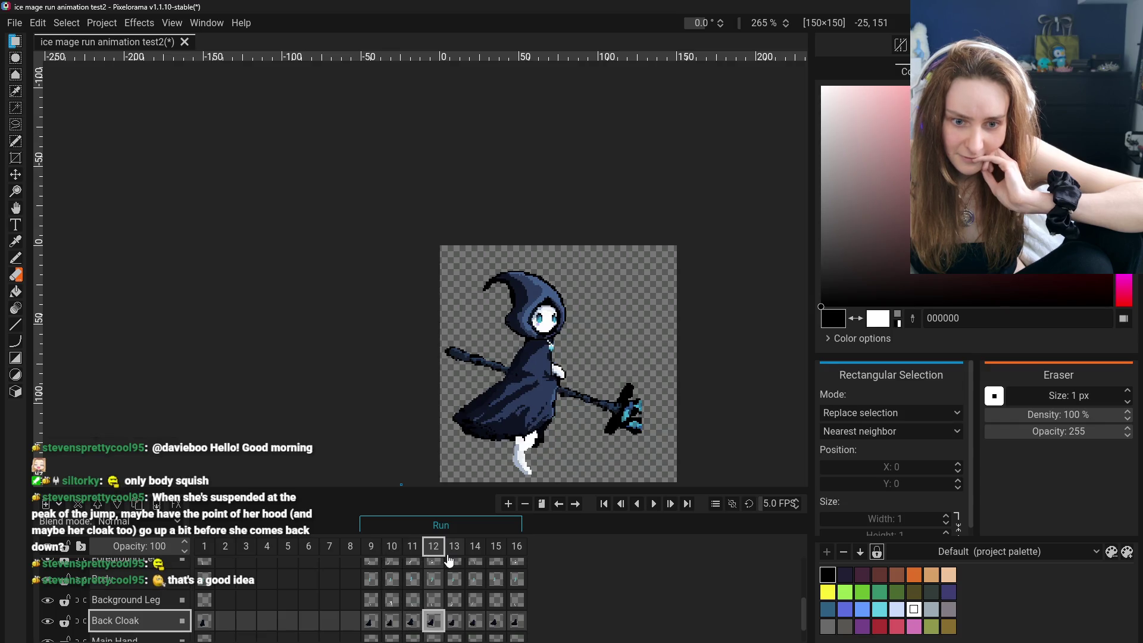
click(371, 558)
click(433, 558)
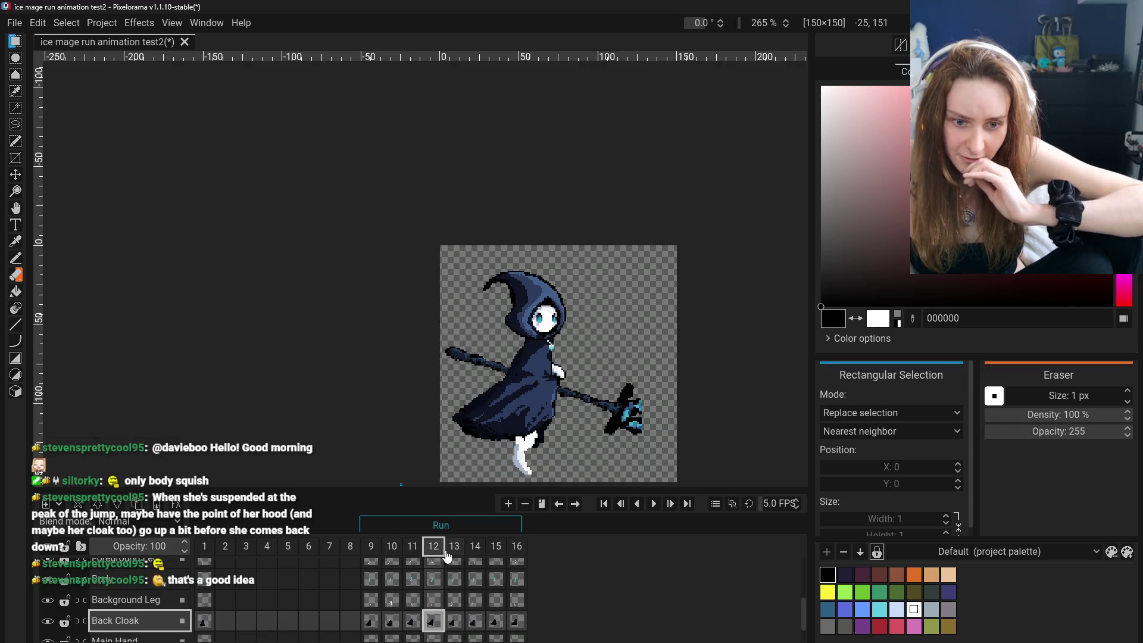
click(373, 551)
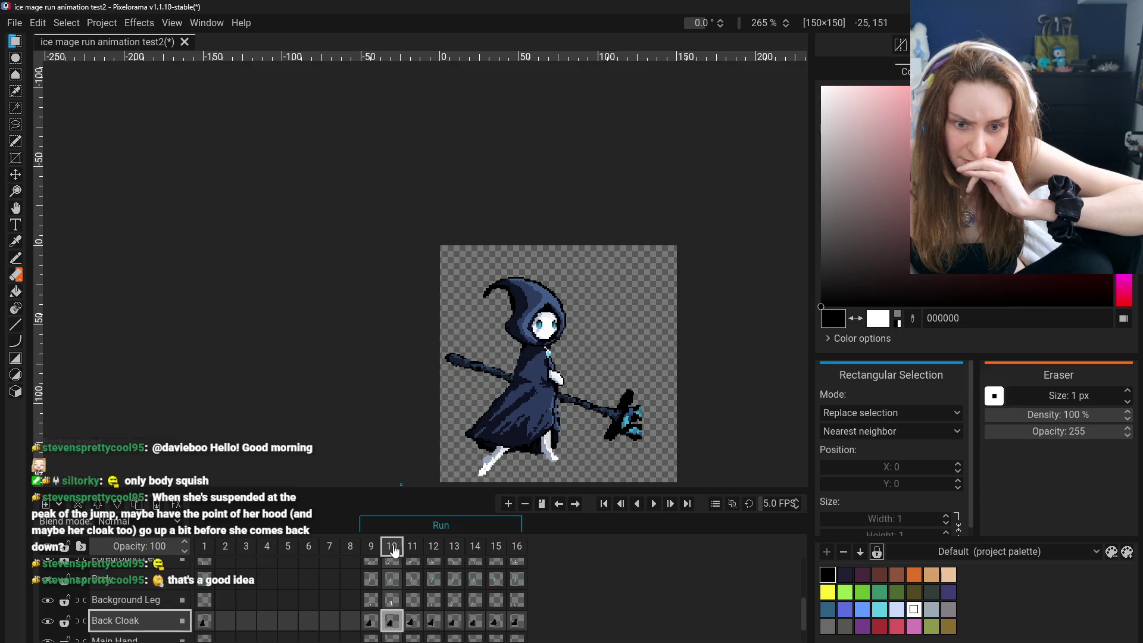
click(430, 555)
click(454, 554)
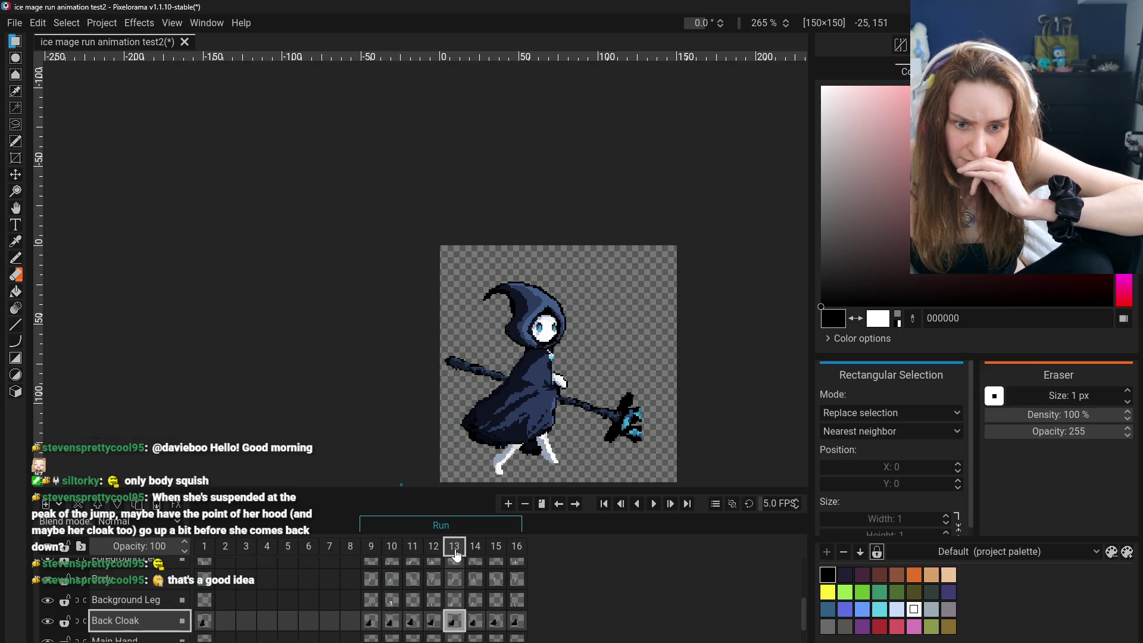
click(434, 552)
key(ctrl+z)
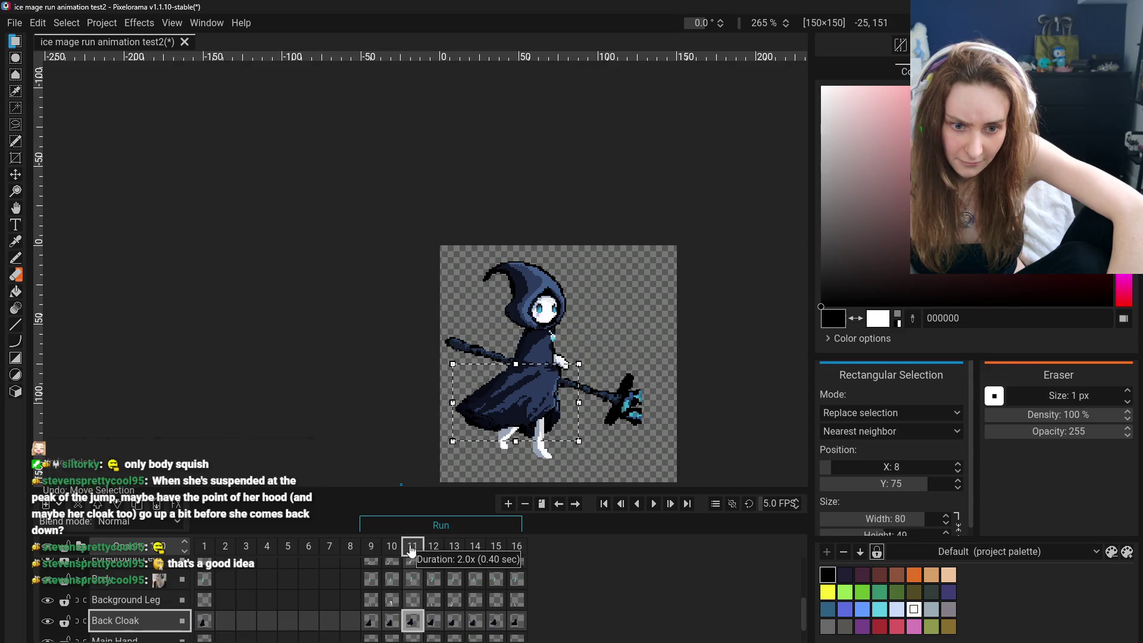
click(390, 552)
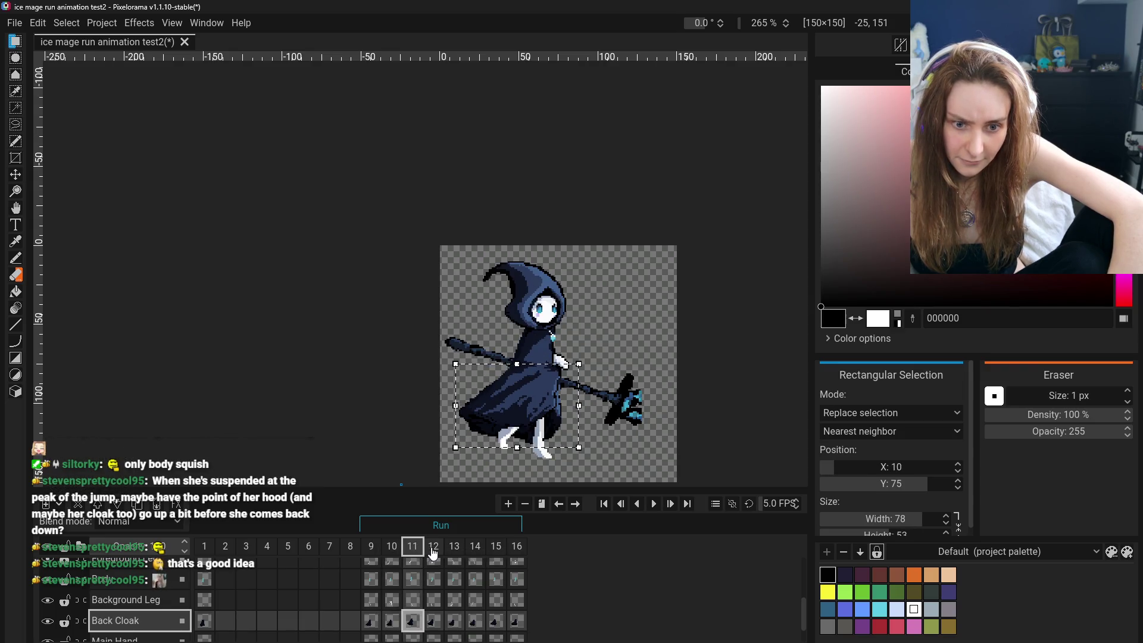
click(435, 553)
click(371, 552)
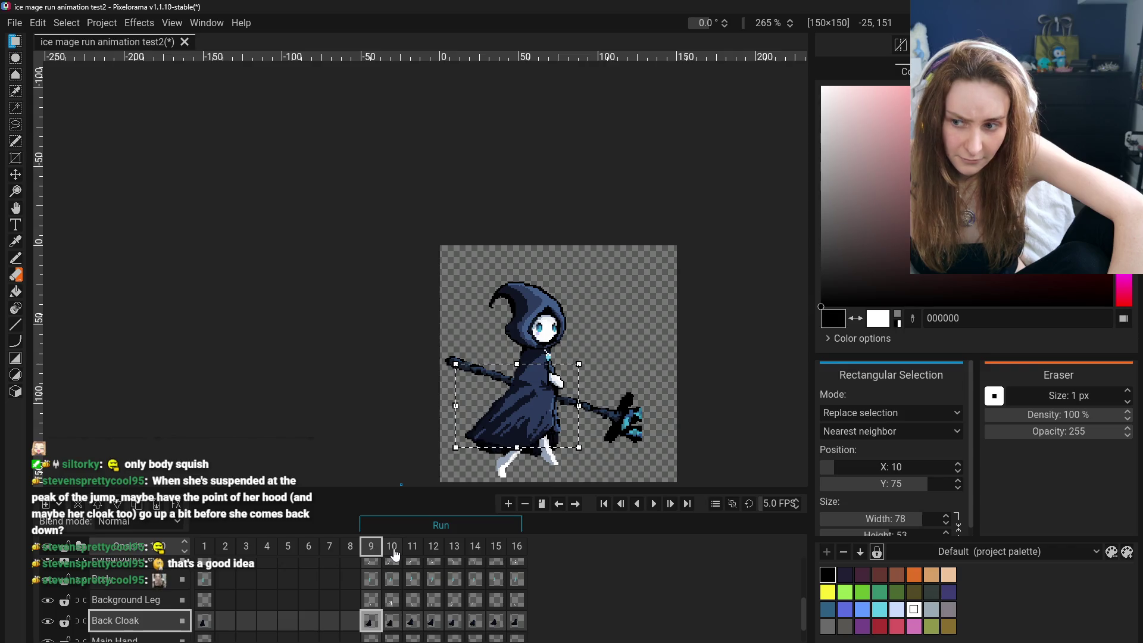
click(412, 551)
click(374, 552)
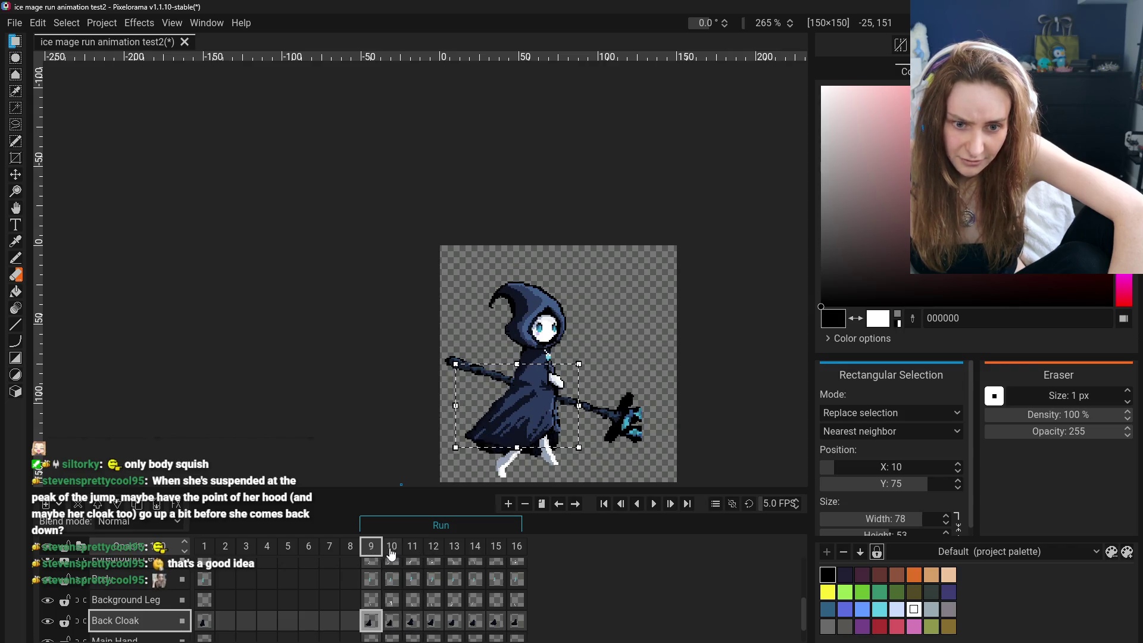
click(374, 550)
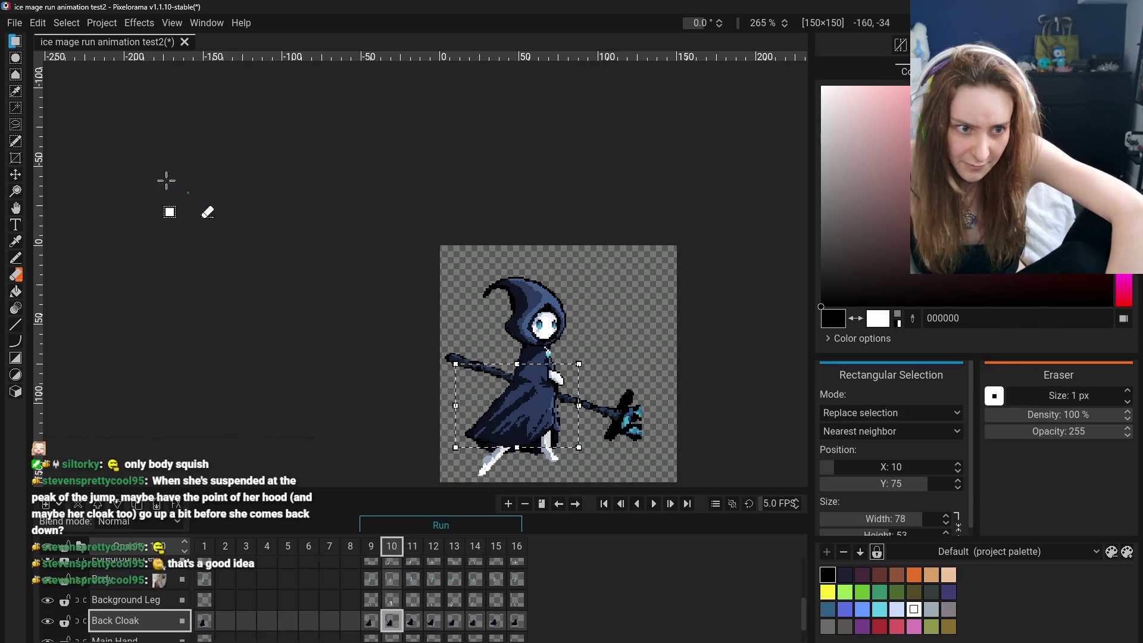
click(374, 551)
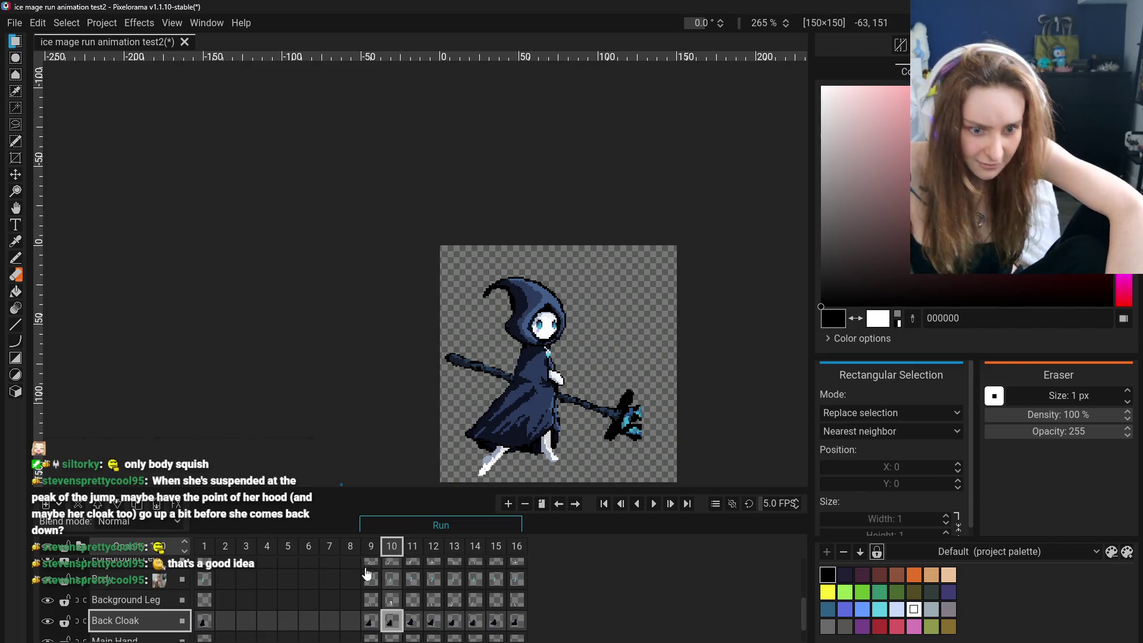
click(392, 551)
click(391, 551)
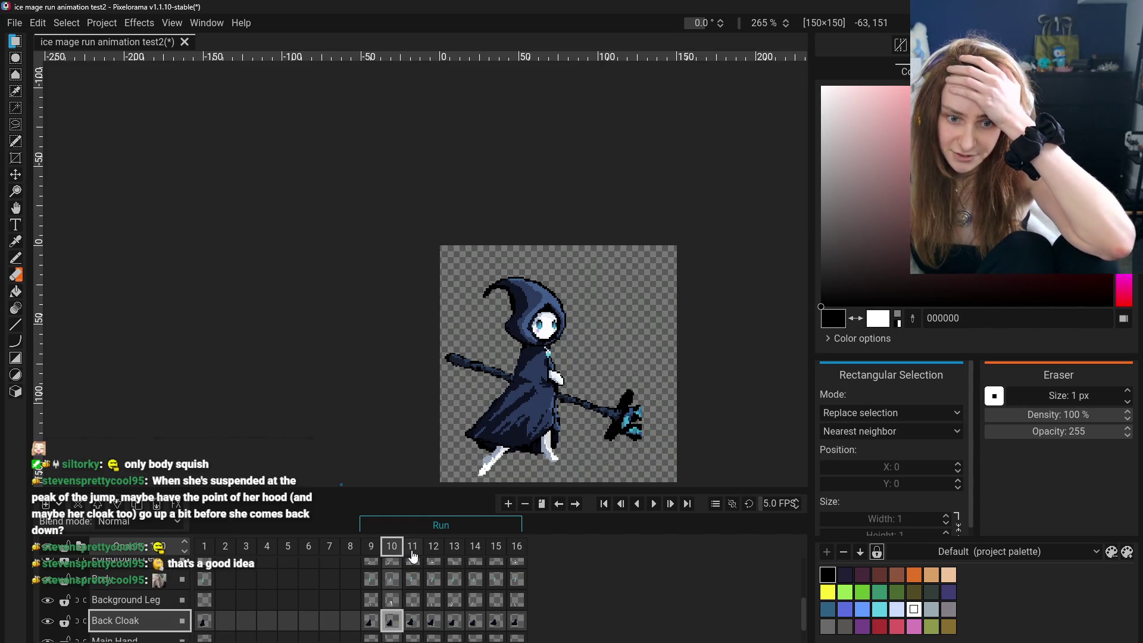
click(432, 551)
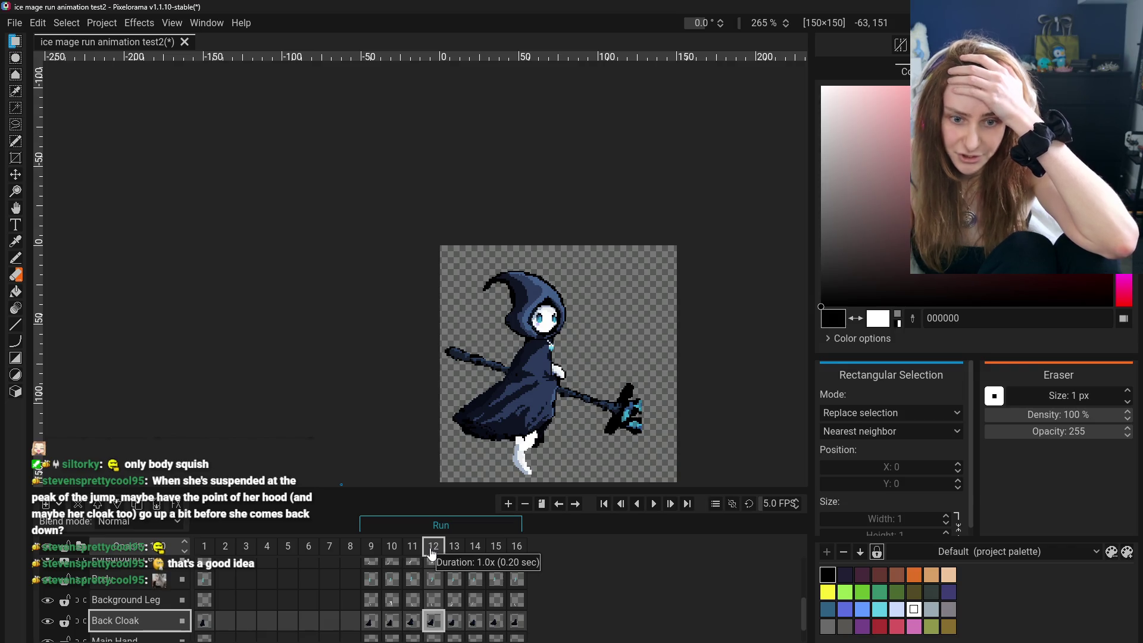
right_click(433, 552)
Add a copy of frame 12 and toggle the head, hood and front cloak layers to inspect underneath.
click(429, 553)
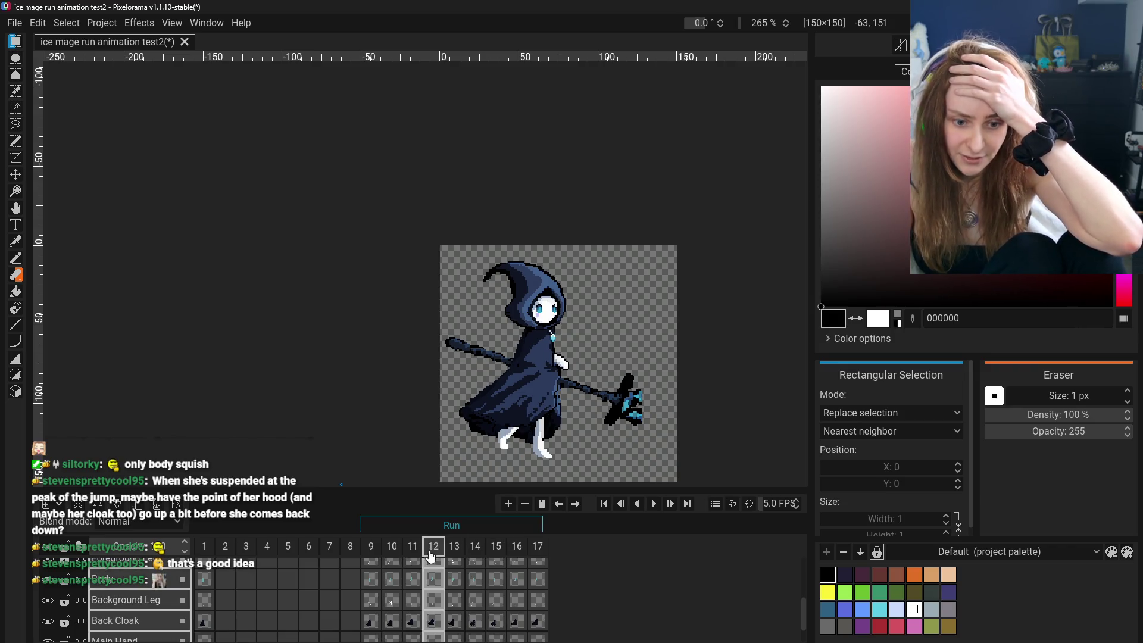
scroll(429, 575, up, 1)
scroll(426, 586, up, 1)
scroll(423, 591, up, 2)
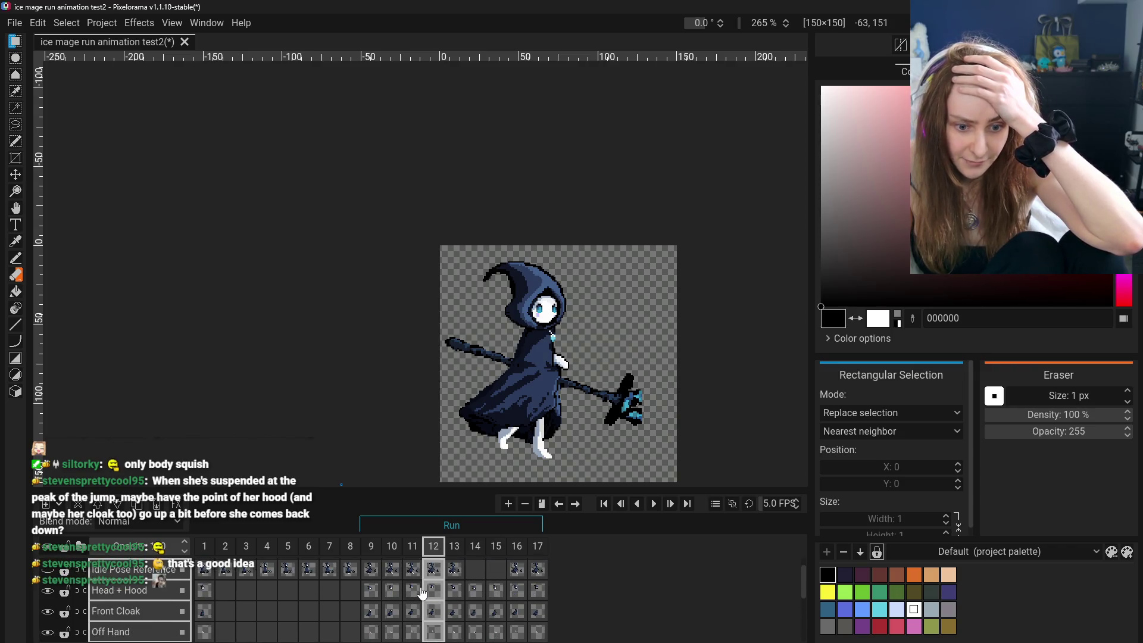
click(47, 591)
click(47, 611)
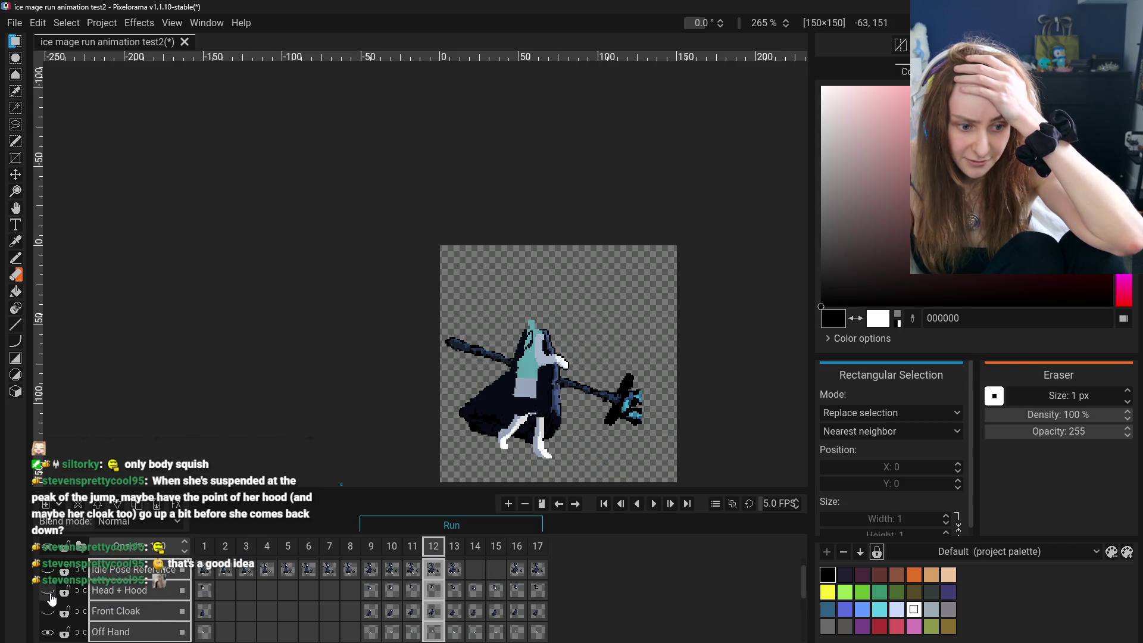
click(47, 591)
click(49, 611)
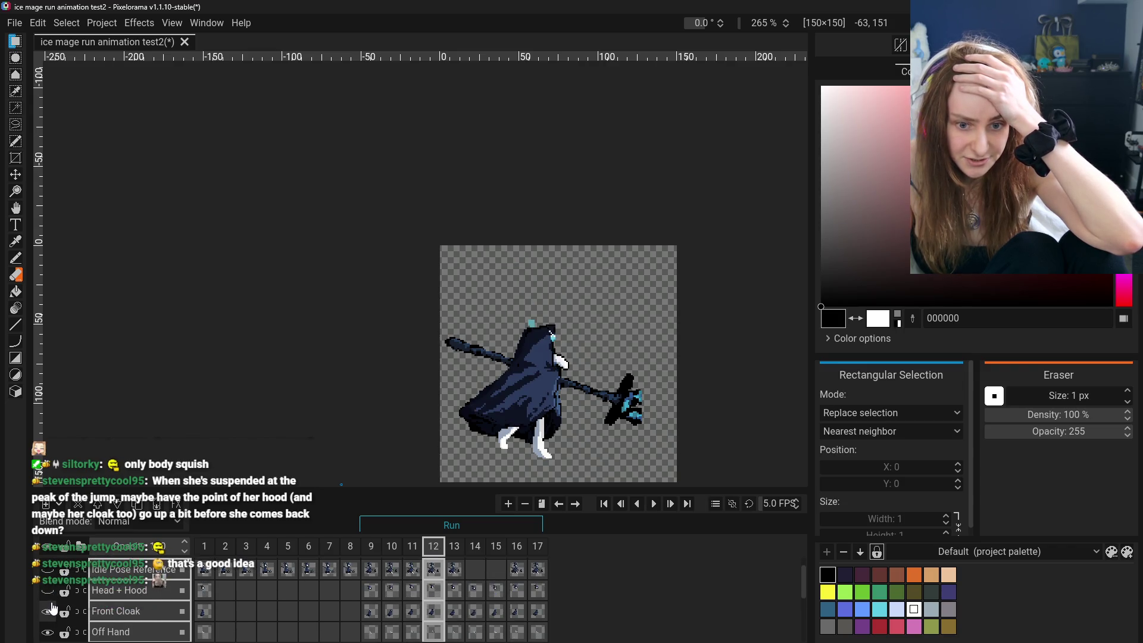
scroll(54, 608, down, 2)
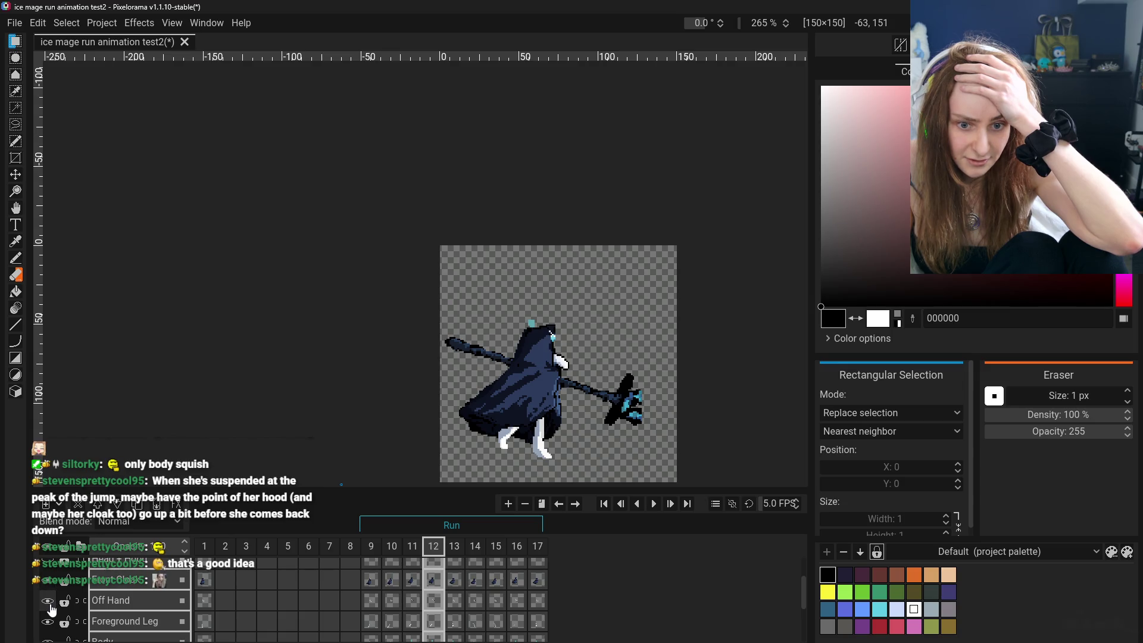
scroll(52, 610, up, 2)
click(50, 607)
scroll(51, 608, down, 1)
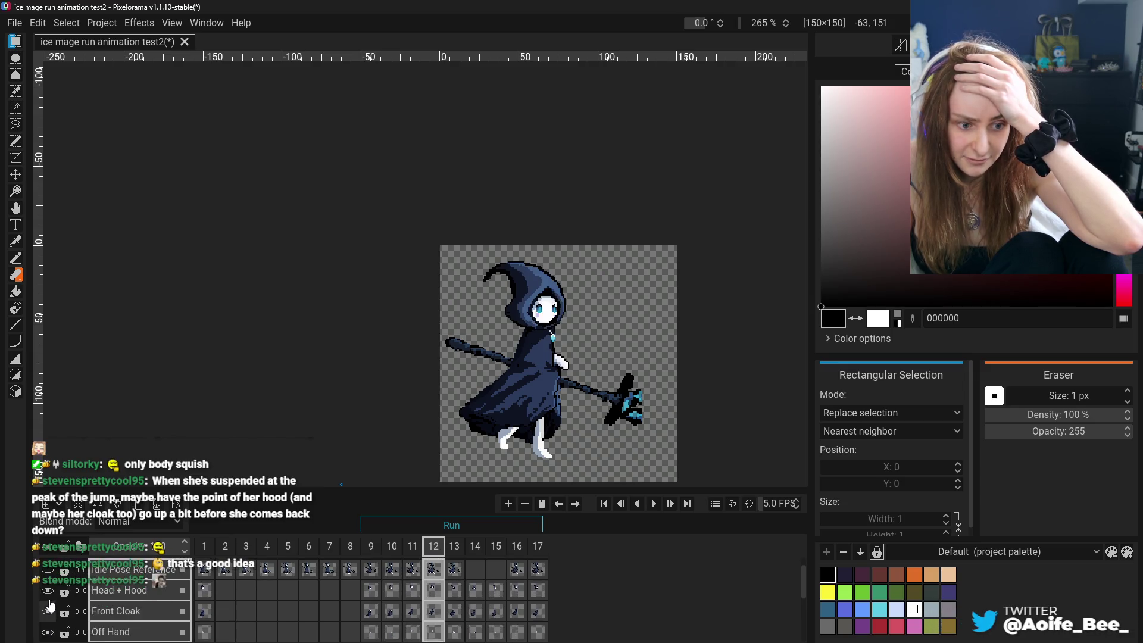
scroll(50, 606, up, 1)
click(49, 590)
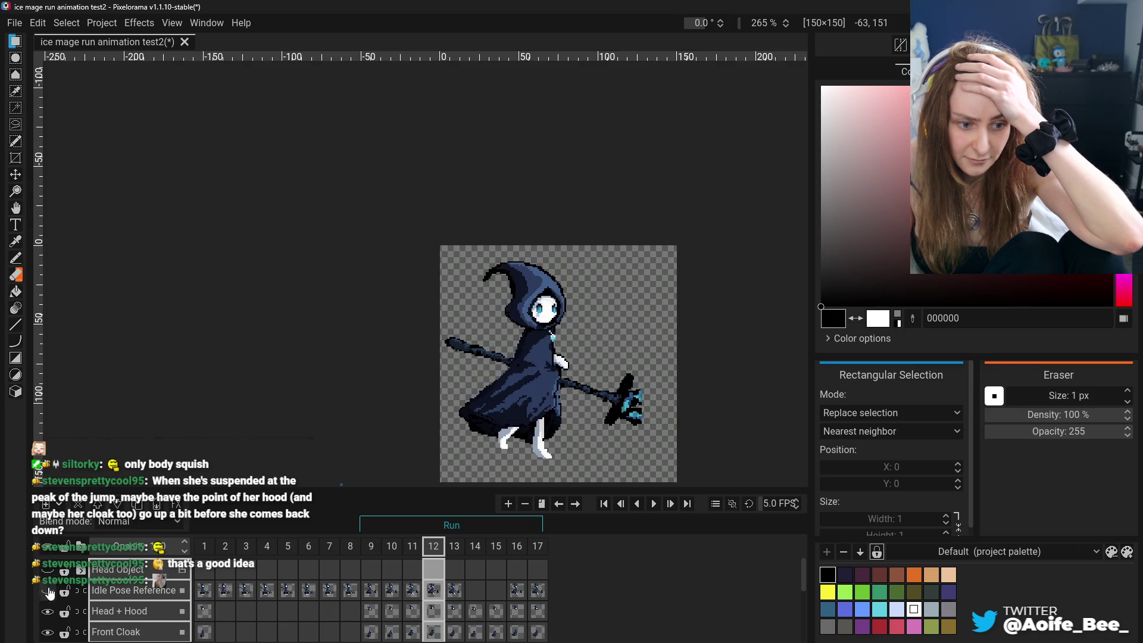
scroll(373, 631, down, 2)
scroll(414, 548, down, 3)
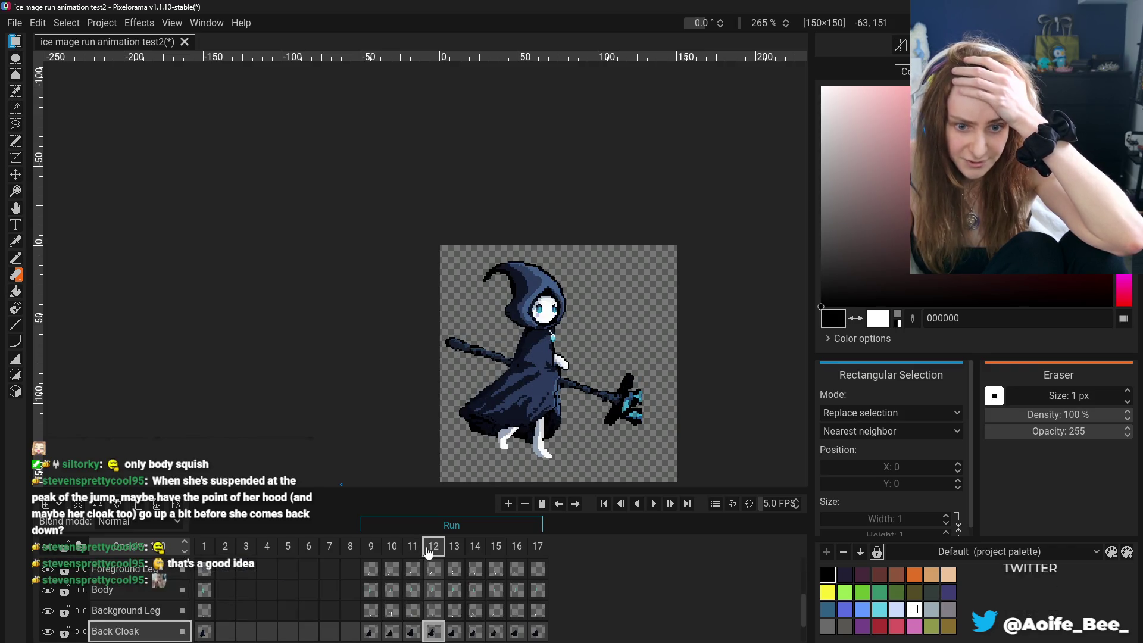
scroll(477, 467, up, 1)
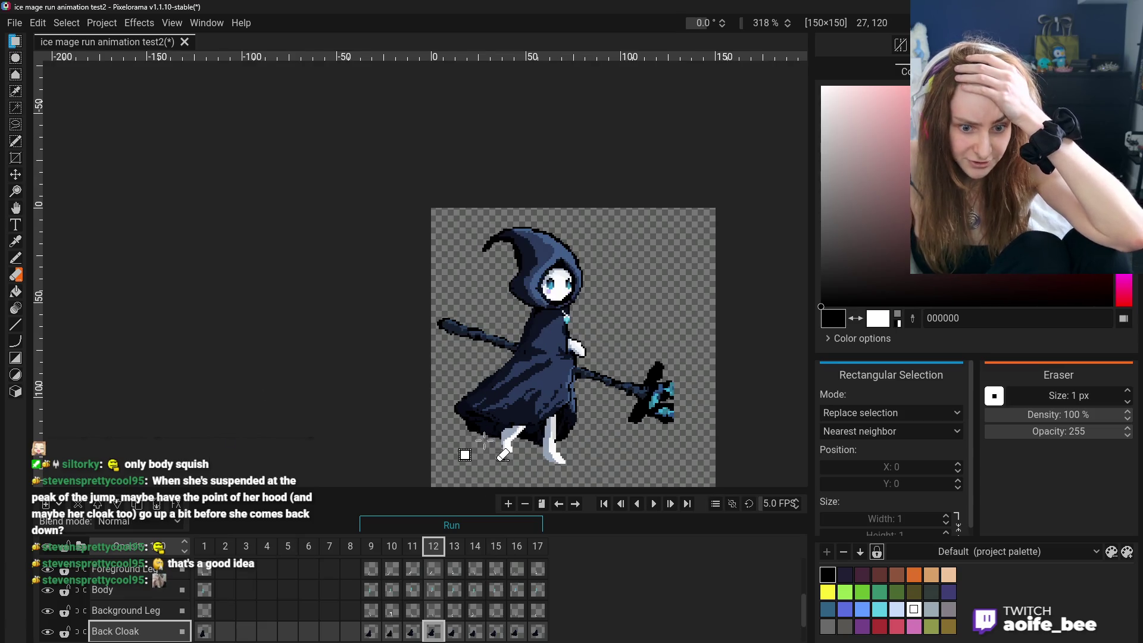
Compare the poses of frames 10 and 11, then take the Move tool.
click(393, 548)
click(399, 549)
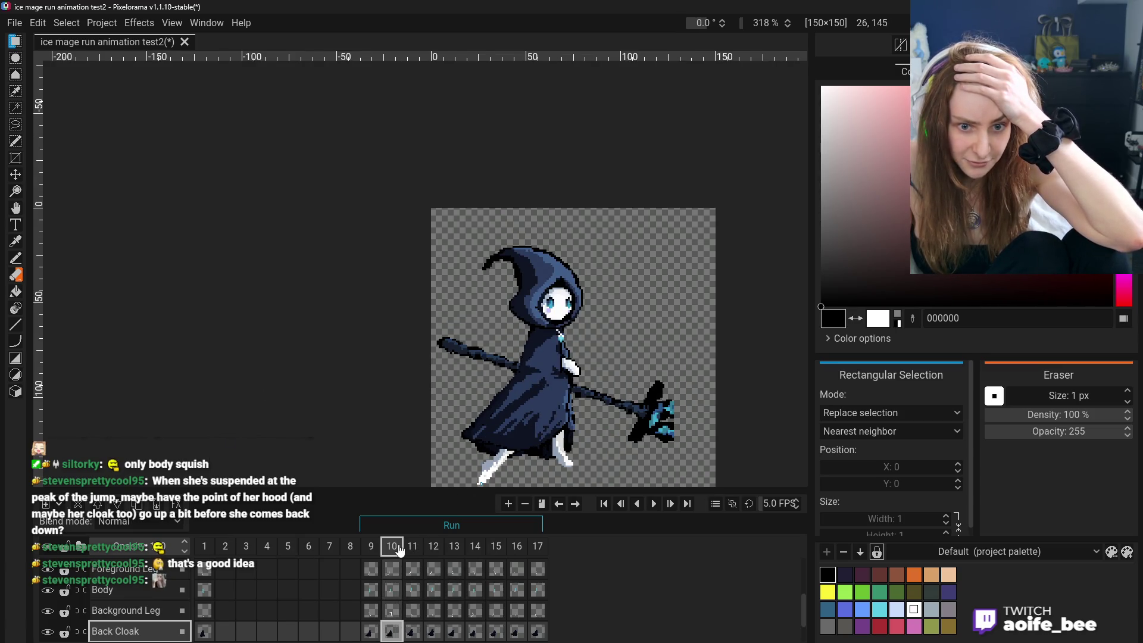
click(412, 548)
click(415, 548)
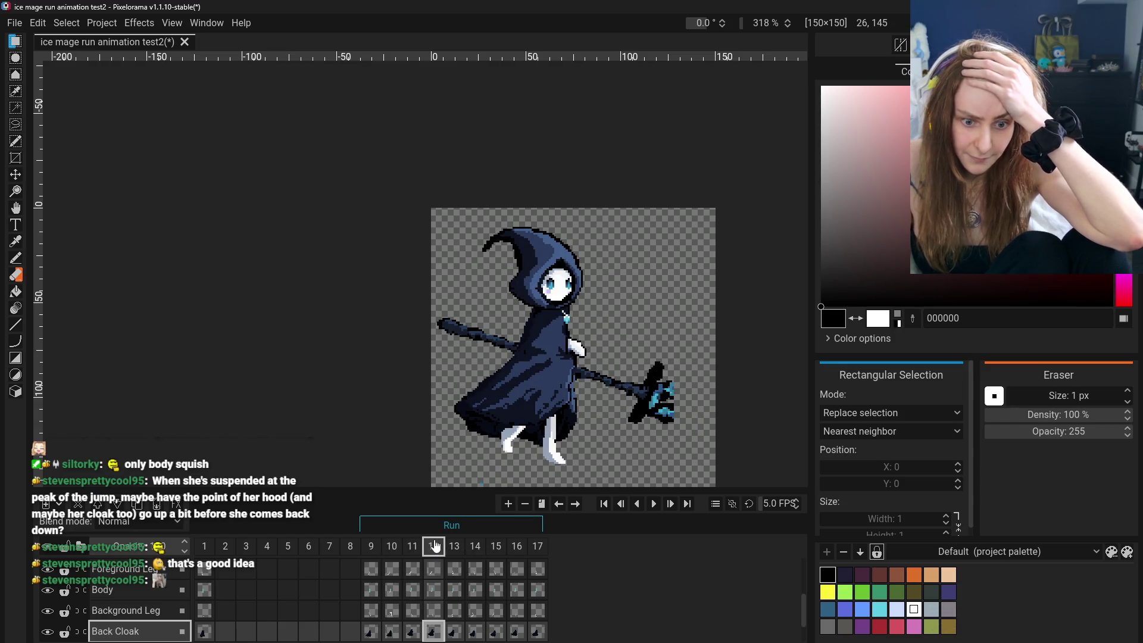
click(16, 174)
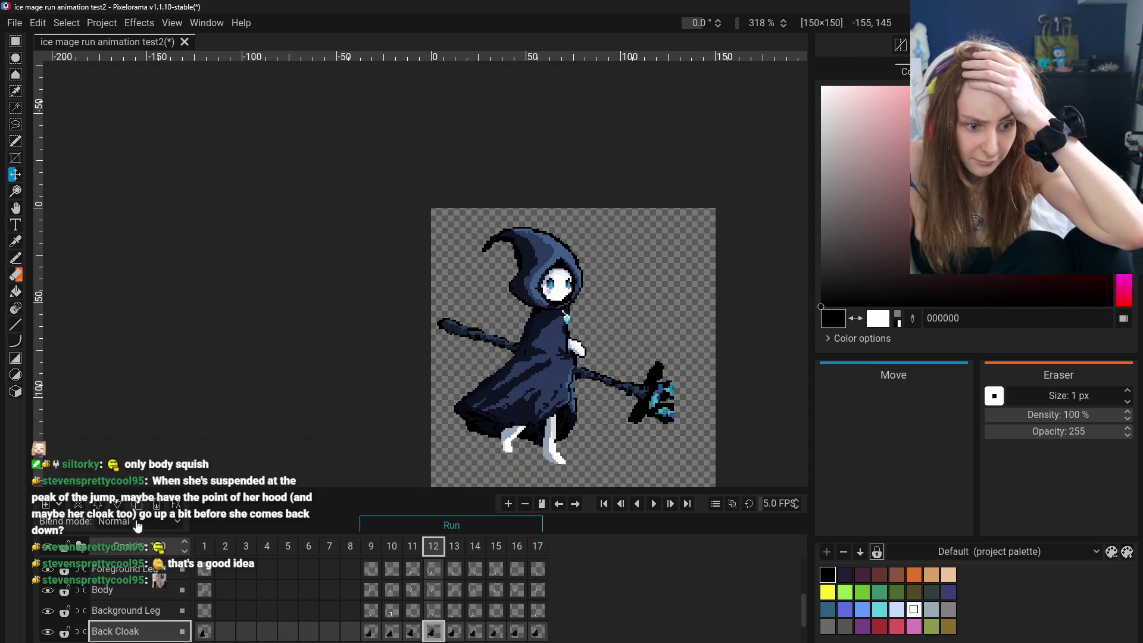
scroll(154, 623, up, 2)
scroll(153, 623, up, 2)
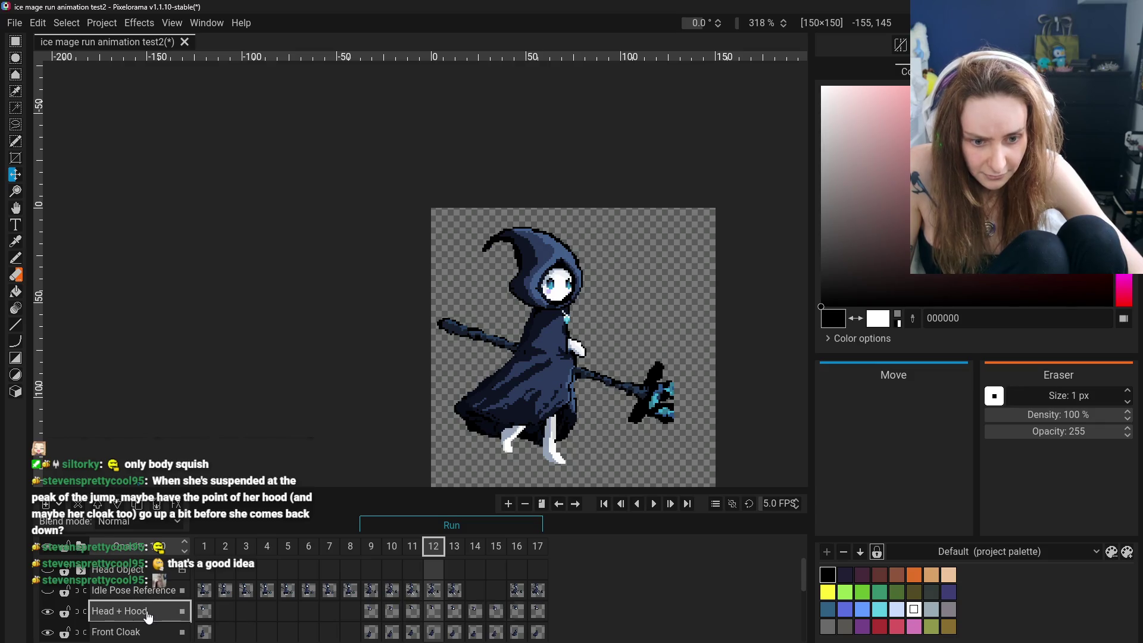
scroll(147, 617, down, 2)
scroll(145, 625, down, 2)
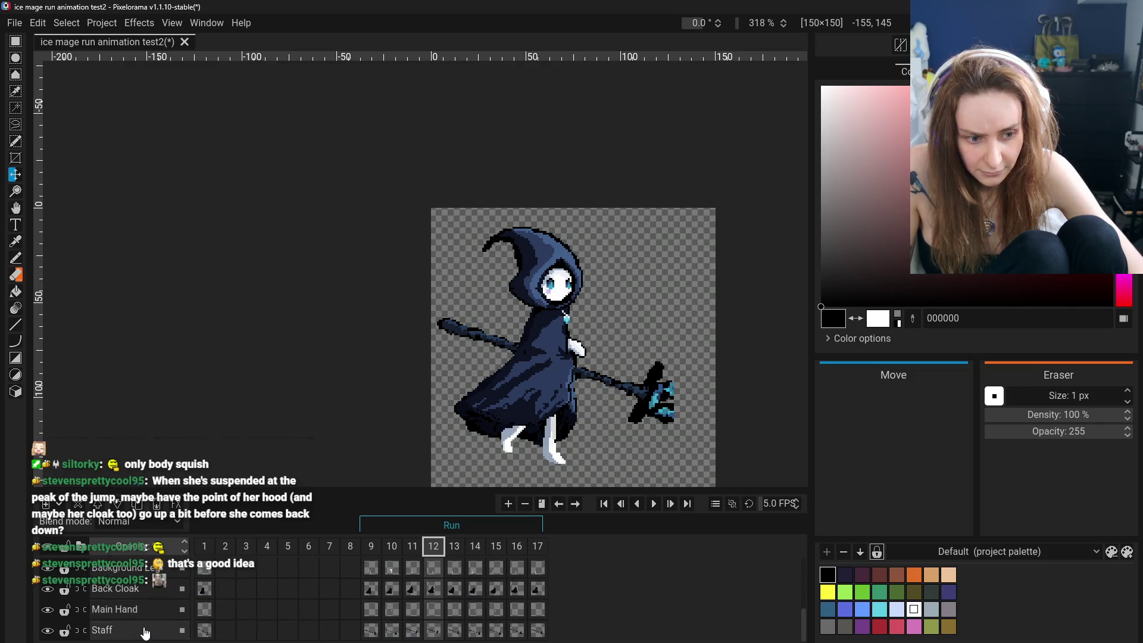
scroll(171, 624, up, 3)
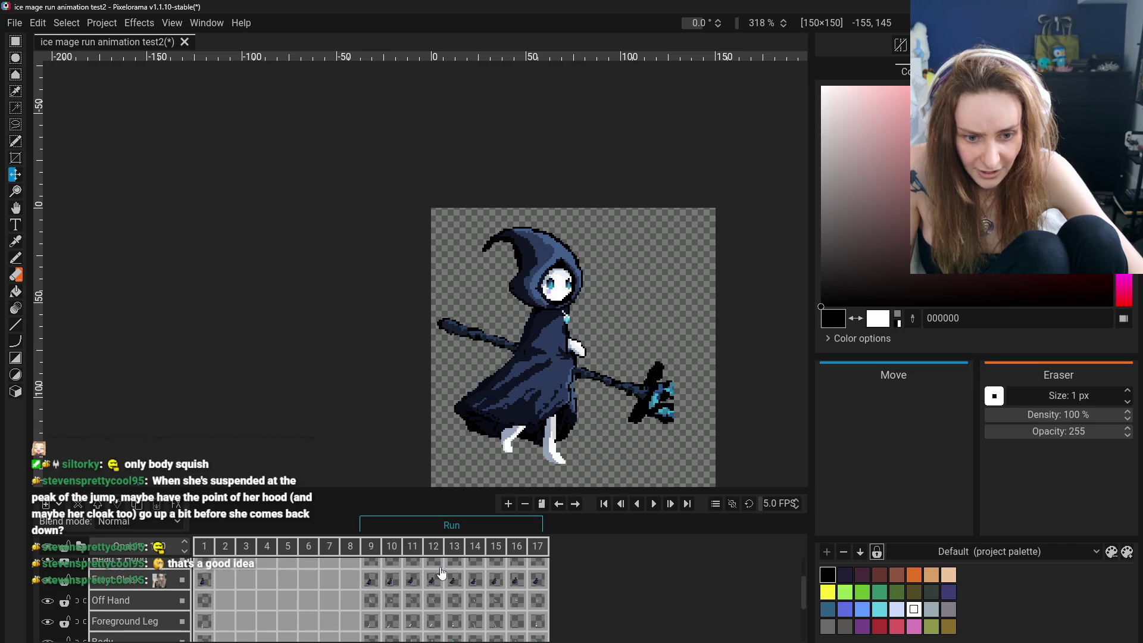
scroll(441, 573, up, 1)
Select frame 12's cels on every layer and raise the whole pose one pixel.
click(435, 590)
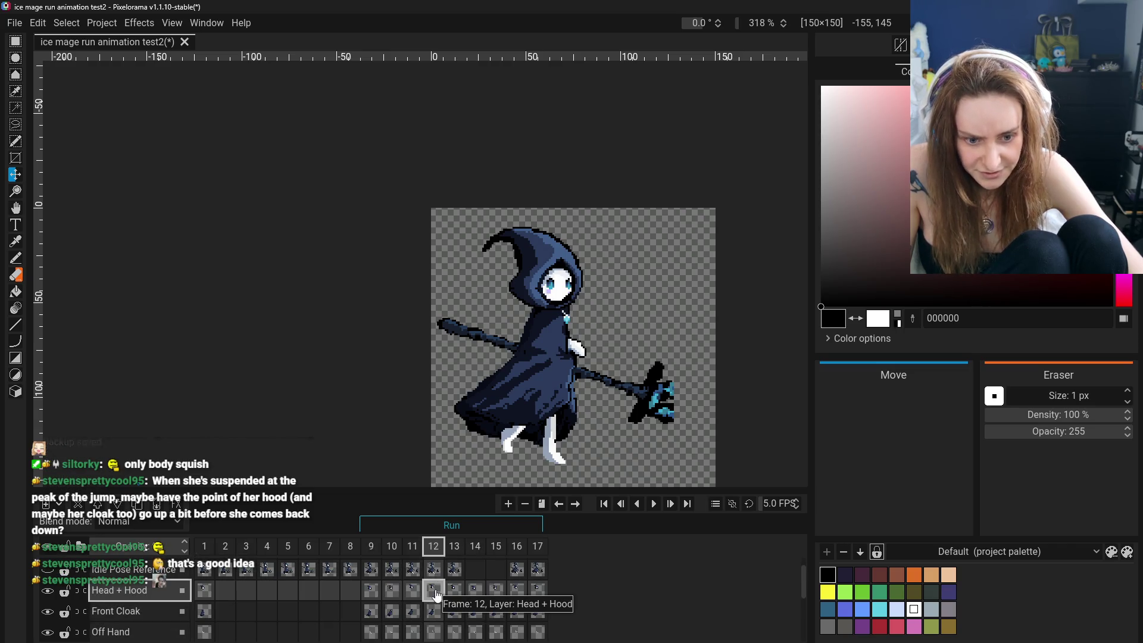
scroll(435, 596, down, 3)
scroll(437, 598, down, 1)
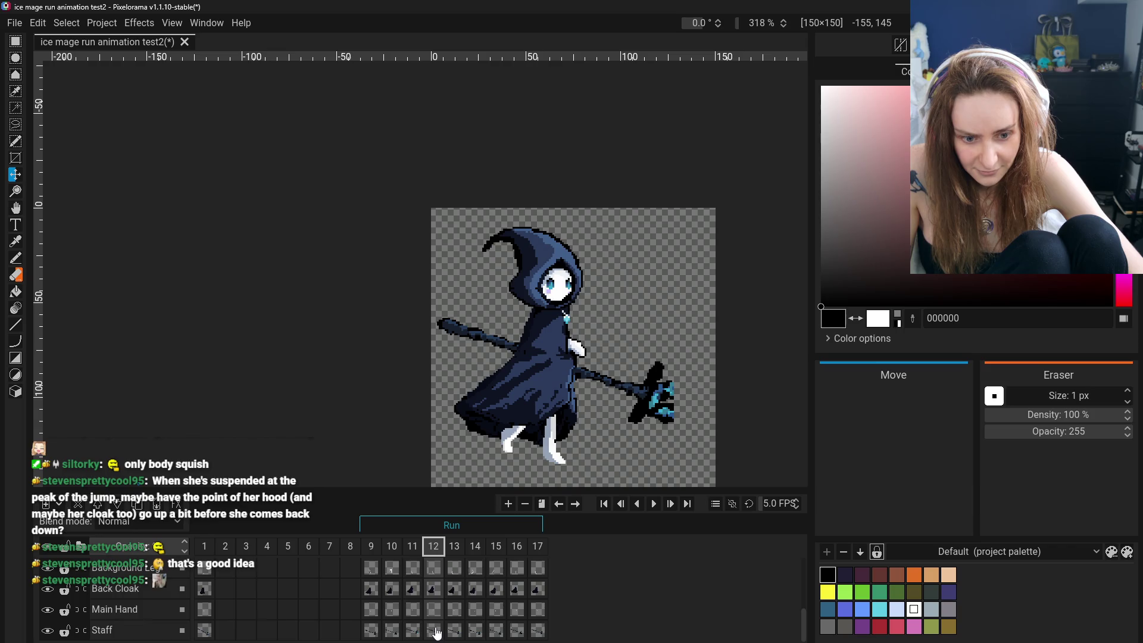
click(416, 569)
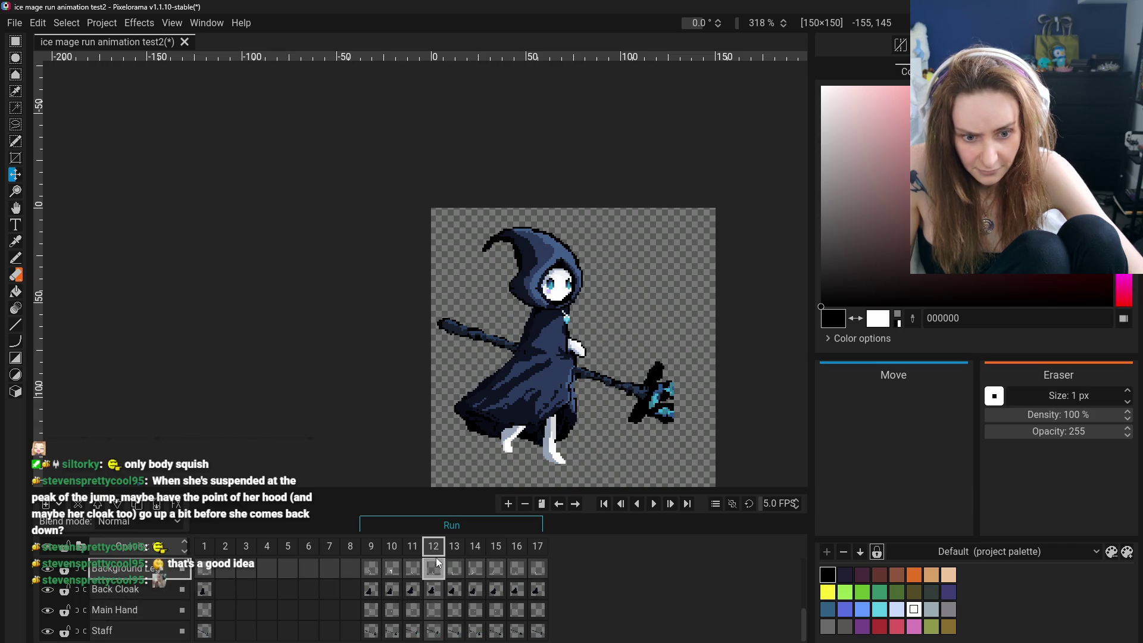
scroll(436, 567, up, 3)
scroll(433, 562, up, 3)
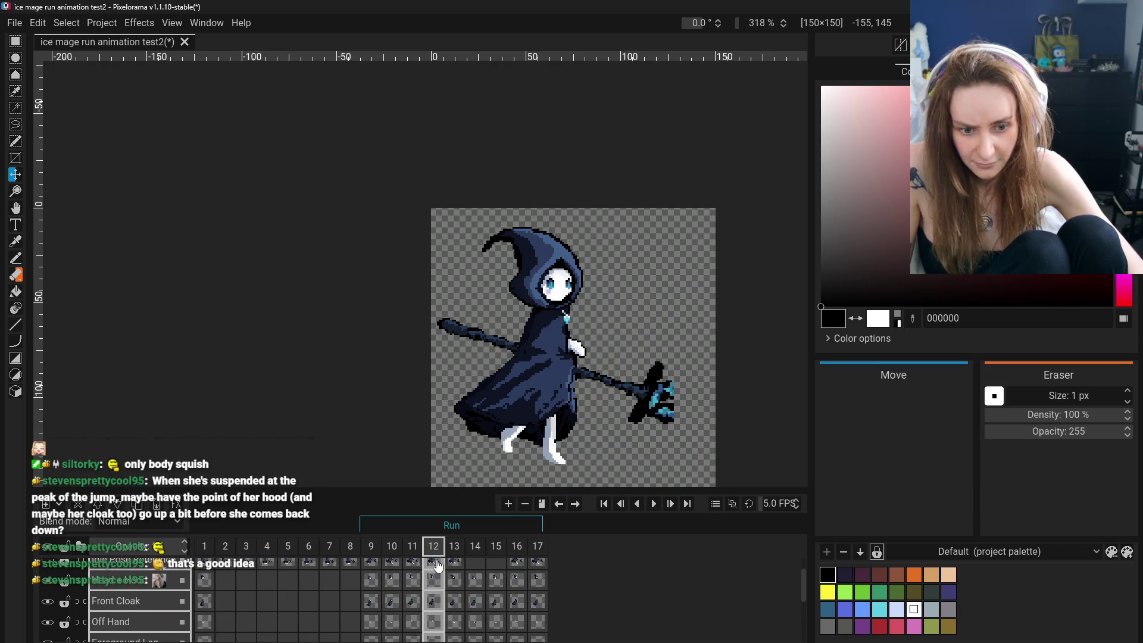
scroll(435, 581, up, 3)
click(434, 589)
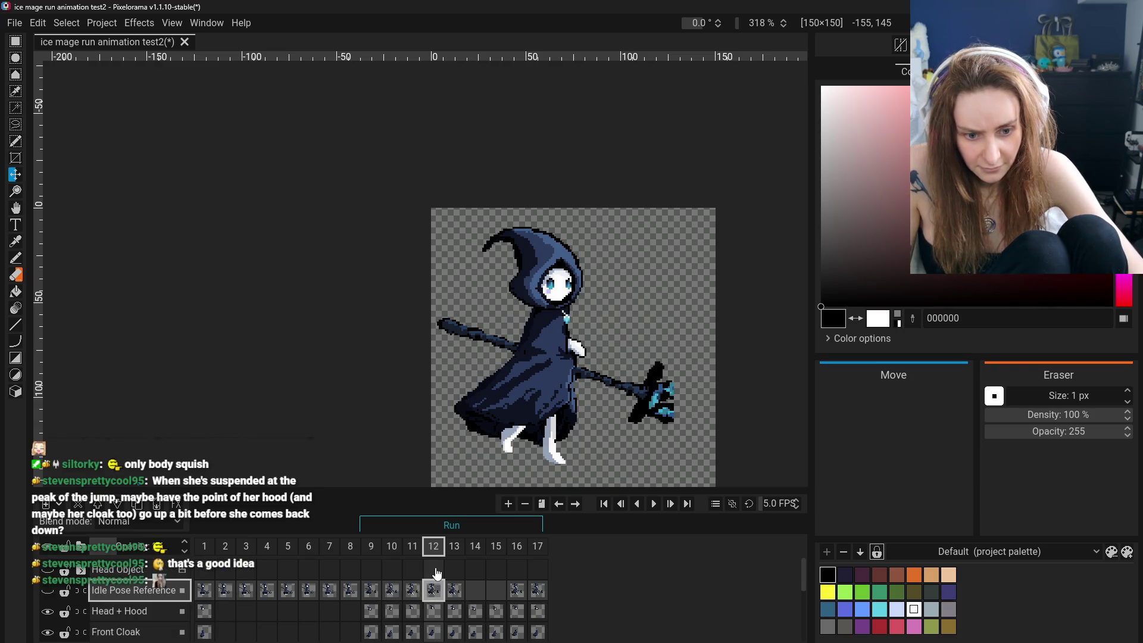
scroll(434, 615, down, 3)
scroll(435, 621, down, 3)
shift+click(433, 630)
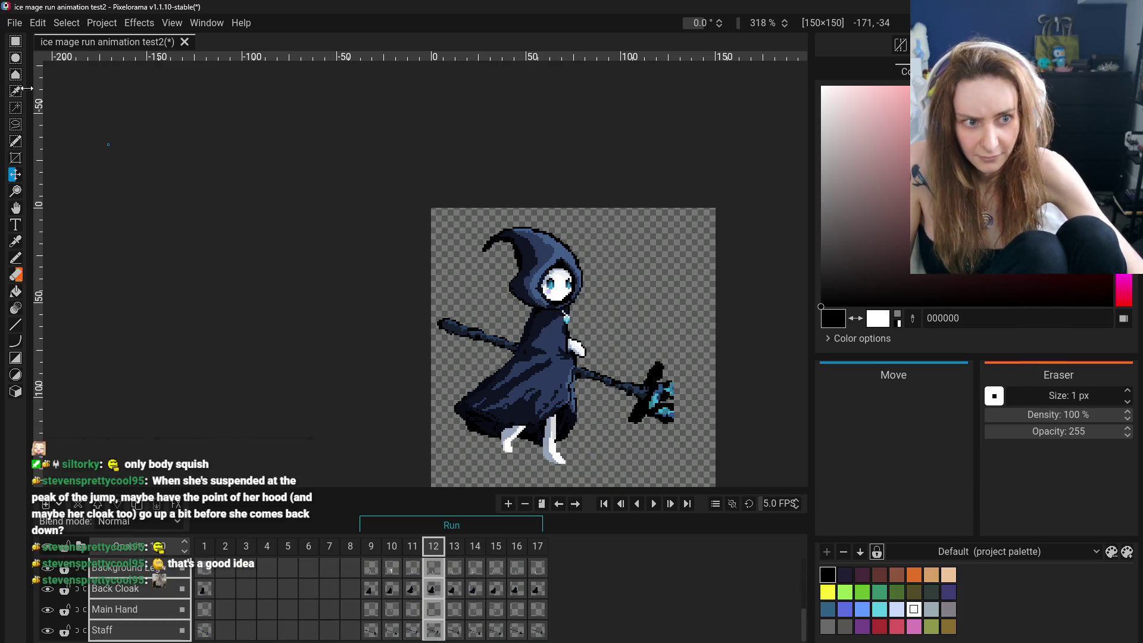
drag(528, 387, 528, 383)
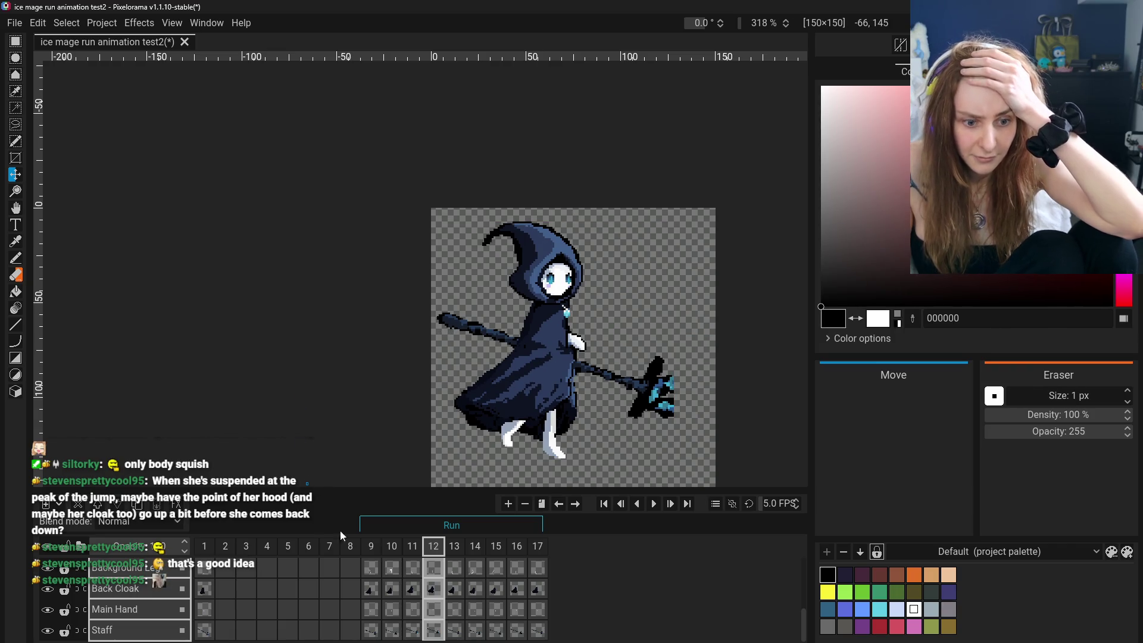
Flip between frames 10–12 to check the result, settling on frame 11 with all its cels selected.
click(395, 546)
click(435, 547)
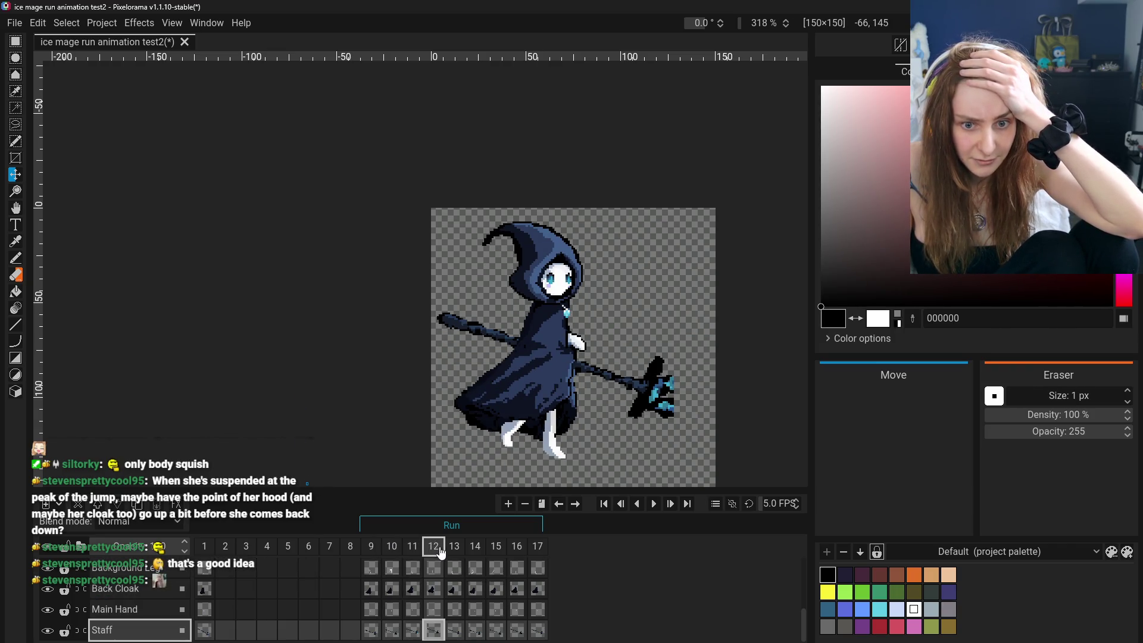
click(412, 547)
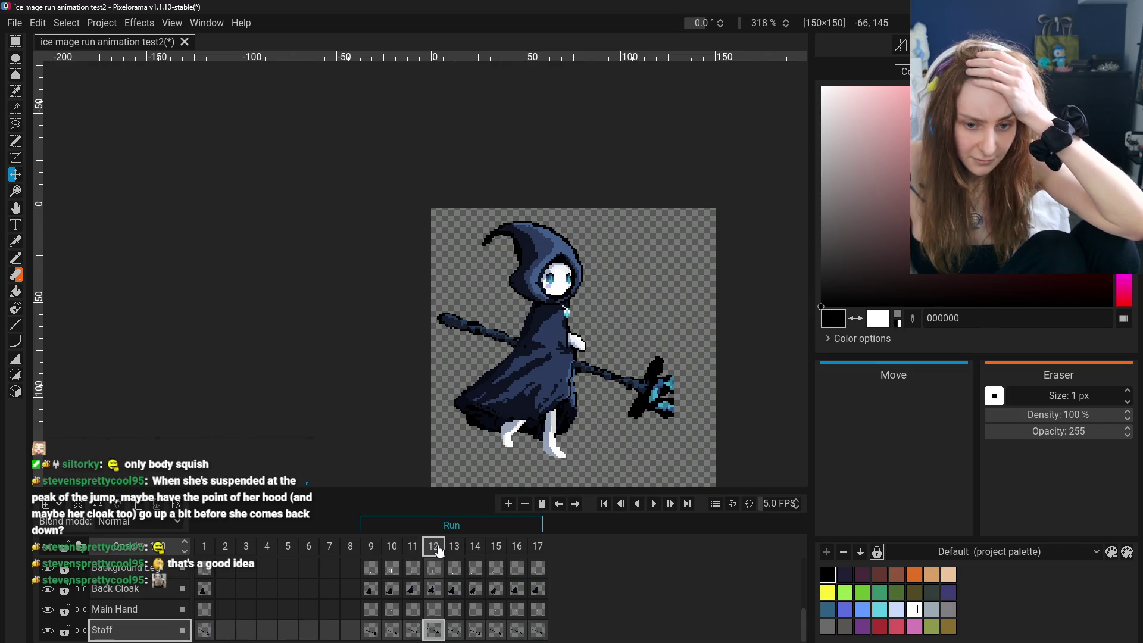
click(412, 545)
click(391, 546)
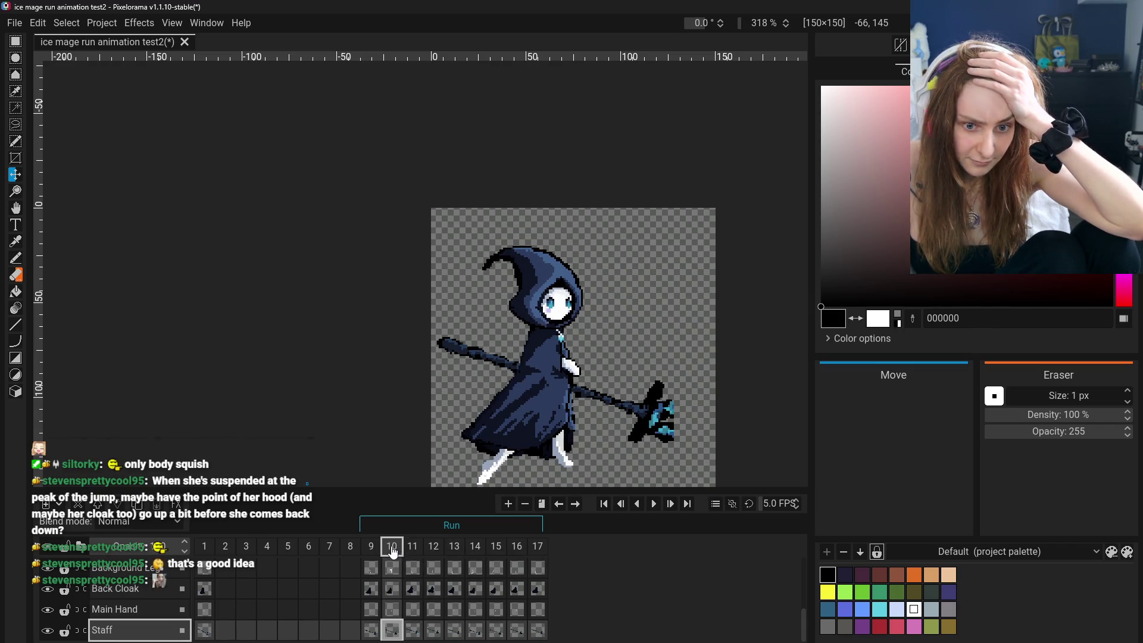
click(391, 545)
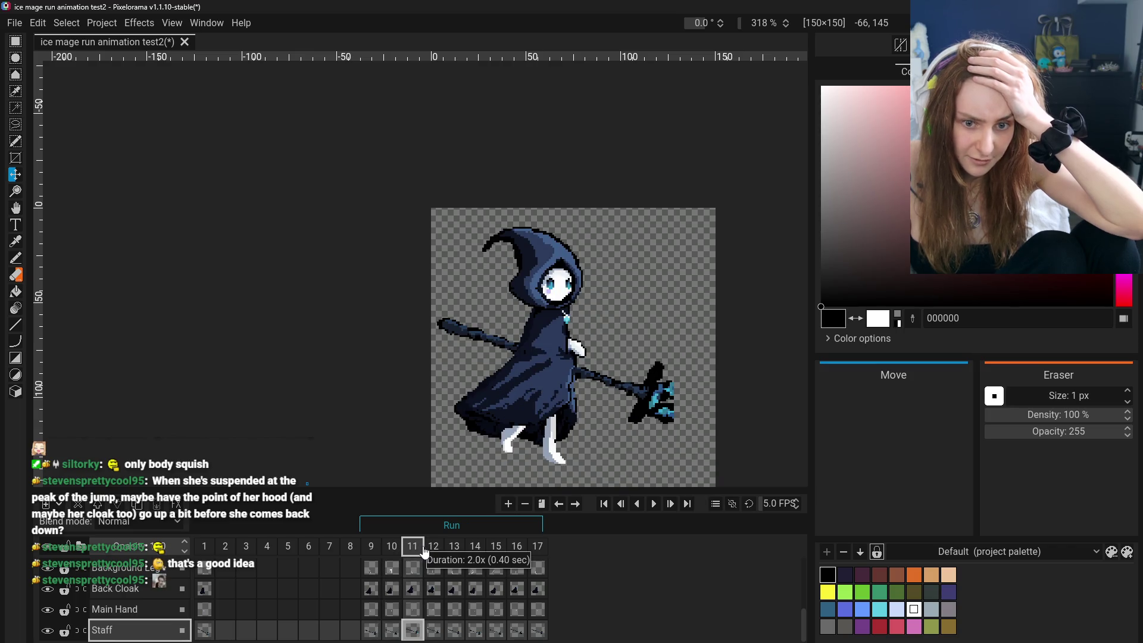
click(391, 546)
click(392, 546)
click(415, 547)
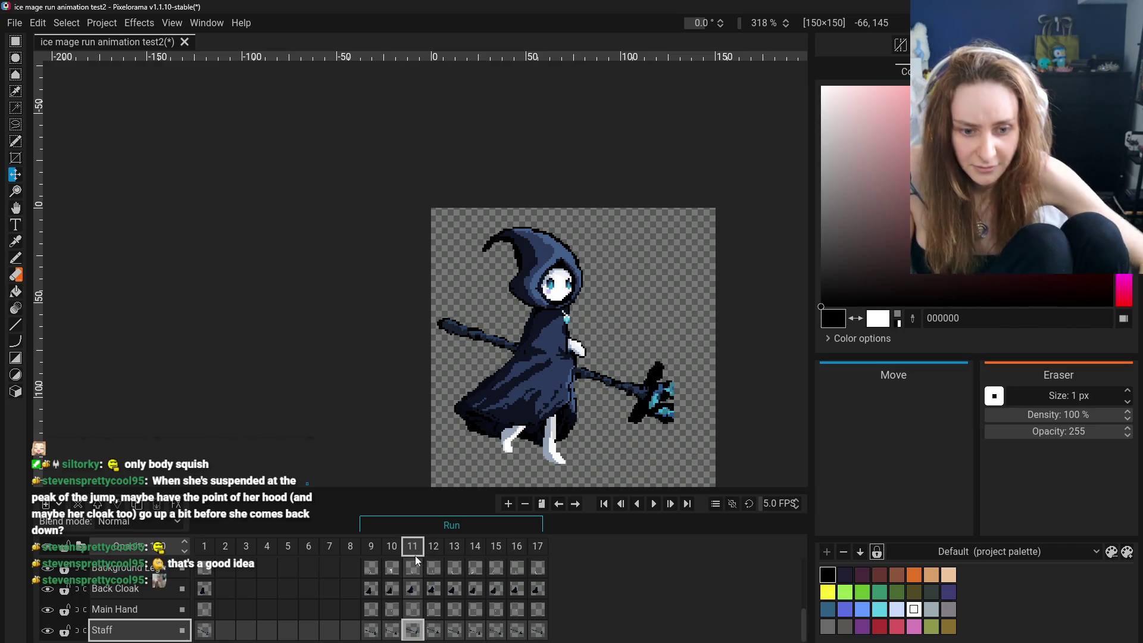
scroll(416, 556, up, 2)
scroll(419, 569, up, 3)
scroll(419, 571, up, 2)
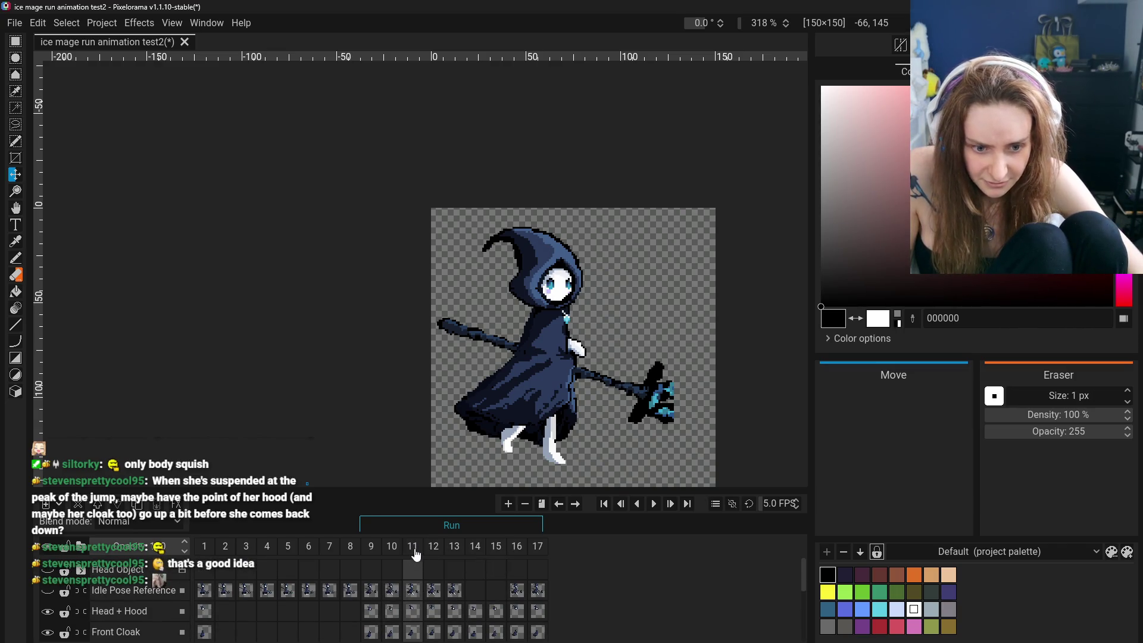
scroll(415, 555, down, 5)
click(414, 552)
scroll(415, 585, up, 2)
scroll(413, 581, up, 2)
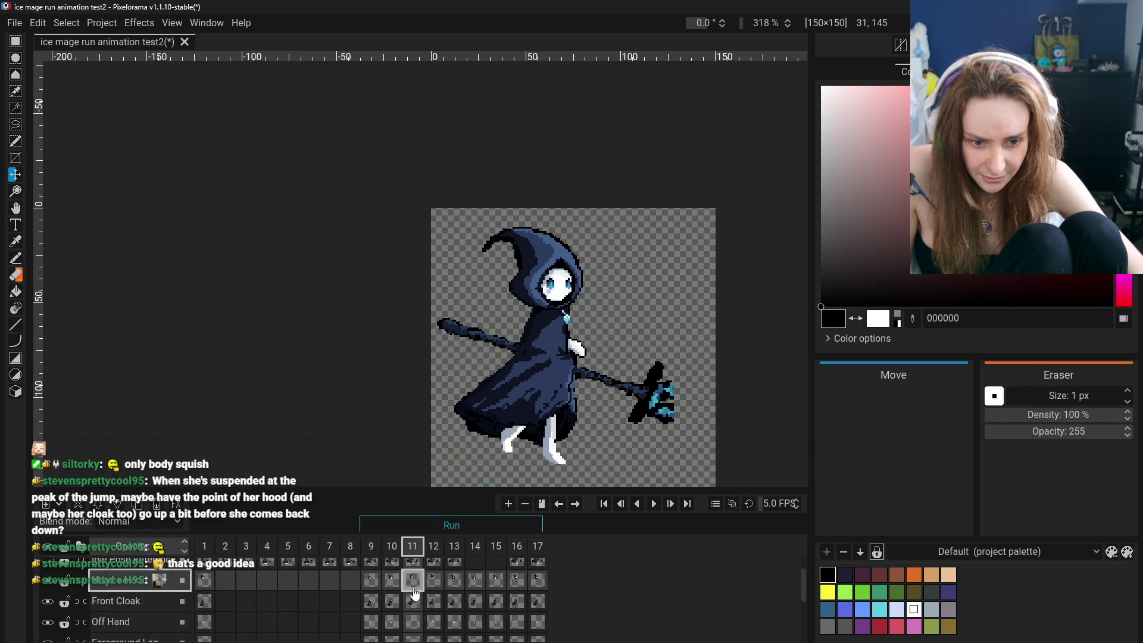
scroll(418, 581, down, 2)
scroll(415, 608, down, 2)
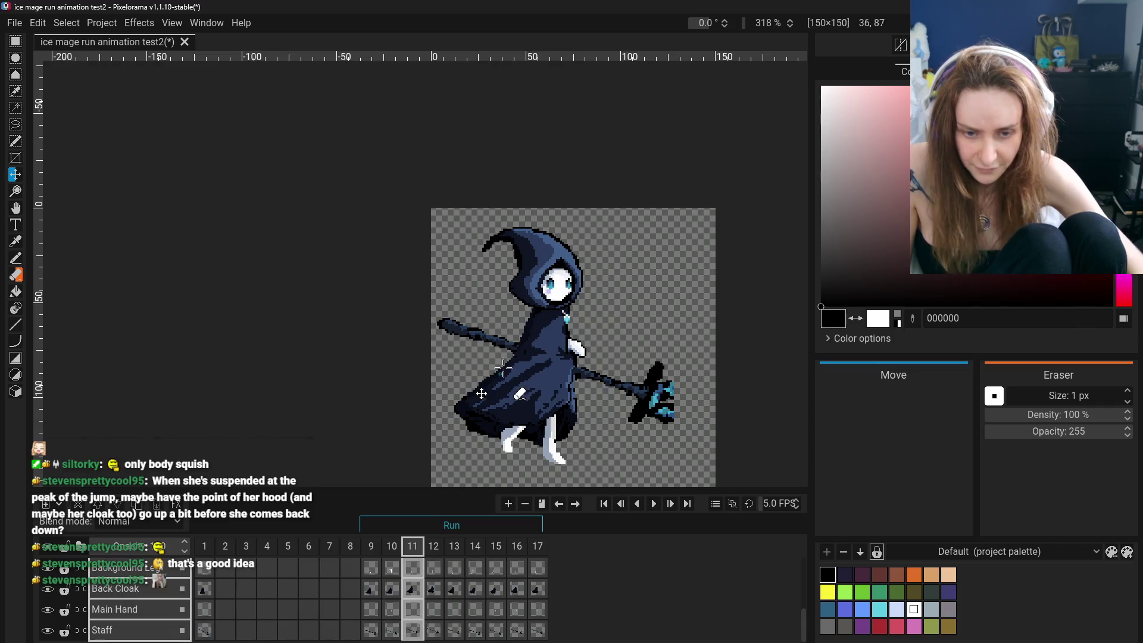
Nudge the frame 11 mage down one pixel and check it against frames 9 and 10.
drag(500, 352, 501, 354)
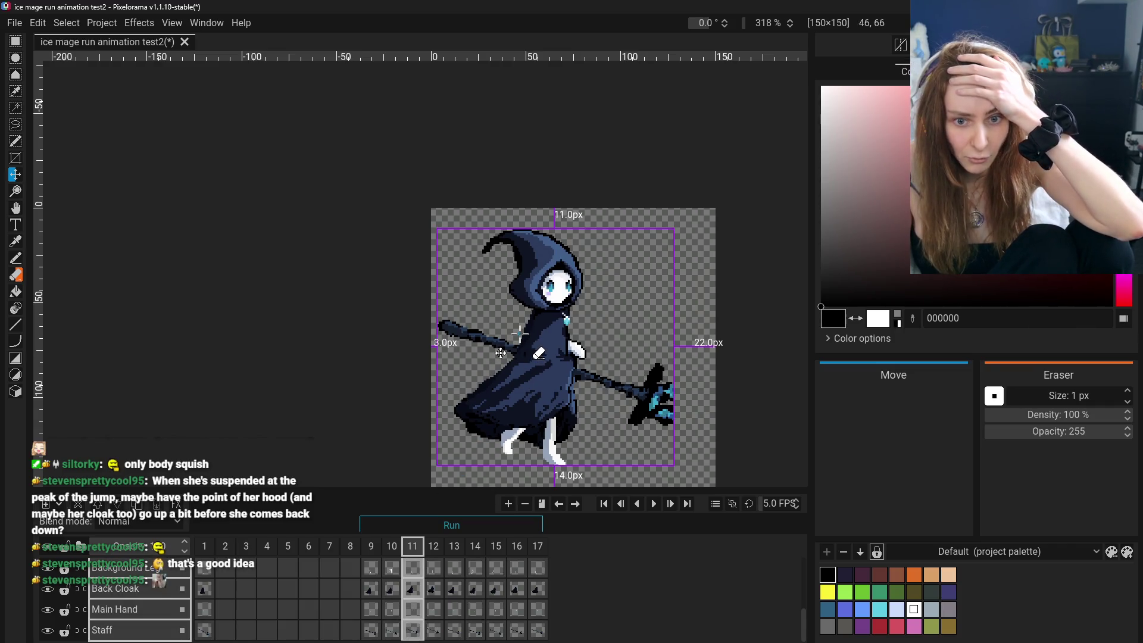
click(371, 549)
click(413, 549)
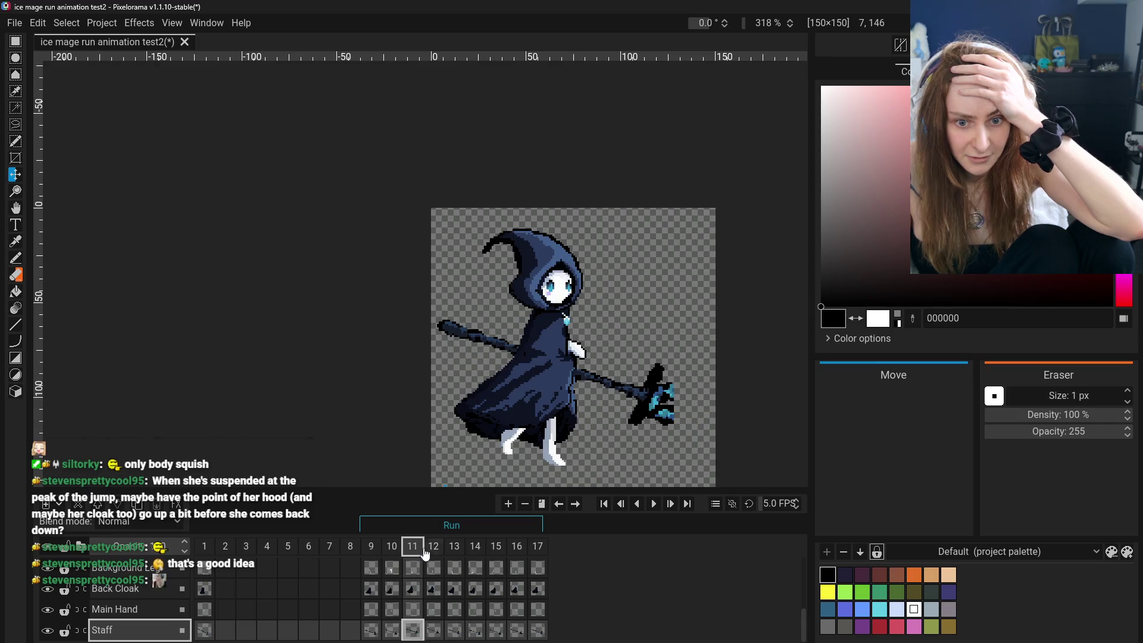
click(372, 548)
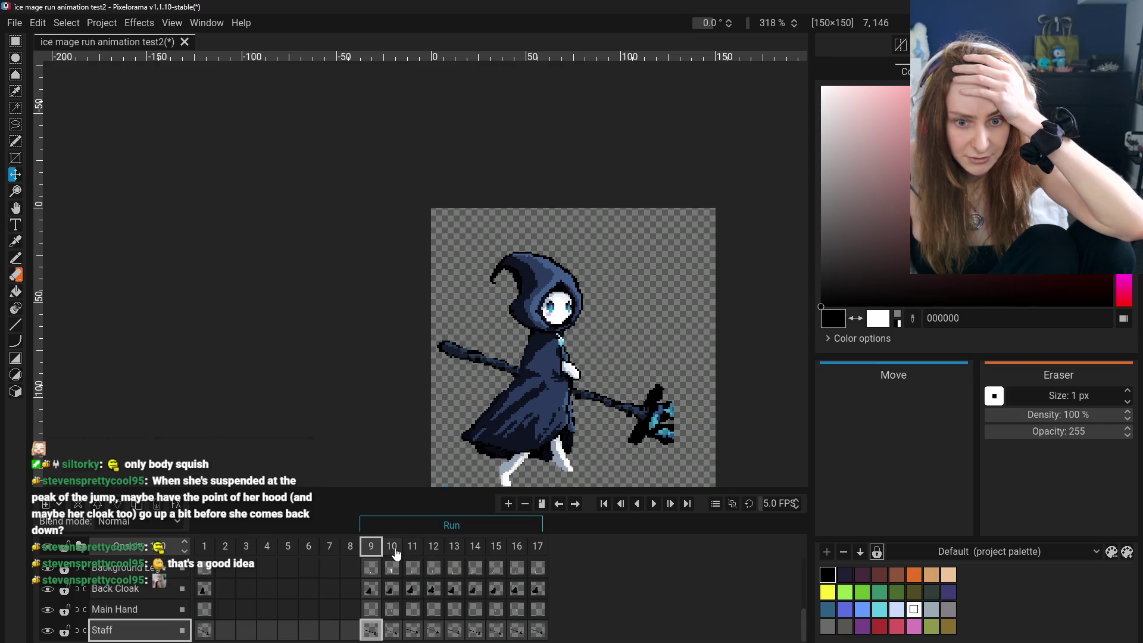
click(392, 548)
Review frames 9–13 in turn, then bring up frame 11's actions menu.
click(372, 549)
click(413, 550)
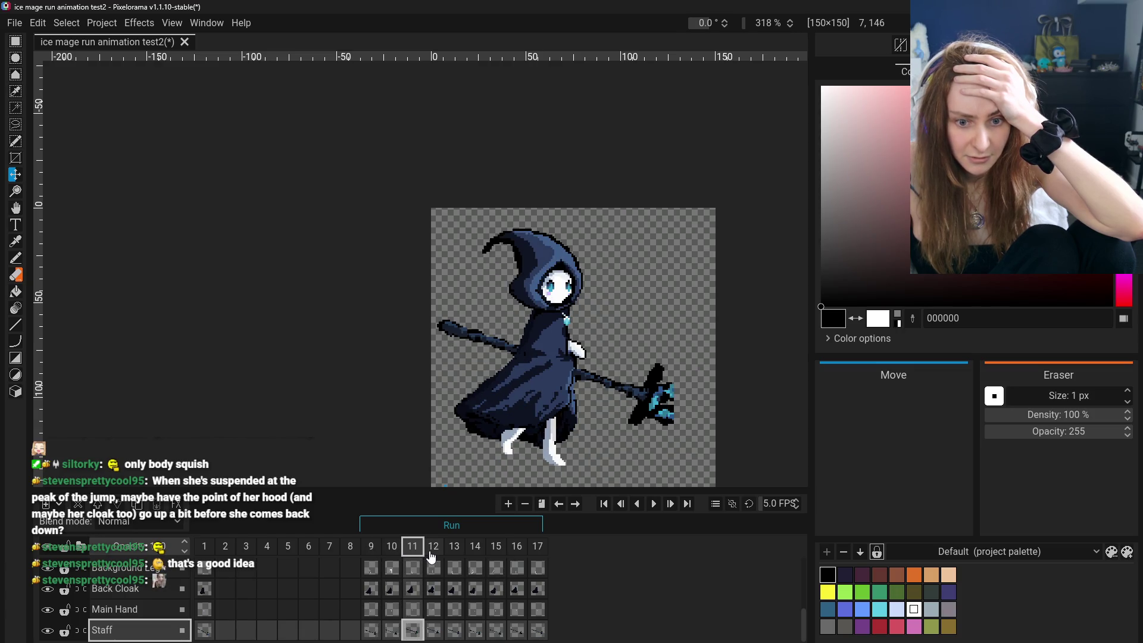
click(434, 551)
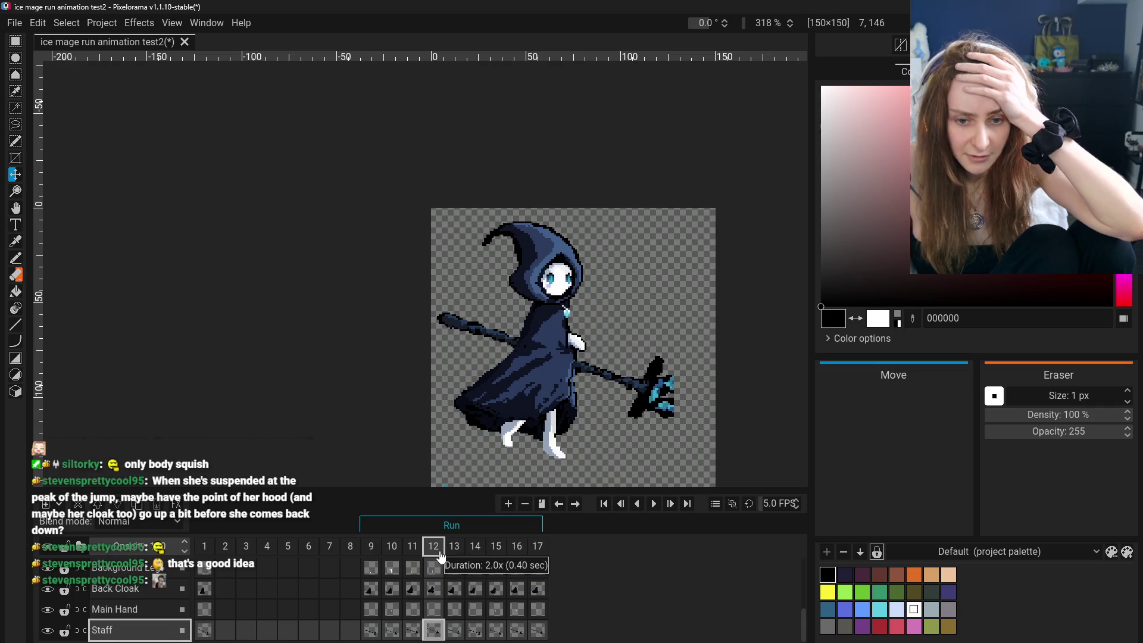
click(455, 551)
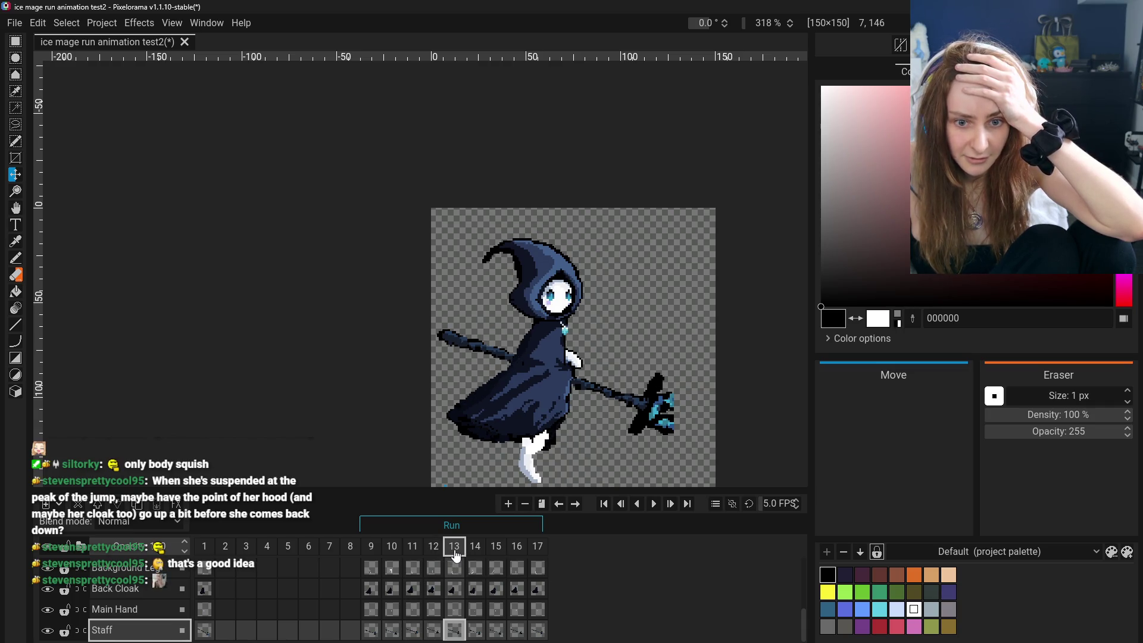
click(433, 551)
right_click(415, 547)
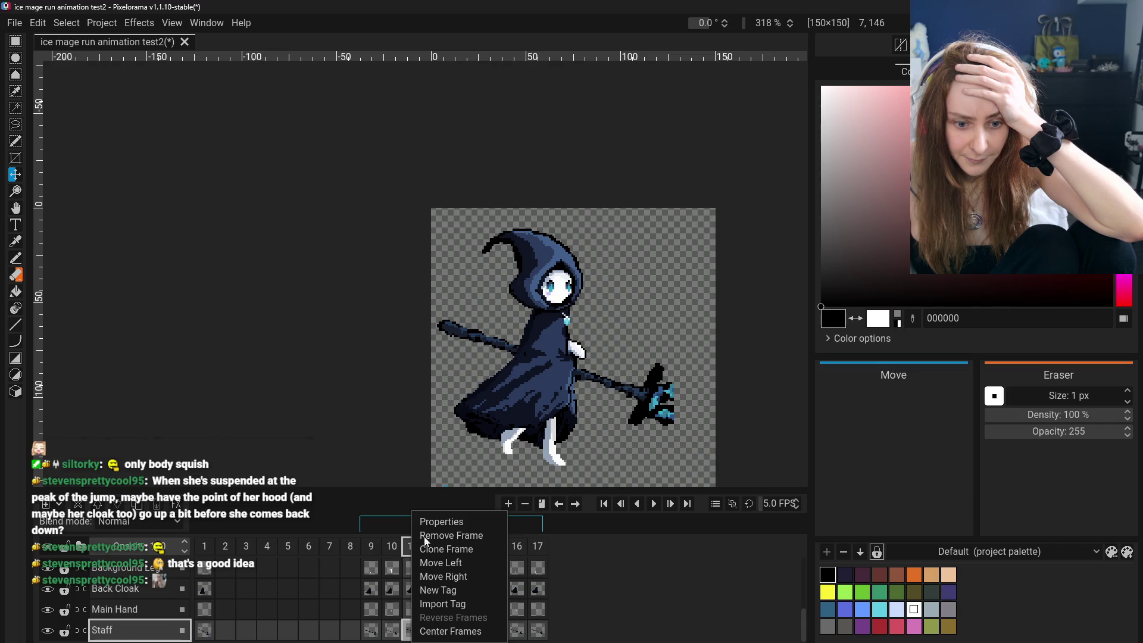
Clone frame 11 into a new frame 12 and step through frames 12–14 to review.
click(432, 549)
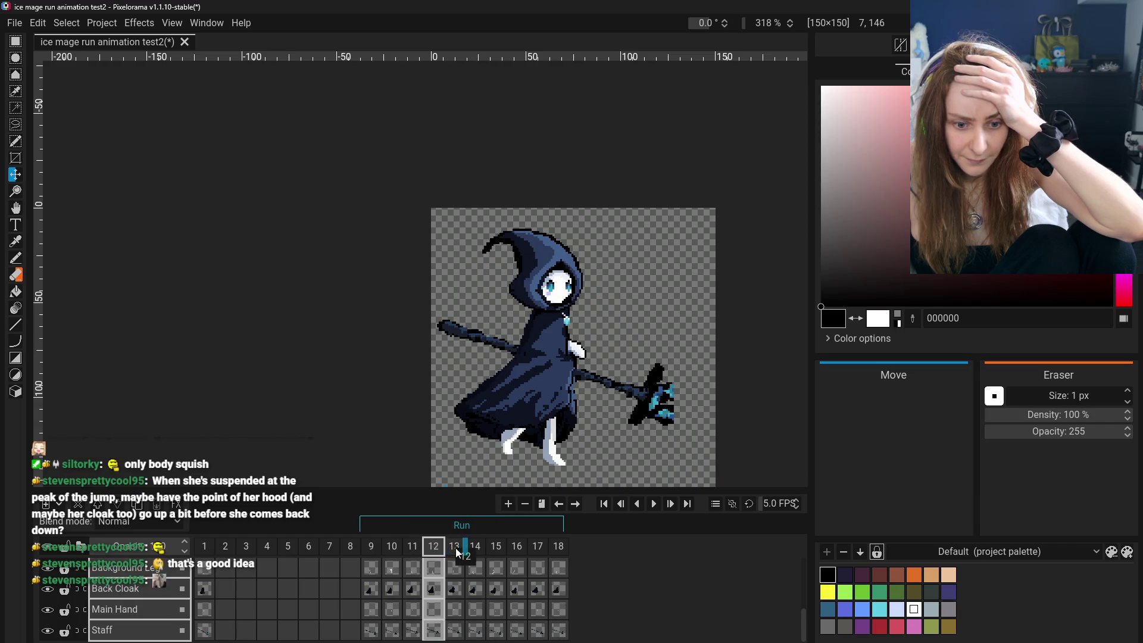
click(455, 551)
click(435, 548)
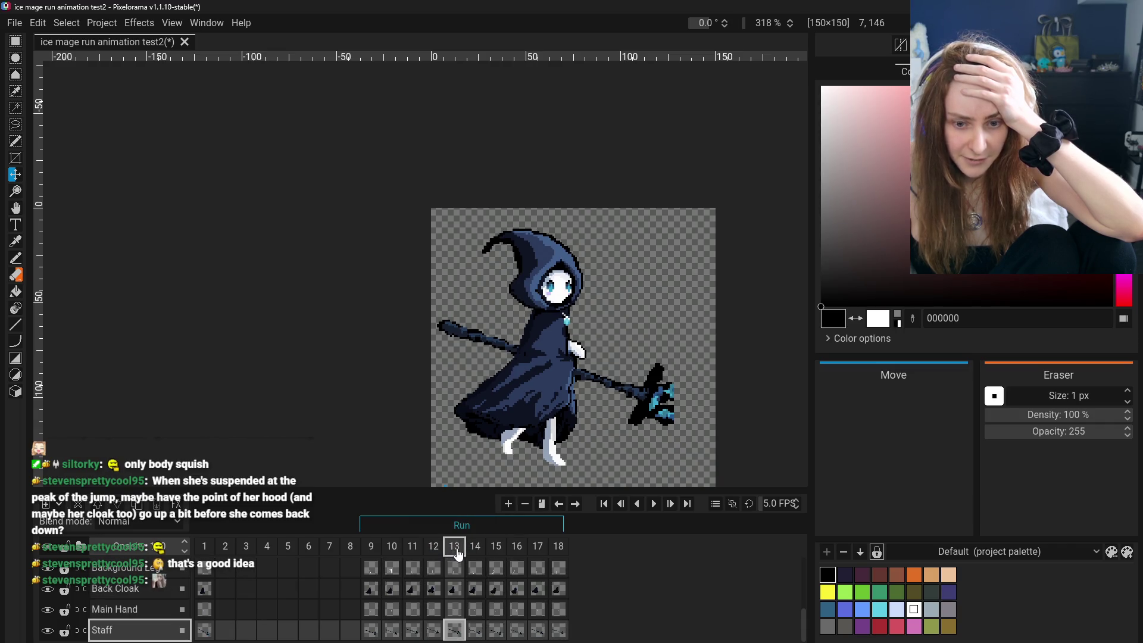
click(476, 549)
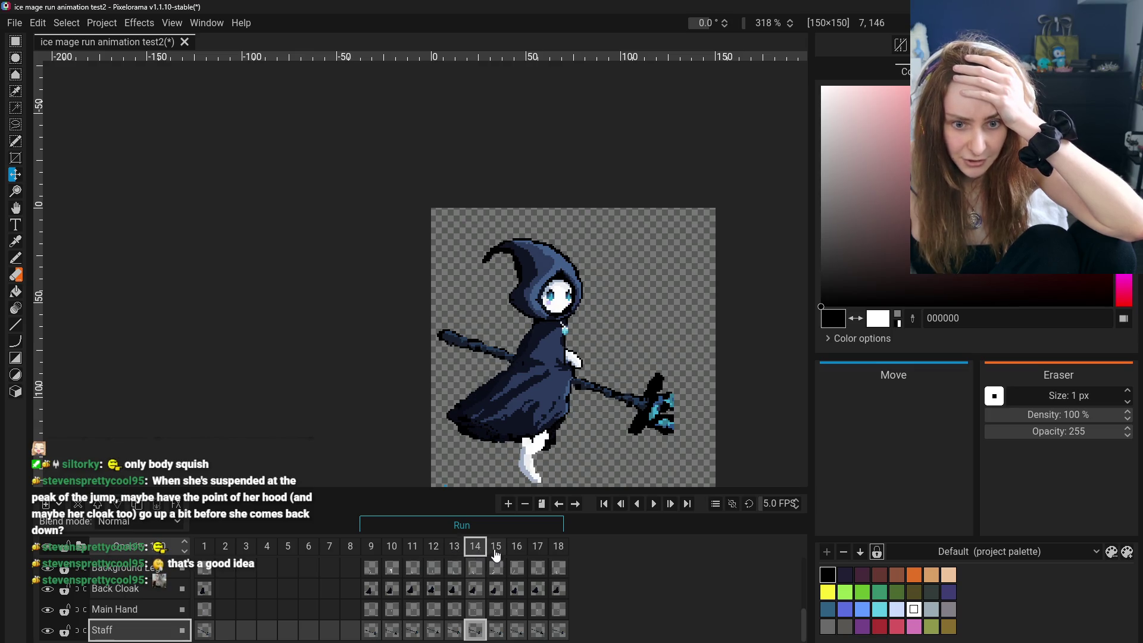
click(435, 549)
click(412, 549)
Shorten frame 11's duration in its Properties.
right_click(414, 547)
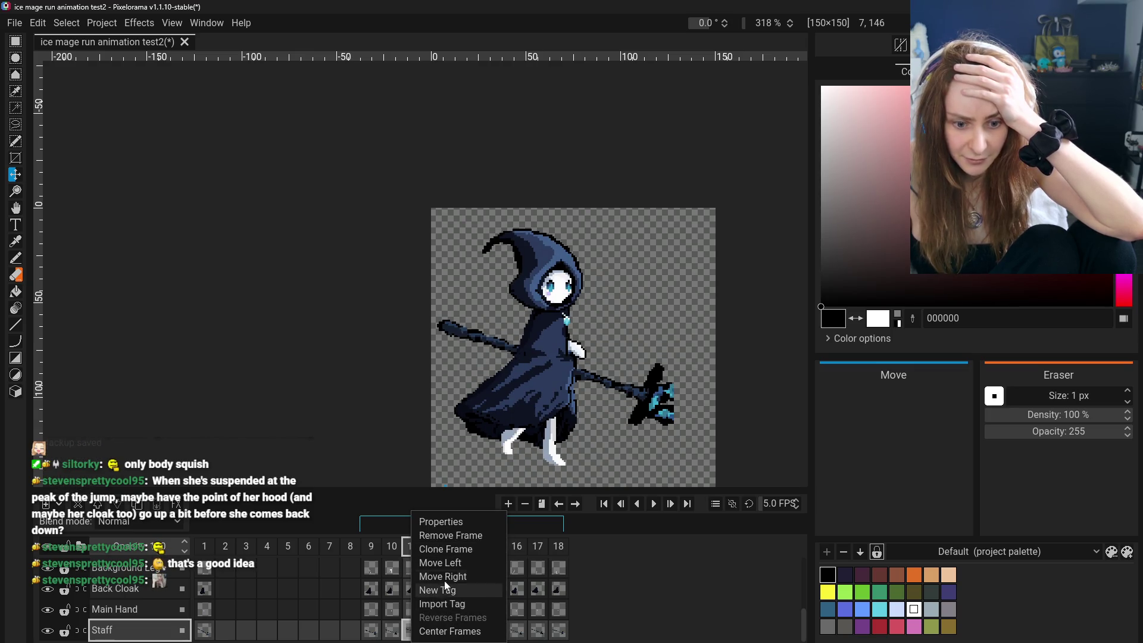
click(446, 523)
click(629, 324)
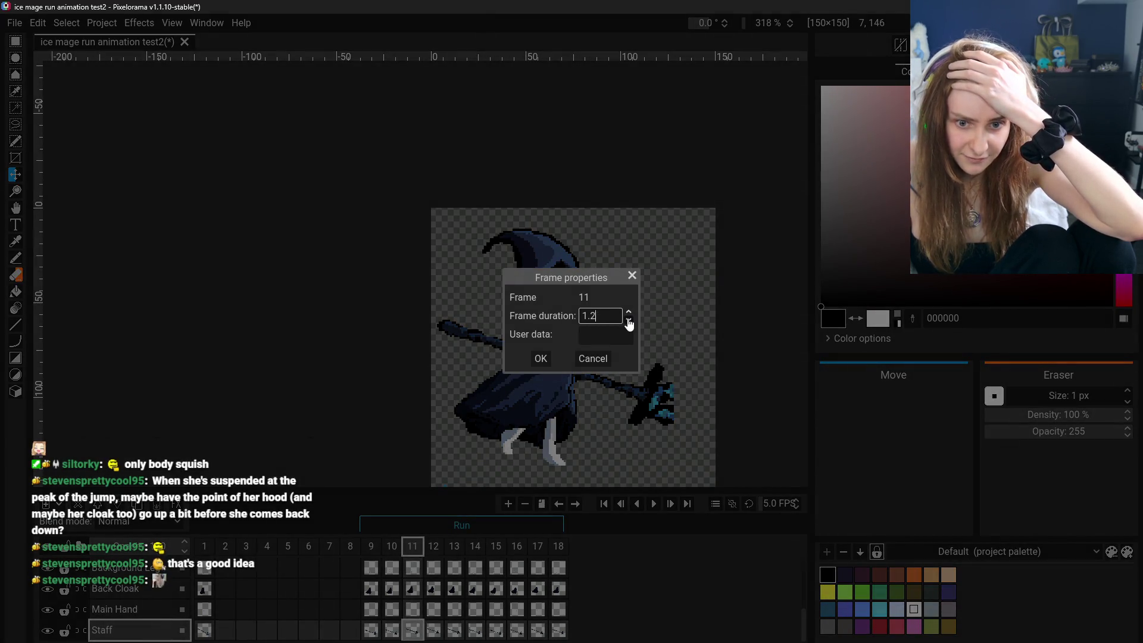
click(540, 358)
Retime frames 12 and 13 through their Properties, then play the run animation.
click(432, 545)
right_click(438, 546)
click(465, 521)
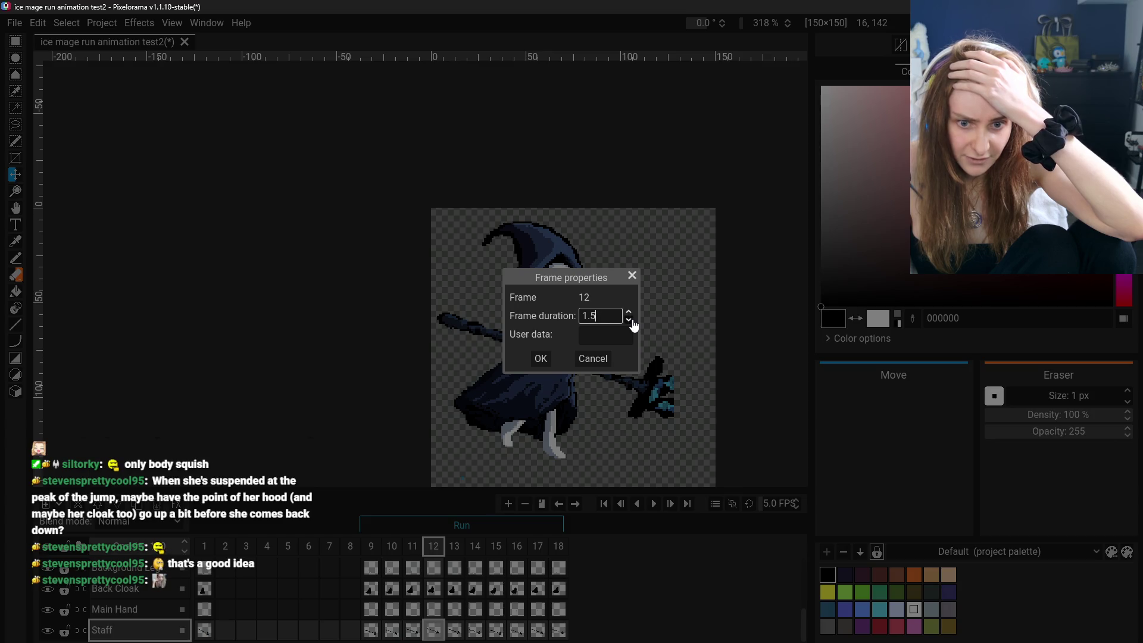
click(541, 357)
click(454, 546)
right_click(454, 546)
click(466, 519)
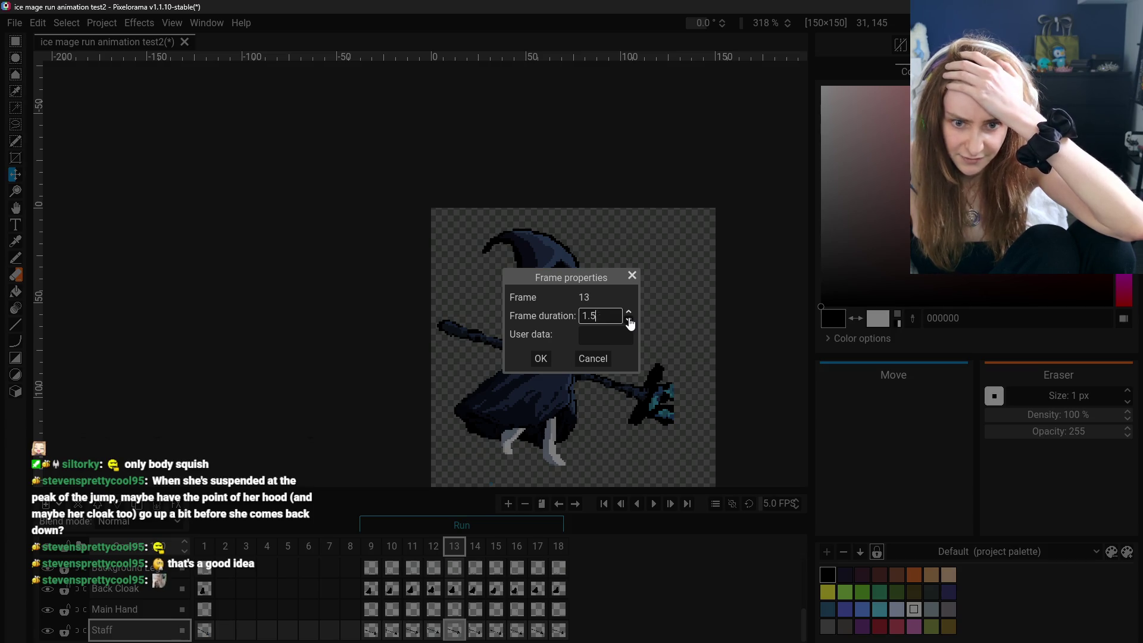
click(540, 359)
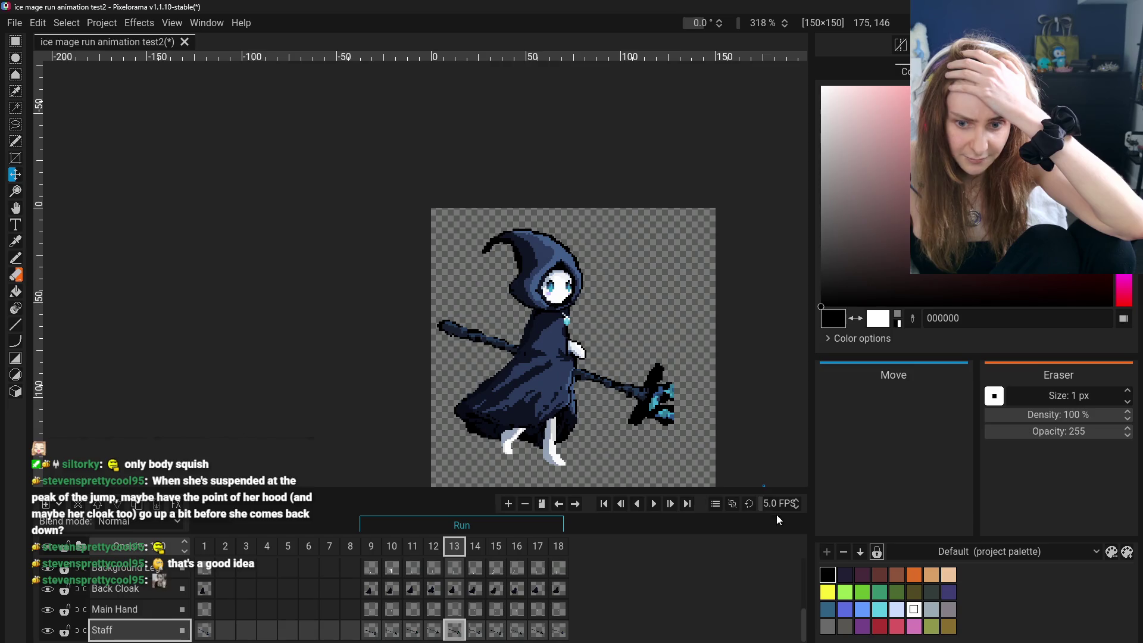
click(654, 504)
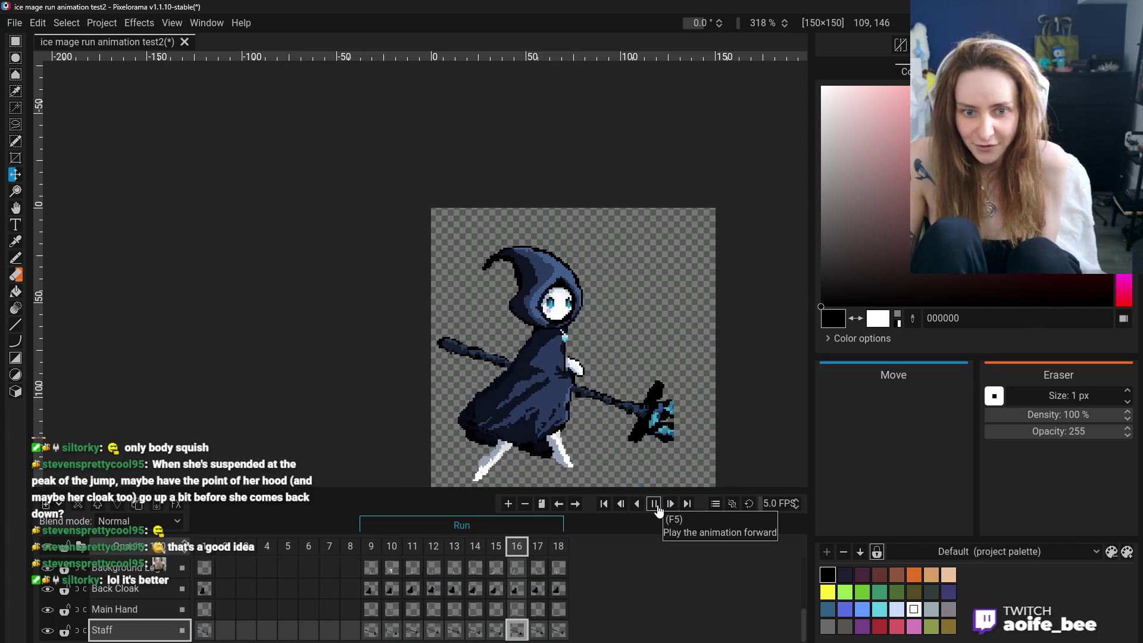
scroll(796, 503, up, 19)
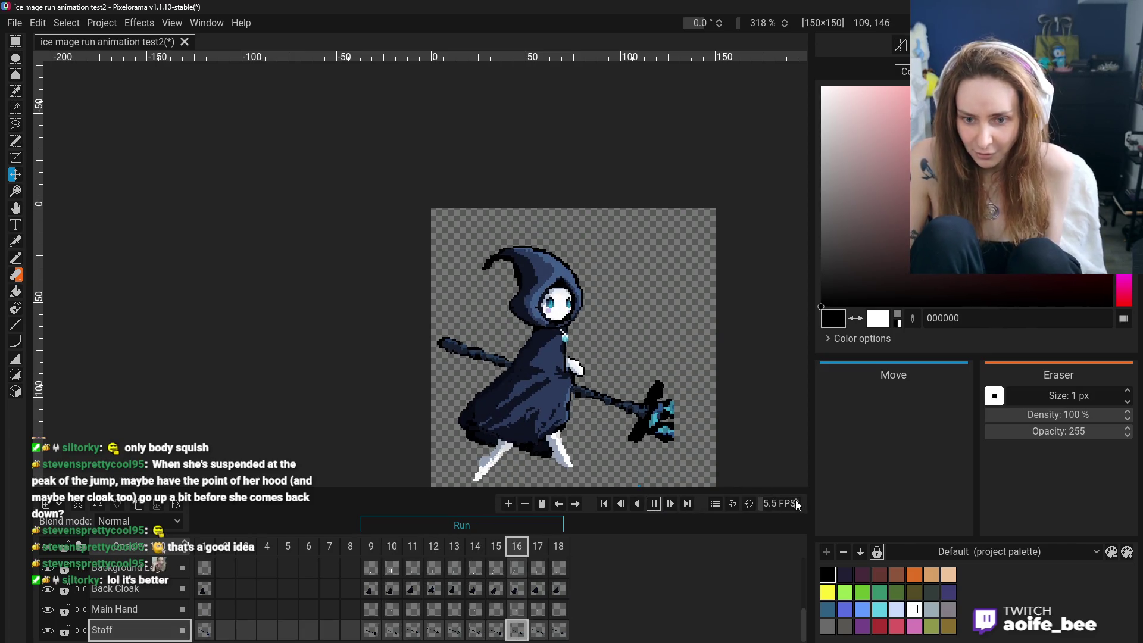
scroll(796, 503, up, 20)
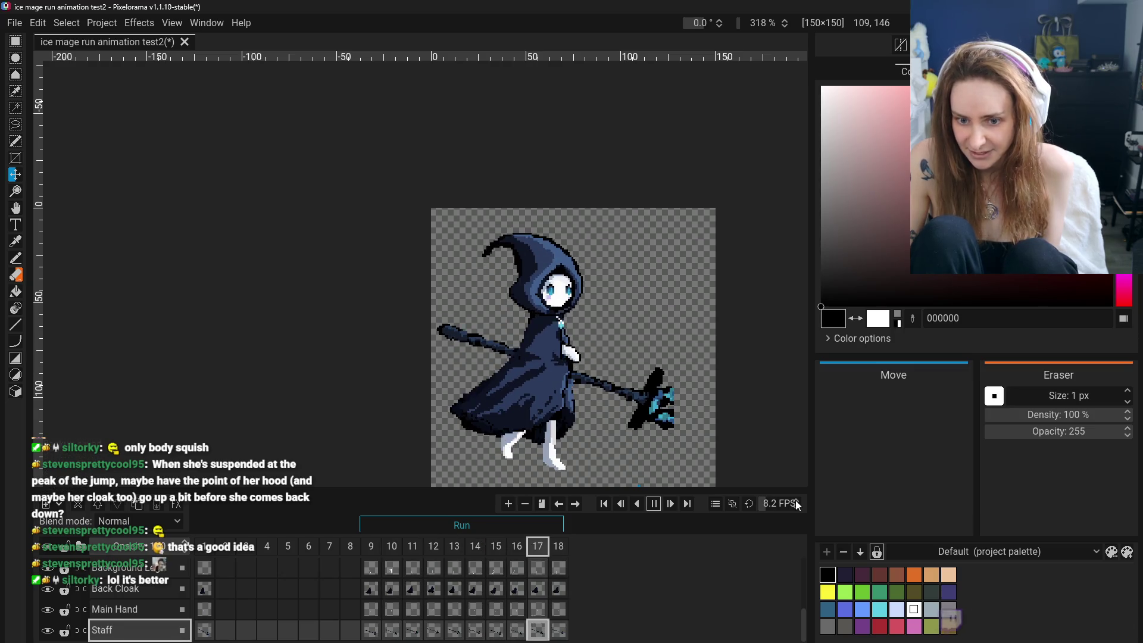
scroll(796, 503, up, 5)
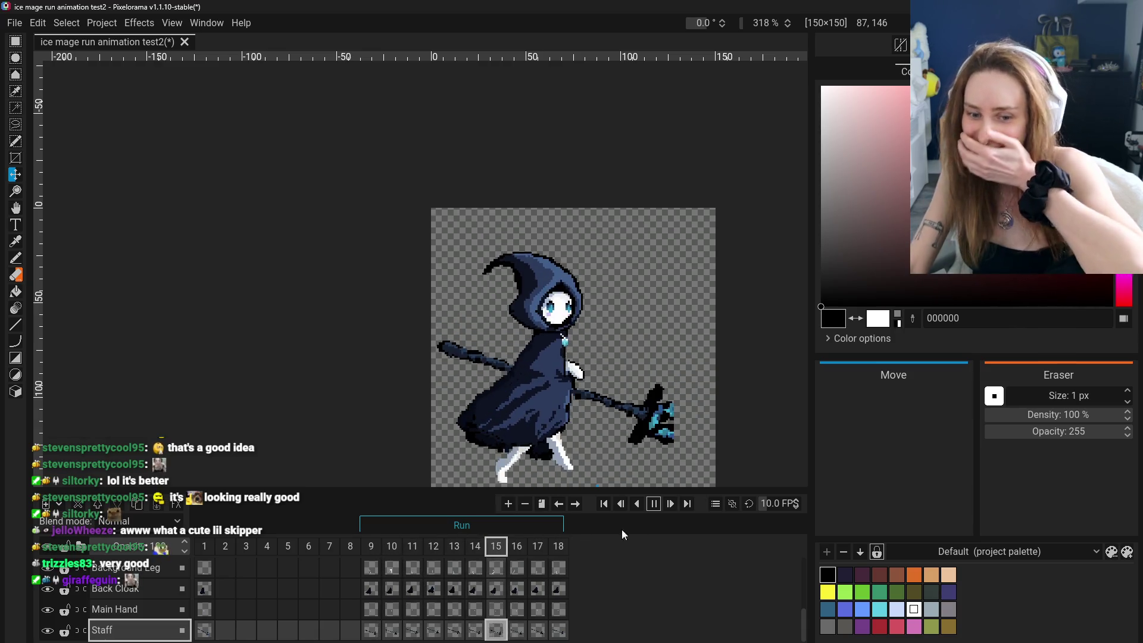
Stop the 10 FPS playback and step to the next frame.
click(652, 503)
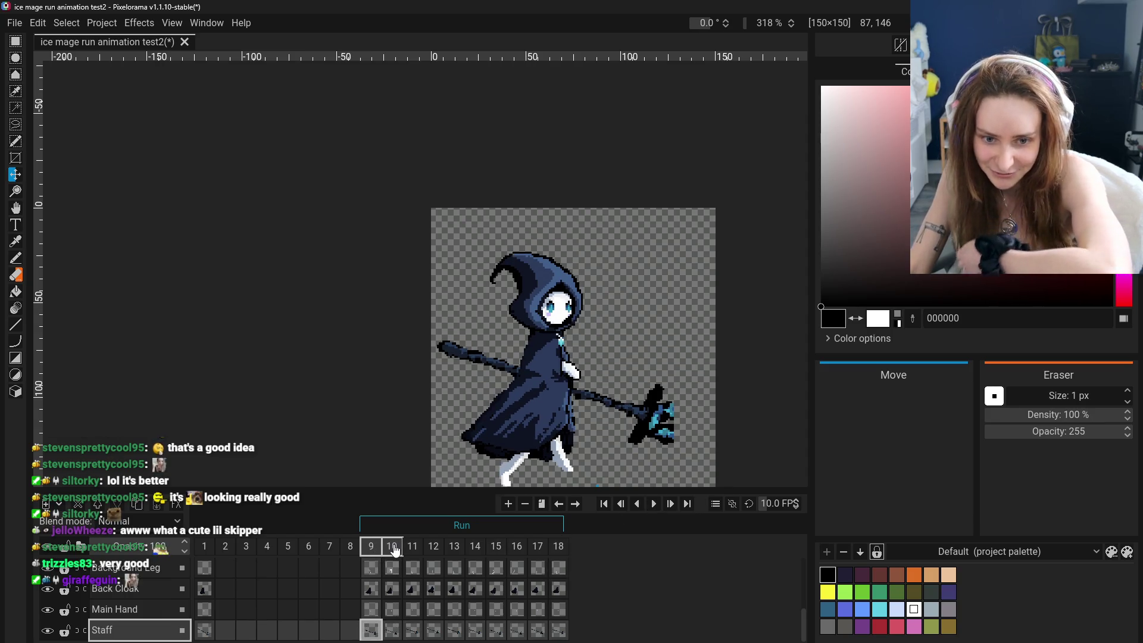
click(420, 546)
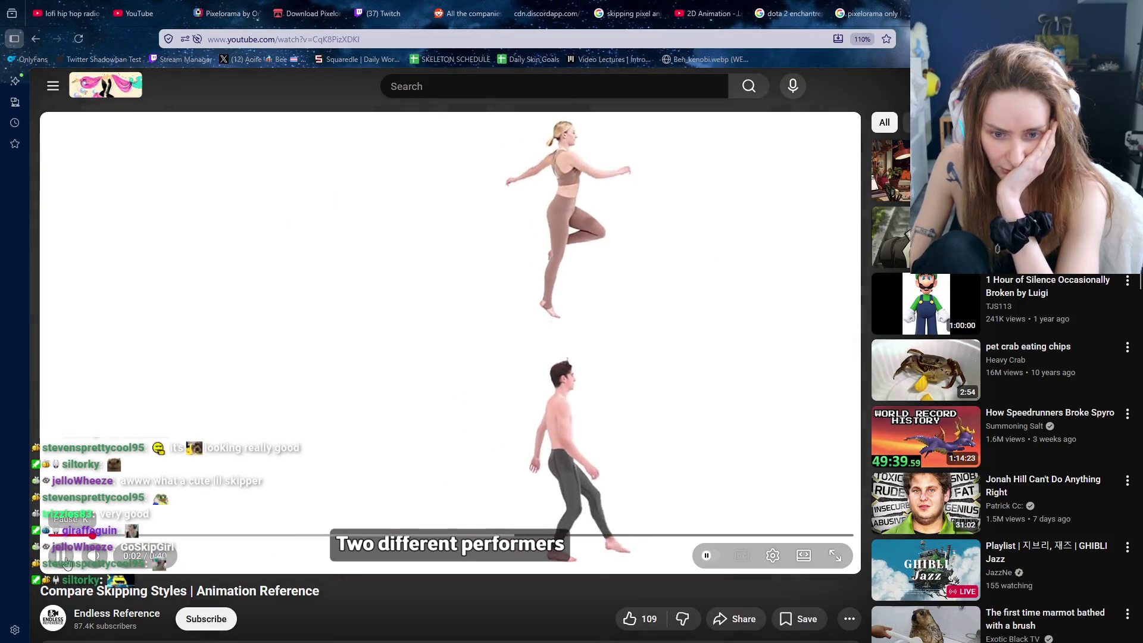
Replay the YouTube skipping reference from the start, muted, and freeze it on a skip pose.
click(617, 469)
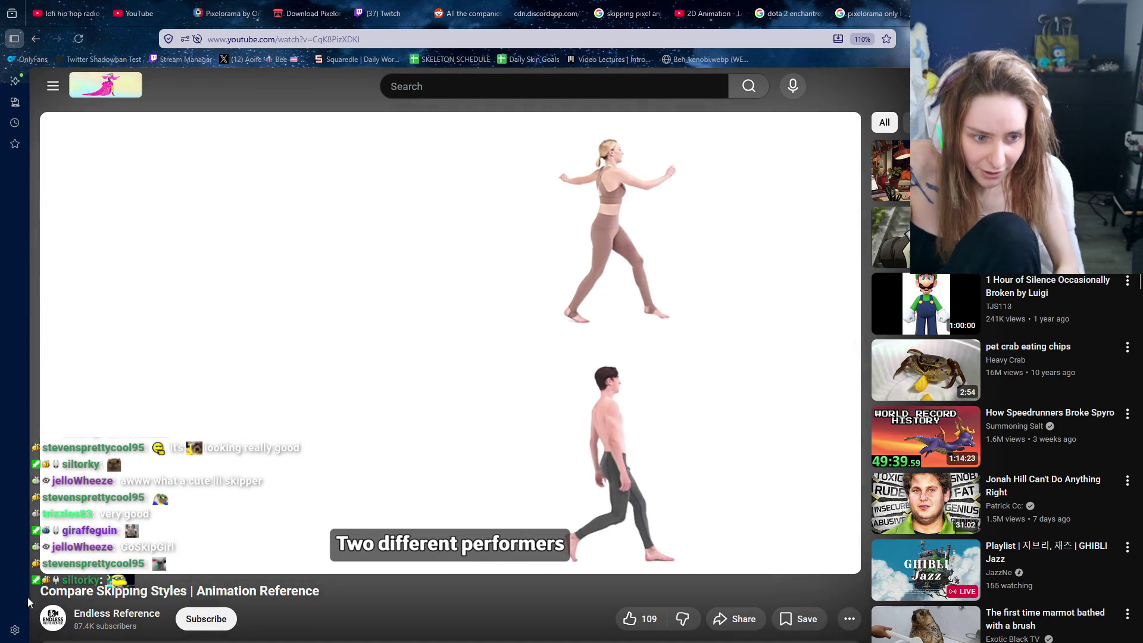
click(45, 536)
click(59, 555)
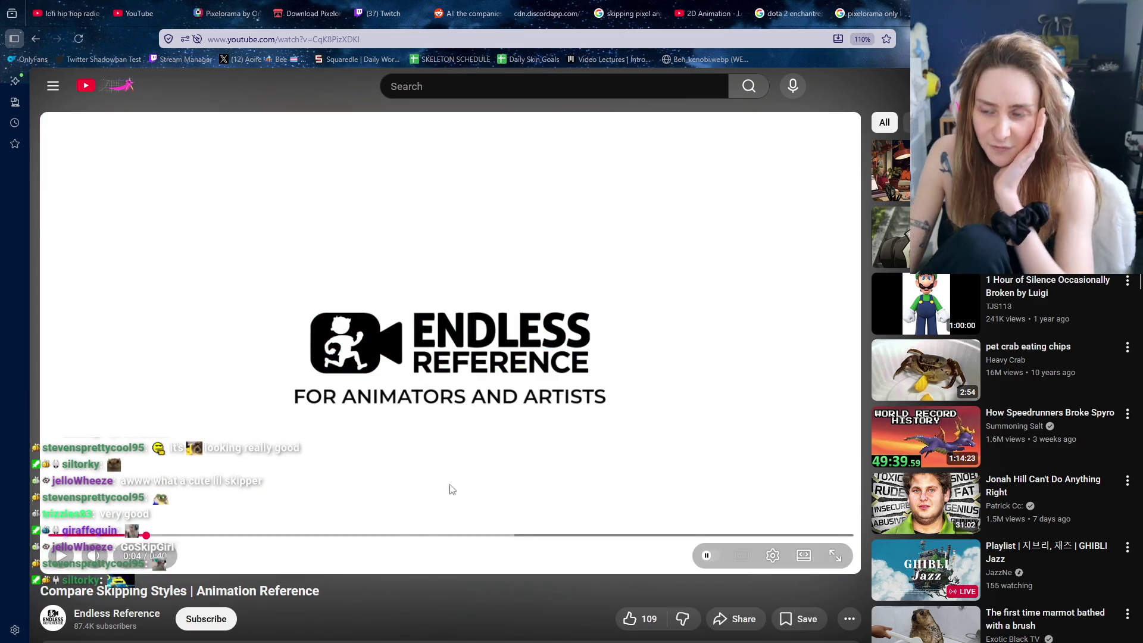
click(92, 564)
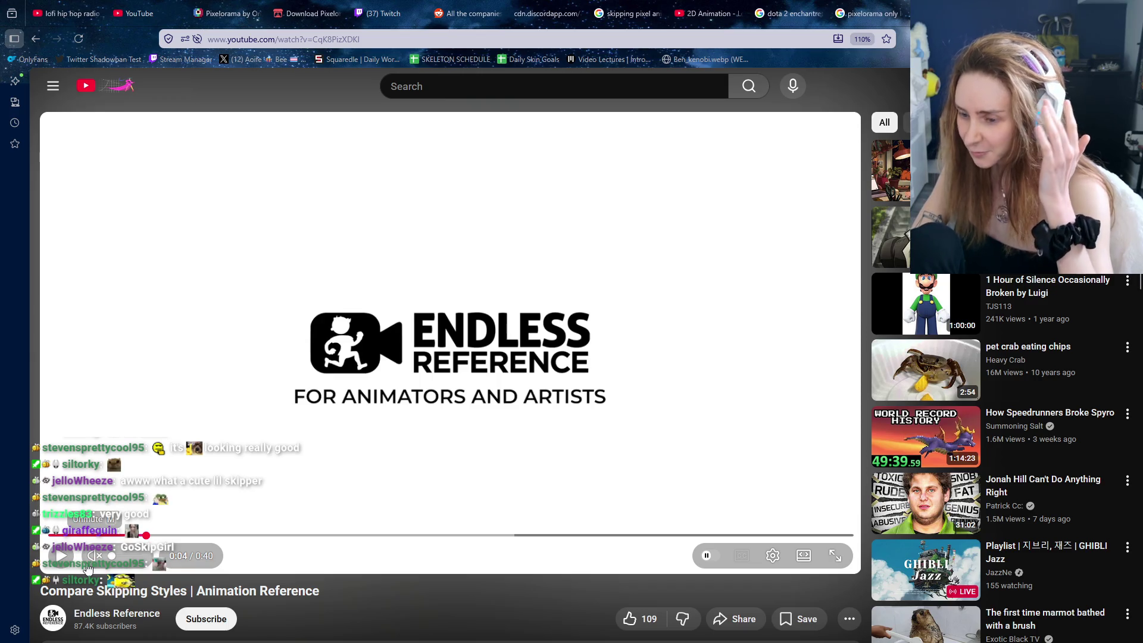
click(59, 563)
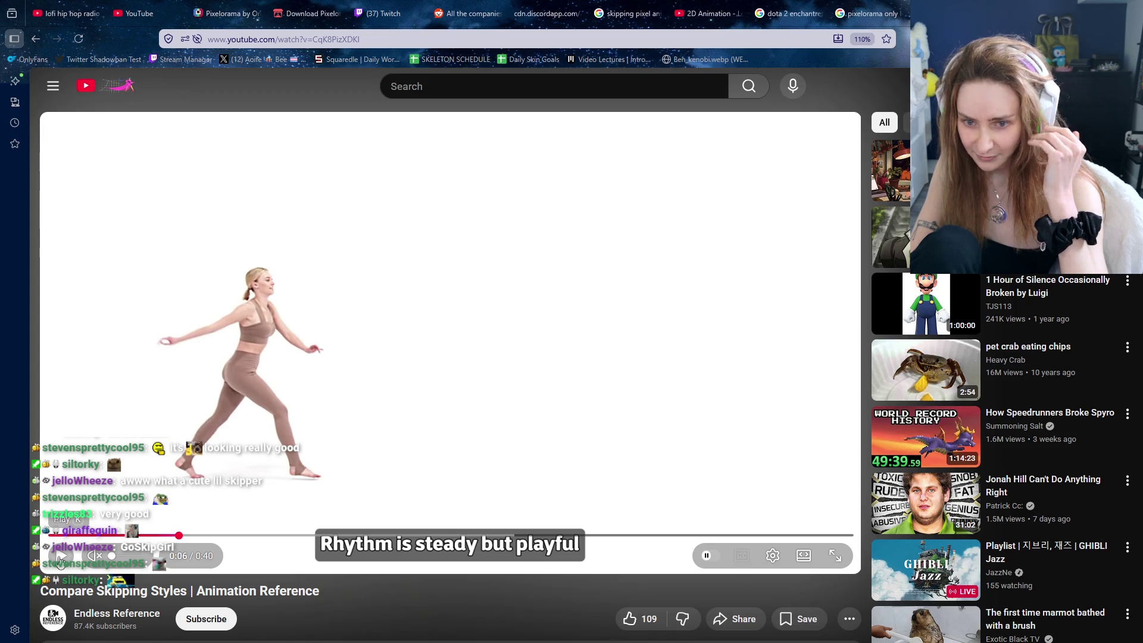
click(59, 561)
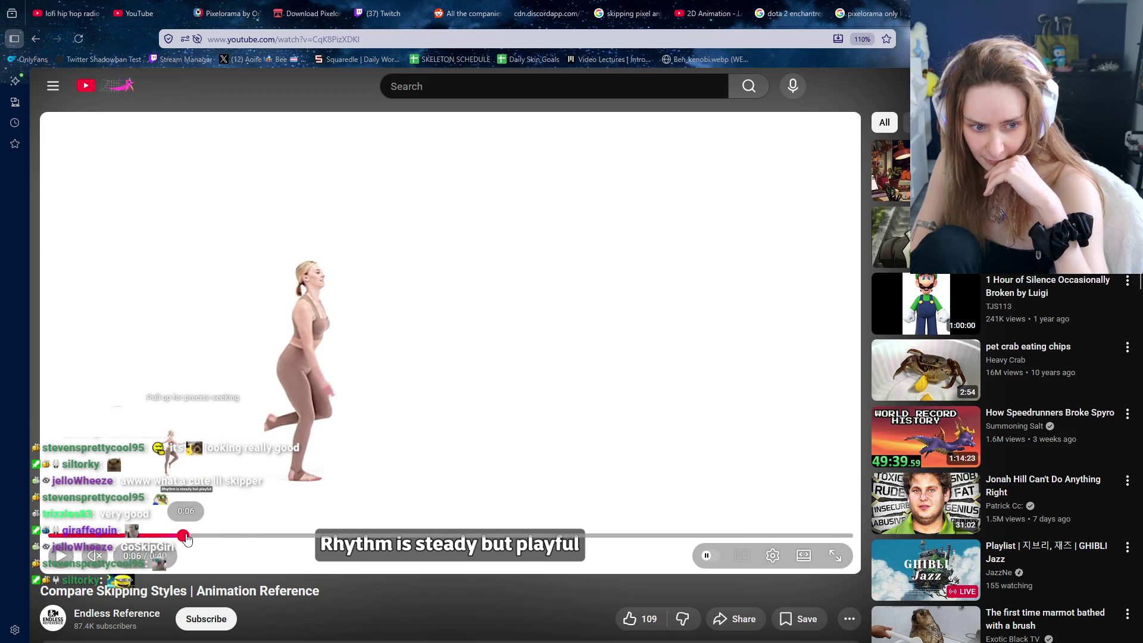
Step the paused reference forward frame by frame, then switch back to Pixelorama.
key(.)
key(k)
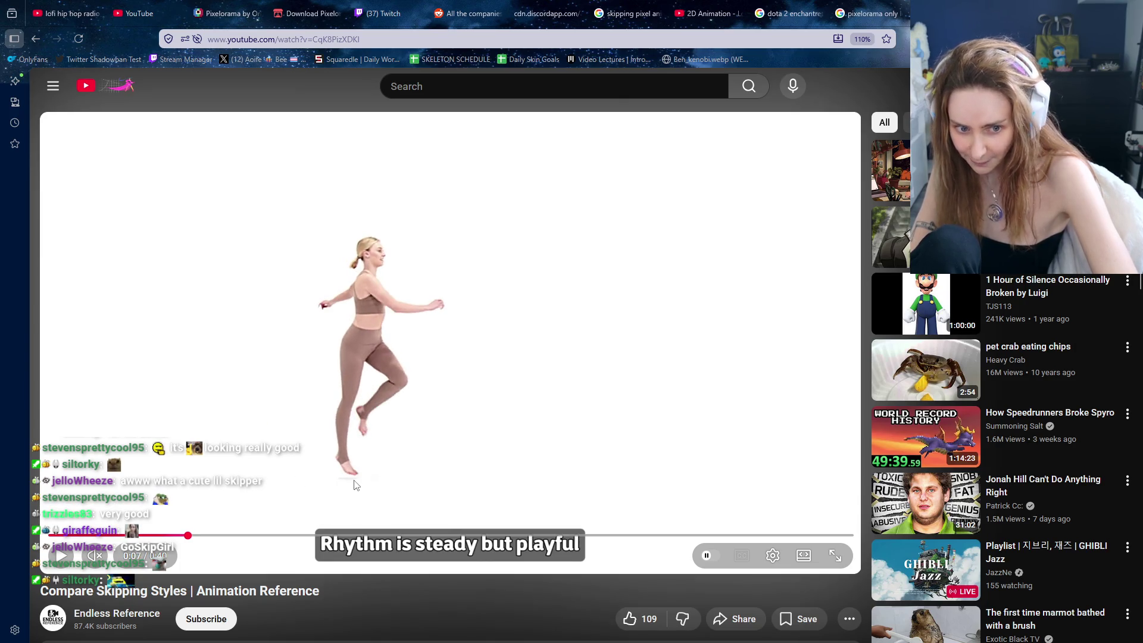
key(k)
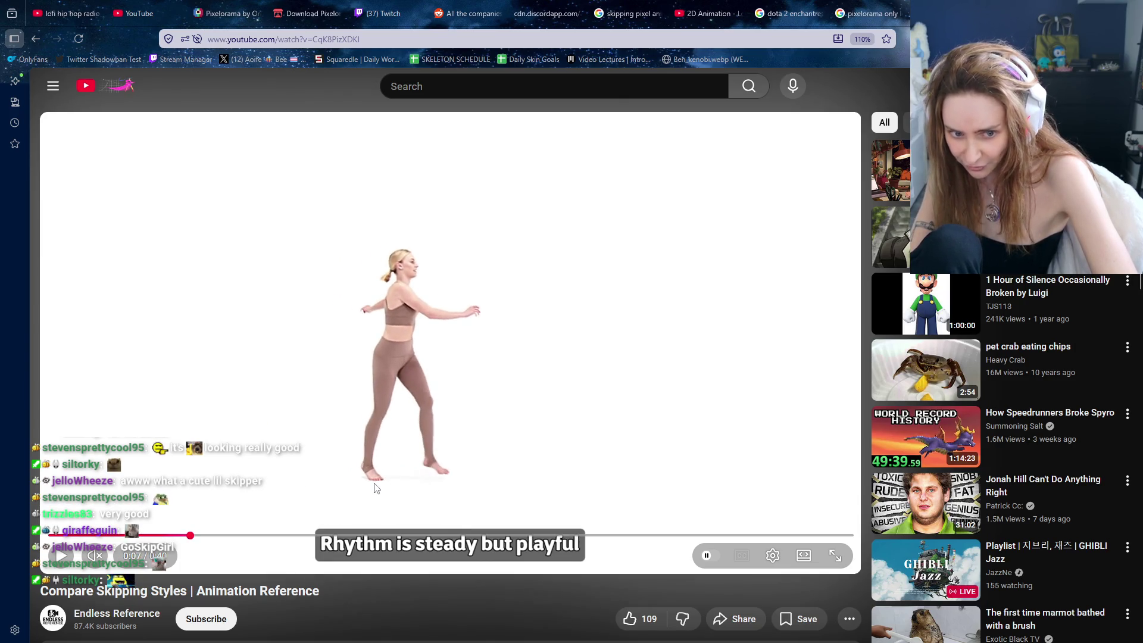
key(period)
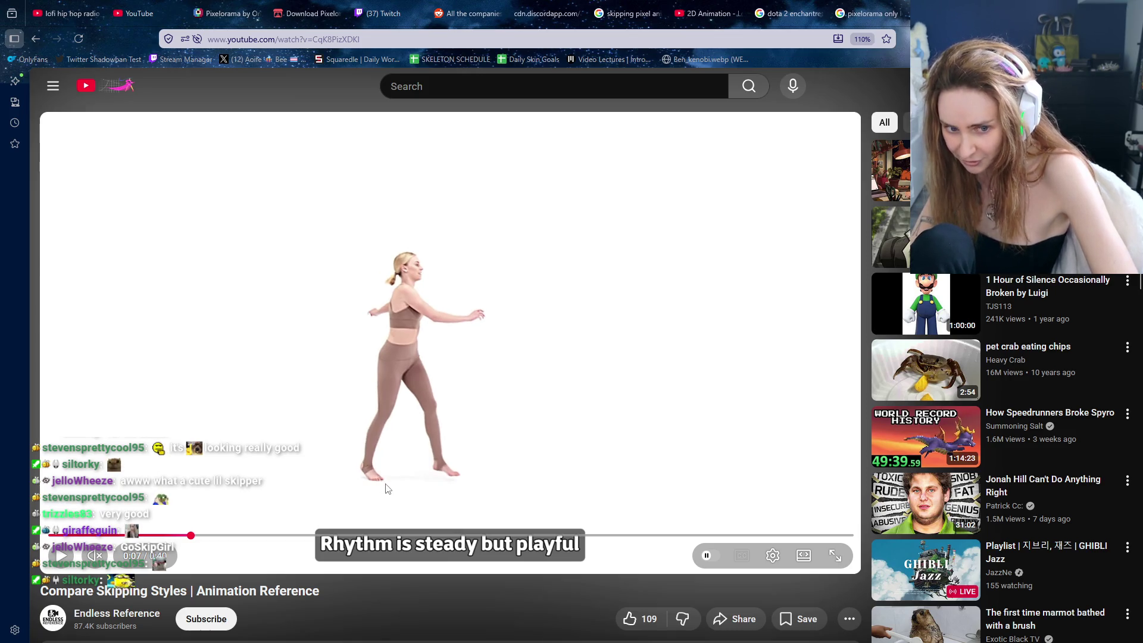
key(period)
key(period)
key(period)
key(period)
key(period)
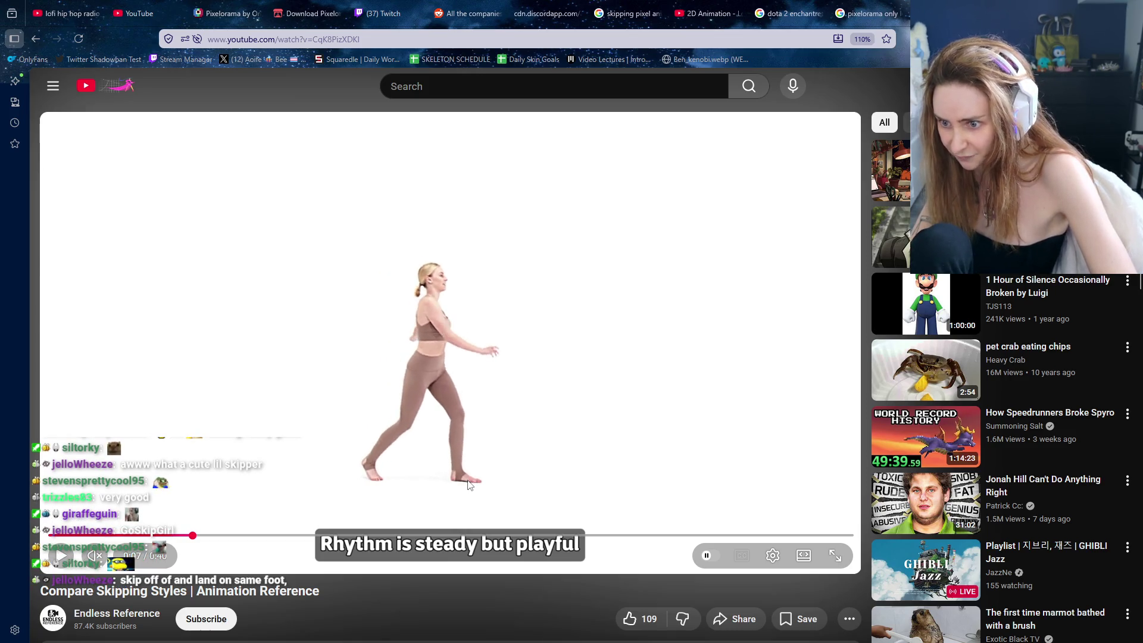
key(period)
key(period)
key(period)
key(period)
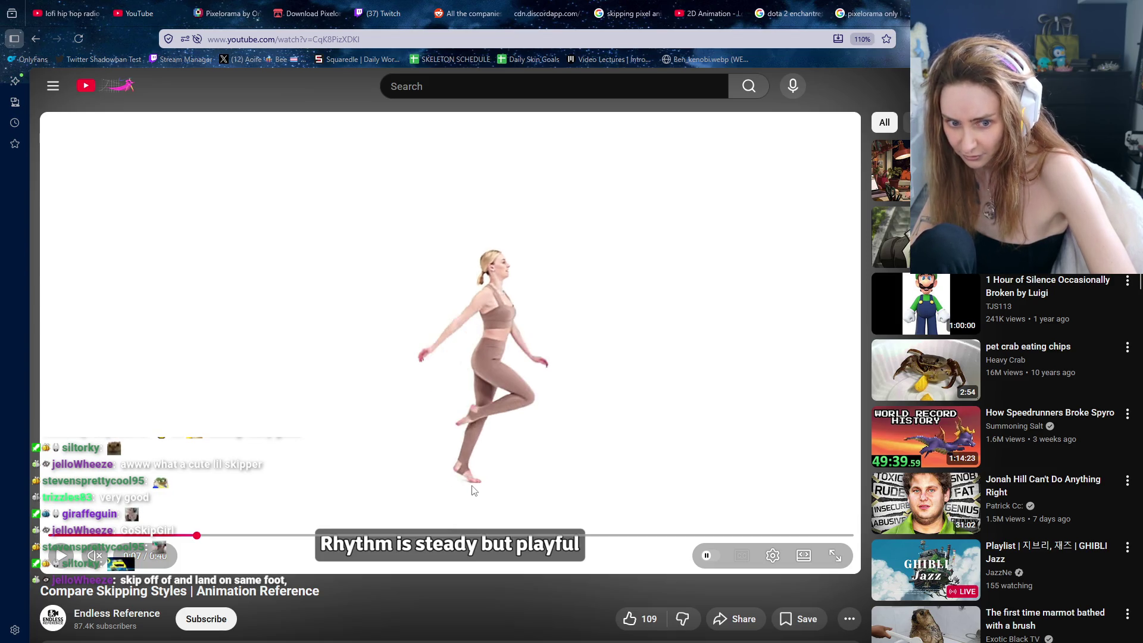
key(period)
key(period)
key(period)
key(period)
key(period)
key(period)
key(period)
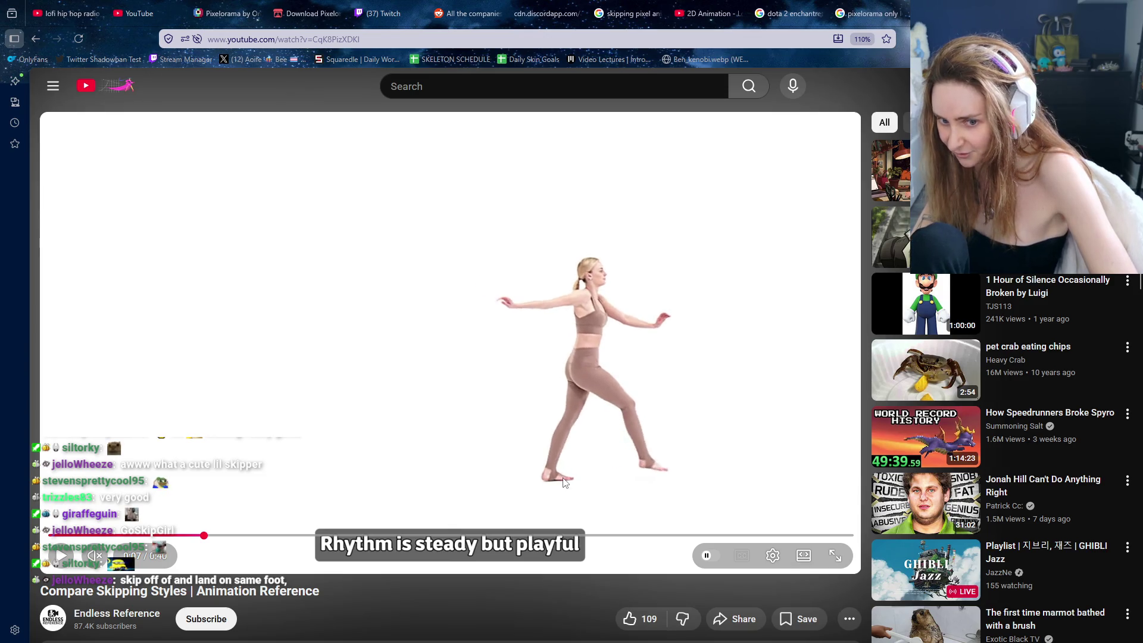
key(period)
key(period)
key(period)
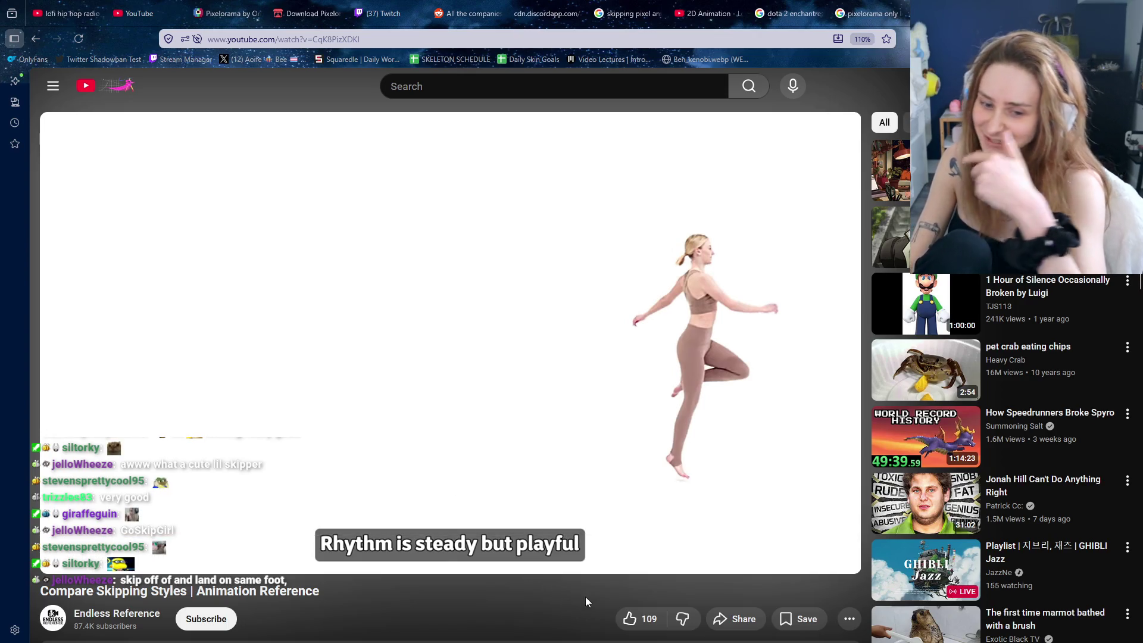
click(758, 628)
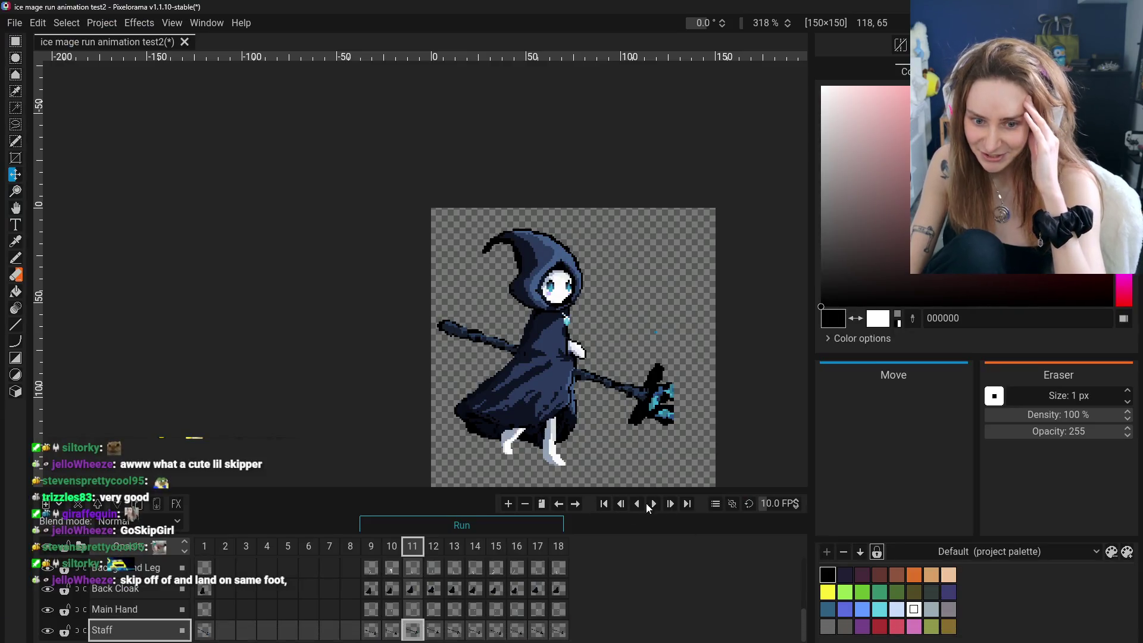
click(652, 506)
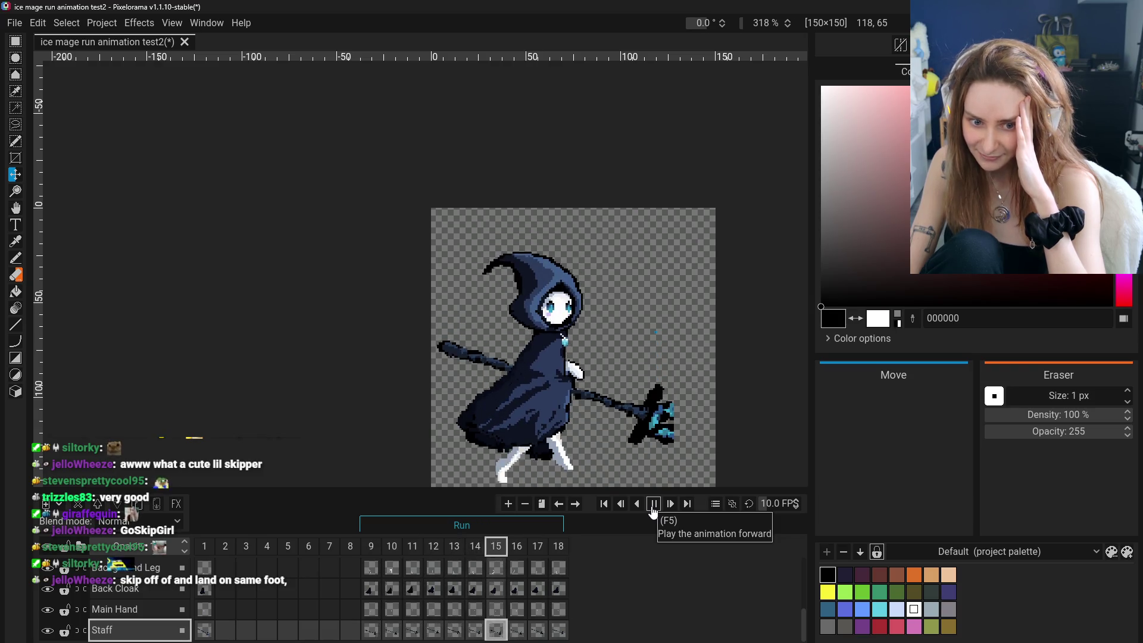
click(653, 505)
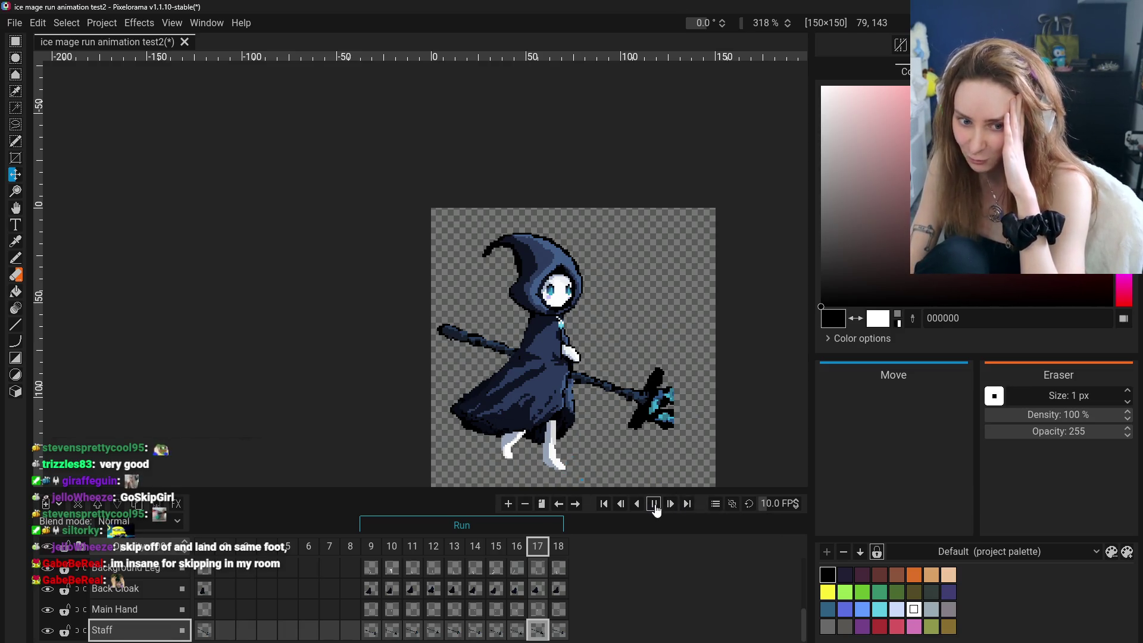
click(655, 504)
click(655, 504)
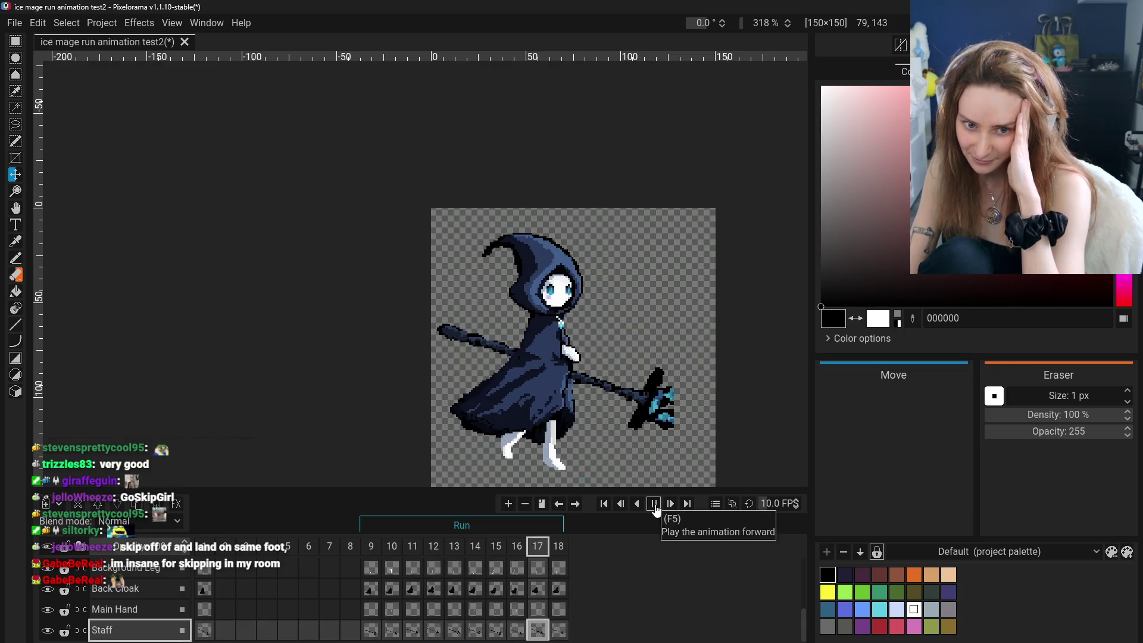
click(655, 504)
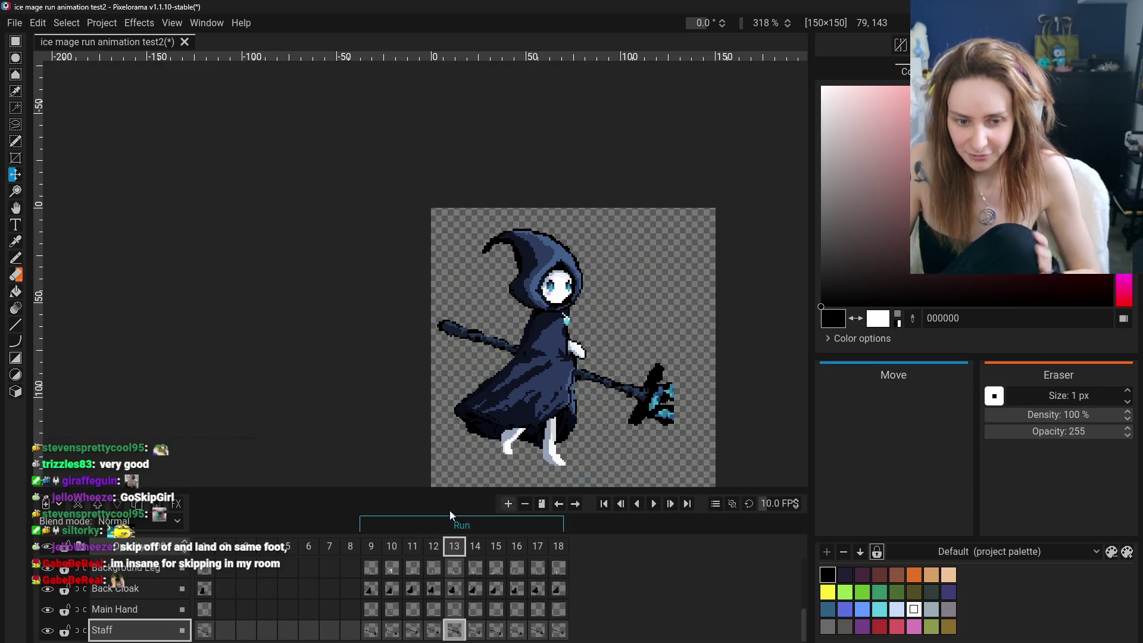
click(411, 547)
click(392, 546)
click(370, 545)
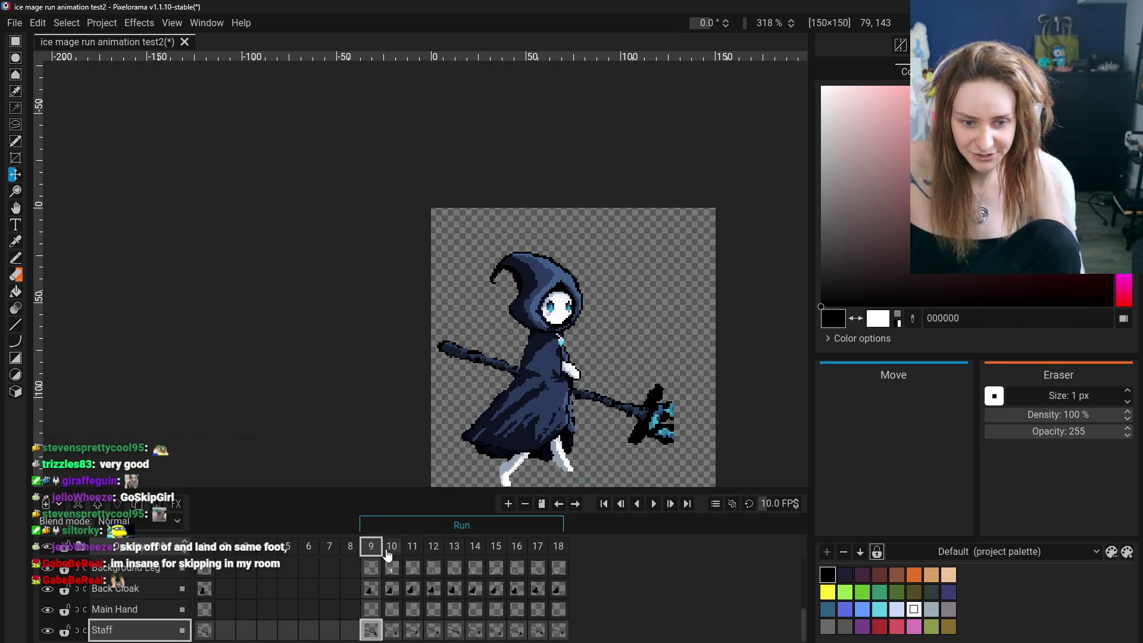
click(411, 553)
click(397, 554)
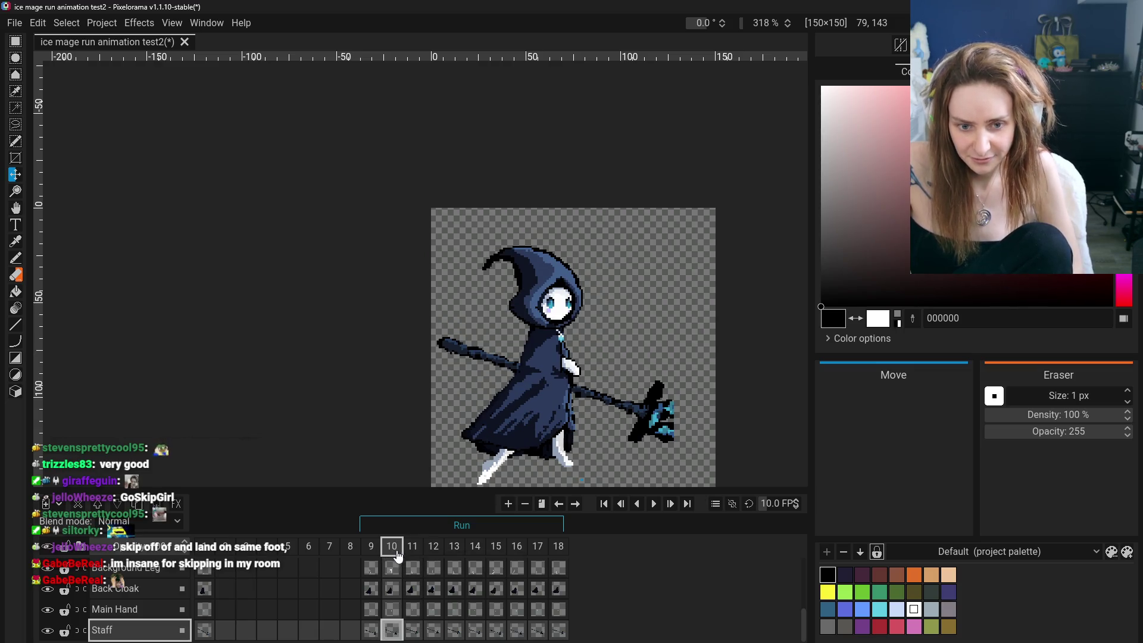
click(412, 552)
click(392, 553)
click(433, 552)
click(397, 553)
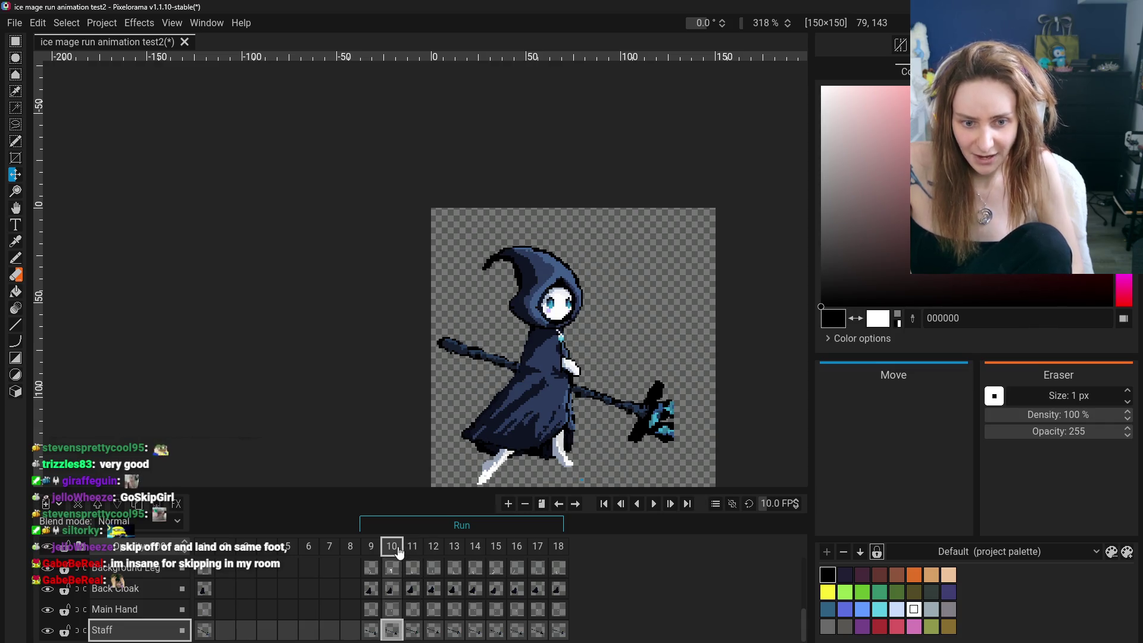
mouse_move(411, 547)
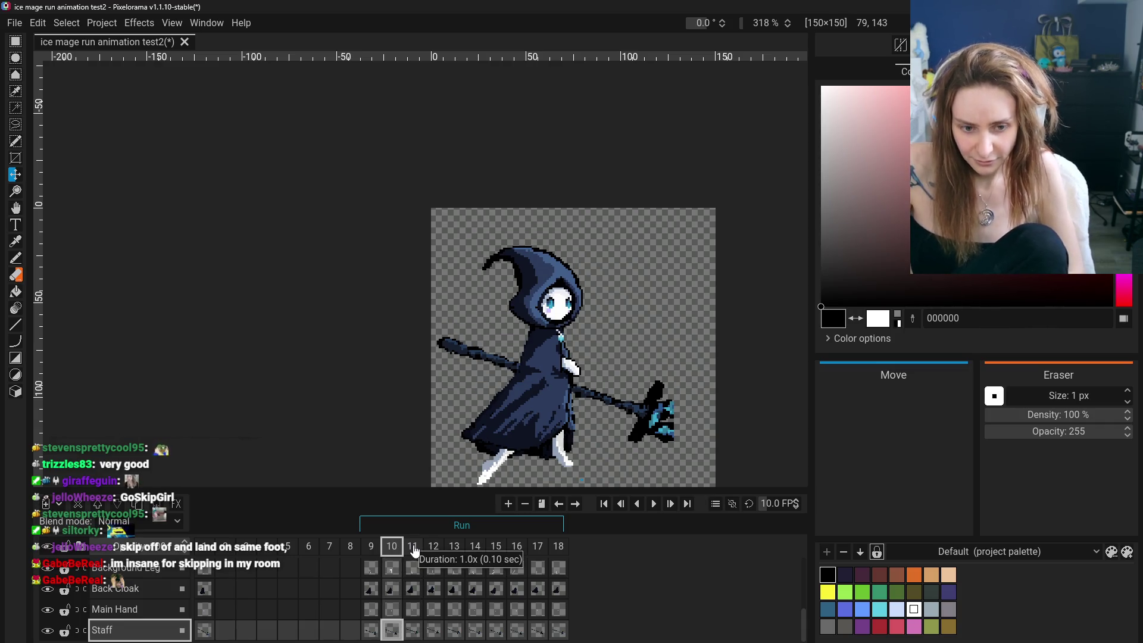
click(422, 551)
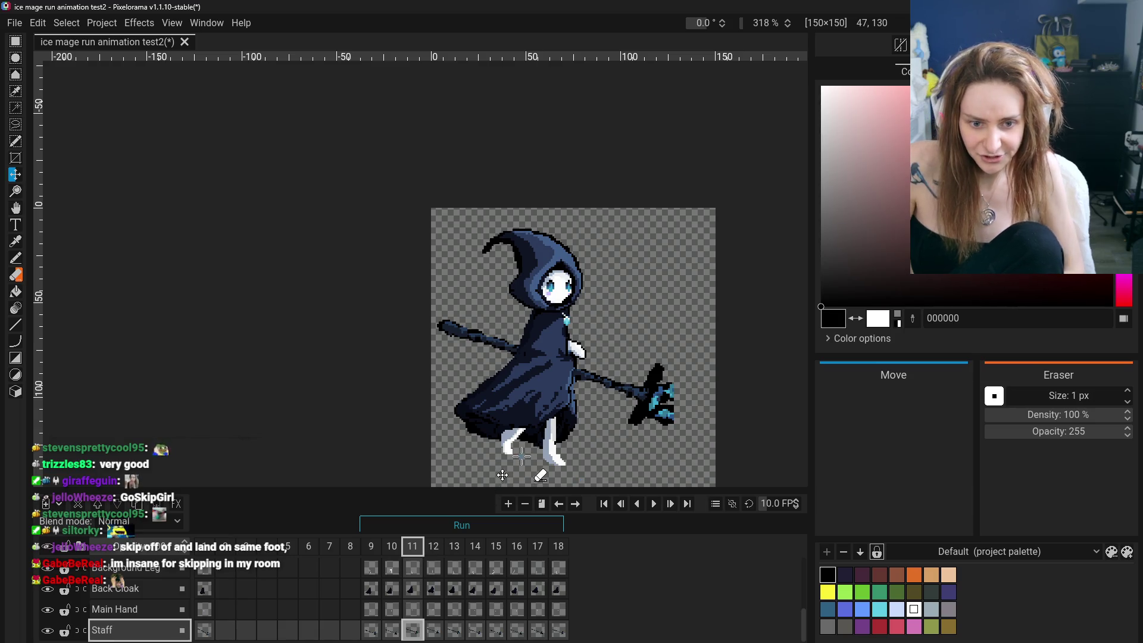
key(ctrl+Right)
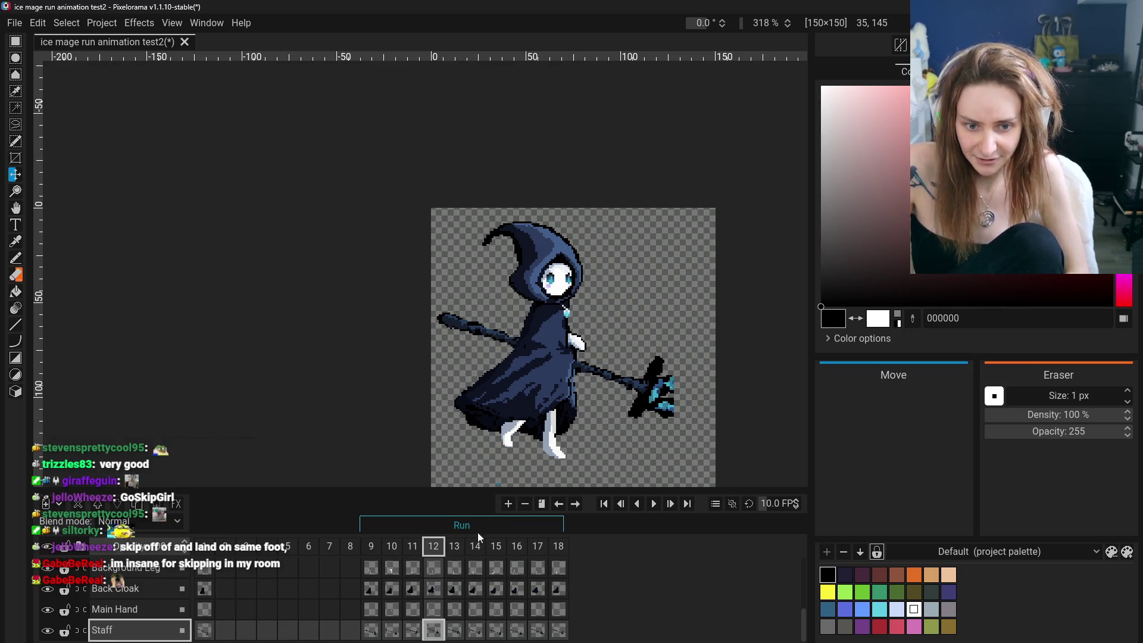
click(392, 551)
click(454, 551)
click(500, 552)
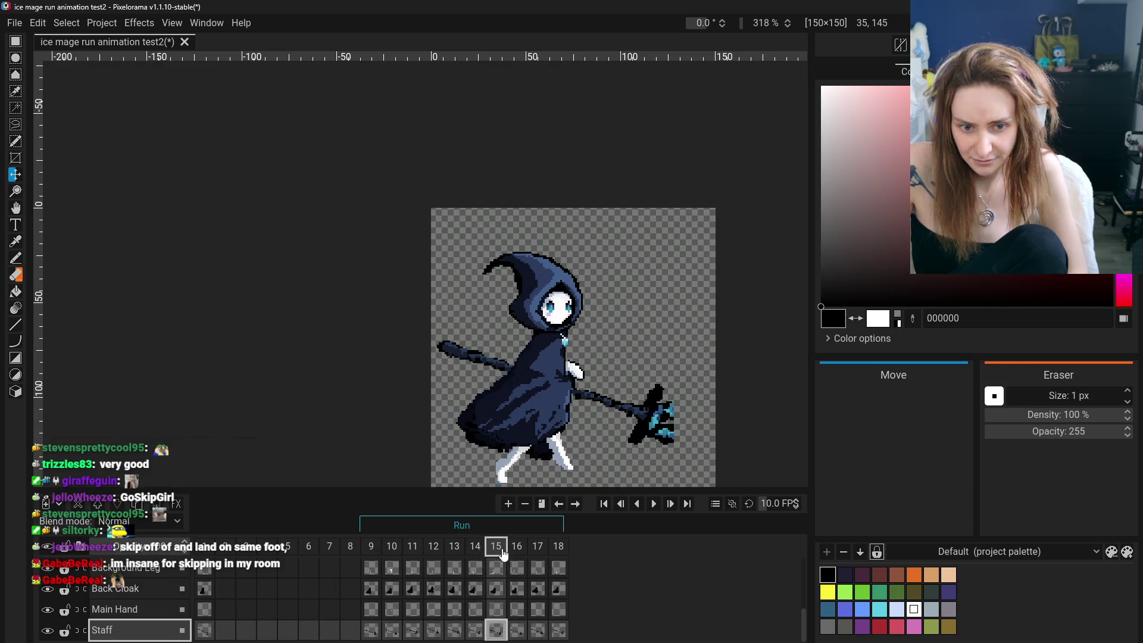
click(412, 551)
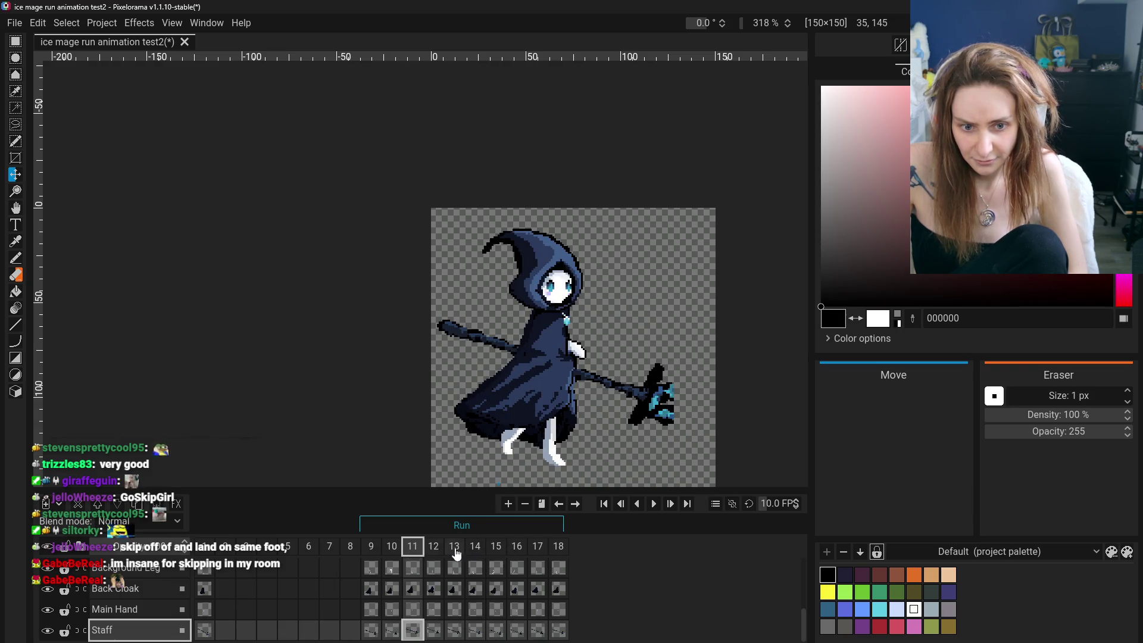
click(523, 551)
key(ctrl+Left)
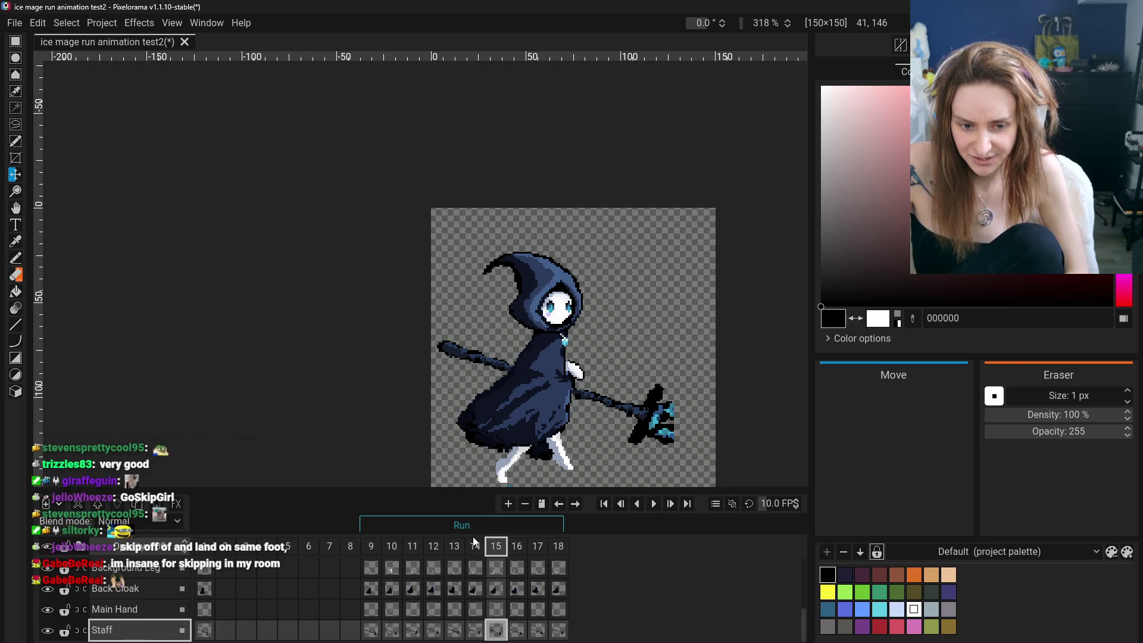
click(539, 549)
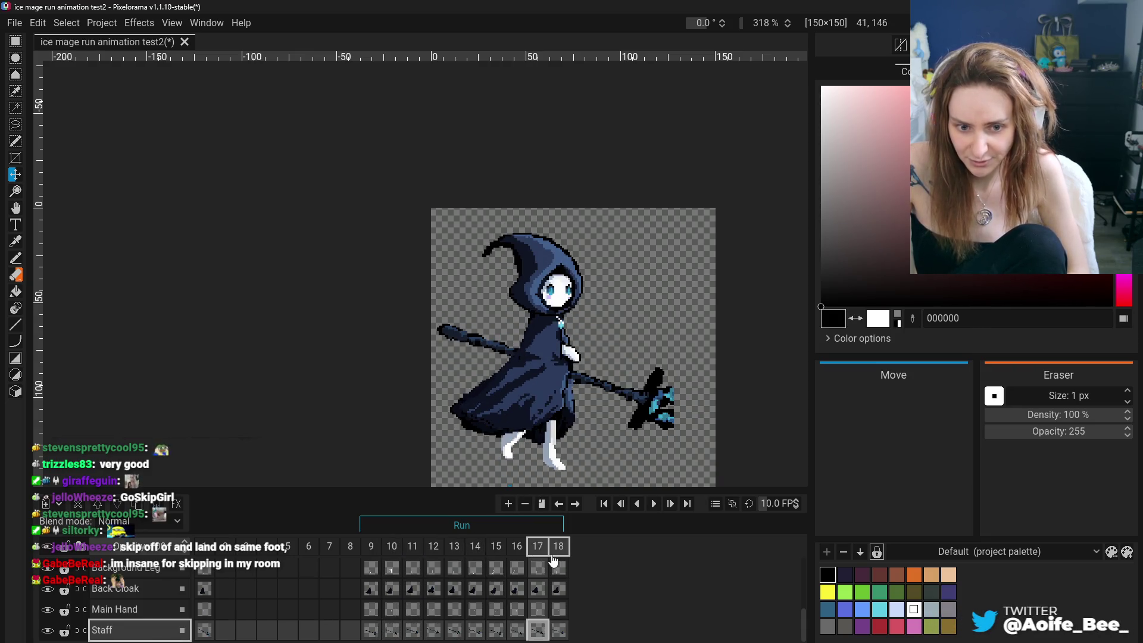
key(ctrl+Left)
drag(400, 559, 455, 557)
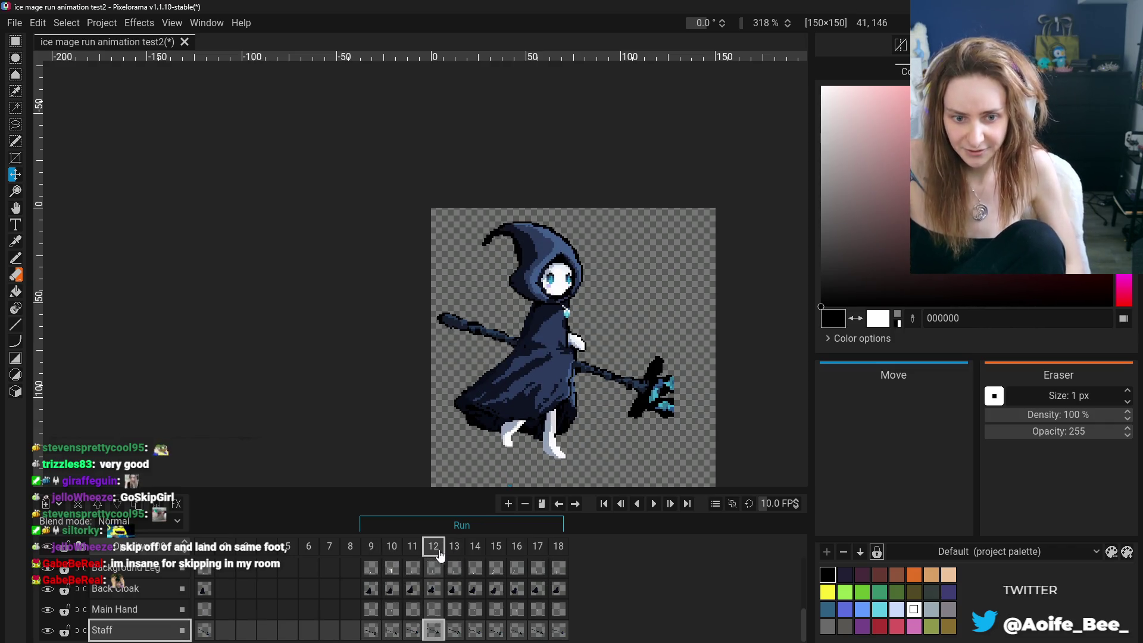
drag(455, 557, 396, 559)
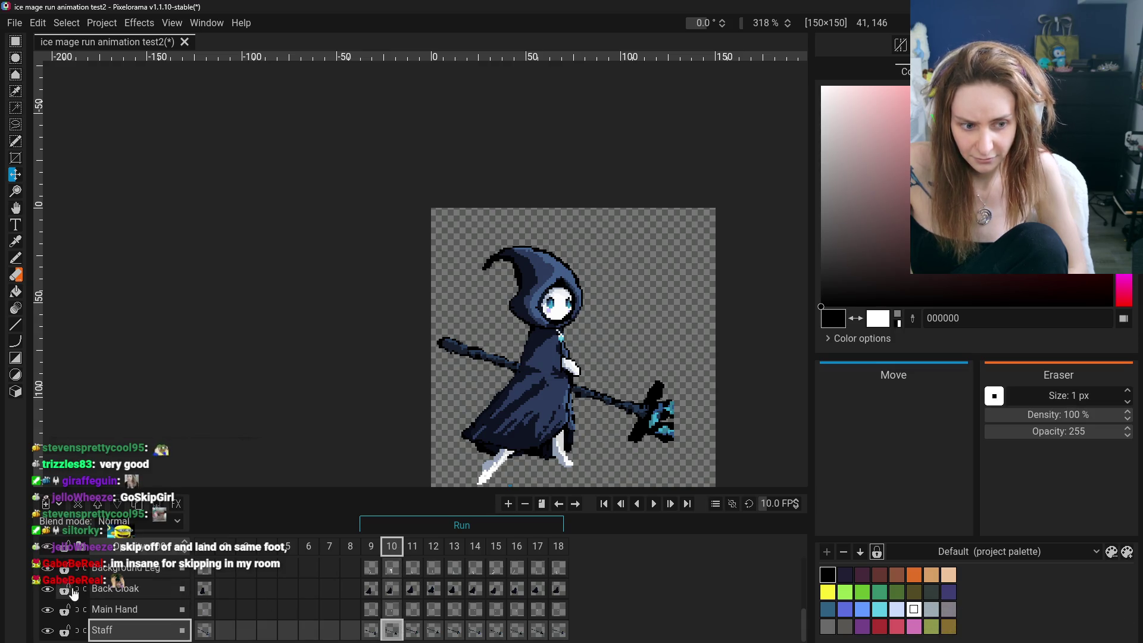
scroll(73, 594, up, 2)
Select the Foreground Leg layer, pan the canvas upward and undo the last leg stroke.
click(107, 590)
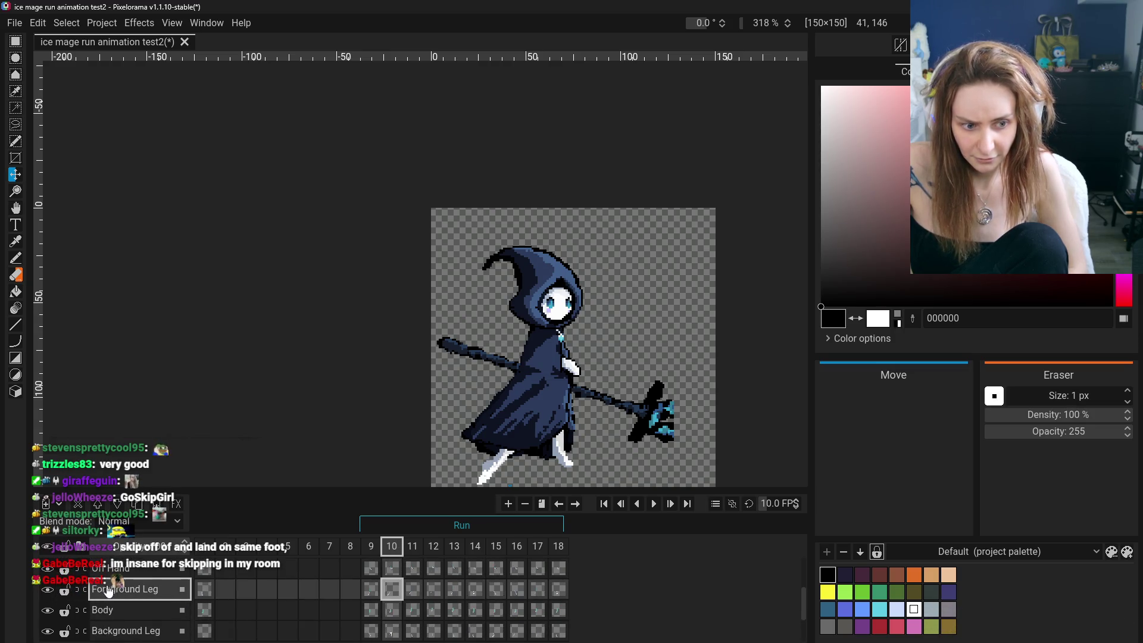
right_click(392, 590)
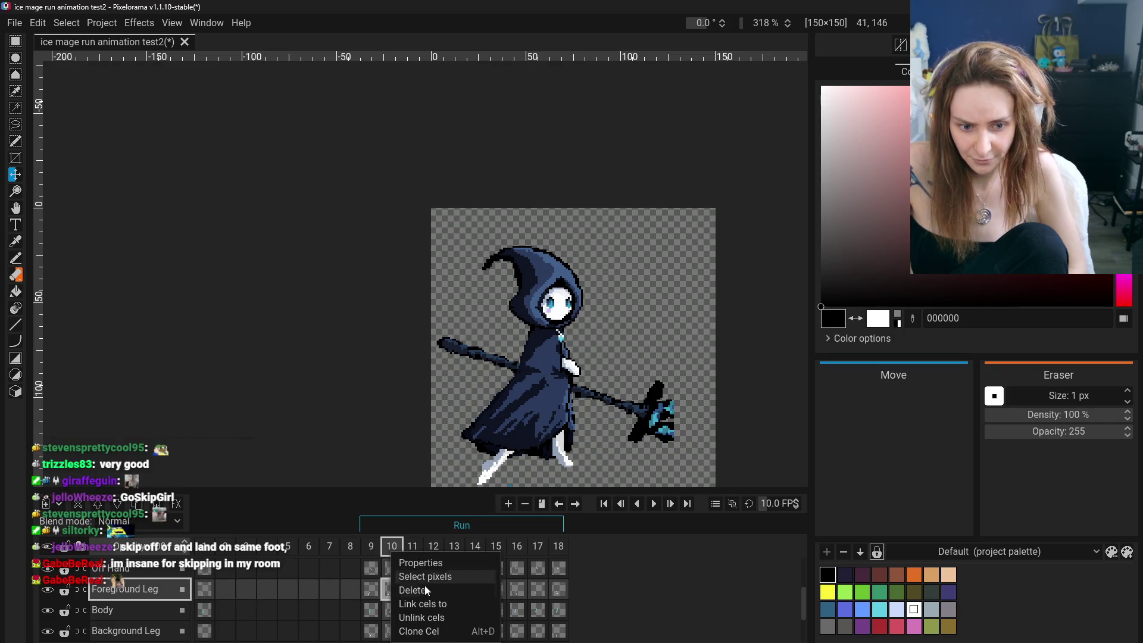
click(415, 594)
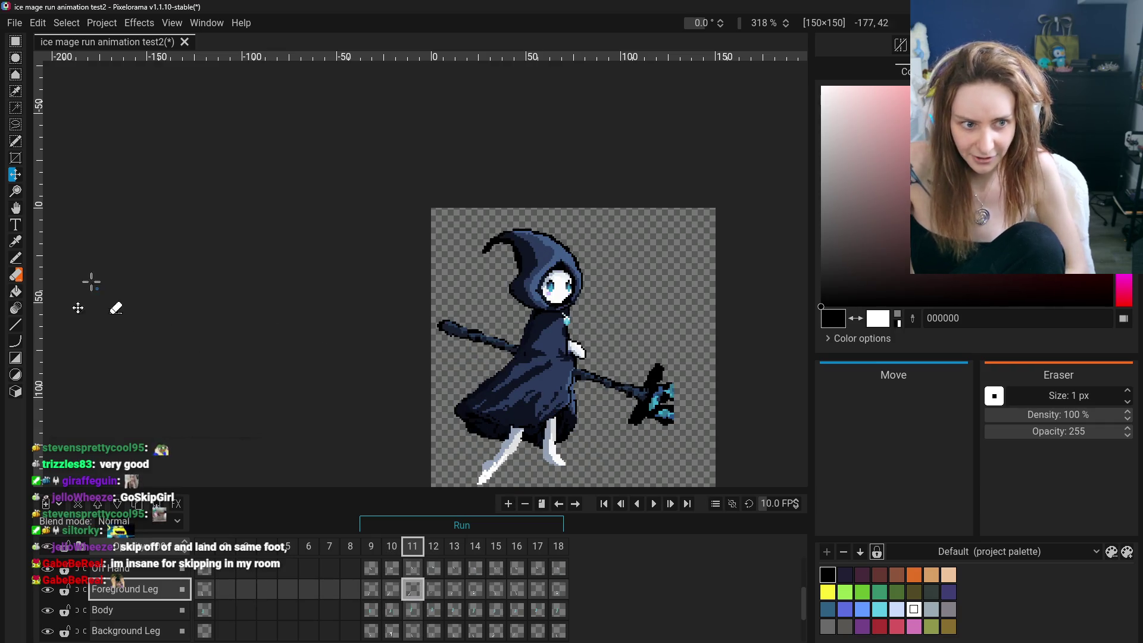
click(15, 207)
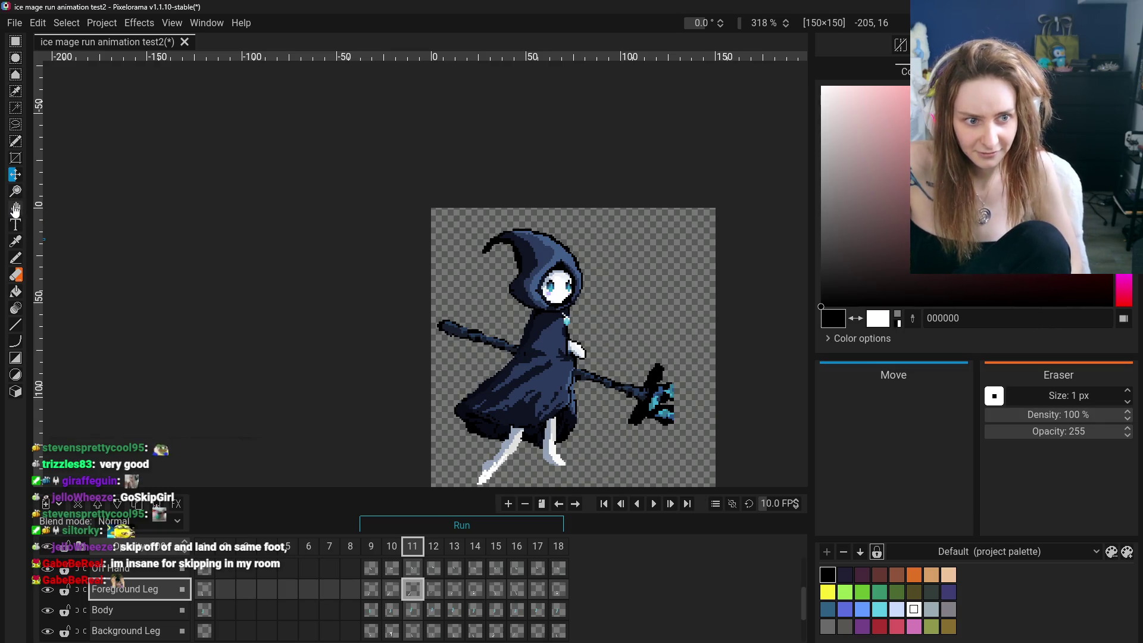
drag(482, 467, 481, 471)
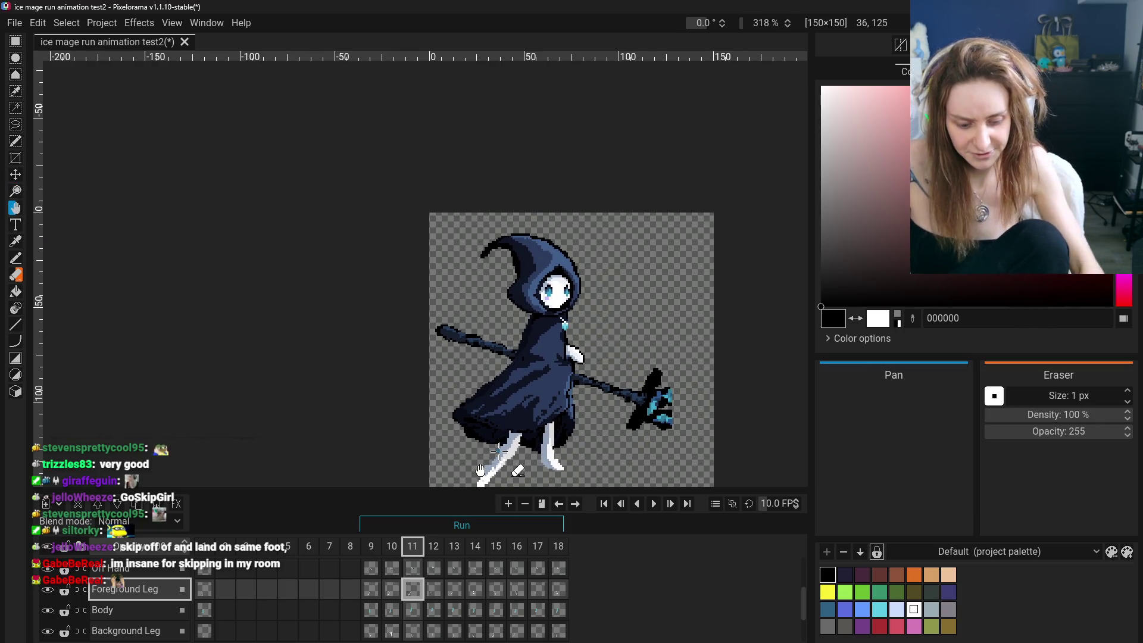
key(Left)
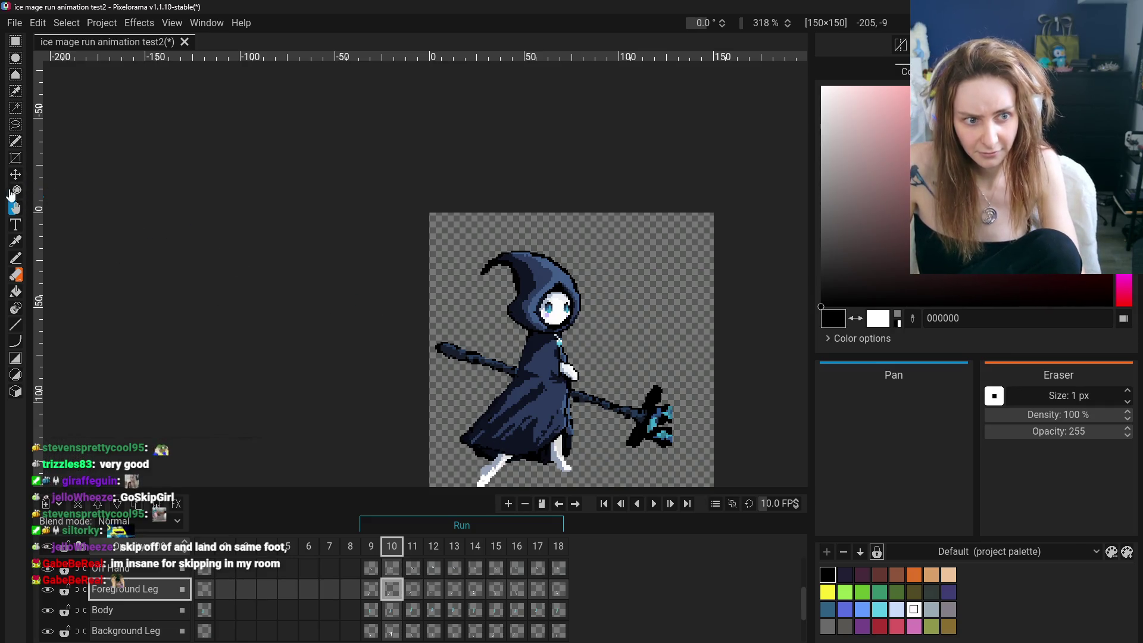
drag(536, 430, 536, 394)
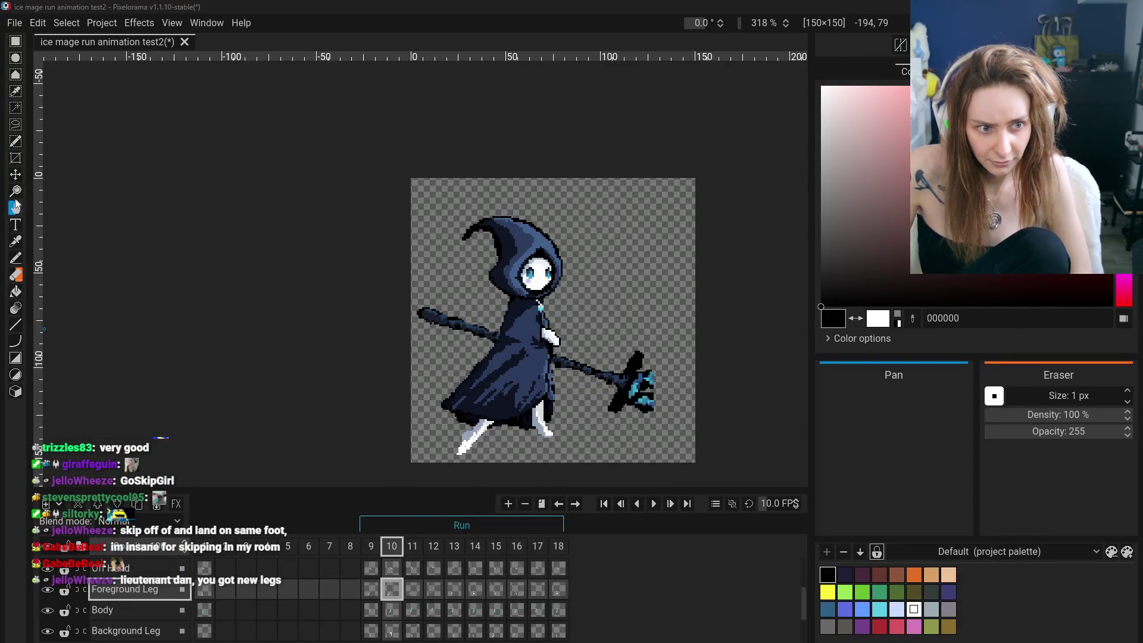
click(15, 174)
key(ctrl+z)
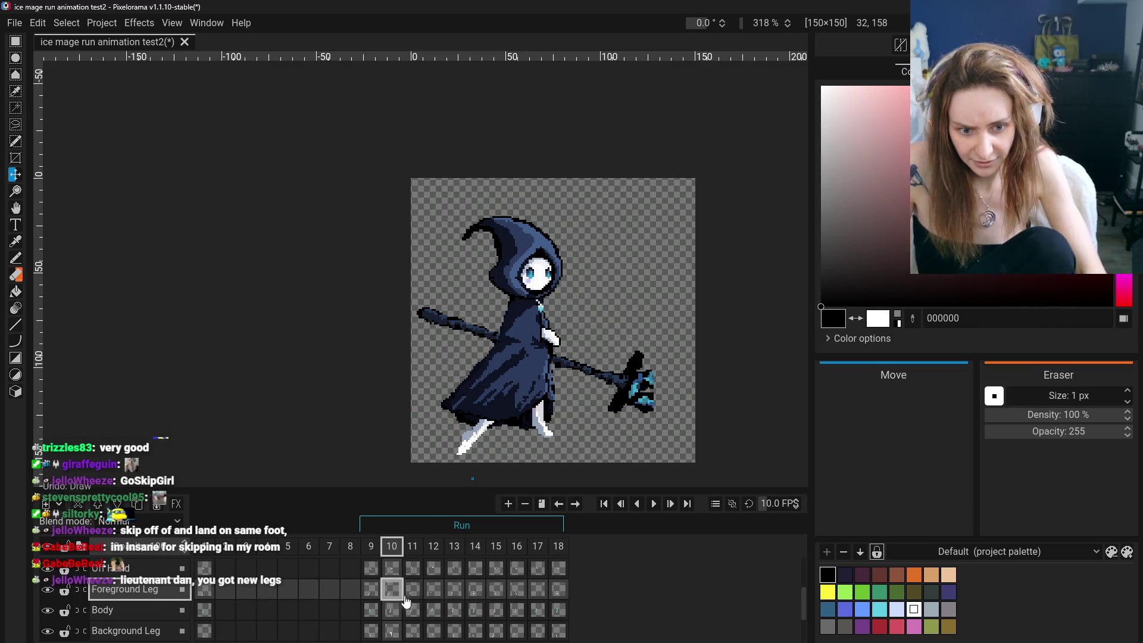
Flip between frames 9–12 comparing the foreground leg poses.
click(414, 589)
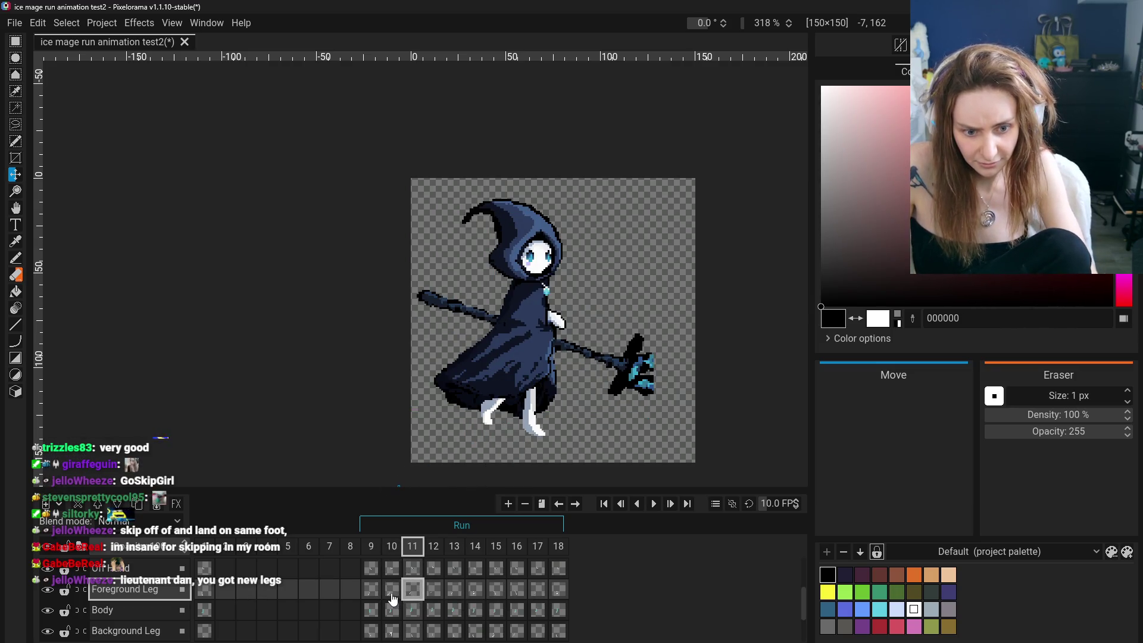
click(393, 597)
click(392, 595)
click(434, 591)
click(392, 591)
right_click(396, 592)
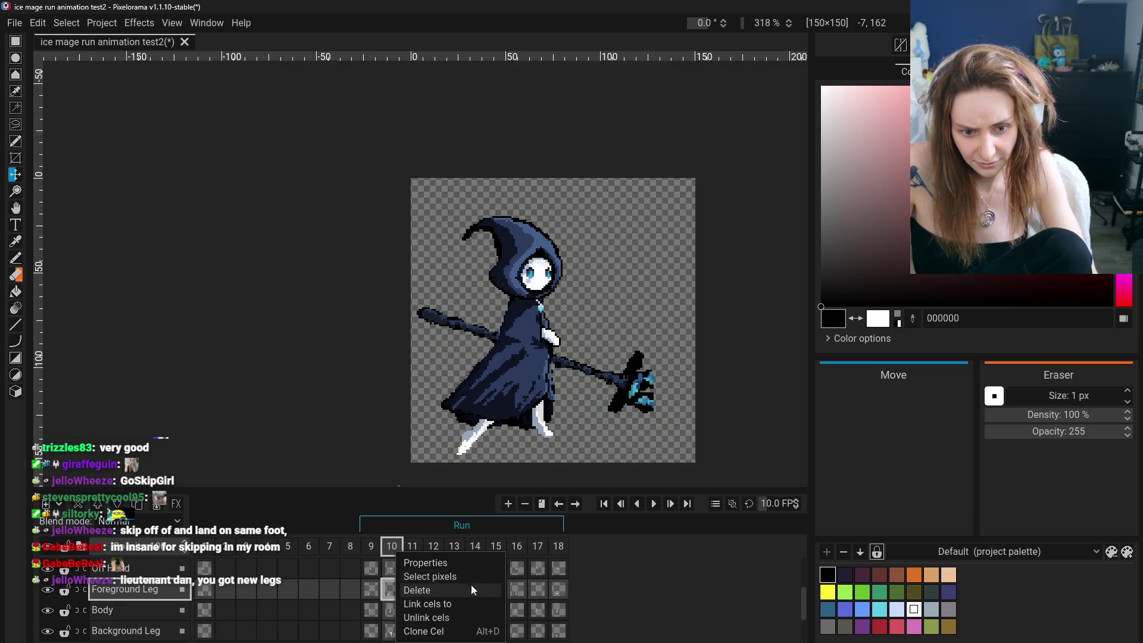
click(667, 592)
Step through undo/redo of the leg visibility changes, leaving the leg visible.
key(ctrl+z)
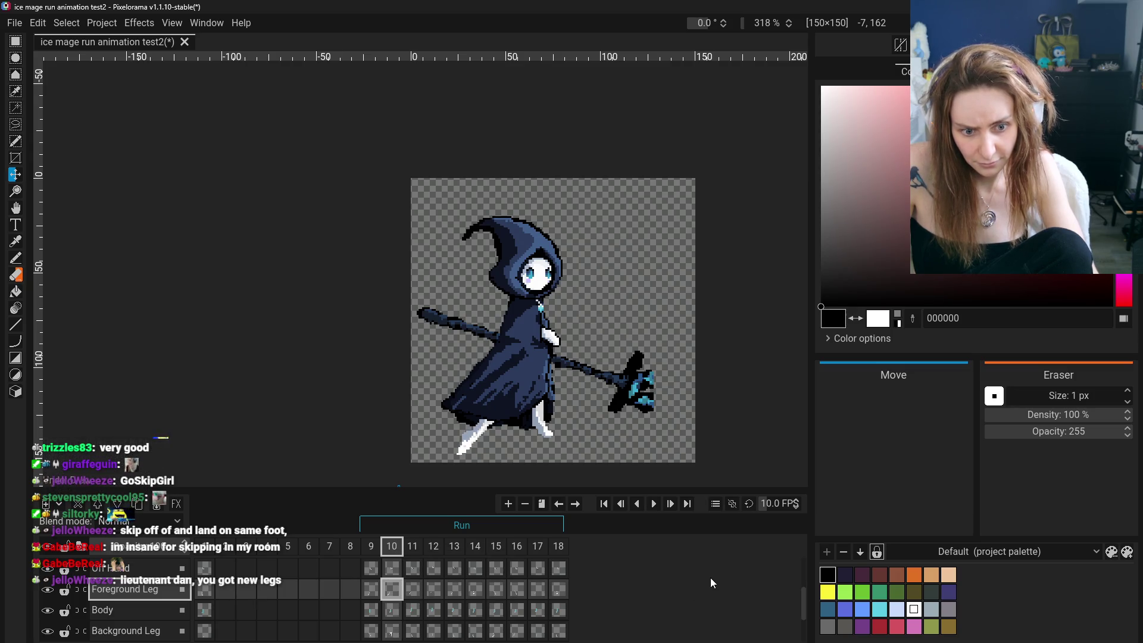
key(ctrl+z)
key(ctrl+y)
key(ctrl+z)
key(ctrl+y)
key(ctrl+z)
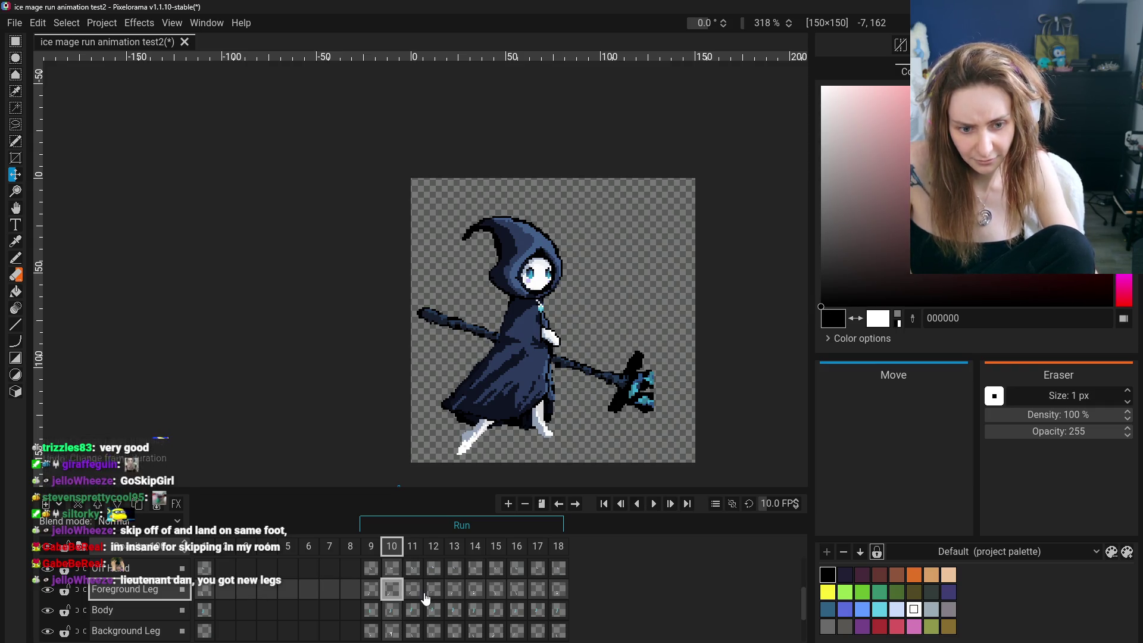
click(426, 594)
key(ctrl+y)
key(ctrl+y)
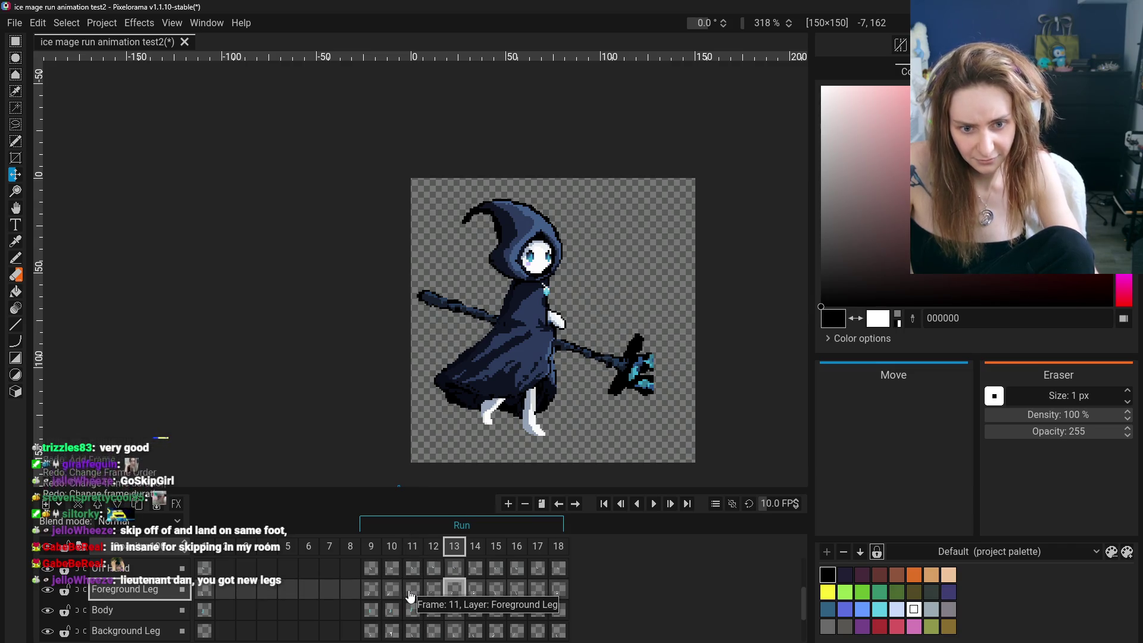
Scrub the Foreground Leg cels from frame 9 through frame 18.
drag(394, 591, 419, 594)
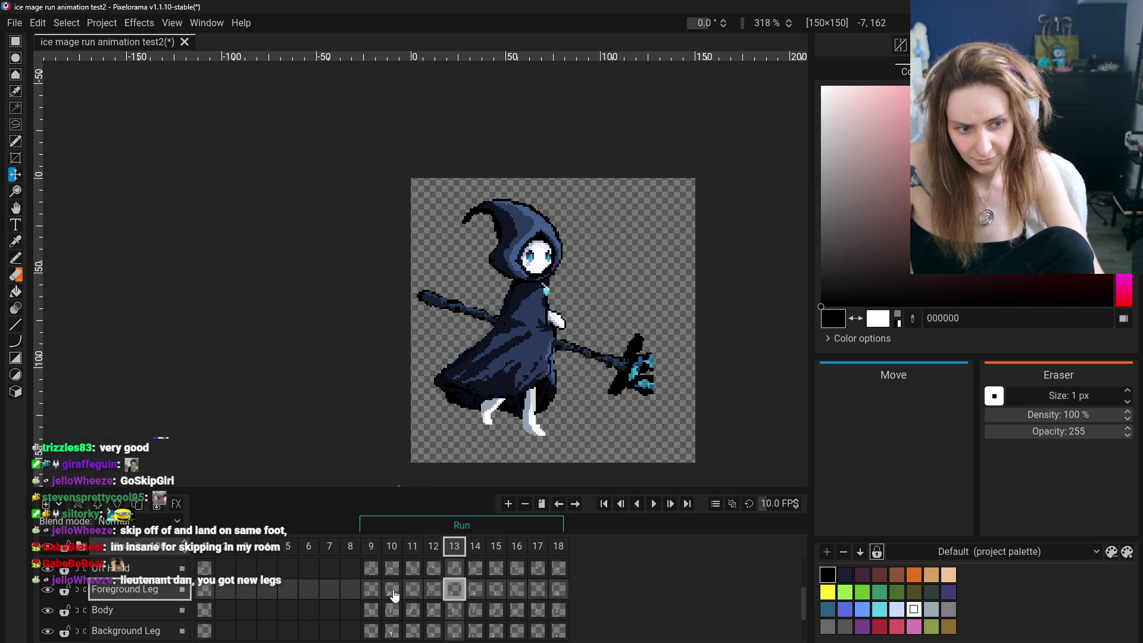
click(413, 590)
click(433, 589)
click(454, 590)
click(496, 590)
click(536, 590)
click(558, 590)
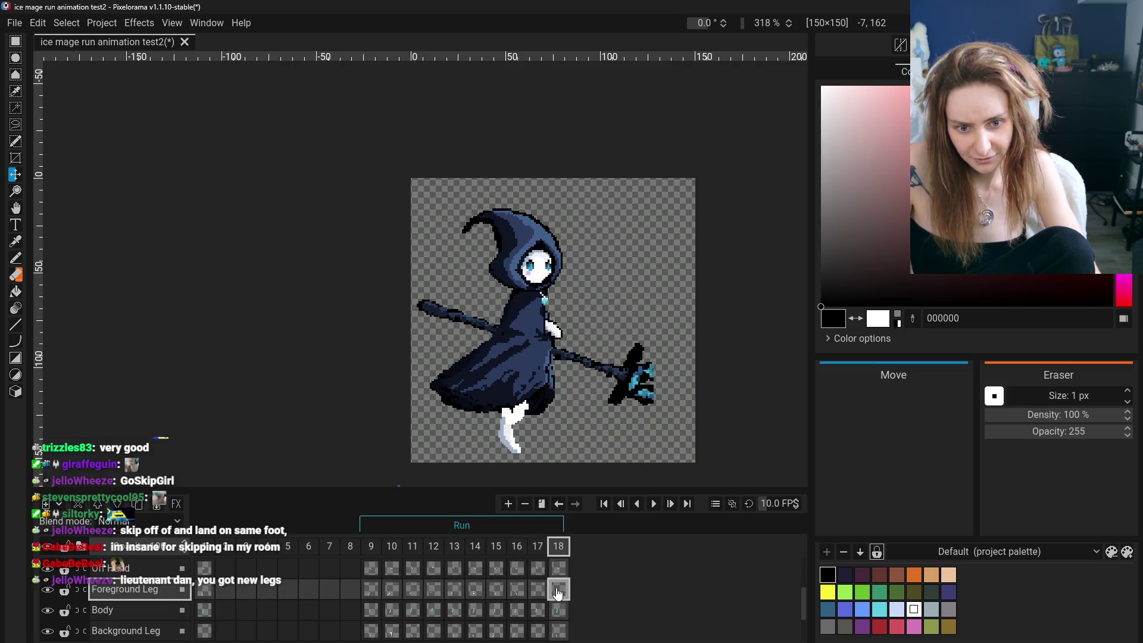
click(350, 590)
scroll(382, 616, down, 1)
scroll(382, 617, down, 1)
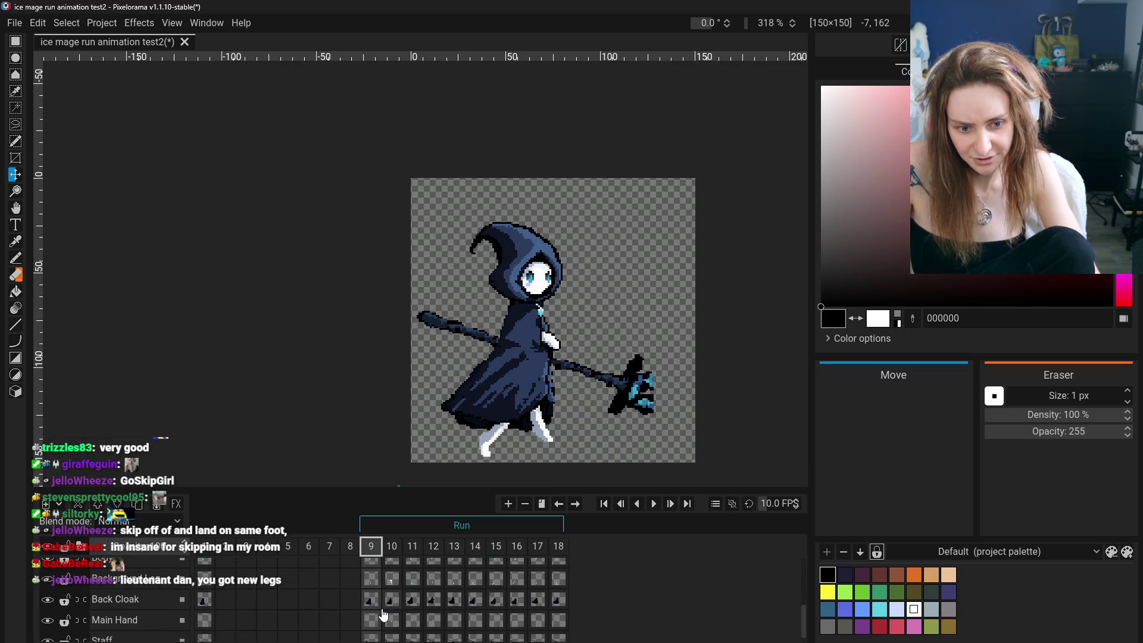
scroll(386, 613, up, 2)
Review the leg pose across frames 9–12 again, landing on frame 11.
click(391, 600)
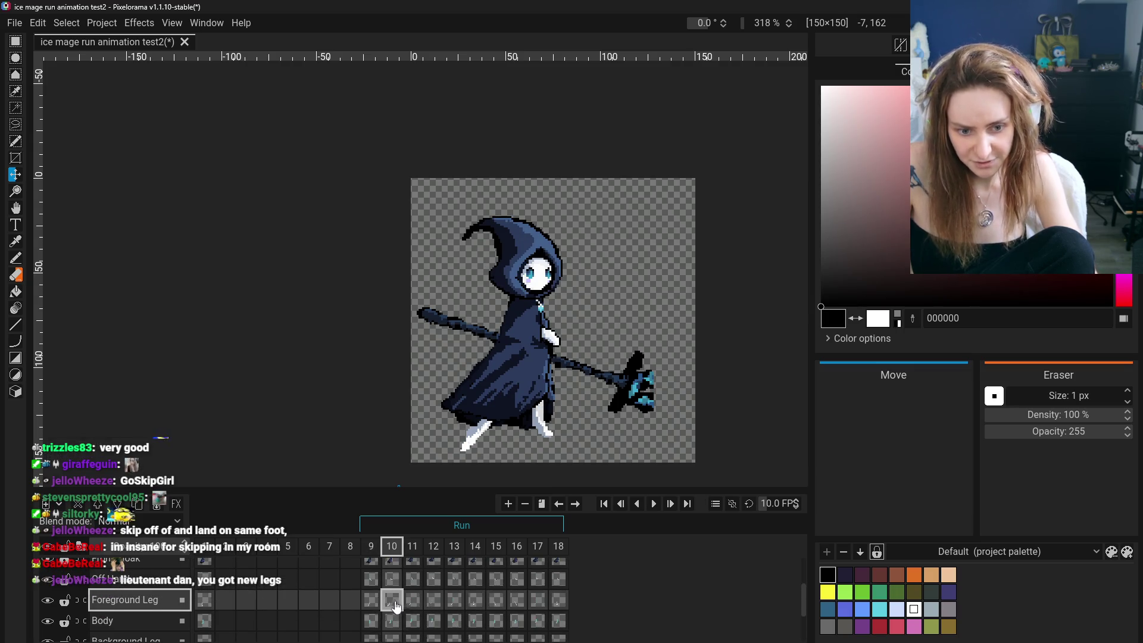
right_click(393, 600)
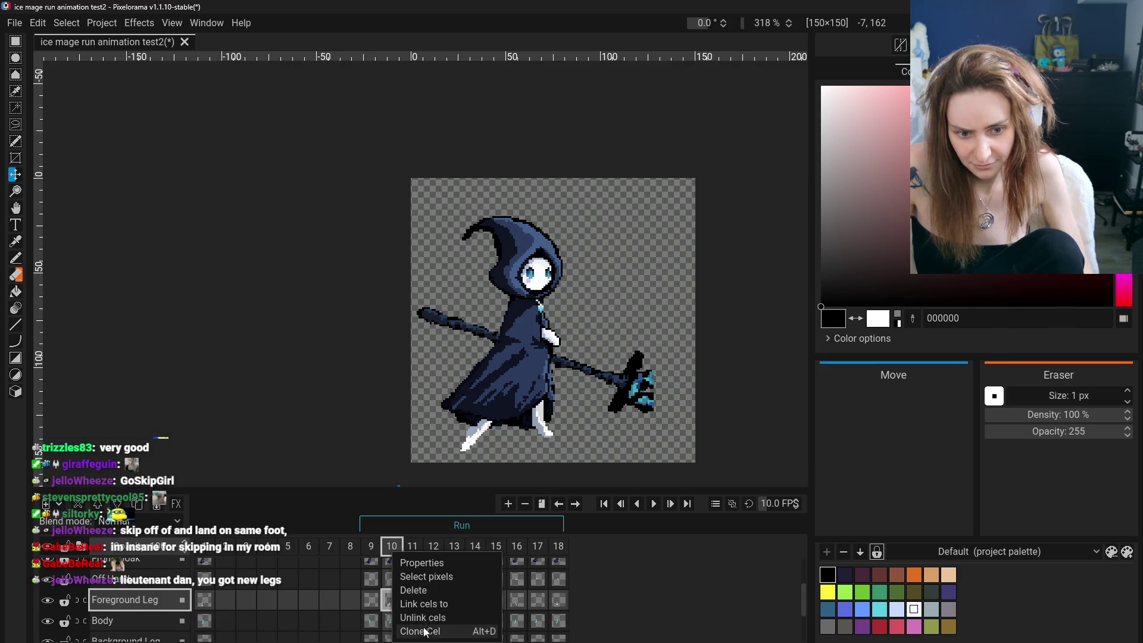
click(422, 607)
shift+click(371, 599)
click(412, 606)
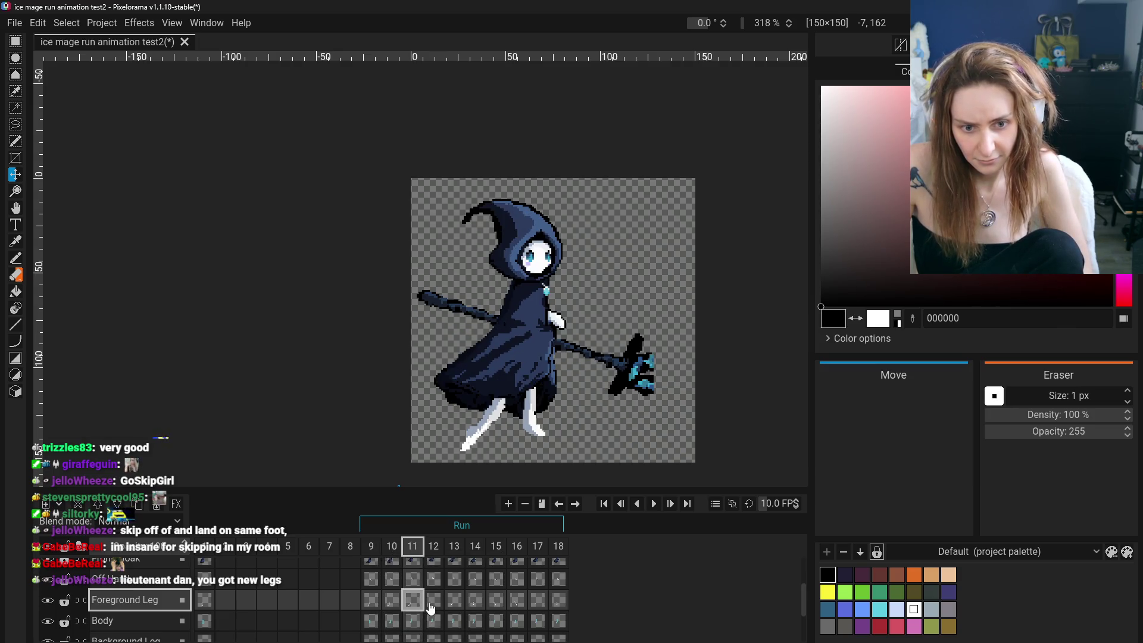
click(434, 599)
click(411, 600)
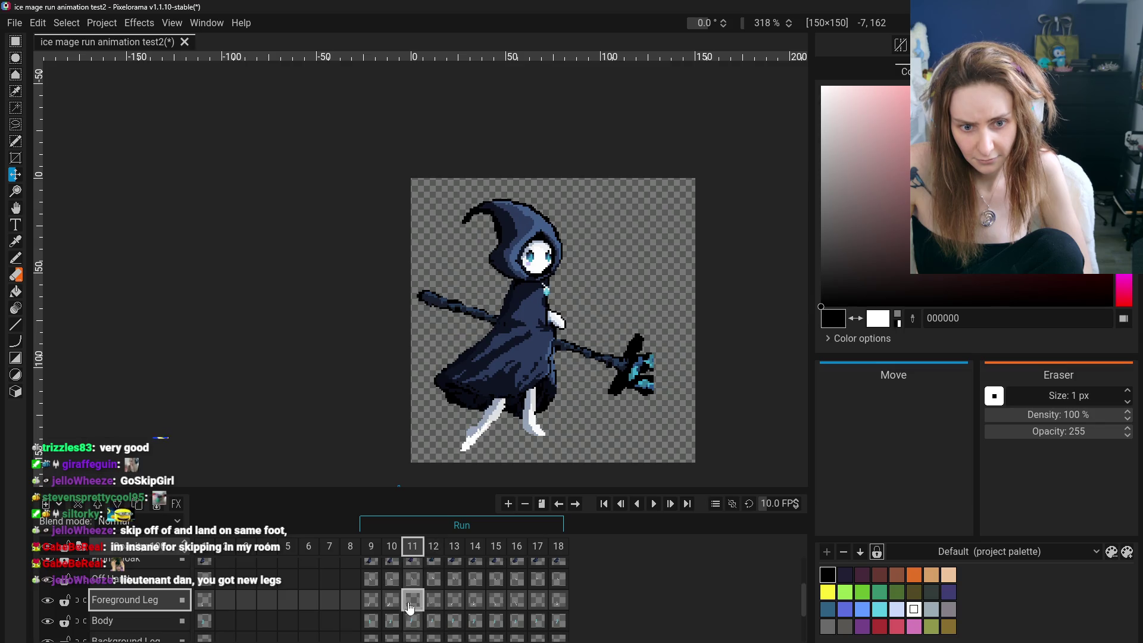
click(537, 599)
click(370, 600)
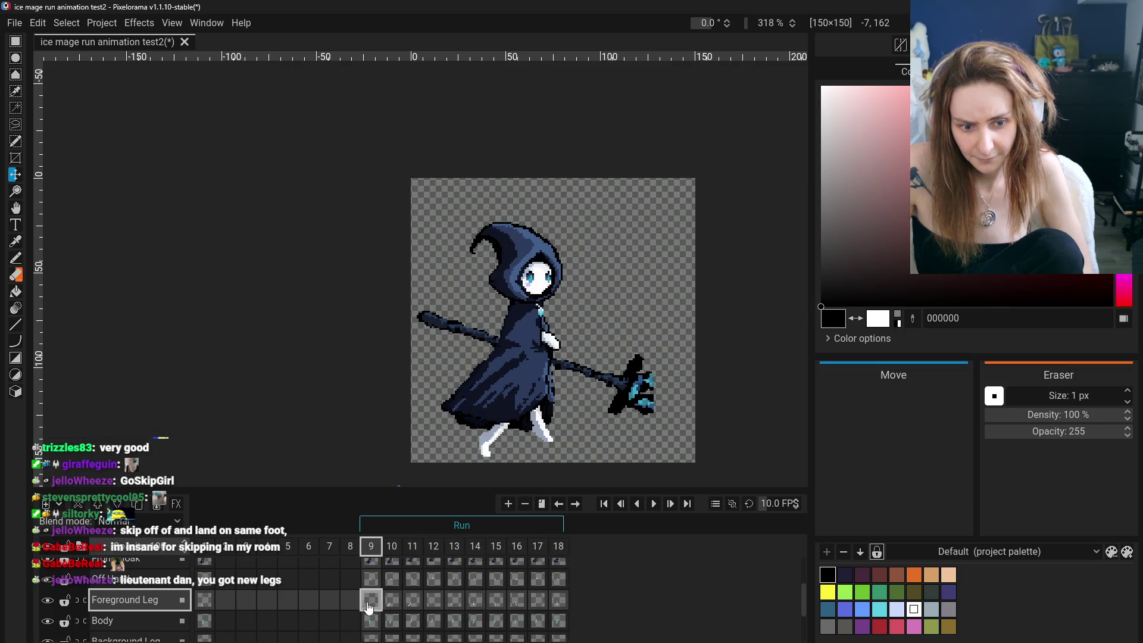
click(416, 606)
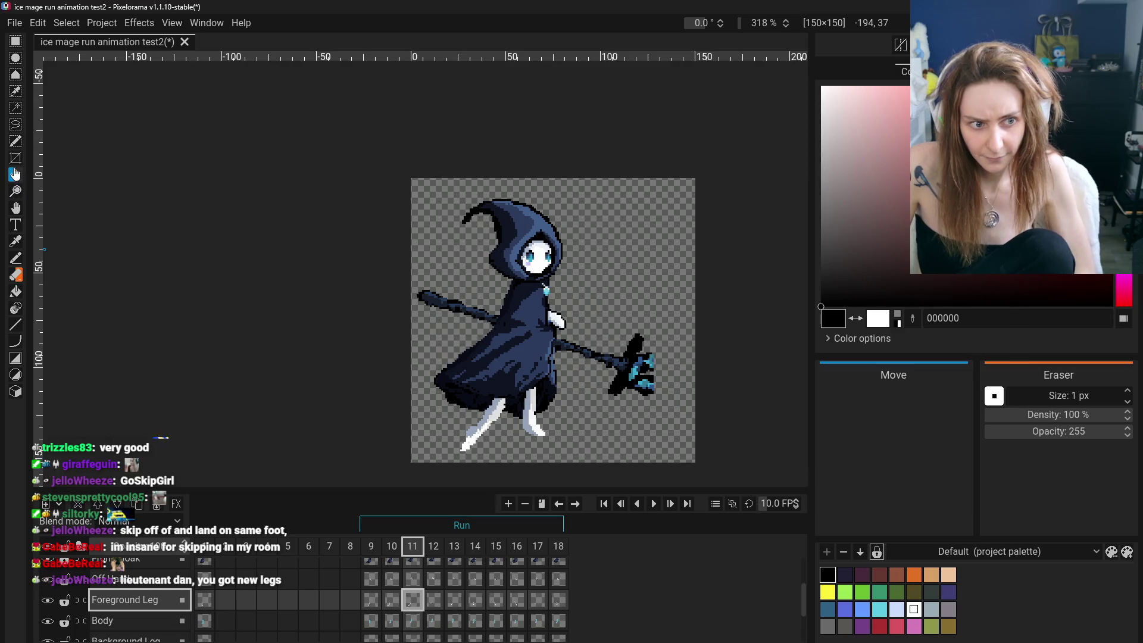
Shift frame 11's foreground leg, try moving it higher and farther left, then undo that move.
drag(388, 435, 444, 436)
click(371, 599)
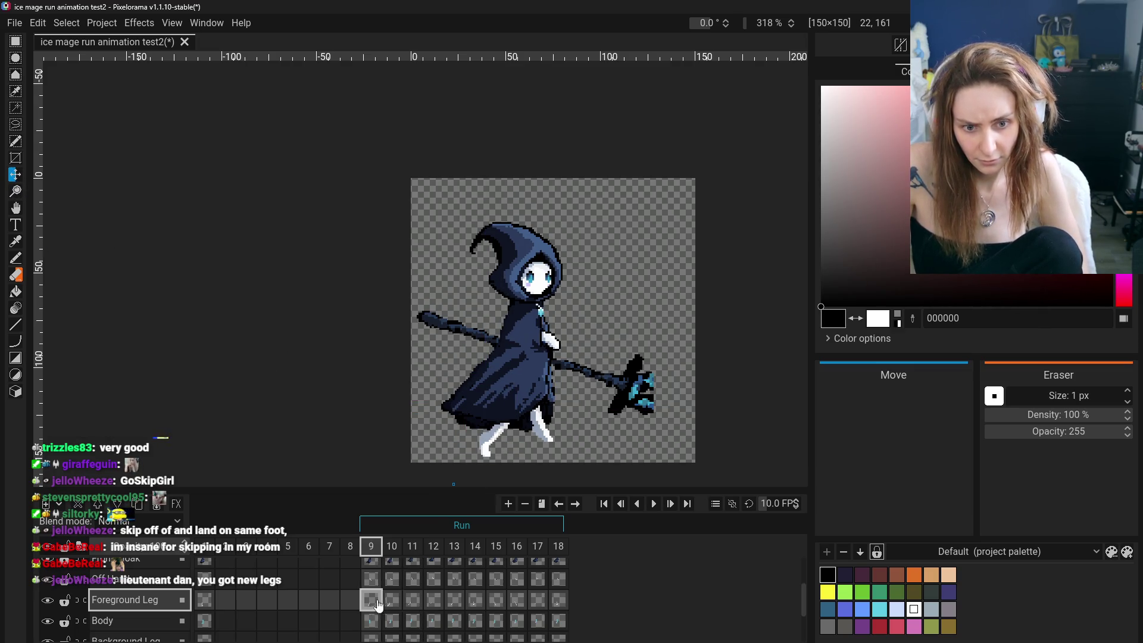
click(414, 602)
drag(434, 466, 404, 381)
key(ctrl+z)
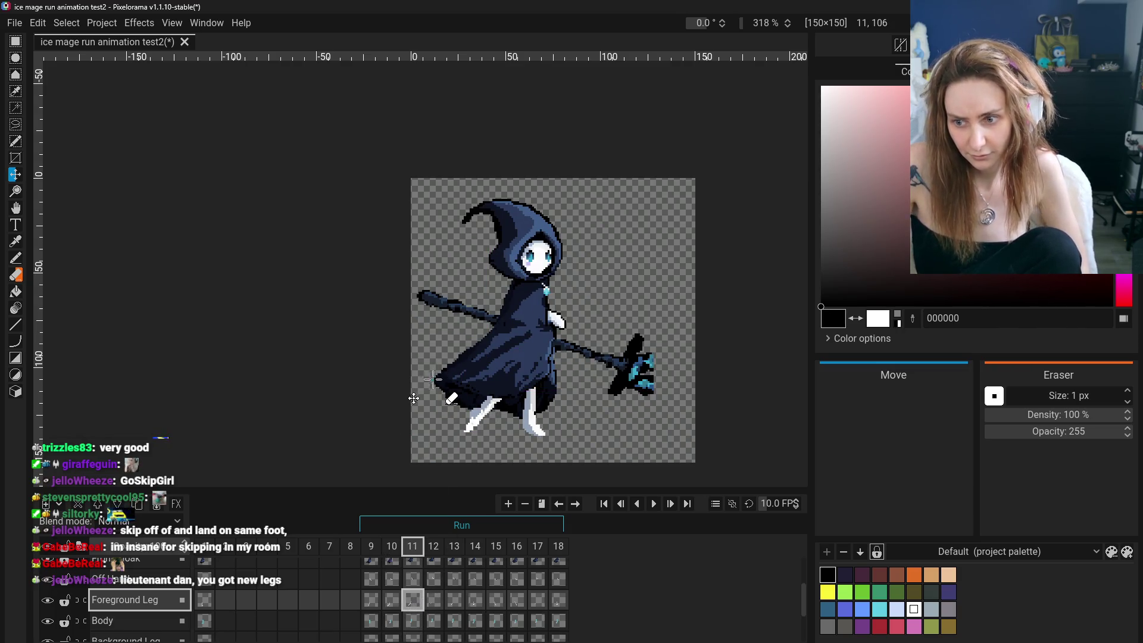
Compare neighbouring frames and nudge frame 11's foreground leg into its final place.
click(371, 607)
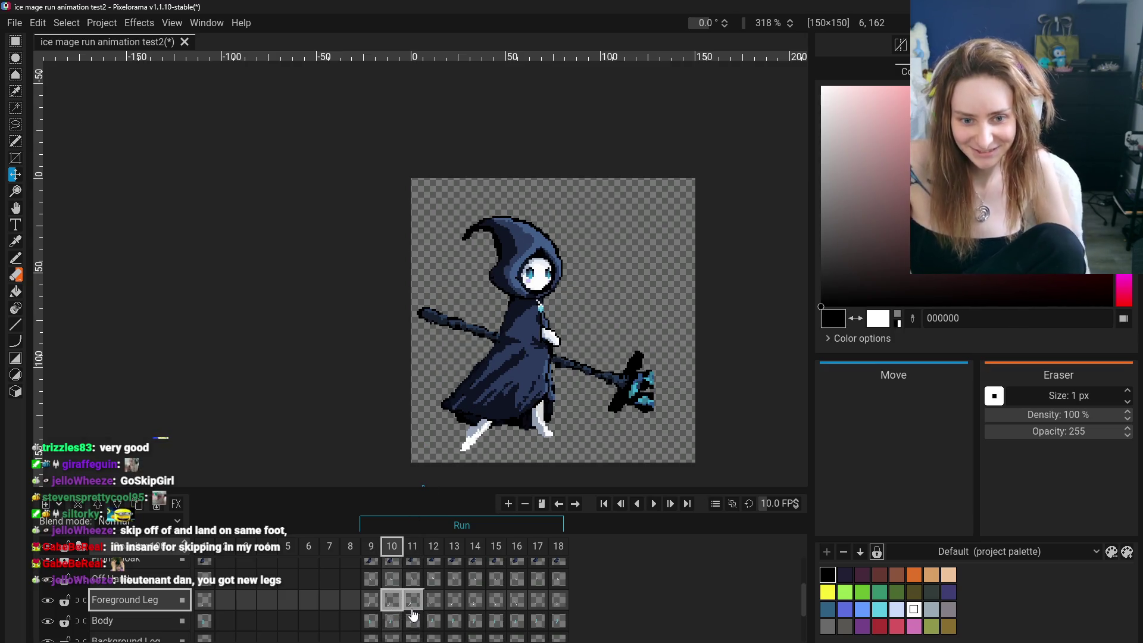
click(412, 609)
click(377, 607)
click(413, 600)
drag(471, 447, 466, 444)
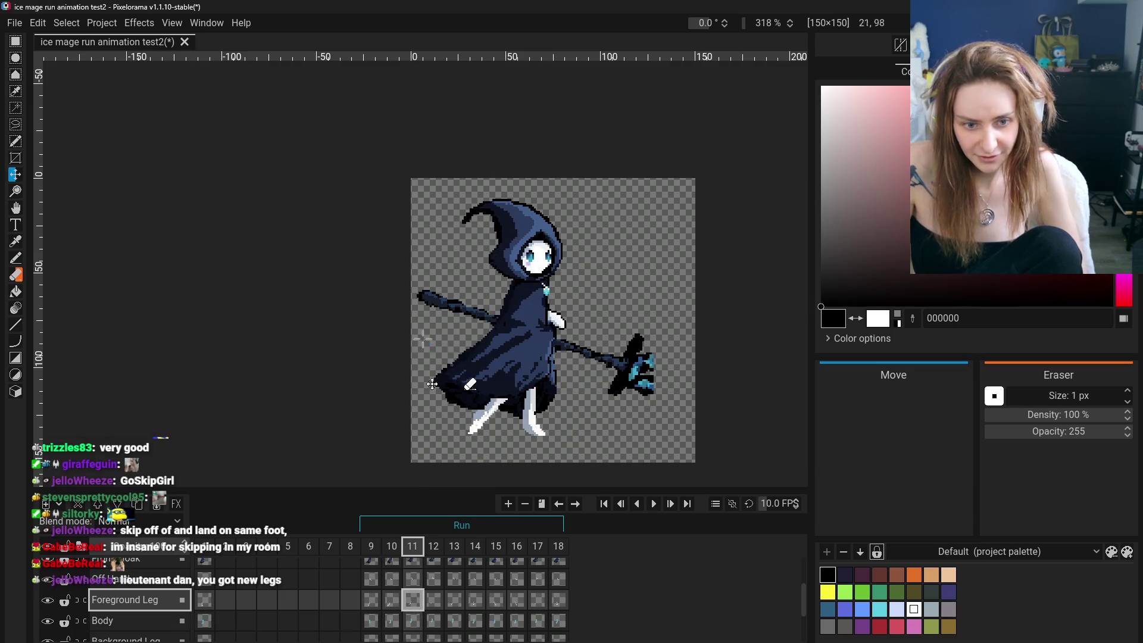
click(14, 42)
Rotate frame 11's foreground leg to about 344° via Effects > Transform > Rotate Image.
click(138, 22)
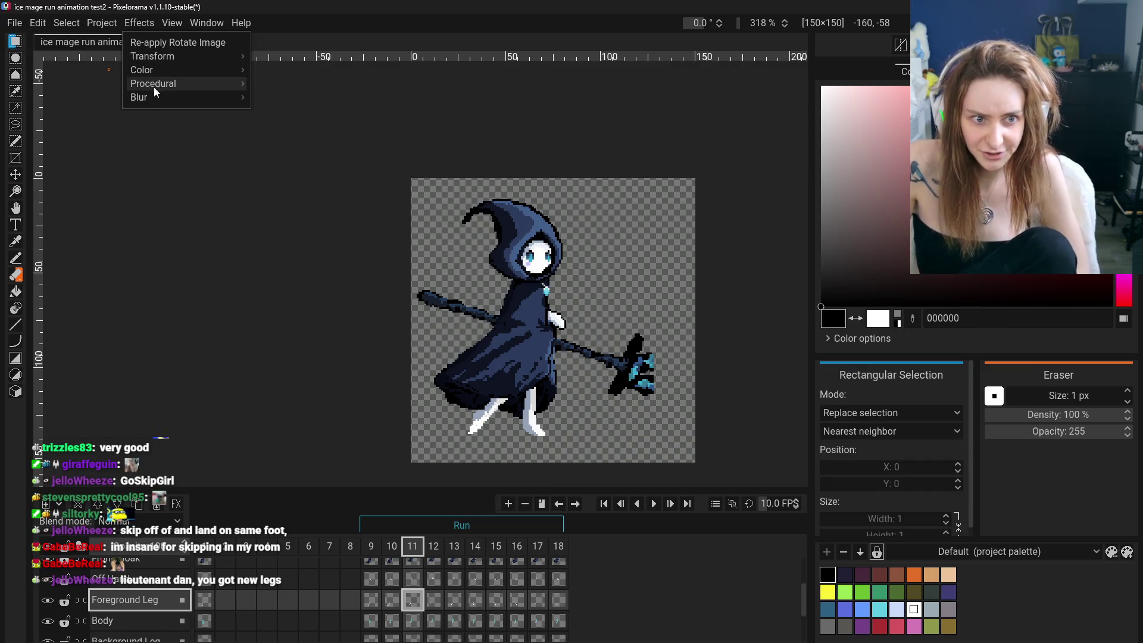
mouse_move(152, 56)
click(299, 81)
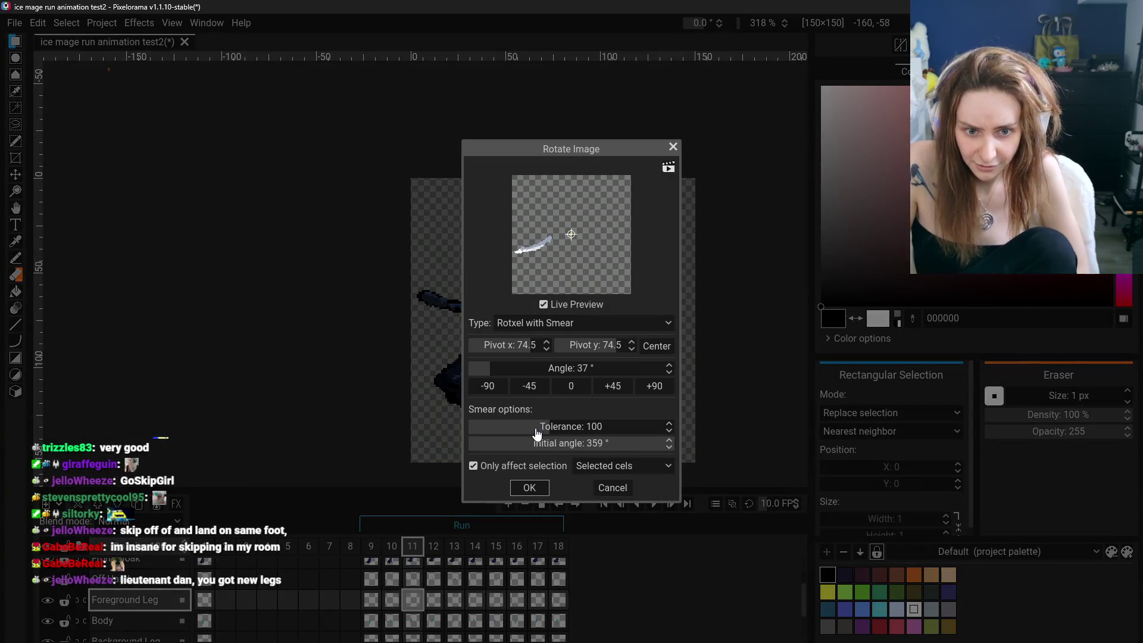
mouse_move(590, 373)
mouse_down()
mouse_move(542, 376)
mouse_move(734, 392)
mouse_up()
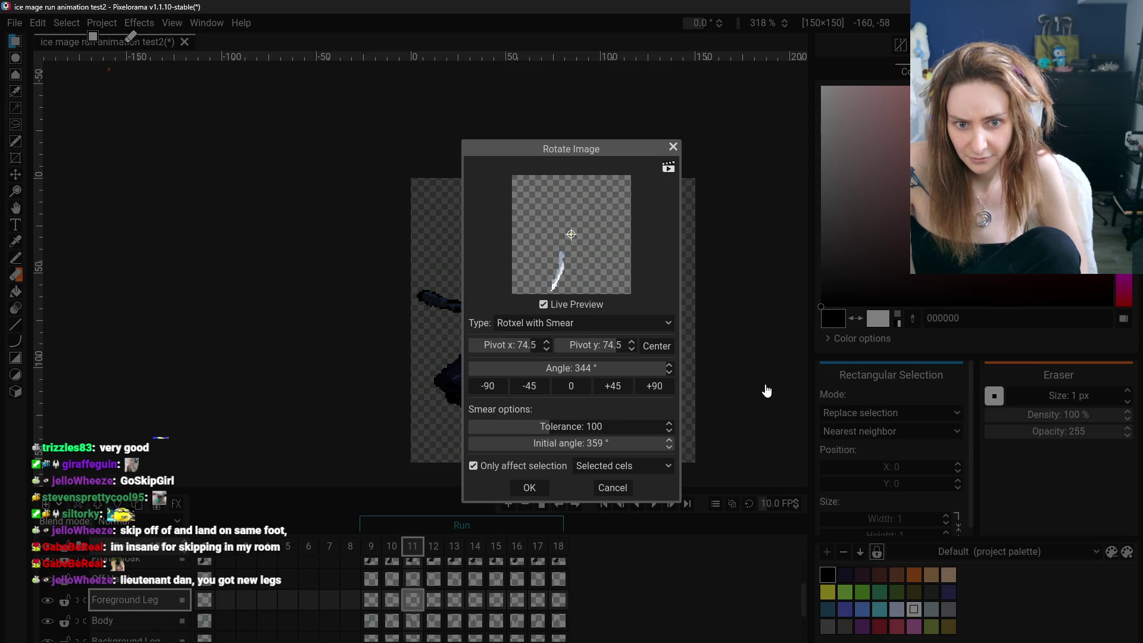
click(615, 488)
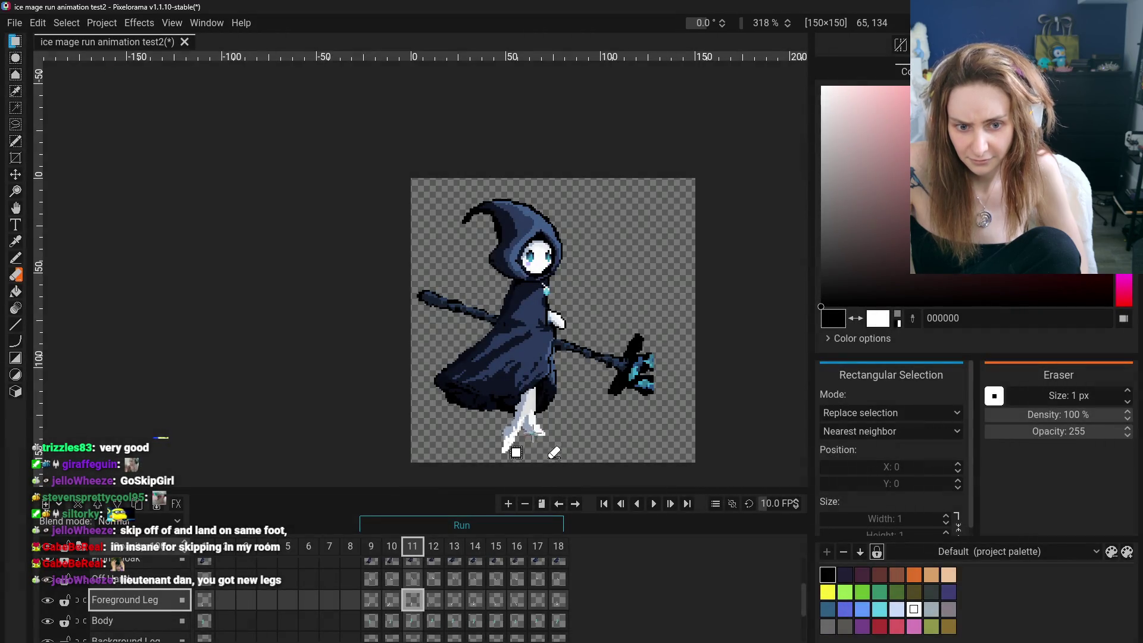
Nudge frame 11's foreground leg with the Move tool while flipping against frame 10.
click(15, 174)
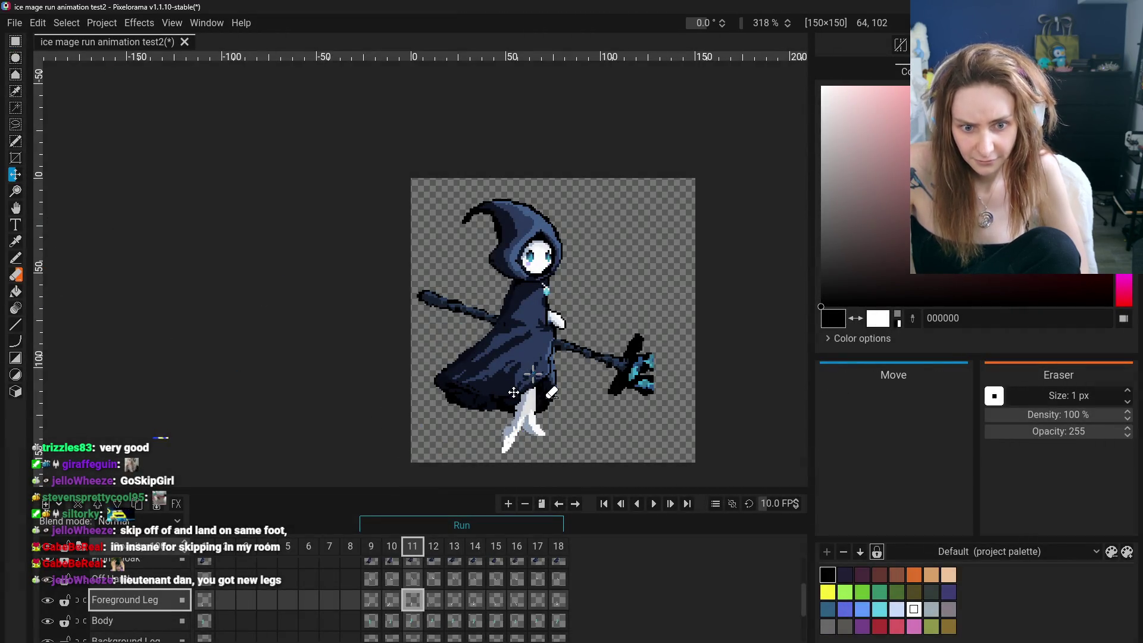
drag(507, 386, 495, 381)
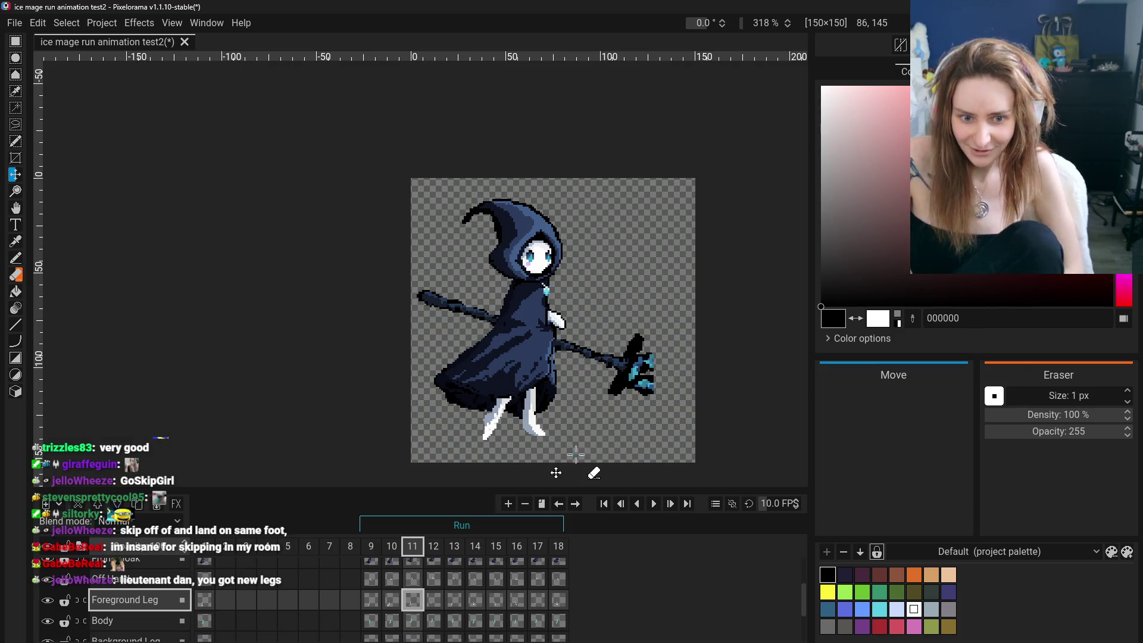
click(392, 600)
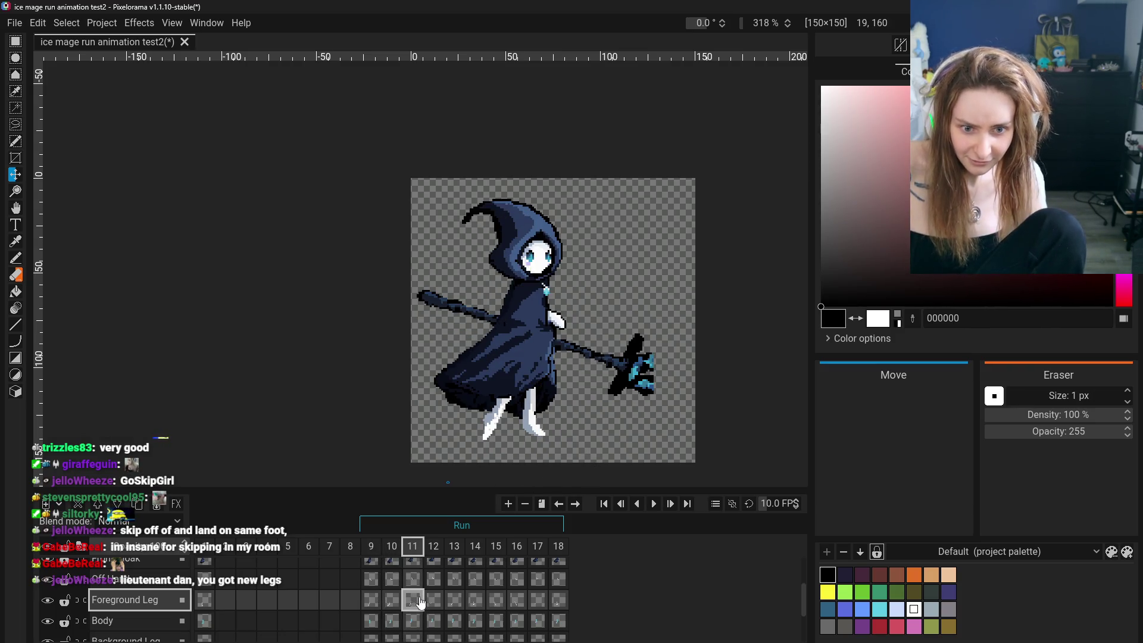
click(392, 601)
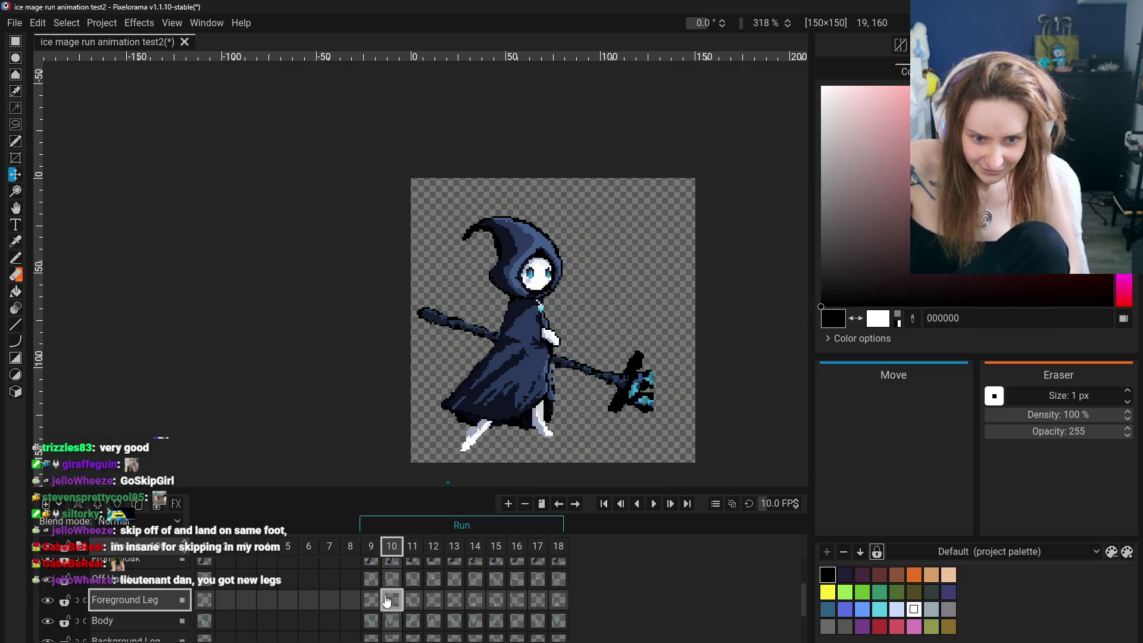
click(414, 605)
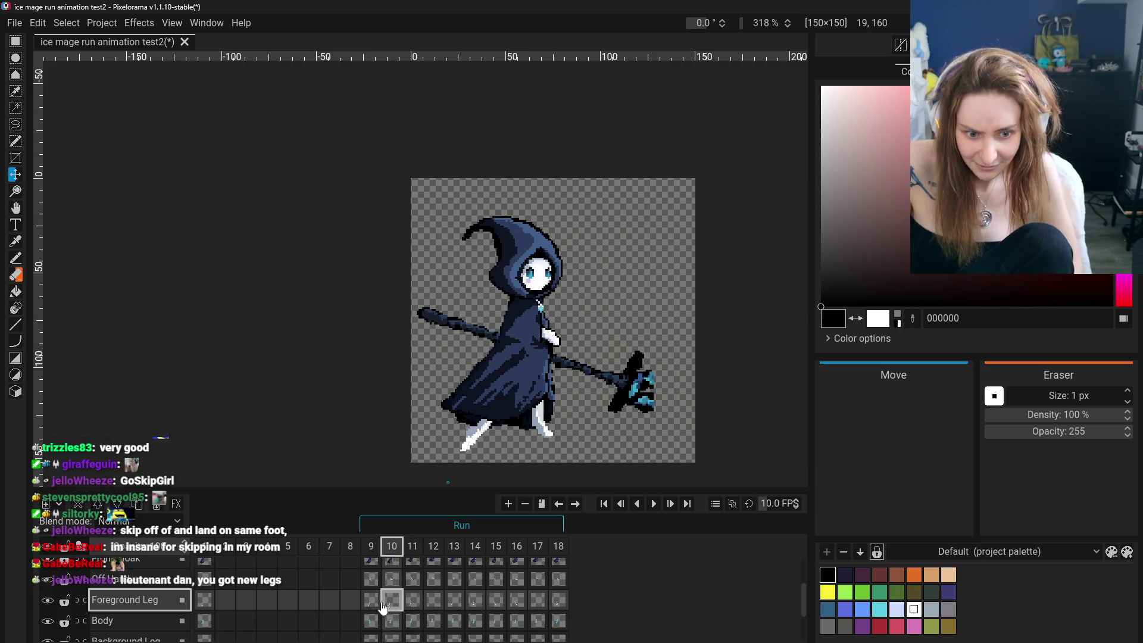
click(371, 601)
click(413, 605)
click(371, 600)
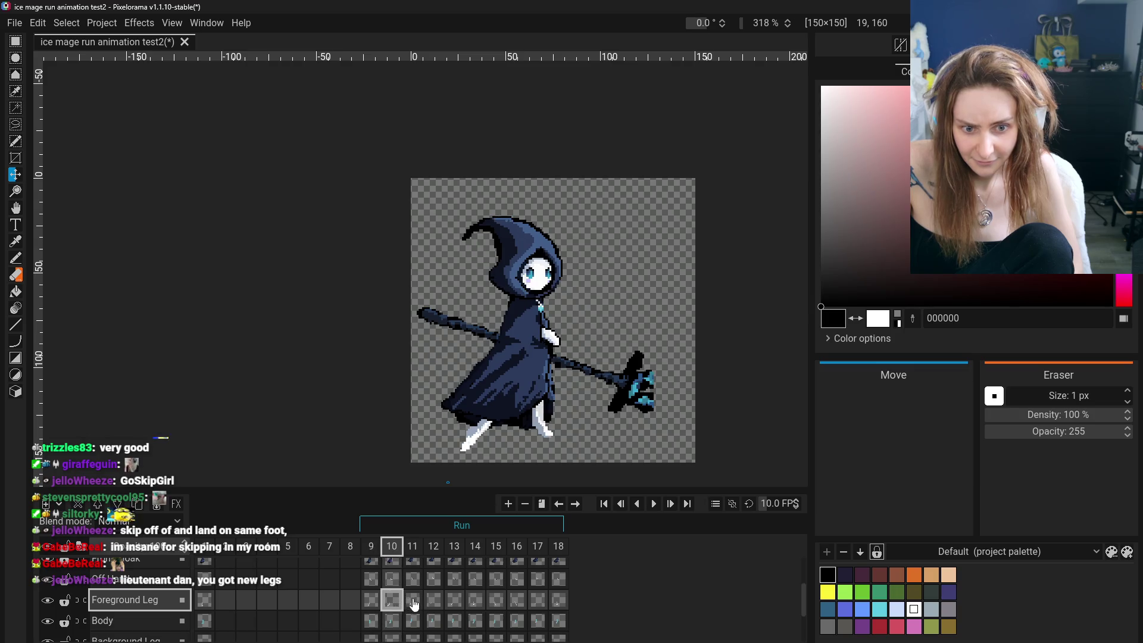
click(414, 605)
drag(487, 421, 473, 425)
Compare the foreground leg across frames 8–12, then sample white with the Color Picker.
click(371, 601)
click(414, 605)
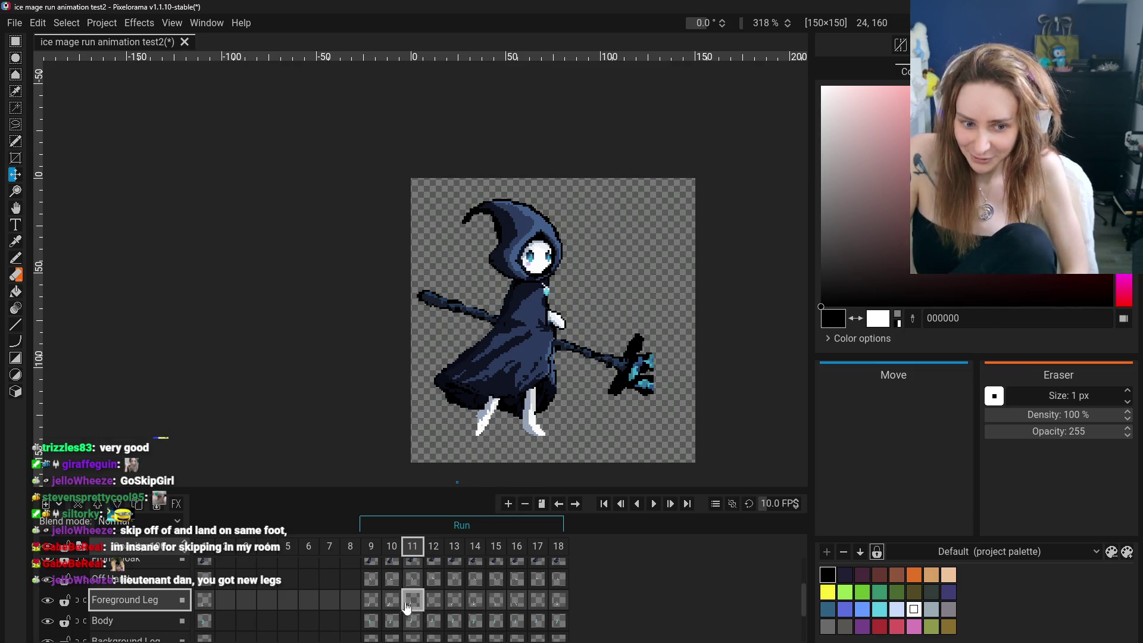
click(373, 602)
click(350, 601)
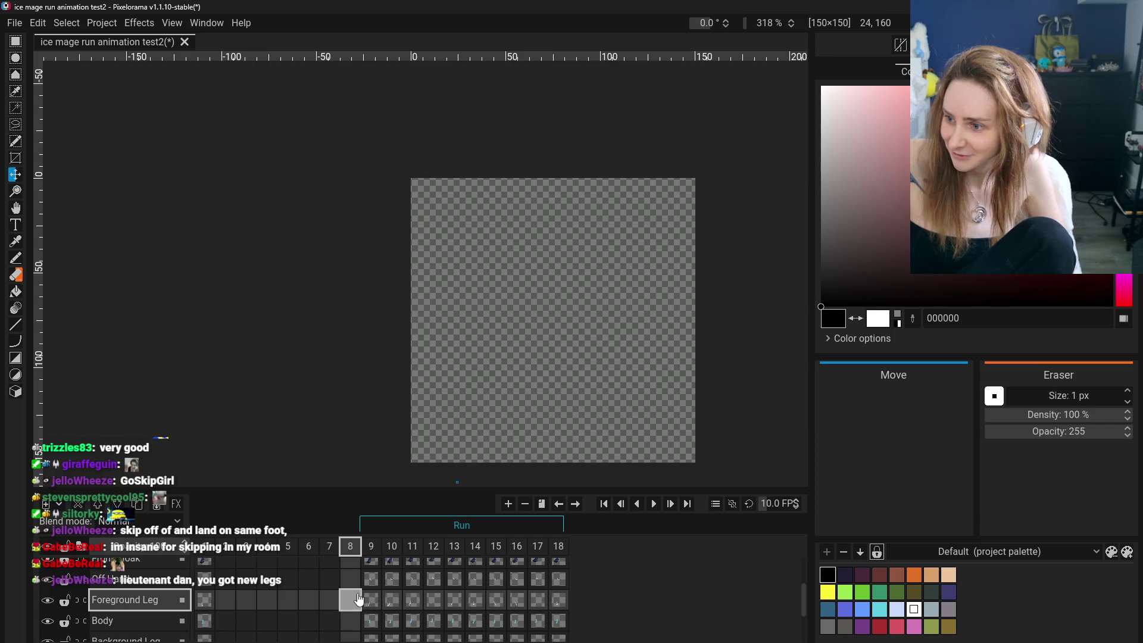
click(391, 602)
click(391, 602)
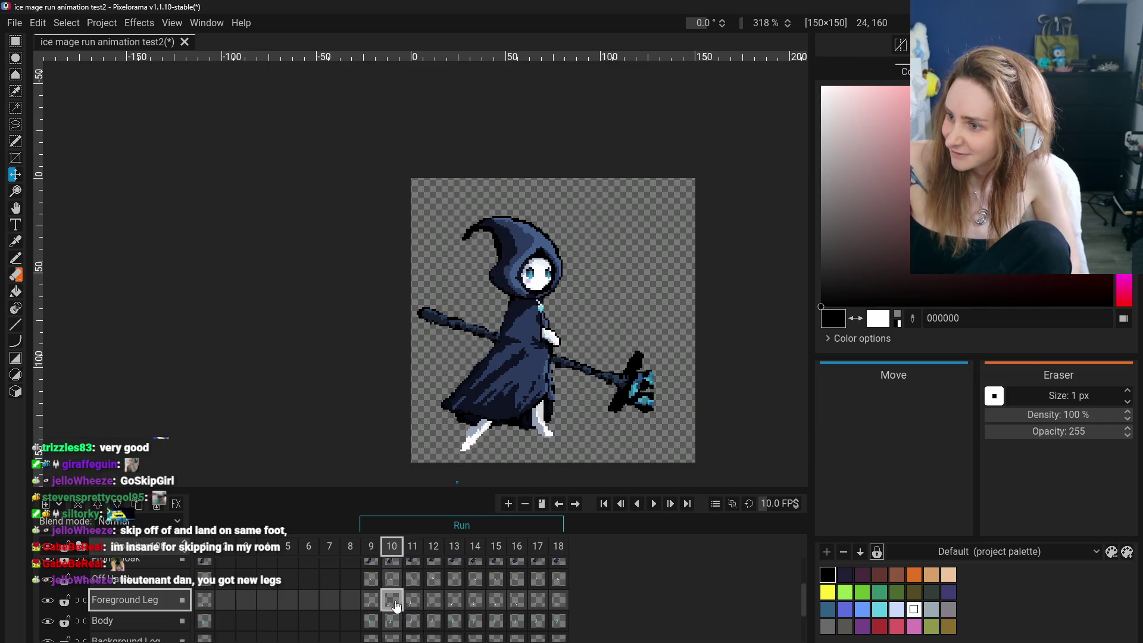
click(433, 604)
click(394, 605)
click(391, 601)
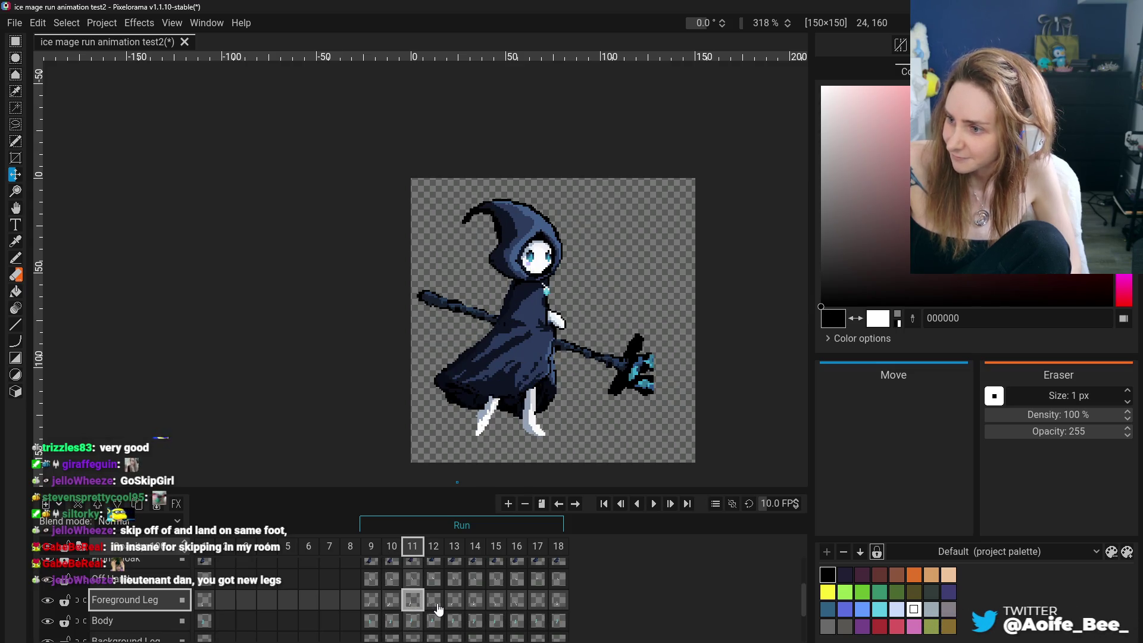
click(392, 600)
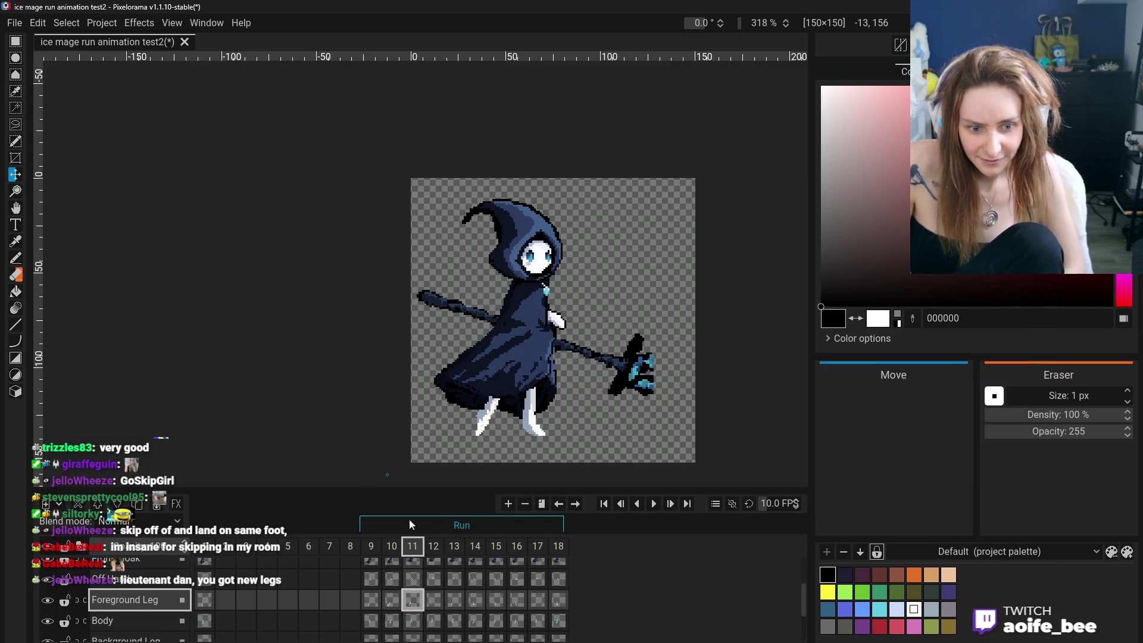
click(433, 599)
click(415, 607)
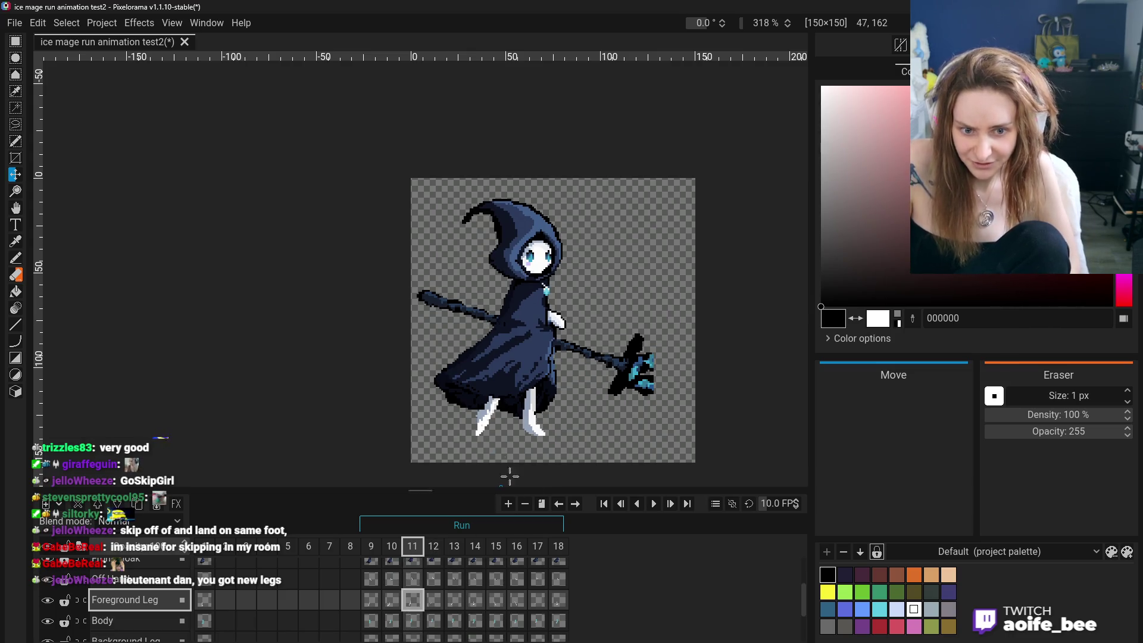
click(15, 242)
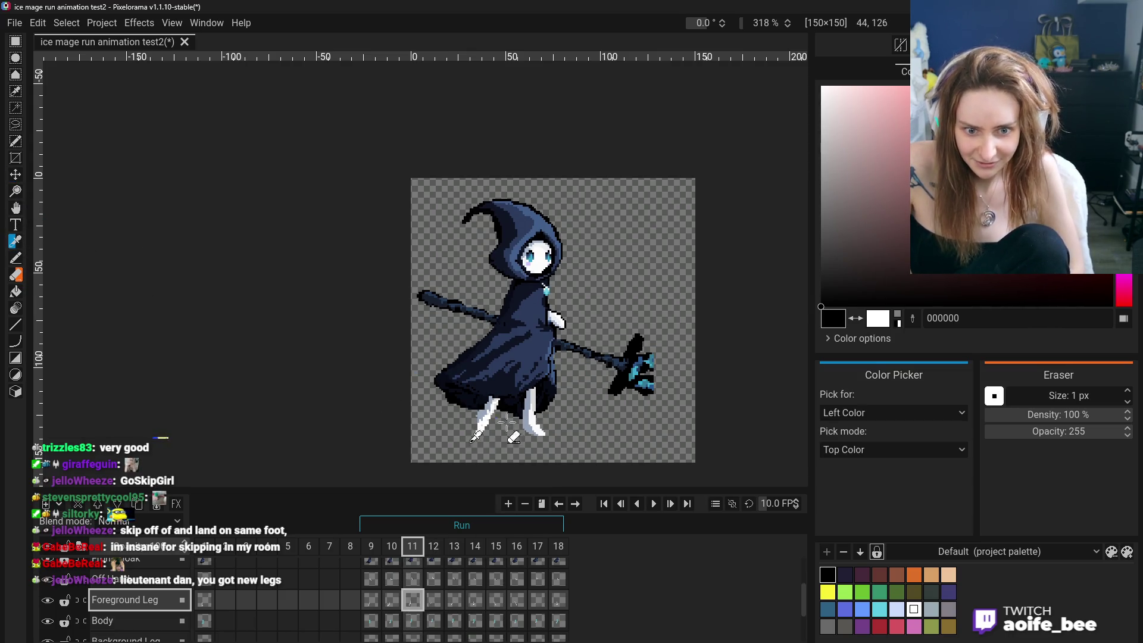
On frame 11's Background Leg layer, undo the stray stroke with Ctrl+Z.
click(16, 257)
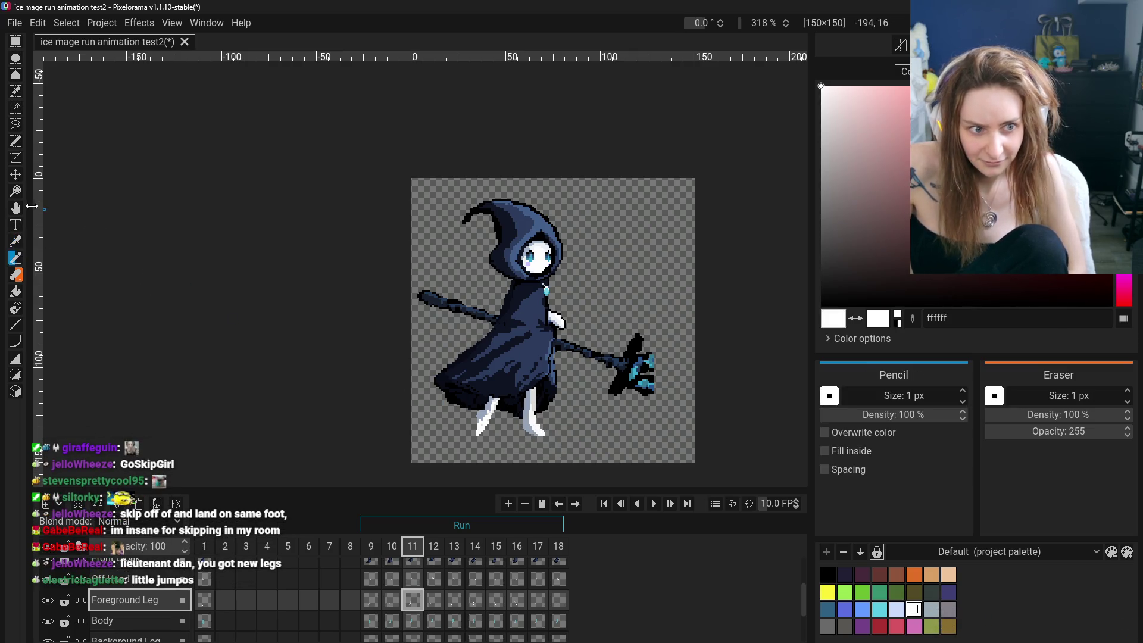
click(16, 276)
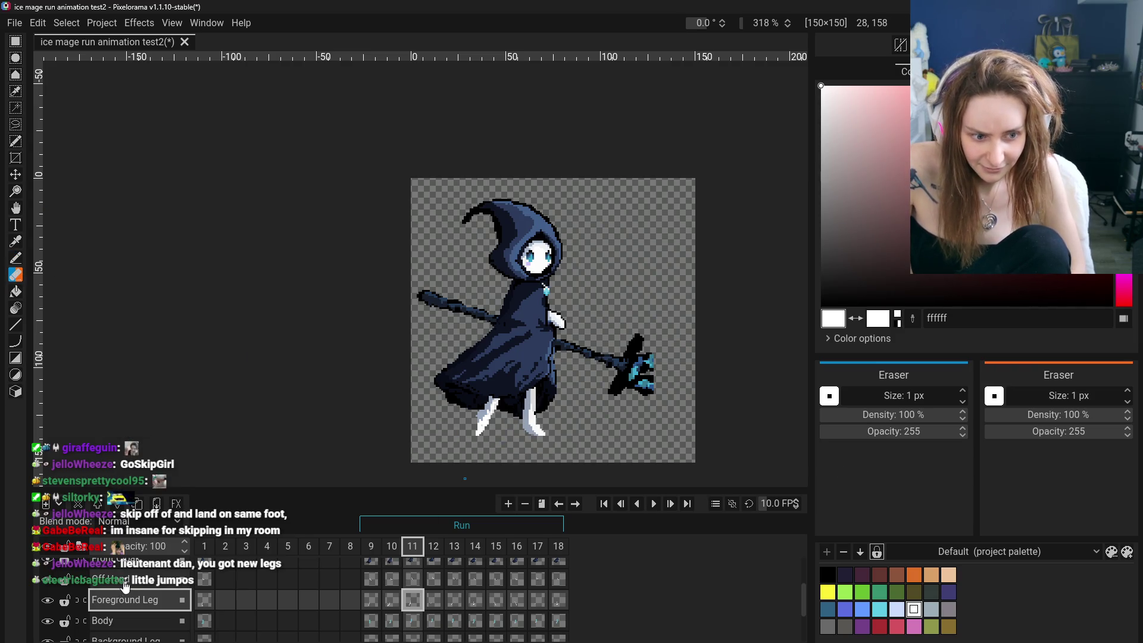
click(134, 636)
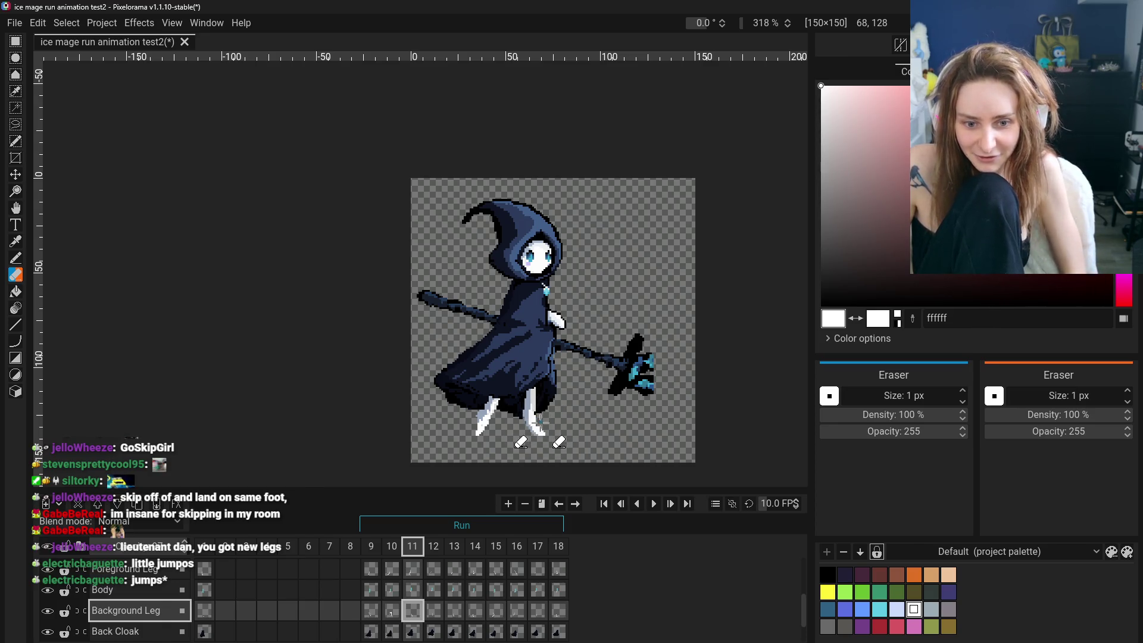
key(ctrl+z)
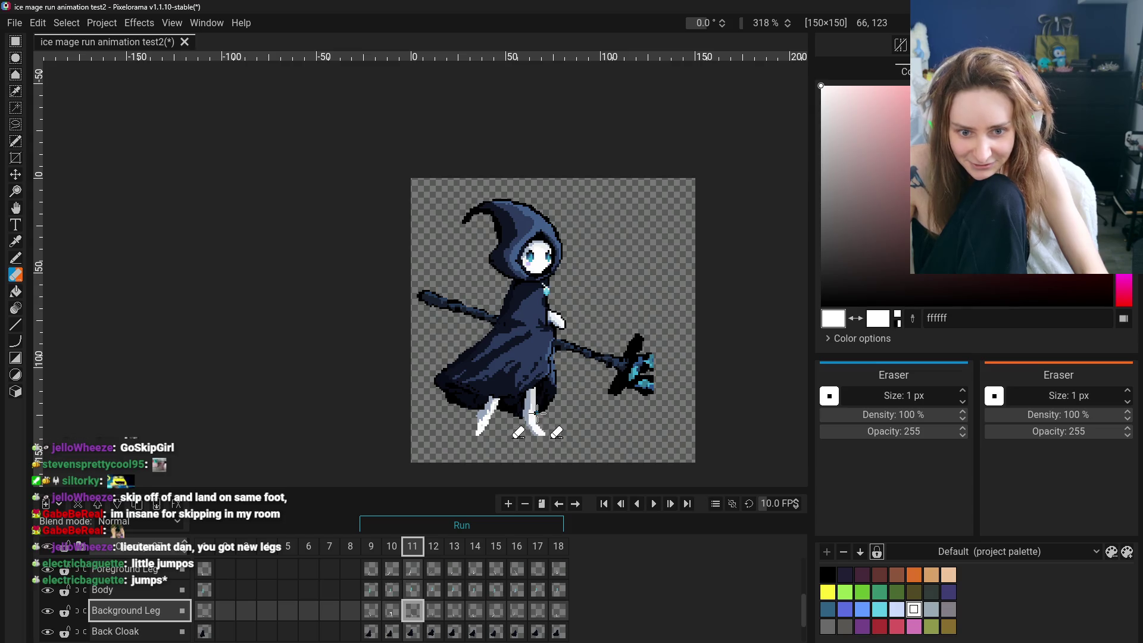
Return to the Pencil and compare the background leg in frames 9 and 11.
click(16, 241)
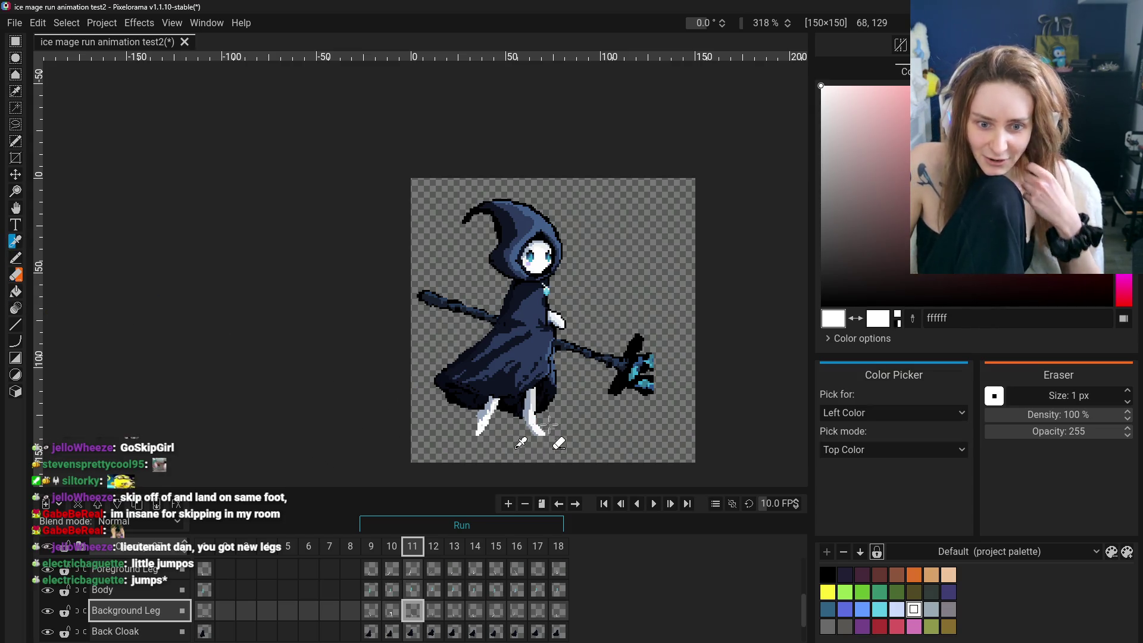
key(b)
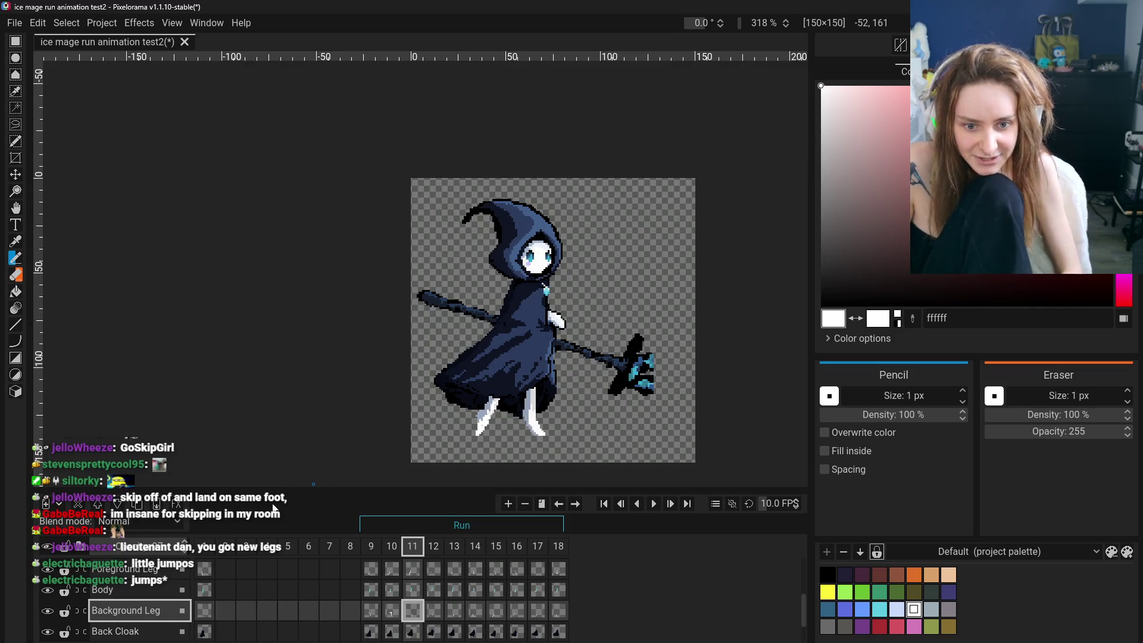
click(371, 611)
click(413, 611)
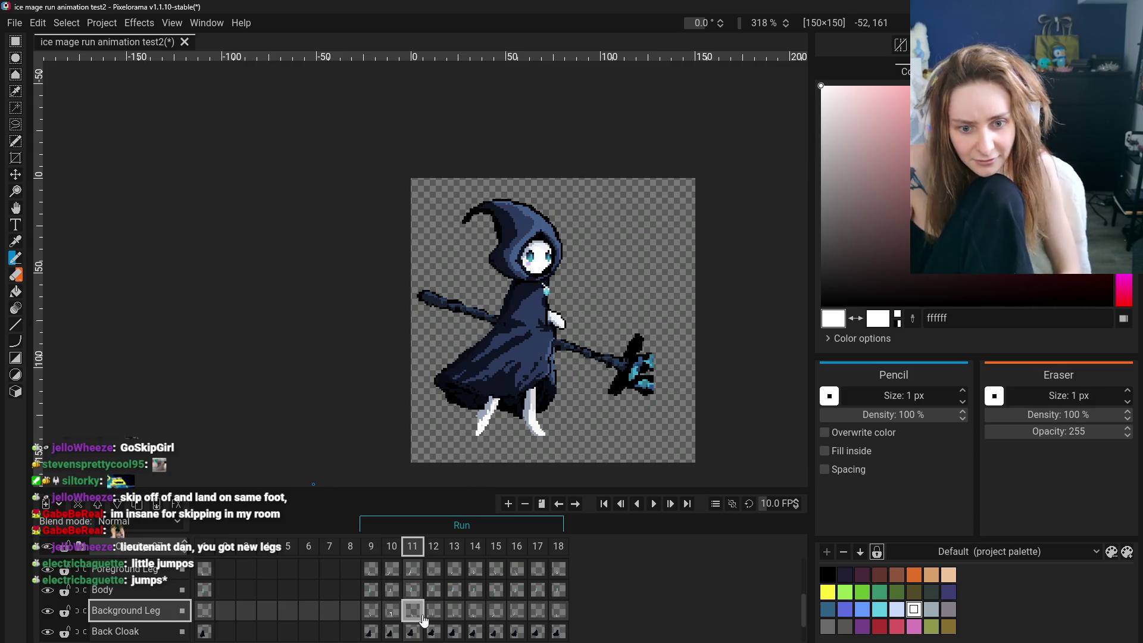
Pan the canvas slightly and reposition frame 11's background leg with the Move tool.
click(17, 211)
drag(37, 393, 42, 395)
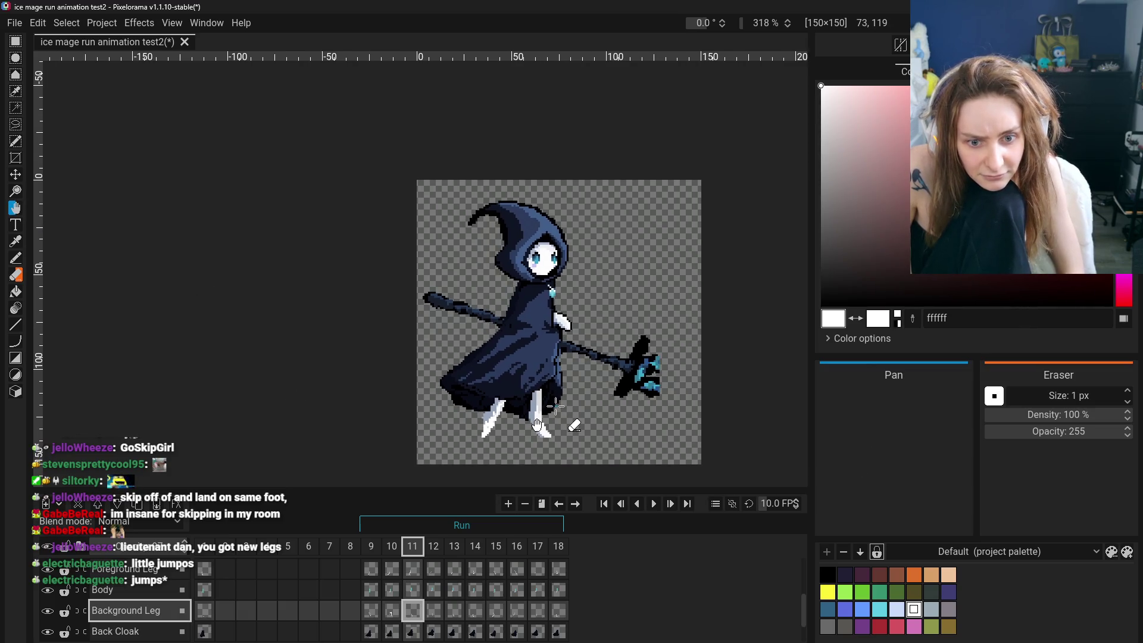
click(15, 174)
drag(535, 407, 530, 411)
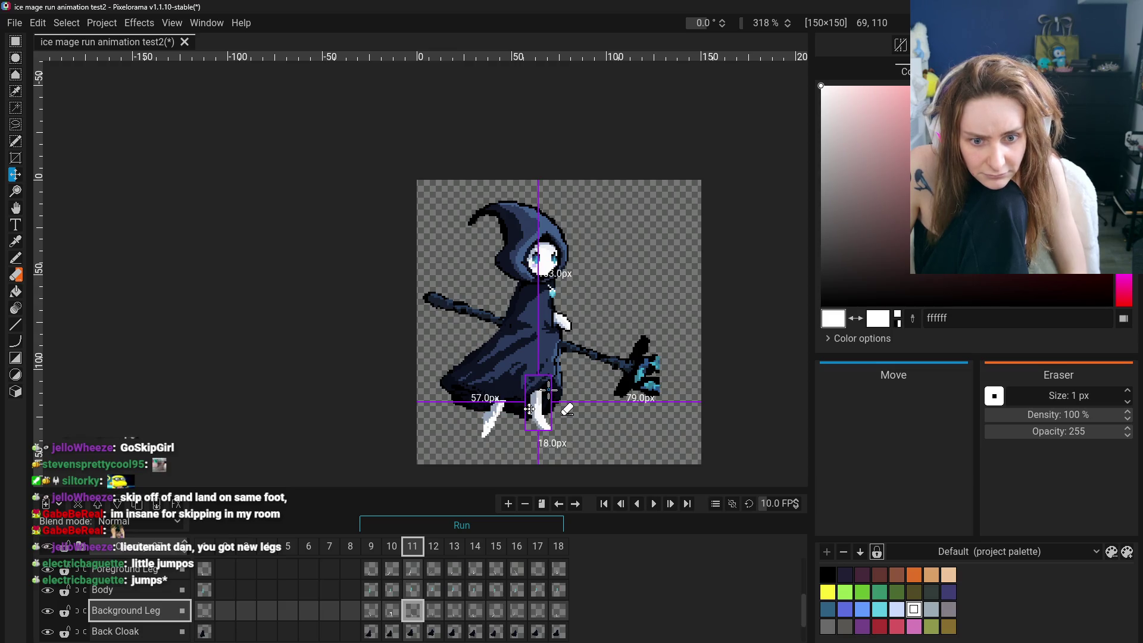
Flip through the background leg poses in frames 8–12 to check the move.
click(372, 611)
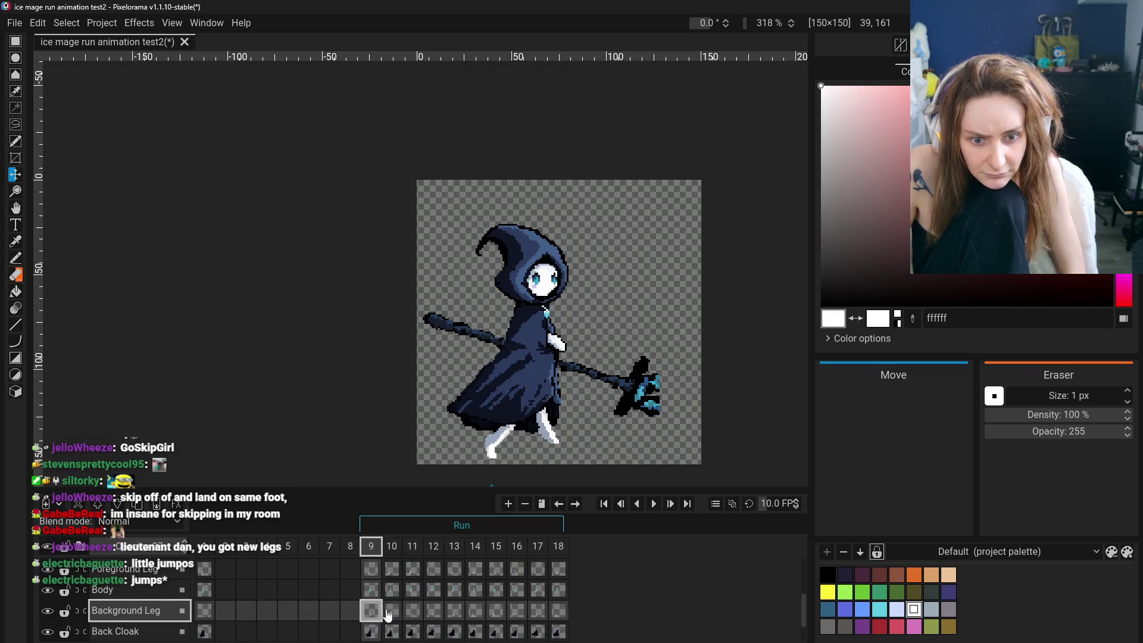
click(433, 613)
click(372, 612)
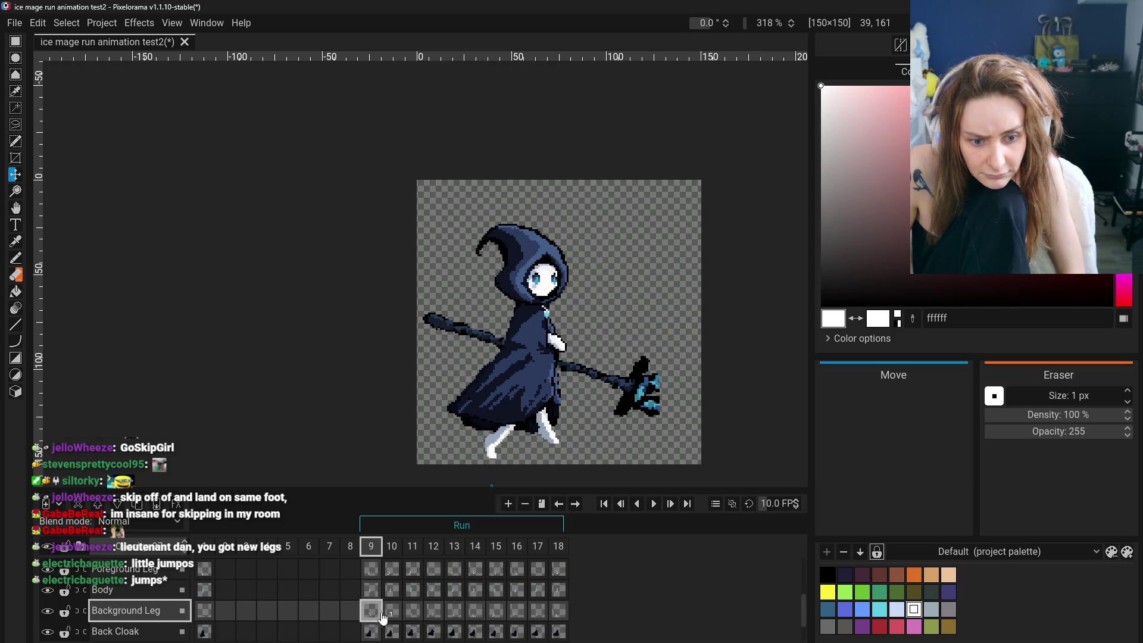
click(411, 611)
click(392, 614)
click(391, 615)
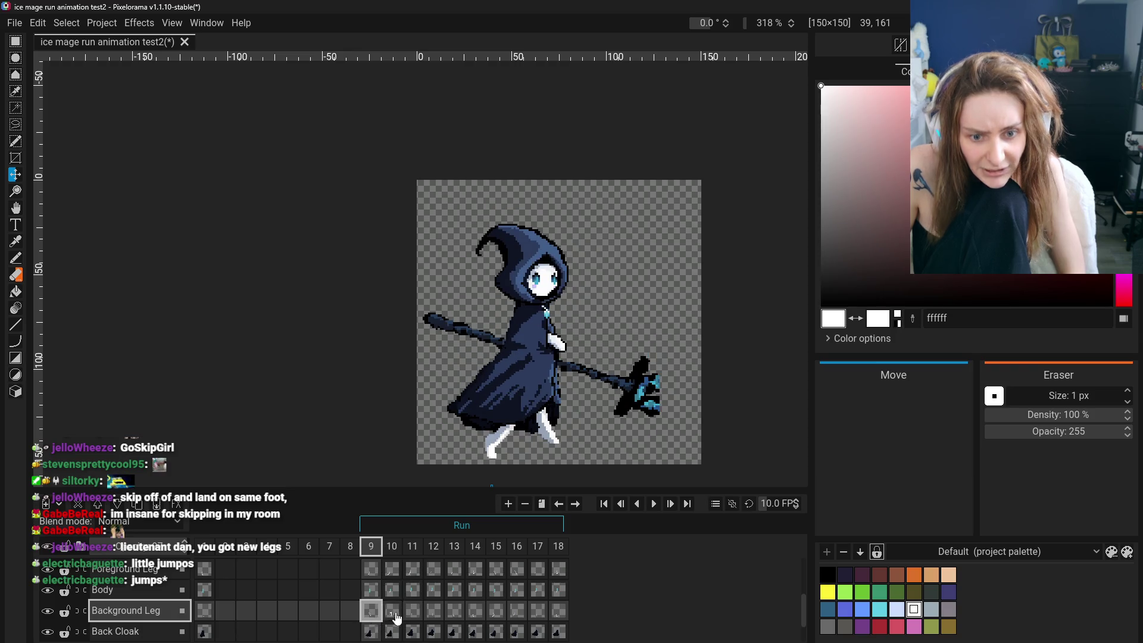
click(353, 617)
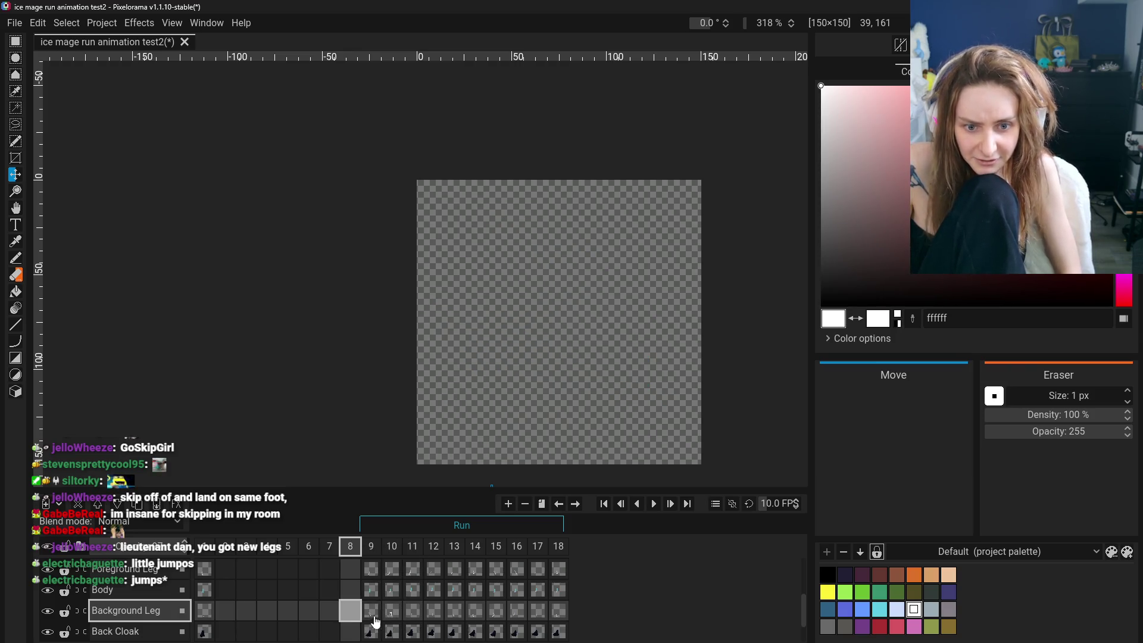
click(392, 616)
Compare frames 11 and 12 repeatedly, then bring up the frame 11 cel's context menu.
click(413, 615)
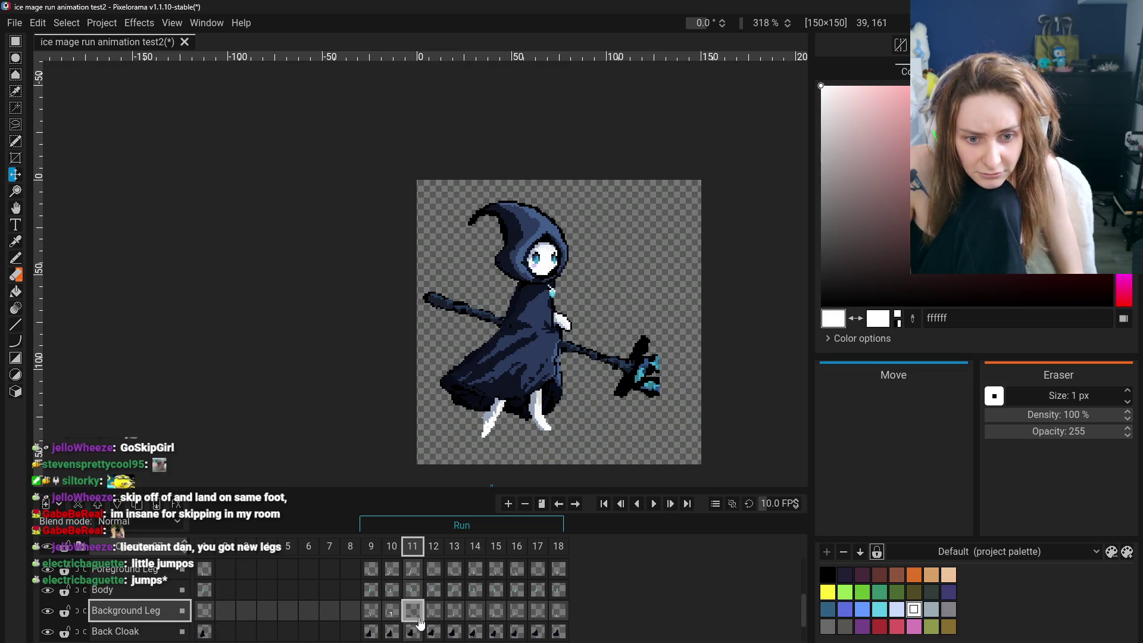
click(434, 614)
click(411, 615)
click(414, 616)
click(432, 615)
click(434, 614)
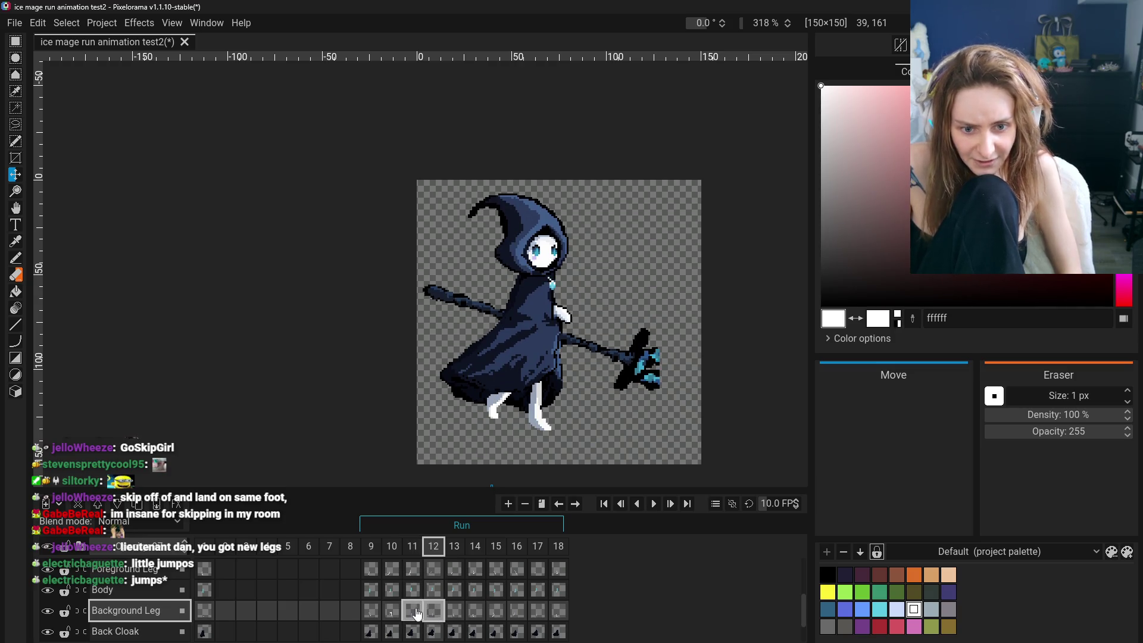
right_click(417, 615)
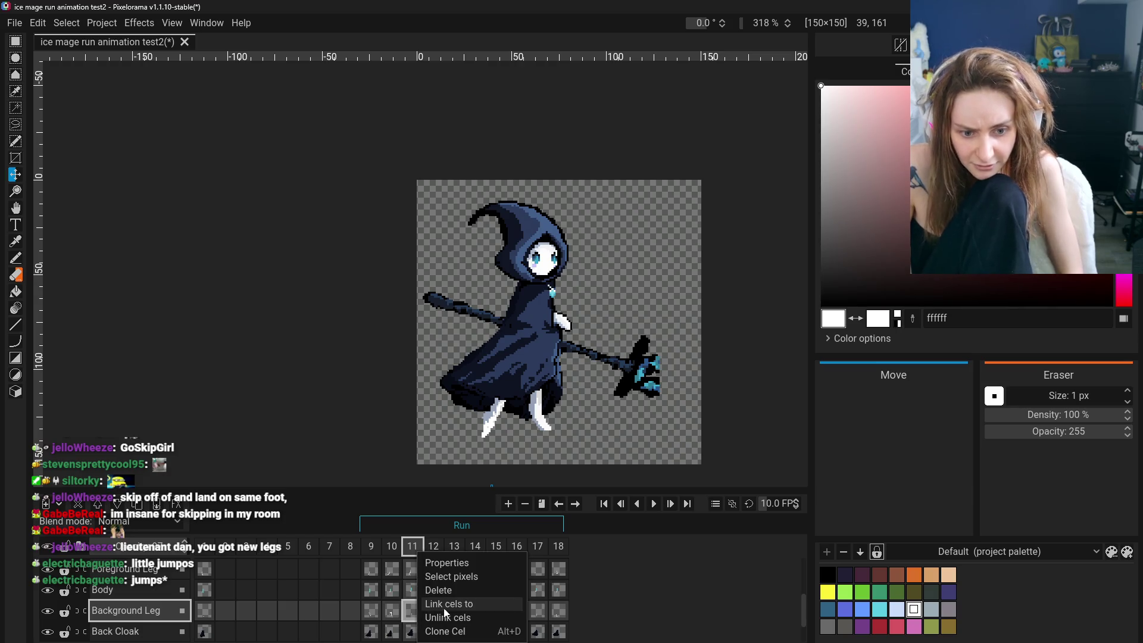
Dismiss the cel menu, shift frame 12's background leg, and compare it with frame 11.
click(444, 630)
click(412, 609)
click(433, 611)
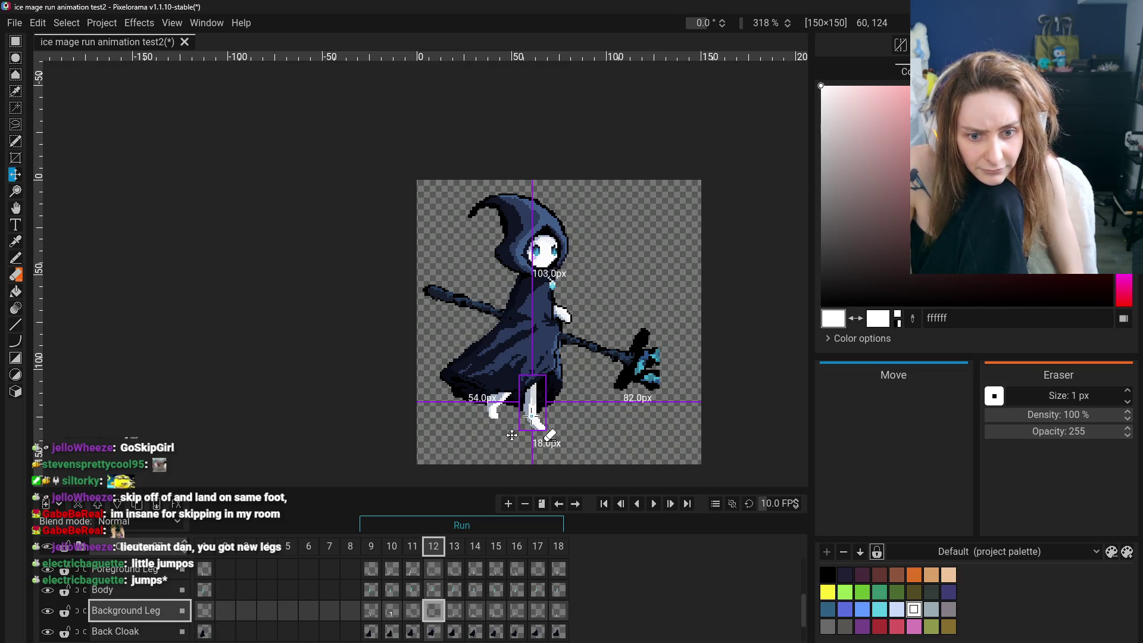
click(374, 611)
click(415, 615)
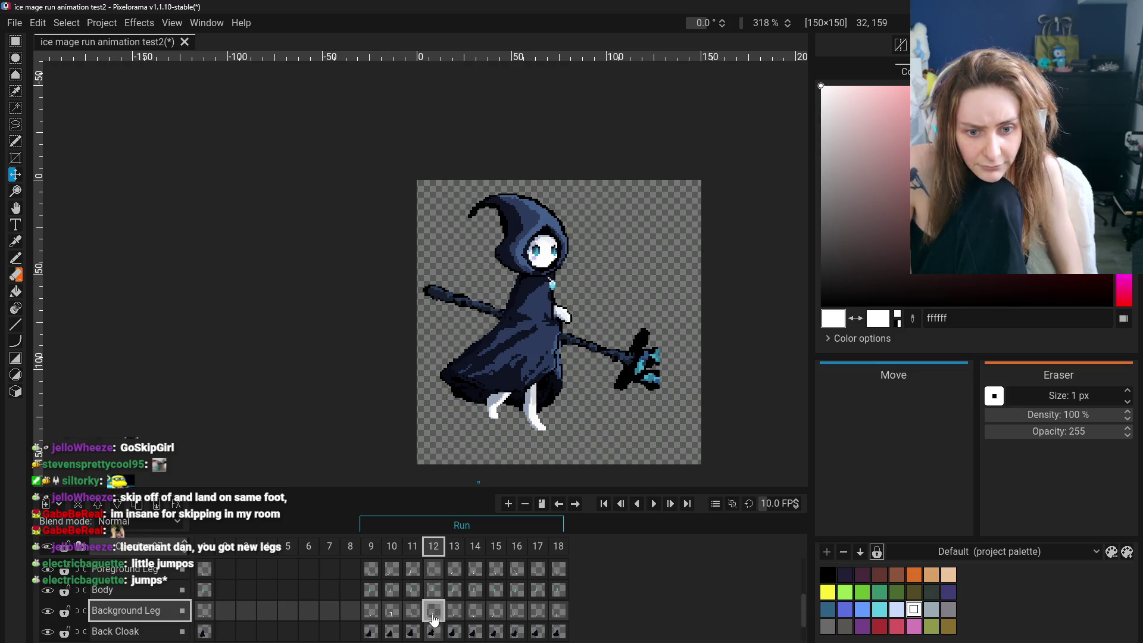
click(412, 612)
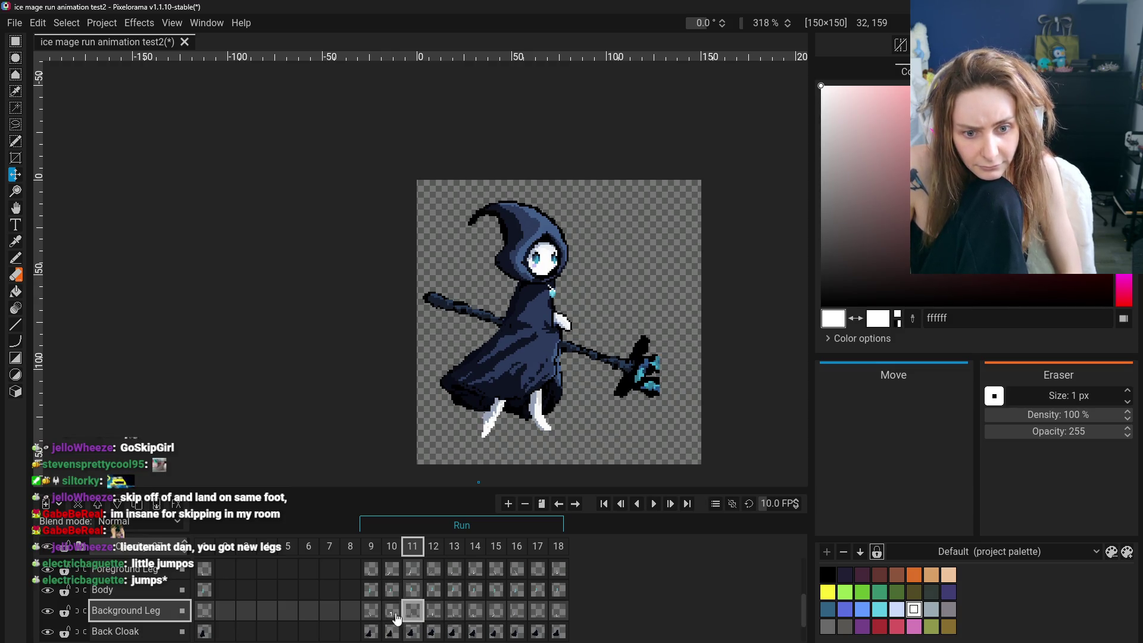
click(412, 613)
click(433, 613)
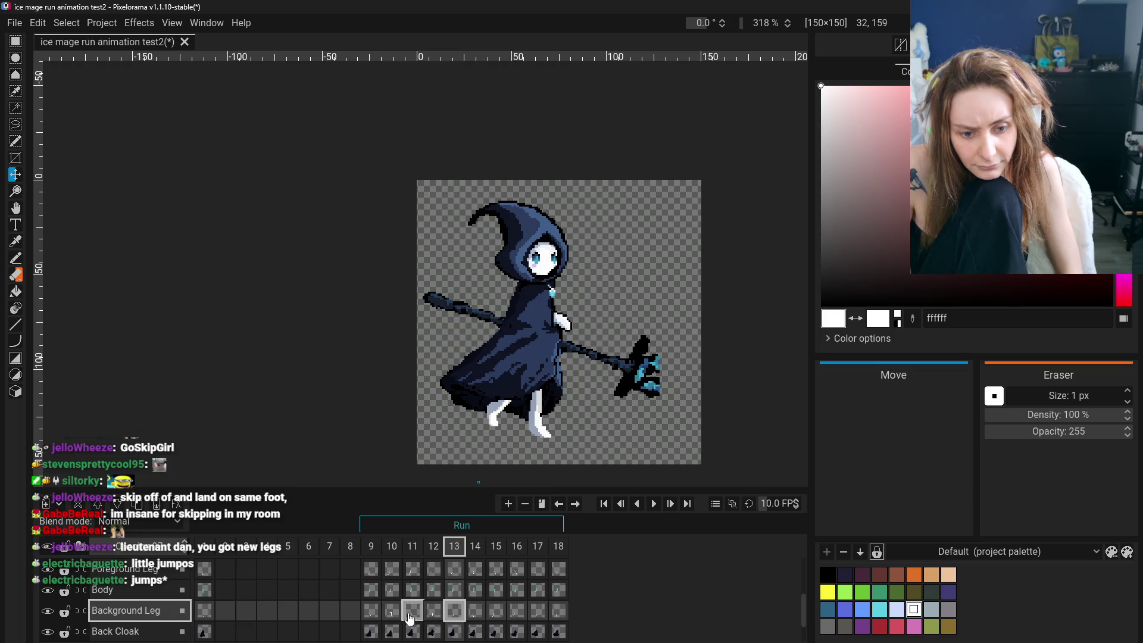
click(412, 613)
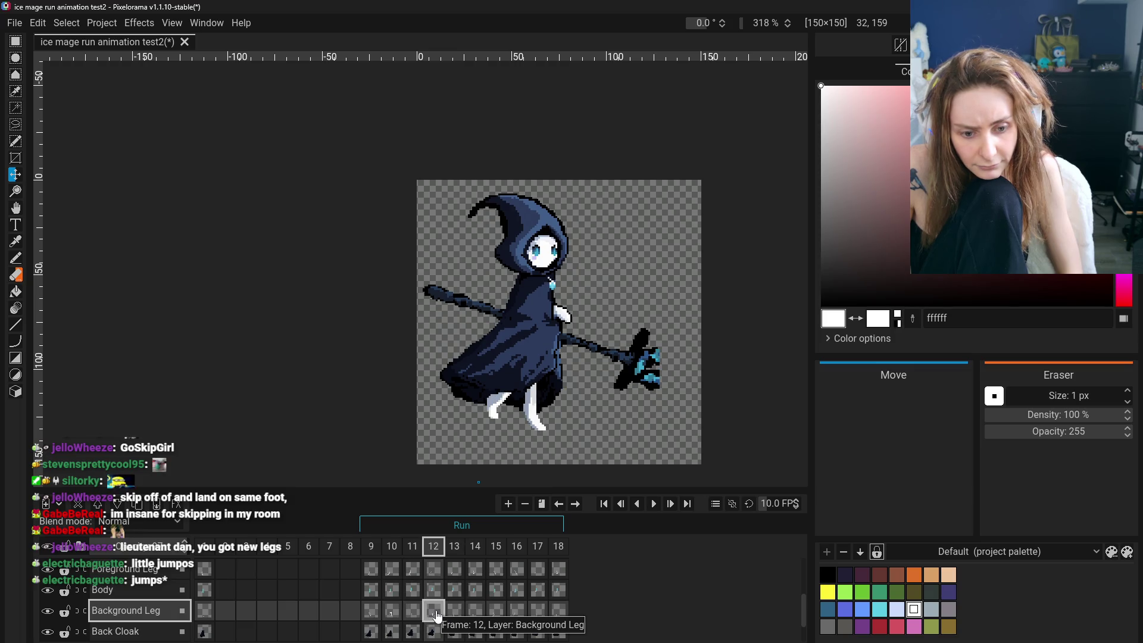
click(412, 613)
click(412, 613)
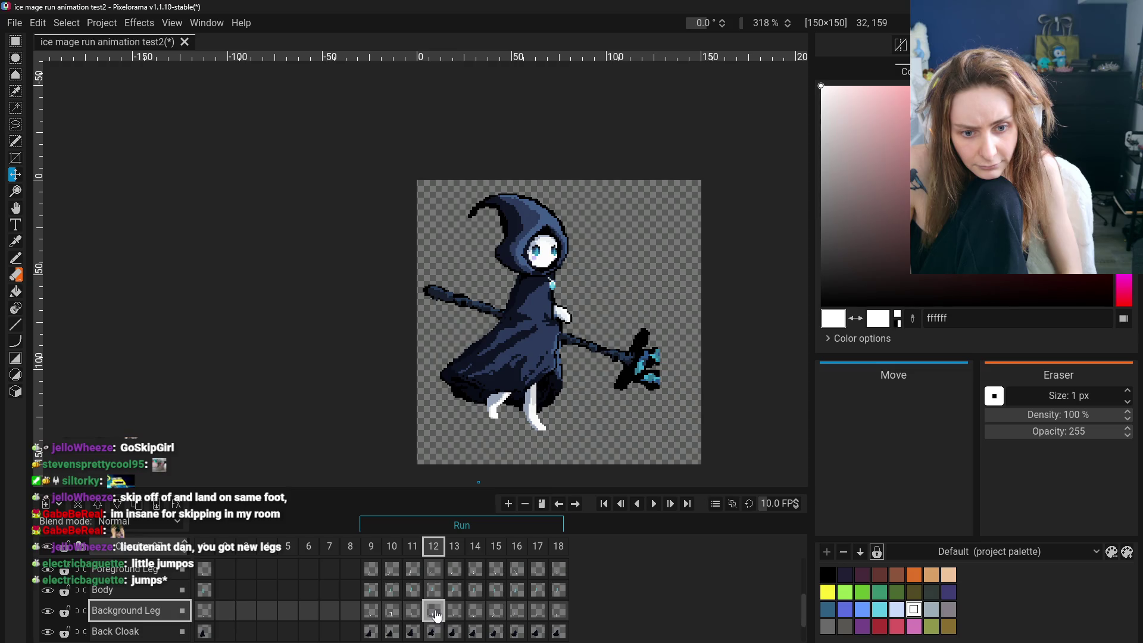
click(412, 613)
click(392, 612)
click(371, 613)
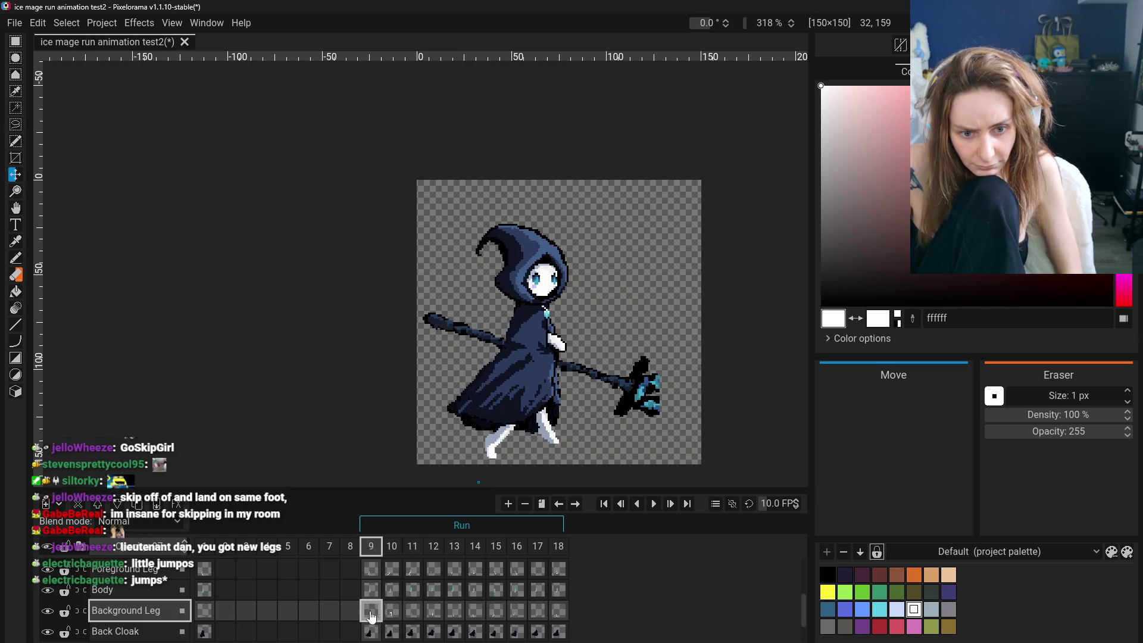
click(412, 613)
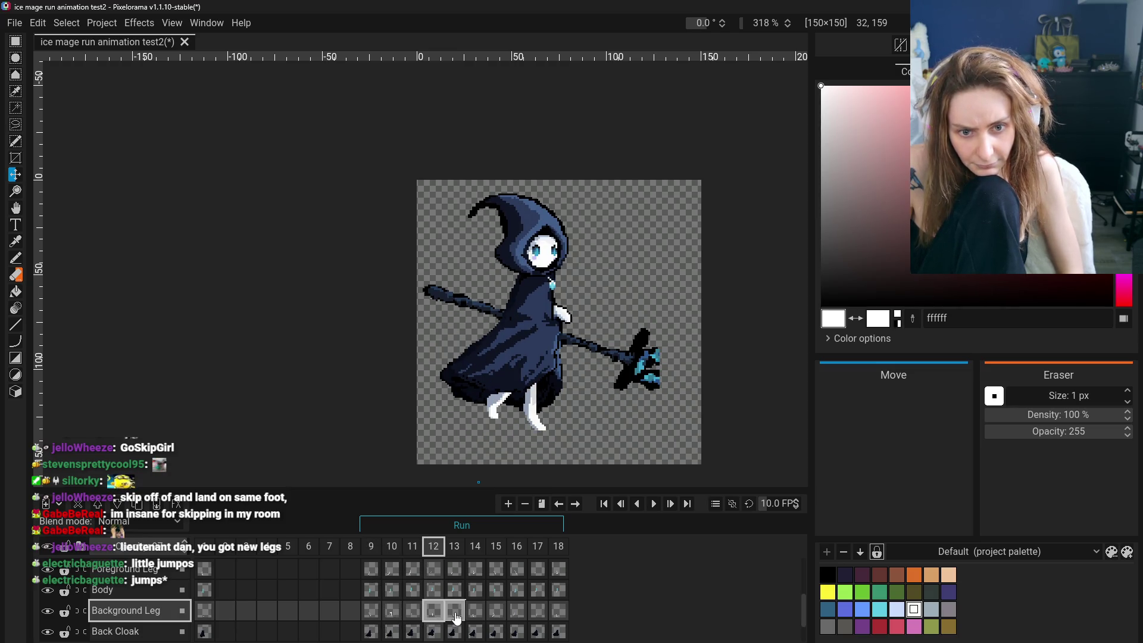
click(455, 613)
click(454, 616)
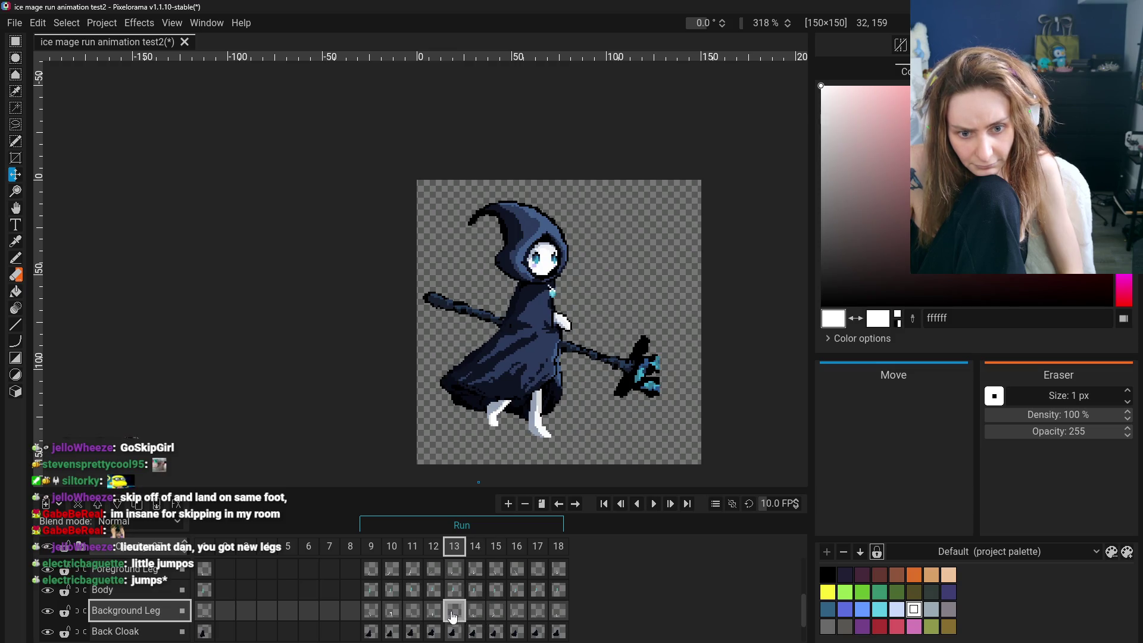
click(394, 615)
click(372, 613)
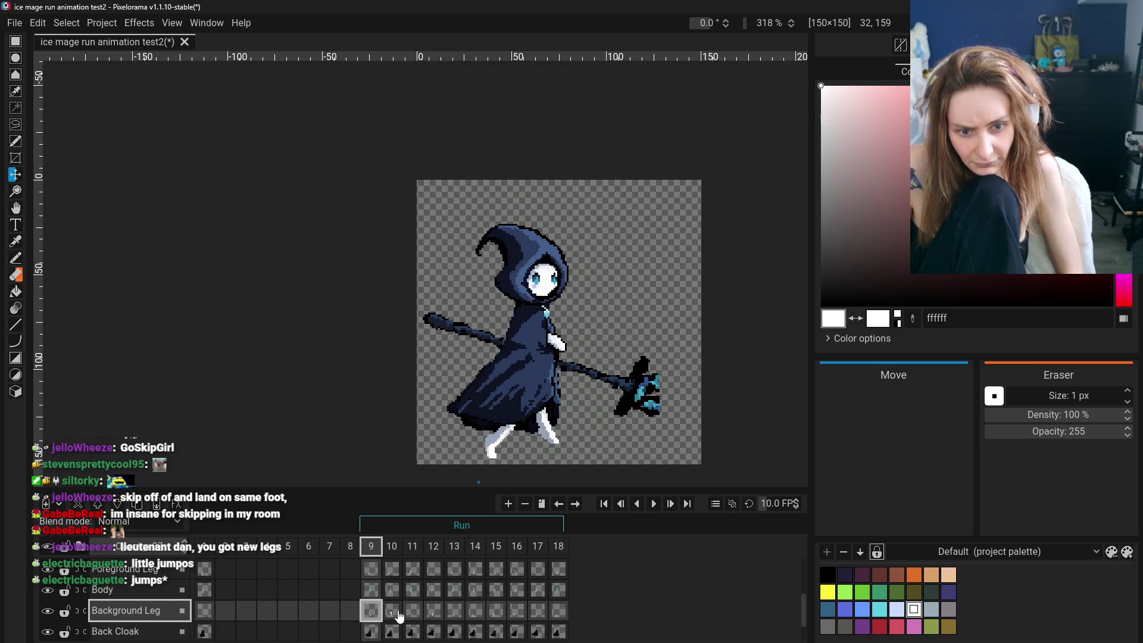
click(413, 615)
click(430, 615)
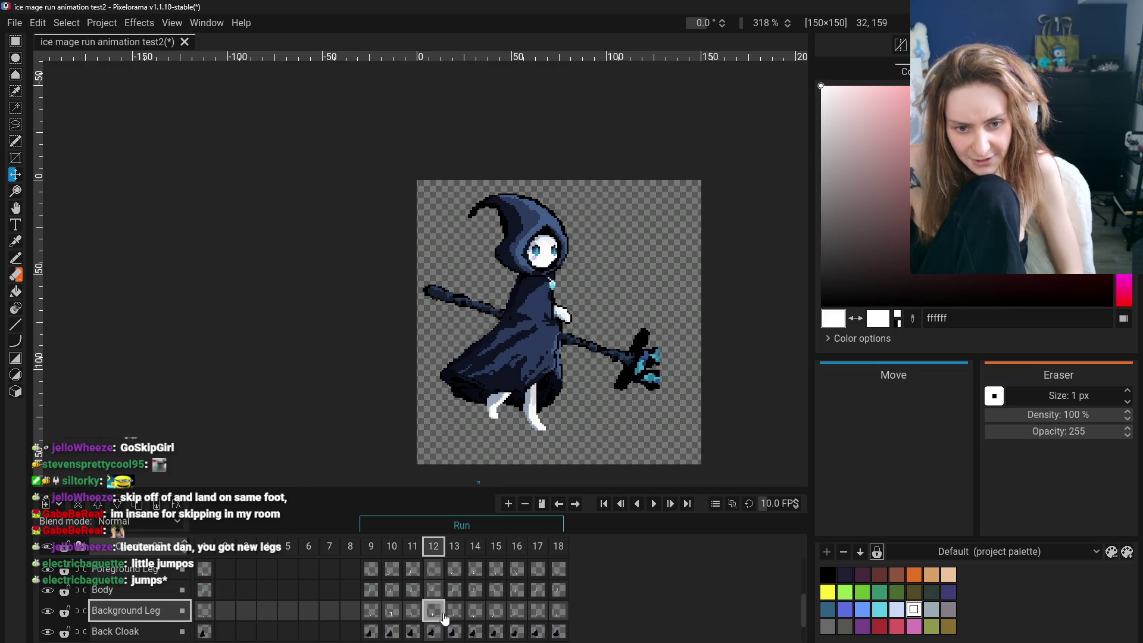
click(454, 614)
click(416, 614)
click(454, 615)
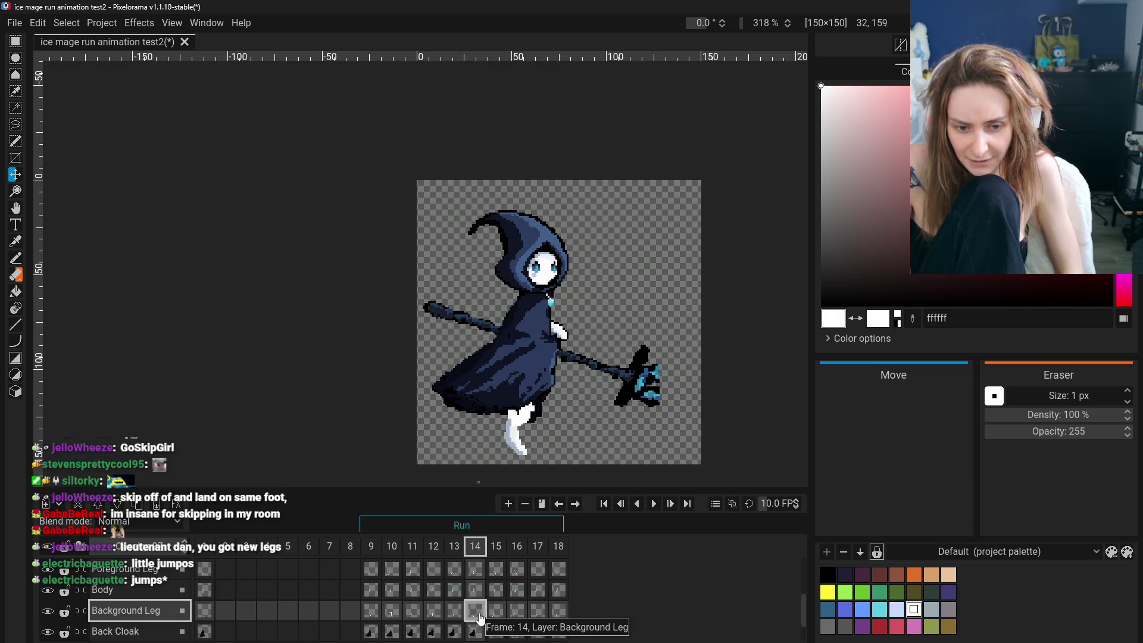
click(455, 615)
click(434, 615)
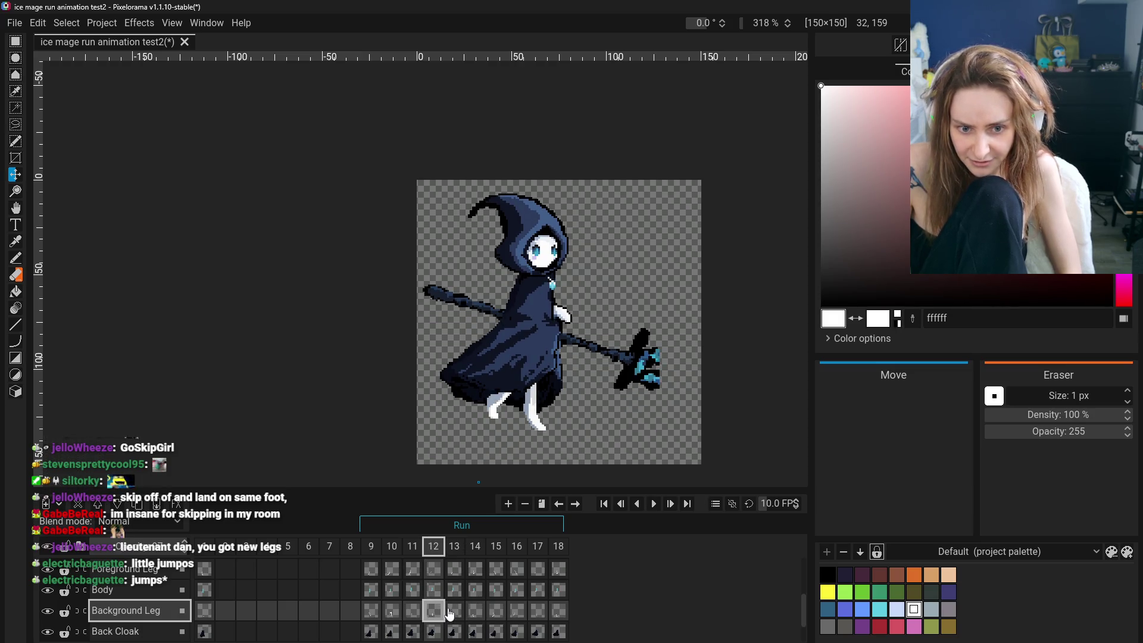
click(391, 613)
click(371, 611)
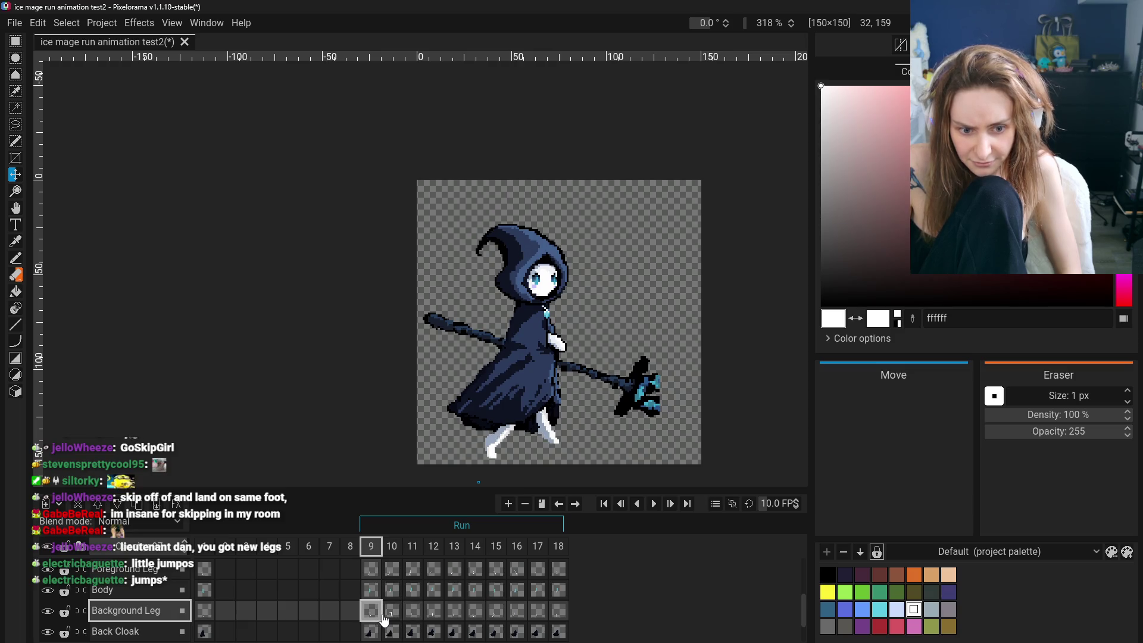
click(414, 616)
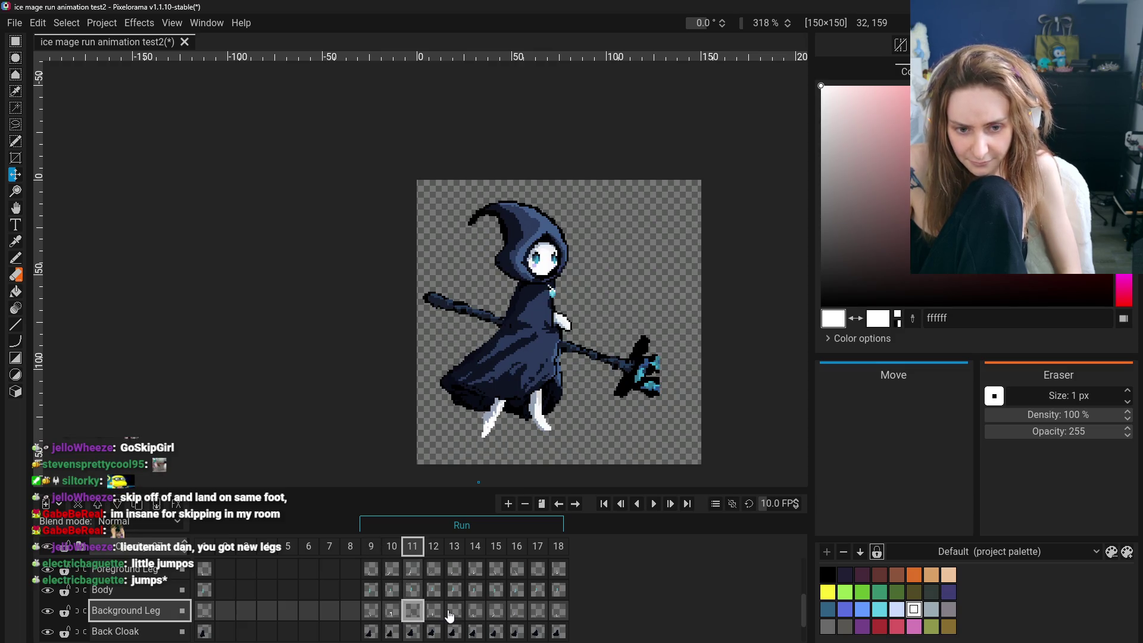
click(454, 615)
click(476, 615)
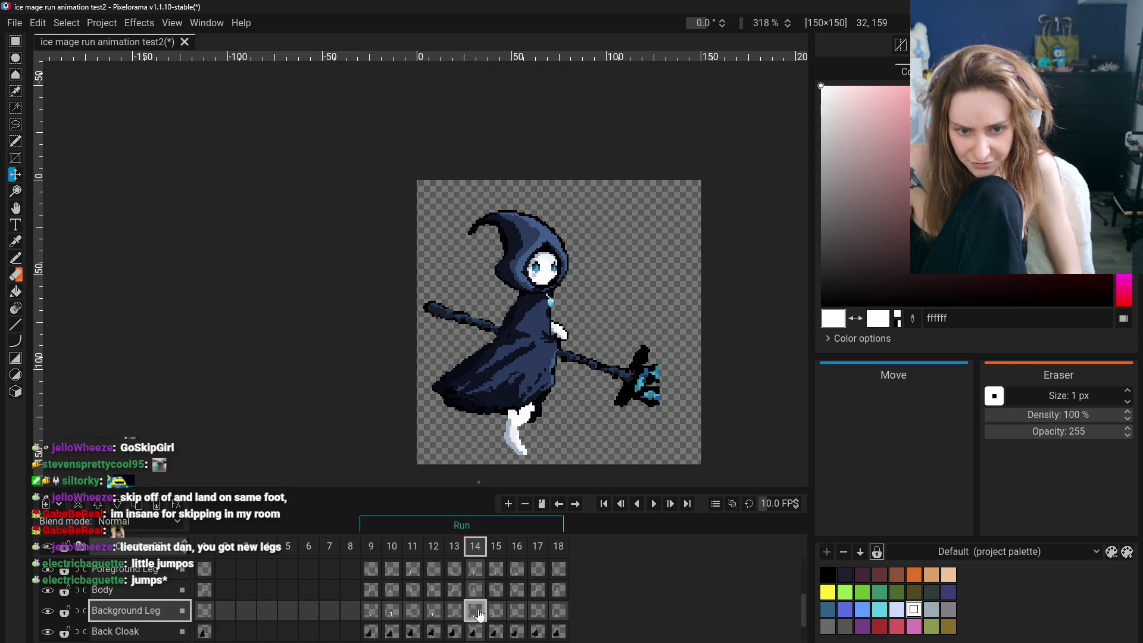
click(391, 613)
click(394, 613)
click(412, 613)
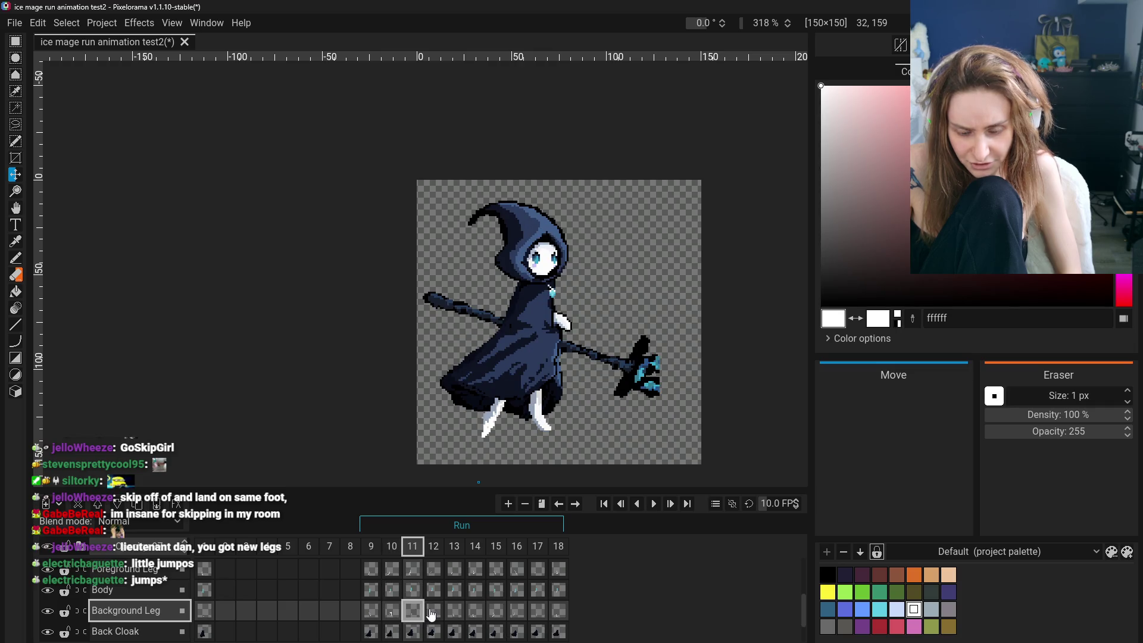
click(434, 613)
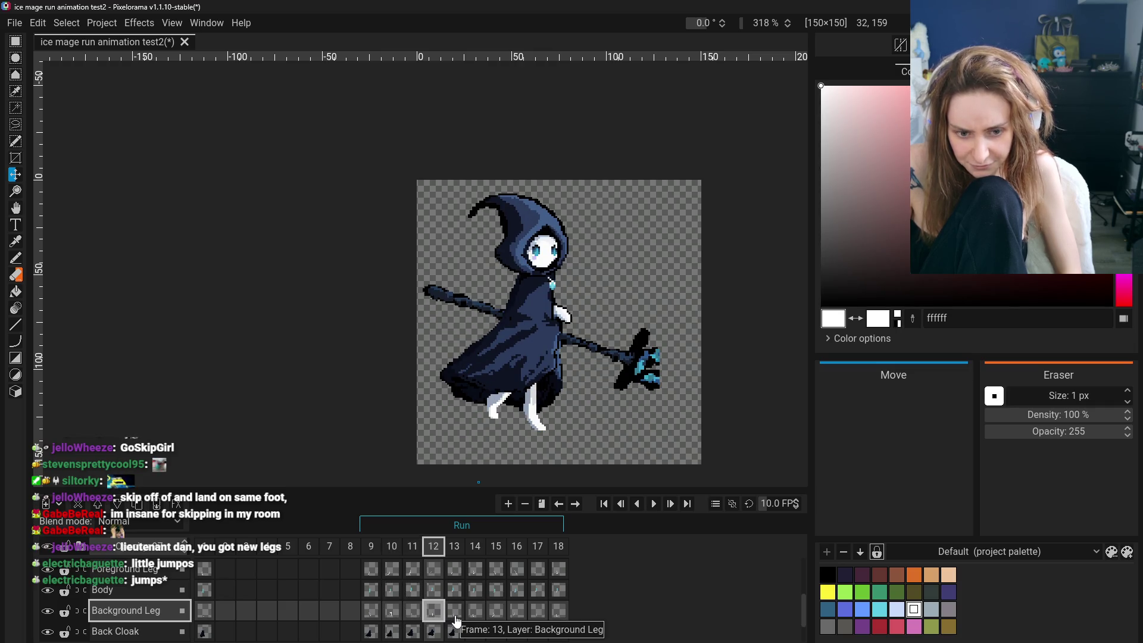
click(456, 616)
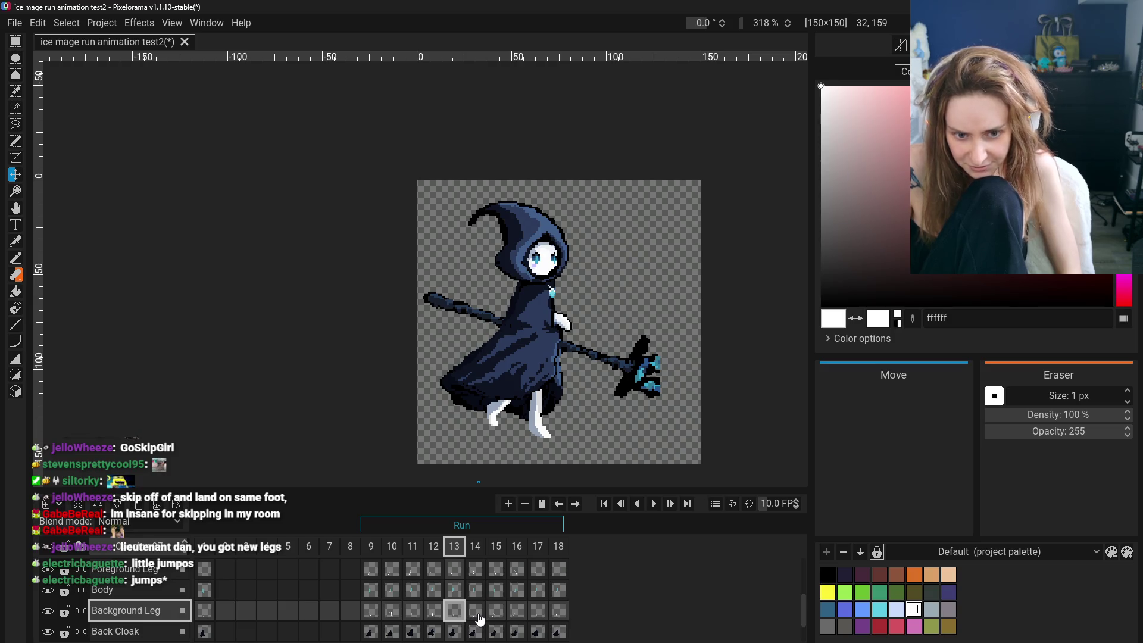
click(475, 615)
click(496, 613)
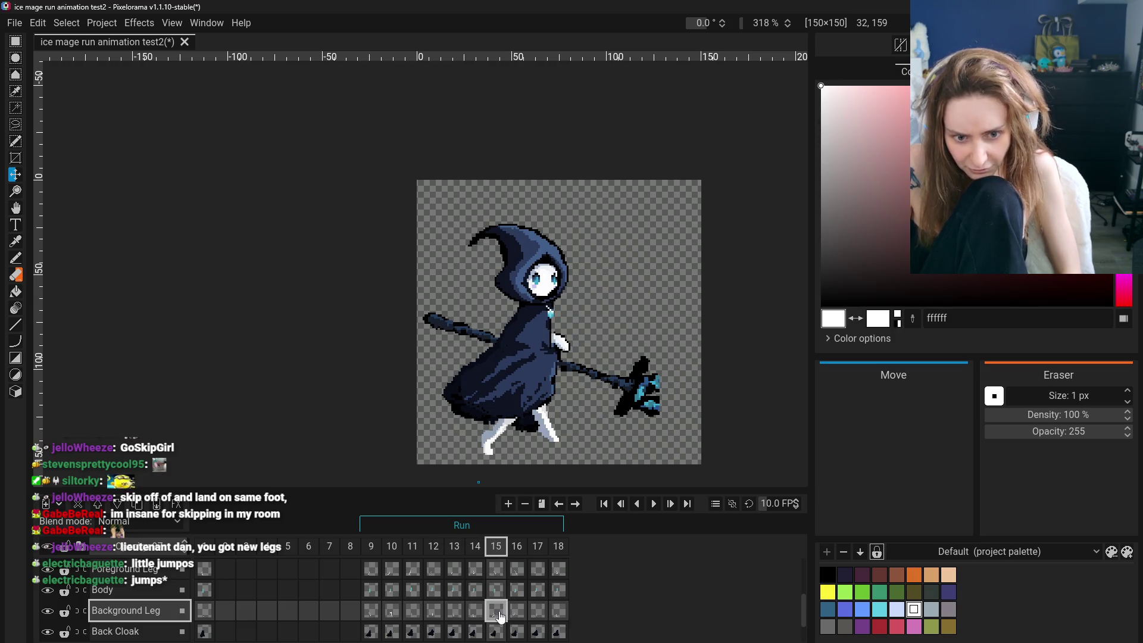
click(517, 615)
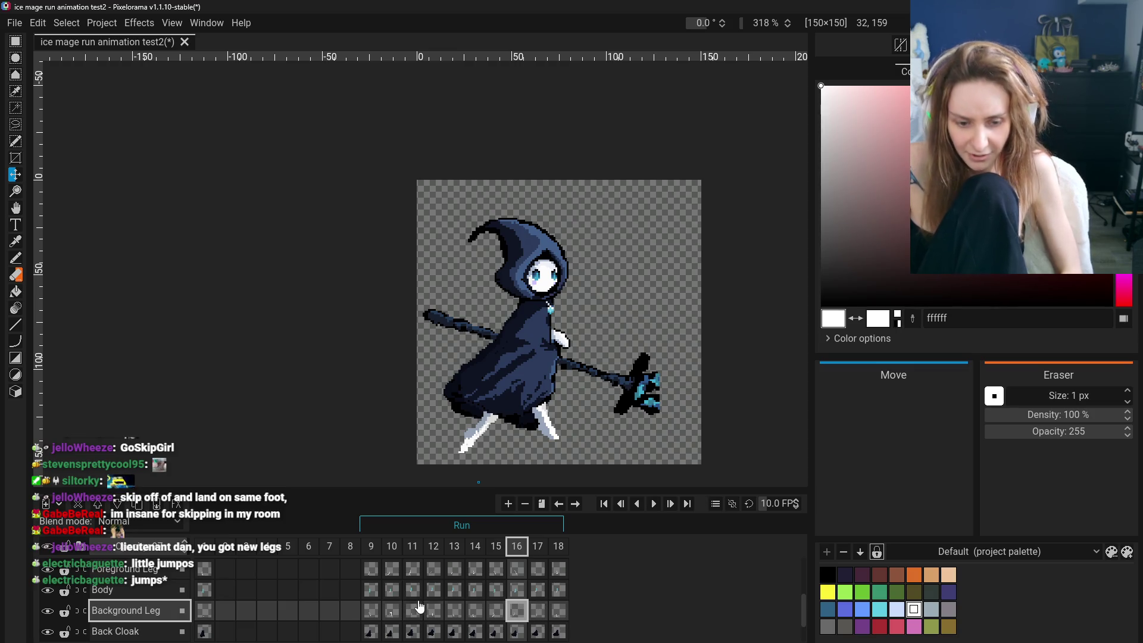
click(371, 613)
click(392, 612)
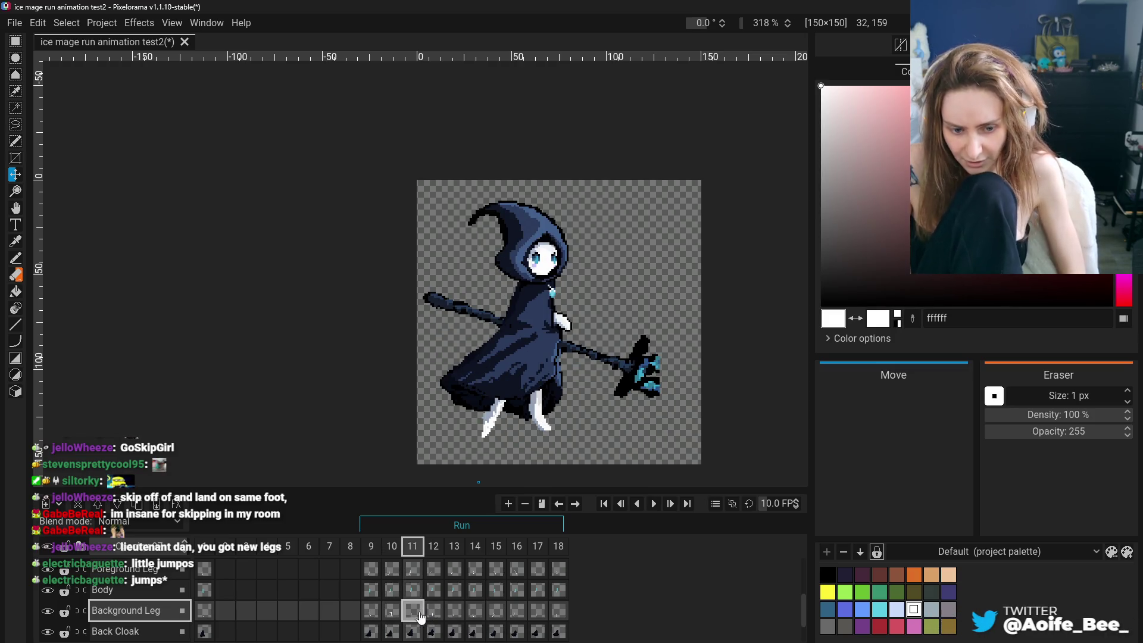
click(434, 613)
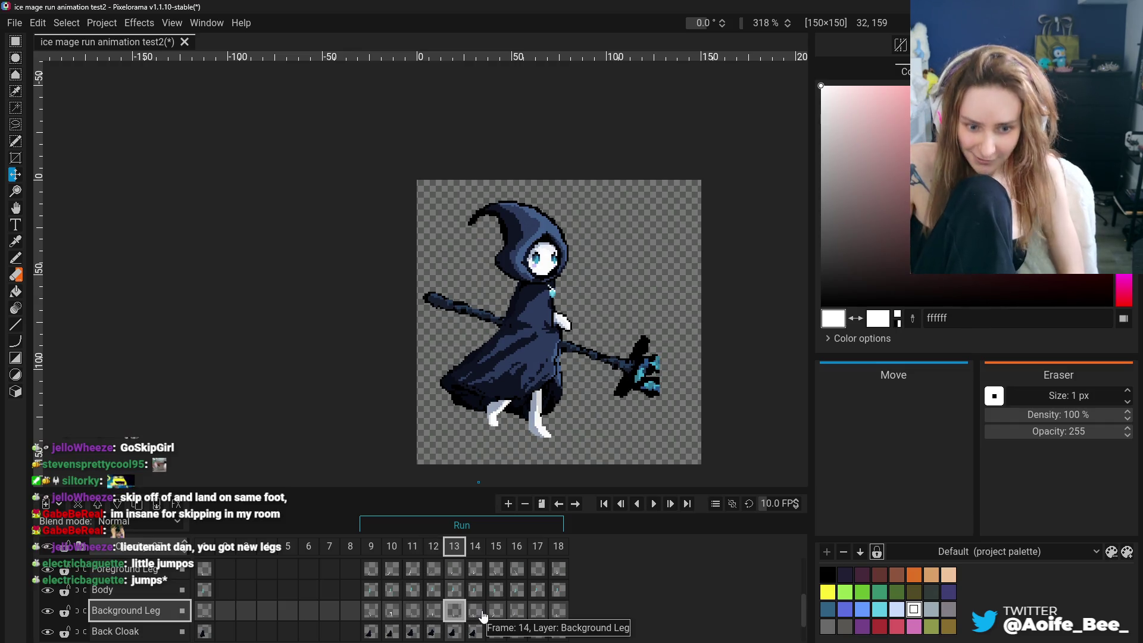
click(475, 611)
click(517, 612)
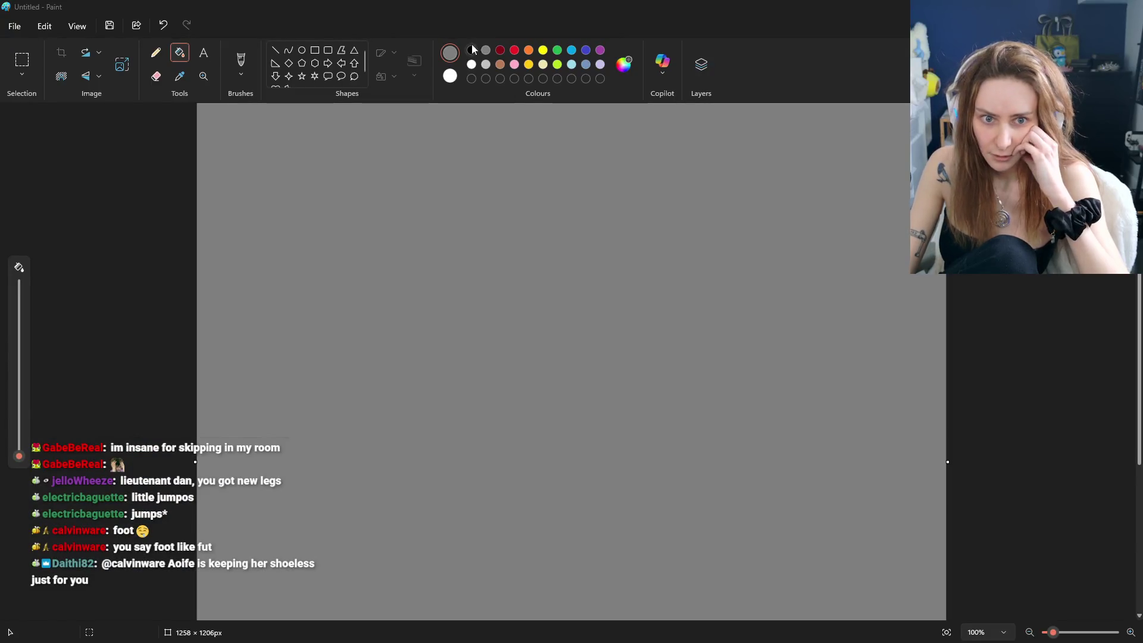
Switch to a blank Microsoft Paint canvas with black chosen for drawing.
click(471, 50)
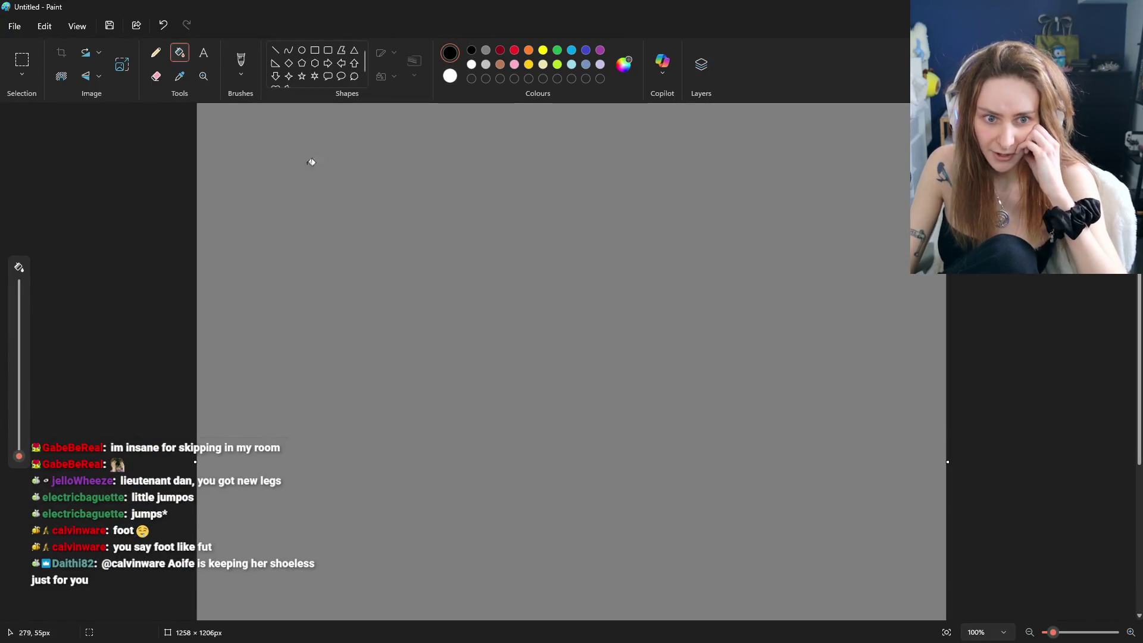
Hand-write the top row Load, Spring, Adj↑ with arrows, undoing stray strokes.
click(240, 60)
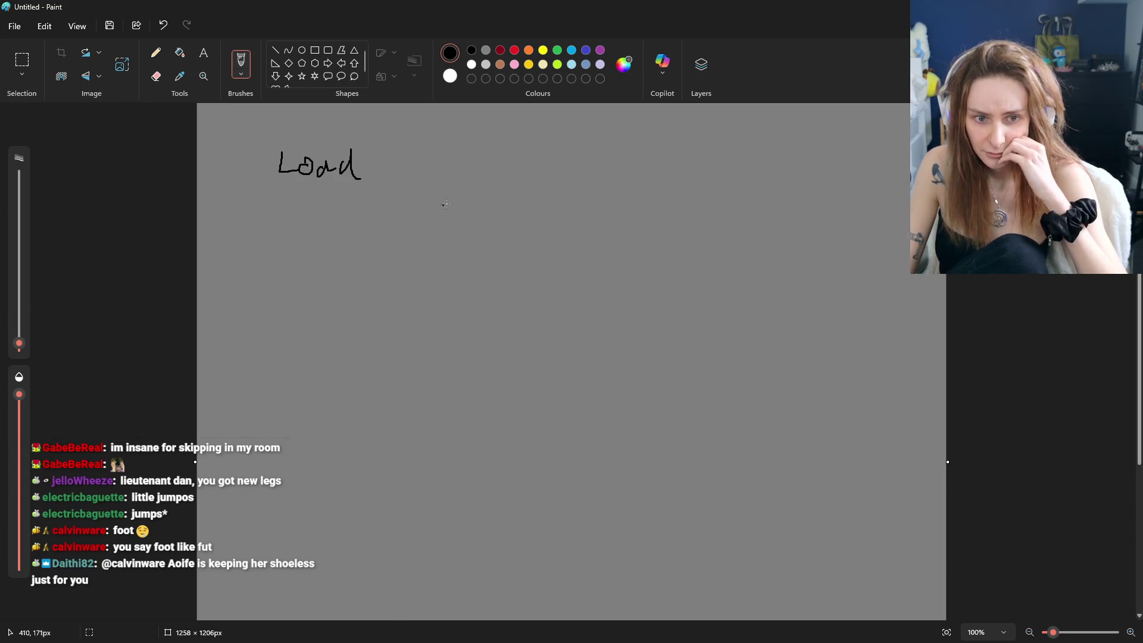
drag(386, 169, 489, 175)
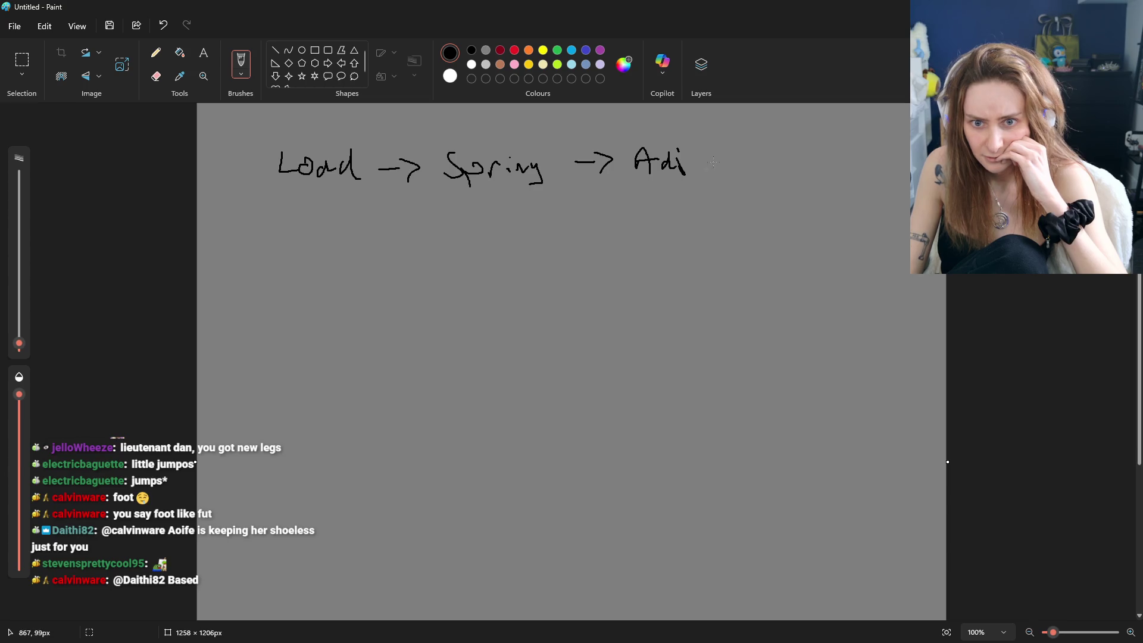
key(ctrl+z)
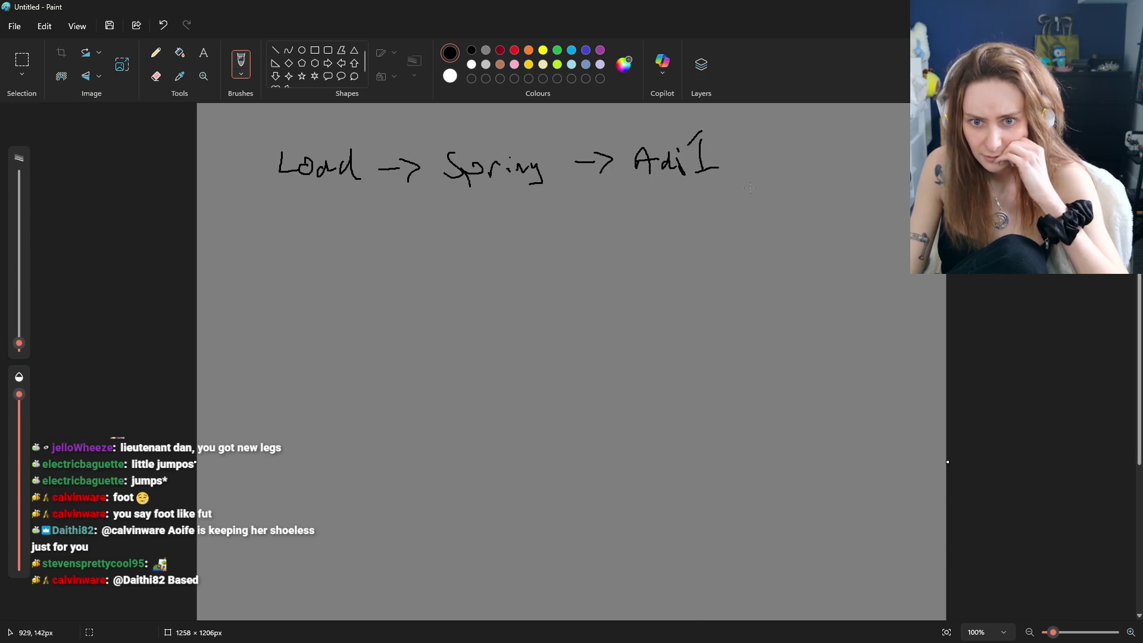
key(ctrl+z)
mouse_move(699, 150)
mouse_down()
mouse_move(699, 175)
mouse_move(820, 168)
mouse_up()
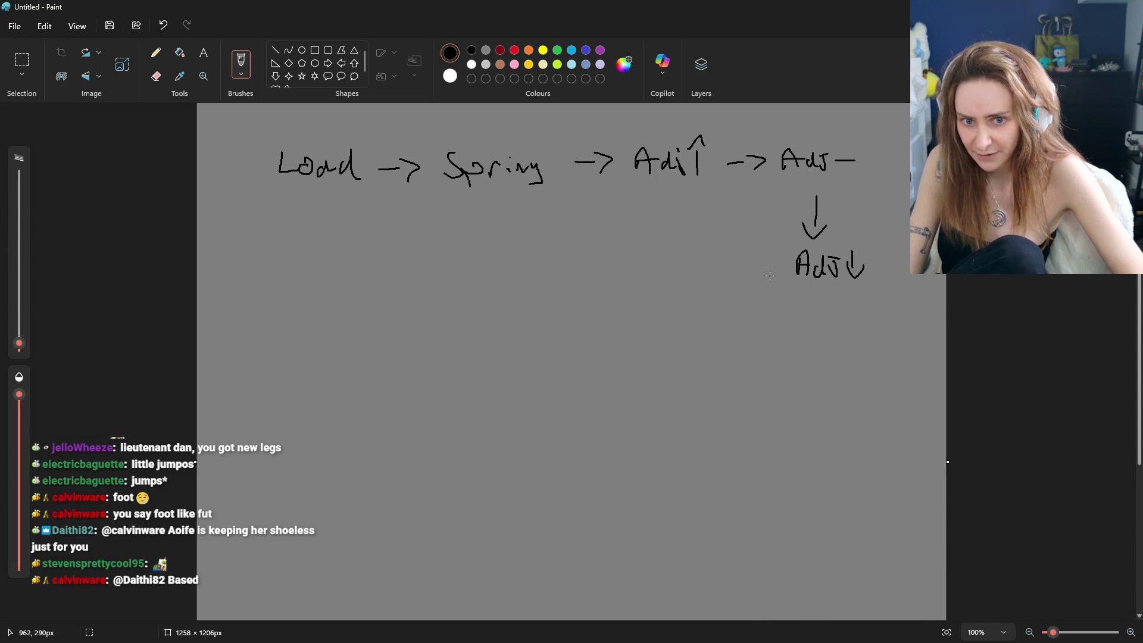
drag(767, 268, 728, 272)
key(ctrl+z)
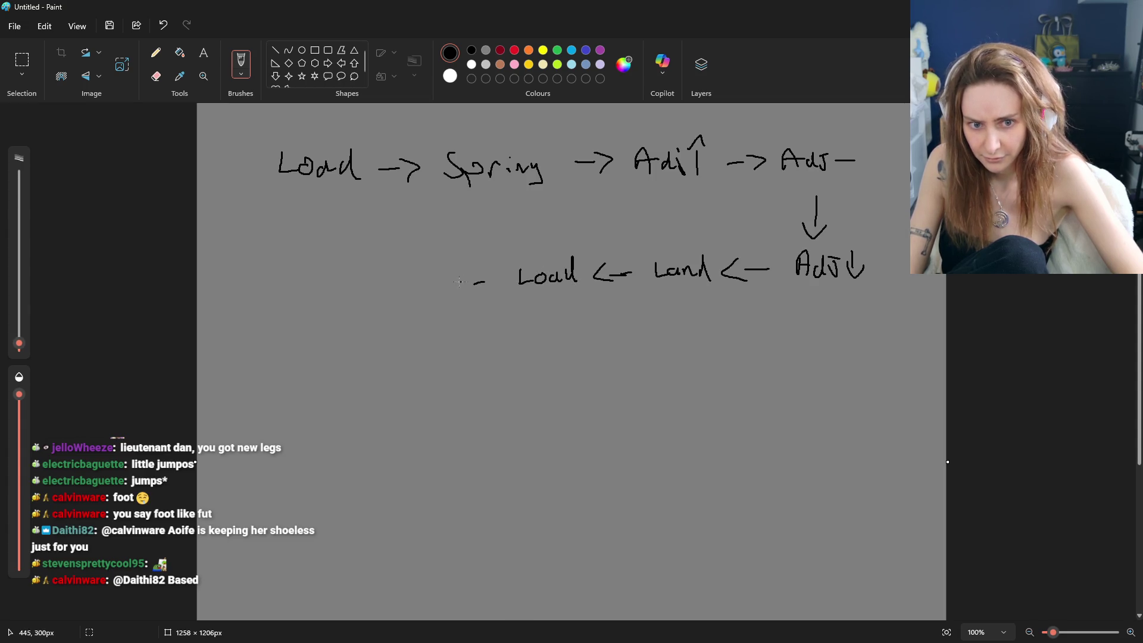
key(ctrl+z)
key(ctrl+z)
key(ctrl+z)
key(ctrl+z)
key(ctrl+z)
key(ctrl+z)
key(ctrl+z)
key(ctrl+z)
key(ctrl+z)
key(ctrl+z)
key(ctrl+z)
key(ctrl+z)
key(ctrl+z)
Continue the loop down through Adj↓ and Land, then Spring and Adj along the bottom.
mouse_move(826, 305)
mouse_down()
mouse_move(825, 344)
mouse_move(839, 321)
mouse_up()
drag(846, 379, 870, 387)
key(ctrl+z)
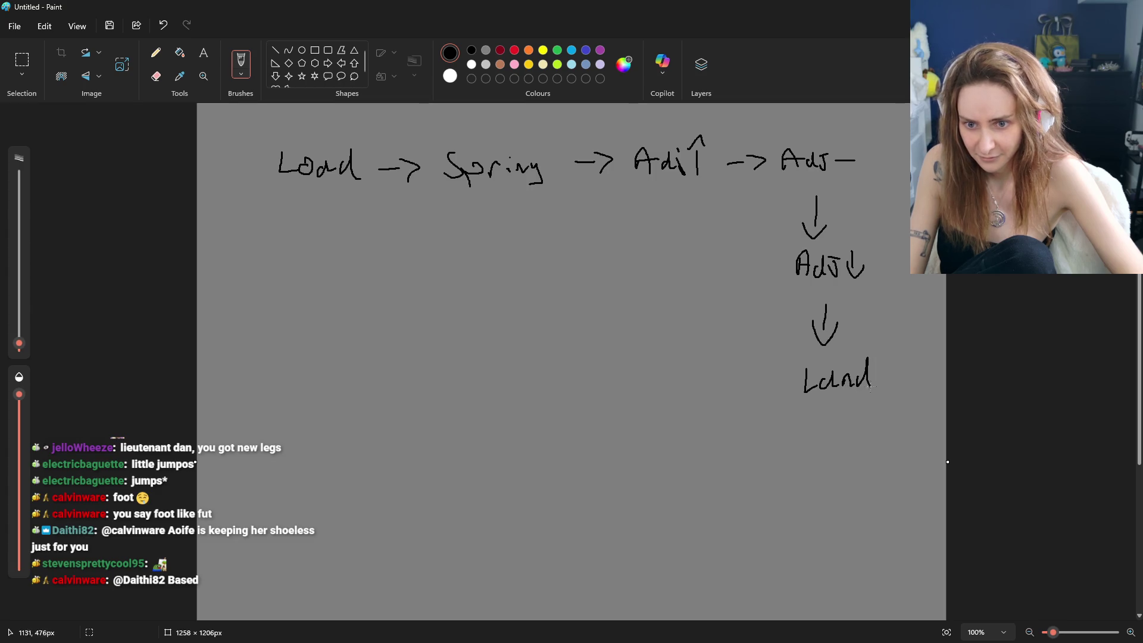
mouse_move(755, 377)
mouse_down()
mouse_move(758, 404)
mouse_move(712, 396)
mouse_up()
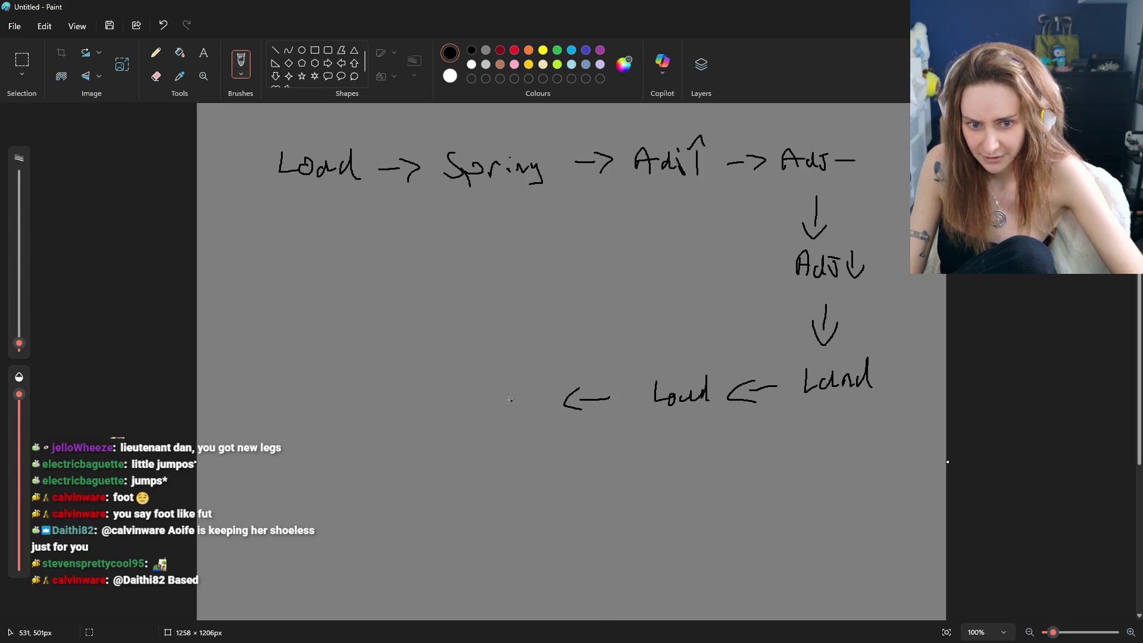
mouse_move(458, 388)
mouse_down()
mouse_move(448, 407)
mouse_move(534, 410)
mouse_move(409, 403)
mouse_up()
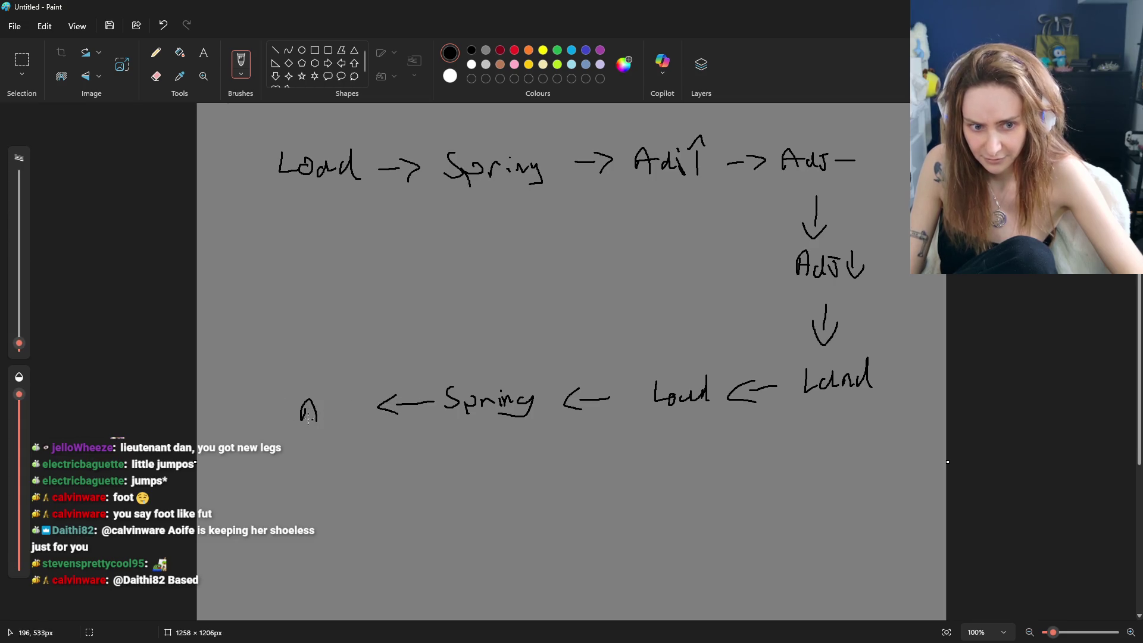
drag(324, 410, 331, 421)
drag(333, 404, 343, 405)
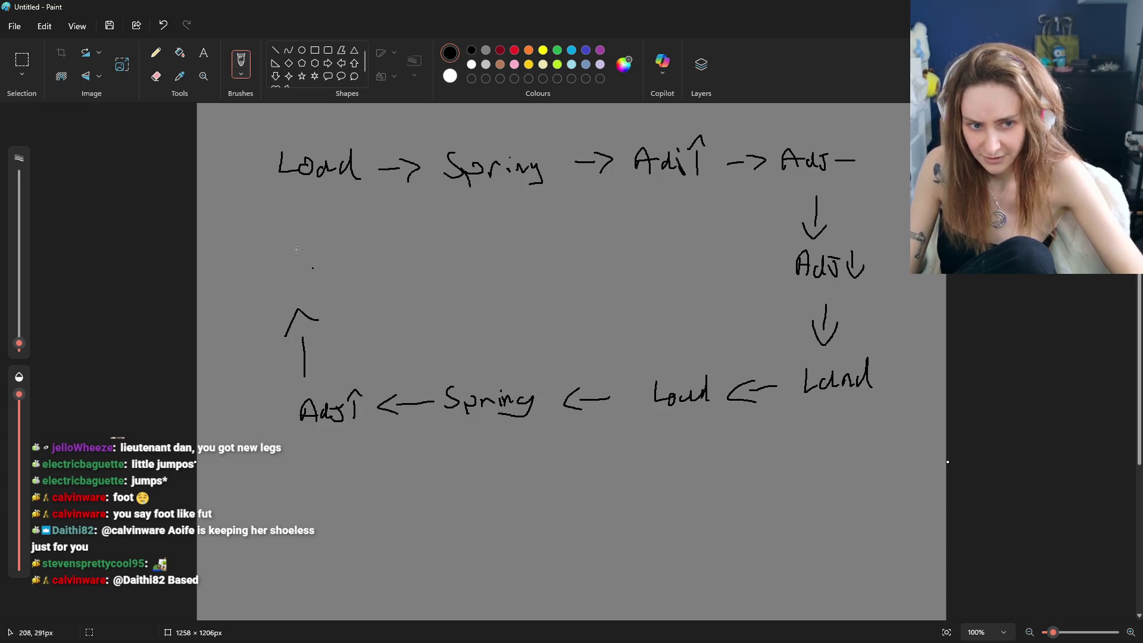
Undo the upward return column and Adj label, then switch to the Select tool.
key(ctrl+z)
key(ctrl+z)
key(ctrl+z)
drag(313, 356, 331, 355)
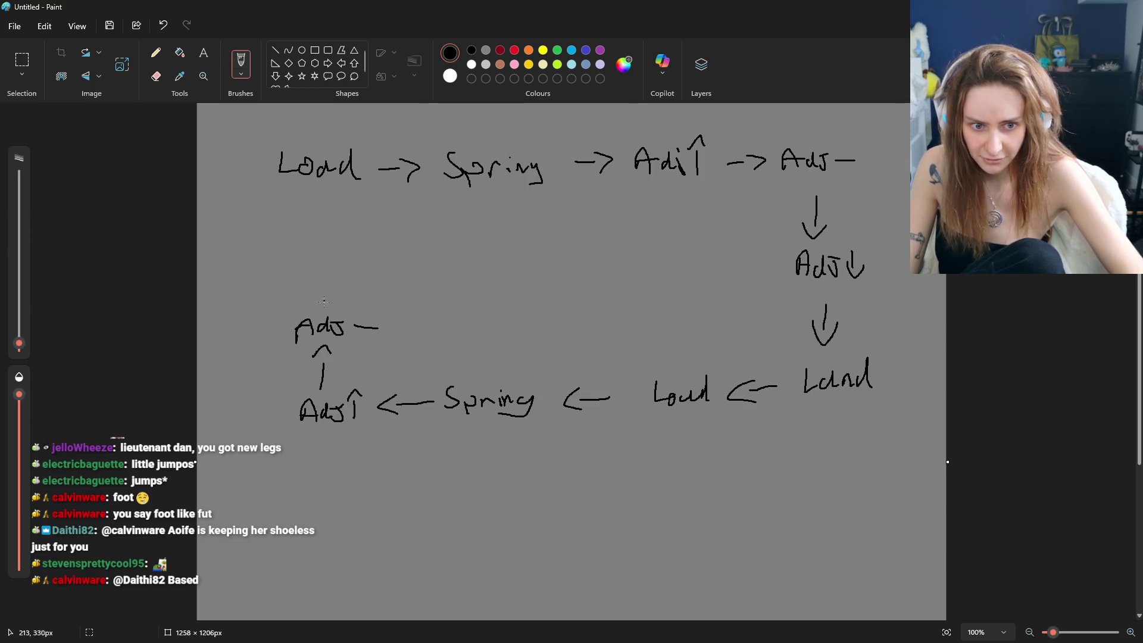
drag(299, 247, 309, 246)
key(ctrl+z)
key(ctrl+z)
key(ctrl+z)
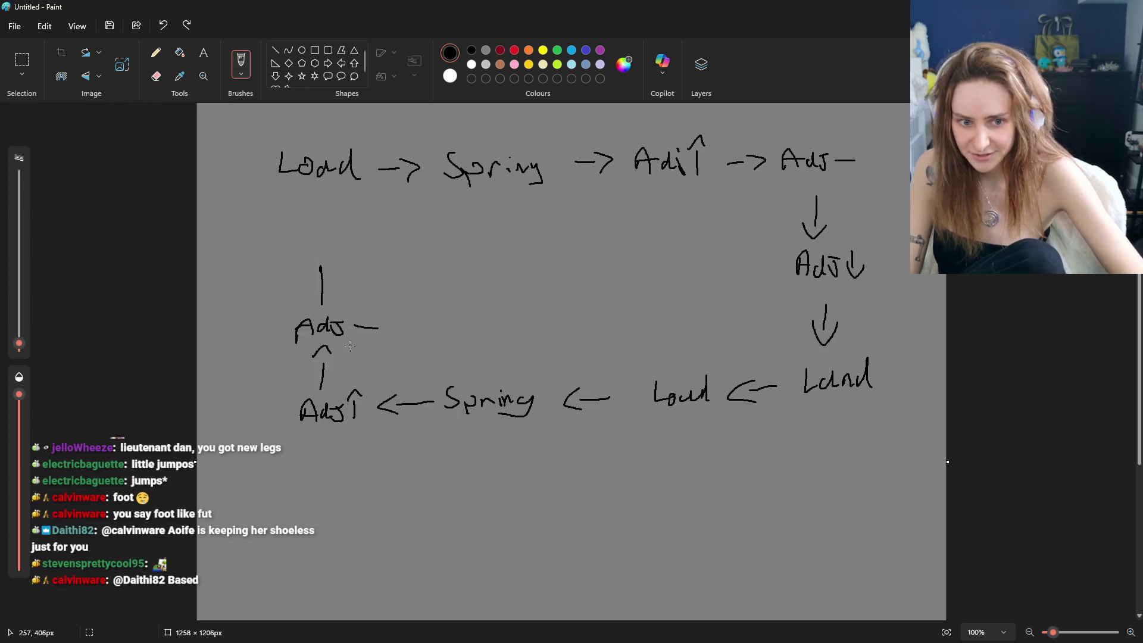
key(ctrl+z)
key(ctrl+z)
key(ctrl+z)
key(ctrl+z)
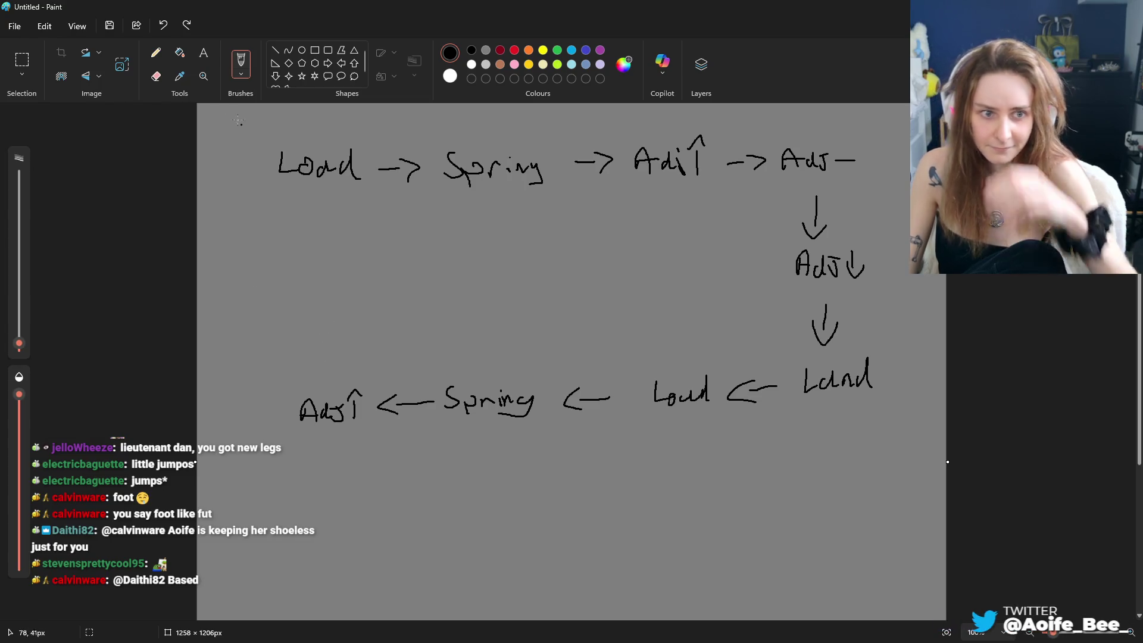
click(21, 60)
Drag the bottom row downward and fill the exposed gap with the grey background.
drag(282, 334, 792, 480)
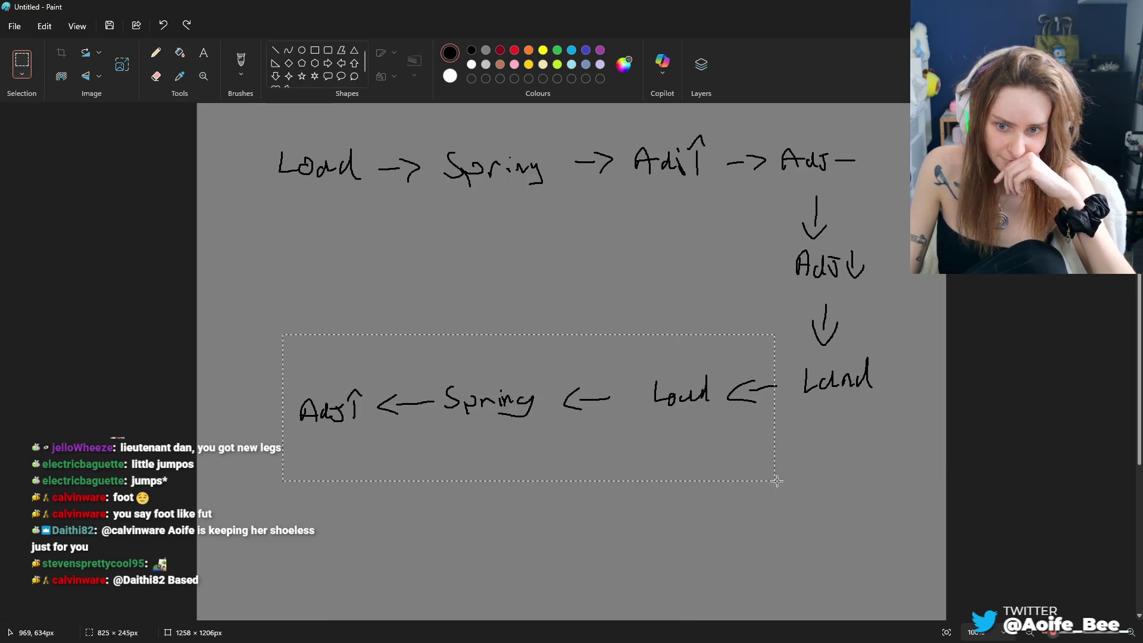
drag(694, 441, 694, 536)
click(179, 51)
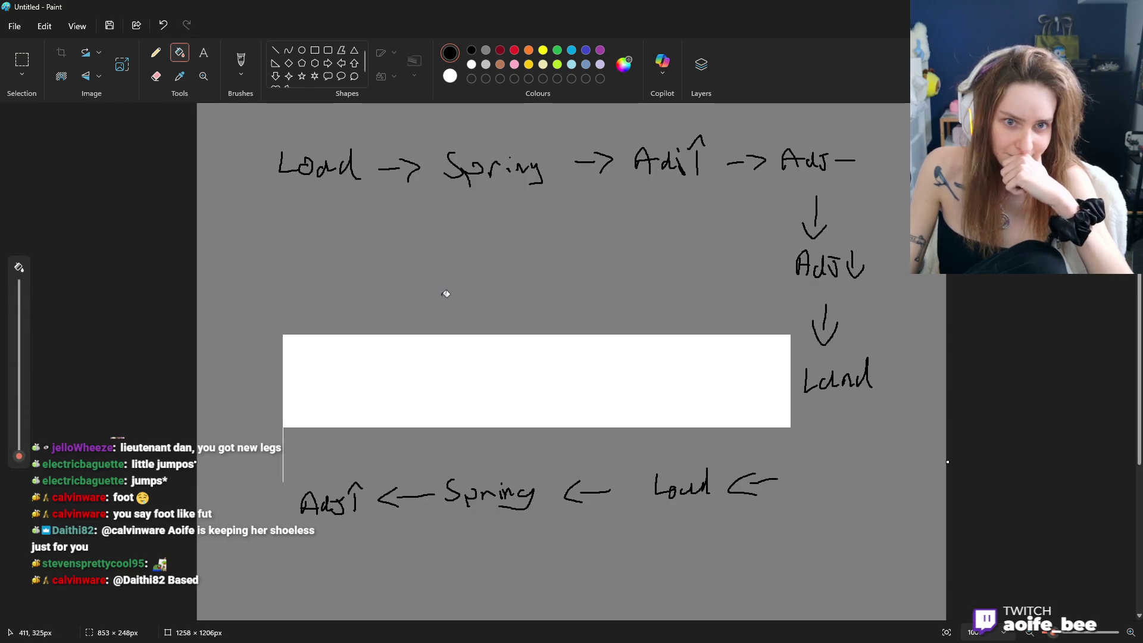
click(475, 390)
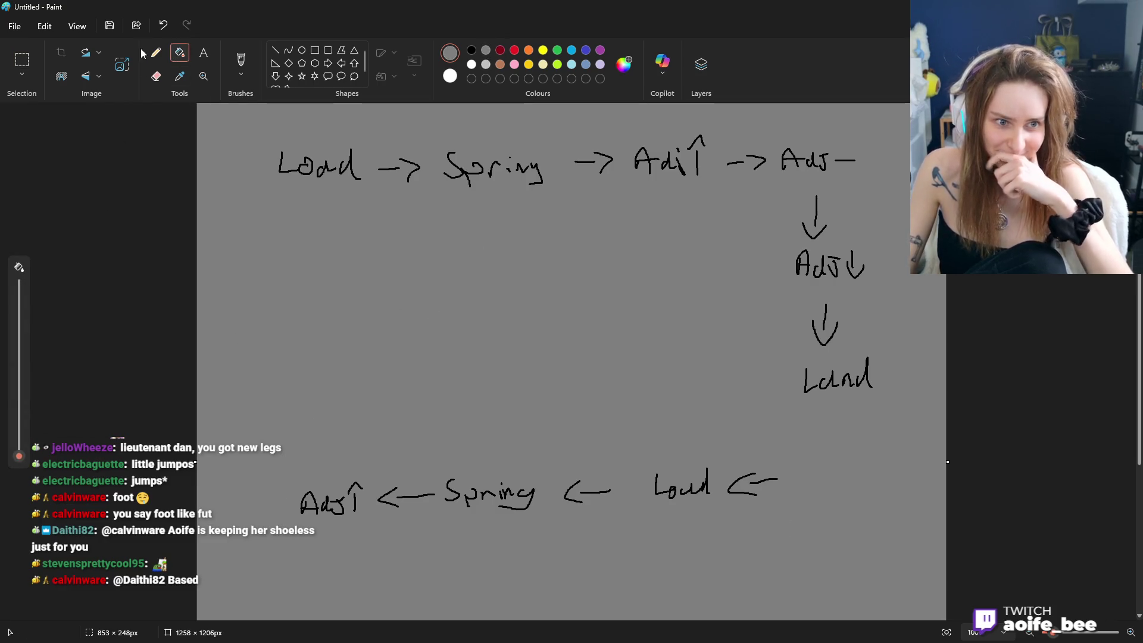
click(472, 50)
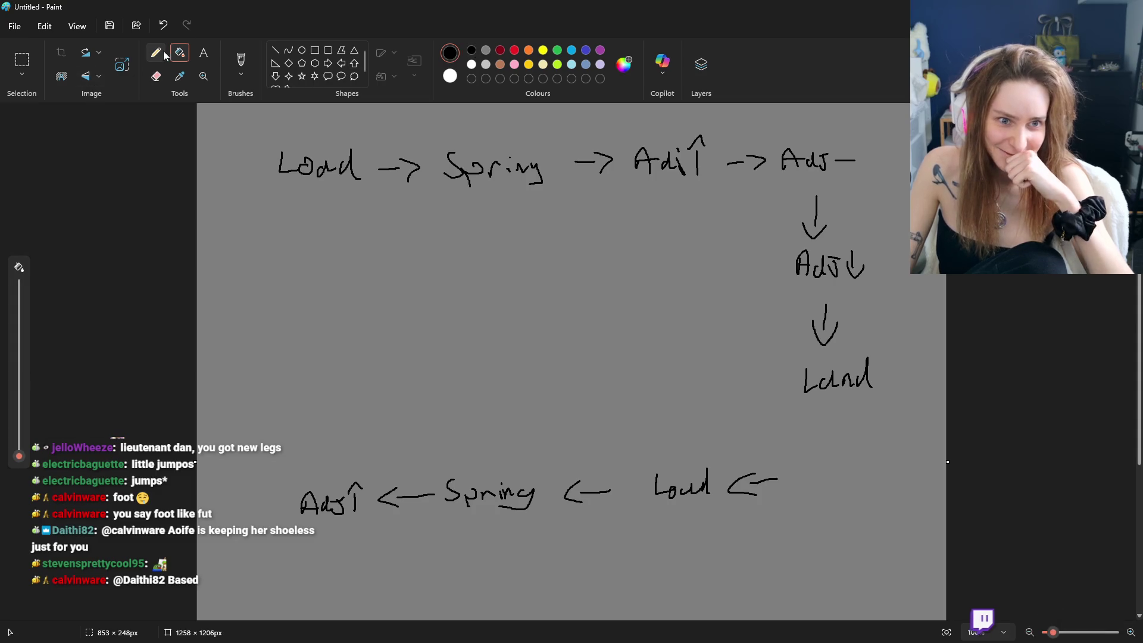
click(242, 62)
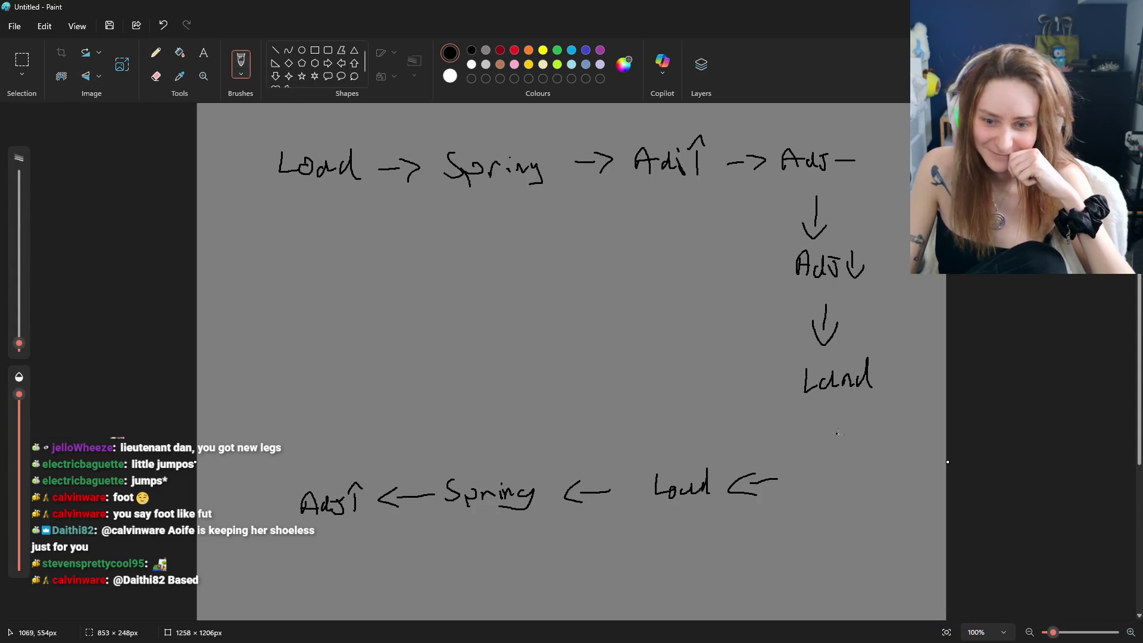
Start an arrow and letter below Land, then undo back to remove the bottom row.
drag(839, 417, 837, 439)
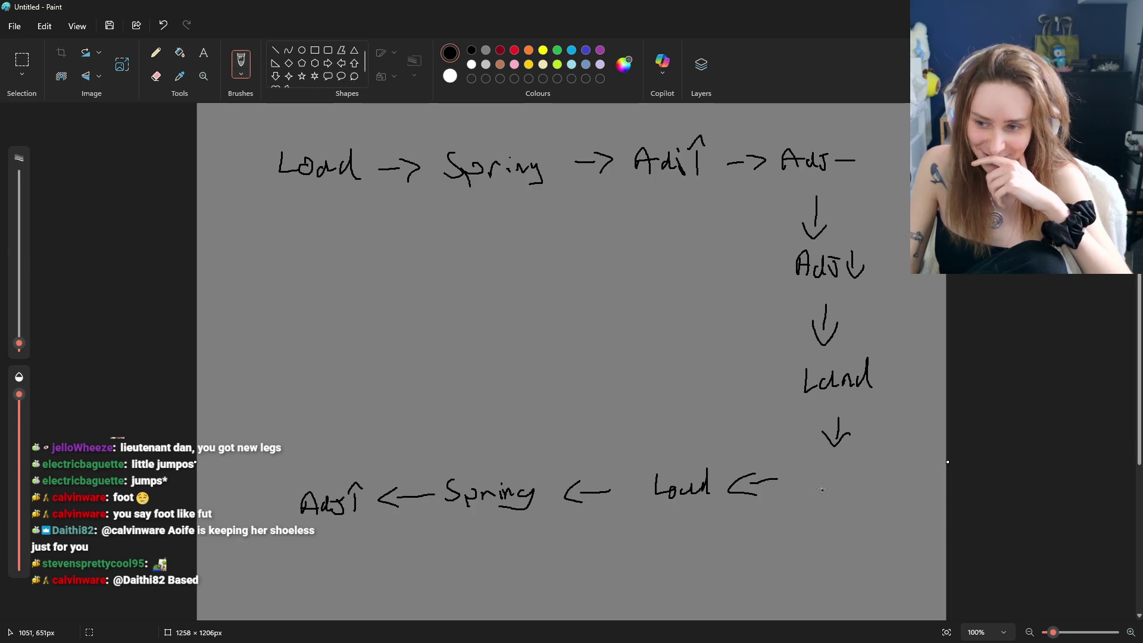
drag(821, 470, 819, 488)
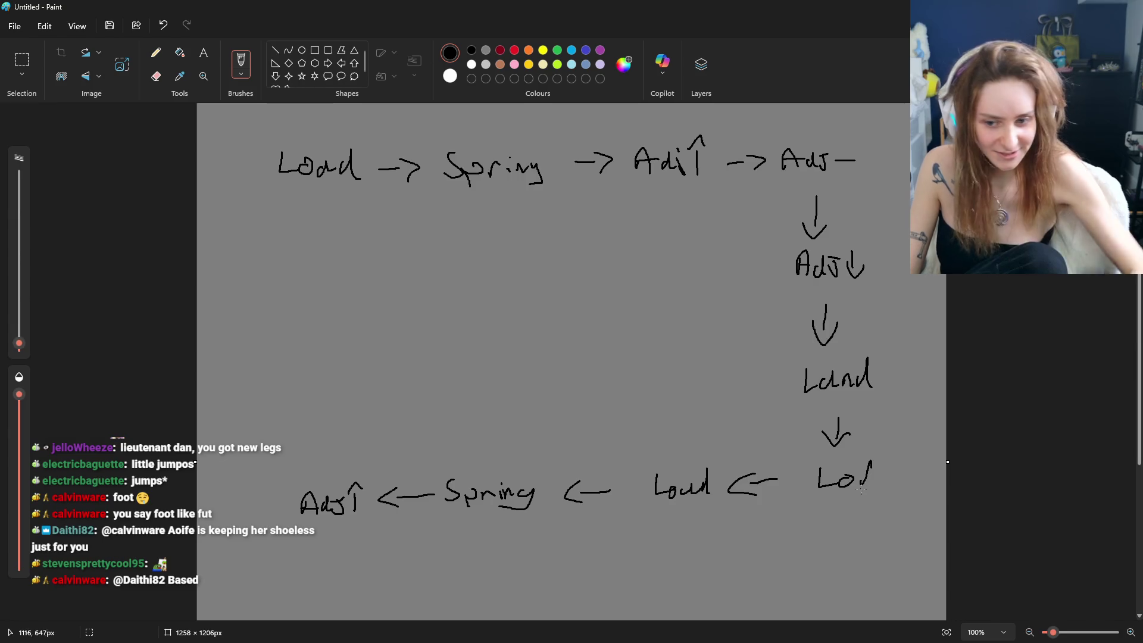
key(ctrl+z)
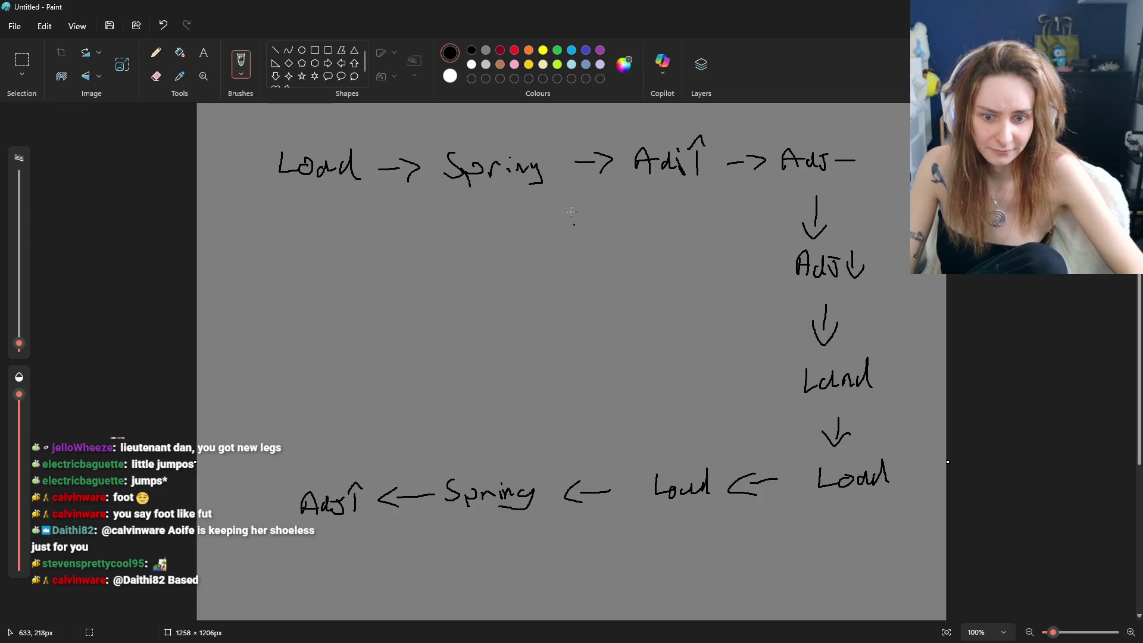
key(ctrl+z)
key(ctrl+z)
key(ctrl+z)
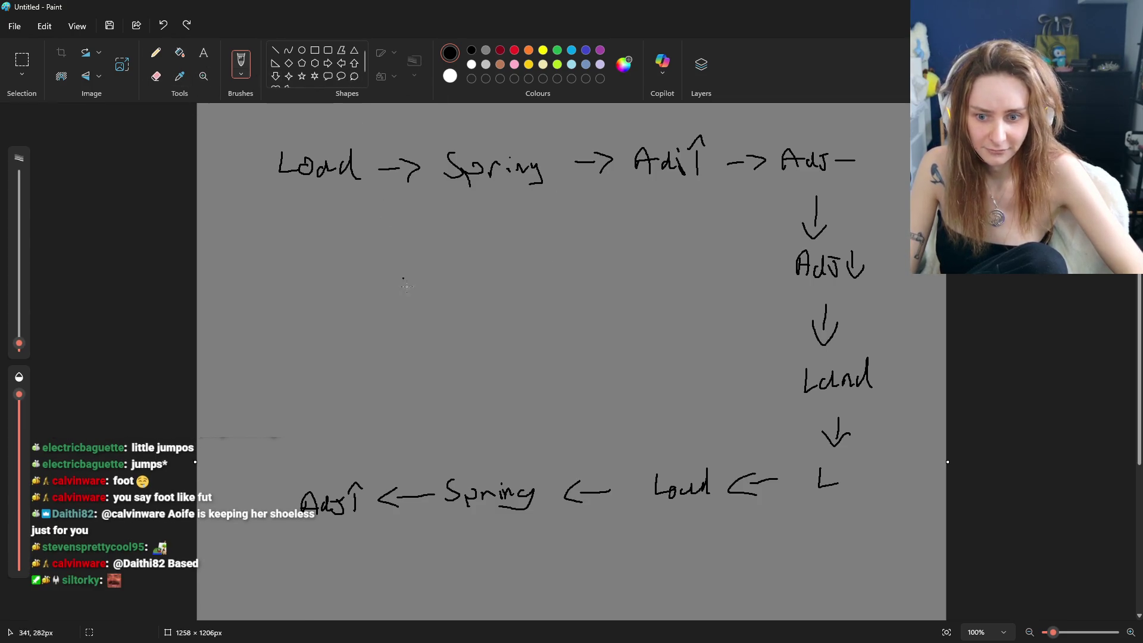
key(ctrl+z)
key(ctrl+z)
key(ctrl+z)
key(ctrl+z)
key(ctrl+z)
key(ctrl+z)
key(ctrl+z)
key(ctrl+z)
key(ctrl+z)
key(ctrl+z)
key(ctrl+z)
key(ctrl+z)
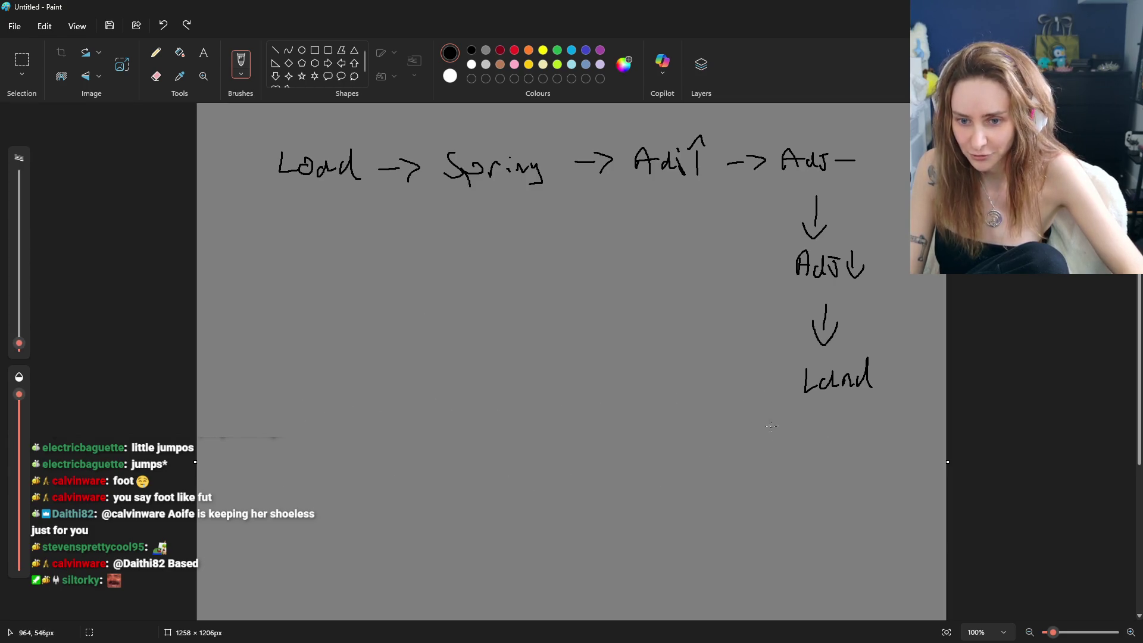
Write Load and Spring along the bottom row with leftward arrows from the right Land.
drag(826, 423, 848, 425)
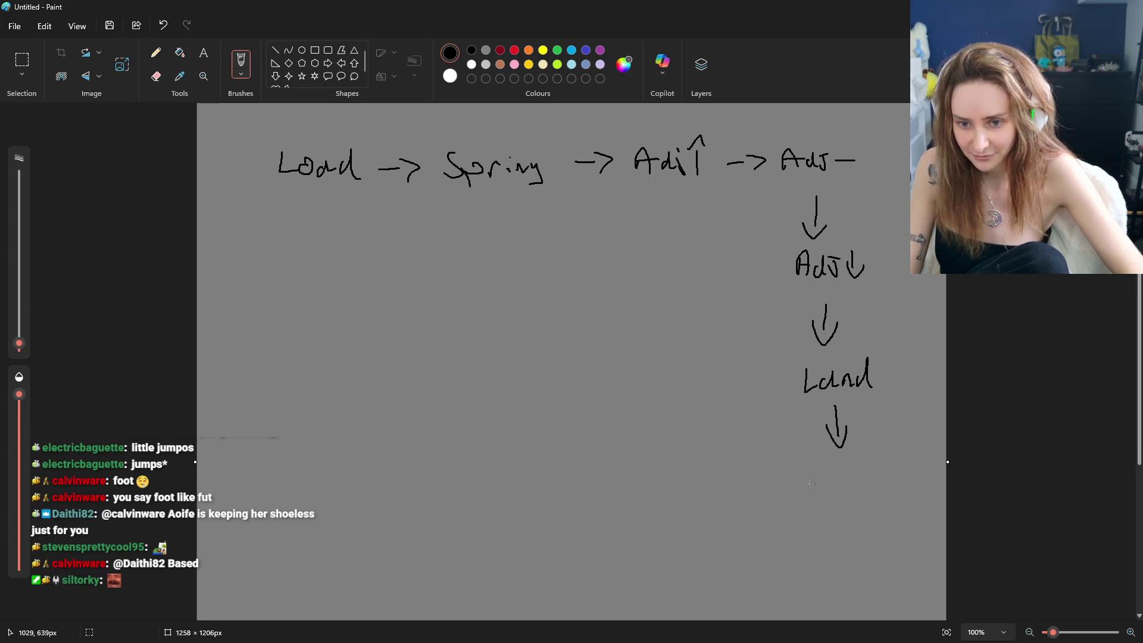
drag(859, 463, 865, 492)
drag(773, 483, 743, 488)
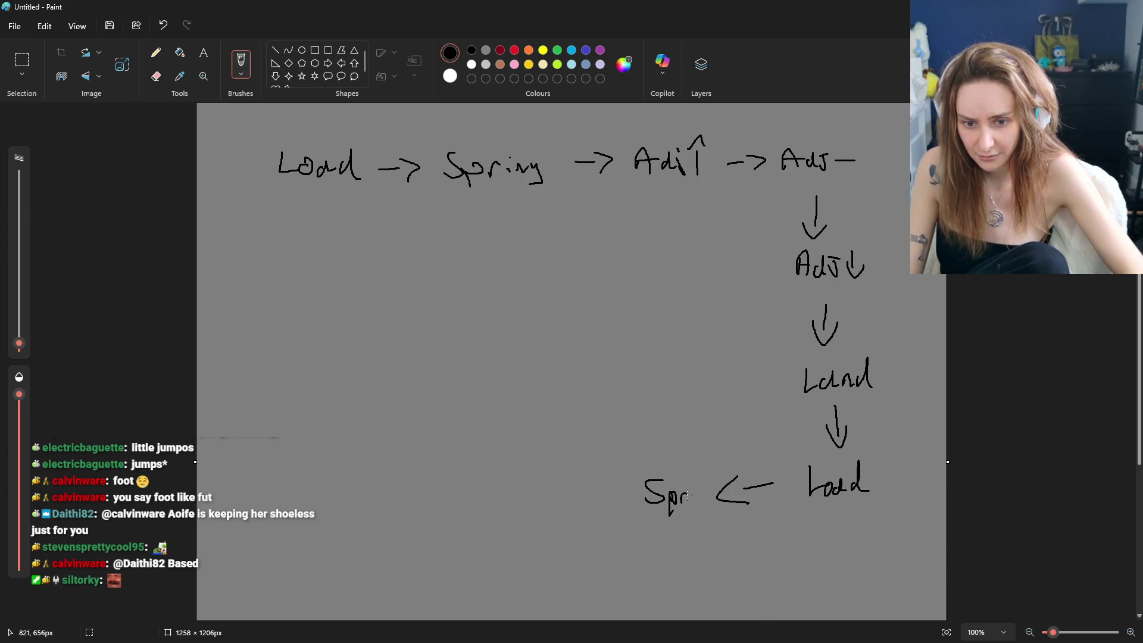
drag(703, 514, 687, 516)
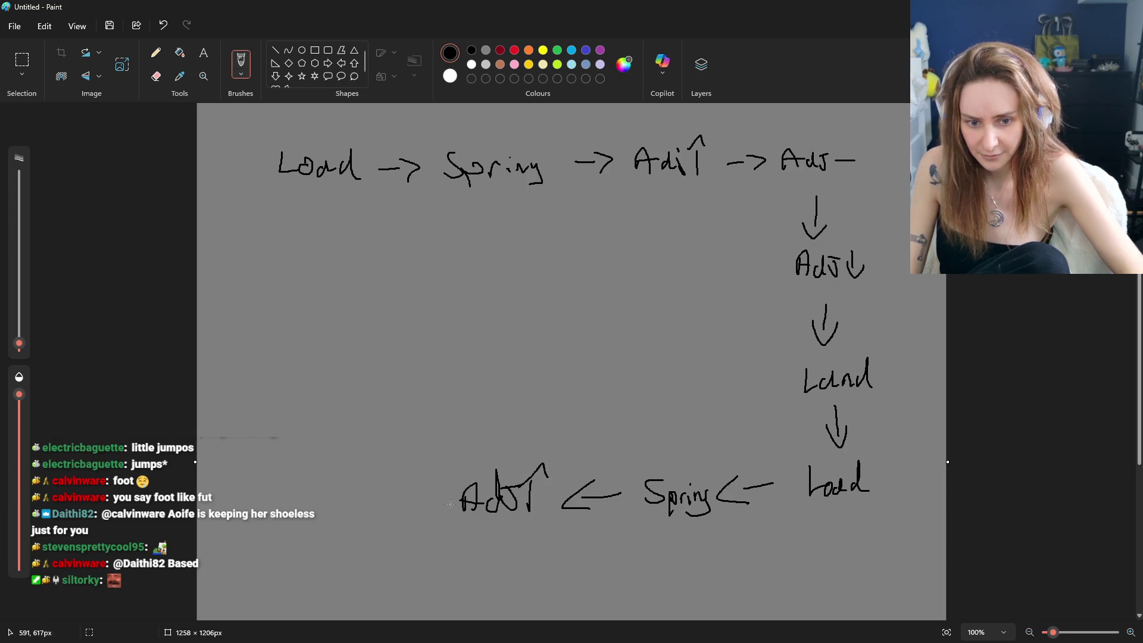
mouse_move(442, 501)
mouse_down()
mouse_move(373, 501)
mouse_move(388, 514)
mouse_up()
key(ctrl+z)
Write Ads at bottom left, an up arrow, and Land in the left column closing the loop.
mouse_move(291, 515)
mouse_down()
mouse_move(308, 512)
mouse_move(303, 502)
mouse_move(324, 513)
mouse_up()
drag(336, 499, 327, 513)
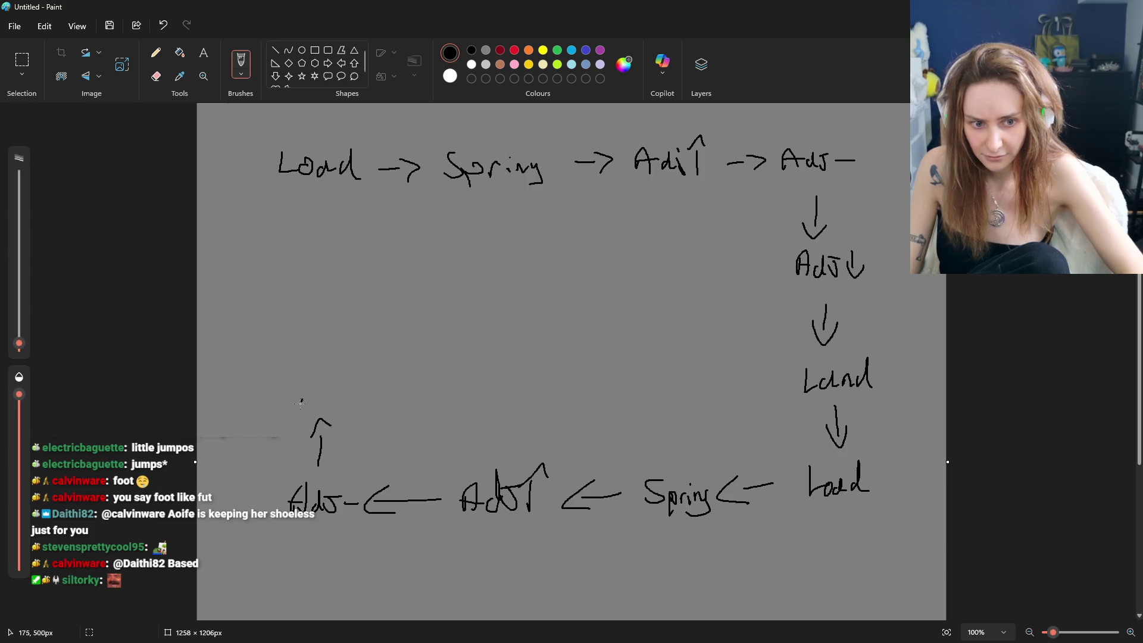
drag(301, 400, 312, 399)
drag(323, 391, 322, 394)
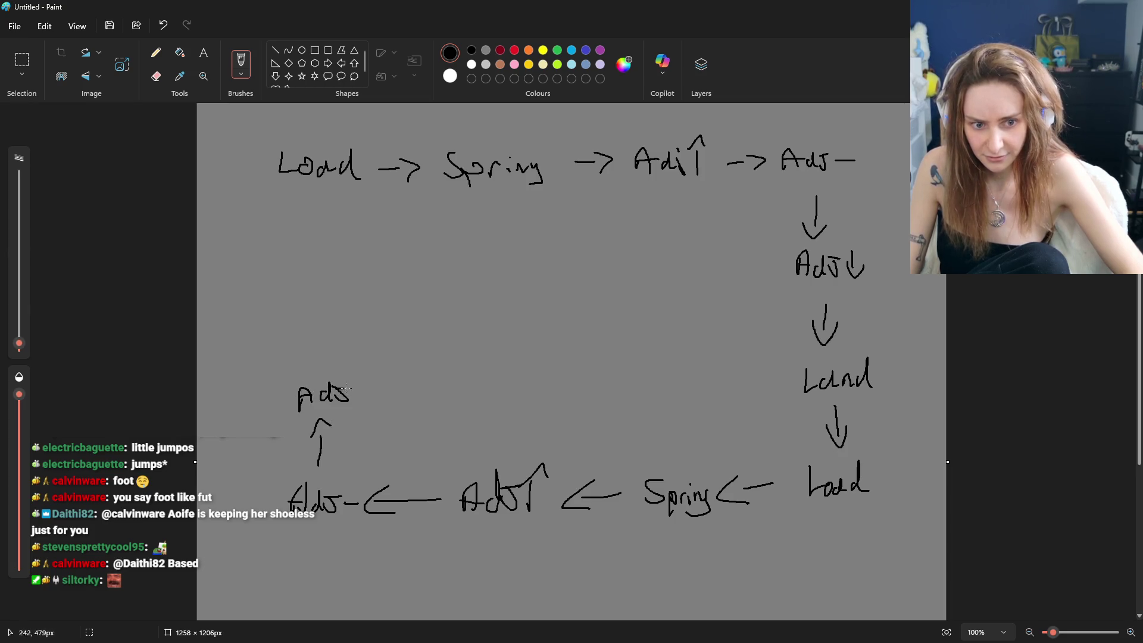
mouse_move(319, 358)
mouse_down()
mouse_move(319, 315)
mouse_move(335, 306)
mouse_up()
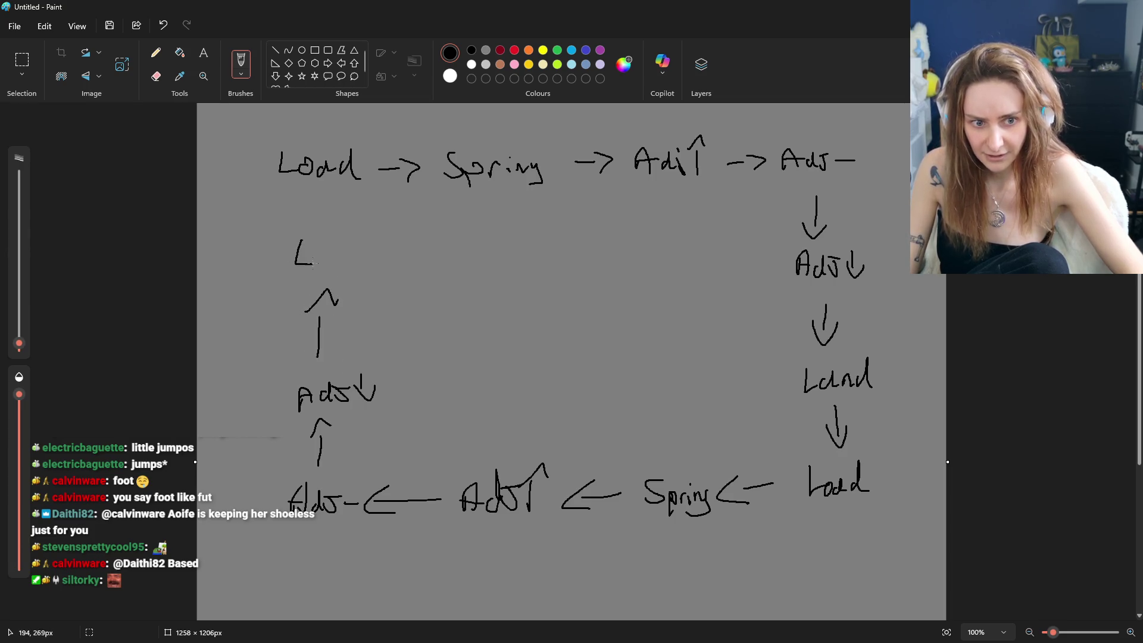
drag(339, 254, 366, 267)
mouse_move(376, 257)
mouse_down()
mouse_move(376, 236)
mouse_move(378, 272)
mouse_up()
Draw a filled star beside the first Load to mark the starting step.
mouse_move(264, 115)
mouse_down()
mouse_move(266, 148)
mouse_move(281, 126)
mouse_up()
mouse_move(278, 117)
mouse_down()
mouse_move(257, 144)
mouse_move(277, 140)
mouse_move(263, 131)
mouse_up()
drag(257, 115, 263, 128)
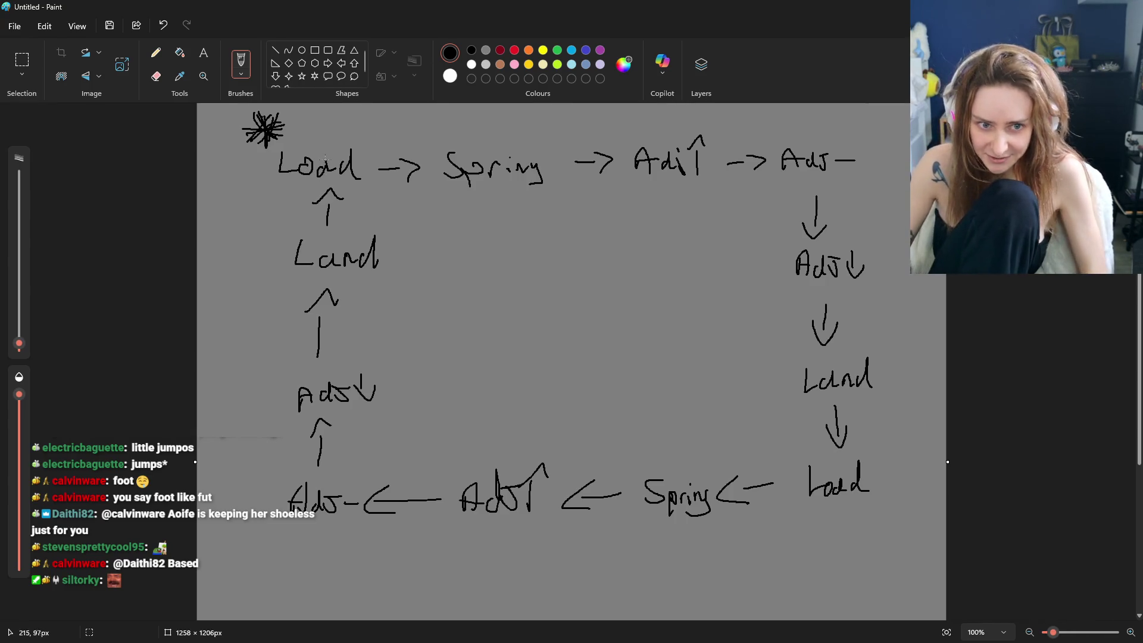
Number the steps 1–12 around the loop, redoing a wrong digit beside Land.
drag(319, 123, 319, 143)
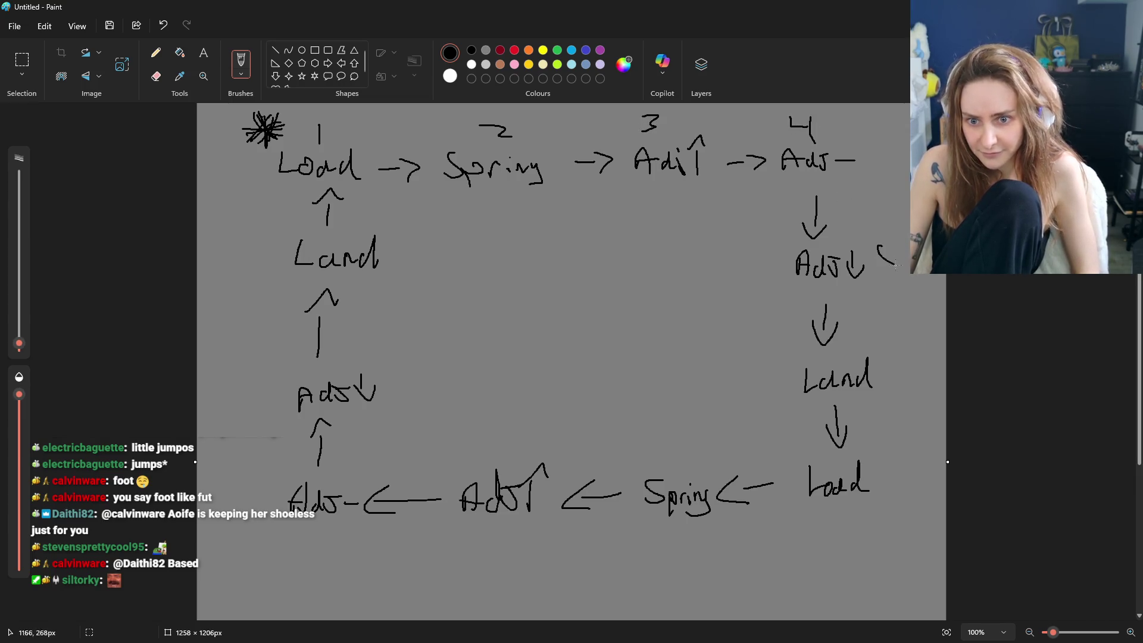
mouse_move(903, 358)
mouse_down()
mouse_move(900, 398)
mouse_move(891, 381)
mouse_up()
key(ctrl+z)
drag(881, 474, 889, 497)
mouse_move(700, 536)
mouse_down()
mouse_move(690, 562)
mouse_move(681, 551)
mouse_up()
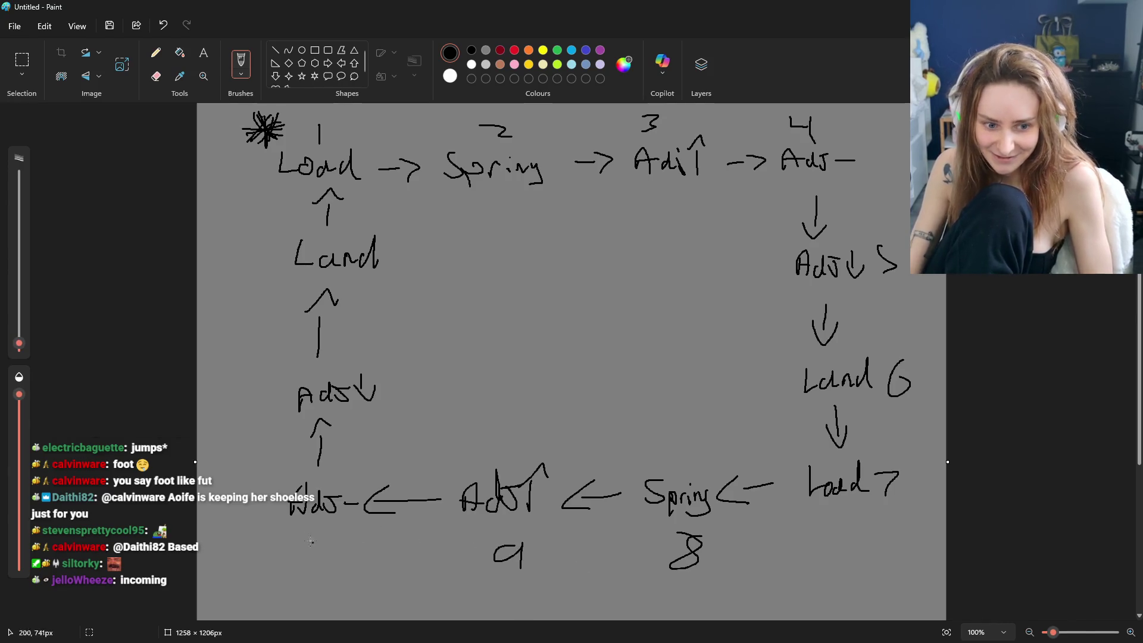
drag(315, 557, 318, 545)
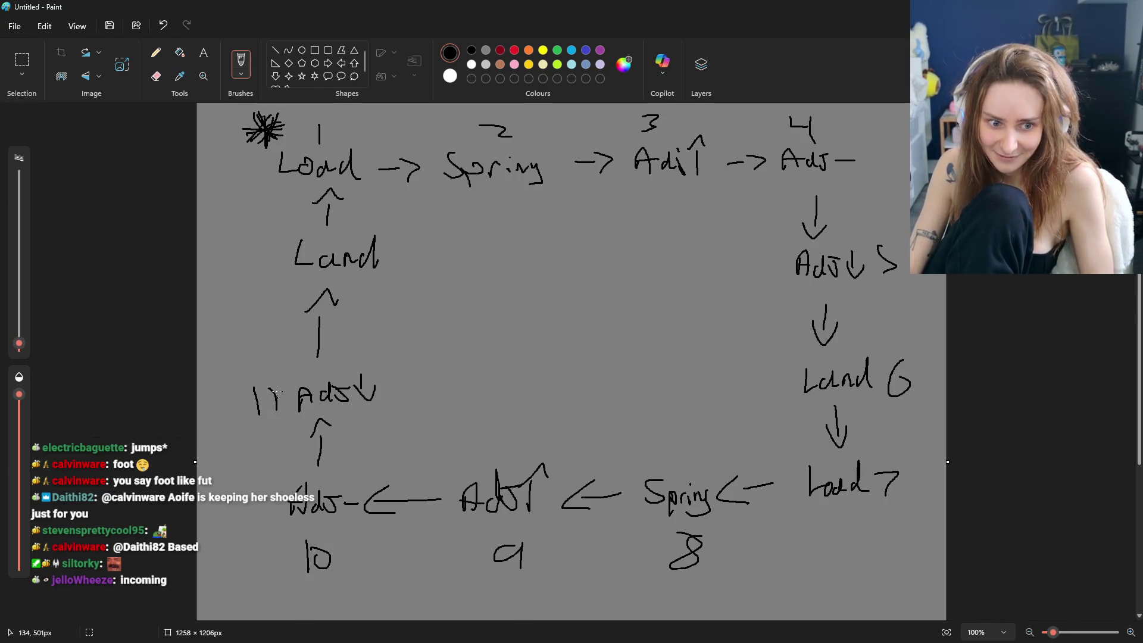
drag(266, 247, 279, 269)
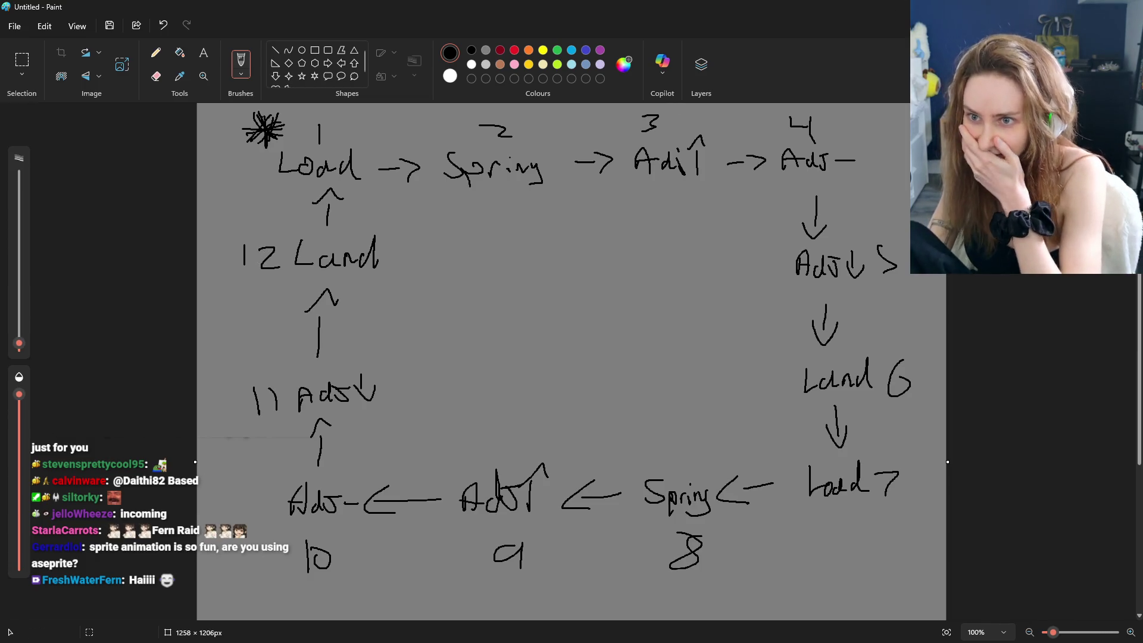
Switch back to Pixelorama and play the run animation.
key(alt+Tab)
click(654, 504)
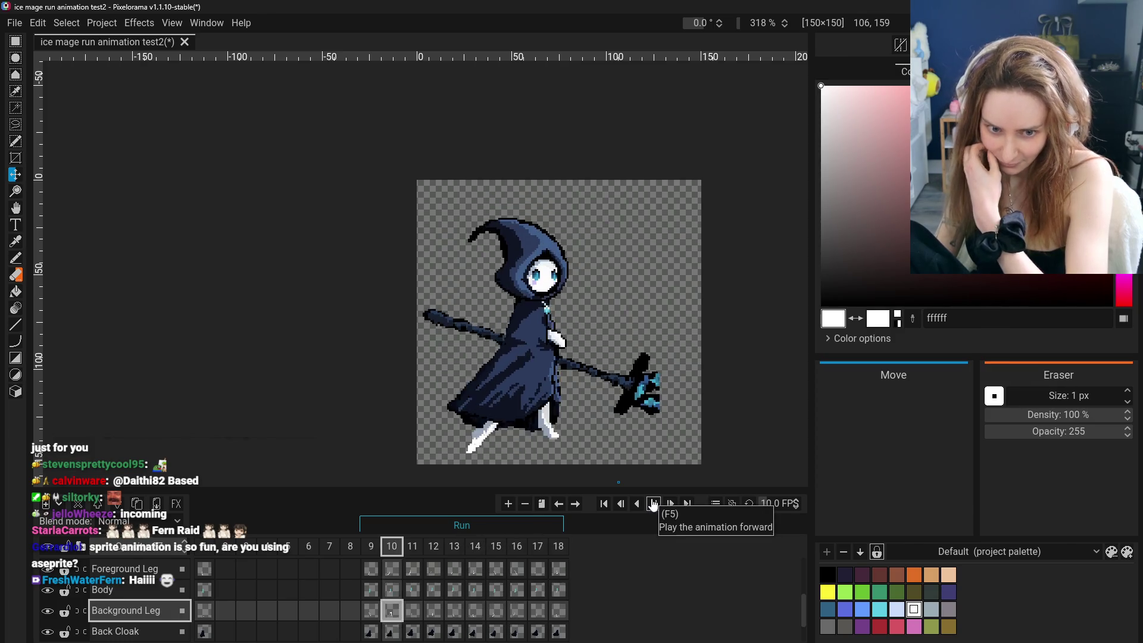
Pause and resume the ice mage run playback twice to review the looping frames at 10 FPS.
click(655, 504)
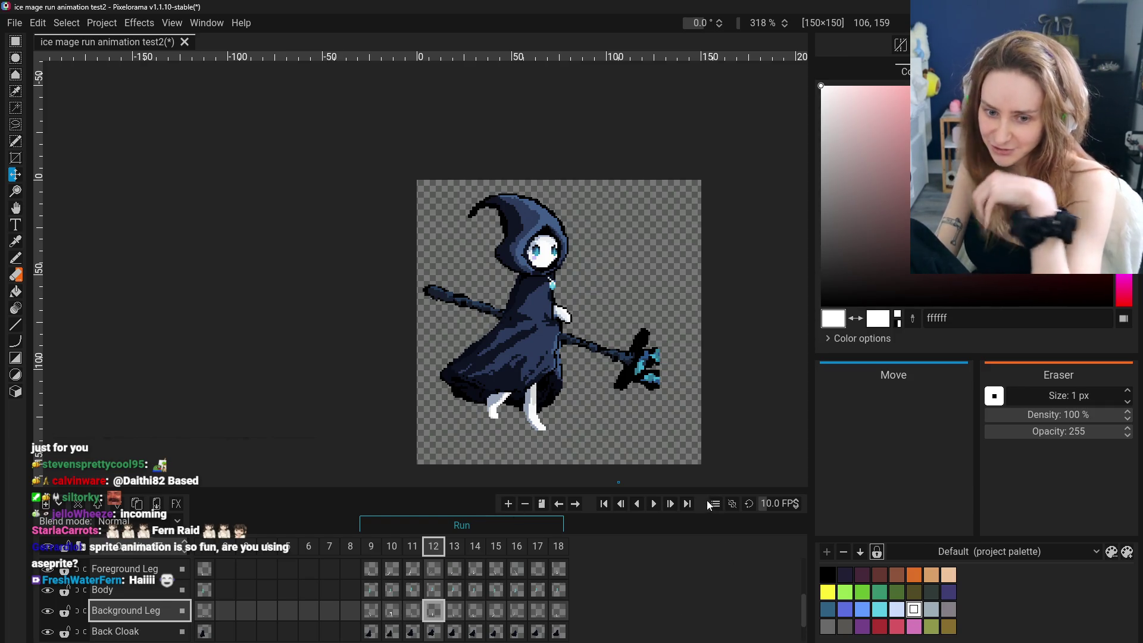
click(651, 504)
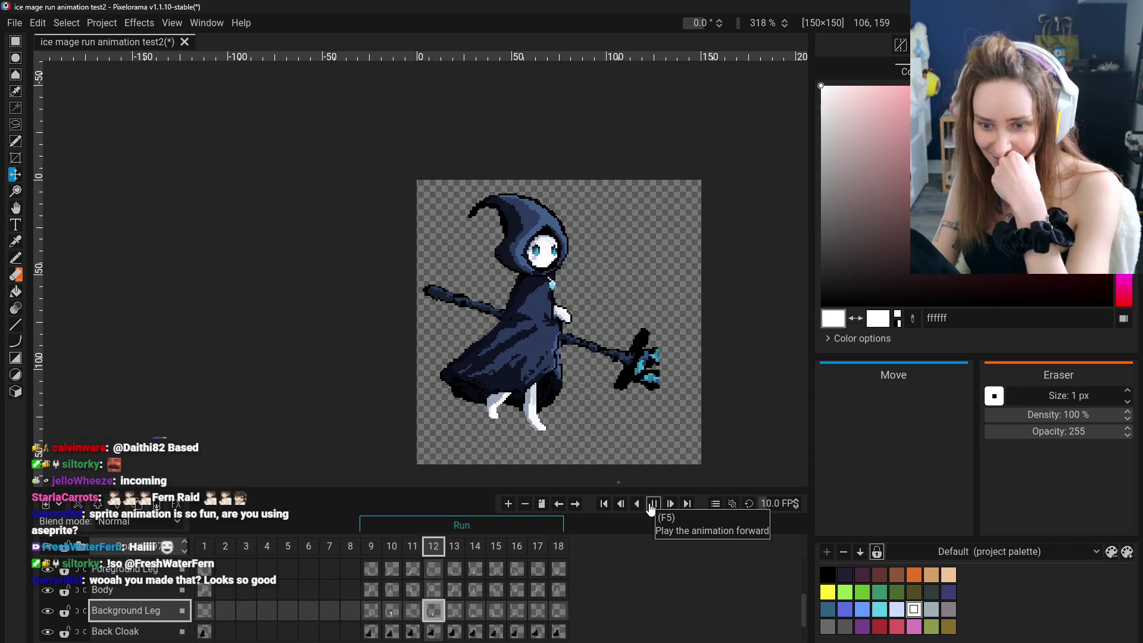
click(651, 504)
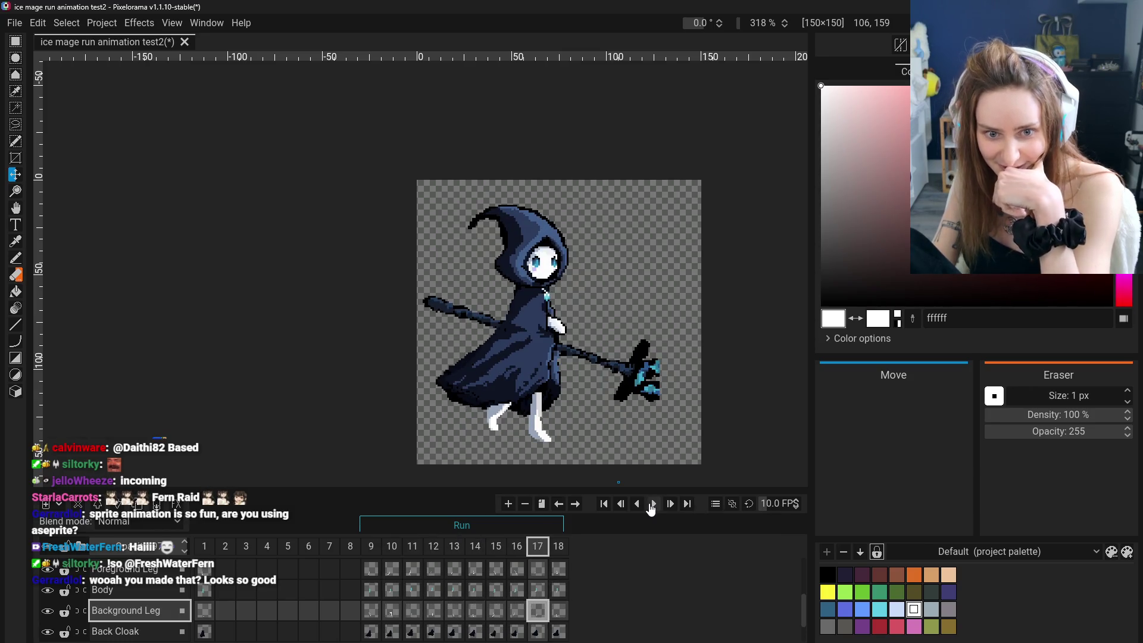
click(652, 505)
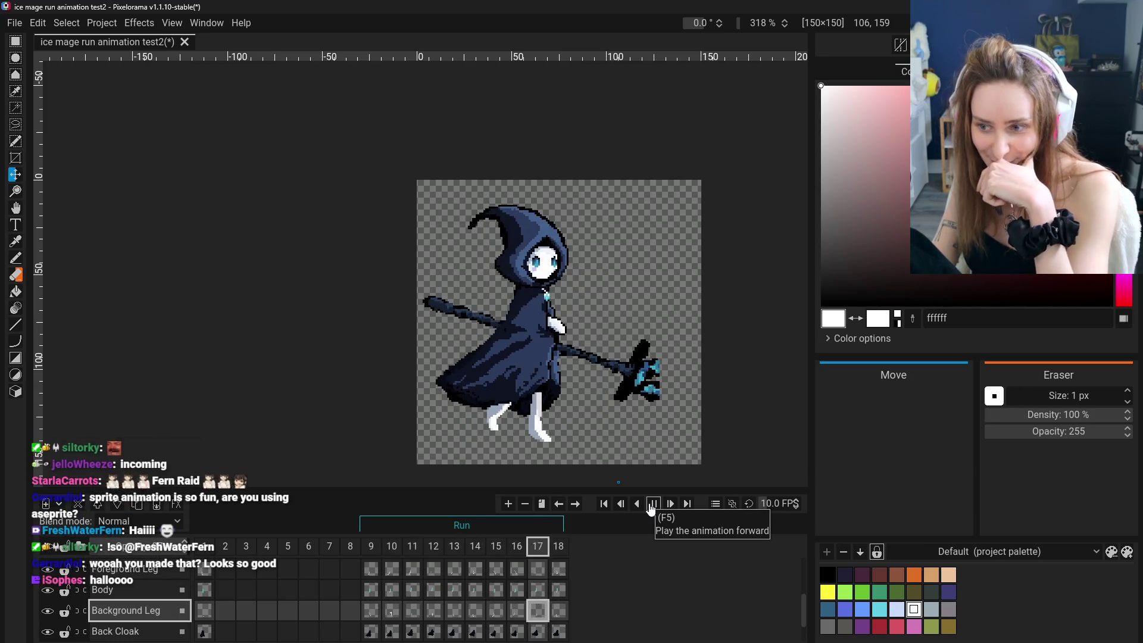